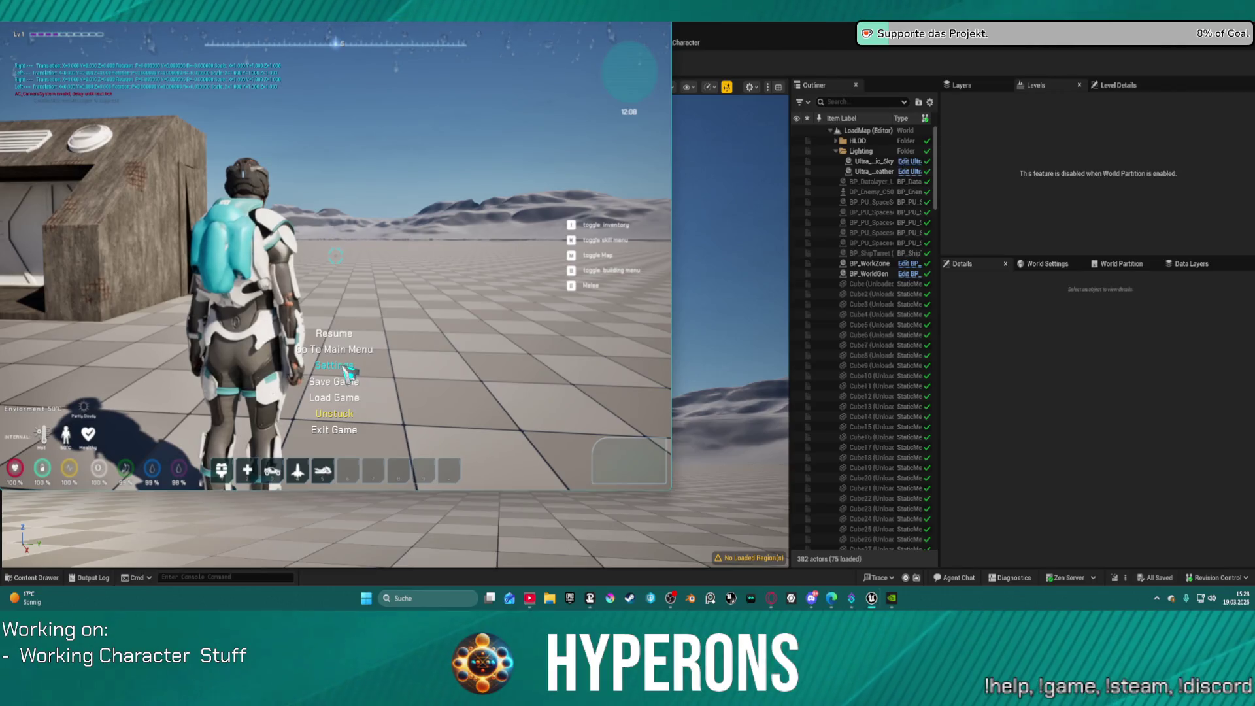
Step: Set the game resolution to 1440p, run past the dark building and open the inventory
{"action": "left_click", "coordinate": [417, 208]}
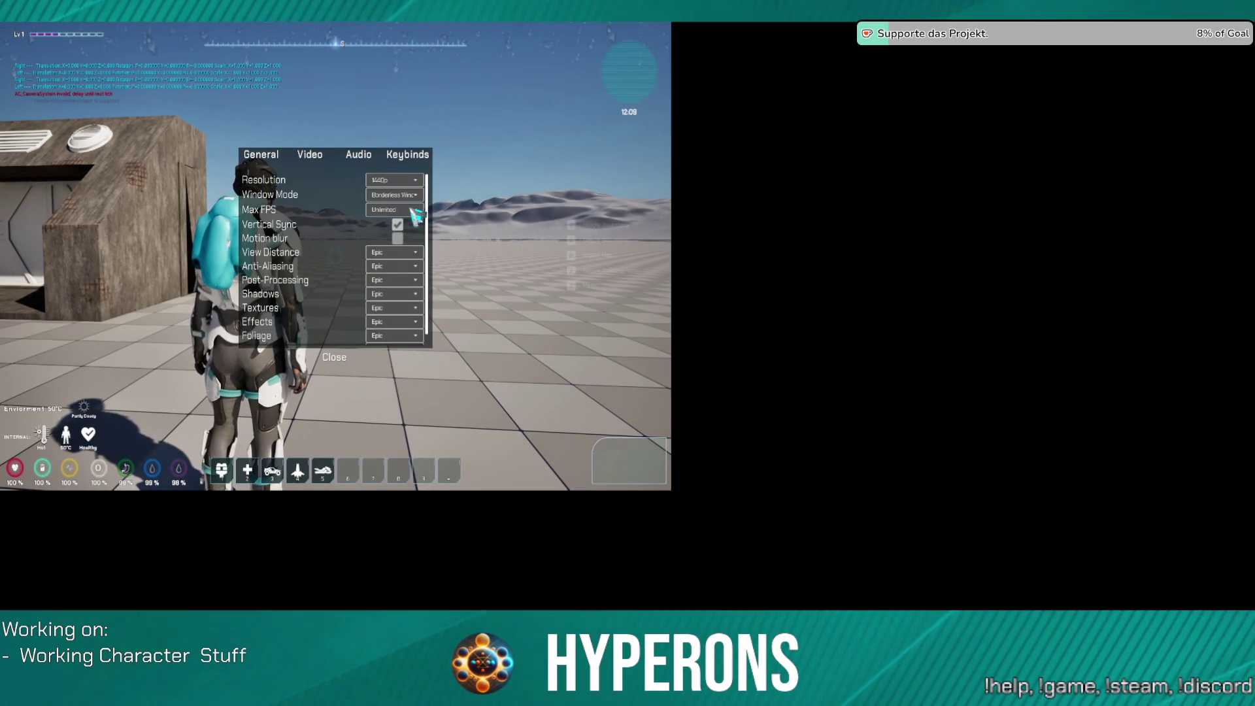
{"action": "left_click", "coordinate": [629, 445]}
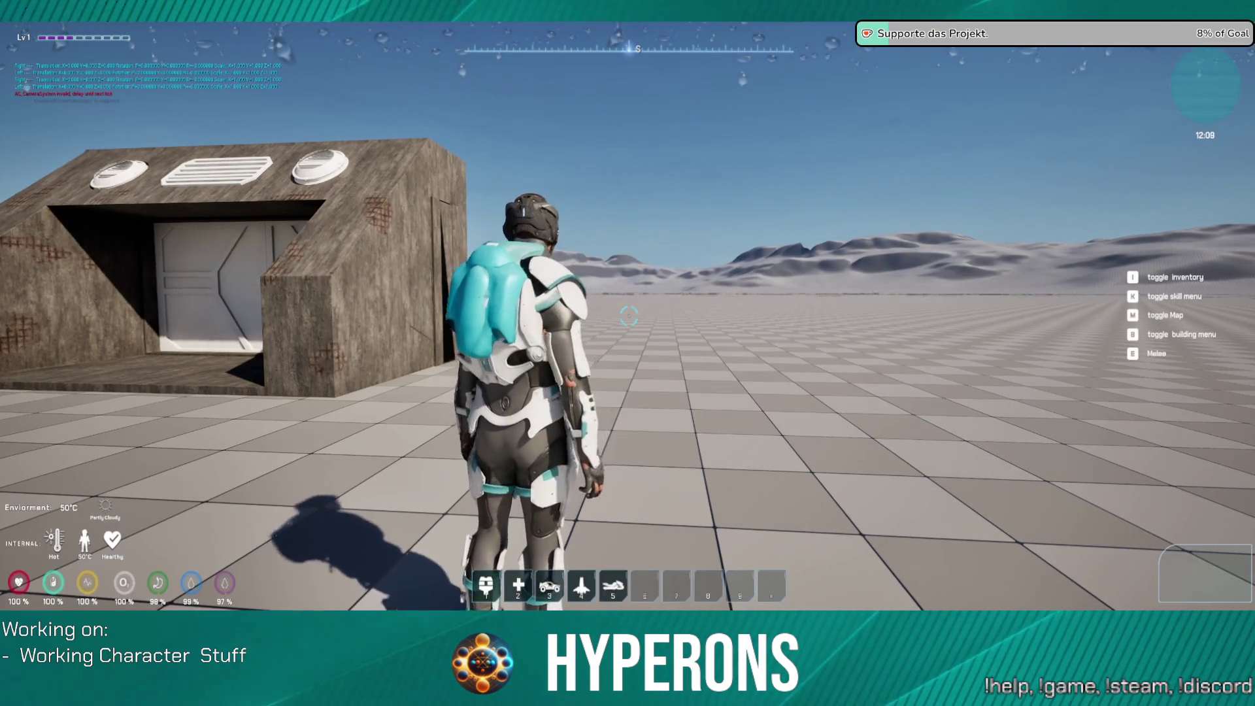
{"action": "key", "text": "w"}
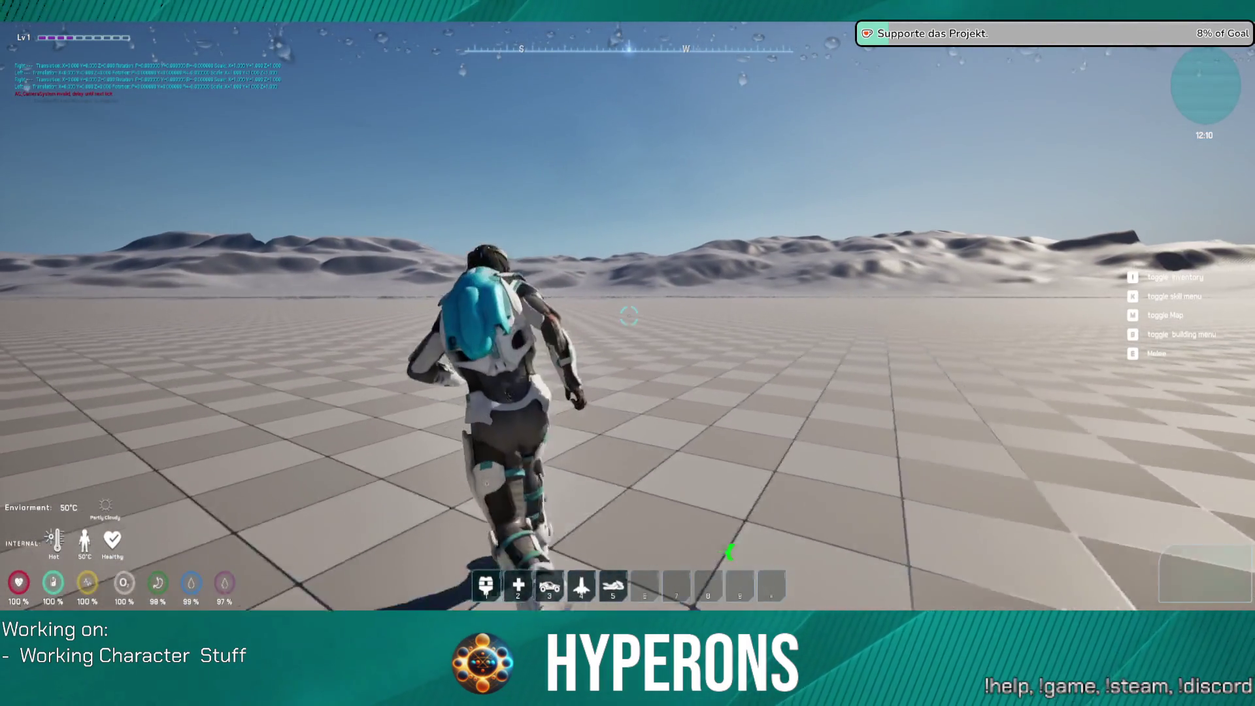
{"action": "key", "text": "w"}
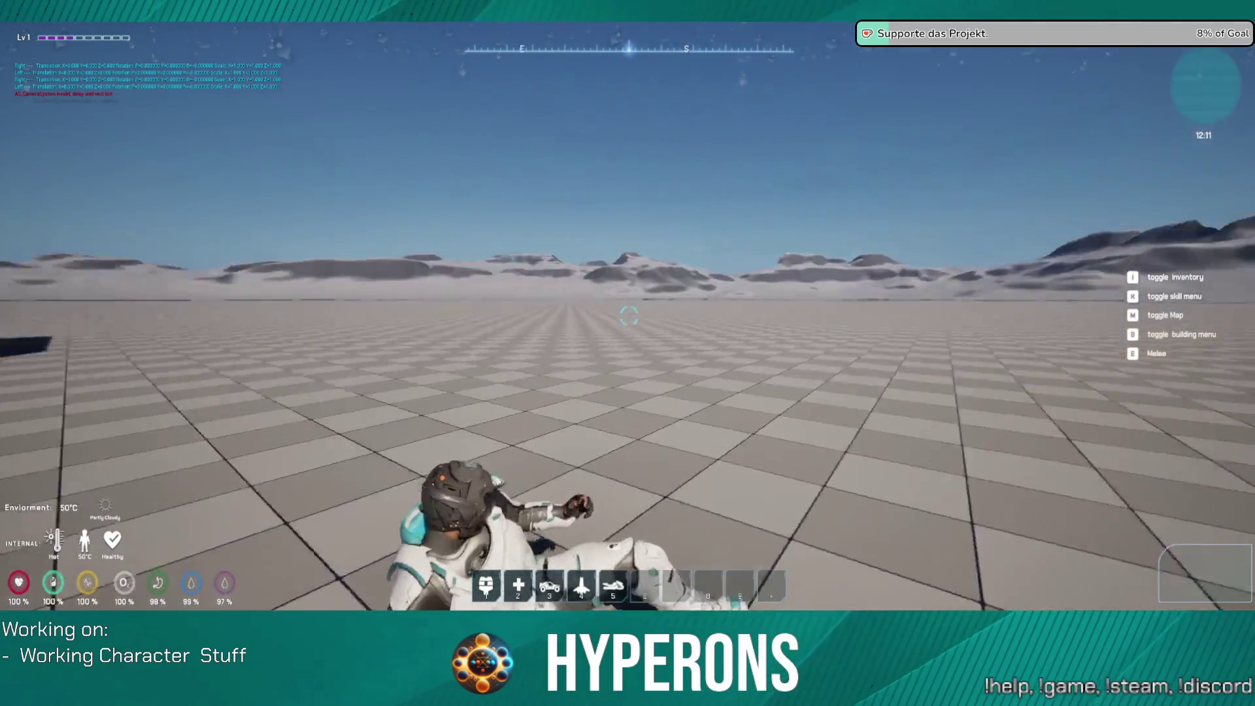
{"action": "key", "text": "w"}
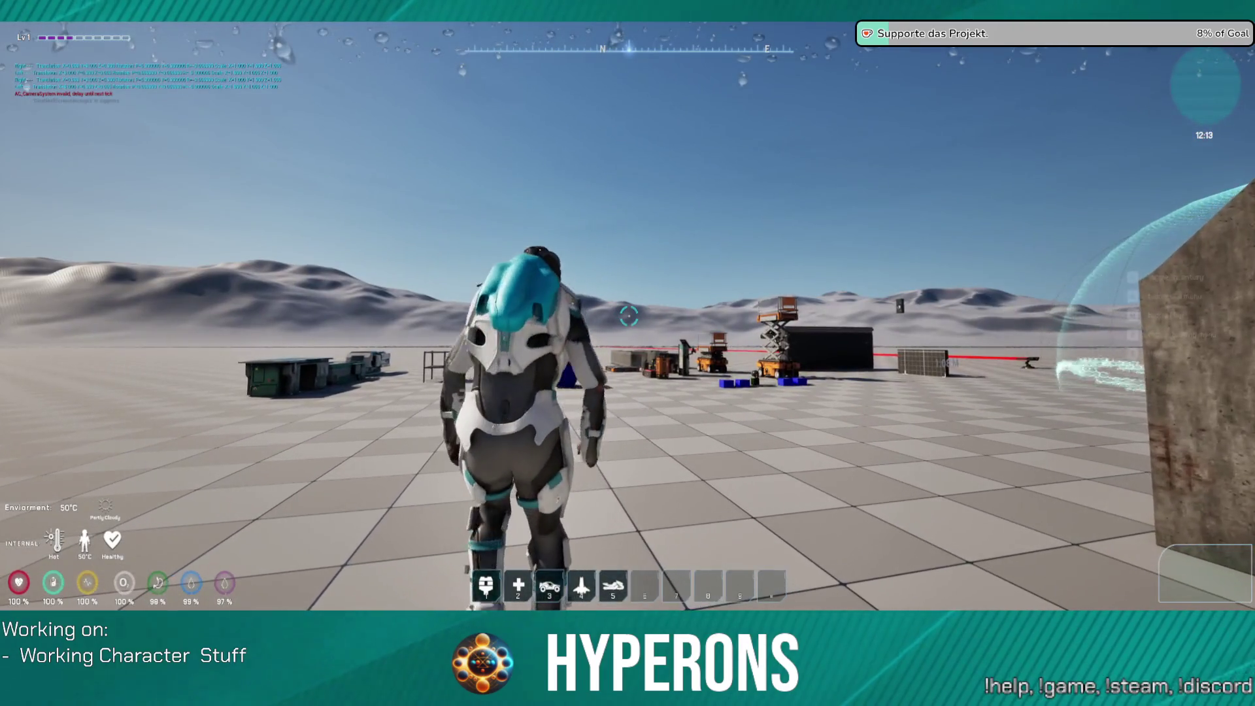
{"action": "key", "text": "i"}
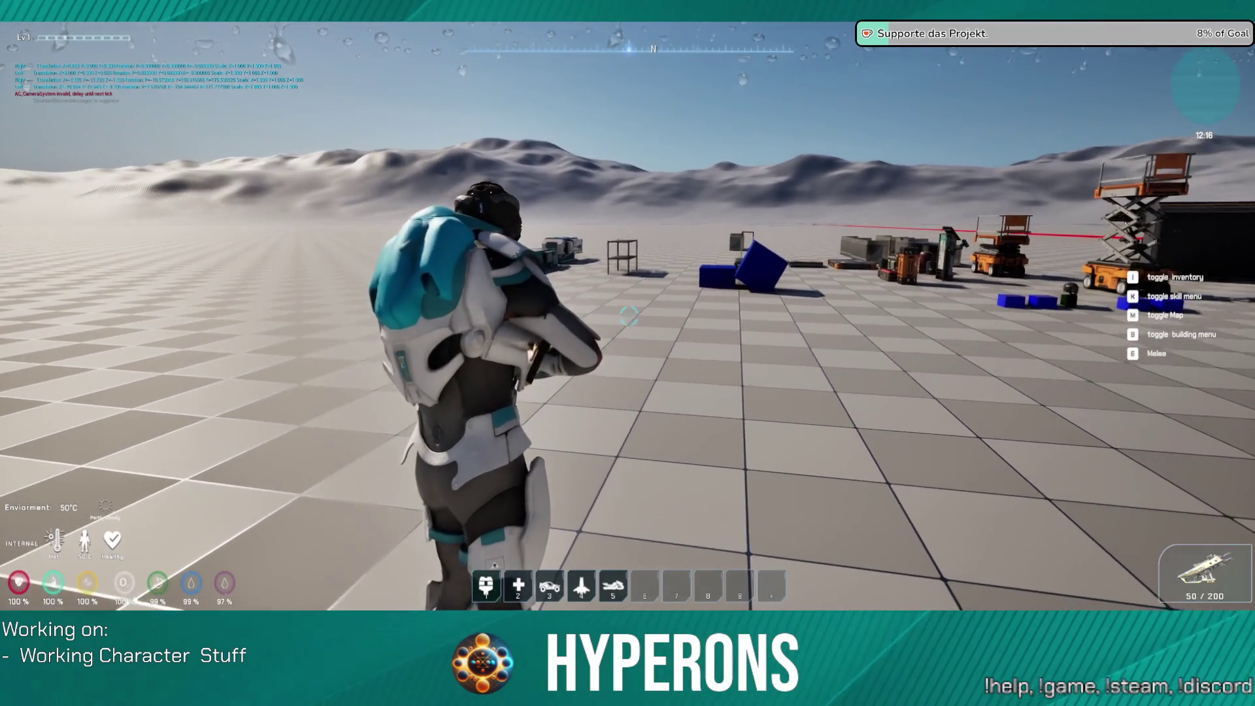
Step: Aim and fire the weapon several times
{"action": "left_click", "coordinate": [627, 316]}
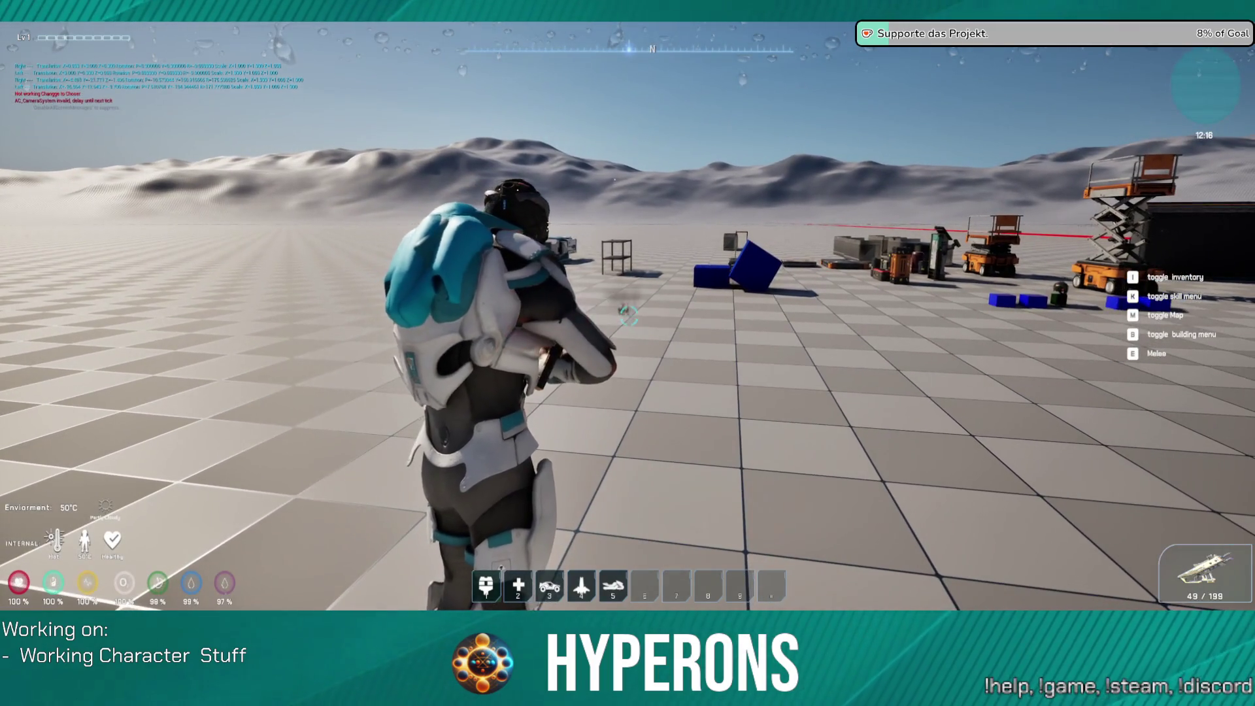
{"action": "left_click", "coordinate": [626, 317]}
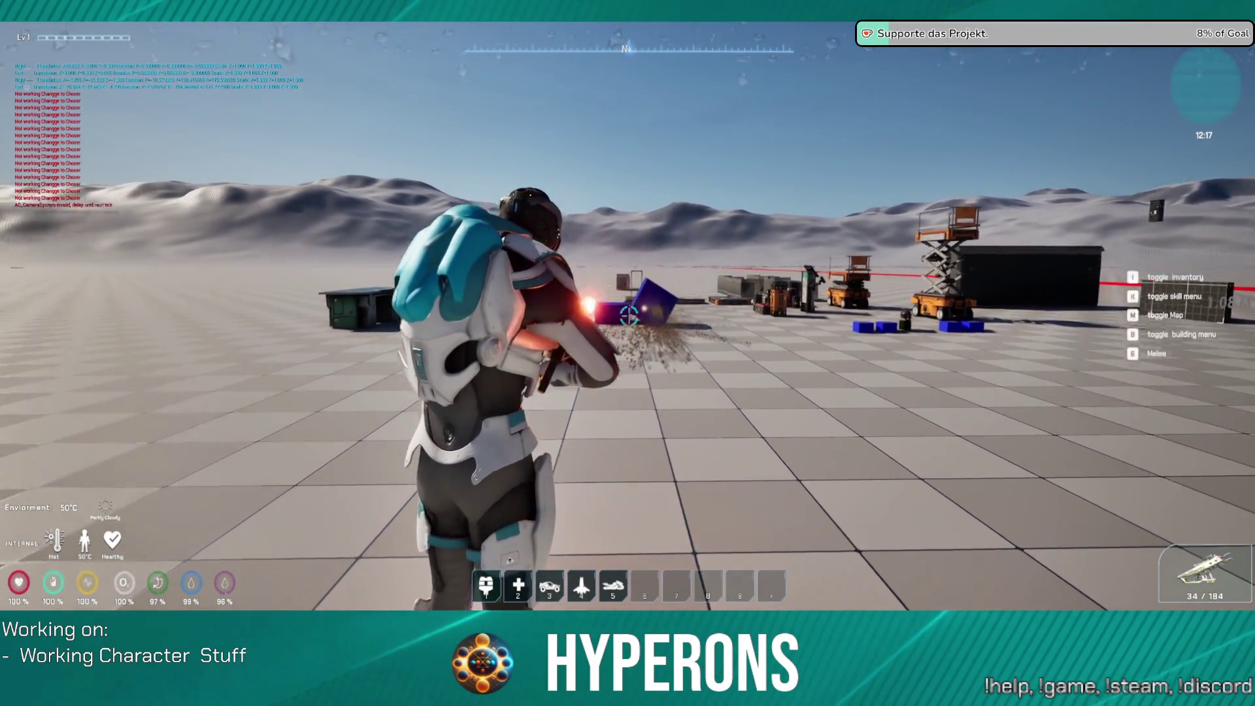
{"action": "left_click", "coordinate": [627, 316]}
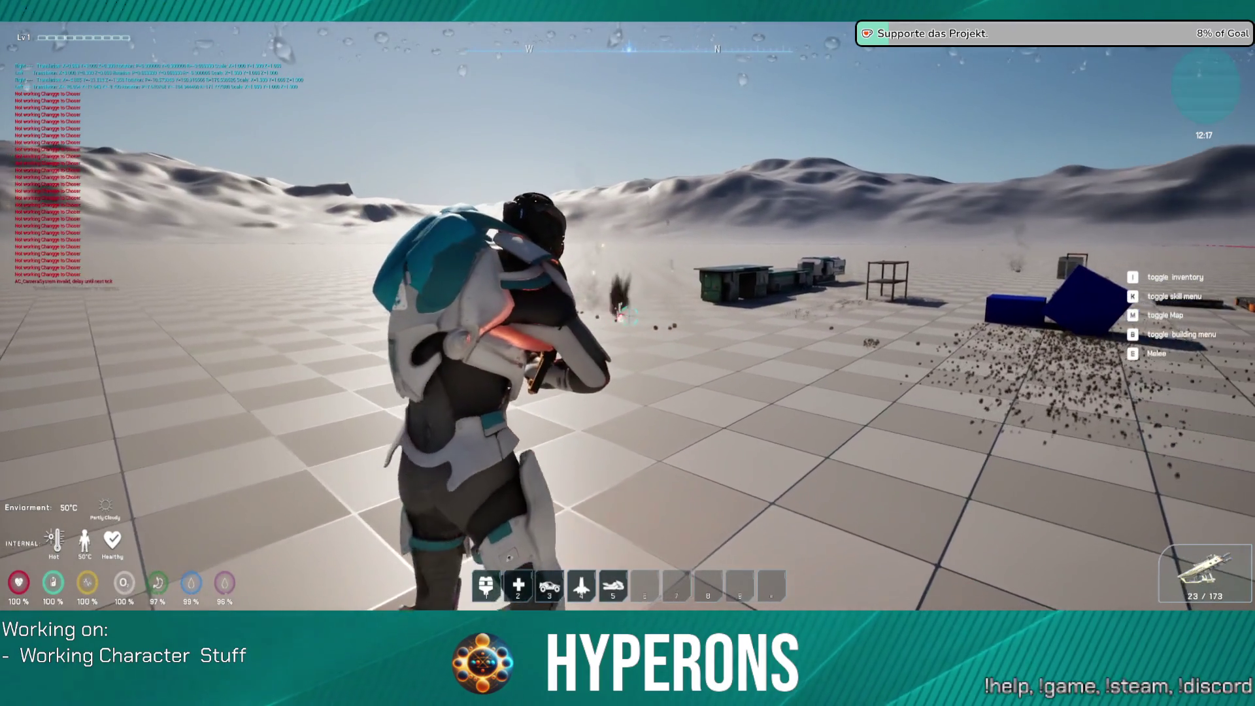
{"action": "left_click", "coordinate": [628, 316]}
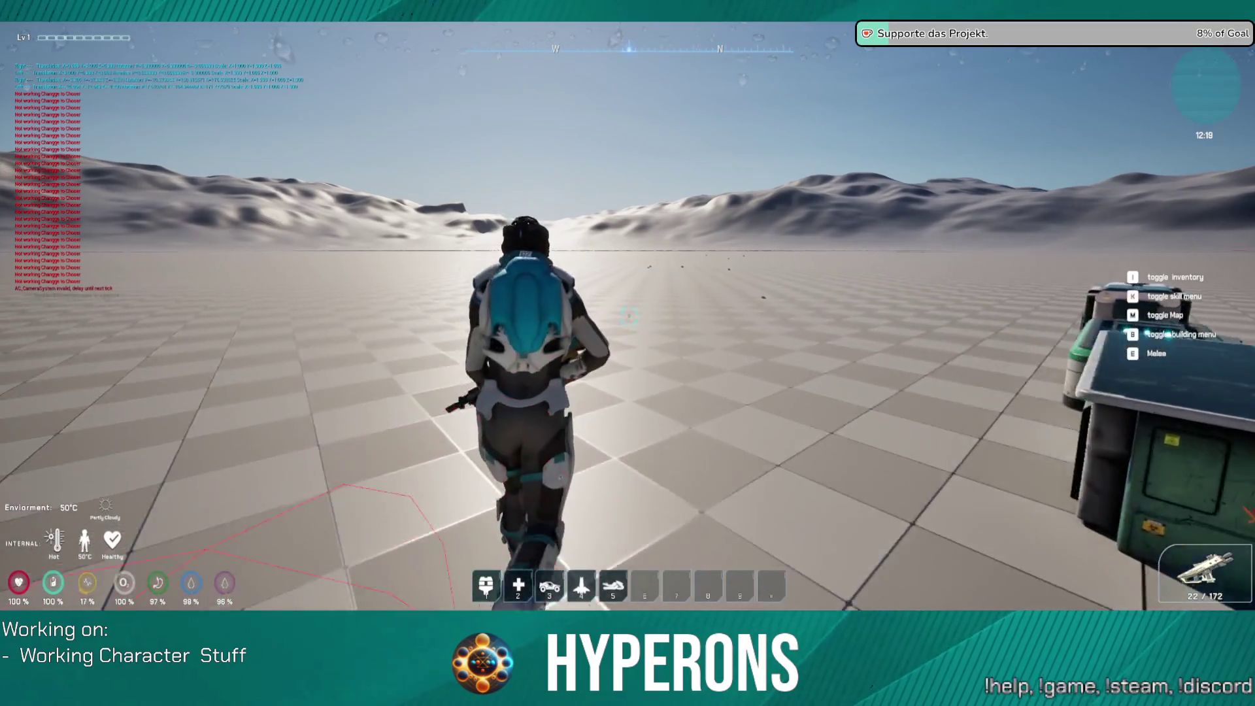
Step: Walk the character through the props, around the turret toward the black box
{"action": "key", "text": "w"}
{"action": "key", "text": "w"}
{"action": "key", "text": "w"}
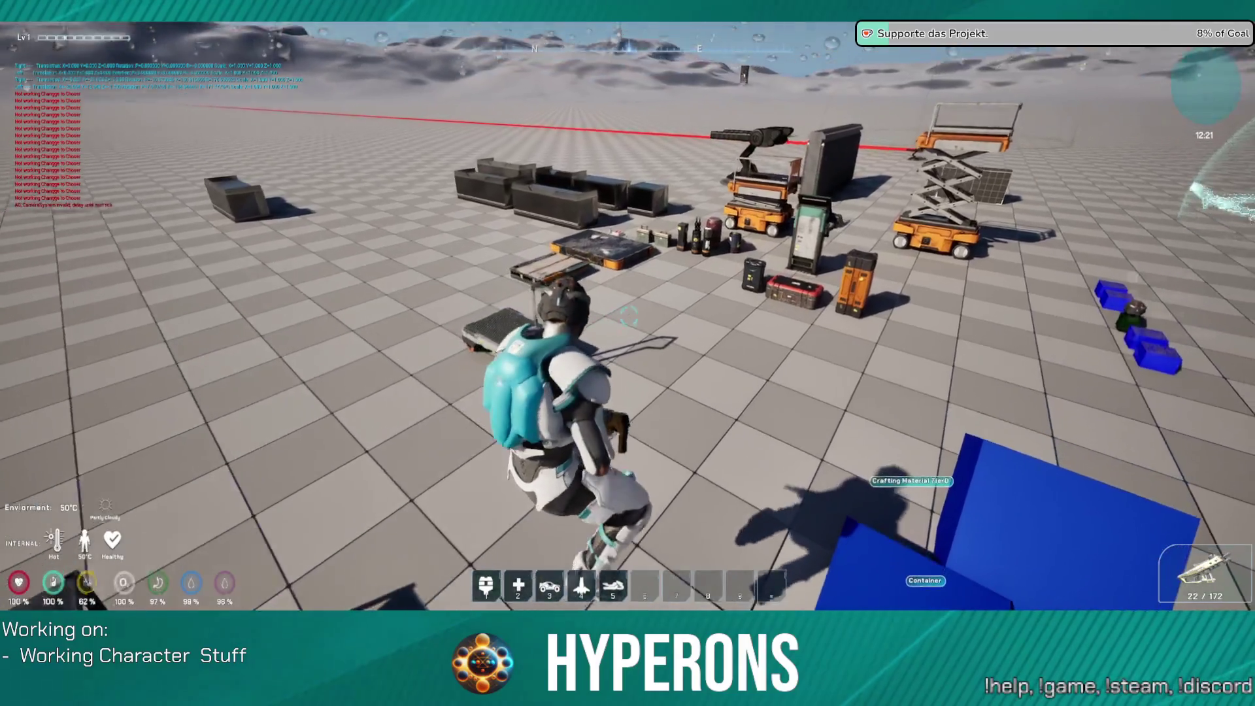
{"action": "key", "text": "w"}
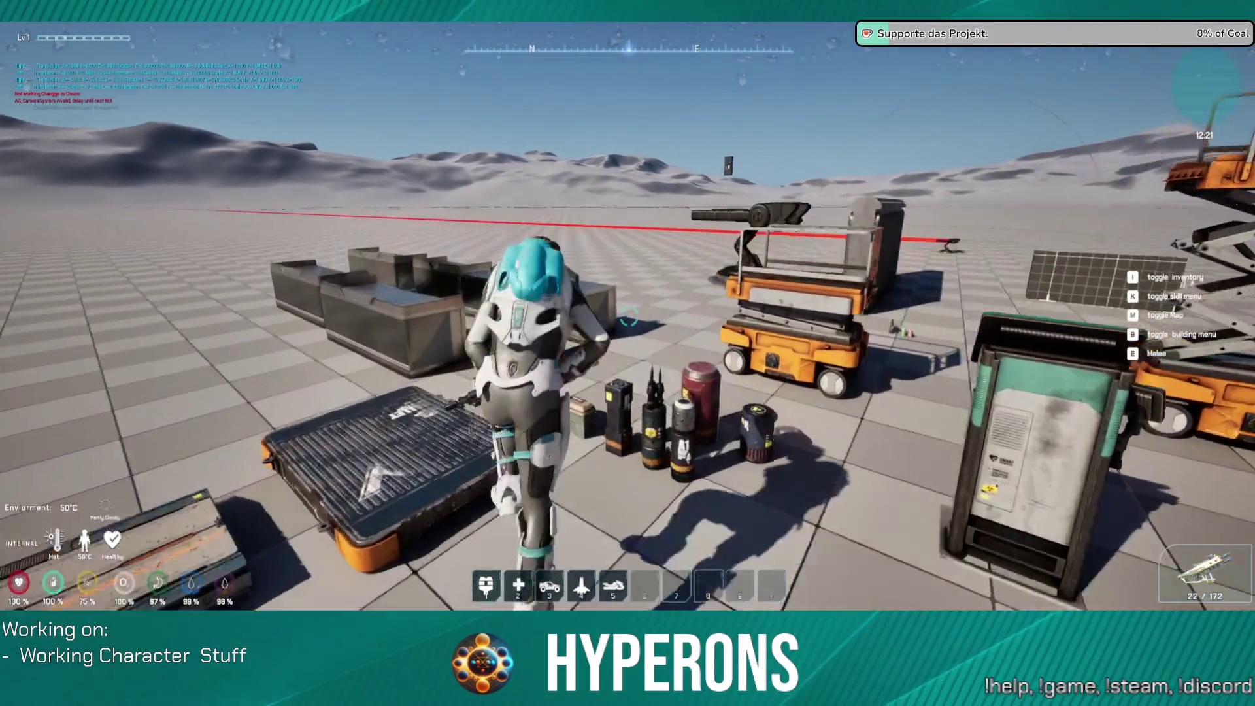
{"action": "key", "text": "w"}
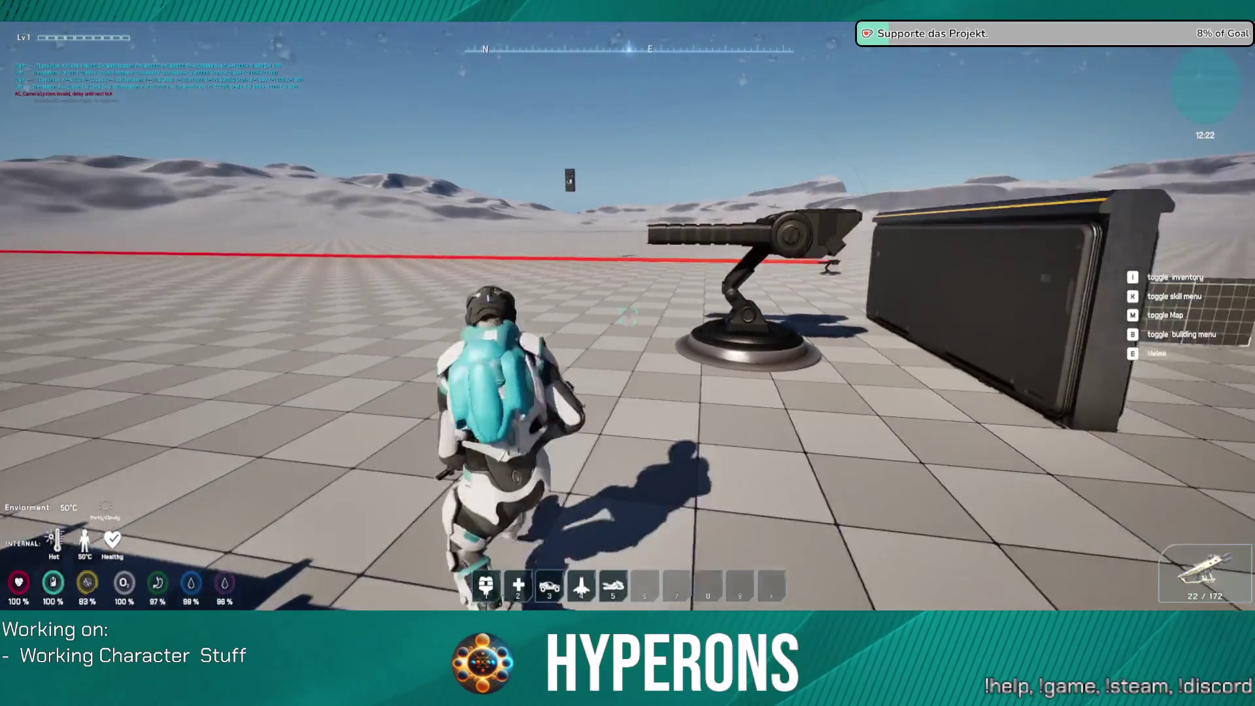
{"action": "key", "text": "w"}
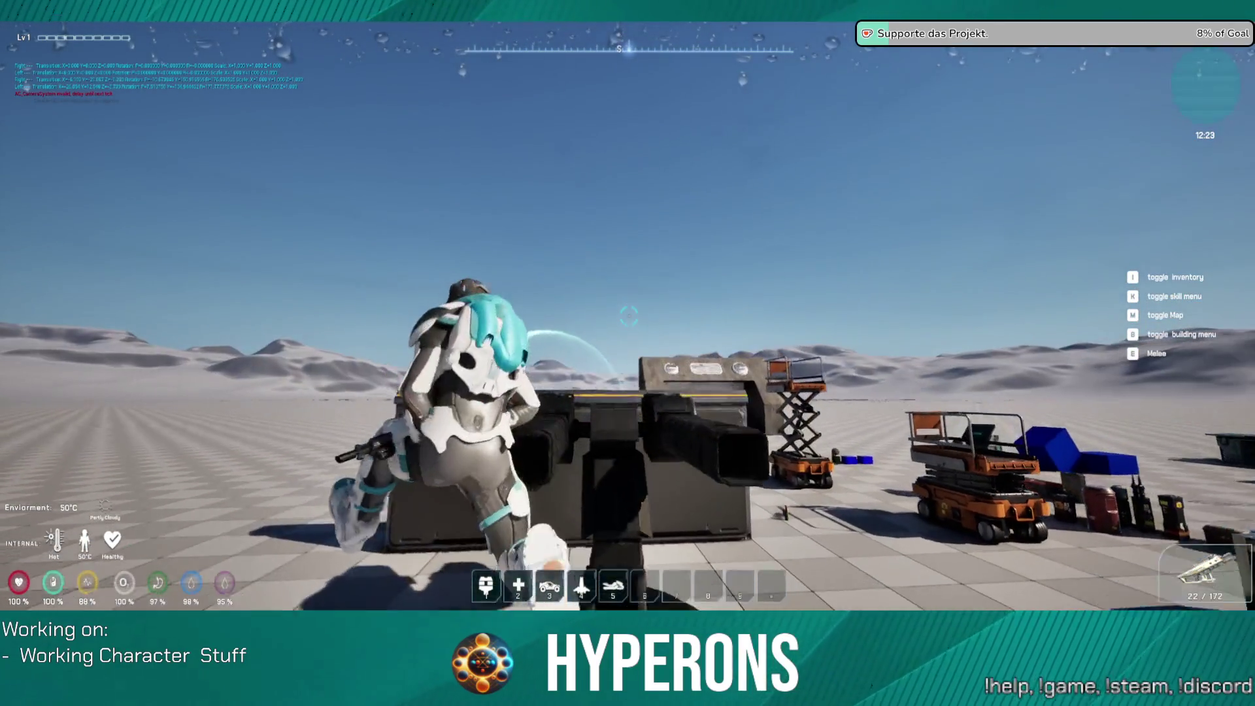
{"action": "key", "text": "w"}
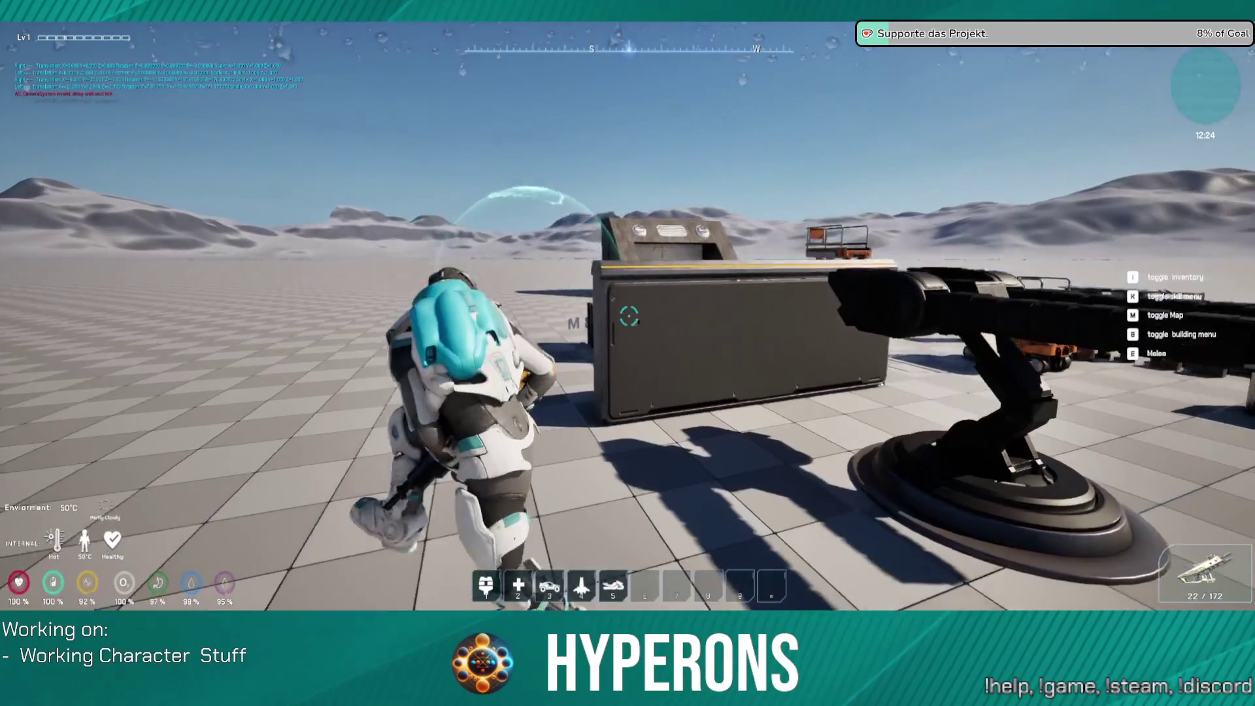
Step: Run past the wall and crates along the hangar, then pause and exit the play session
{"action": "key", "text": "w"}
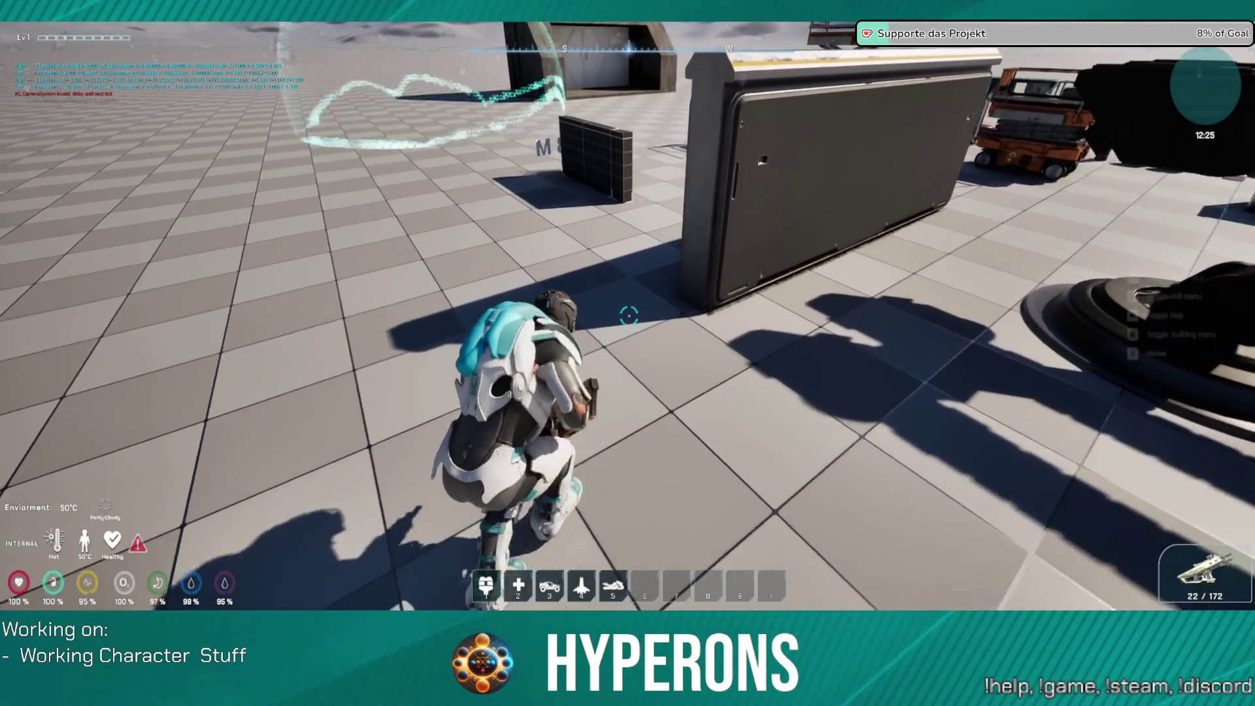
{"action": "key", "text": "w"}
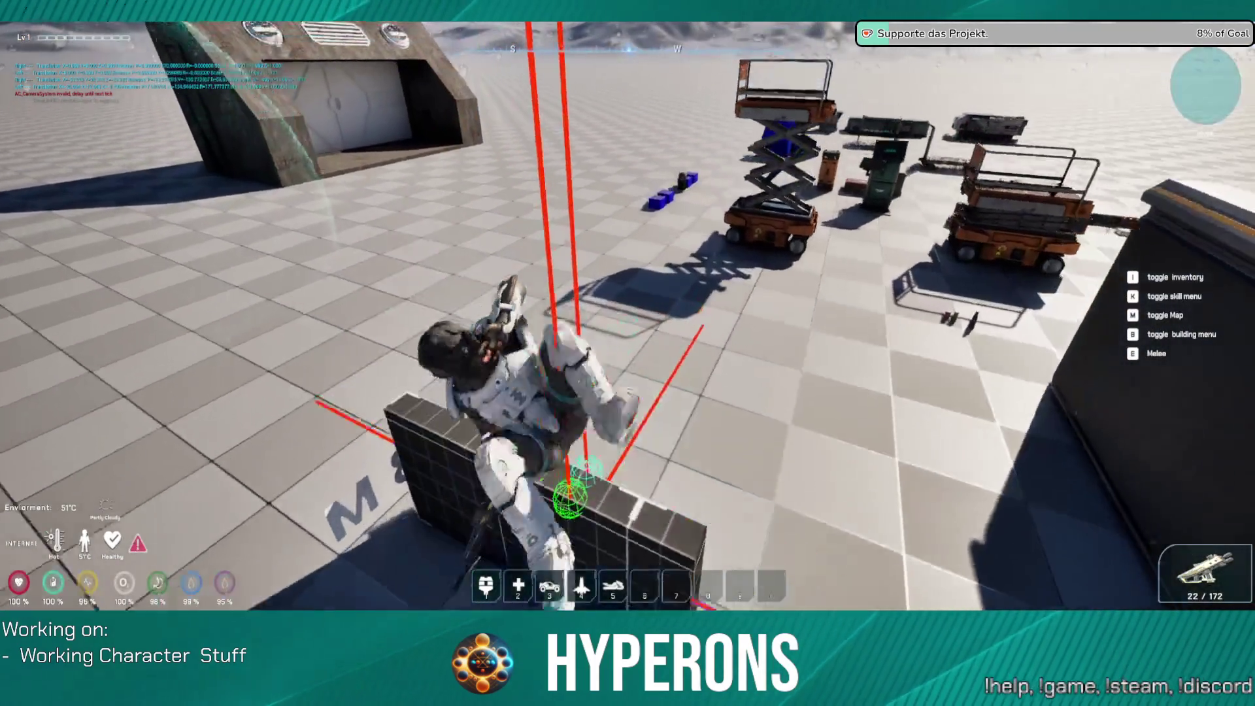
{"action": "key", "text": "w"}
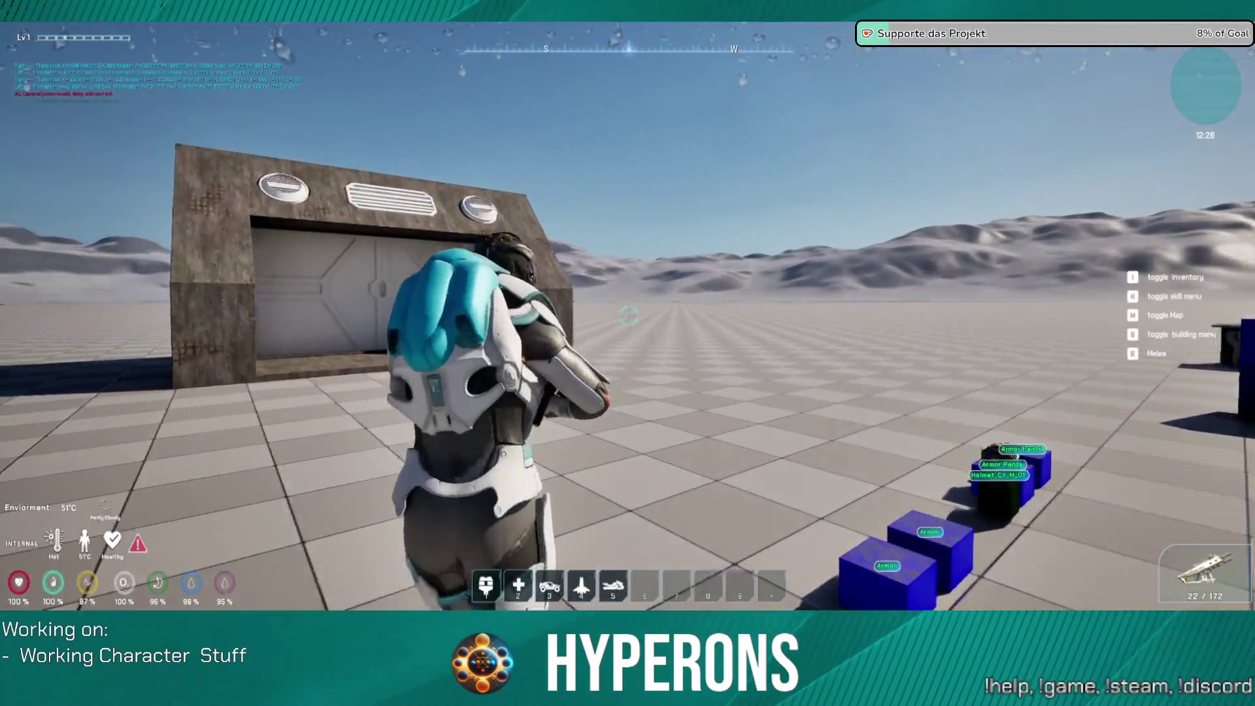
{"action": "key", "text": "w"}
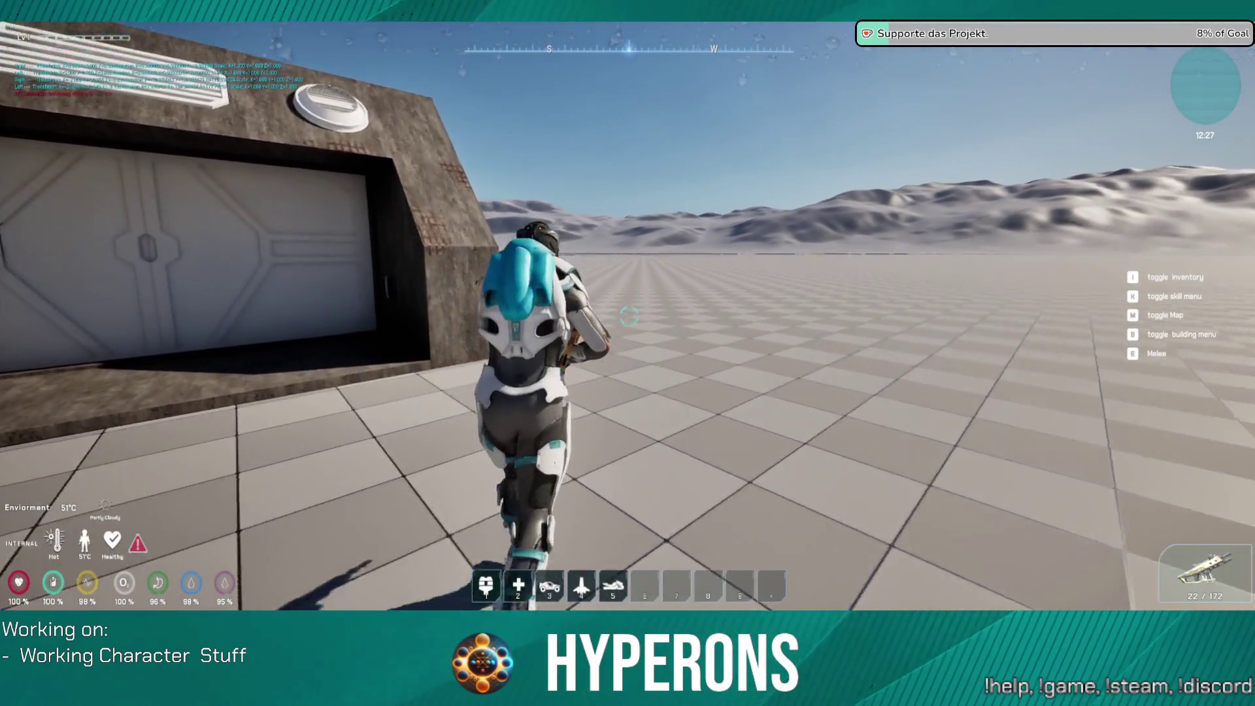
{"action": "key", "text": "w"}
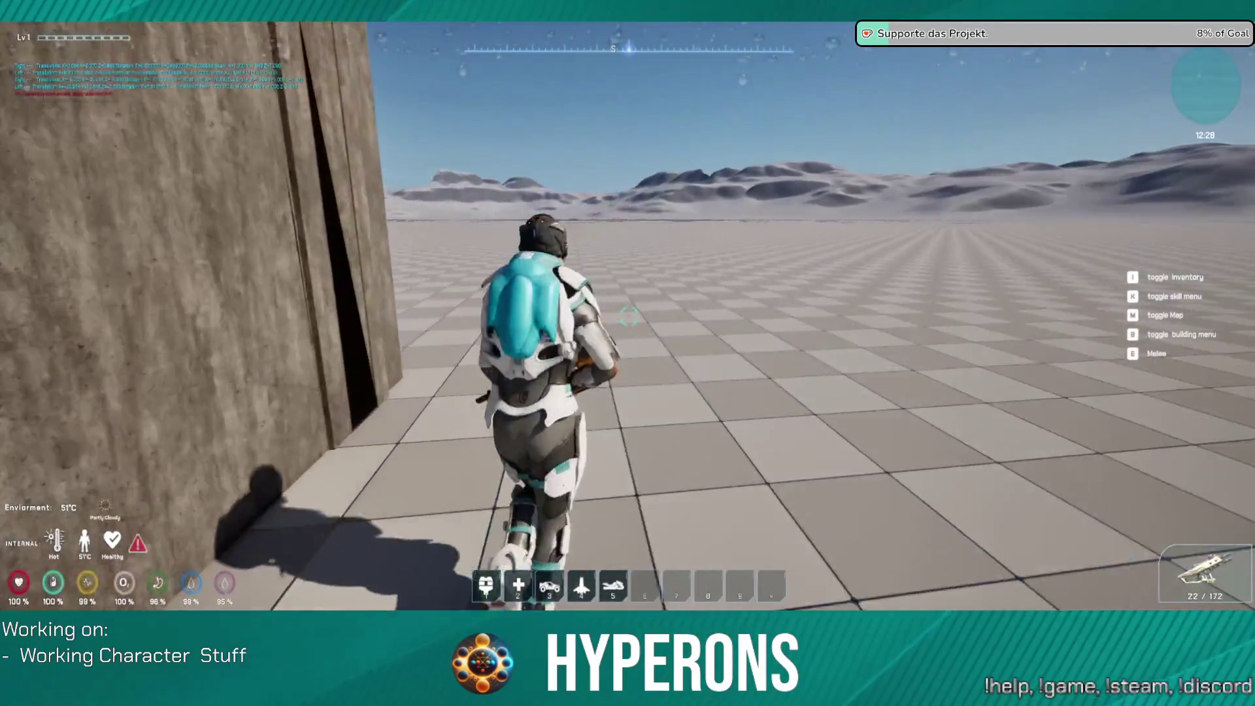
{"action": "key", "text": "w"}
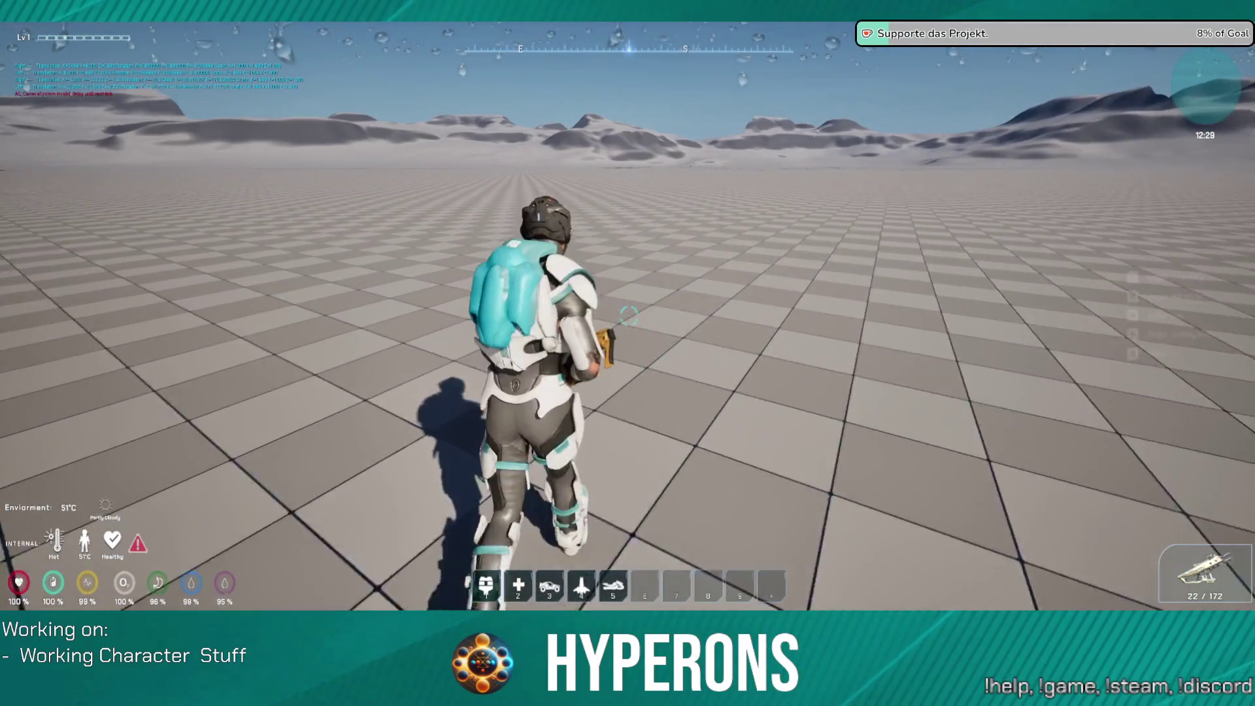
{"action": "key", "text": "w"}
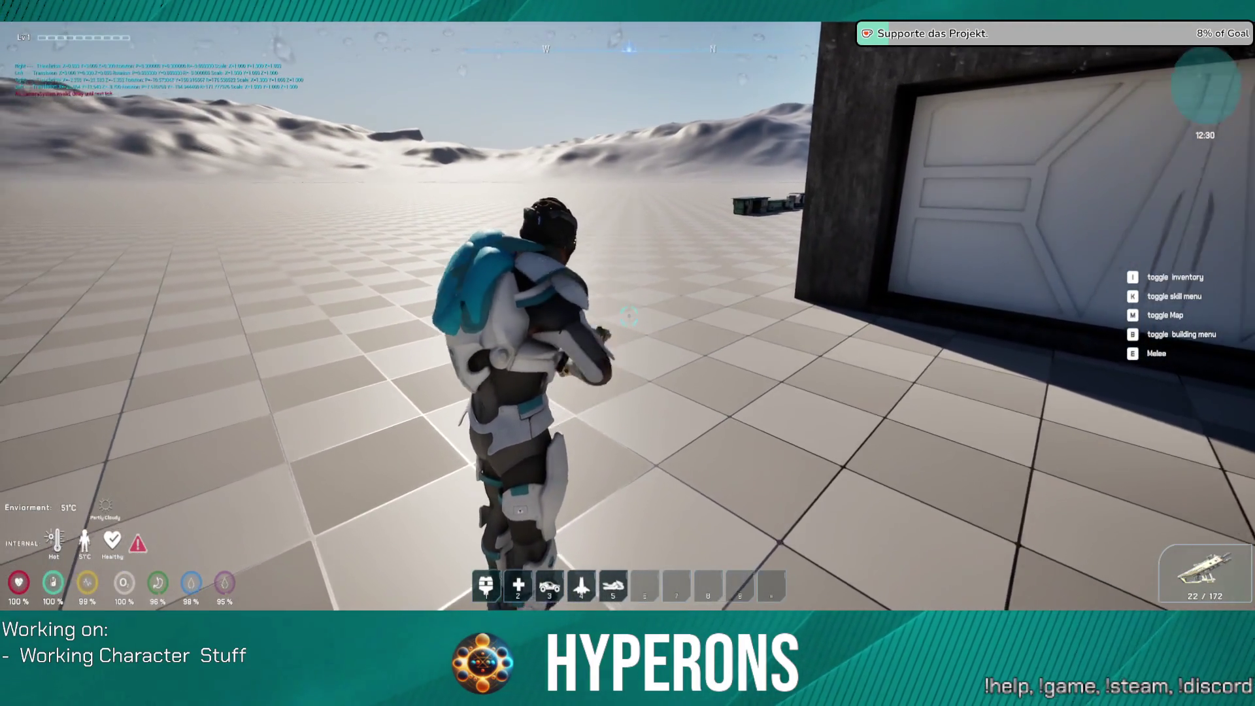
{"action": "key", "text": "Escape"}
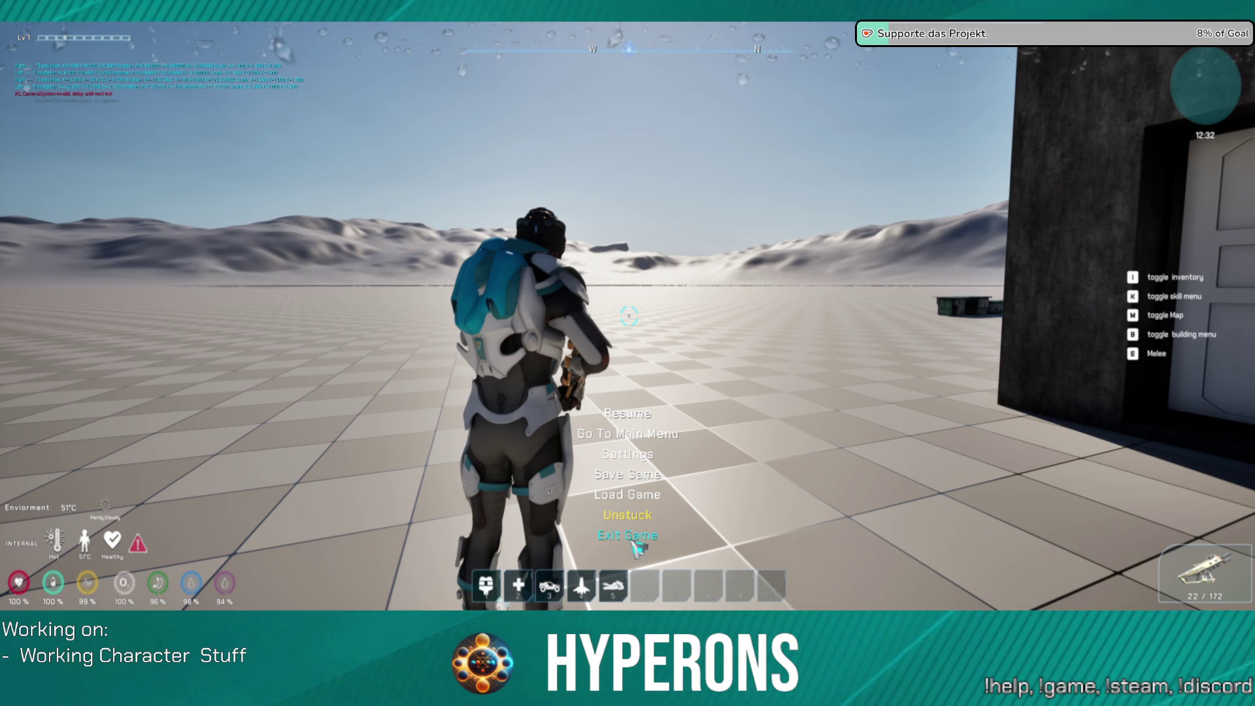
{"action": "left_click", "coordinate": [642, 547]}
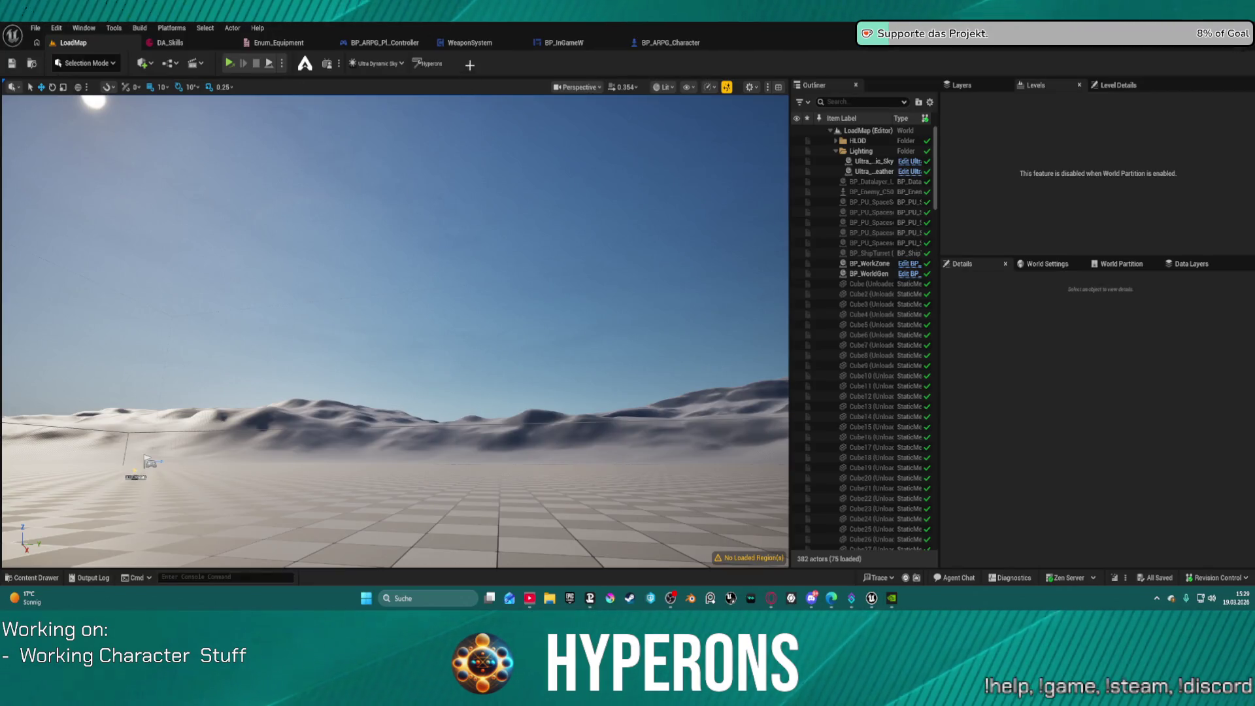
{"action": "left_click", "coordinate": [670, 44]}
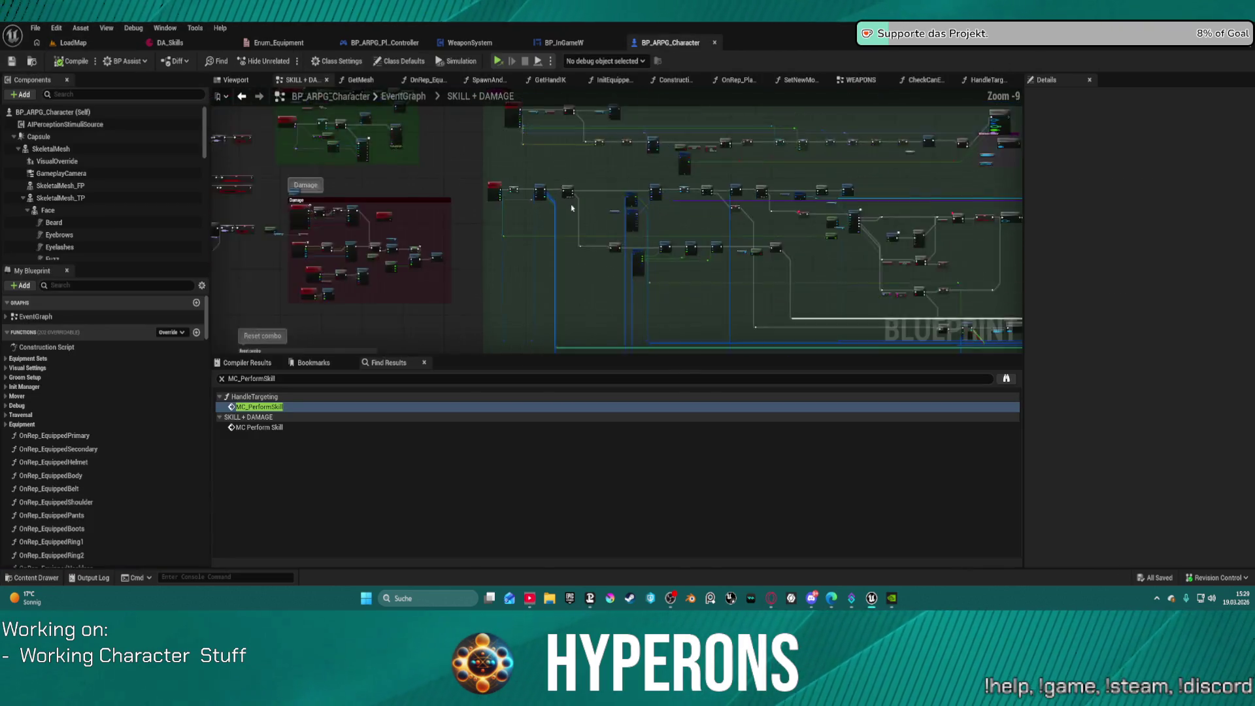
{"action": "right_click", "coordinate": [563, 206]}
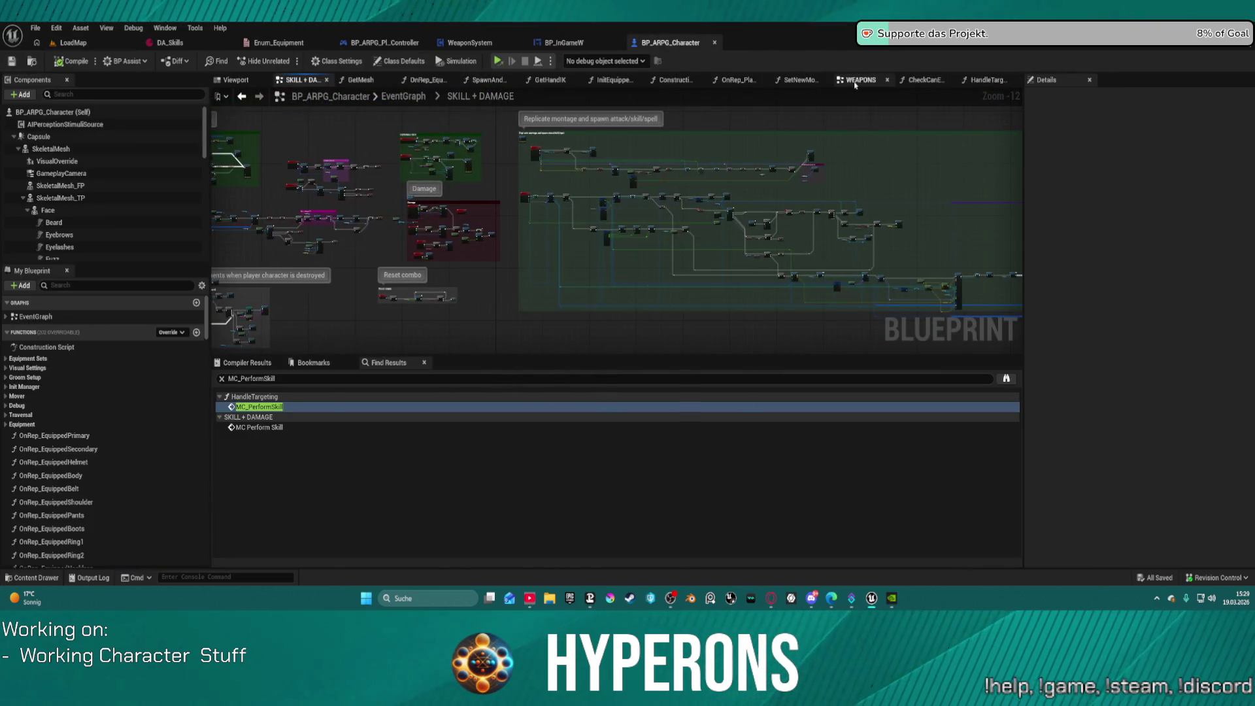
{"action": "left_click", "coordinate": [857, 79]}
{"action": "left_click_drag", "start_coordinate": [517, 256], "coordinate": [477, 339]}
{"action": "scroll", "coordinate": [378, 170], "scroll_direction": "up", "scroll_amount": 2}
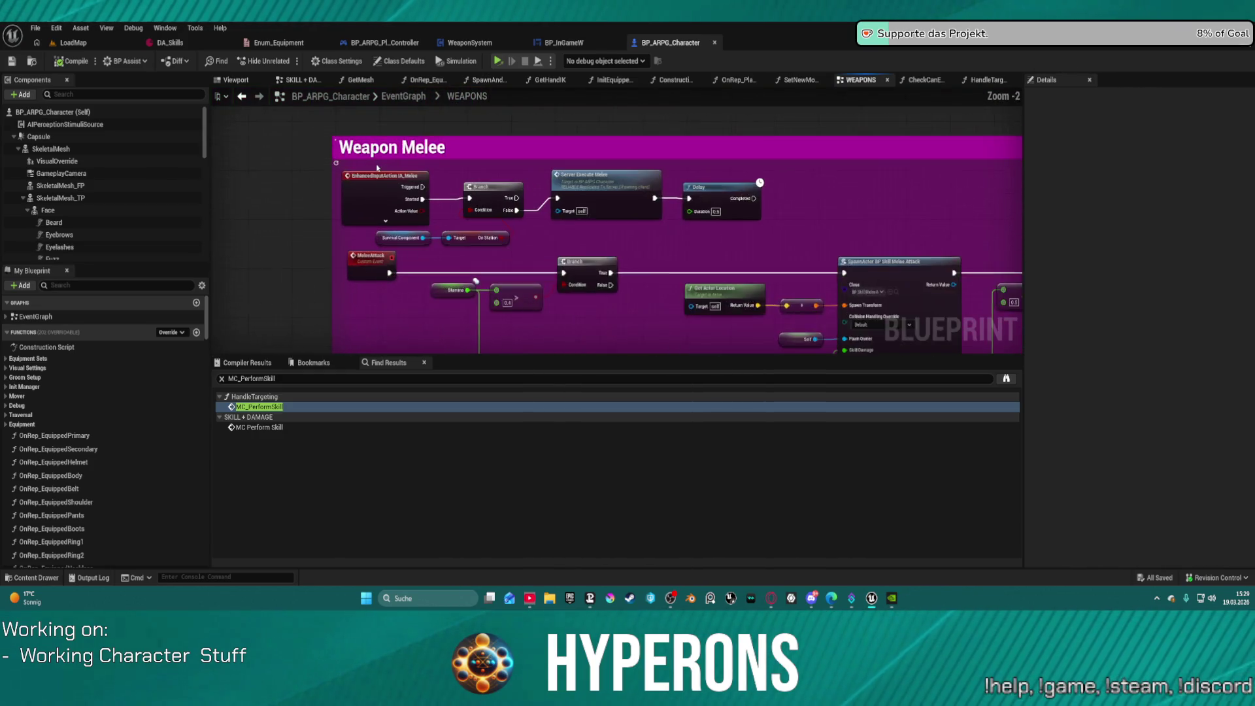
{"action": "scroll", "coordinate": [465, 141], "scroll_direction": "down", "scroll_amount": 1}
{"action": "scroll", "coordinate": [465, 140], "scroll_direction": "down", "scroll_amount": 3}
{"action": "scroll", "coordinate": [615, 233], "scroll_direction": "up", "scroll_amount": 2}
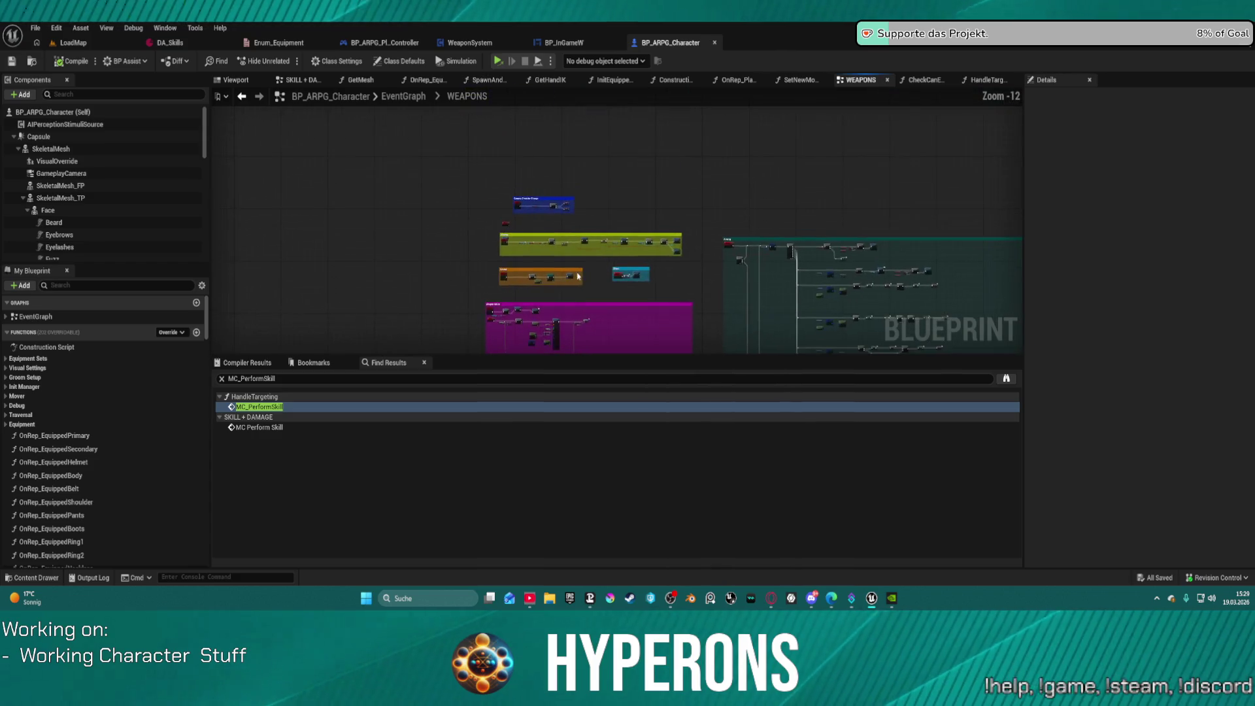
{"action": "scroll", "coordinate": [615, 233], "scroll_direction": "up", "scroll_amount": 5}
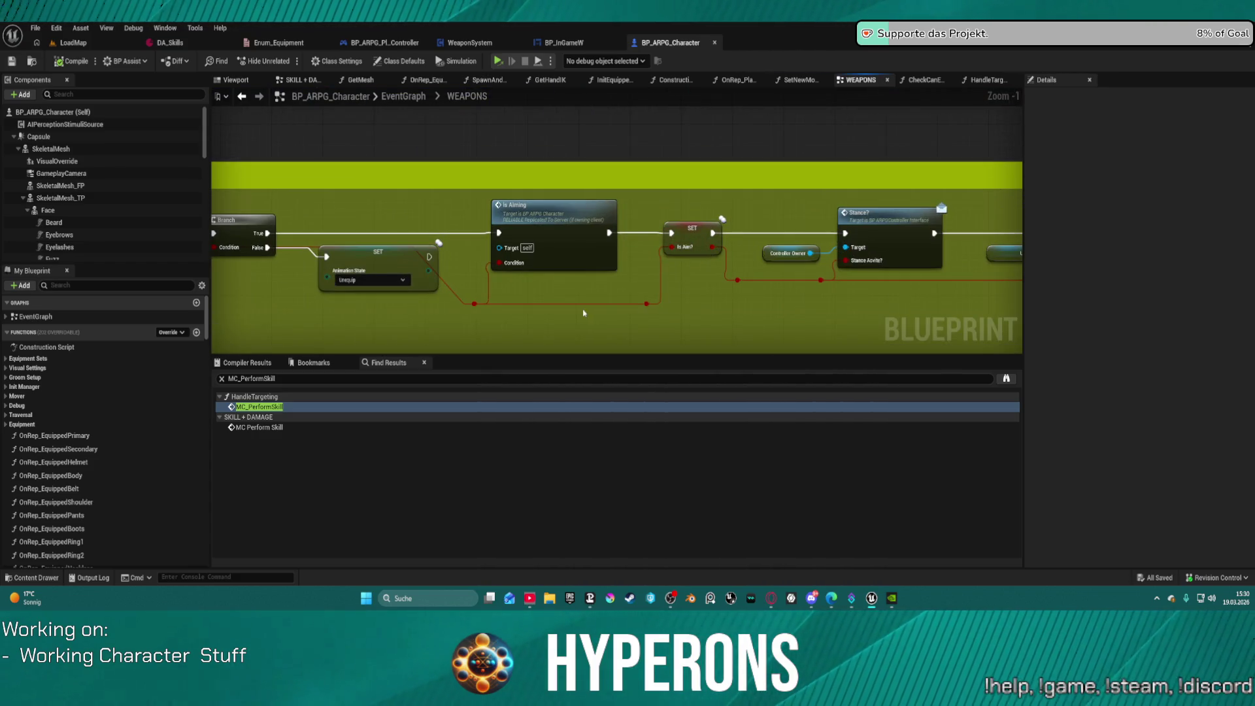
{"action": "scroll", "coordinate": [939, 199], "scroll_direction": "down", "scroll_amount": 1}
{"action": "mouse_move", "coordinate": [1190, 272]}
{"action": "left_mouse_down"}
{"action": "mouse_move", "coordinate": [771, 244]}
{"action": "mouse_move", "coordinate": [394, 243]}
{"action": "mouse_move", "coordinate": [1020, 231]}
{"action": "left_mouse_up"}
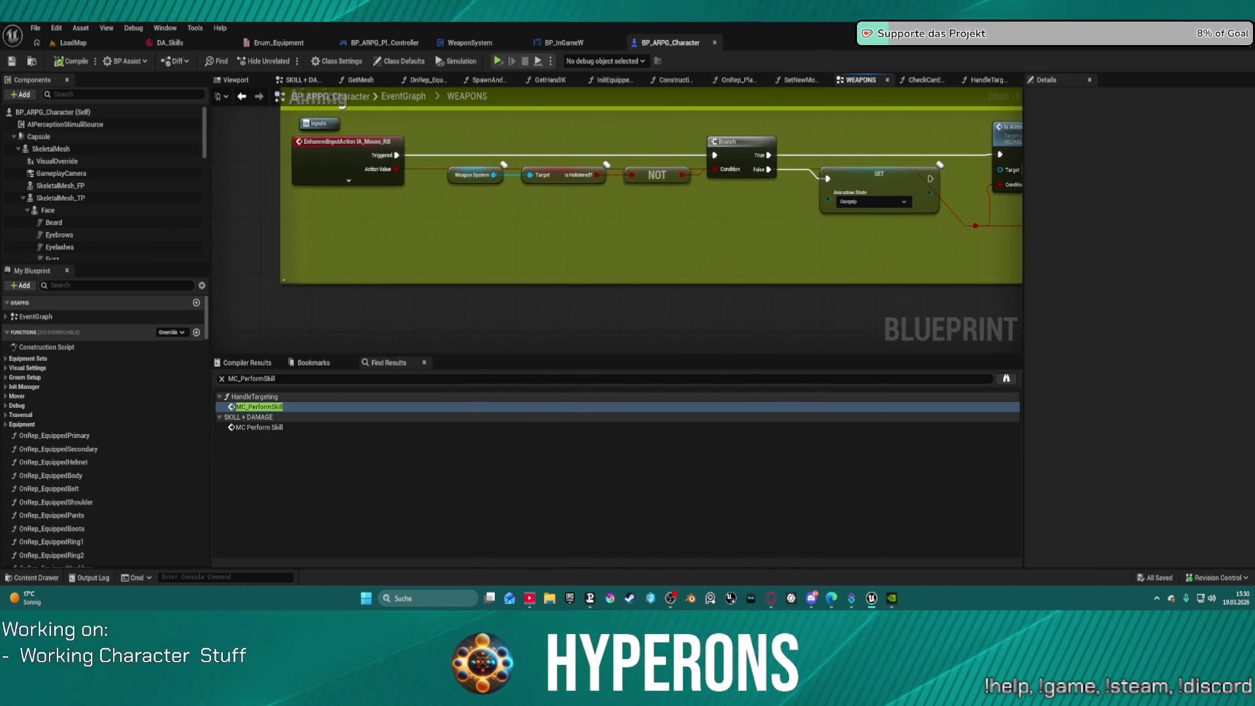
{"action": "scroll", "coordinate": [366, 160], "scroll_direction": "down", "scroll_amount": 4}
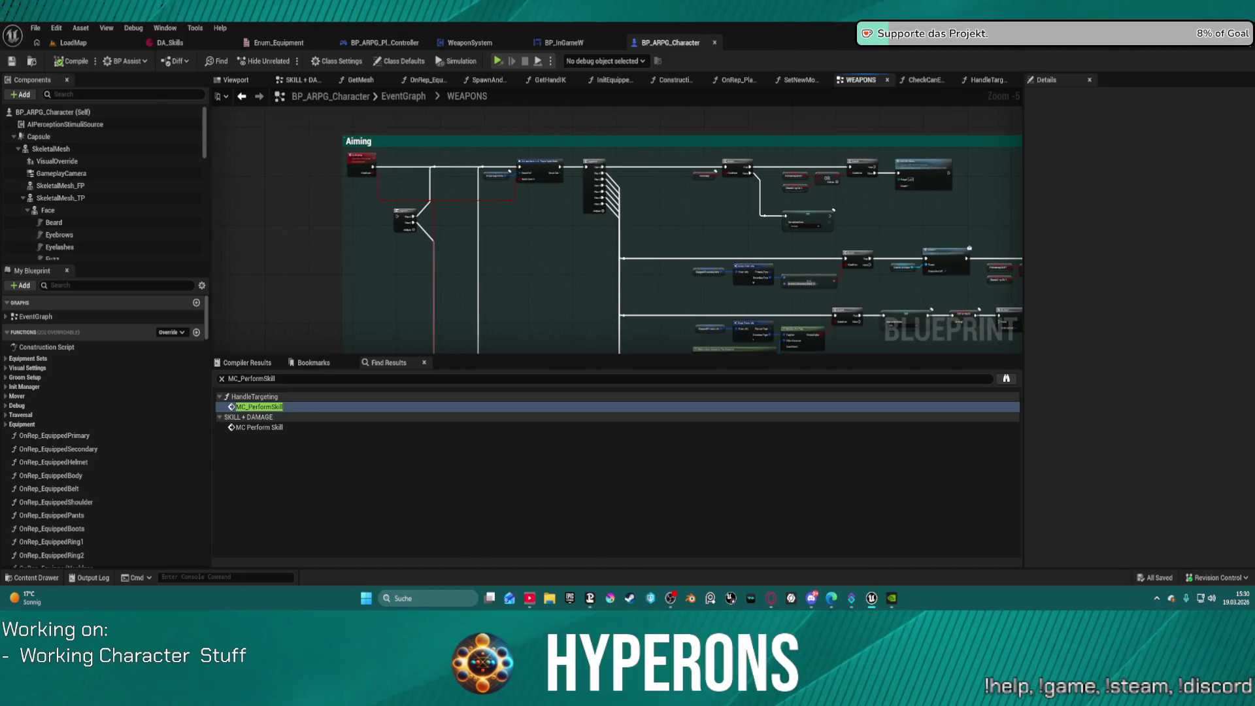
{"action": "scroll", "coordinate": [490, 157], "scroll_direction": "up", "scroll_amount": 2}
{"action": "left_click_drag", "start_coordinate": [490, 157], "coordinate": [778, 125]}
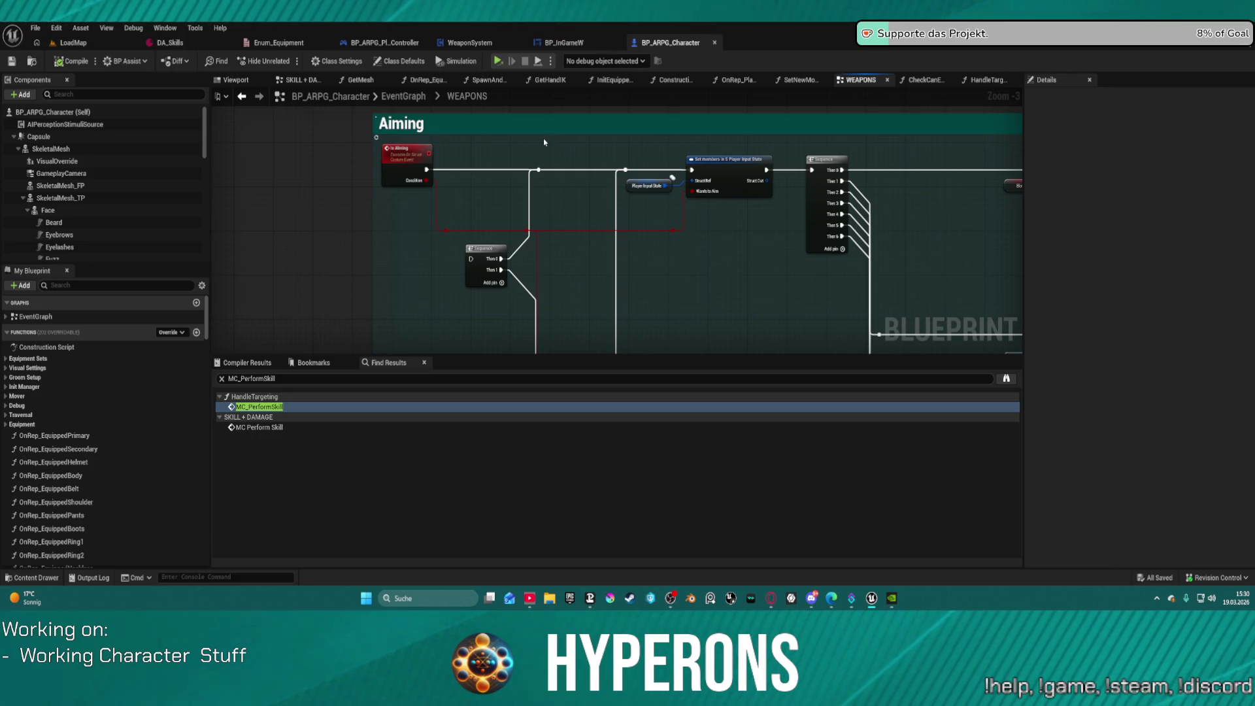
{"action": "scroll", "coordinate": [546, 145], "scroll_direction": "down", "scroll_amount": 2}
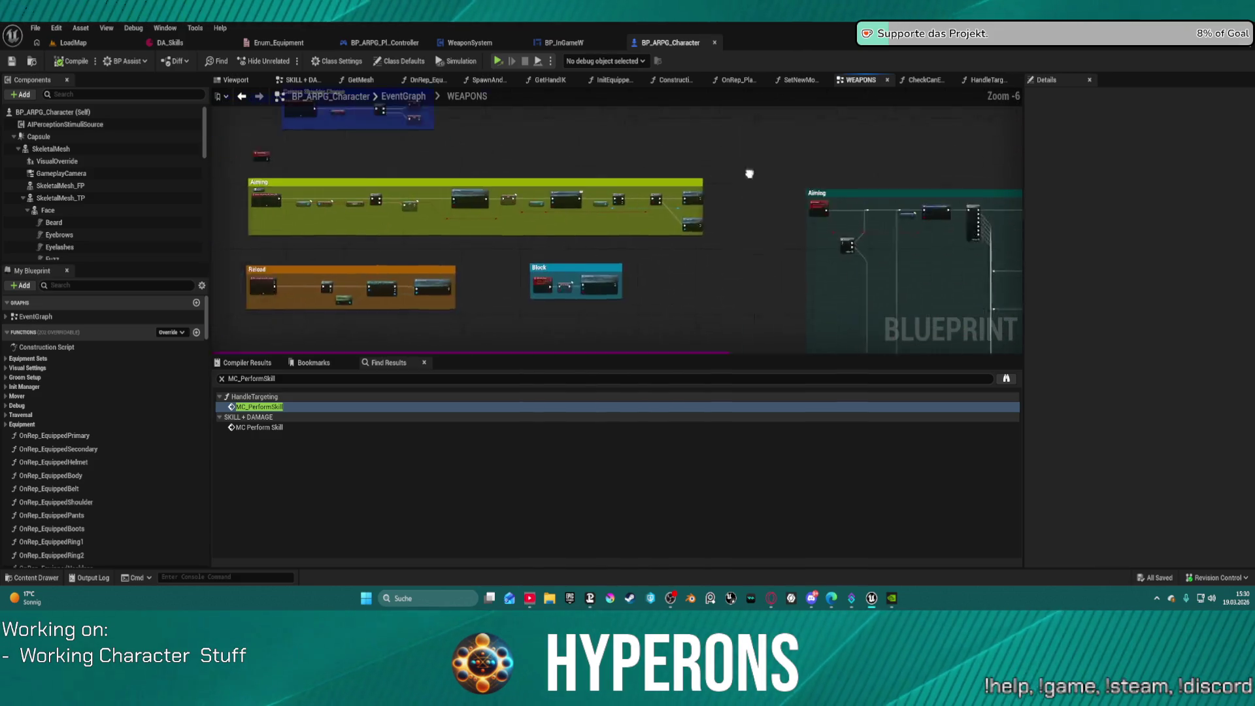
{"action": "scroll", "coordinate": [632, 183], "scroll_direction": "up", "scroll_amount": 2}
{"action": "left_click_drag", "start_coordinate": [811, 218], "coordinate": [313, 191]}
Step: Delete the Set members Player Input State nodes, try rewiring the reroute to the Sequence, then undo
{"action": "scroll", "coordinate": [313, 191], "scroll_direction": "up", "scroll_amount": 1}
{"action": "left_click_drag", "start_coordinate": [812, 243], "coordinate": [825, 244]}
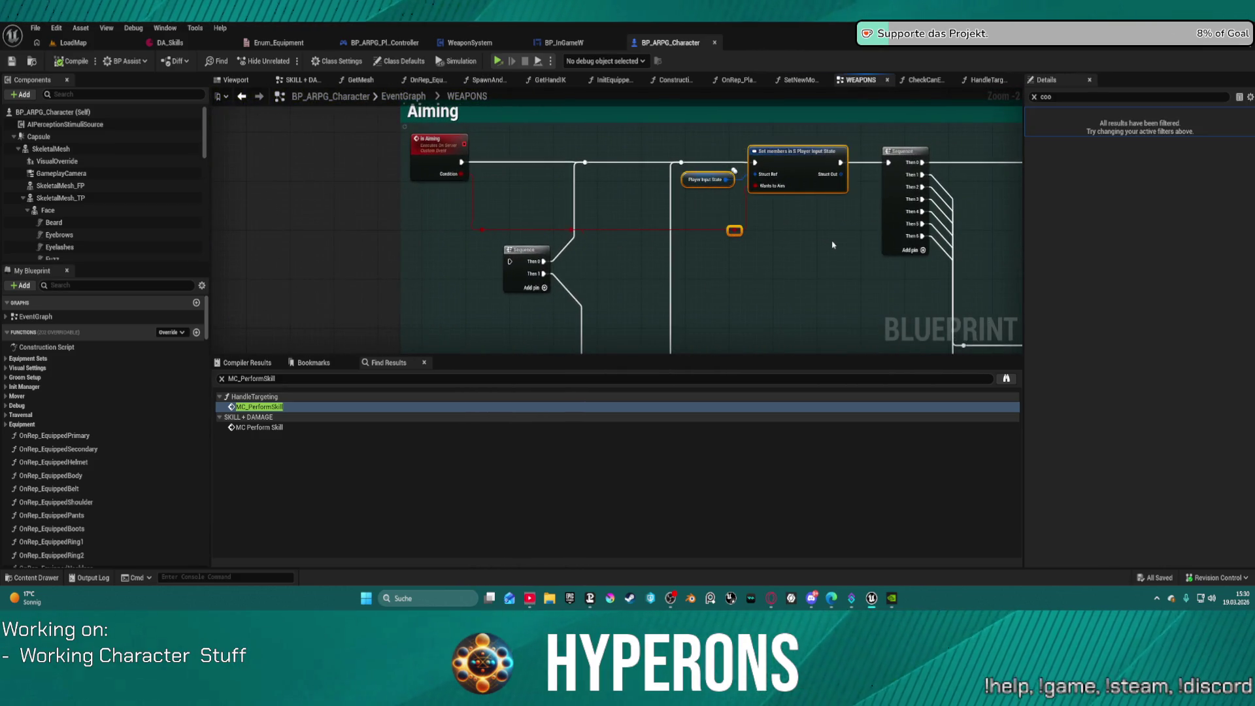
{"action": "key", "text": "Delete"}
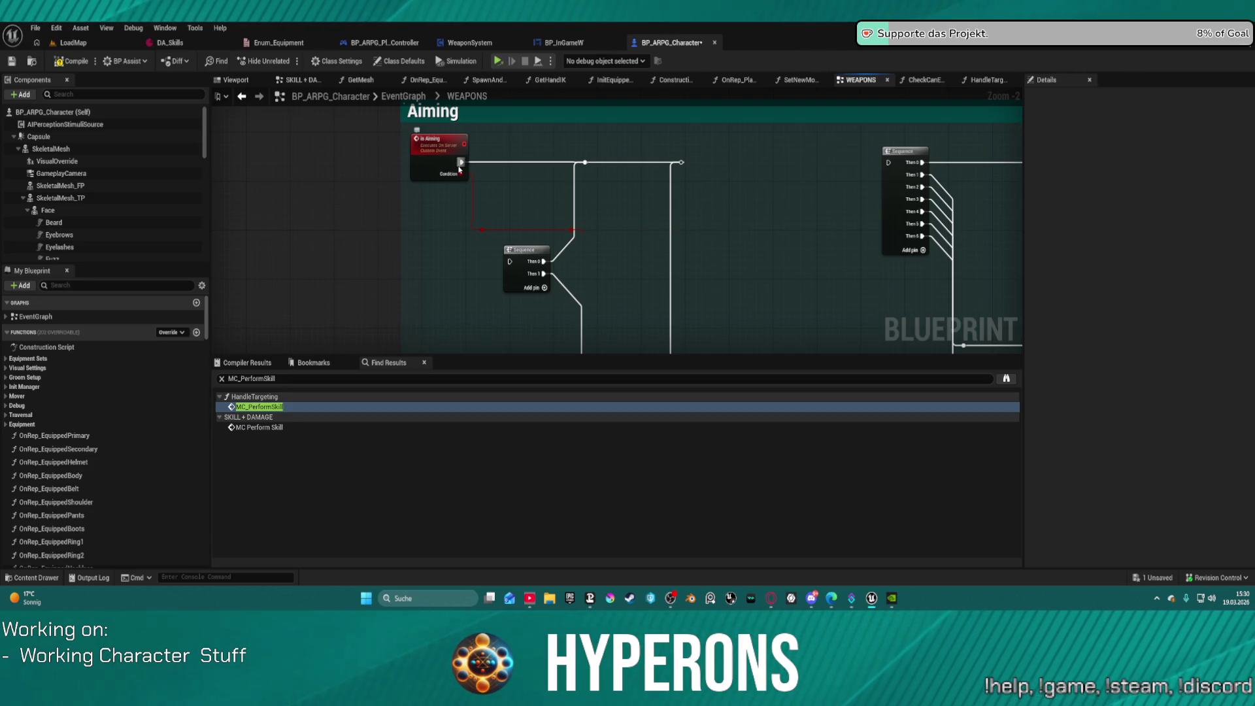
{"action": "left_click_drag", "start_coordinate": [681, 161], "coordinate": [896, 162]}
{"action": "left_click_drag", "start_coordinate": [440, 176], "coordinate": [567, 247]}
{"action": "key", "text": "ctrl+z"}
Step: Wire IA_Mouse_RB Triggered into the raised Player Input State nodes and play in Selected Viewport
{"action": "left_click_drag", "start_coordinate": [606, 181], "coordinate": [590, 144]}
{"action": "mouse_move", "coordinate": [455, 173]}
{"action": "left_mouse_down"}
{"action": "mouse_move", "coordinate": [521, 174]}
{"action": "mouse_move", "coordinate": [452, 176]}
{"action": "left_mouse_up"}
{"action": "left_click", "coordinate": [452, 186]}
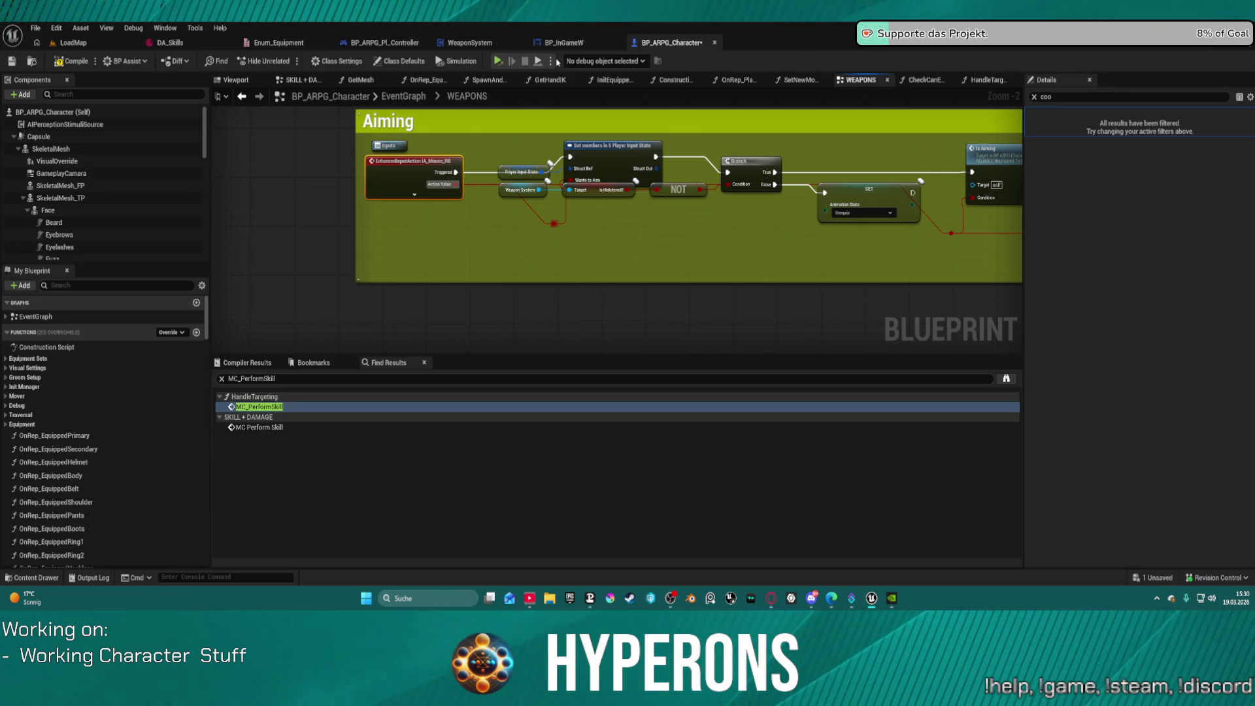
{"action": "left_click", "coordinate": [551, 62]}
{"action": "left_click", "coordinate": [557, 103]}
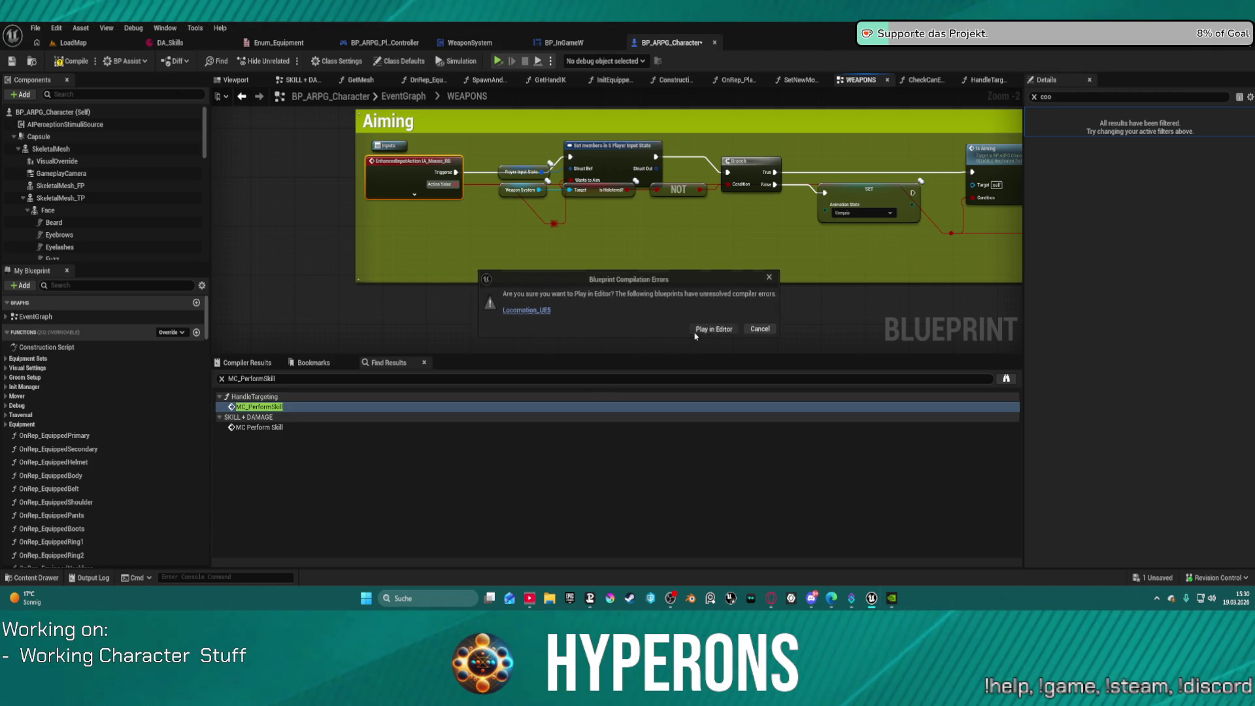
Step: Launch play despite the compile errors and equip MG 01 from the inventory
{"action": "left_click", "coordinate": [695, 332]}
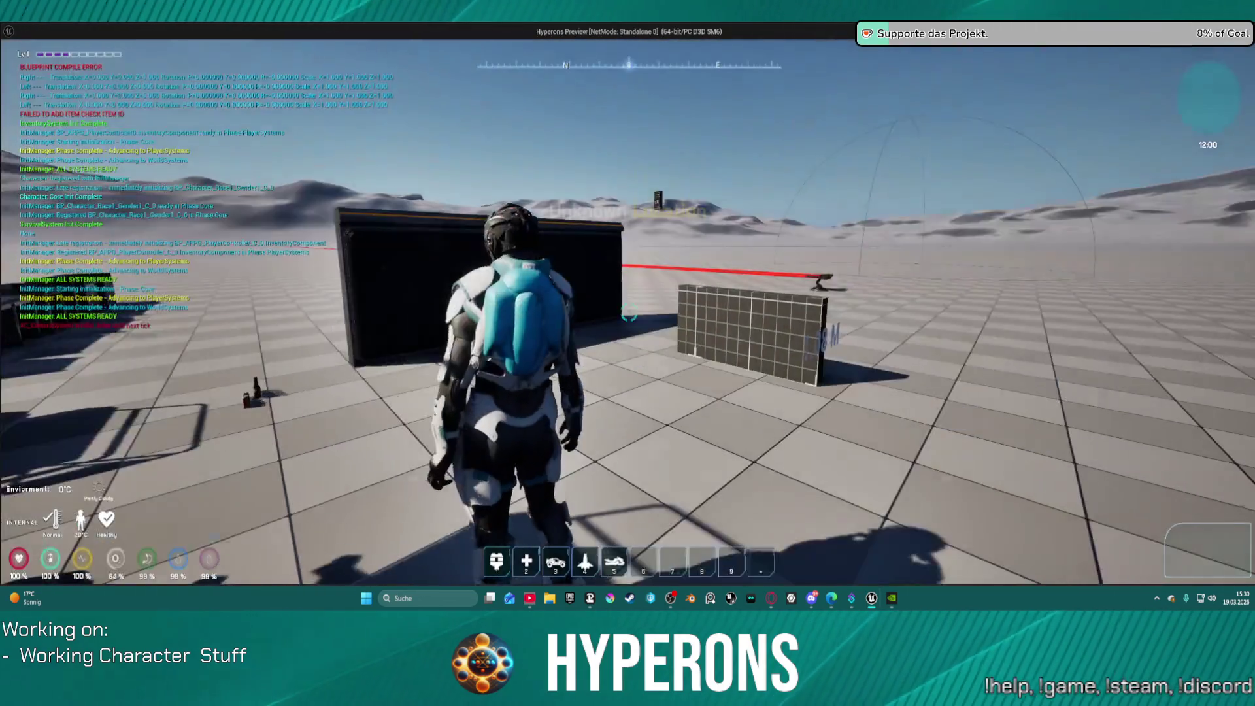
{"action": "key", "text": "i"}
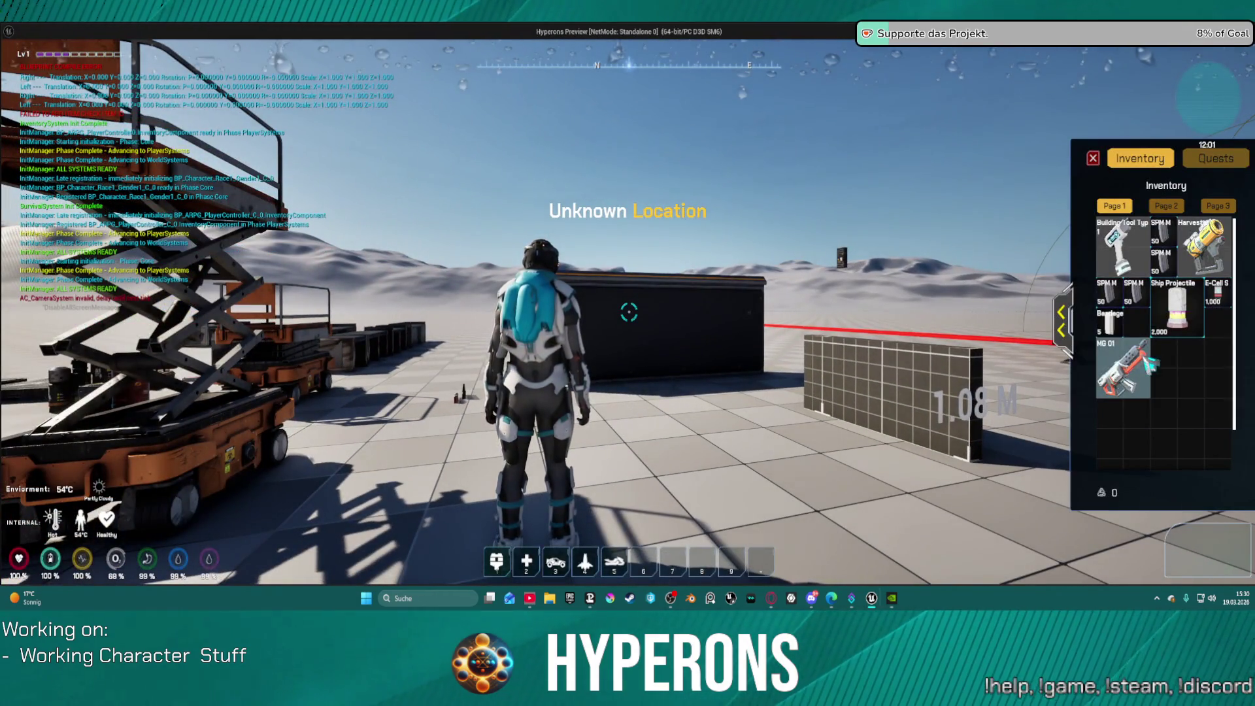
{"action": "double_click", "coordinate": [1149, 362]}
{"action": "key", "text": "i"}
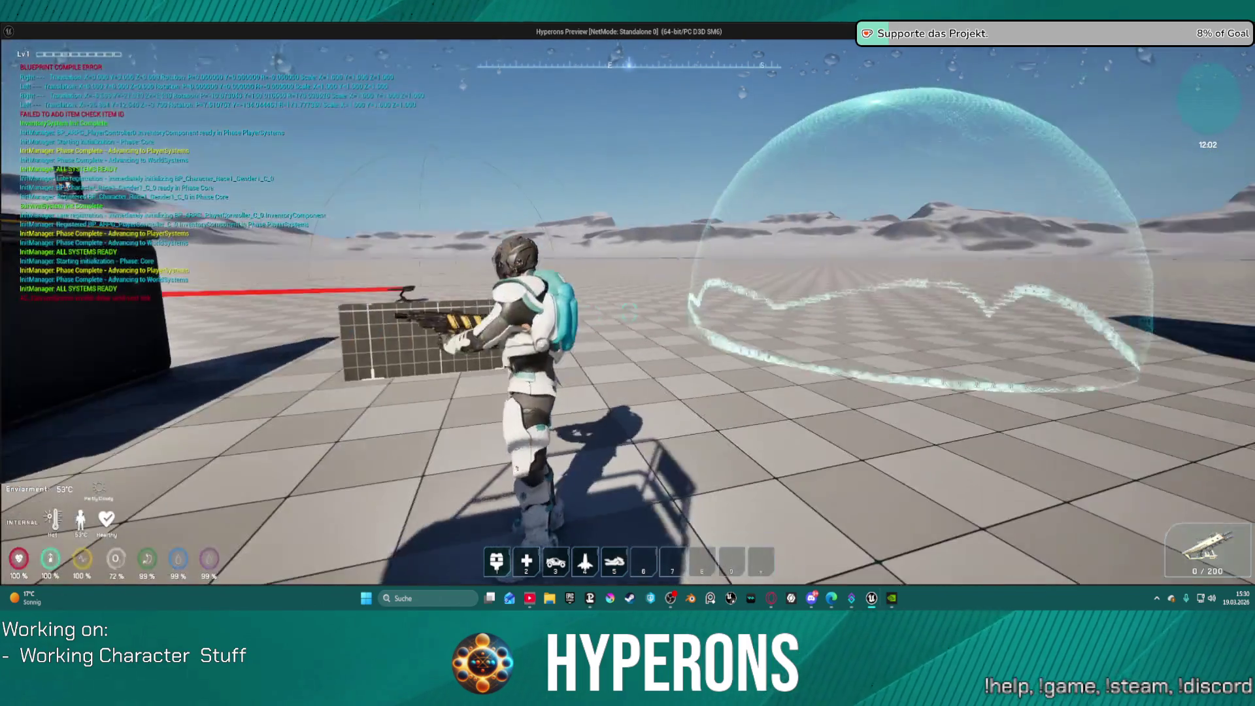
Step: Run the character past the bunker, turn around and head toward the building
{"action": "key", "text": "w"}
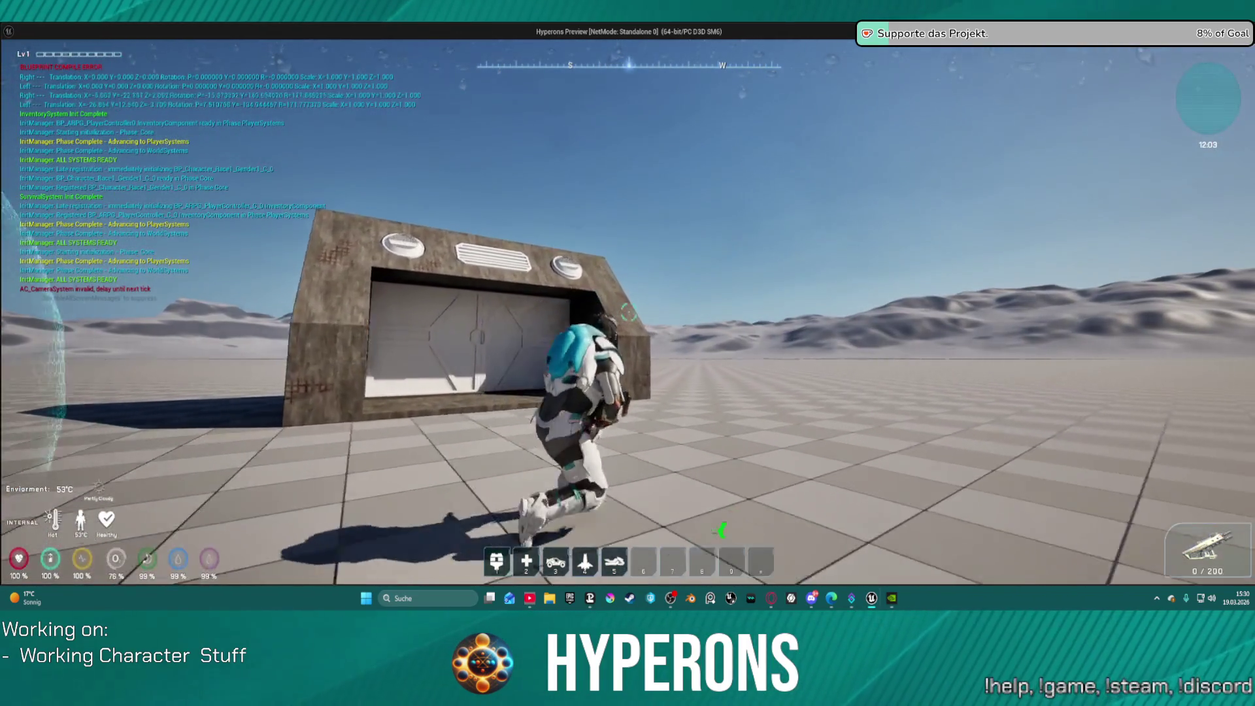
{"action": "key", "text": "w"}
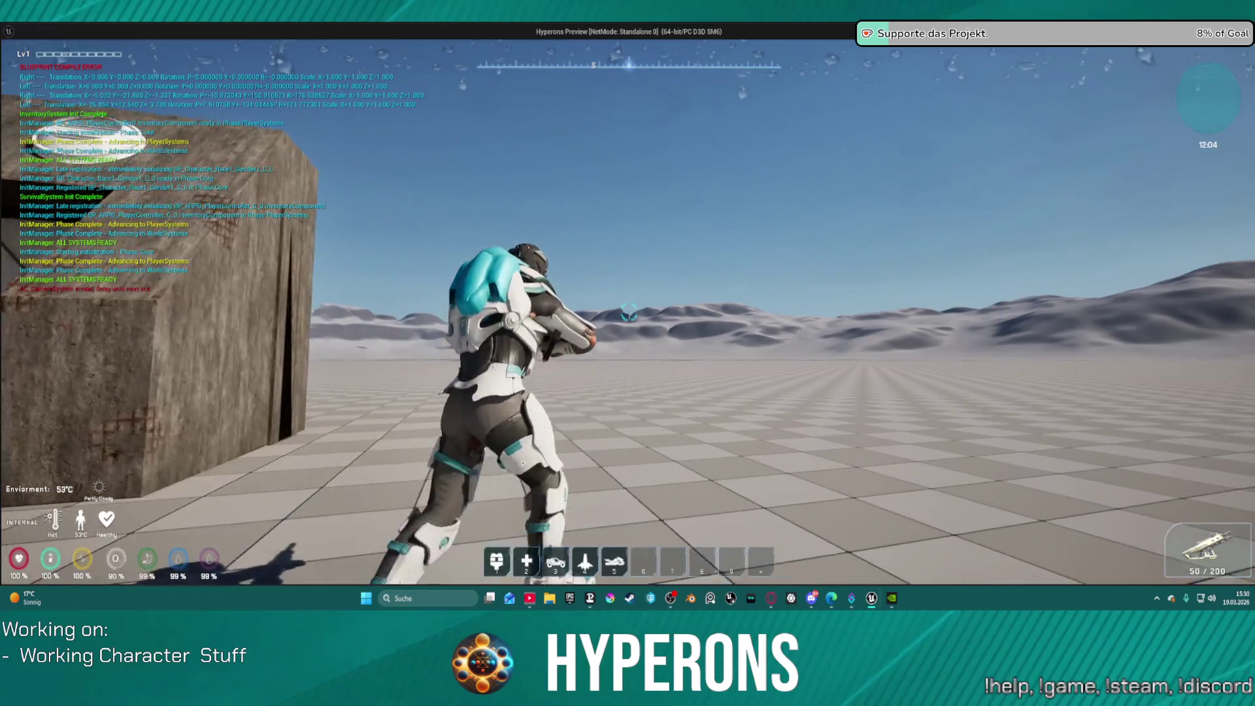
{"action": "key", "text": "s"}
{"action": "key", "text": "w"}
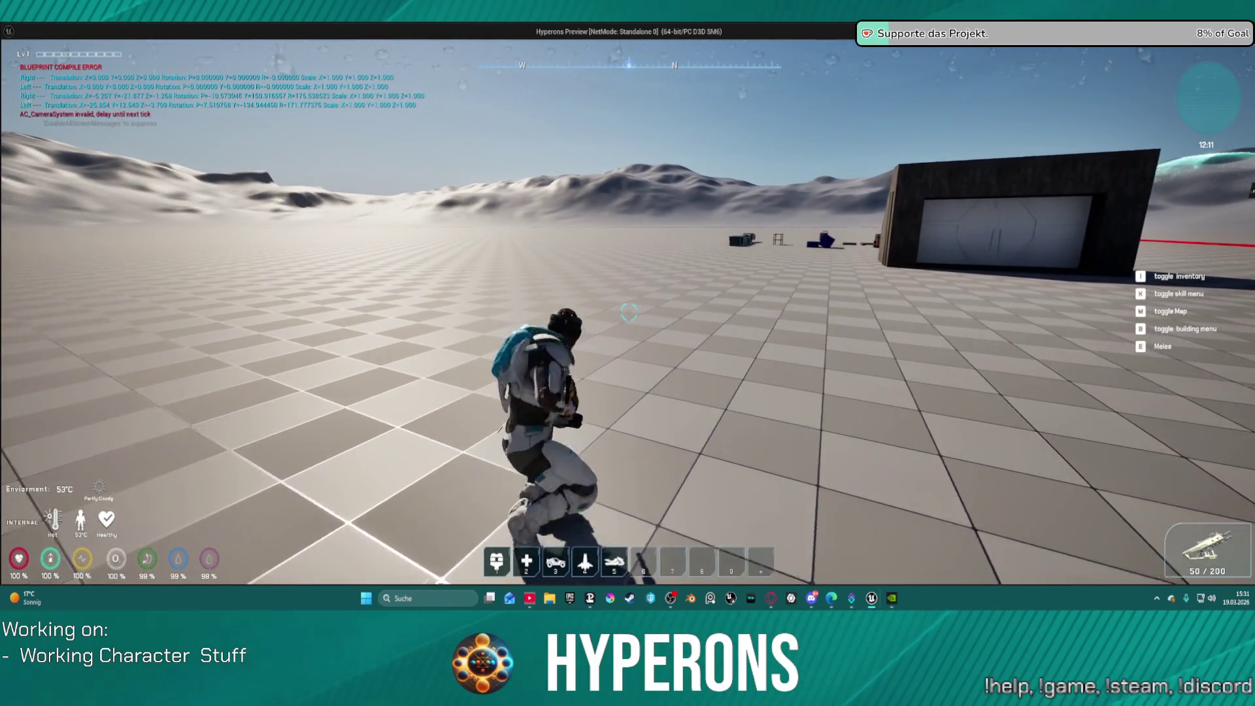
{"action": "key", "text": "c"}
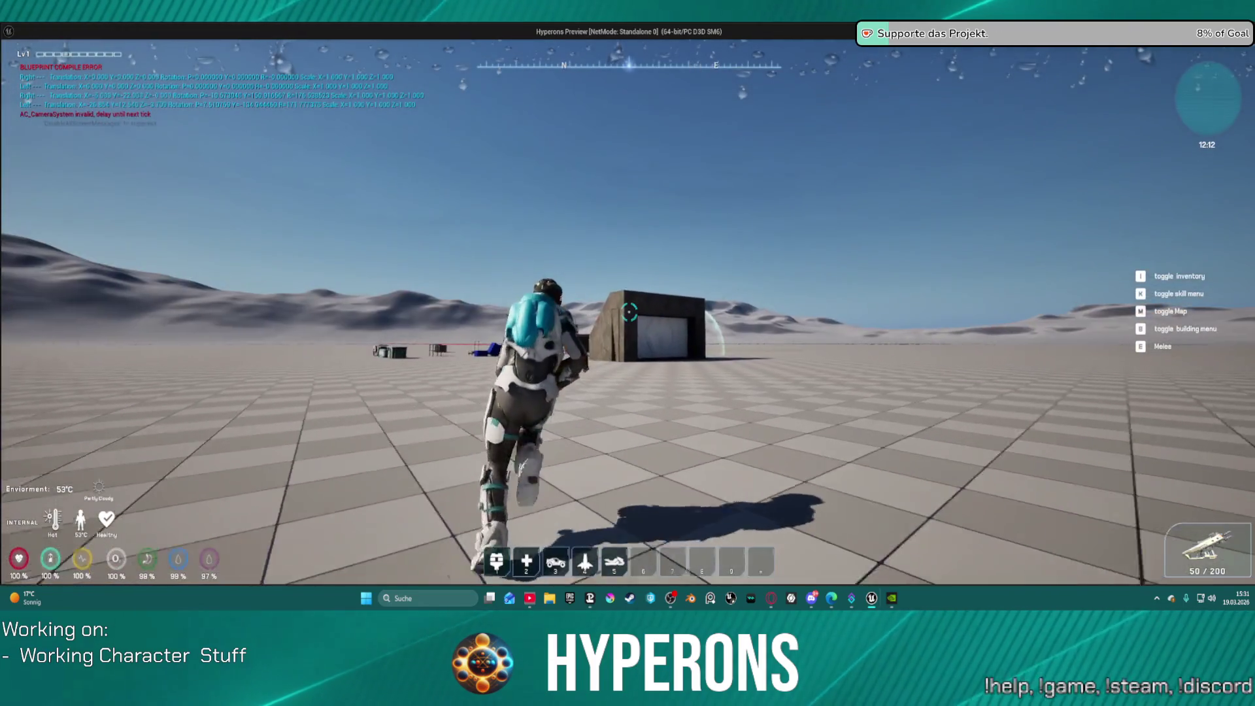
Step: Aim and fire MG 01 while moving toward the building, then end the session
{"action": "right_click", "coordinate": [629, 312]}
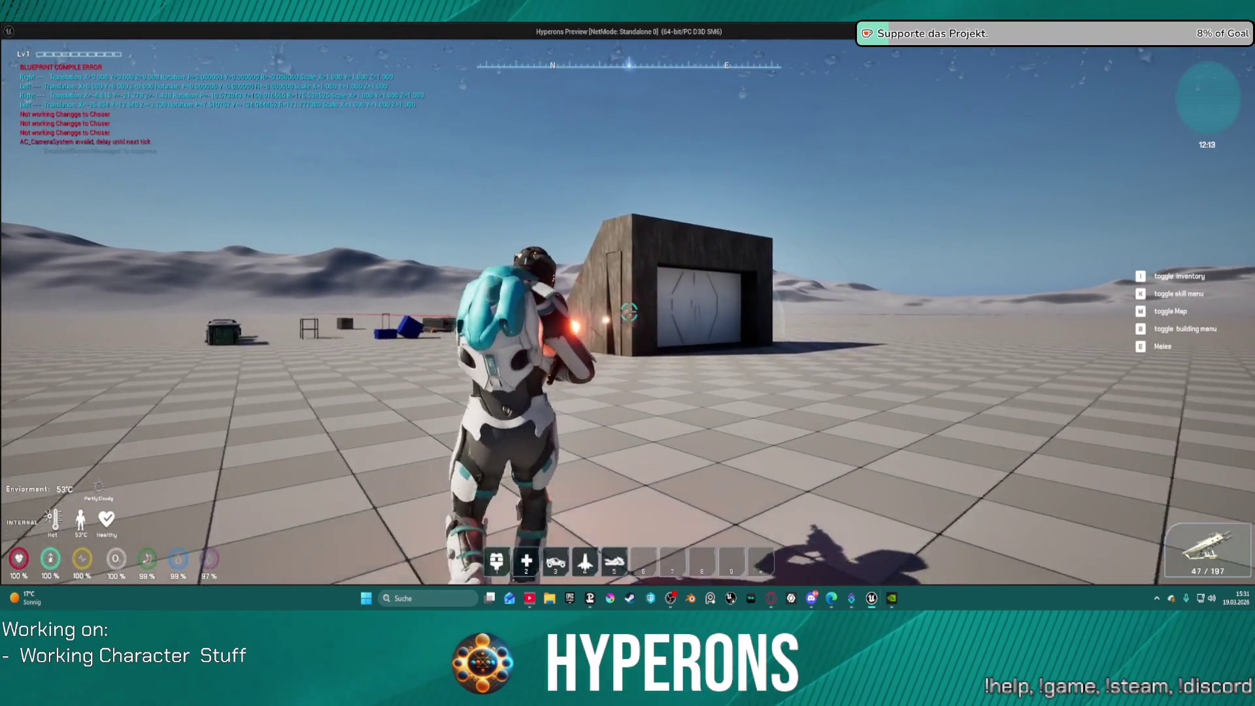
{"action": "left_click", "coordinate": [629, 313]}
{"action": "key", "text": "w"}
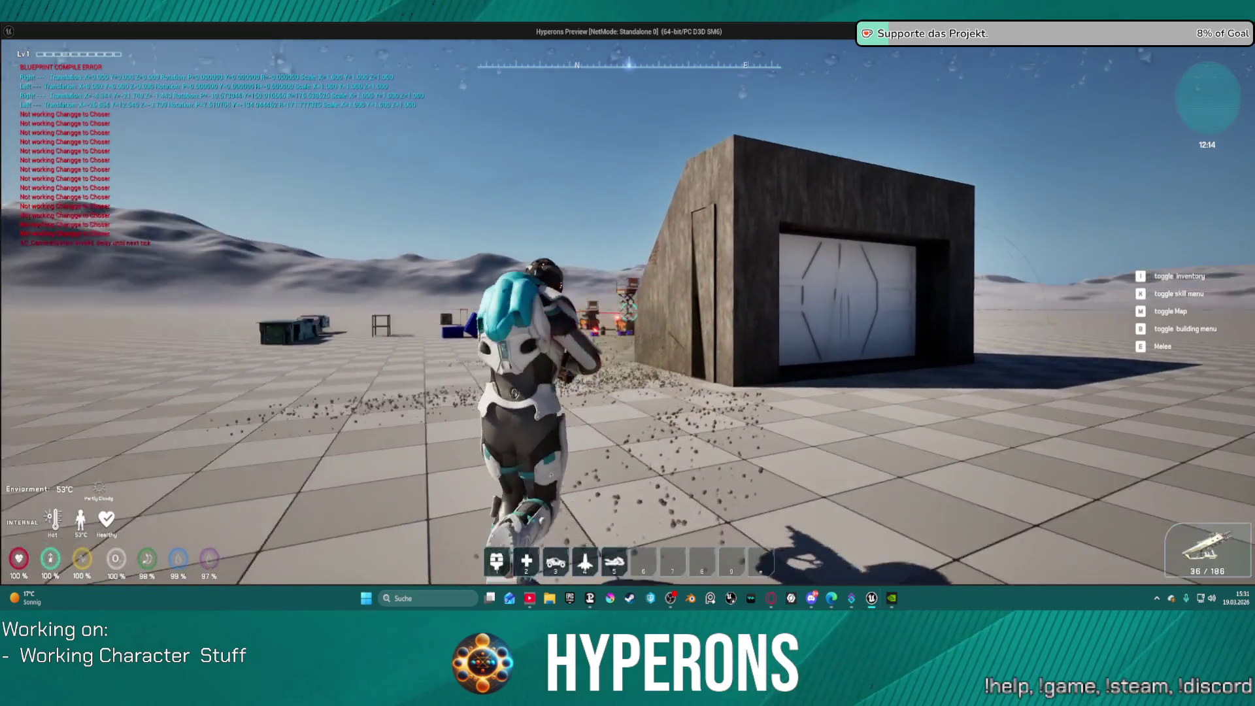
{"action": "key", "text": "w"}
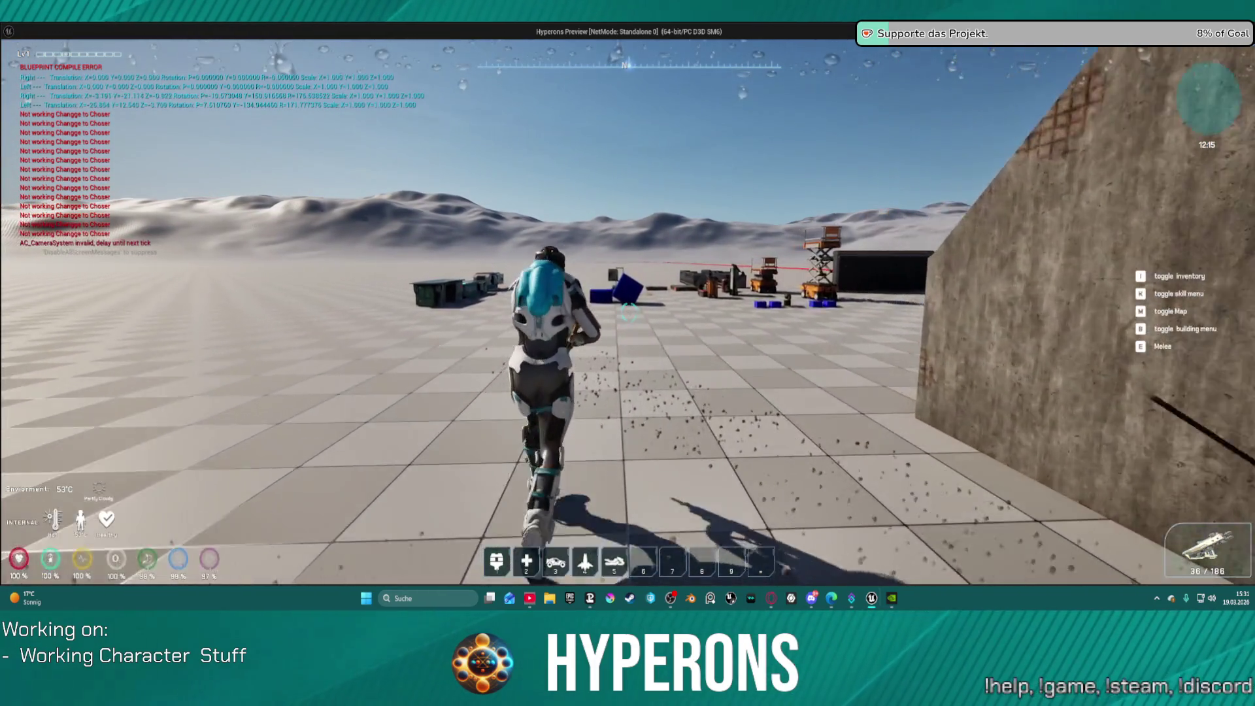
{"action": "left_click", "coordinate": [629, 312]}
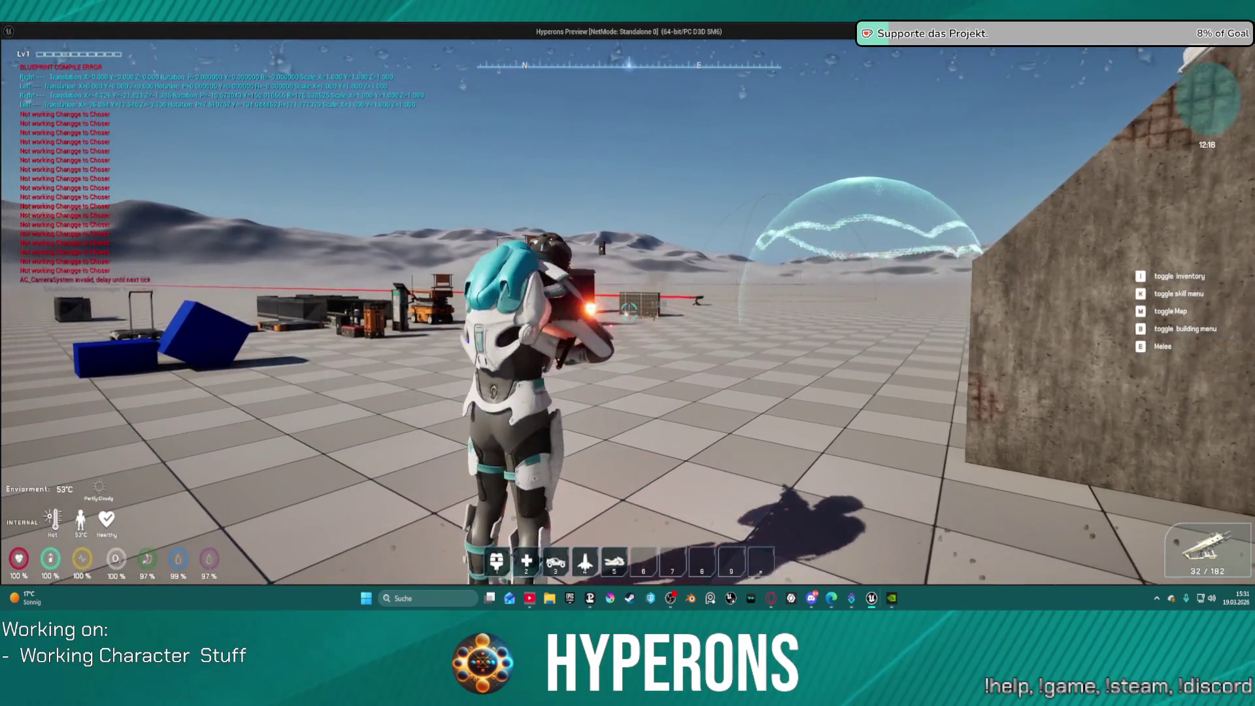
{"action": "left_click", "coordinate": [629, 312]}
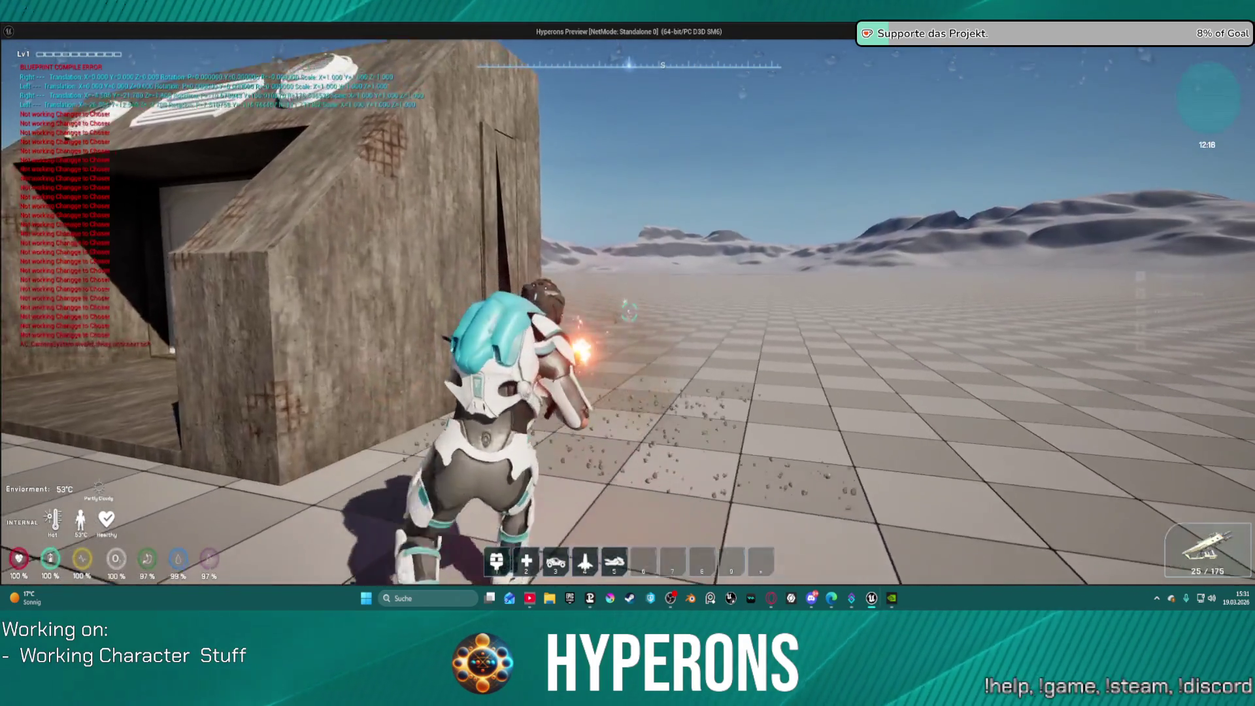
{"action": "key", "text": "Escape"}
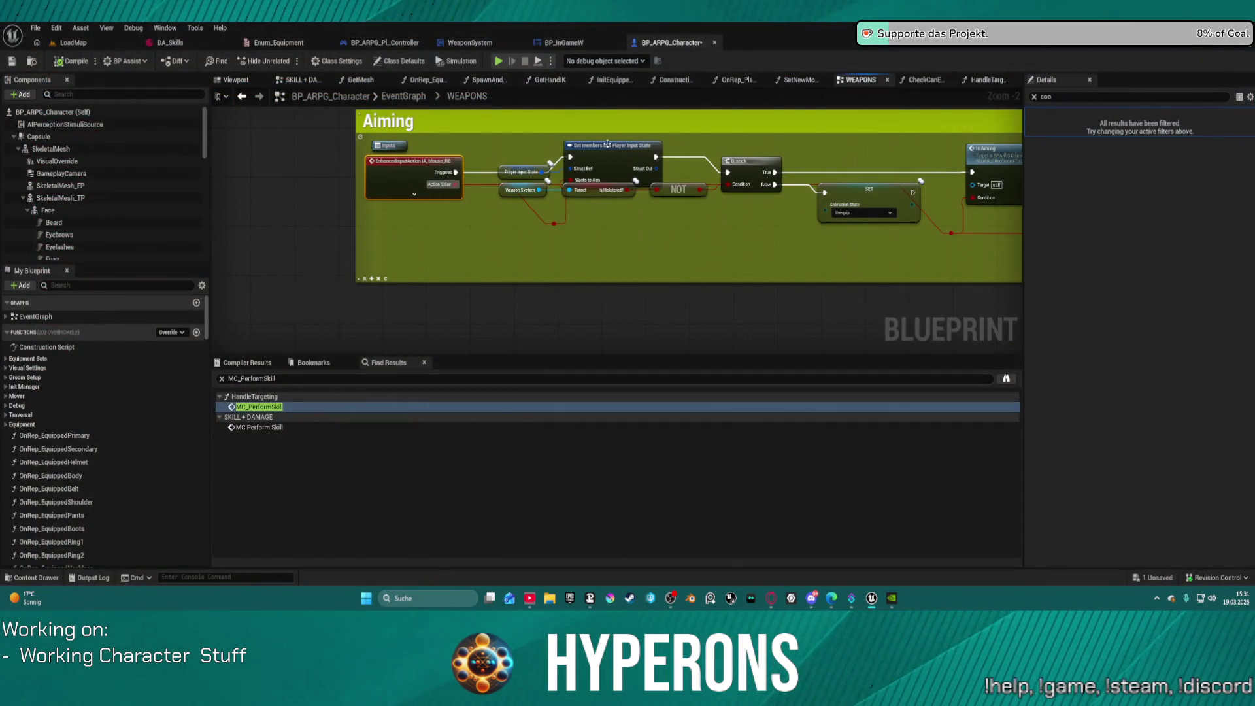
Step: Nudge the Set members node down-right, then survey the Weapon Melee, Stance and Matches Any Tags nodes
{"action": "left_click_drag", "start_coordinate": [608, 143], "coordinate": [621, 162]}
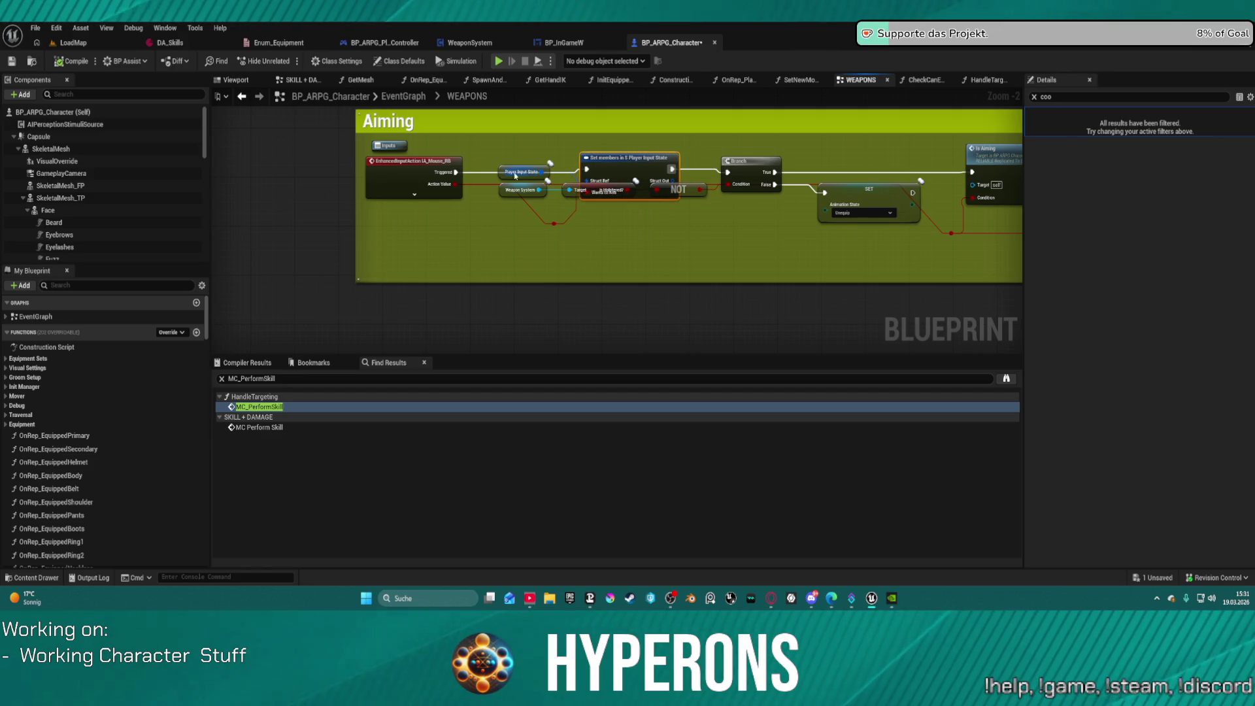
{"action": "scroll", "coordinate": [486, 213], "scroll_direction": "down", "scroll_amount": 5}
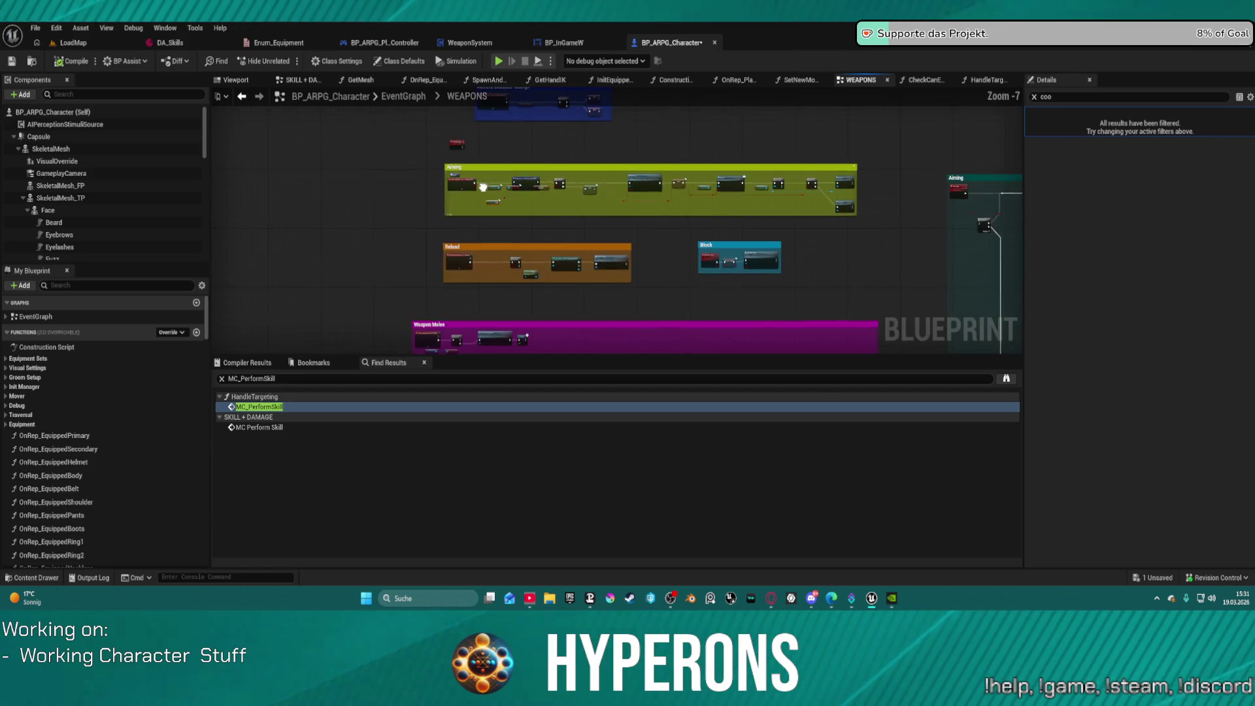
{"action": "mouse_move", "coordinate": [437, 110]}
{"action": "left_mouse_down"}
{"action": "mouse_move", "coordinate": [403, 65]}
{"action": "mouse_move", "coordinate": [299, 59]}
{"action": "left_mouse_up"}
{"action": "mouse_move", "coordinate": [603, 168]}
{"action": "left_mouse_down"}
{"action": "mouse_move", "coordinate": [297, 131]}
{"action": "mouse_move", "coordinate": [196, 98]}
{"action": "mouse_move", "coordinate": [211, 90]}
{"action": "left_mouse_up"}
{"action": "scroll", "coordinate": [543, 288], "scroll_direction": "up", "scroll_amount": 4}
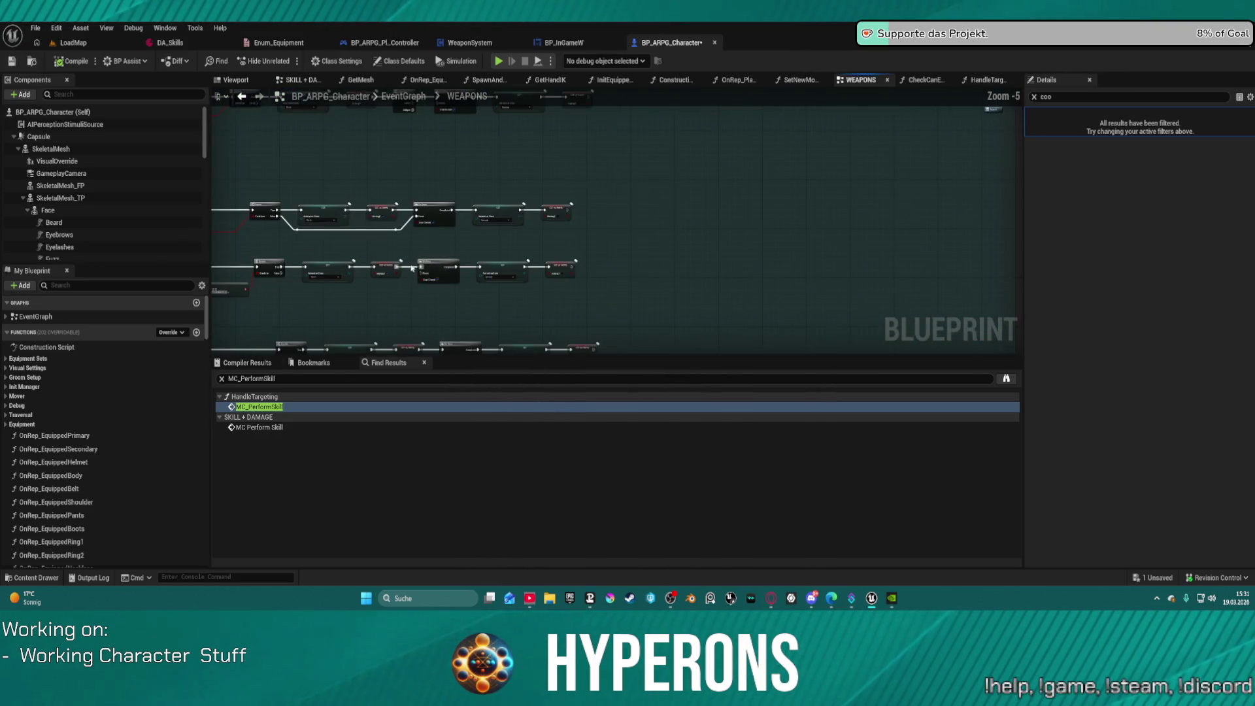
{"action": "scroll", "coordinate": [569, 223], "scroll_direction": "up", "scroll_amount": 1}
{"action": "left_click_drag", "start_coordinate": [534, 163], "coordinate": [589, 283]}
{"action": "scroll", "coordinate": [700, 266], "scroll_direction": "down", "scroll_amount": 4}
{"action": "scroll", "coordinate": [700, 266], "scroll_direction": "up", "scroll_amount": 4}
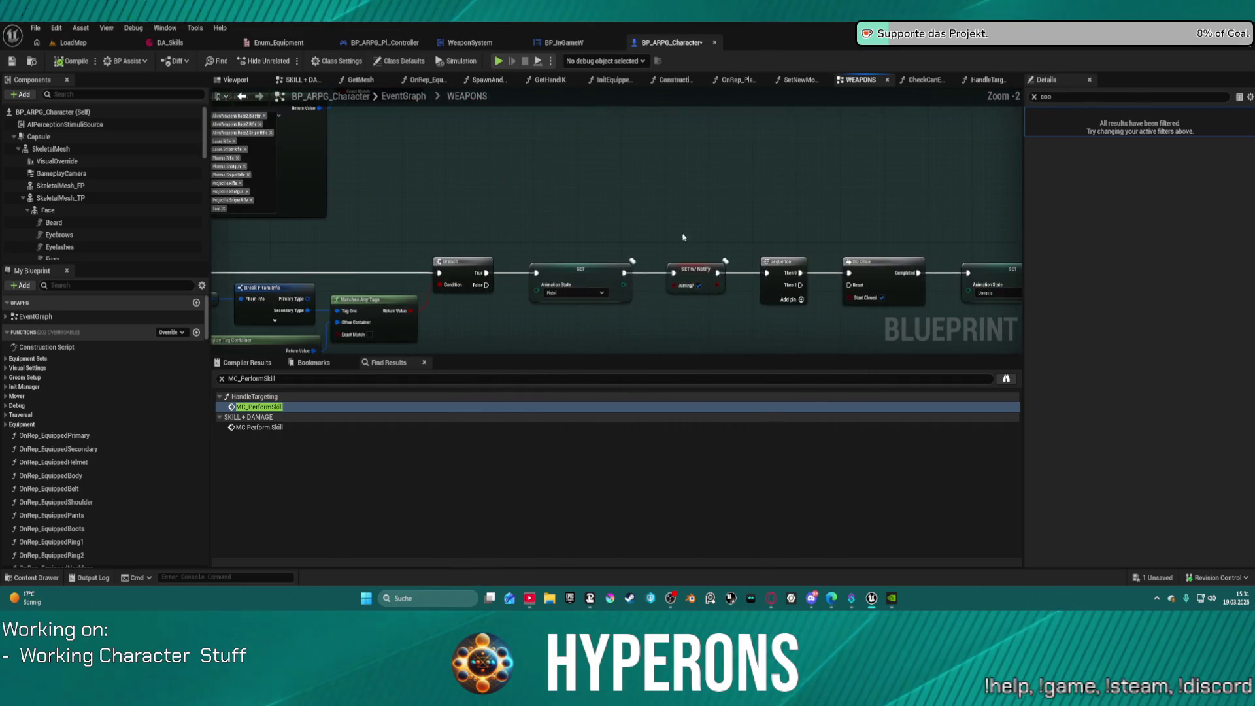
{"action": "mouse_move", "coordinate": [669, 241]}
{"action": "left_mouse_down"}
{"action": "mouse_move", "coordinate": [575, 215]}
{"action": "mouse_move", "coordinate": [458, 270]}
{"action": "left_mouse_up"}
{"action": "left_click_drag", "start_coordinate": [577, 324], "coordinate": [629, 268]}
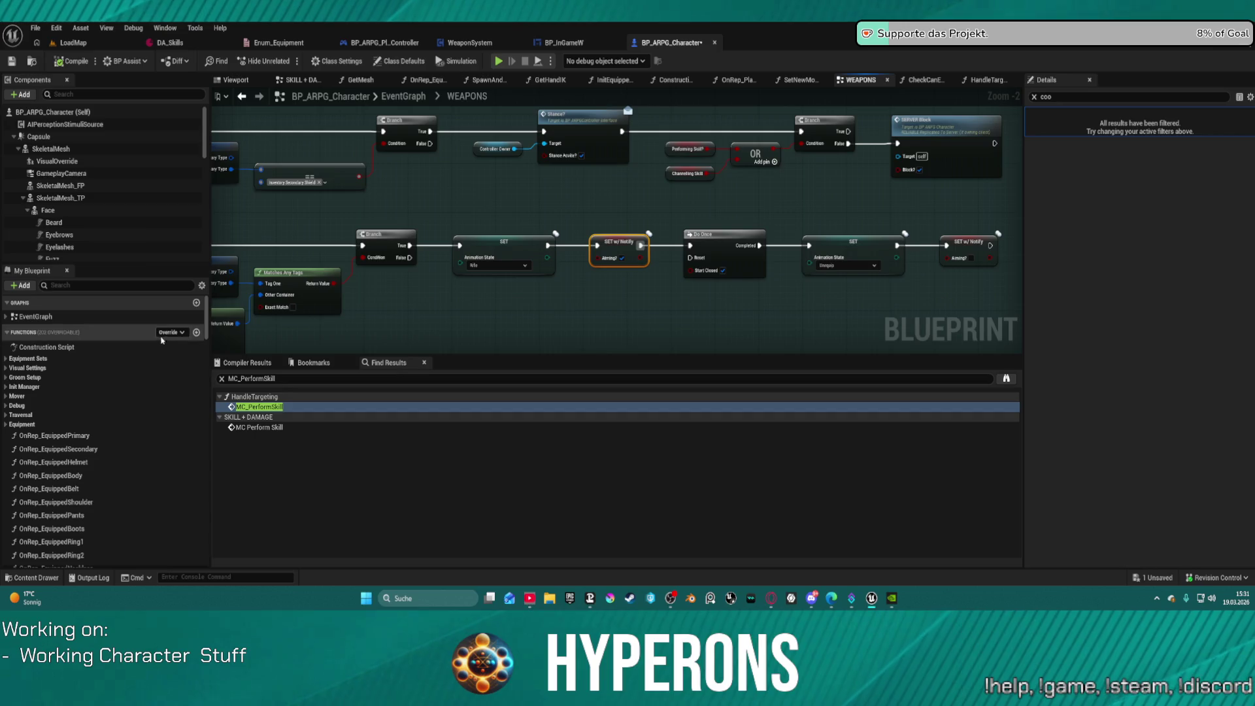
{"action": "scroll", "coordinate": [56, 183], "scroll_direction": "down", "scroll_amount": 5}
{"action": "type", "text": "r"}
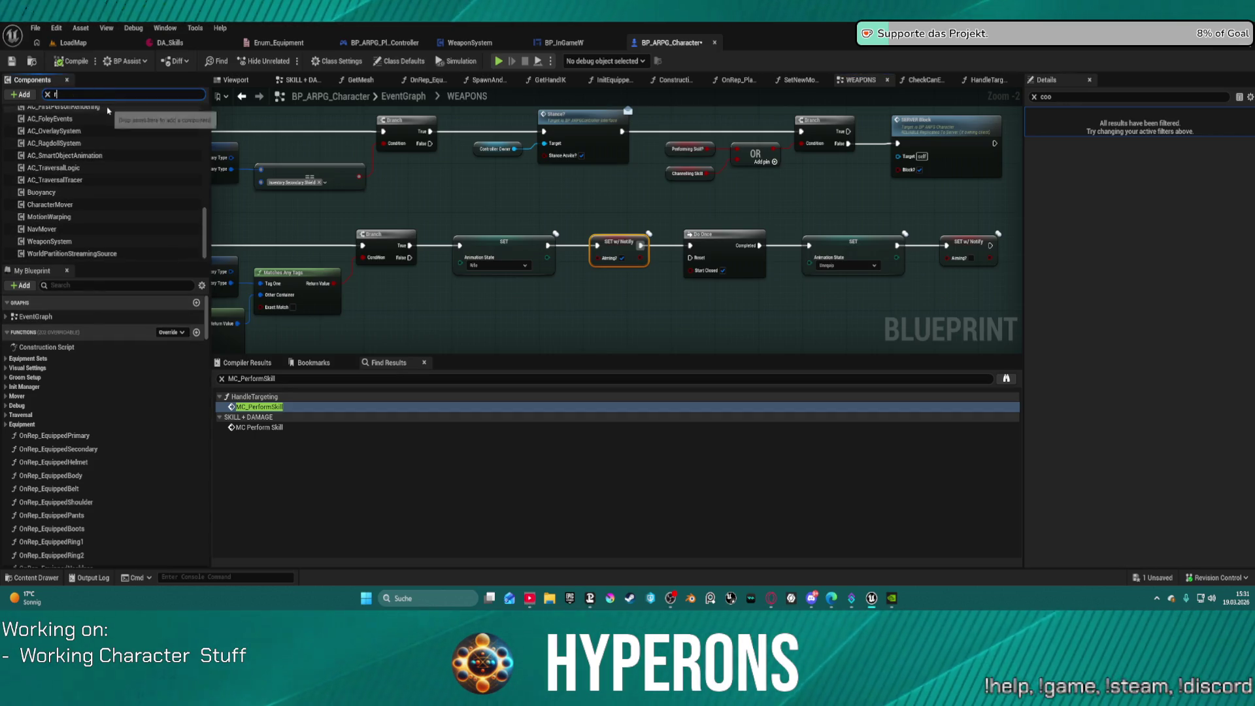
{"action": "type", "text": "e"}
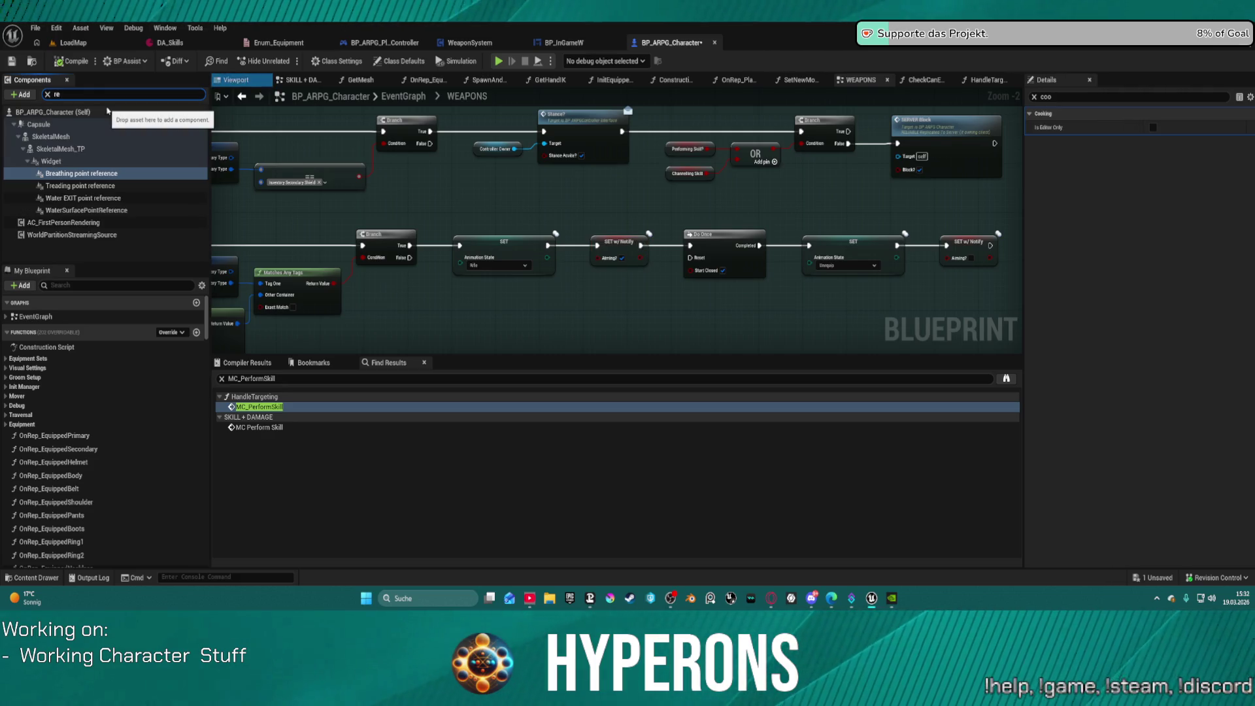
{"action": "type", "text": "p"}
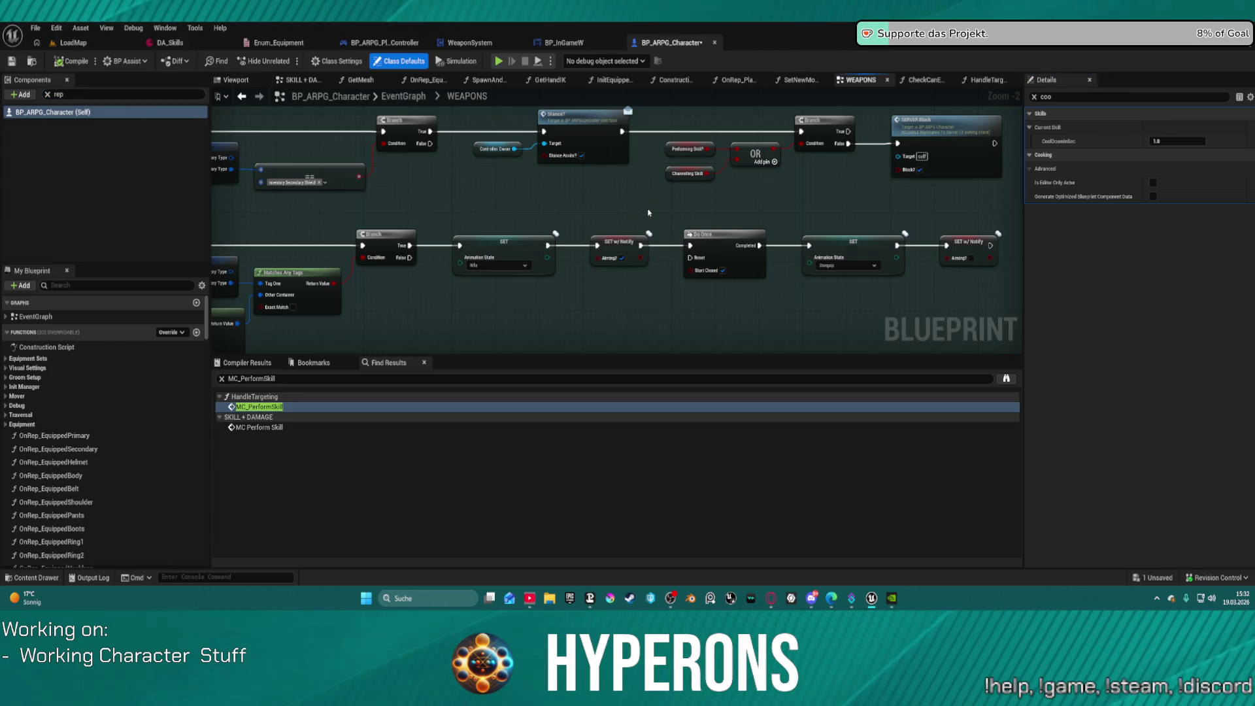
{"action": "scroll", "coordinate": [673, 242], "scroll_direction": "down", "scroll_amount": 2}
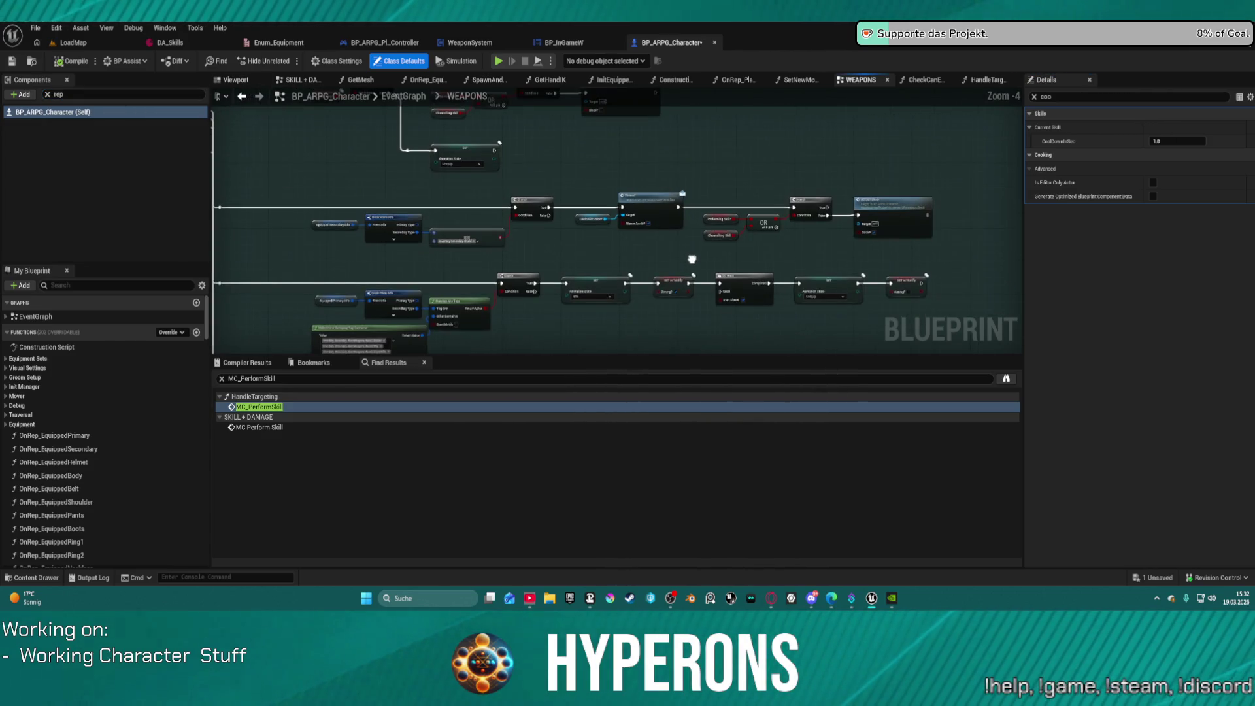
{"action": "scroll", "coordinate": [691, 259], "scroll_direction": "up", "scroll_amount": 5}
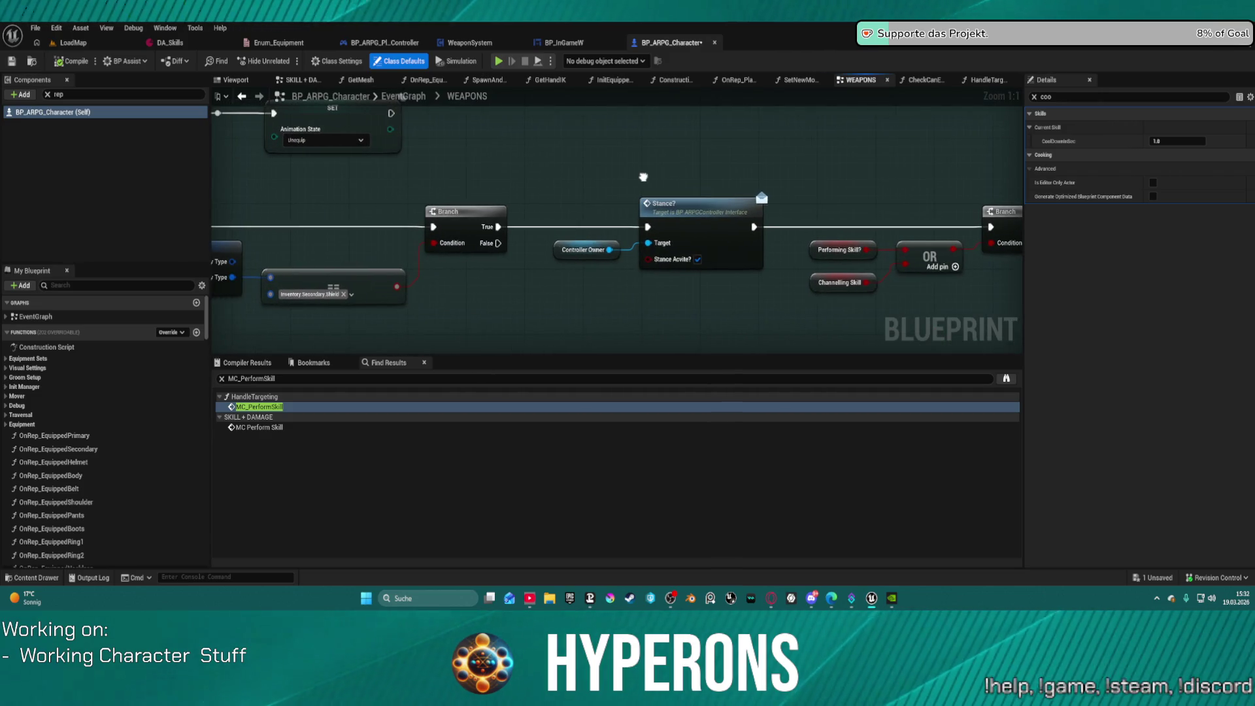
{"action": "mouse_move", "coordinate": [641, 168]}
{"action": "left_mouse_down"}
{"action": "mouse_move", "coordinate": [891, 285]}
{"action": "mouse_move", "coordinate": [903, 347]}
{"action": "left_mouse_up"}
{"action": "scroll", "coordinate": [903, 347], "scroll_direction": "down", "scroll_amount": 5}
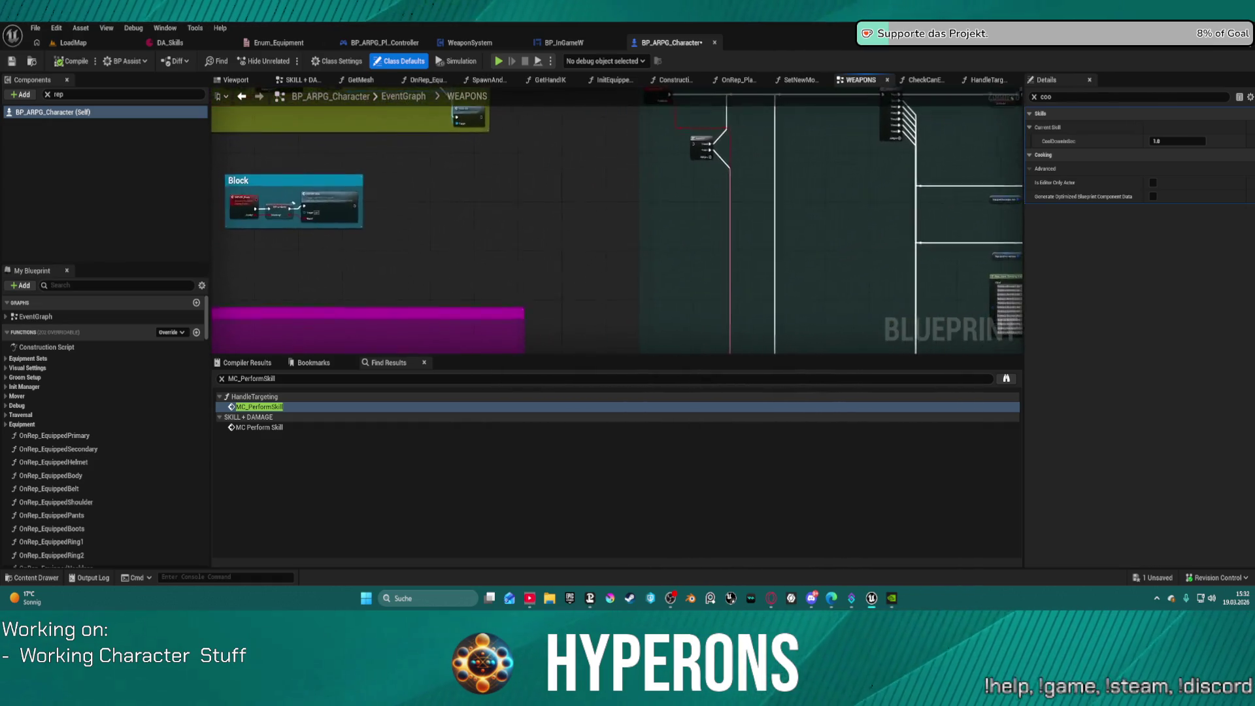
{"action": "mouse_move", "coordinate": [1217, 185]}
{"action": "left_mouse_down"}
{"action": "mouse_move", "coordinate": [969, 170]}
{"action": "mouse_move", "coordinate": [836, 211]}
{"action": "mouse_move", "coordinate": [869, 268]}
{"action": "mouse_move", "coordinate": [889, 205]}
{"action": "mouse_move", "coordinate": [804, 229]}
{"action": "mouse_move", "coordinate": [749, 221]}
{"action": "left_mouse_up"}
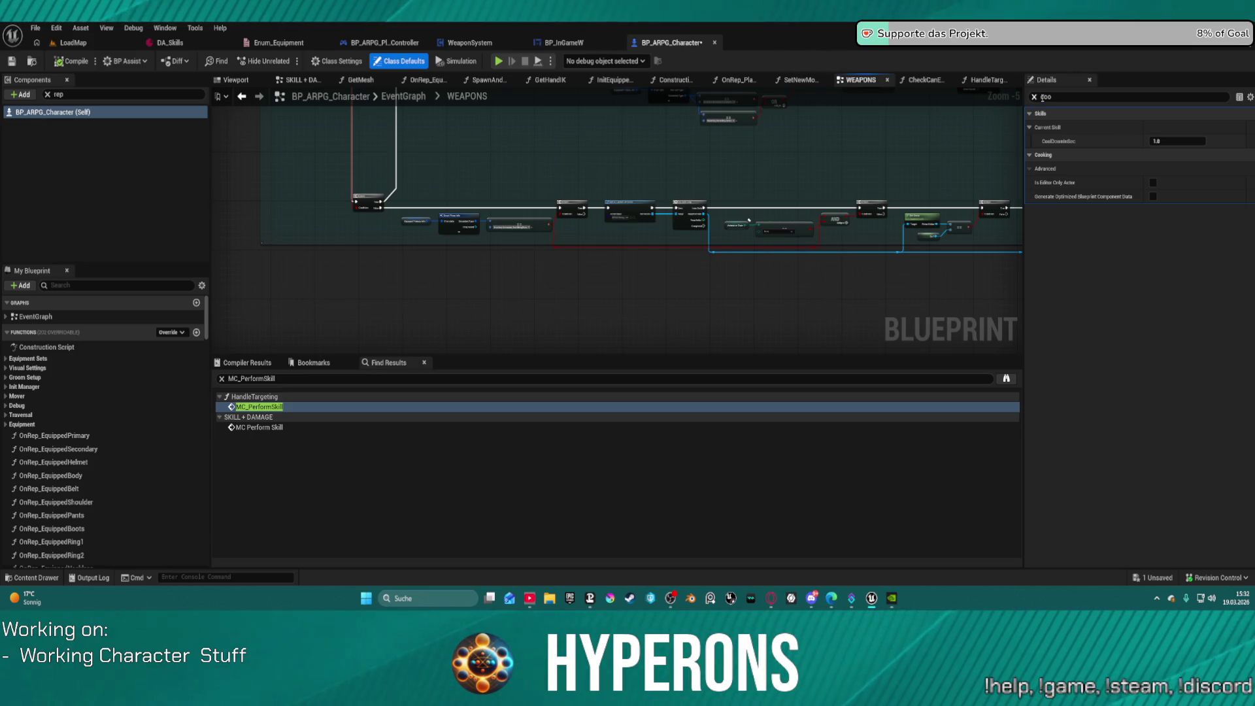
Step: Clear the 'coo' Details filter and pan across the Aiming and weapon sections
{"action": "left_click", "coordinate": [1035, 97]}
{"action": "left_click_drag", "start_coordinate": [579, 177], "coordinate": [817, 314]}
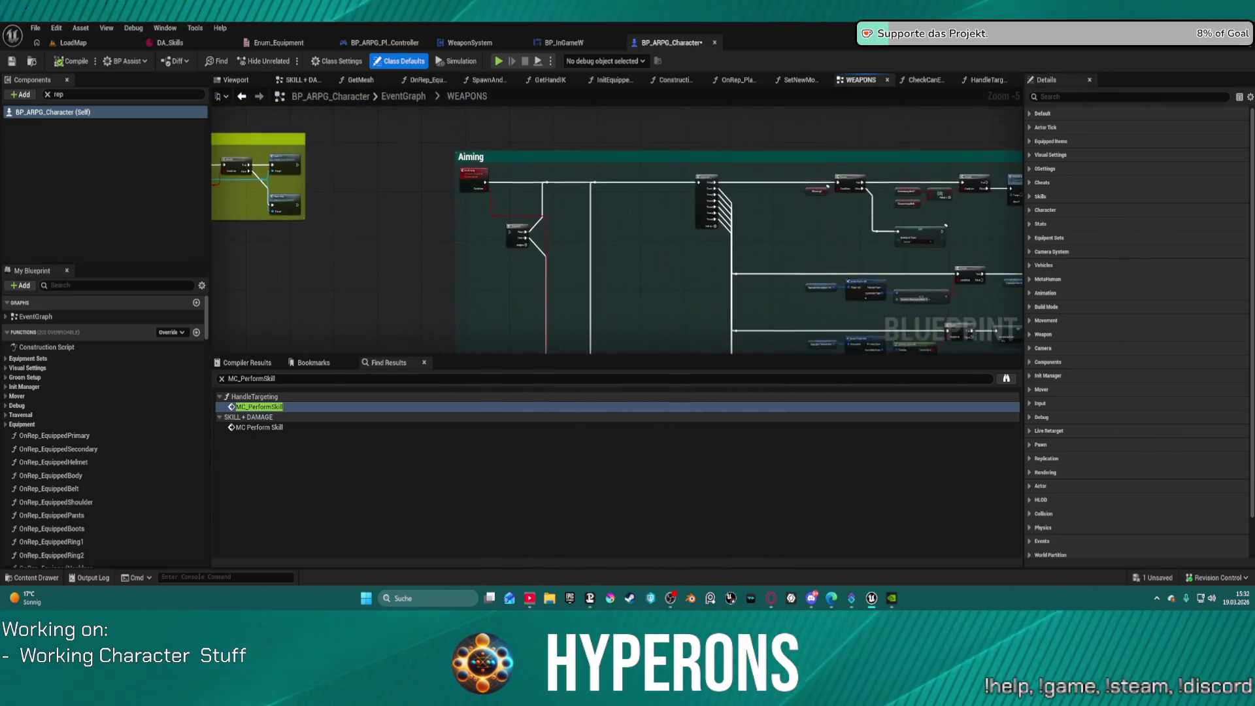
{"action": "left_click_drag", "start_coordinate": [562, 281], "coordinate": [563, 287]}
{"action": "mouse_move", "coordinate": [429, 255]}
{"action": "left_mouse_down"}
{"action": "mouse_move", "coordinate": [692, 300]}
{"action": "mouse_move", "coordinate": [936, 241]}
{"action": "left_mouse_up"}
{"action": "mouse_move", "coordinate": [492, 253]}
{"action": "left_mouse_down"}
{"action": "mouse_move", "coordinate": [593, 207]}
{"action": "mouse_move", "coordinate": [566, 88]}
{"action": "left_mouse_up"}
{"action": "scroll", "coordinate": [582, 208], "scroll_direction": "up", "scroll_amount": 3}
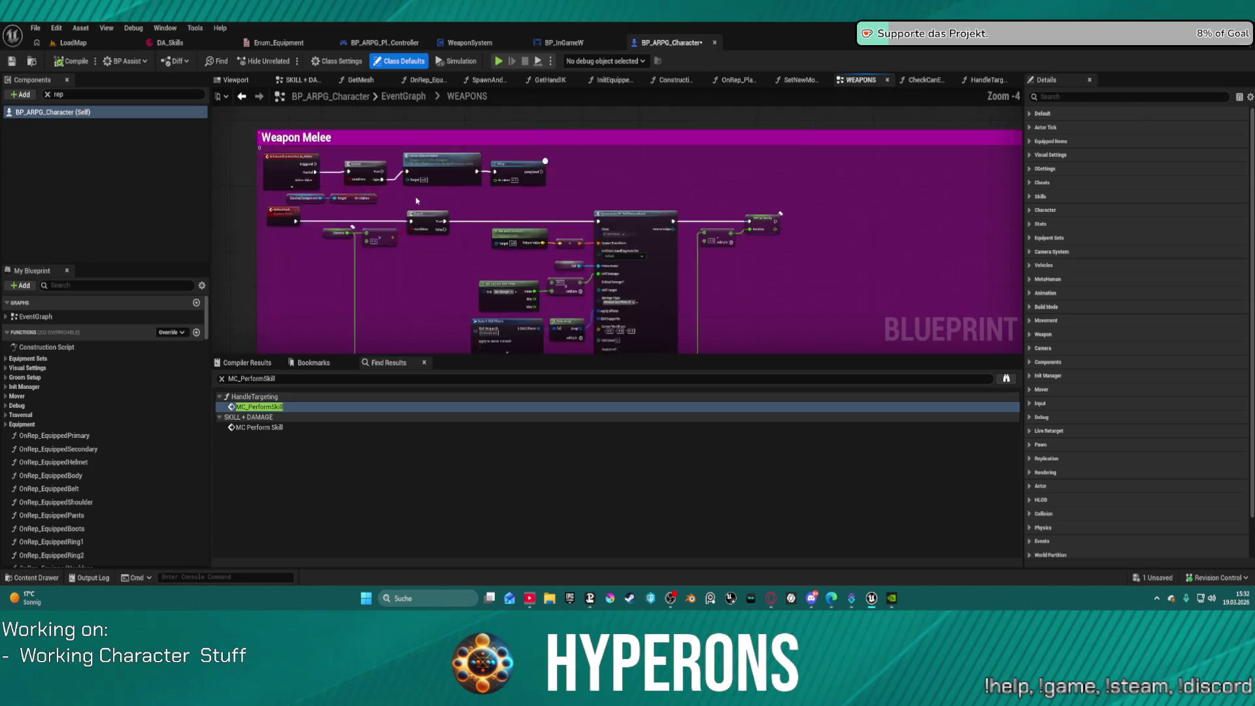
Step: Straighten the melee input chain, box-select the red comment nodes and shift the Weapon Melee comment left
{"action": "left_click", "coordinate": [392, 154]}
{"action": "key", "text": "f"}
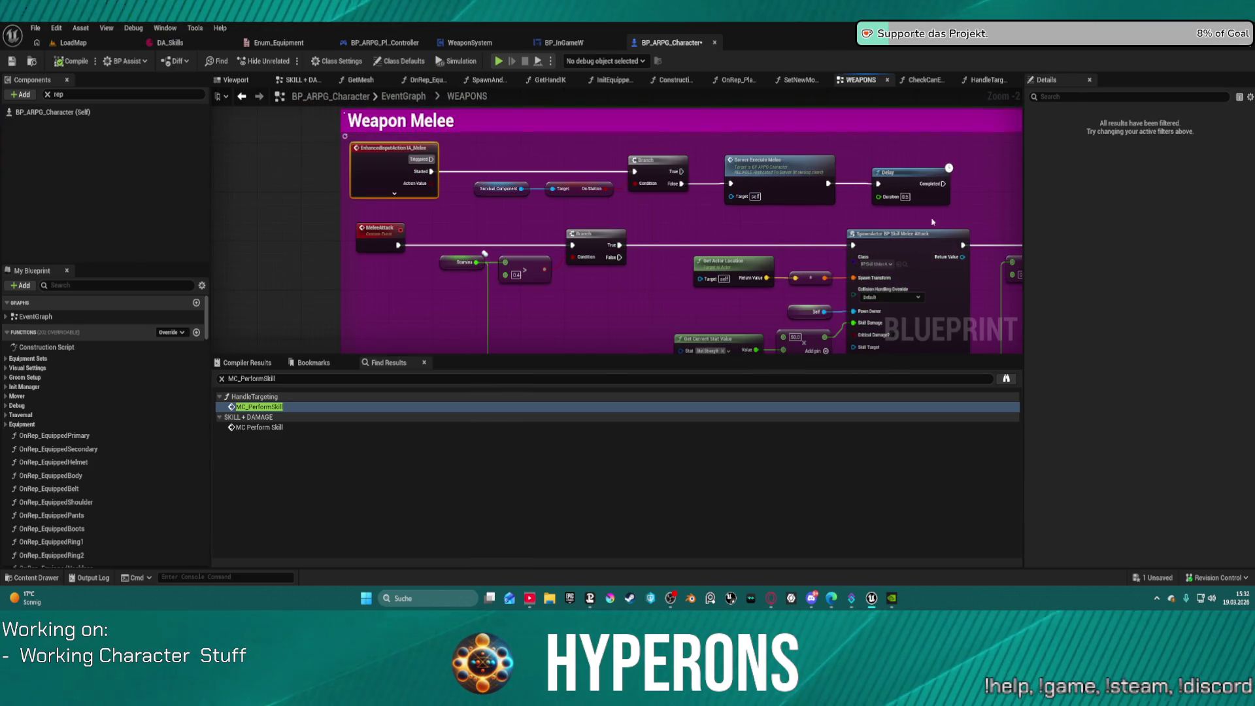
{"action": "left_click_drag", "start_coordinate": [938, 219], "coordinate": [725, 133]}
{"action": "scroll", "coordinate": [676, 215], "scroll_direction": "down", "scroll_amount": 3}
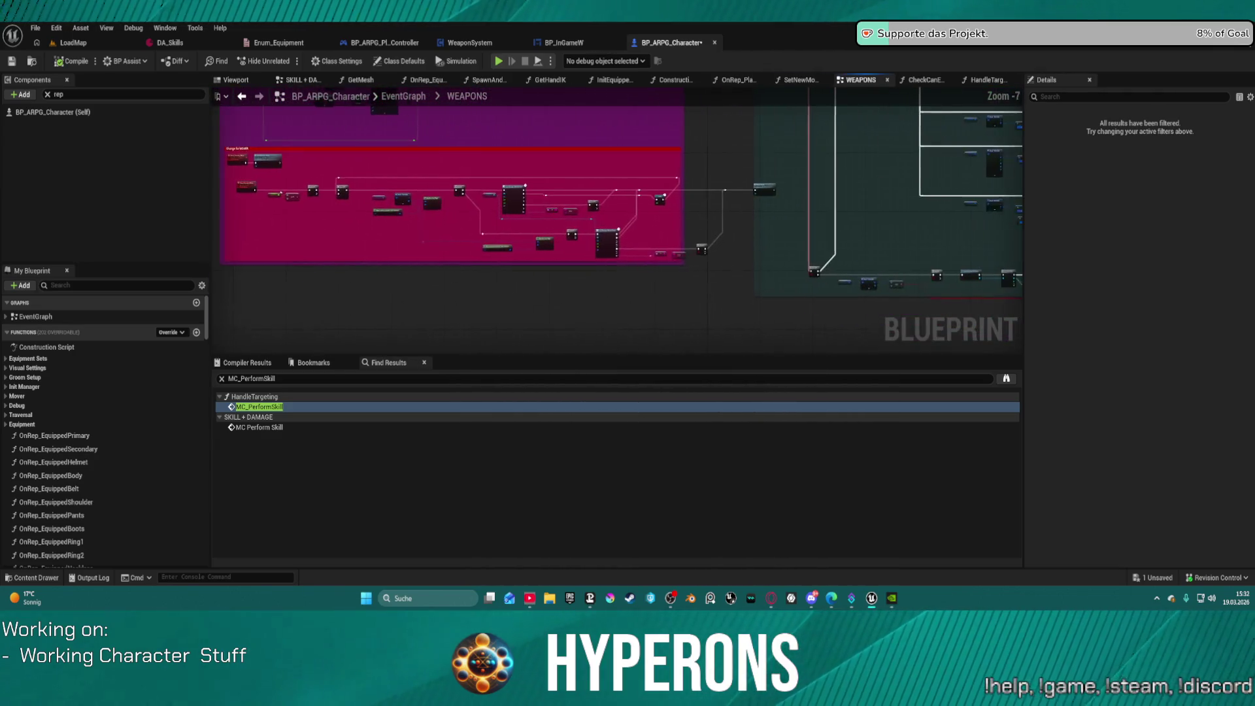
{"action": "scroll", "coordinate": [676, 216], "scroll_direction": "down", "scroll_amount": 2}
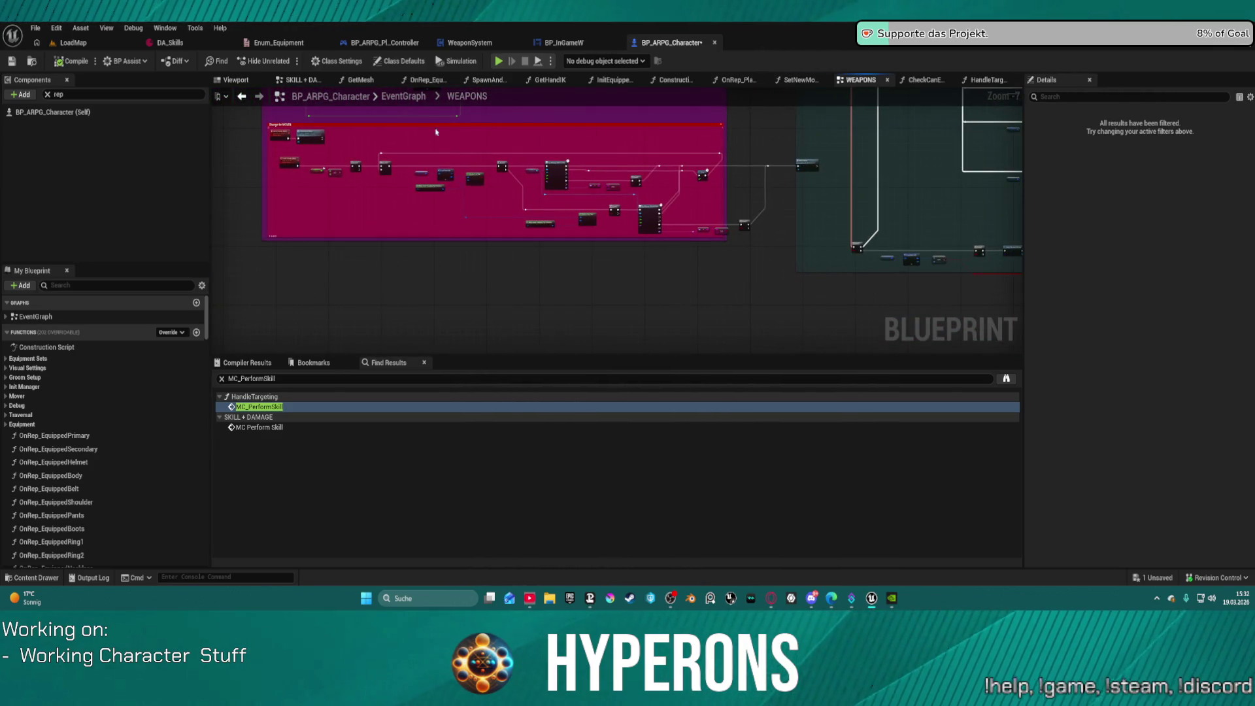
{"action": "left_click_drag", "start_coordinate": [720, 208], "coordinate": [650, 150]}
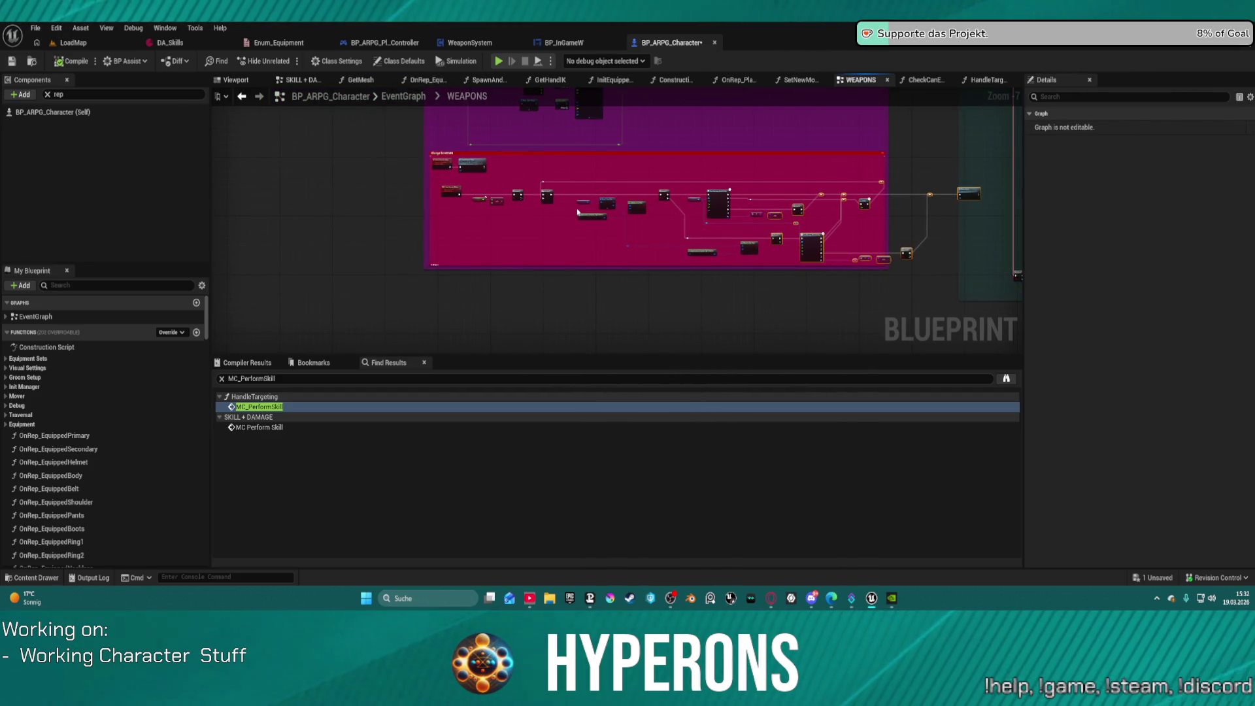
{"action": "scroll", "coordinate": [439, 265], "scroll_direction": "up", "scroll_amount": 3}
{"action": "scroll", "coordinate": [705, 214], "scroll_direction": "down", "scroll_amount": 6}
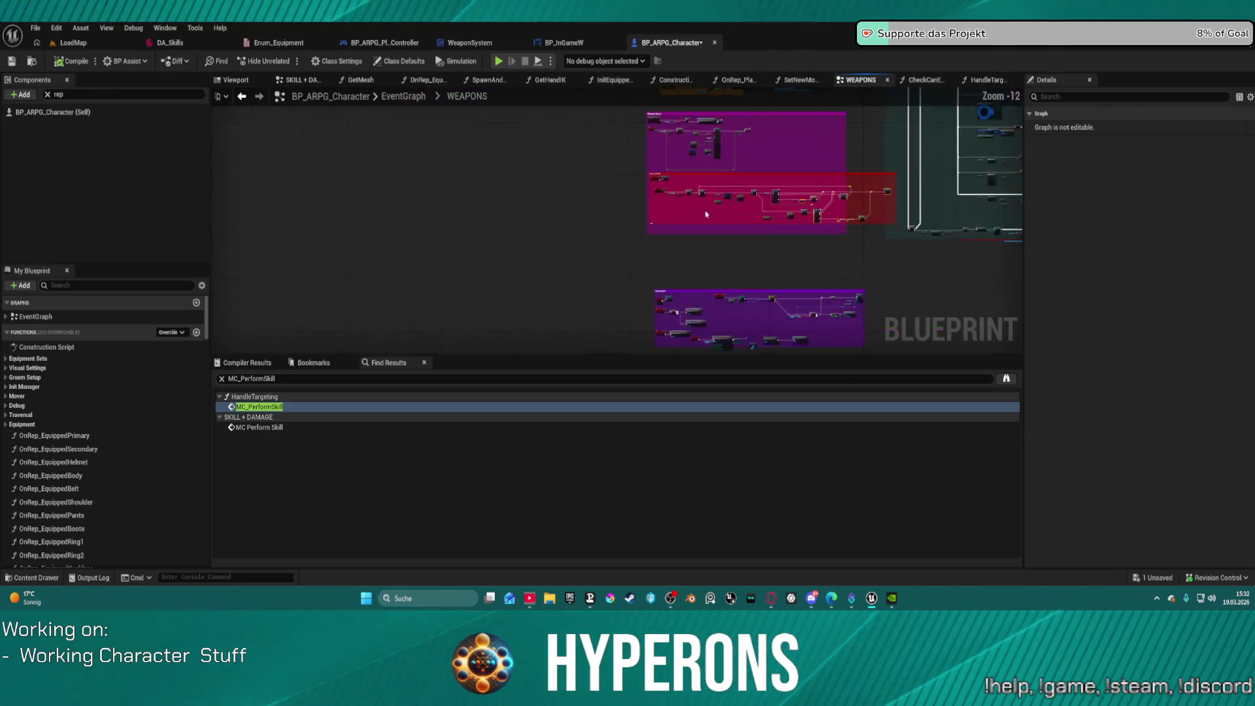
{"action": "scroll", "coordinate": [603, 234], "scroll_direction": "down", "scroll_amount": 2}
{"action": "mouse_move", "coordinate": [532, 181]}
{"action": "left_mouse_down"}
{"action": "mouse_move", "coordinate": [490, 183]}
{"action": "mouse_move", "coordinate": [546, 183]}
{"action": "mouse_move", "coordinate": [499, 187]}
{"action": "left_mouse_up"}
Step: Narrow the red comment box from its right edge and undo a stray shift
{"action": "scroll", "coordinate": [760, 260], "scroll_direction": "up", "scroll_amount": 3}
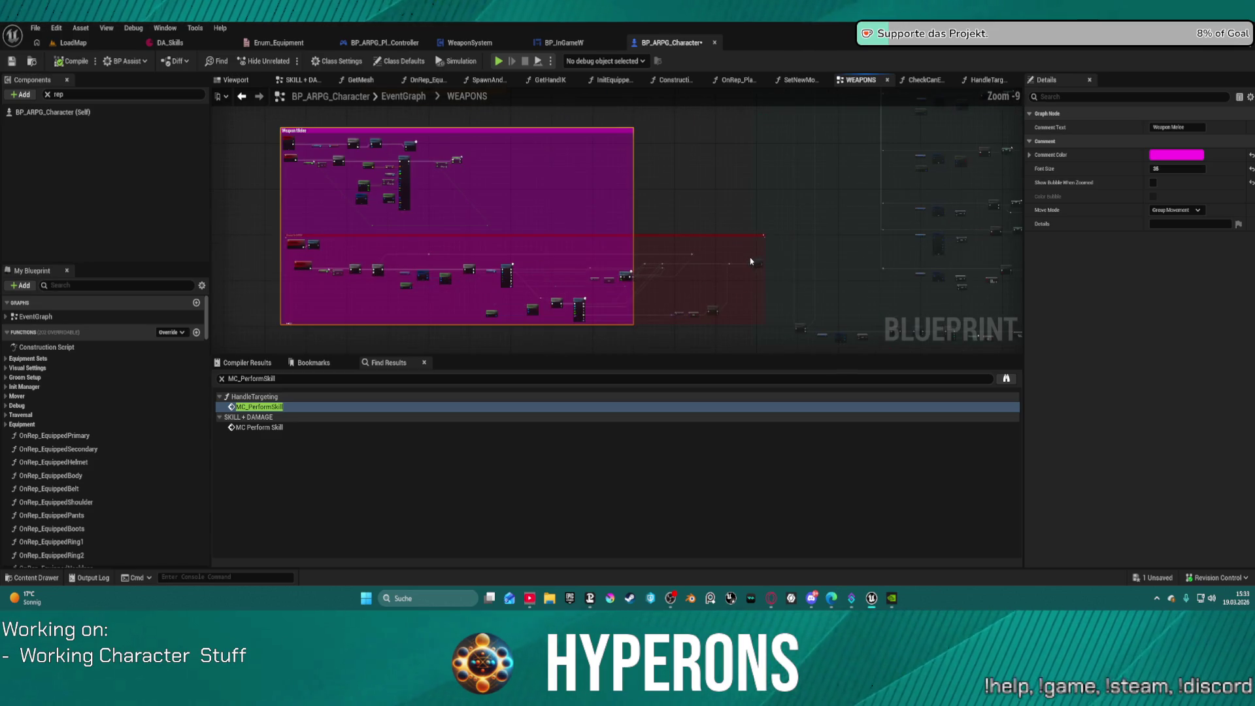
{"action": "mouse_move", "coordinate": [758, 261]}
{"action": "left_mouse_down"}
{"action": "mouse_move", "coordinate": [734, 258]}
{"action": "mouse_move", "coordinate": [700, 330]}
{"action": "mouse_move", "coordinate": [649, 330]}
{"action": "left_mouse_up"}
{"action": "mouse_move", "coordinate": [741, 252]}
{"action": "left_mouse_down"}
{"action": "mouse_move", "coordinate": [698, 251]}
{"action": "mouse_move", "coordinate": [714, 245]}
{"action": "left_mouse_up"}
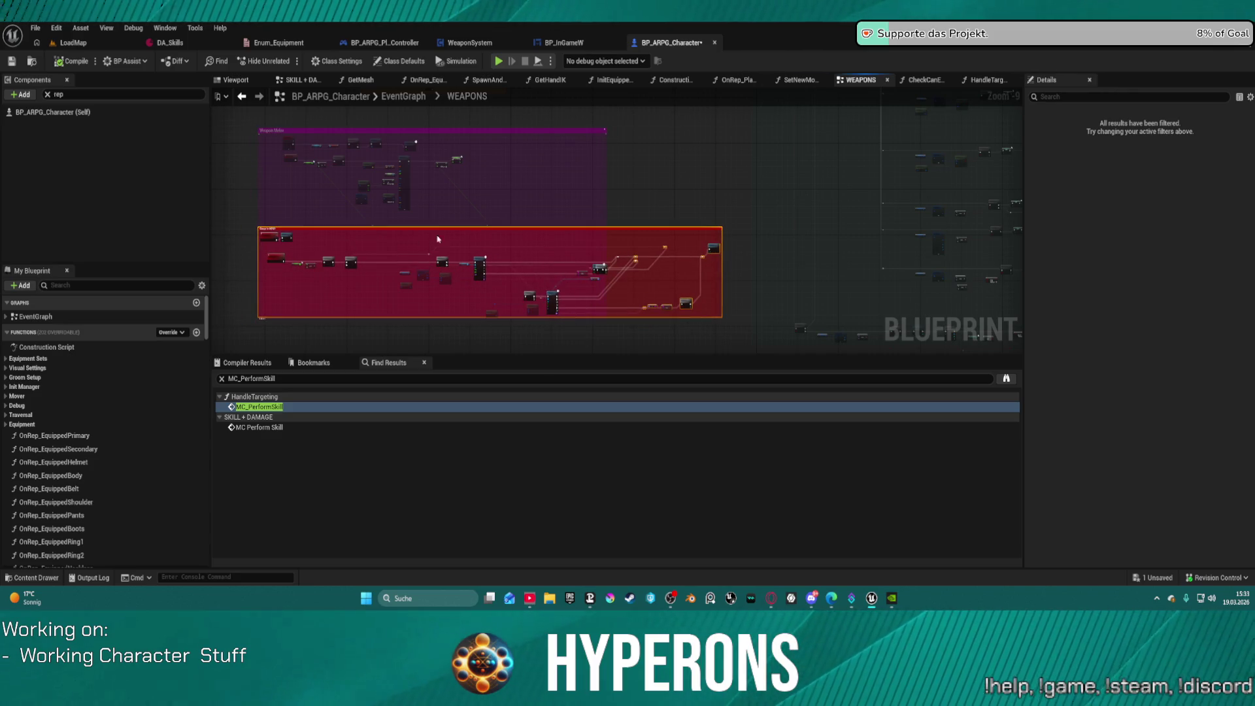
{"action": "key", "text": "ctrl+z"}
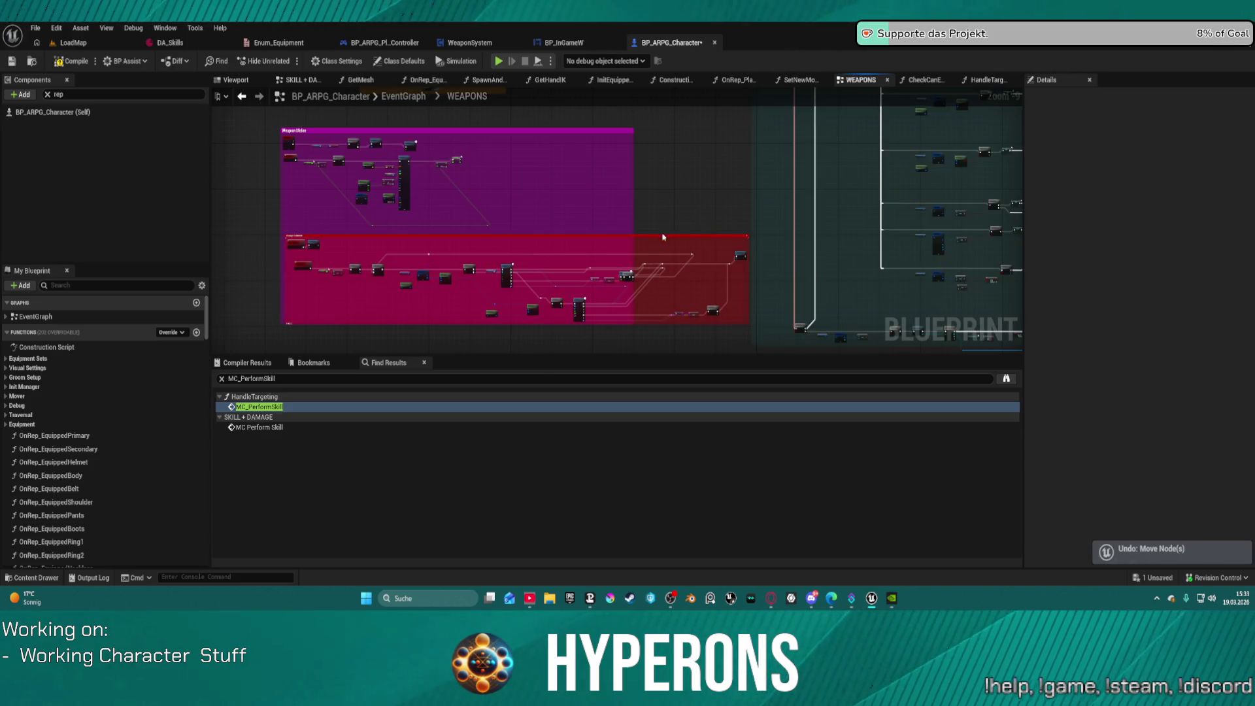
Step: Box-select the red comment and its nodes, then check its fit inside the Weapon Melee comment
{"action": "mouse_move", "coordinate": [246, 110]}
{"action": "left_mouse_down"}
{"action": "mouse_move", "coordinate": [634, 323]}
{"action": "mouse_move", "coordinate": [752, 343]}
{"action": "mouse_move", "coordinate": [753, 289]}
{"action": "left_mouse_up"}
{"action": "scroll", "coordinate": [283, 283], "scroll_direction": "up", "scroll_amount": 9}
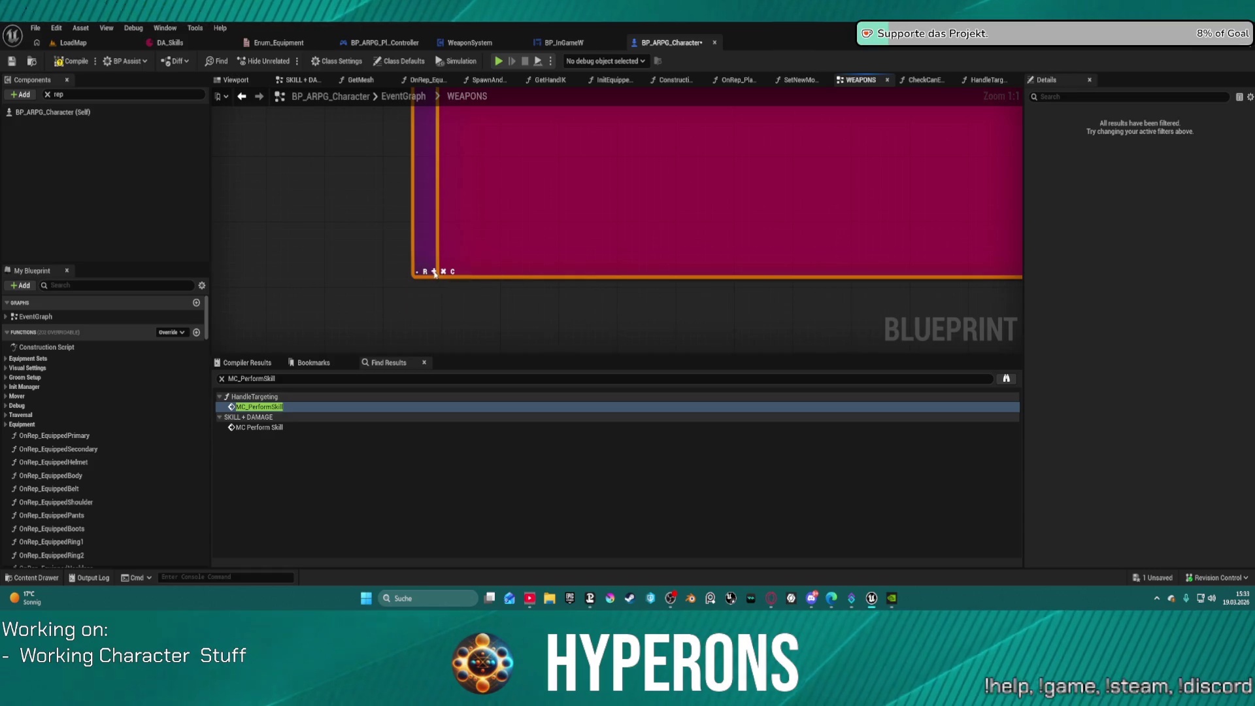
{"action": "scroll", "coordinate": [556, 297], "scroll_direction": "down", "scroll_amount": 12}
{"action": "scroll", "coordinate": [530, 252], "scroll_direction": "up", "scroll_amount": 5}
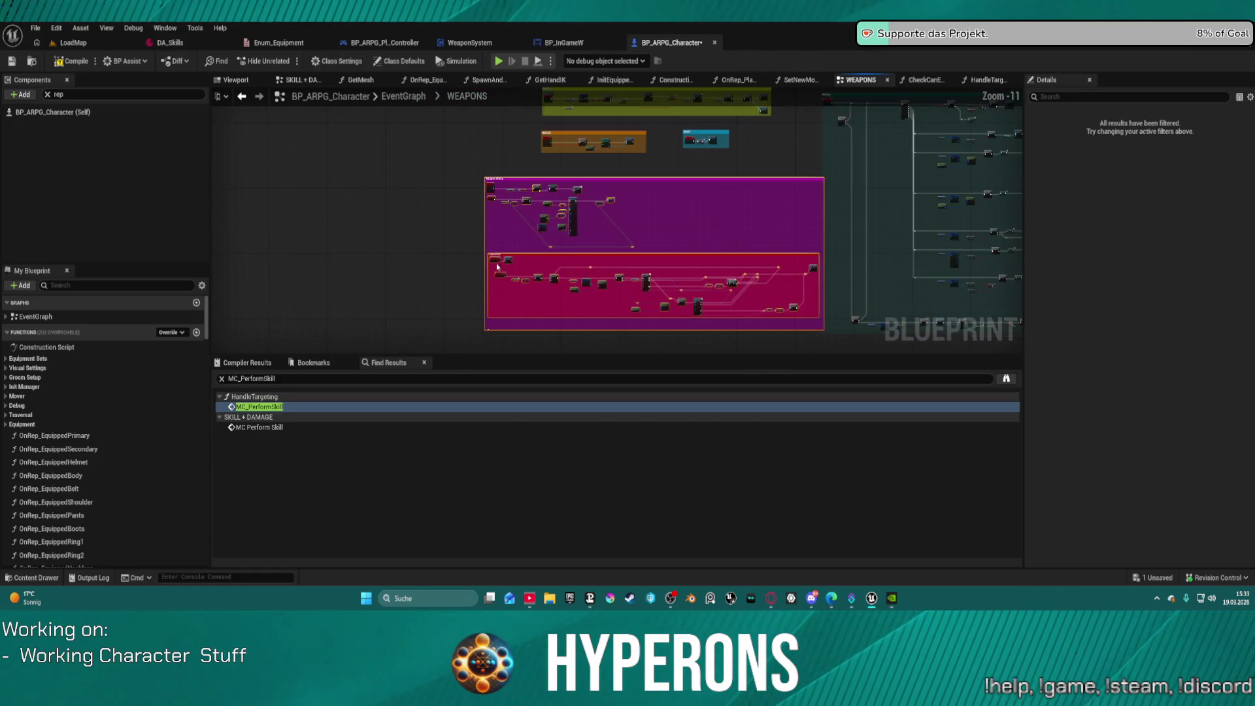
{"action": "left_click_drag", "start_coordinate": [504, 271], "coordinate": [436, 207]}
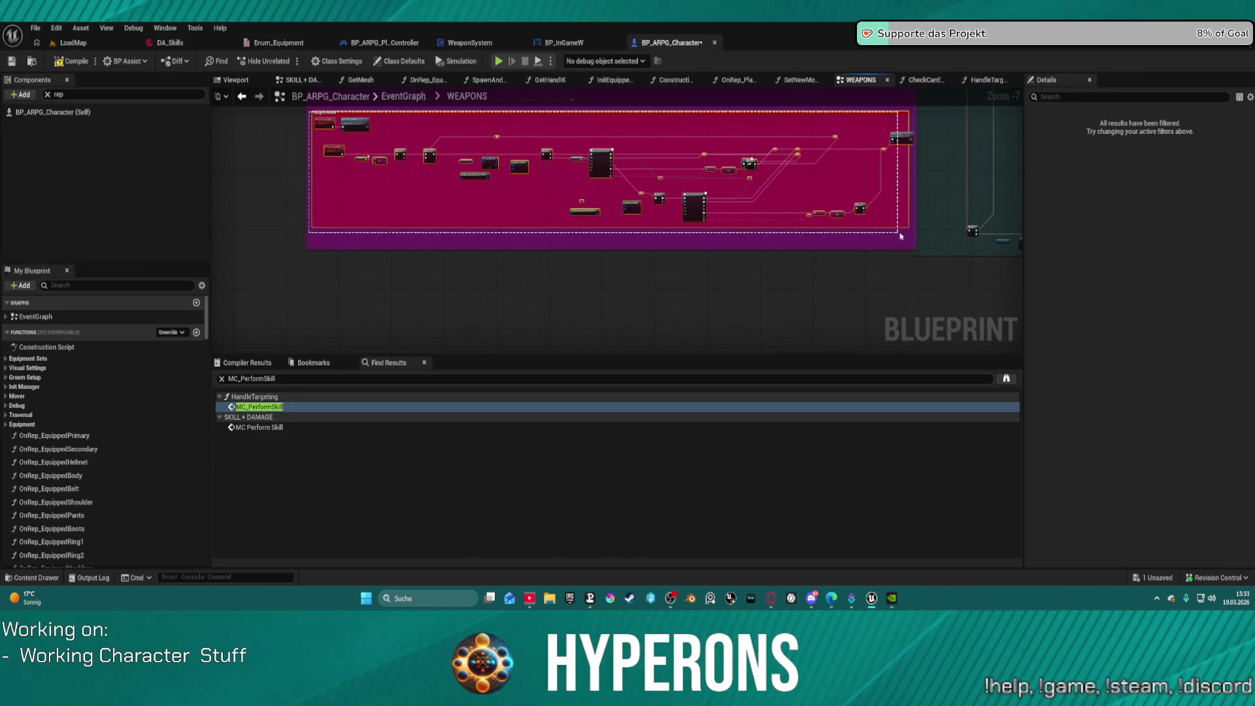
{"action": "scroll", "coordinate": [293, 240], "scroll_direction": "up", "scroll_amount": 3}
{"action": "scroll", "coordinate": [321, 228], "scroll_direction": "up", "scroll_amount": 3}
{"action": "scroll", "coordinate": [358, 210], "scroll_direction": "down", "scroll_amount": 6}
{"action": "left_click_drag", "start_coordinate": [510, 230], "coordinate": [346, 239]}
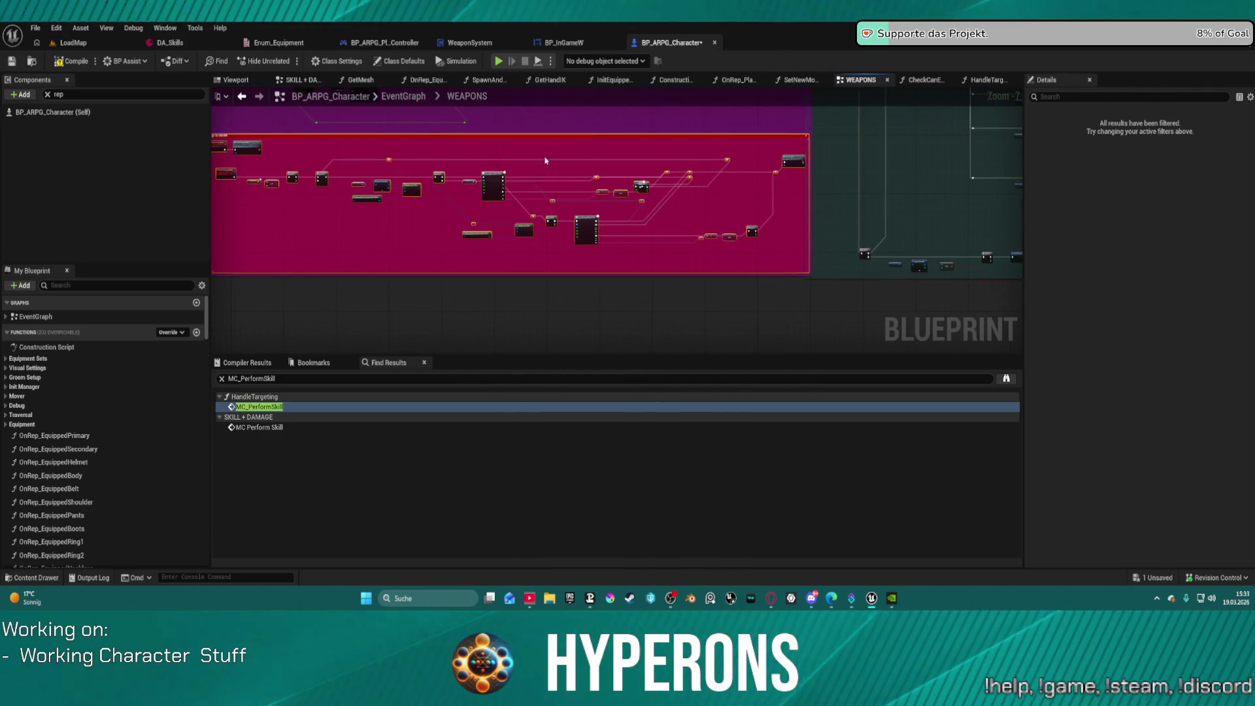
{"action": "scroll", "coordinate": [549, 163], "scroll_direction": "down", "scroll_amount": 2}
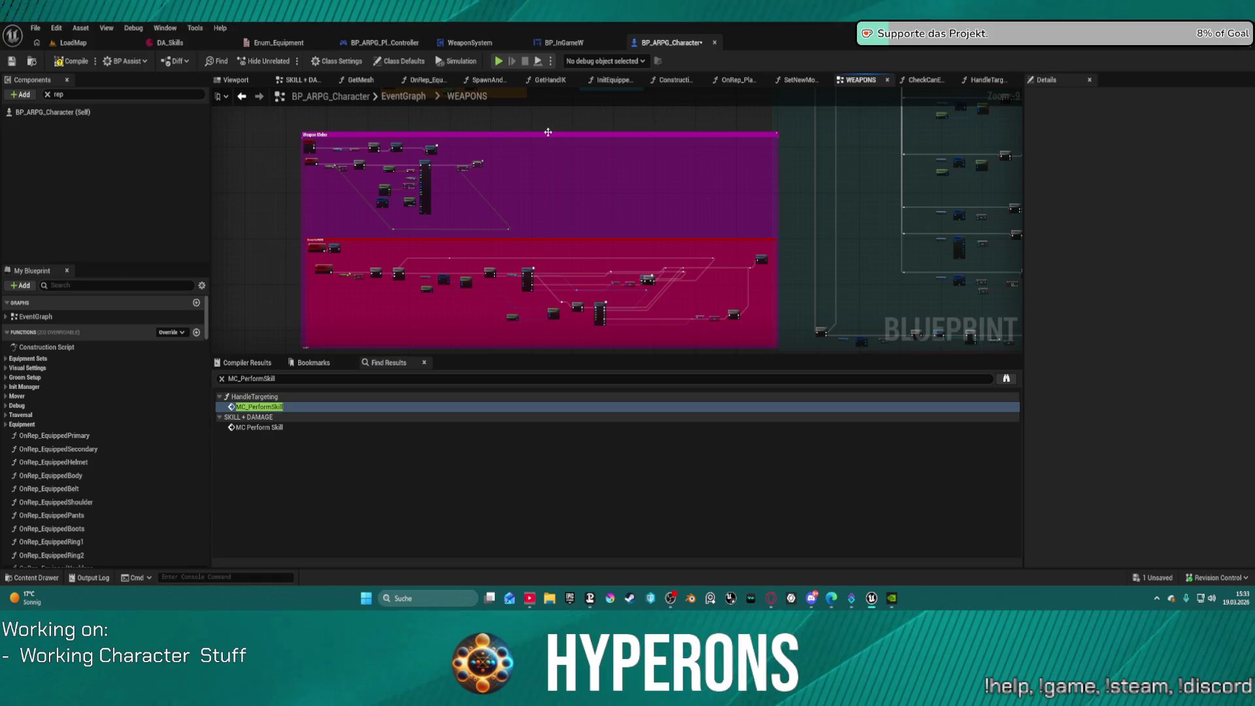
{"action": "left_click", "coordinate": [547, 132]}
{"action": "left_click", "coordinate": [833, 187]}
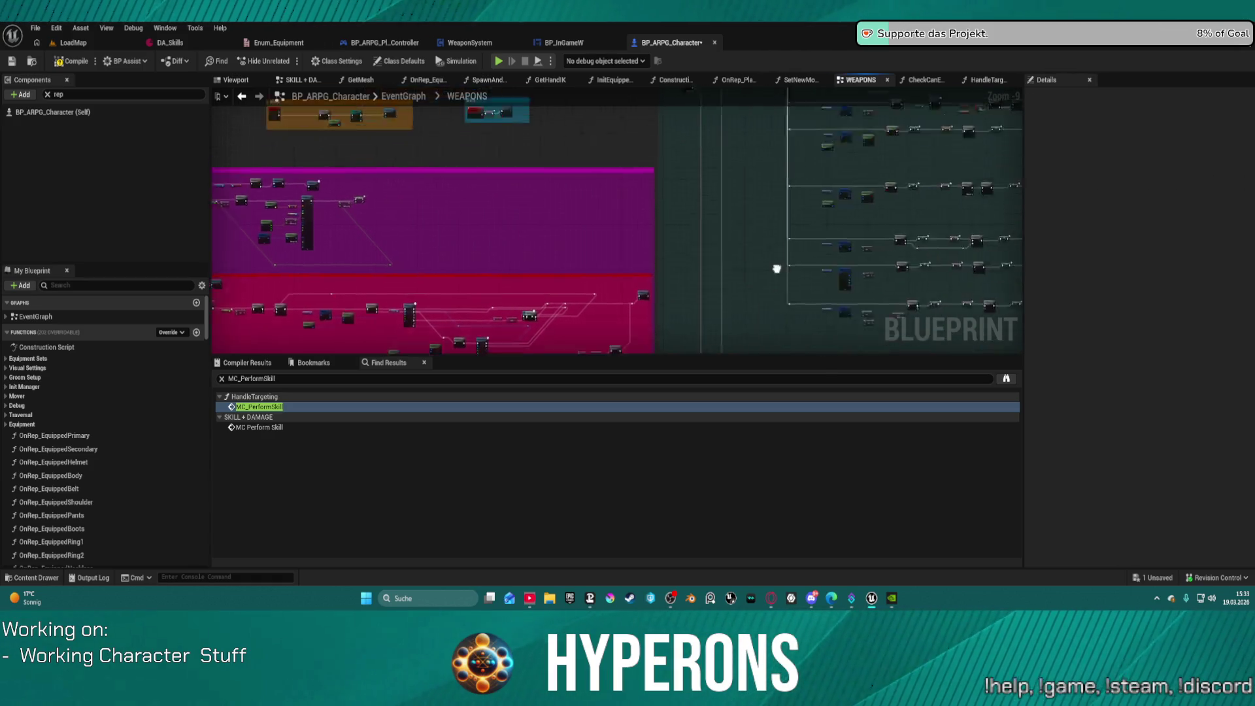
{"action": "scroll", "coordinate": [468, 196], "scroll_direction": "up", "scroll_amount": 5}
{"action": "scroll", "coordinate": [447, 278], "scroll_direction": "up", "scroll_amount": 2}
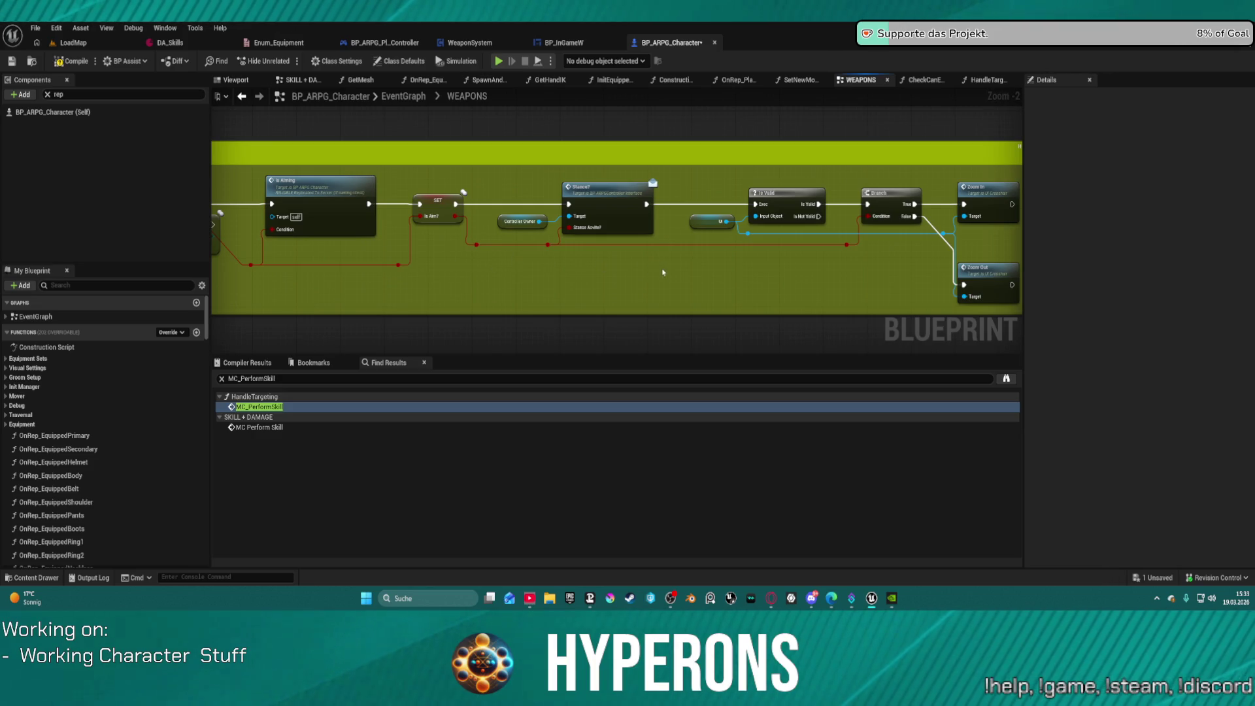
Step: Pan back to the Aiming nodes and move the SET Animation State node lower
{"action": "mouse_move", "coordinate": [499, 280]}
{"action": "left_mouse_down"}
{"action": "mouse_move", "coordinate": [292, 278]}
{"action": "mouse_move", "coordinate": [860, 277]}
{"action": "left_mouse_up"}
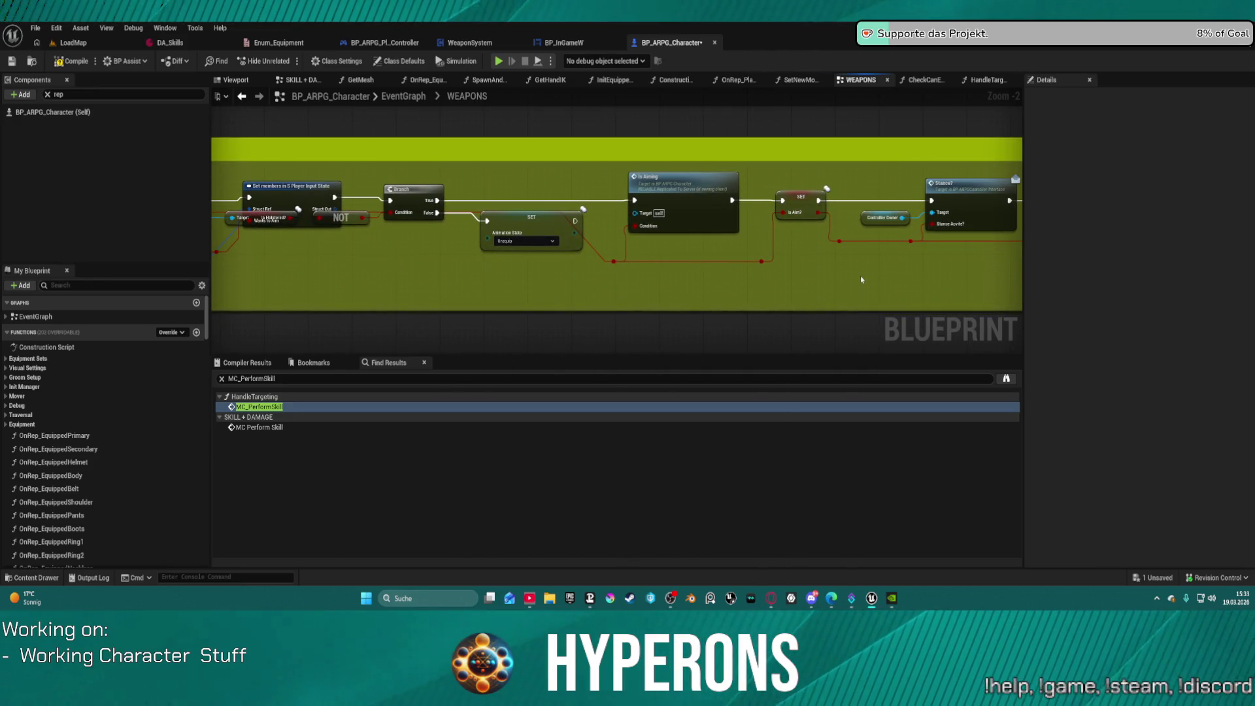
{"action": "left_click_drag", "start_coordinate": [614, 250], "coordinate": [758, 252]}
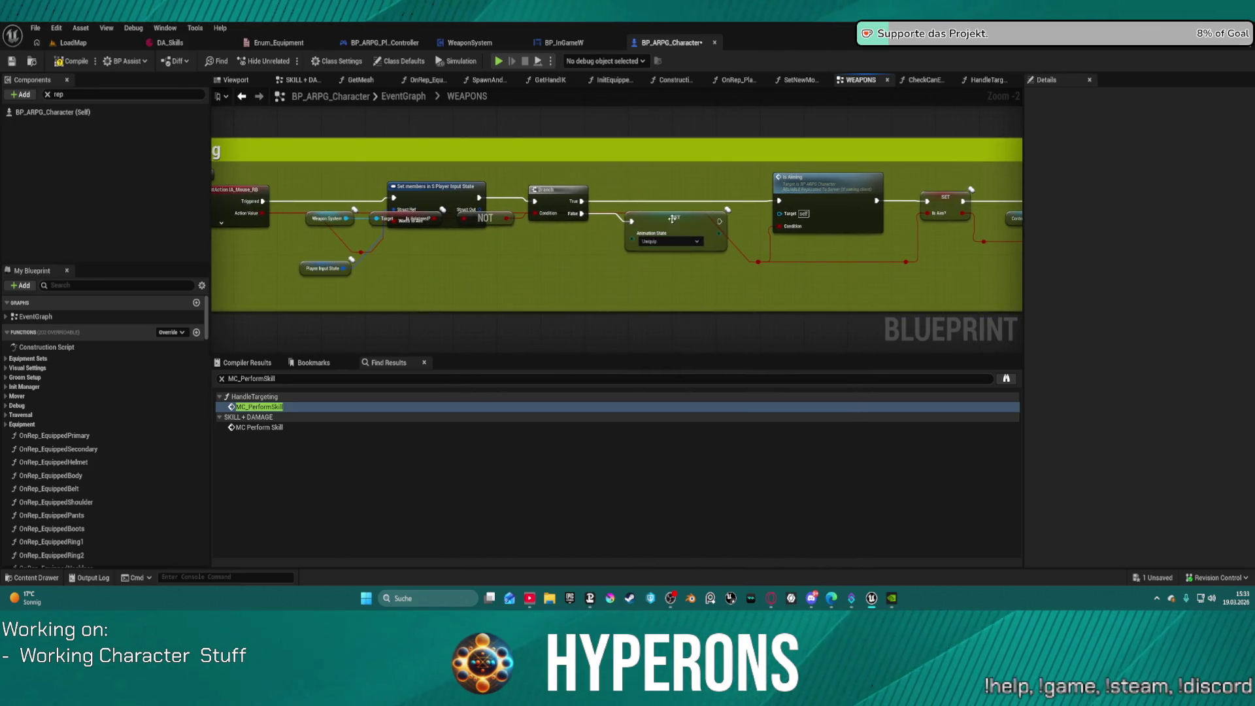
{"action": "left_click", "coordinate": [696, 244]}
{"action": "left_click", "coordinate": [697, 243]}
{"action": "mouse_move", "coordinate": [676, 219]}
{"action": "left_mouse_down"}
{"action": "mouse_move", "coordinate": [672, 255]}
{"action": "mouse_move", "coordinate": [728, 257]}
{"action": "mouse_move", "coordinate": [687, 262]}
{"action": "left_mouse_up"}
Step: Place the Is Holstered? and Weapon System getters below Player Input State, then open the Content Drawer
{"action": "mouse_move", "coordinate": [495, 214]}
{"action": "left_mouse_down"}
{"action": "mouse_move", "coordinate": [649, 237]}
{"action": "mouse_move", "coordinate": [658, 278]}
{"action": "left_mouse_up"}
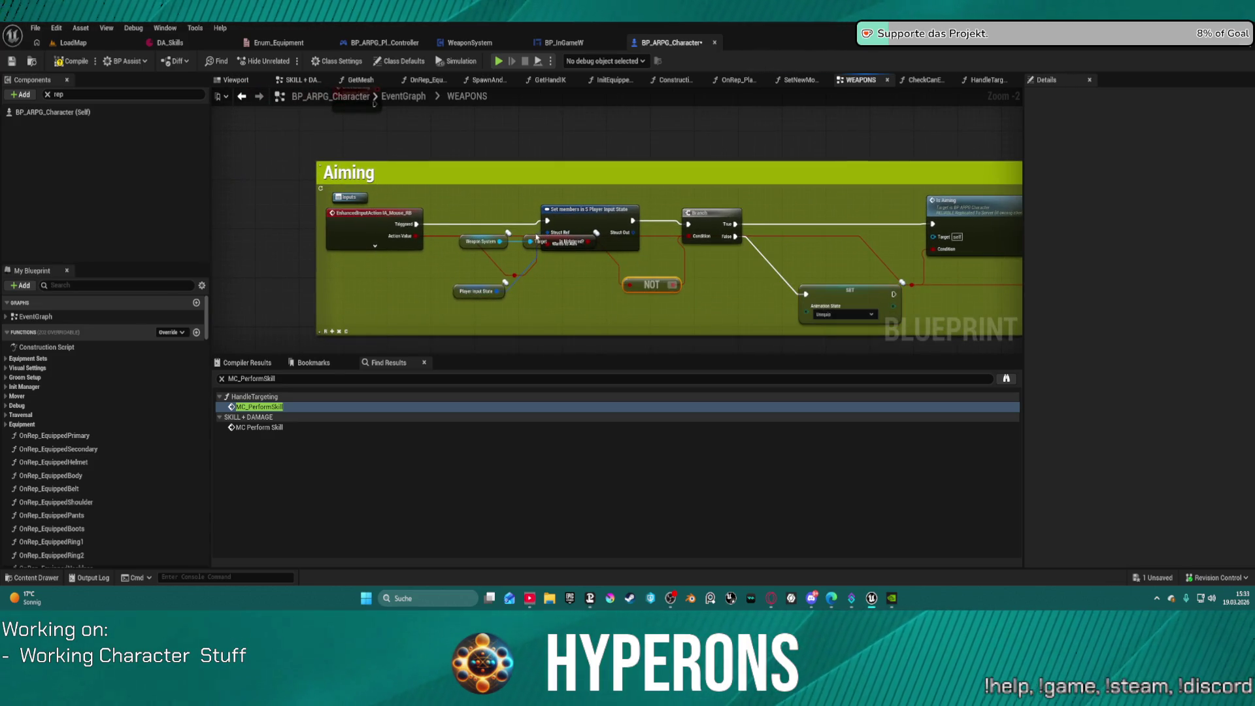
{"action": "left_click_drag", "start_coordinate": [534, 235], "coordinate": [539, 291]}
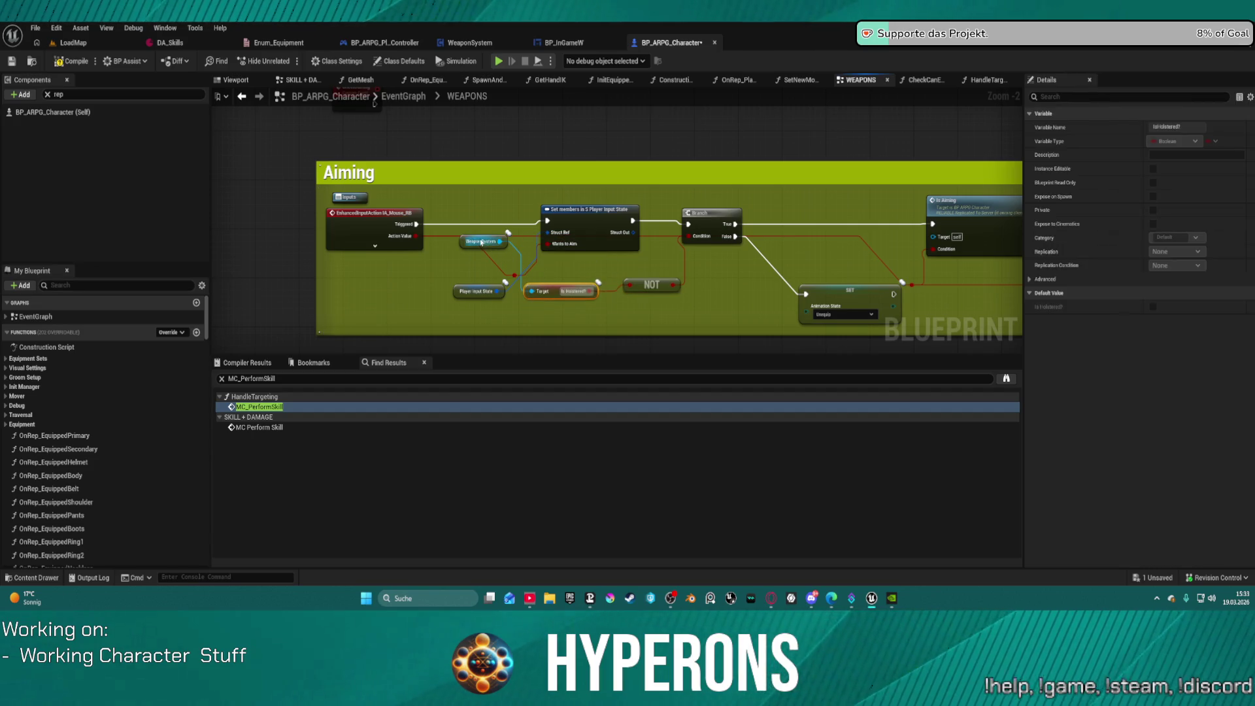
{"action": "left_click_drag", "start_coordinate": [481, 242], "coordinate": [457, 311]}
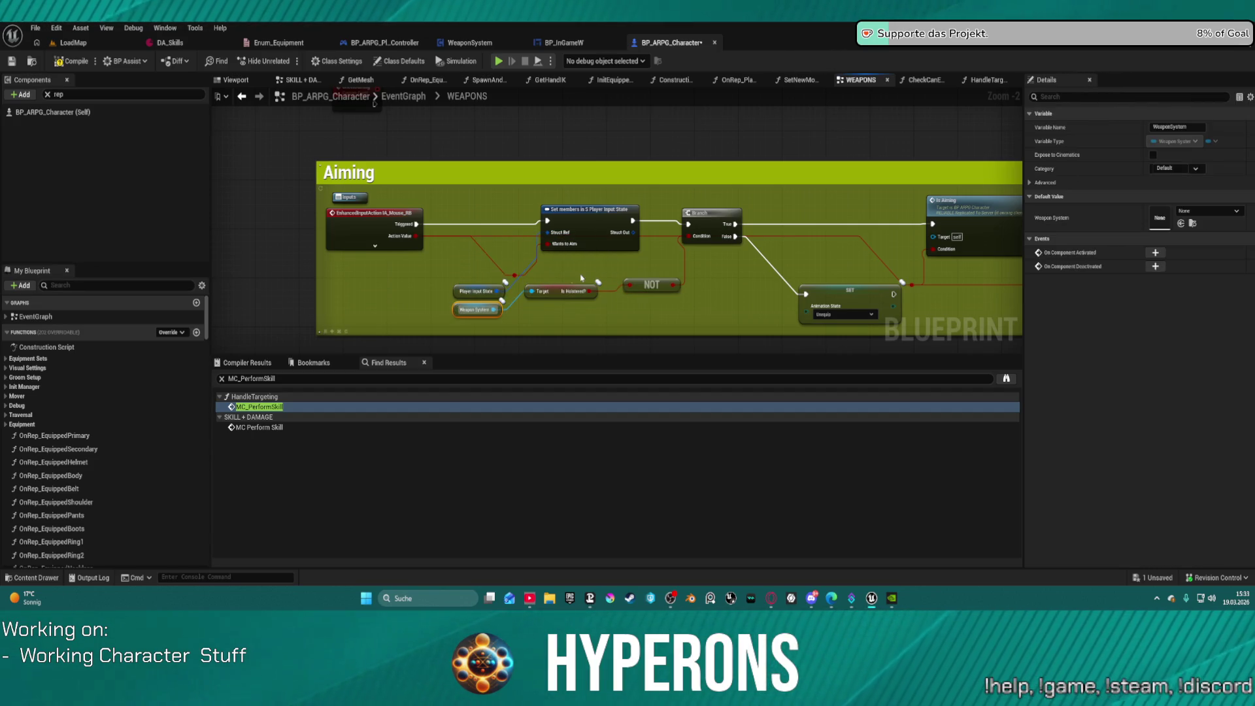
{"action": "scroll", "coordinate": [469, 253], "scroll_direction": "down", "scroll_amount": 3}
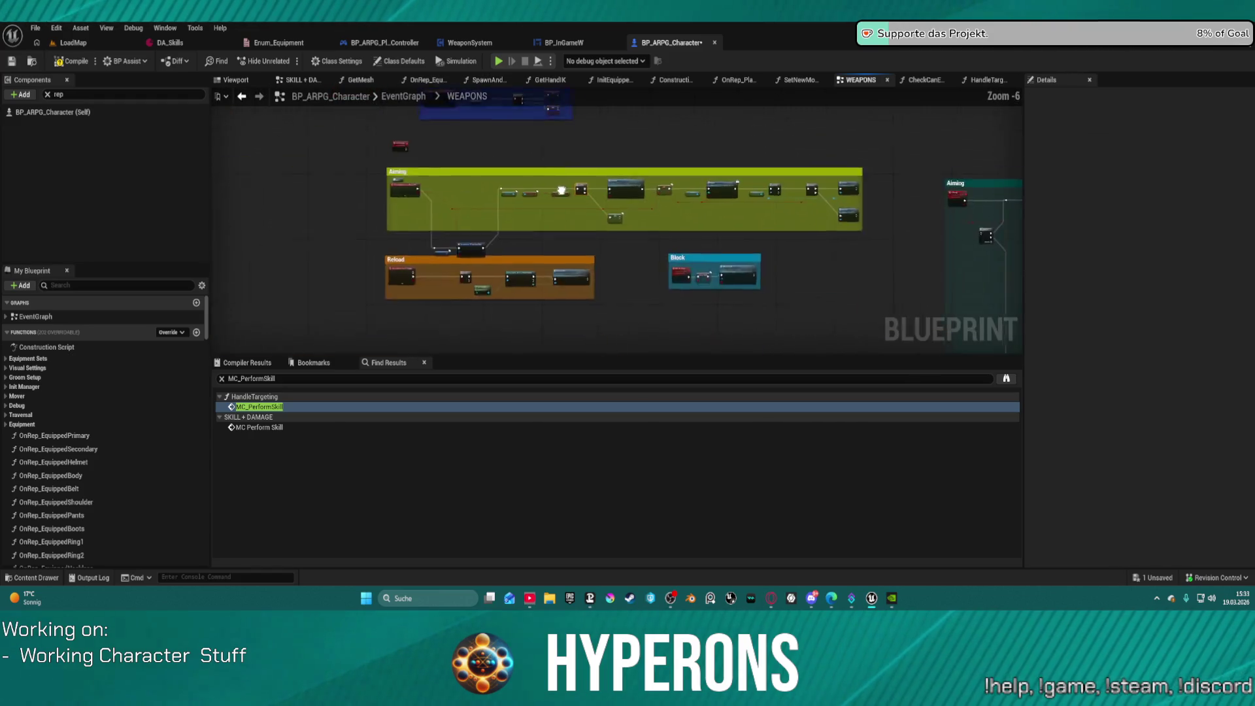
{"action": "scroll", "coordinate": [469, 254], "scroll_direction": "up", "scroll_amount": 1}
{"action": "left_click", "coordinate": [569, 226]}
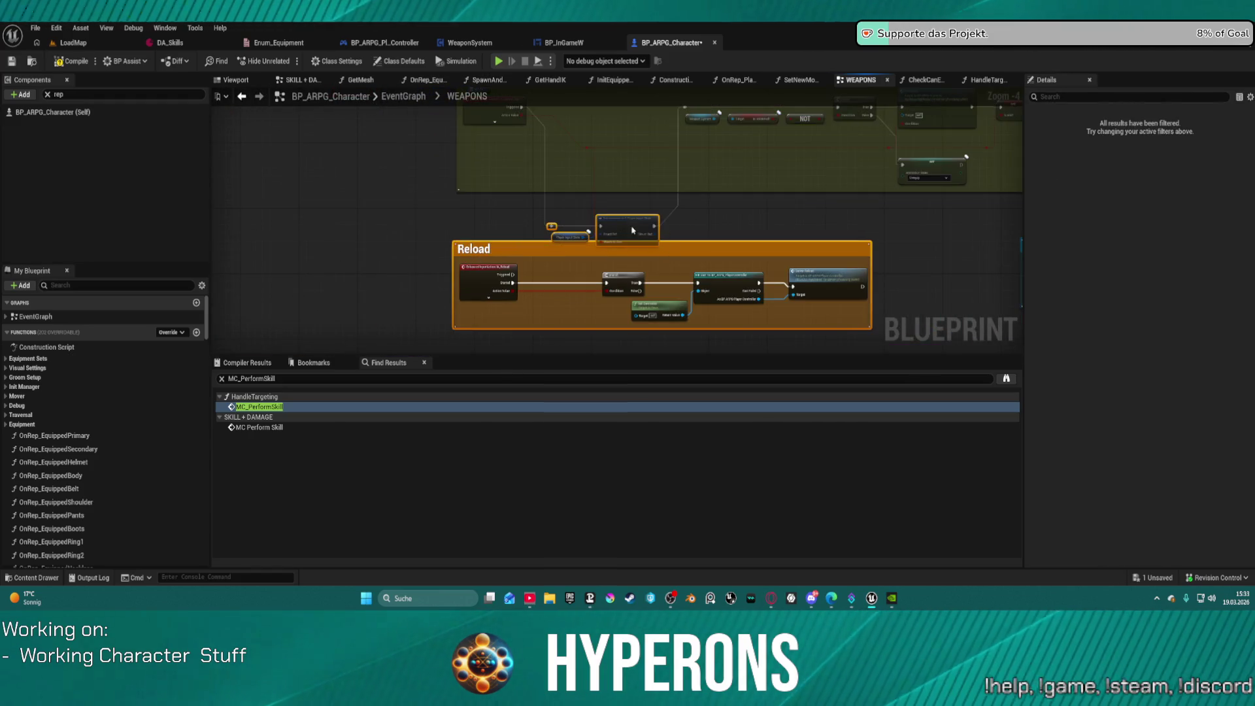
{"action": "scroll", "coordinate": [473, 194], "scroll_direction": "up", "scroll_amount": 2}
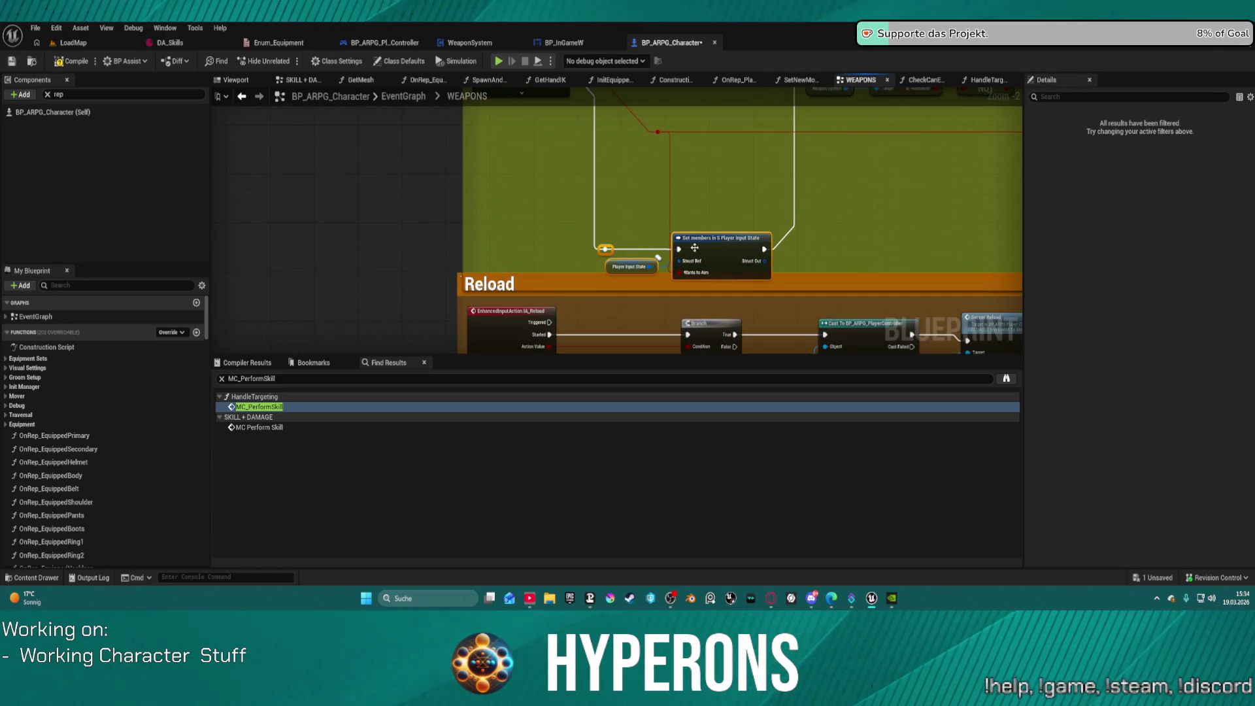
{"action": "key", "text": "ctrl+z"}
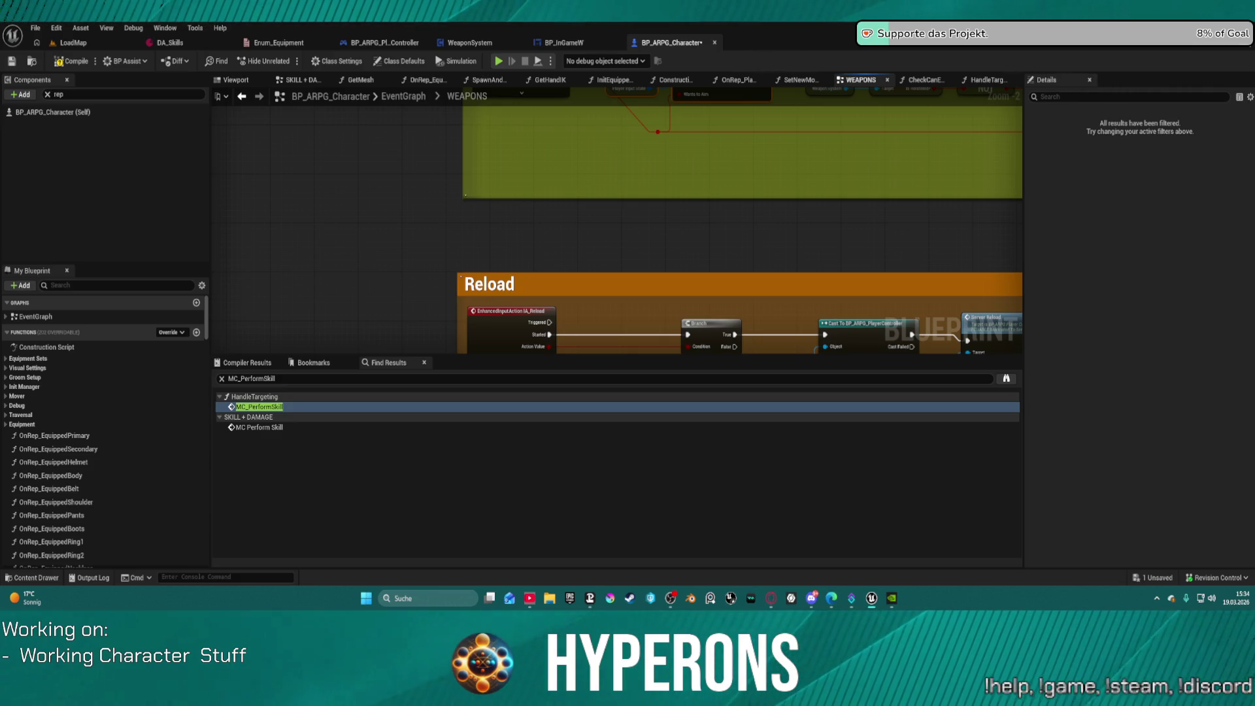
{"action": "scroll", "coordinate": [608, 242], "scroll_direction": "down", "scroll_amount": 10}
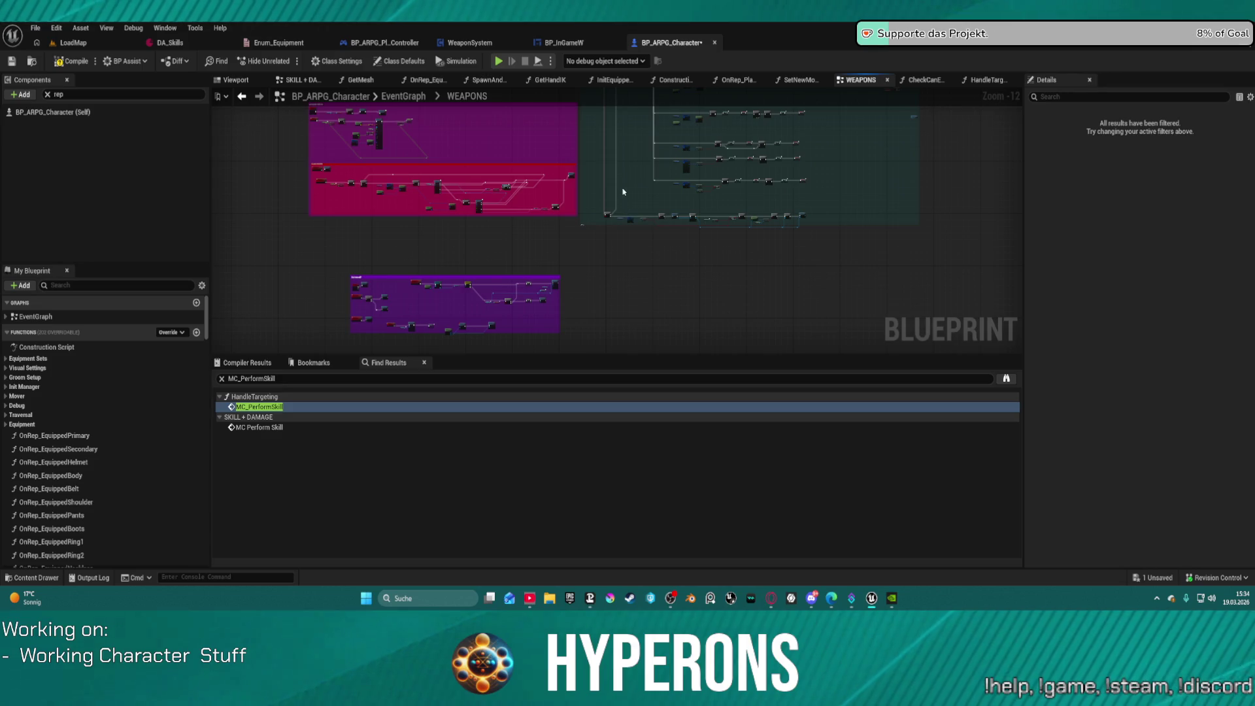
{"action": "left_click", "coordinate": [27, 578]}
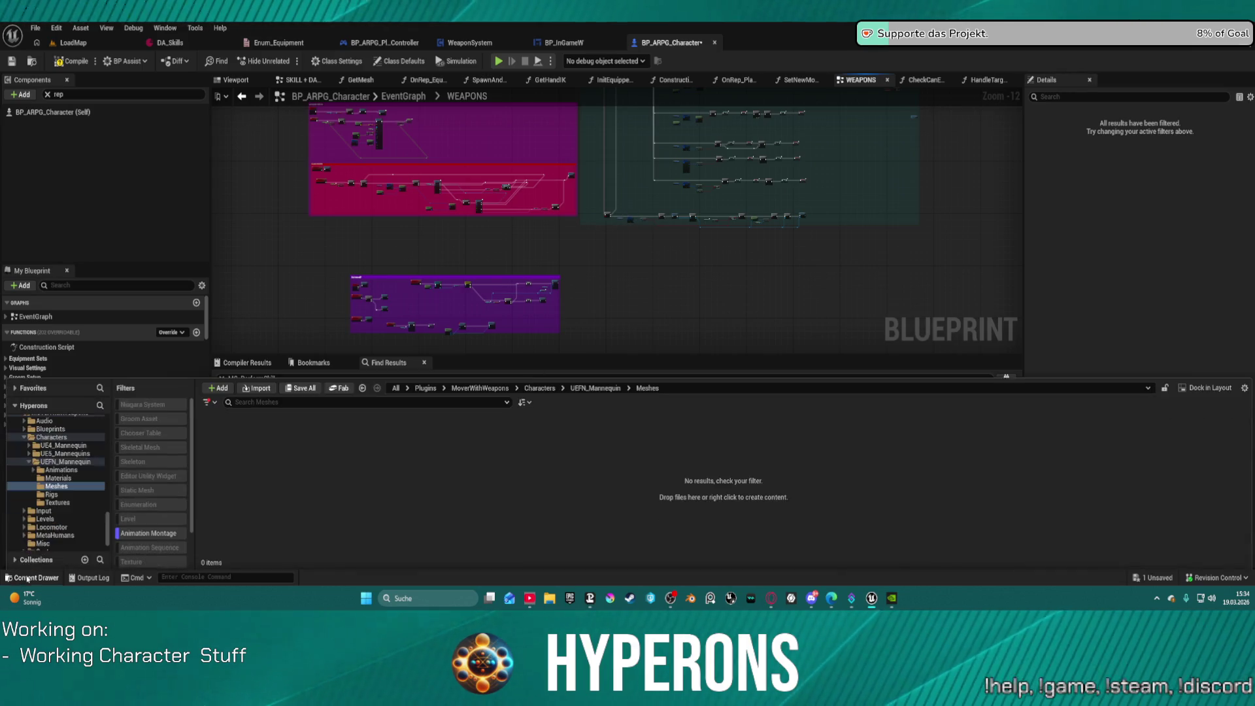
Step: Browse the Content Drawer folder tree, then switch to the SKILL + DAMAGE graph
{"action": "scroll", "coordinate": [72, 488], "scroll_direction": "down", "scroll_amount": 10}
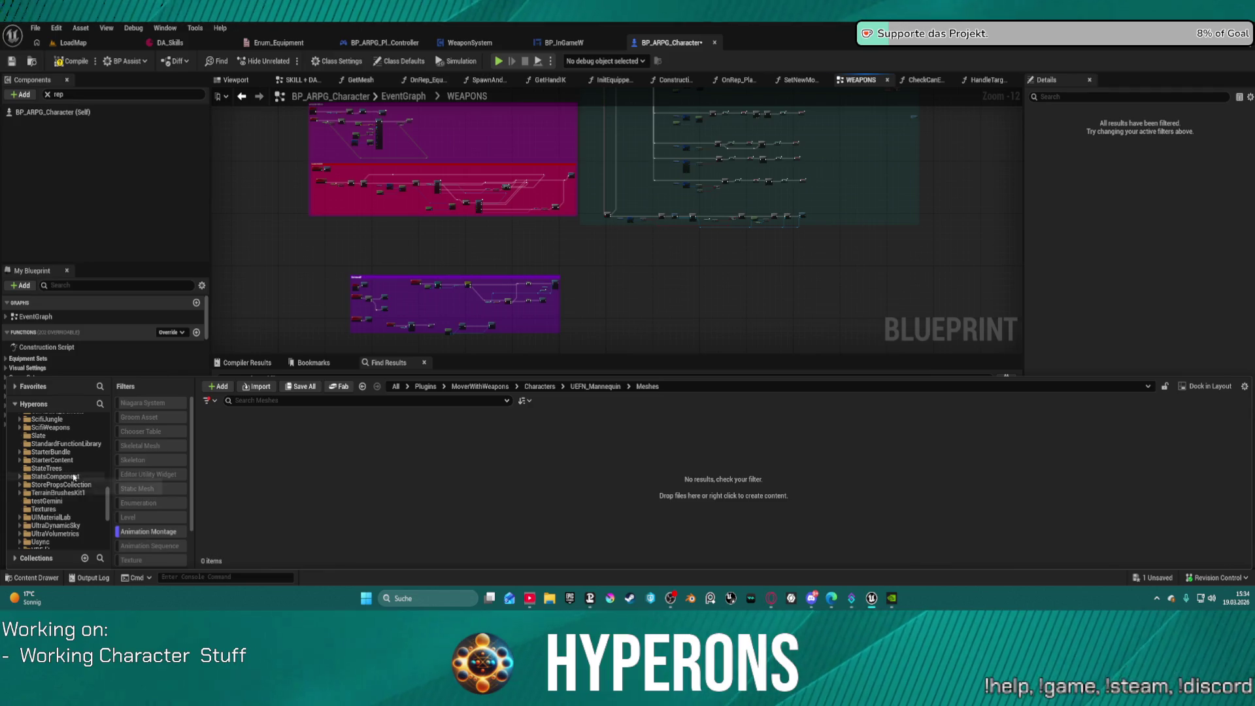
{"action": "scroll", "coordinate": [78, 484], "scroll_direction": "up", "scroll_amount": 1}
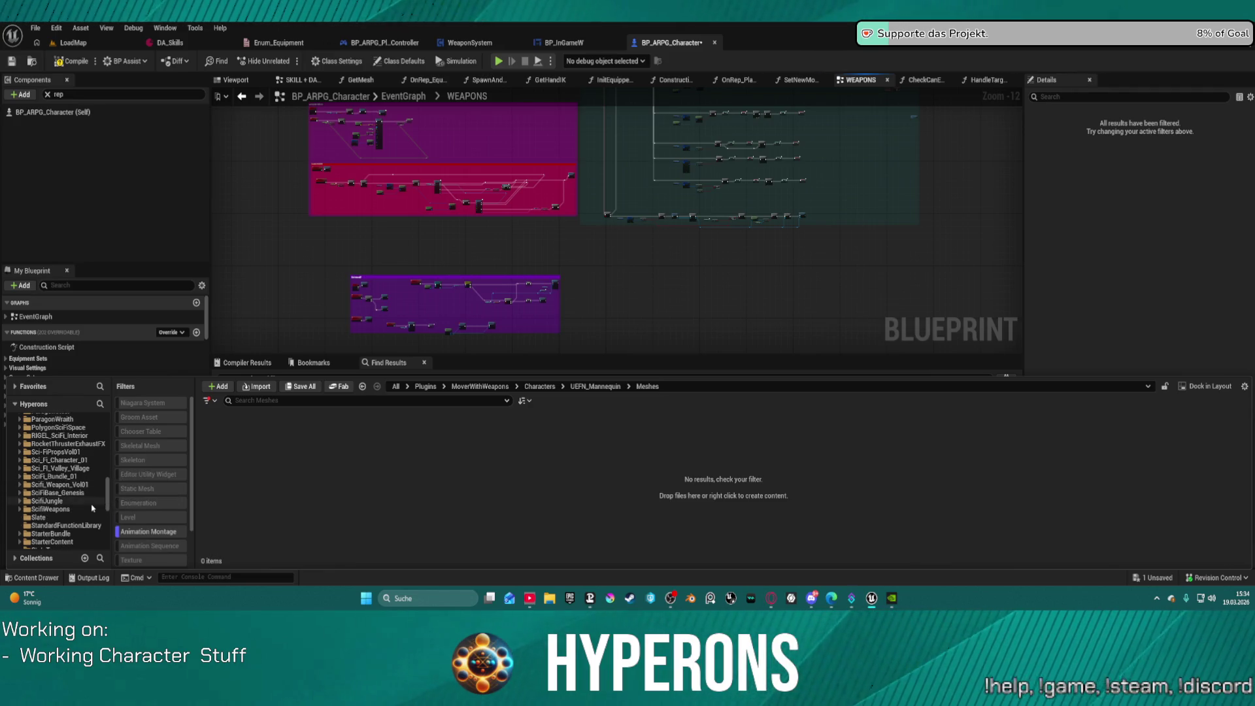
{"action": "scroll", "coordinate": [92, 508], "scroll_direction": "up", "scroll_amount": 12}
{"action": "scroll", "coordinate": [92, 508], "scroll_direction": "down", "scroll_amount": 8}
{"action": "scroll", "coordinate": [92, 508], "scroll_direction": "up", "scroll_amount": 6}
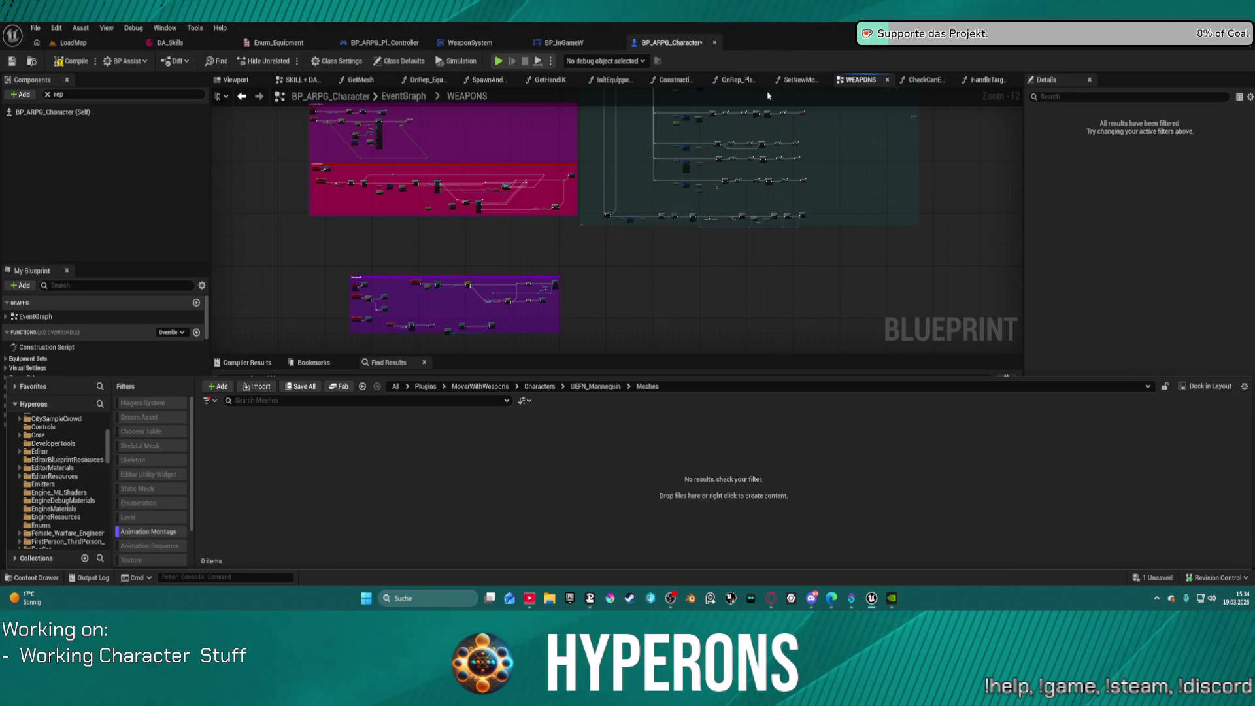
{"action": "left_click", "coordinate": [300, 80]}
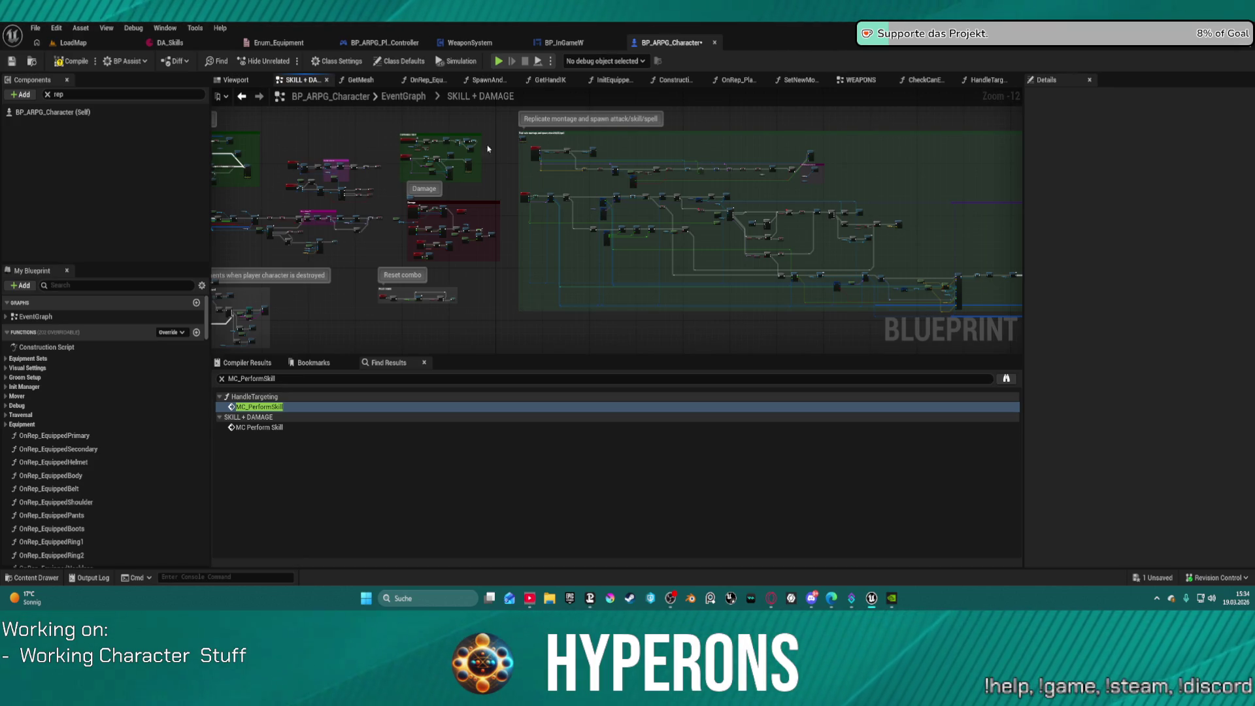
Step: Return to the WEAPONS graph and focus on the Camera Shoulder Change and Reload sections
{"action": "left_click", "coordinate": [847, 85]}
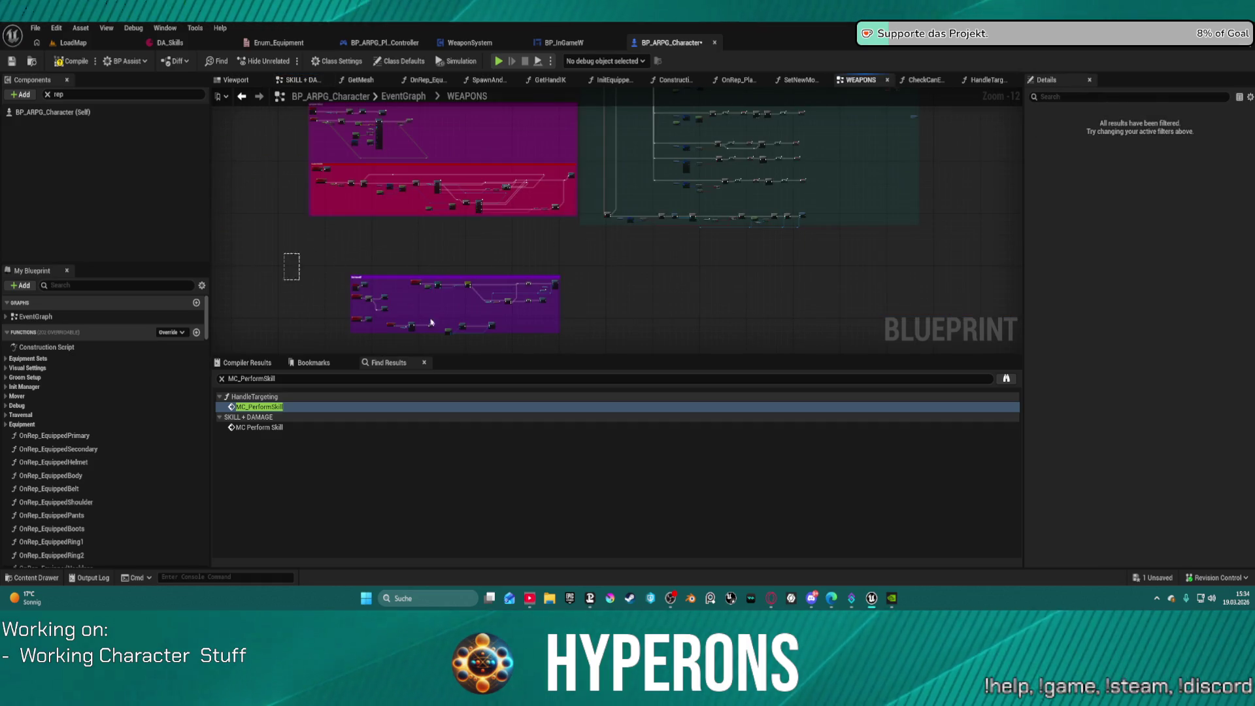
{"action": "left_click_drag", "start_coordinate": [554, 264], "coordinate": [511, 209]}
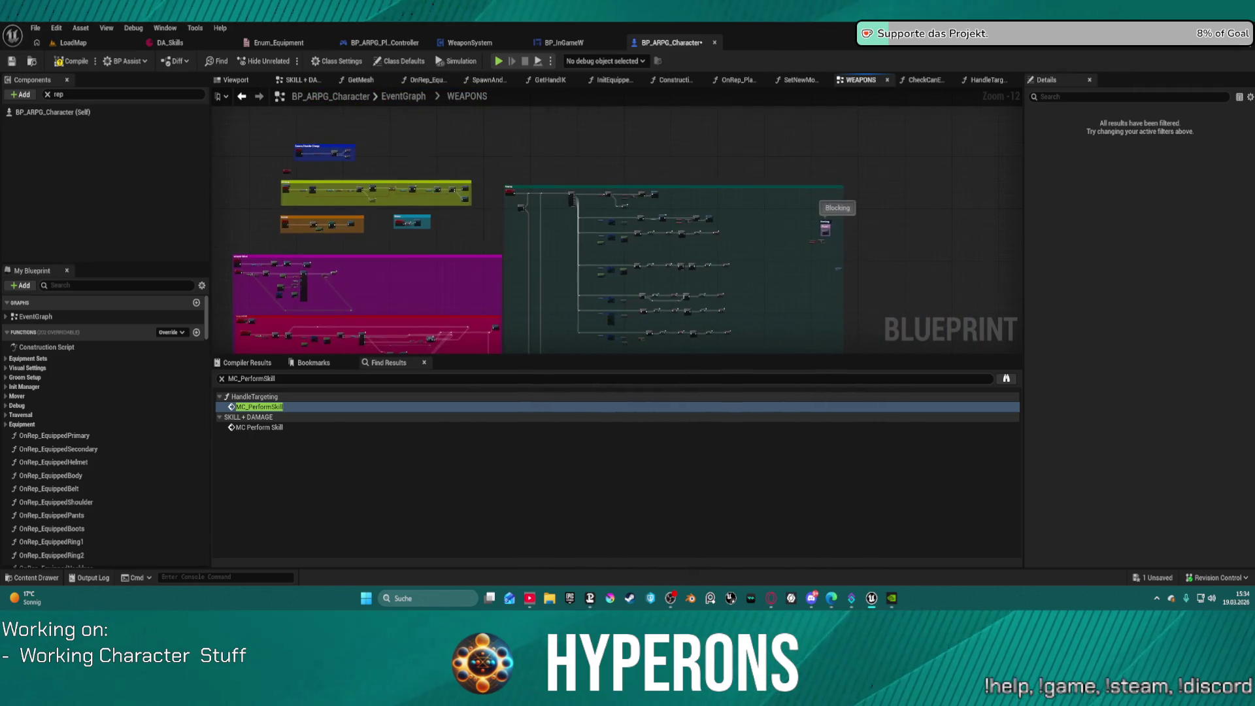
{"action": "key", "text": "f"}
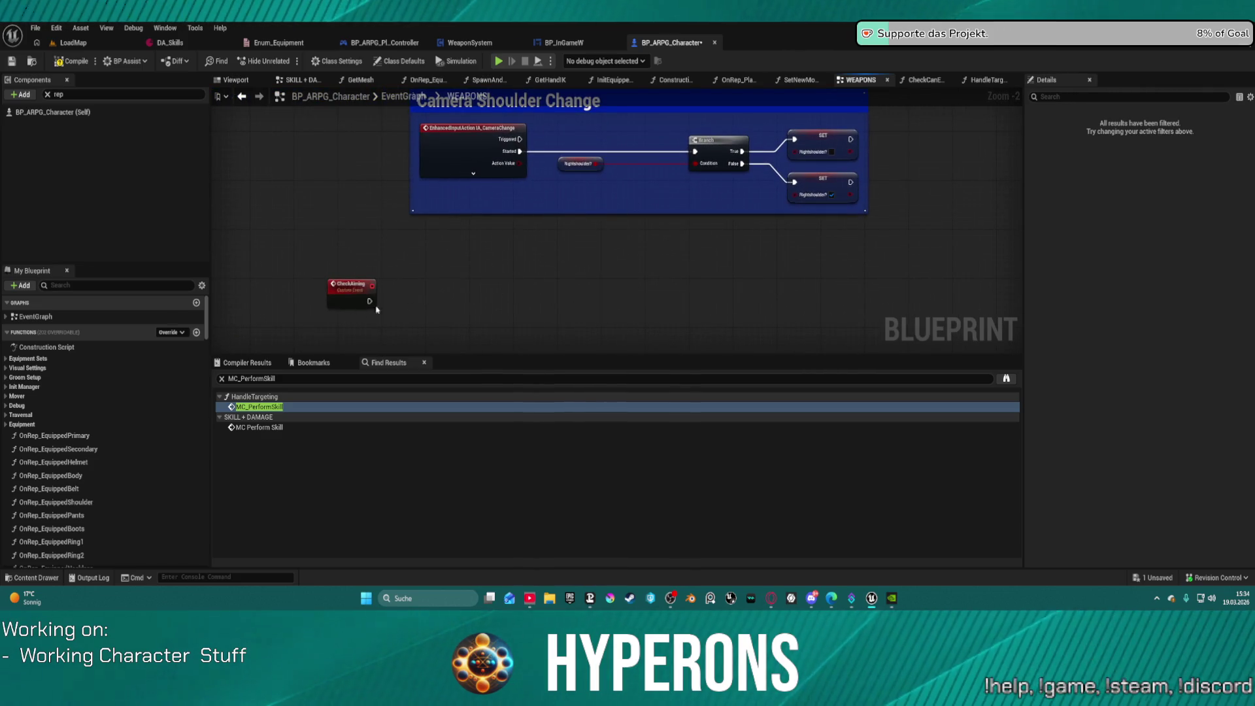
{"action": "scroll", "coordinate": [359, 313], "scroll_direction": "down", "scroll_amount": 4}
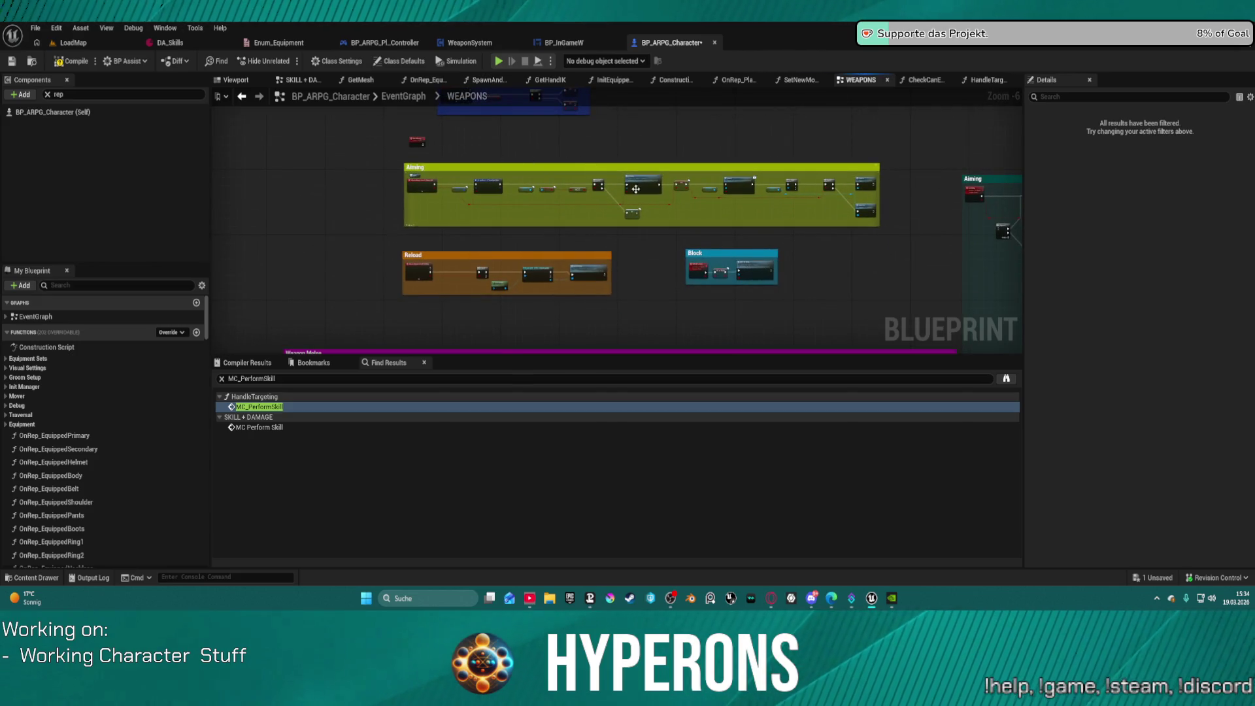
{"action": "scroll", "coordinate": [511, 277], "scroll_direction": "up", "scroll_amount": 4}
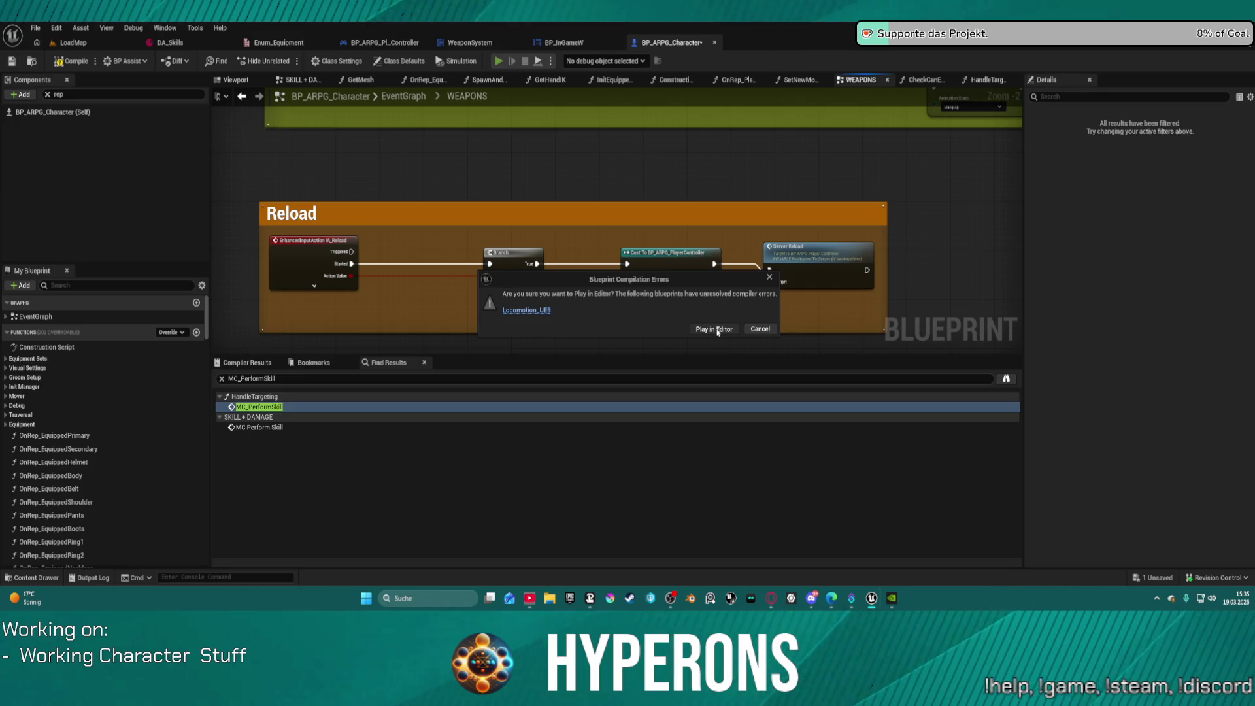
Step: Launch play despite the compile errors, then equip the rifle with 1 and reload it
{"action": "left_click", "coordinate": [717, 330]}
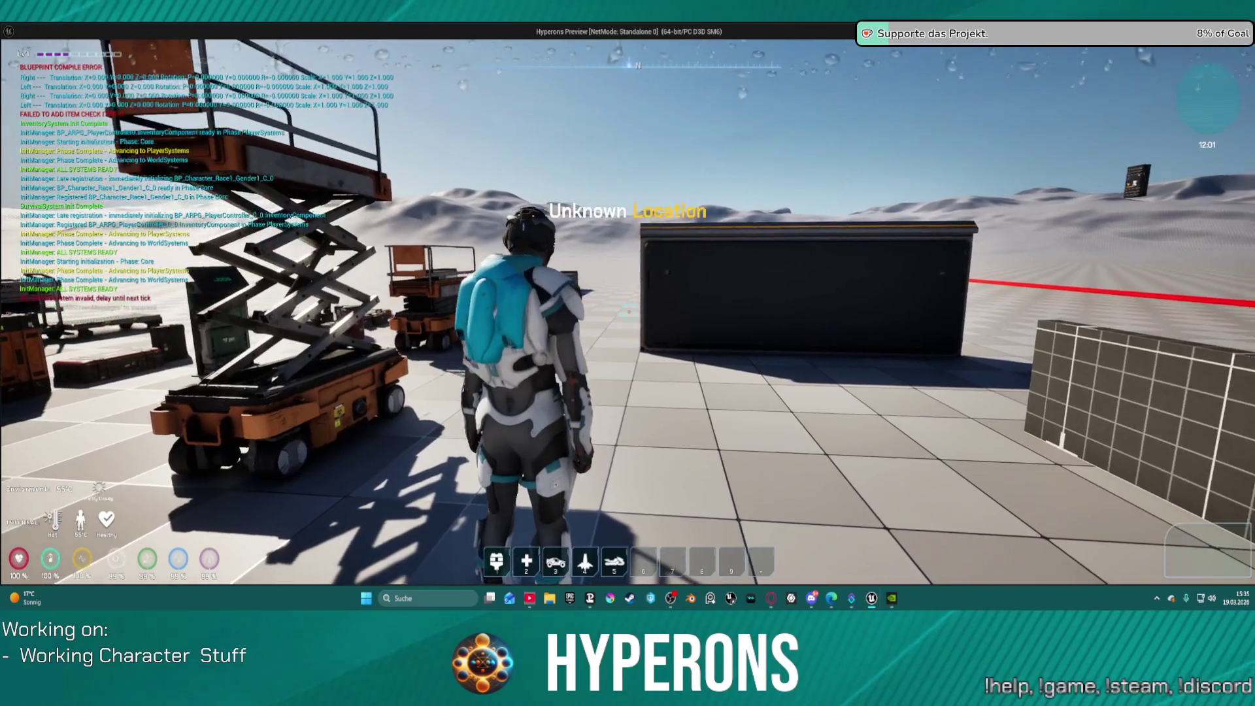
{"action": "key", "text": "i"}
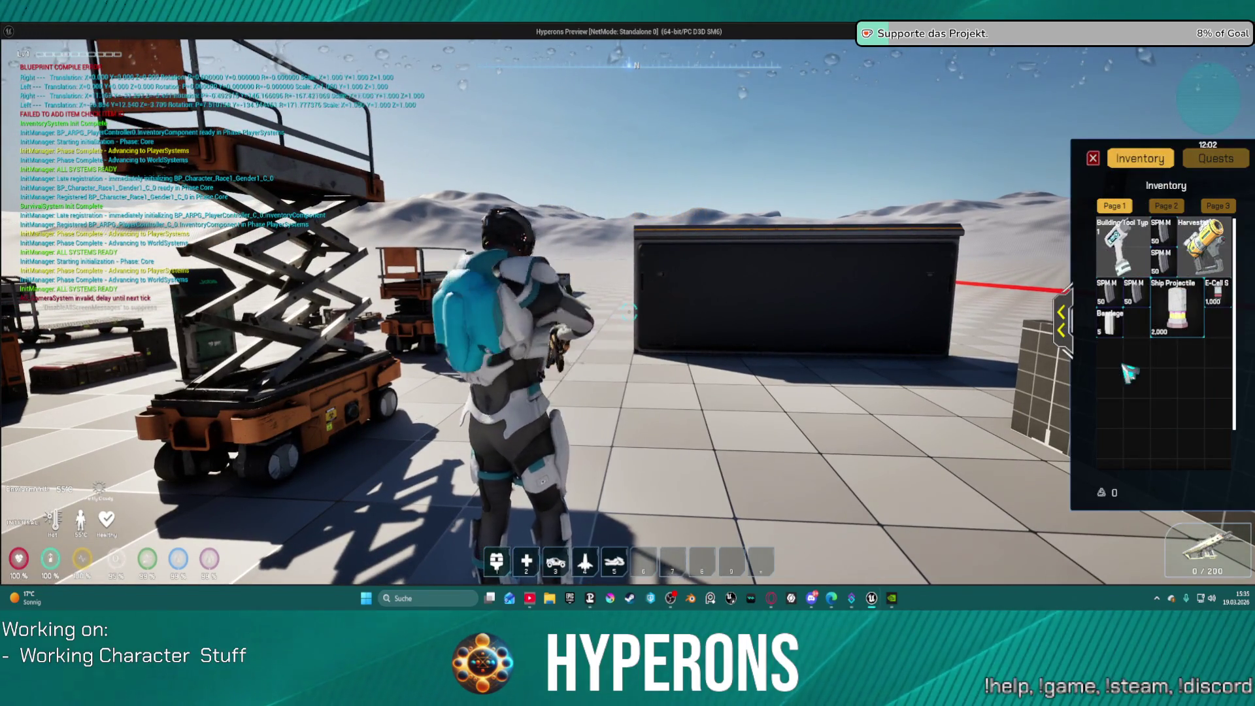
{"action": "key", "text": "i"}
{"action": "key", "text": "1"}
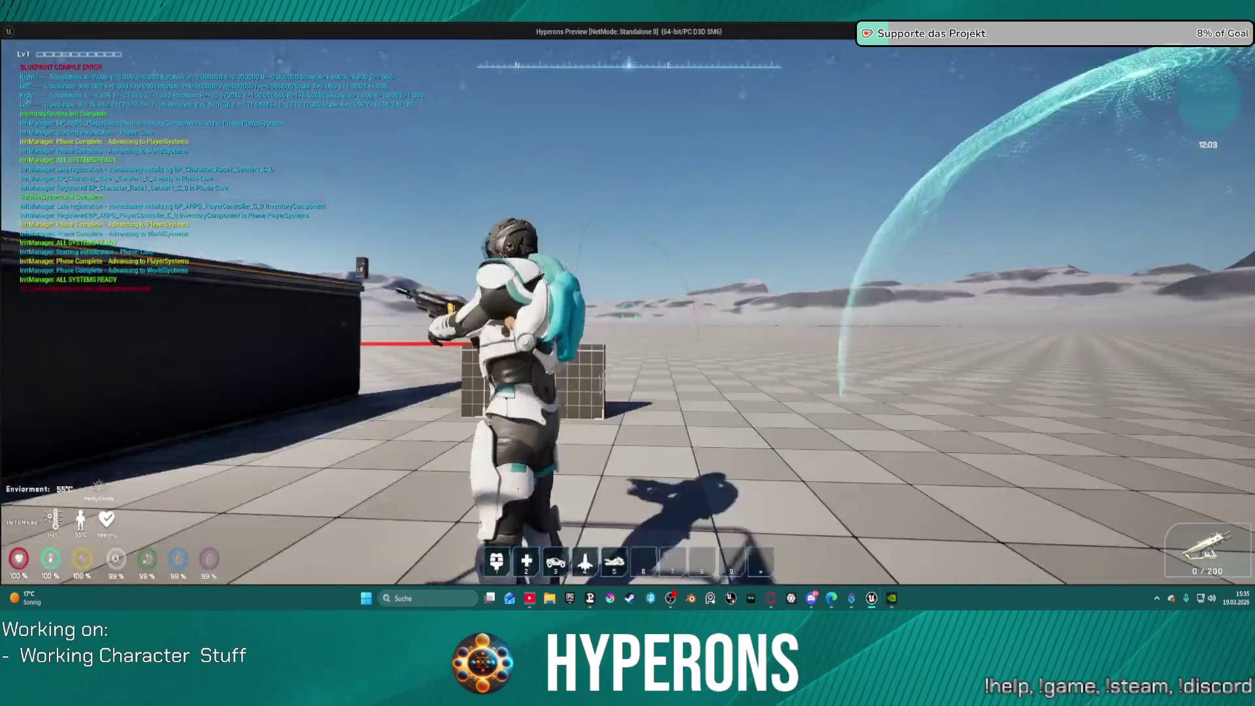
{"action": "key", "text": "r"}
Step: Run toward the cubes, fire the rifle, then stop the play session
{"action": "key", "text": "w"}
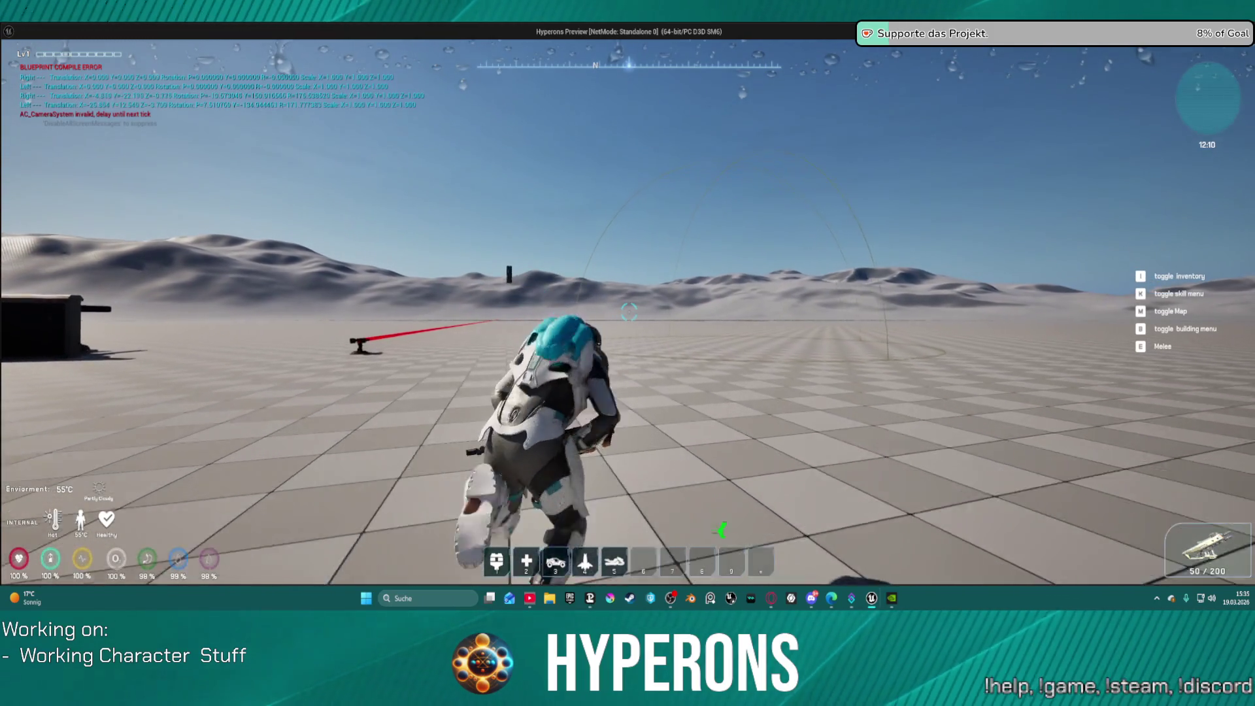
{"action": "left_click", "coordinate": [629, 312]}
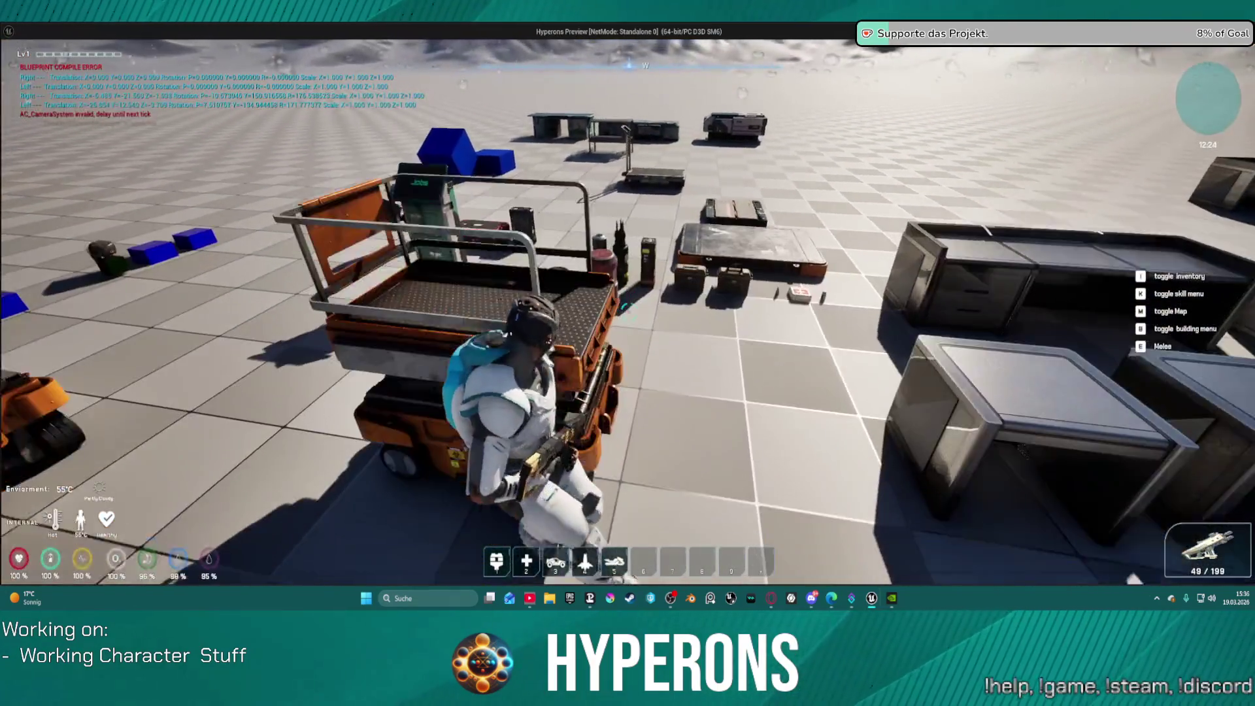
{"action": "key", "text": "Escape"}
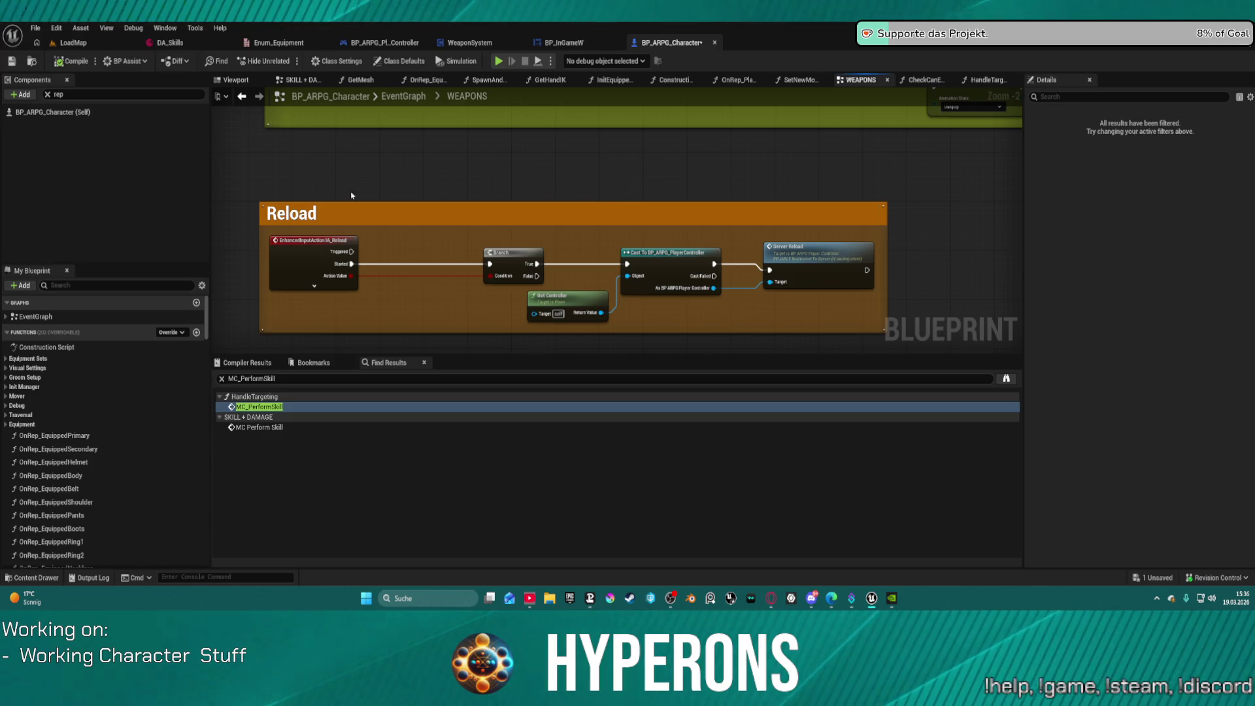
Step: Show every component with the class defaults and pan across the WEAPONS graph's comment regions
{"action": "left_click", "coordinate": [47, 94]}
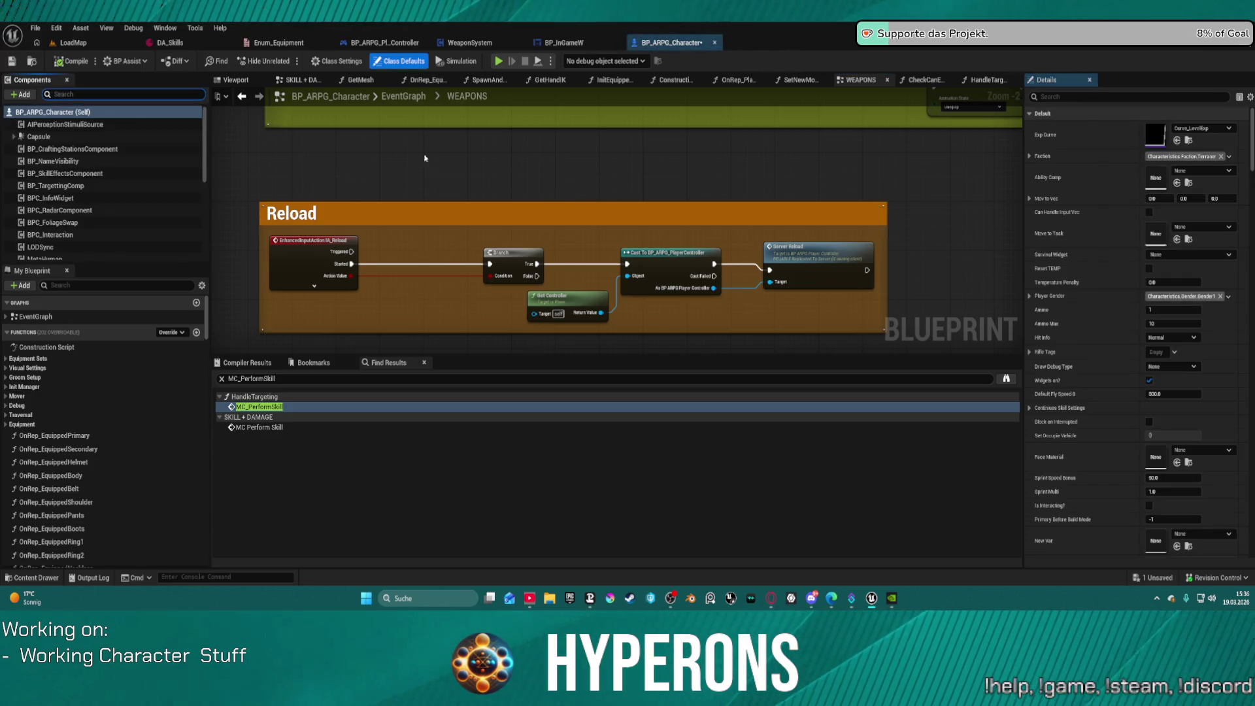
{"action": "scroll", "coordinate": [811, 200], "scroll_direction": "down", "scroll_amount": 5}
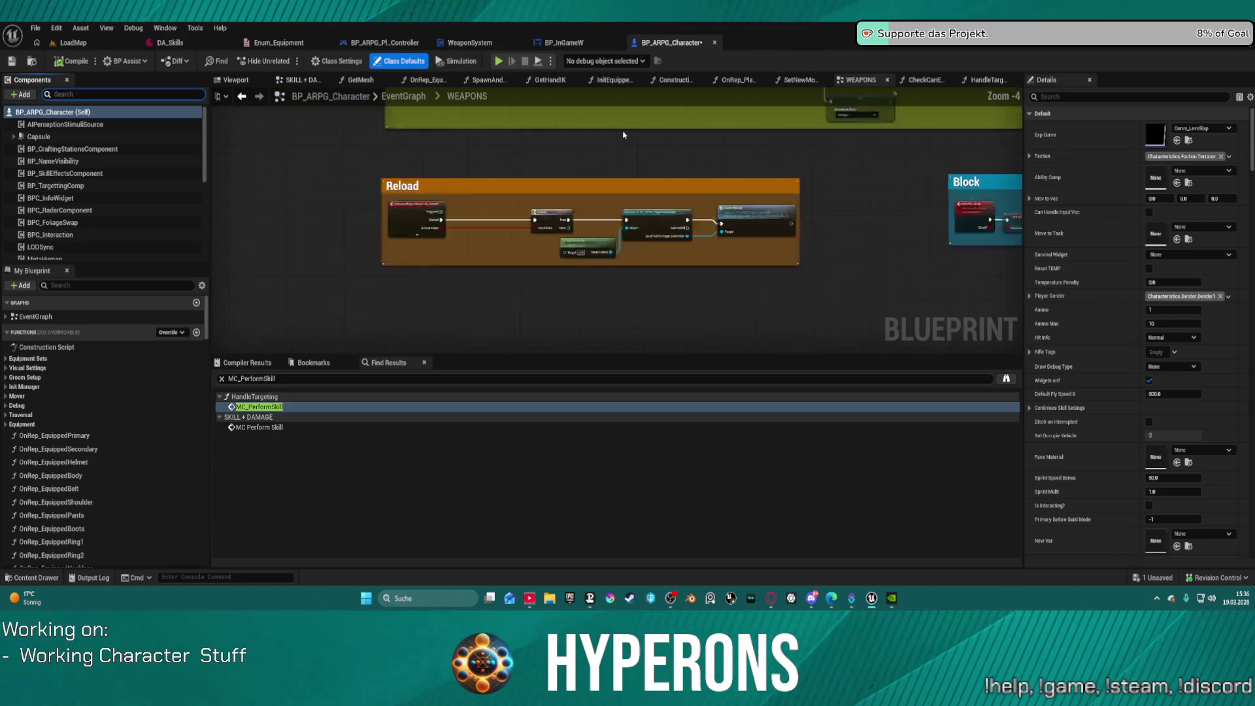
{"action": "mouse_move", "coordinate": [617, 208]}
{"action": "left_mouse_down"}
{"action": "mouse_move", "coordinate": [601, 148]}
{"action": "mouse_move", "coordinate": [569, 98]}
{"action": "left_mouse_up"}
{"action": "mouse_move", "coordinate": [557, 154]}
{"action": "left_mouse_down"}
{"action": "mouse_move", "coordinate": [588, 155]}
{"action": "mouse_move", "coordinate": [189, 253]}
{"action": "left_mouse_up"}
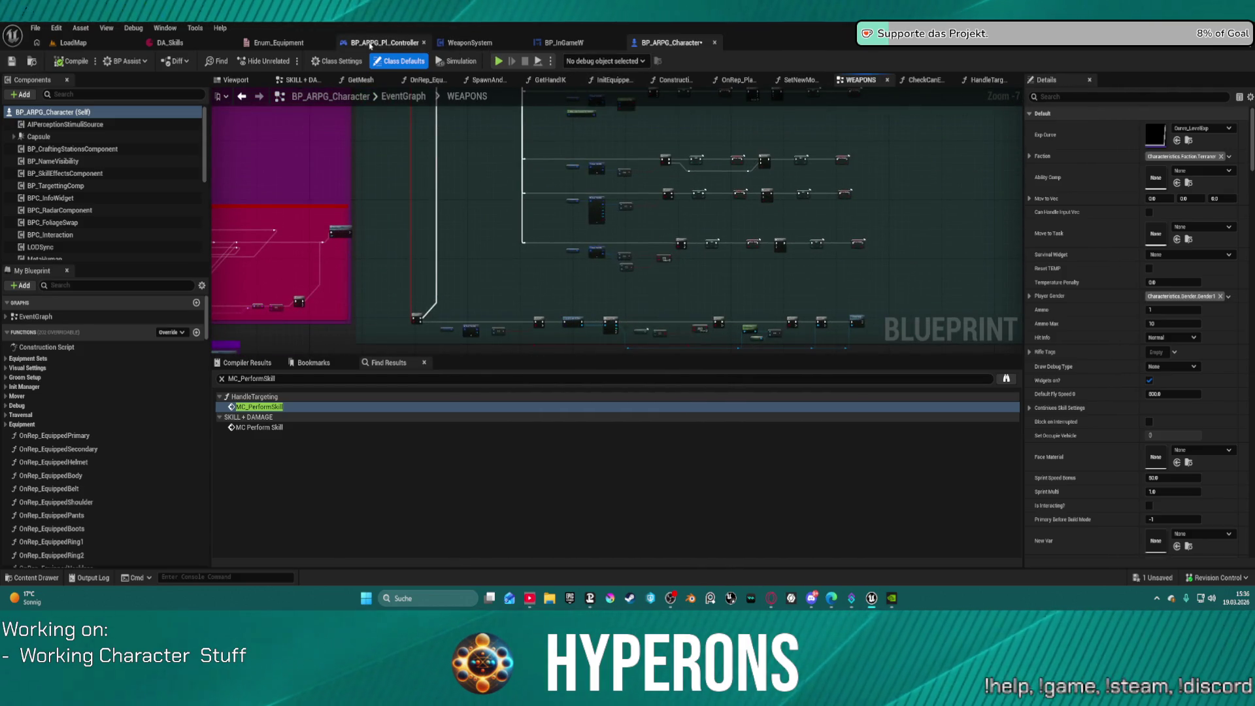
Step: Glance at BP_ARPG_PlayerController, then return to the character's WEAPONS graph
{"action": "left_click", "coordinate": [385, 42]}
{"action": "left_click", "coordinate": [670, 42]}
{"action": "left_click_drag", "start_coordinate": [815, 245], "coordinate": [682, 140]}
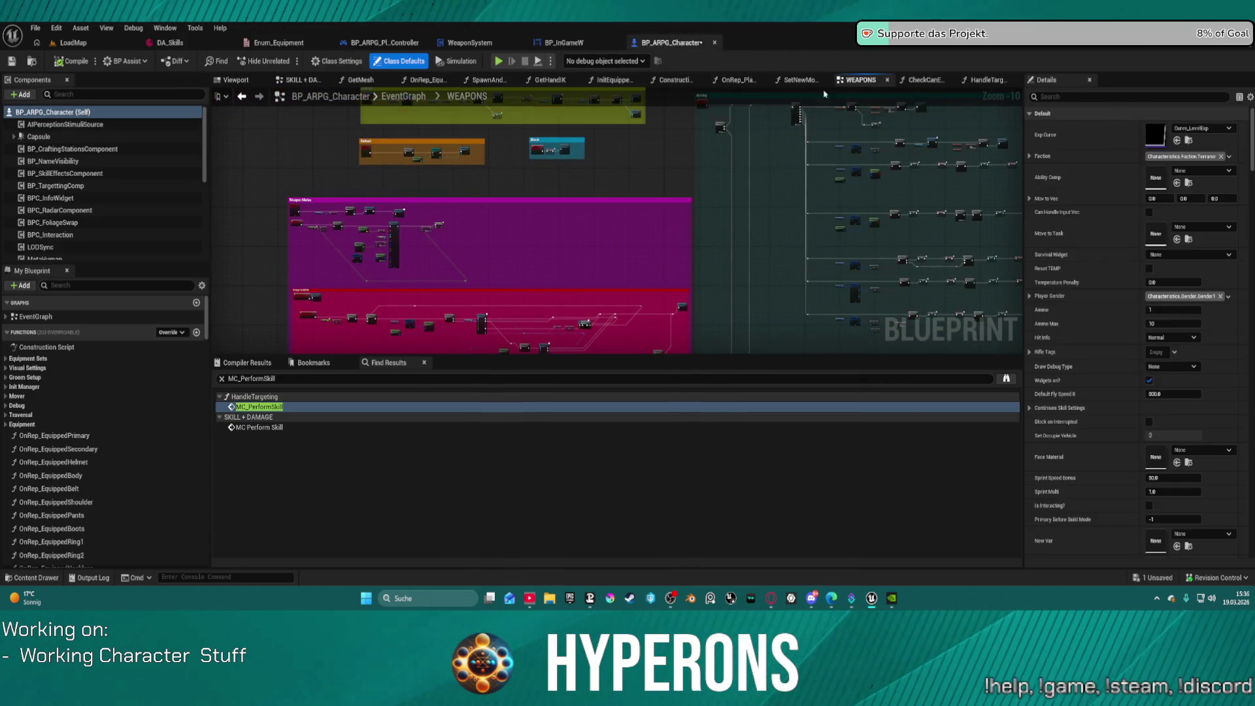
Step: Switch to the SKILL + DAMAGE graph and bring the SpawnActor and camera-shake nodes into view
{"action": "key", "text": "alt+Left"}
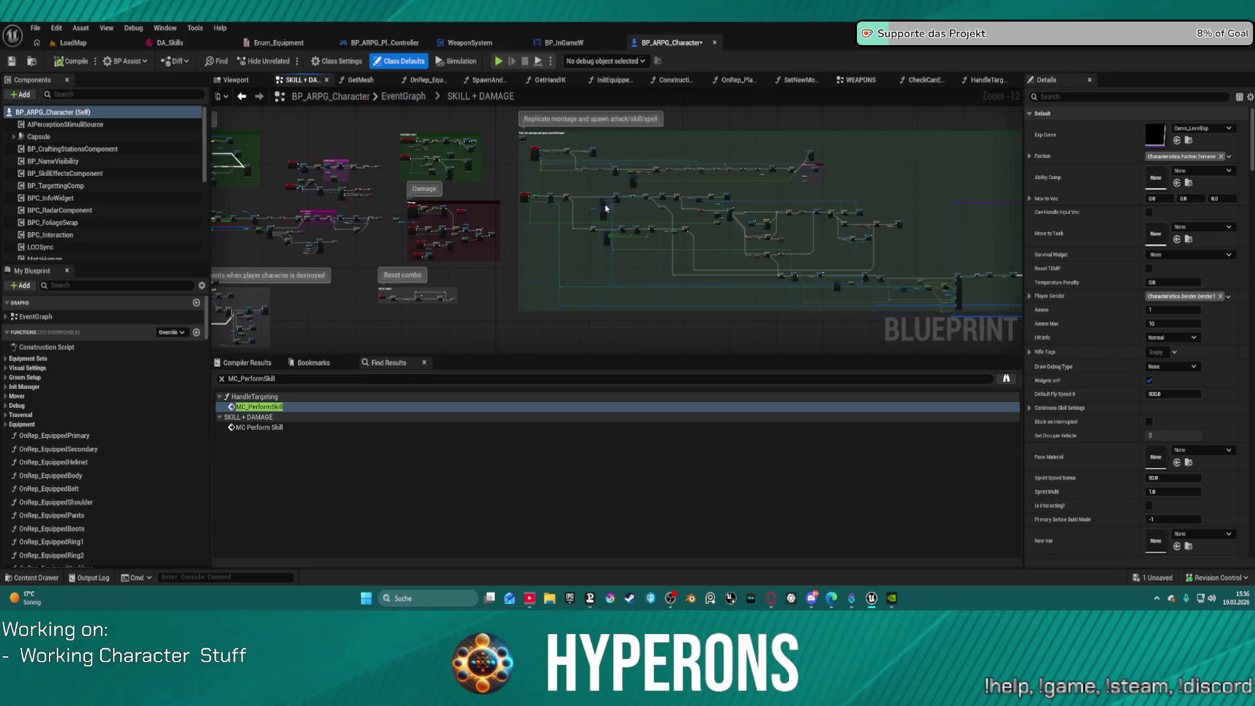
{"action": "left_click_drag", "start_coordinate": [753, 275], "coordinate": [485, 209]}
{"action": "scroll", "coordinate": [724, 222], "scroll_direction": "up", "scroll_amount": 5}
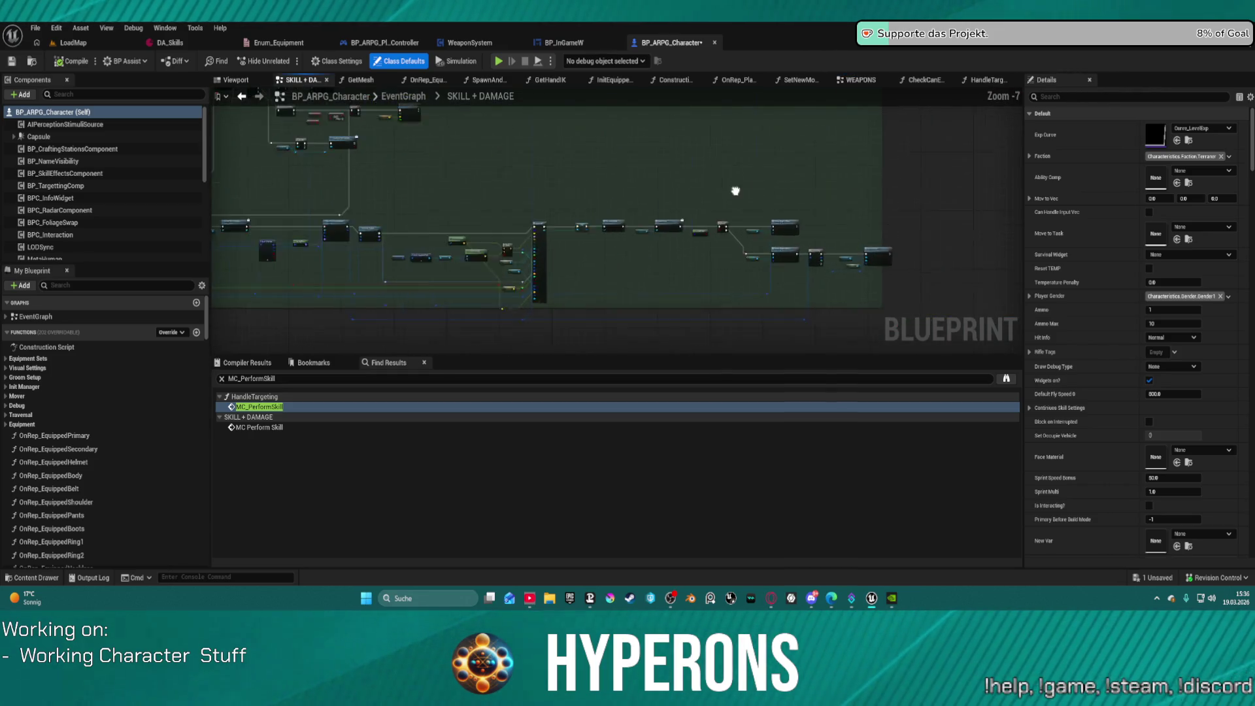
{"action": "scroll", "coordinate": [725, 222], "scroll_direction": "up", "scroll_amount": 5}
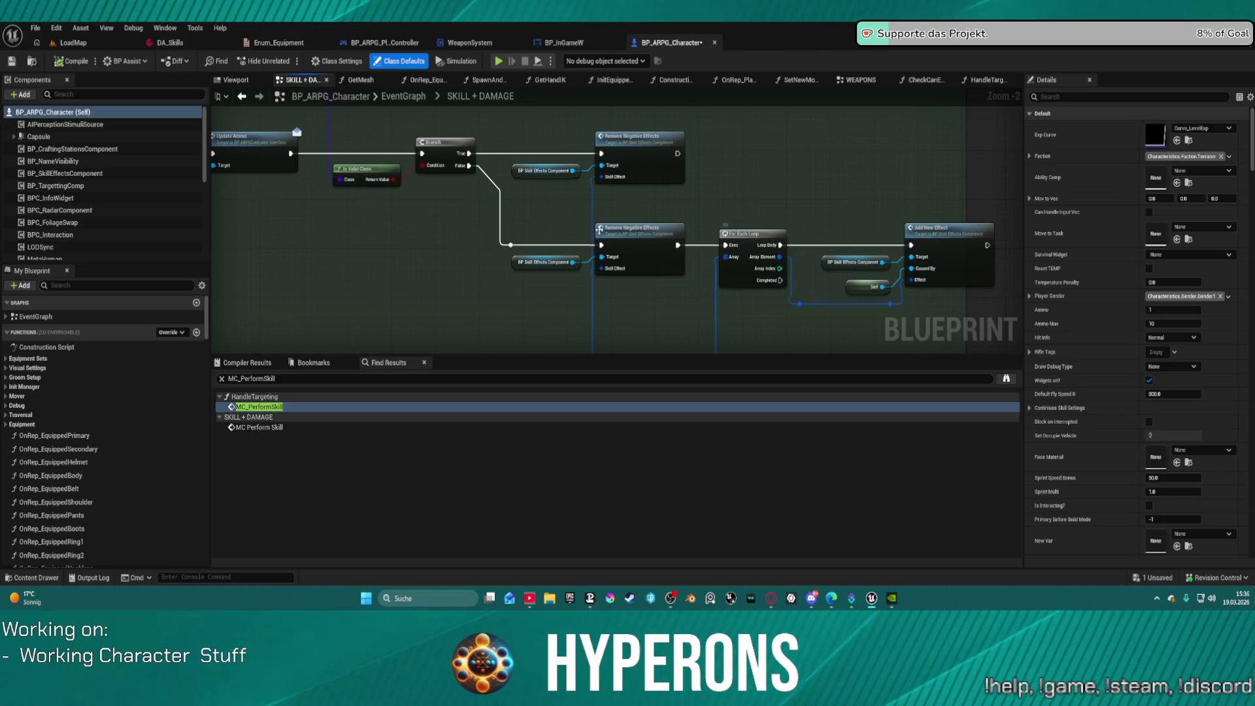
{"action": "left_click_drag", "start_coordinate": [758, 255], "coordinate": [790, 330]}
{"action": "mouse_move", "coordinate": [462, 288]}
{"action": "left_mouse_down"}
{"action": "mouse_move", "coordinate": [793, 238]}
{"action": "mouse_move", "coordinate": [758, 241]}
{"action": "mouse_move", "coordinate": [732, 196]}
{"action": "mouse_move", "coordinate": [752, 290]}
{"action": "left_mouse_up"}
Step: Center the Block on Interrupted and Controller on Skill Performed nodes with their Is Valid check
{"action": "scroll", "coordinate": [794, 238], "scroll_direction": "down", "scroll_amount": 2}
{"action": "scroll", "coordinate": [688, 197], "scroll_direction": "up", "scroll_amount": 5}
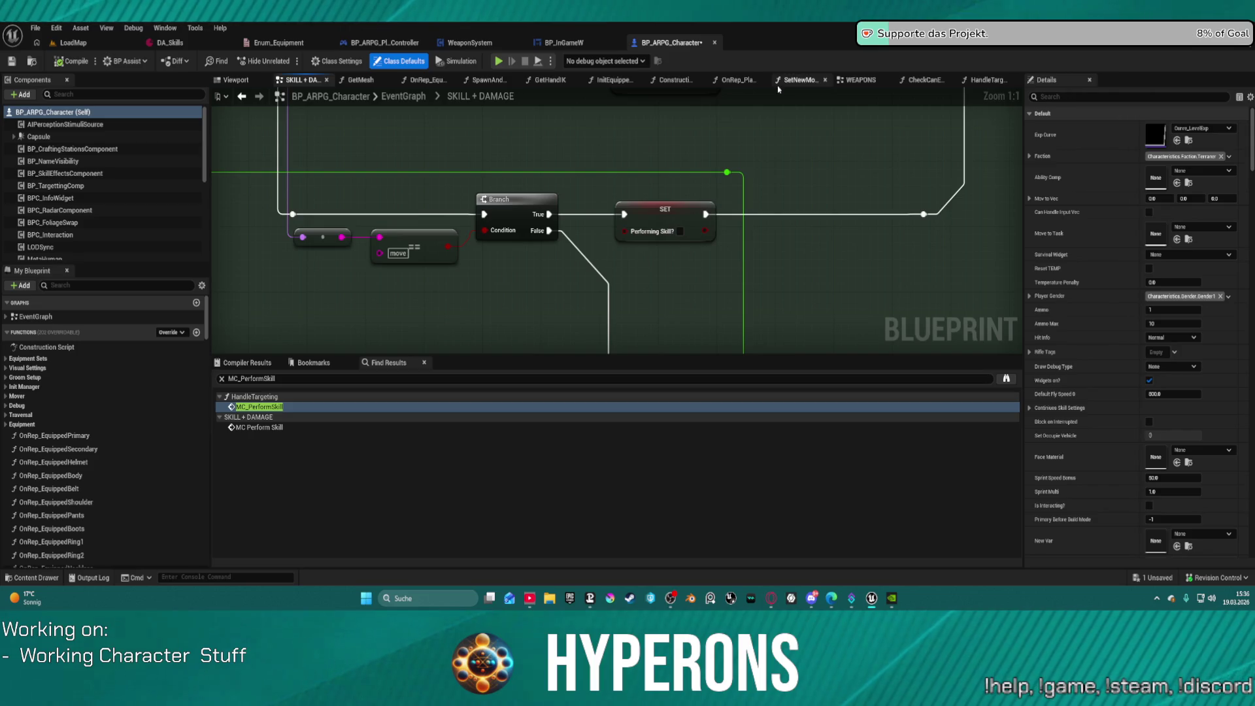
{"action": "mouse_move", "coordinate": [642, 154]}
{"action": "left_mouse_down"}
{"action": "mouse_move", "coordinate": [701, 221]}
{"action": "mouse_move", "coordinate": [663, 274]}
{"action": "mouse_move", "coordinate": [485, 307]}
{"action": "mouse_move", "coordinate": [718, 248]}
{"action": "mouse_move", "coordinate": [536, 222]}
{"action": "mouse_move", "coordinate": [941, 156]}
{"action": "left_mouse_up"}
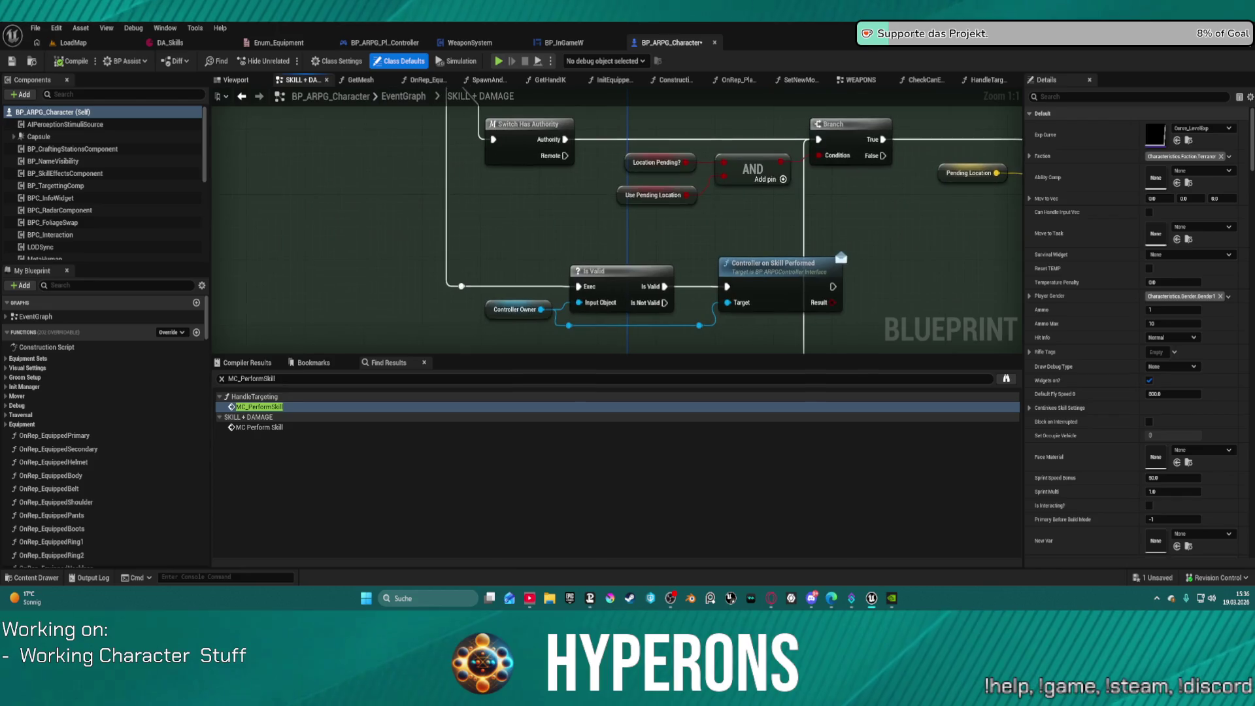
{"action": "mouse_move", "coordinate": [409, 76]}
{"action": "left_mouse_down"}
{"action": "mouse_move", "coordinate": [399, 91]}
{"action": "mouse_move", "coordinate": [434, 98]}
{"action": "left_mouse_up"}
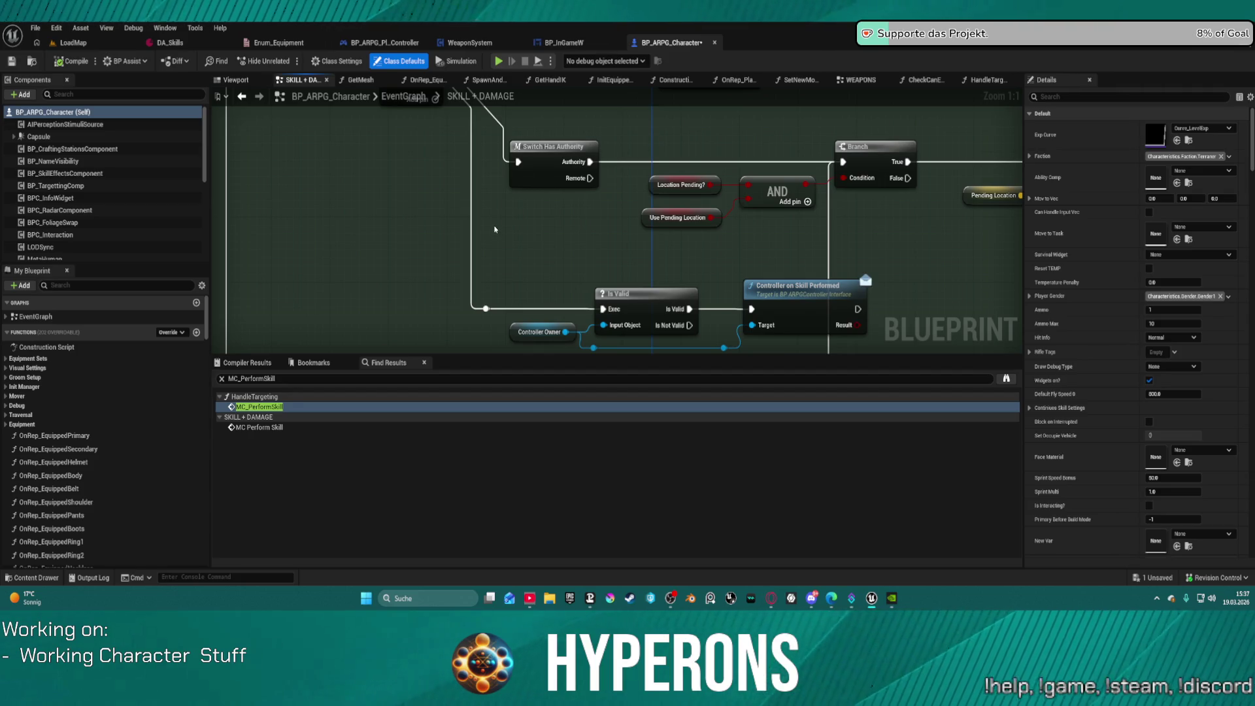
{"action": "left_click_drag", "start_coordinate": [574, 269], "coordinate": [471, 204]}
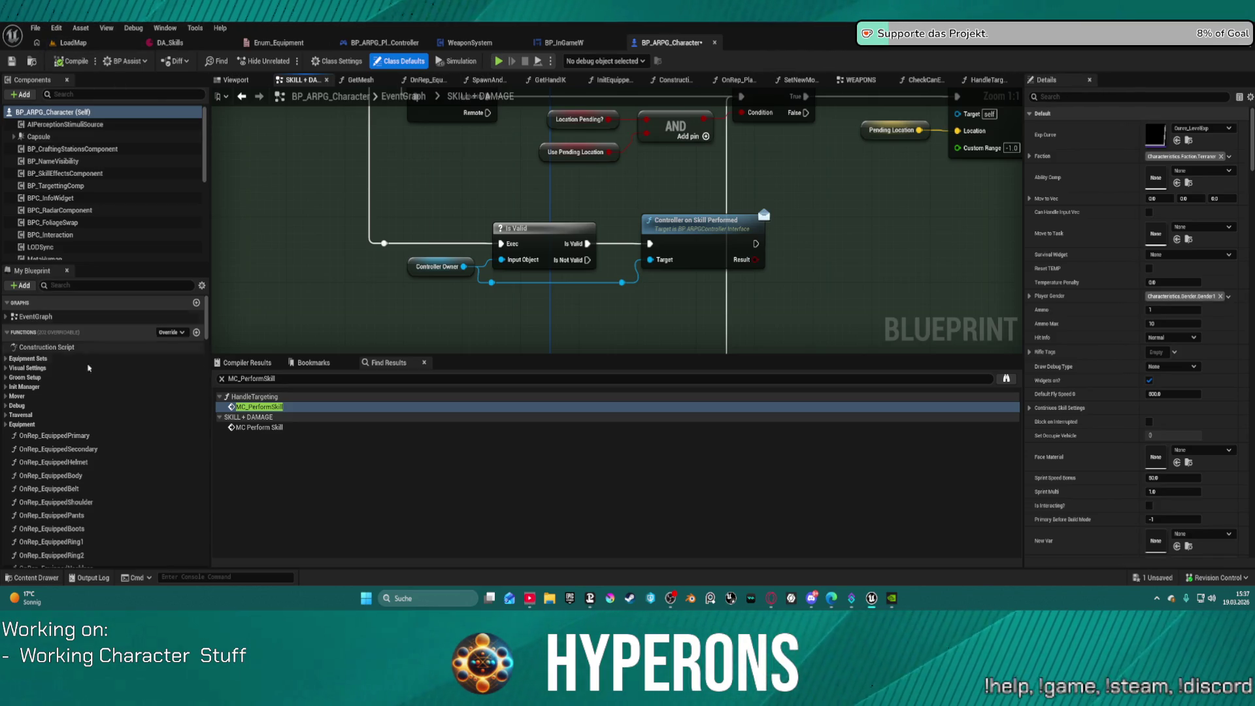
{"action": "scroll", "coordinate": [111, 479], "scroll_direction": "down", "scroll_amount": 10}
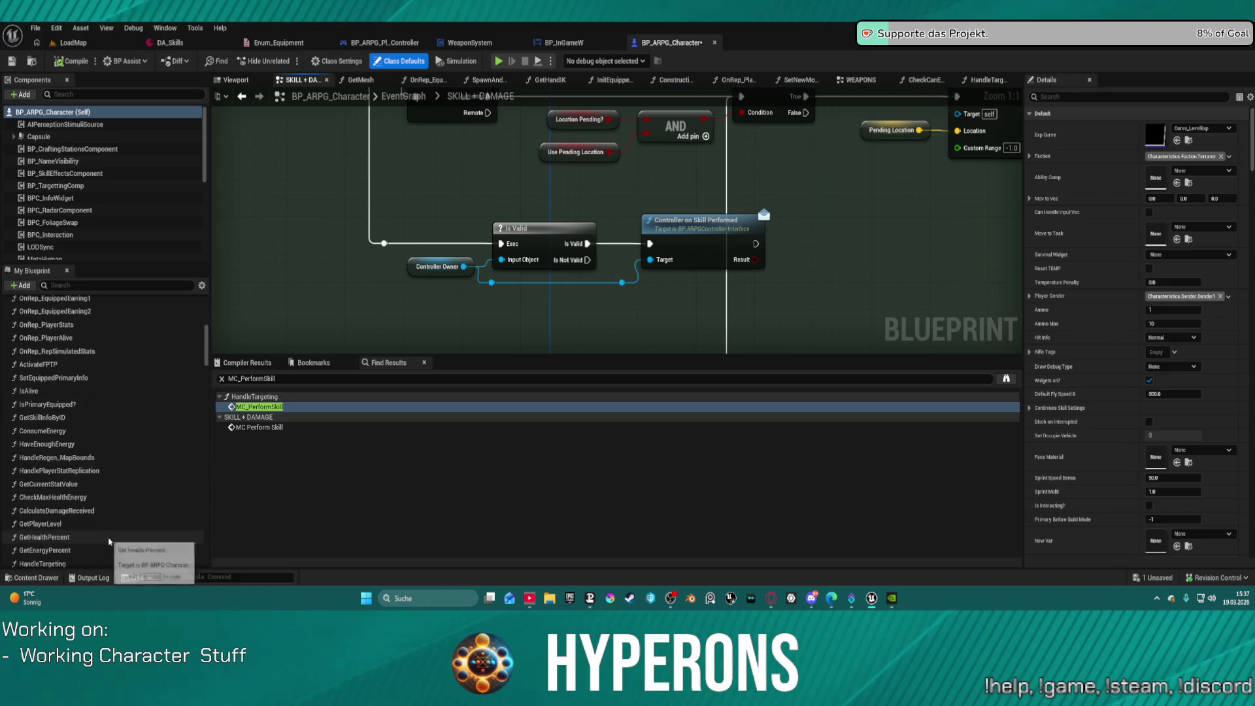
{"action": "scroll", "coordinate": [111, 549], "scroll_direction": "down", "scroll_amount": 5}
{"action": "scroll", "coordinate": [111, 547], "scroll_direction": "down", "scroll_amount": 3}
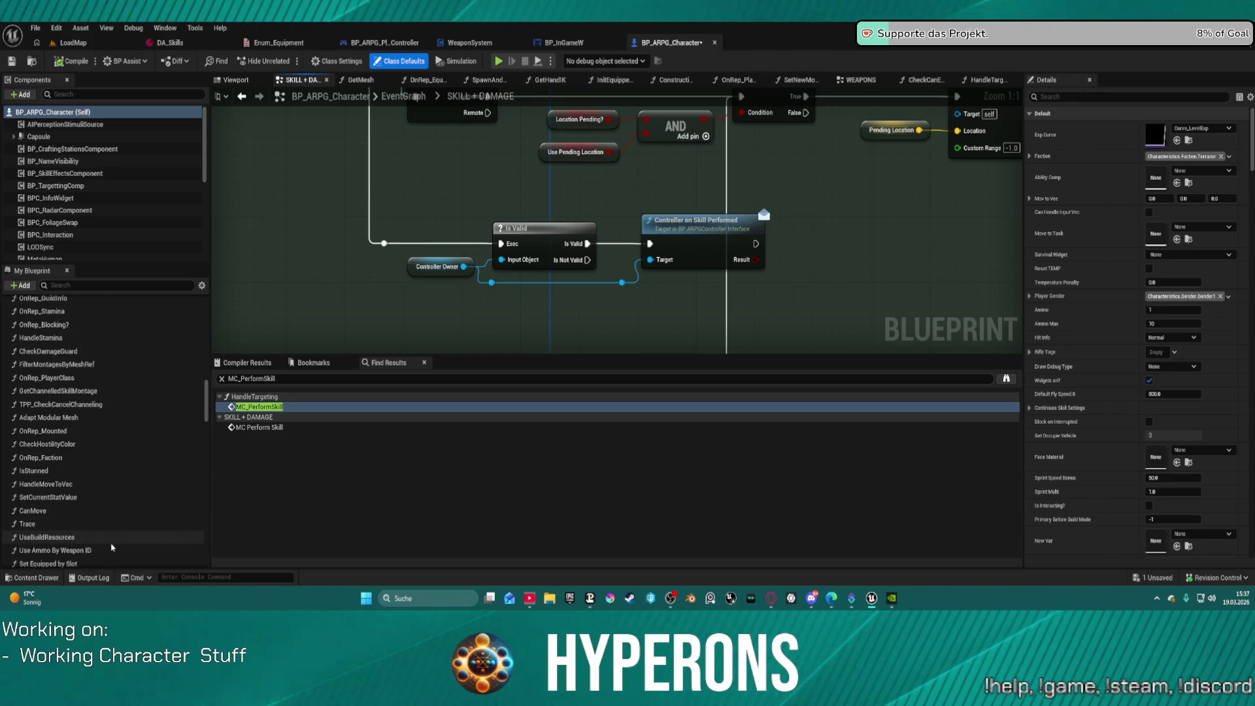
{"action": "scroll", "coordinate": [113, 546], "scroll_direction": "down", "scroll_amount": 2}
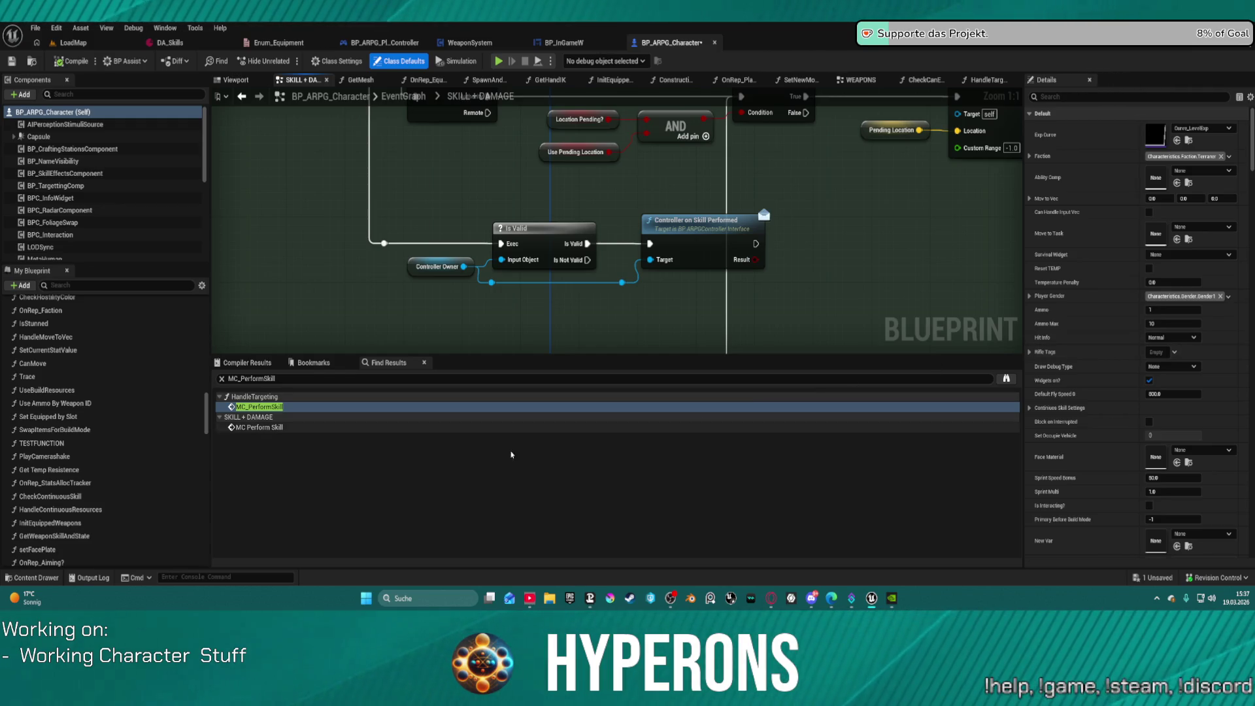
{"action": "scroll", "coordinate": [105, 512], "scroll_direction": "down", "scroll_amount": 4}
{"action": "scroll", "coordinate": [105, 513], "scroll_direction": "down", "scroll_amount": 3}
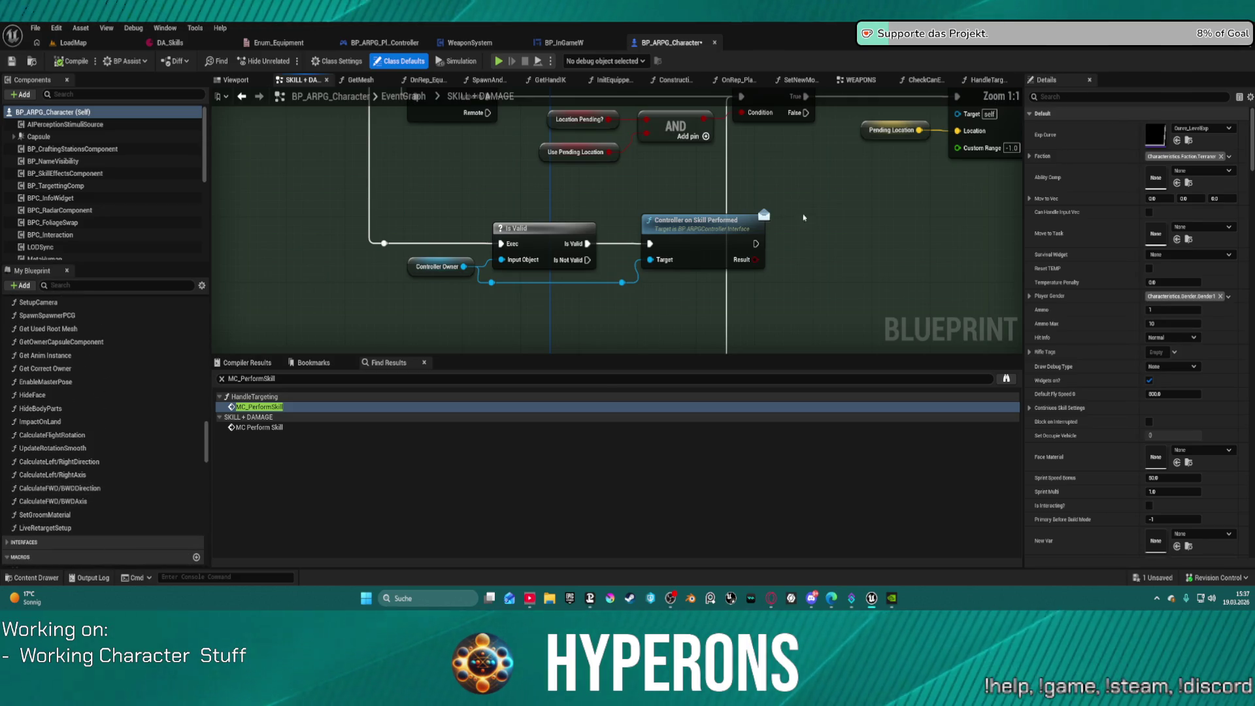
{"action": "scroll", "coordinate": [763, 258], "scroll_direction": "down", "scroll_amount": 3}
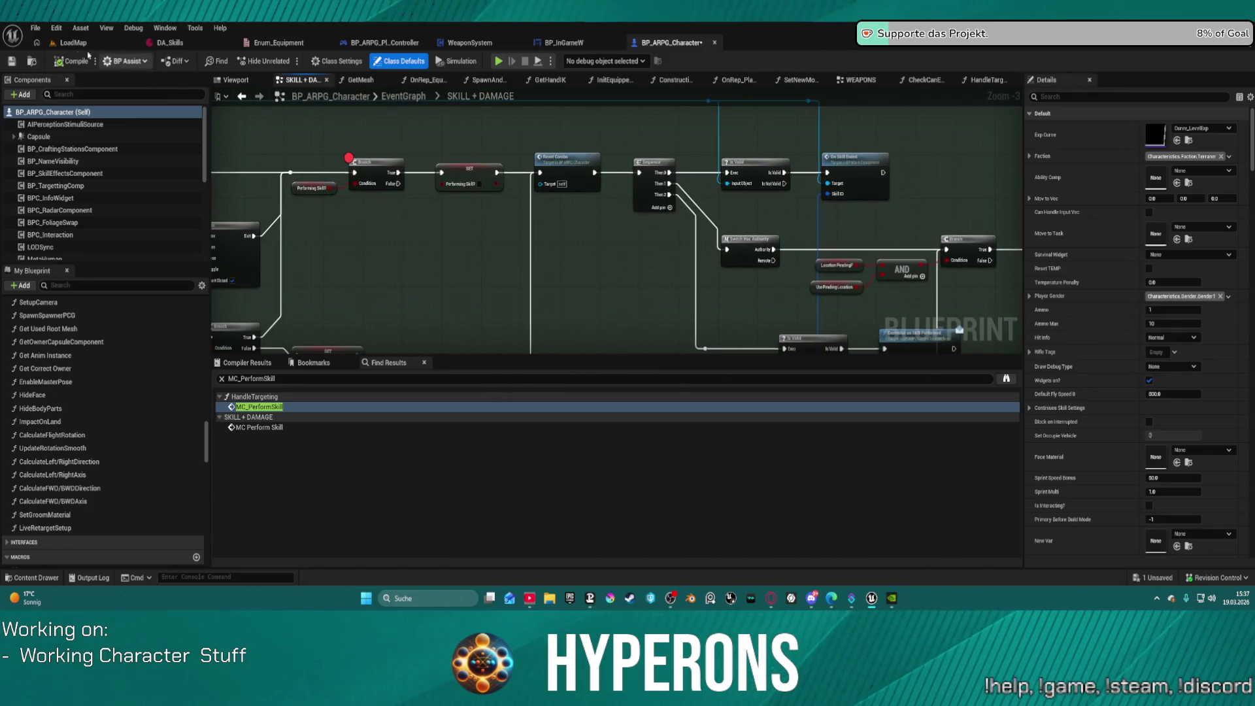
{"action": "key", "text": "ctrl+Tab"}
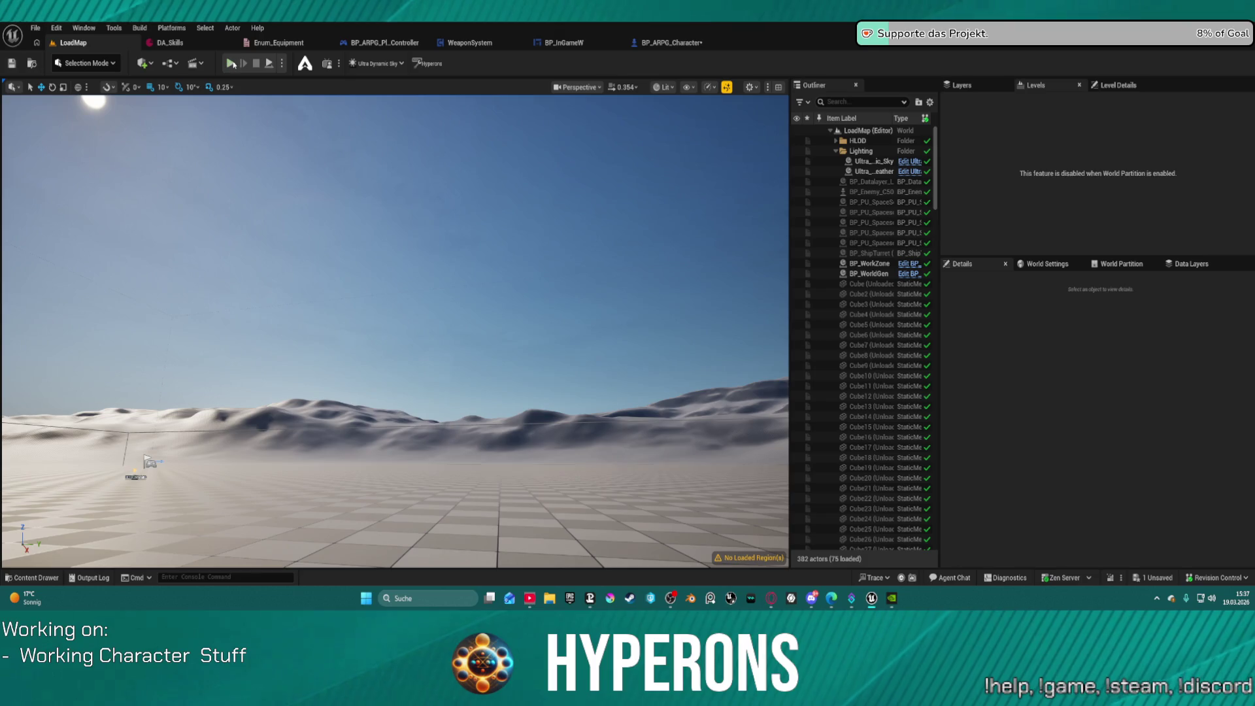
Step: Play-test the LoadMap level walking with W, stop with Esc, then go to BP_ARPG_PlayerController
{"action": "key", "text": "alt+p"}
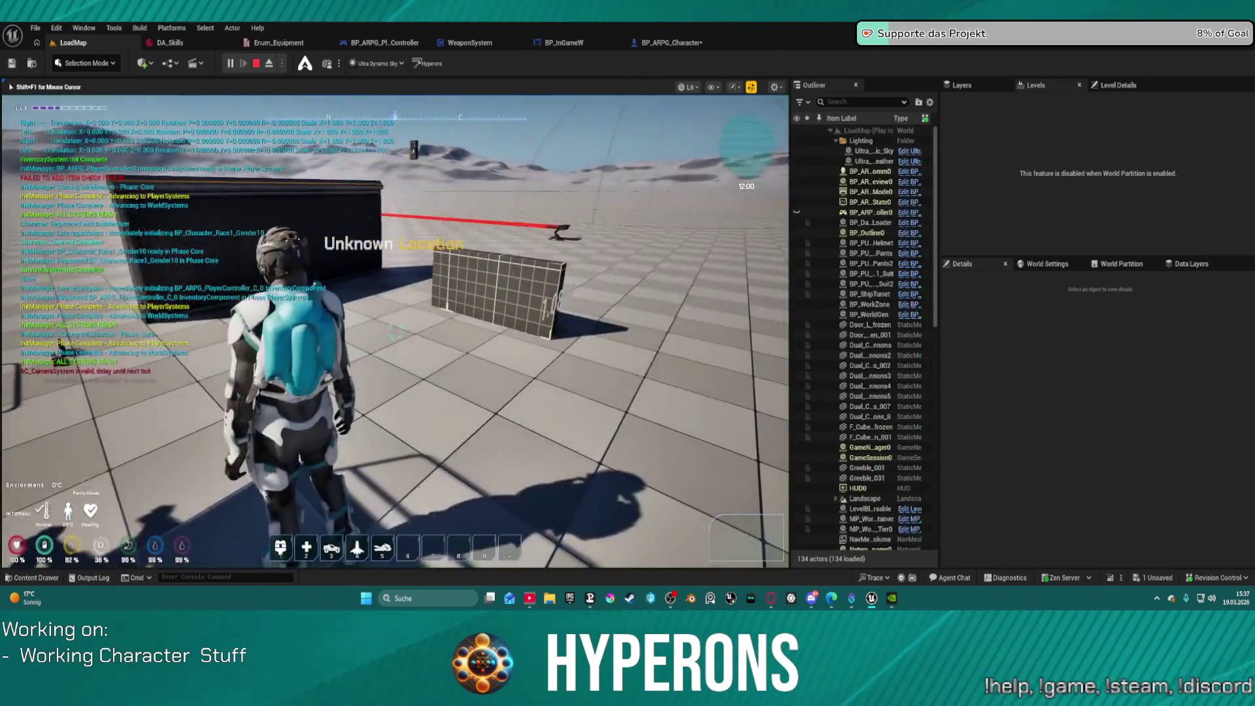
{"action": "key", "text": "w"}
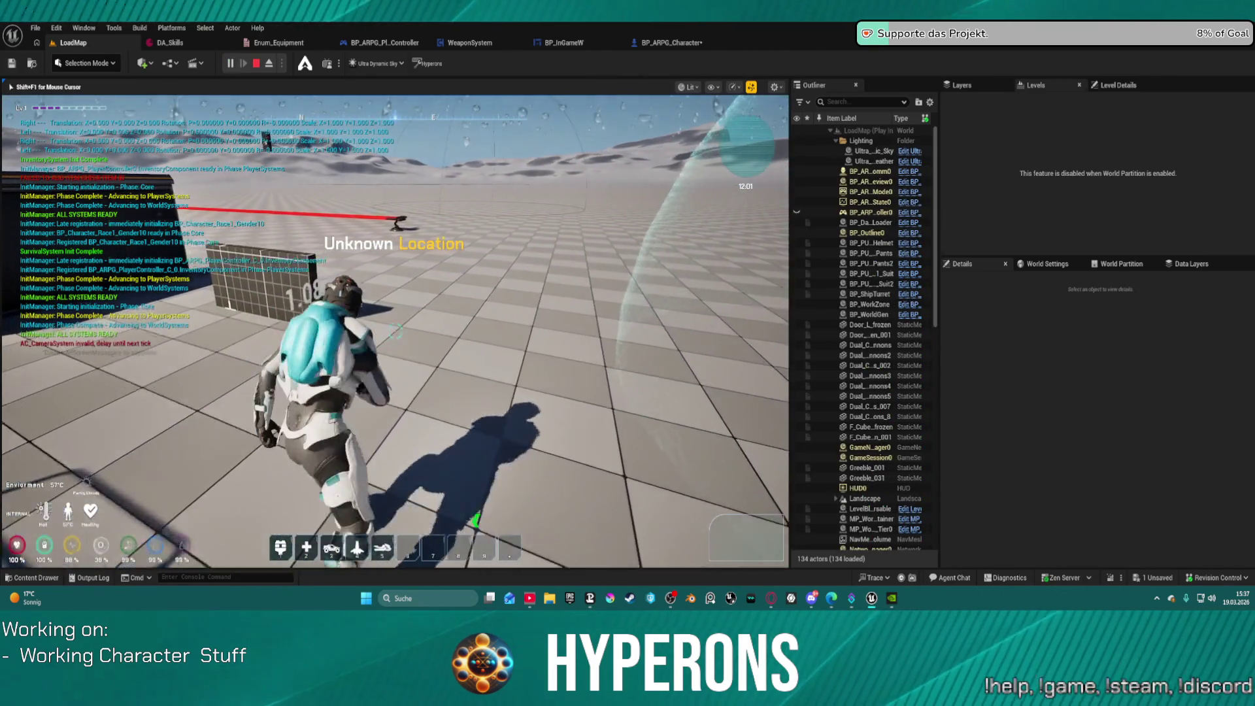
{"action": "key", "text": "w"}
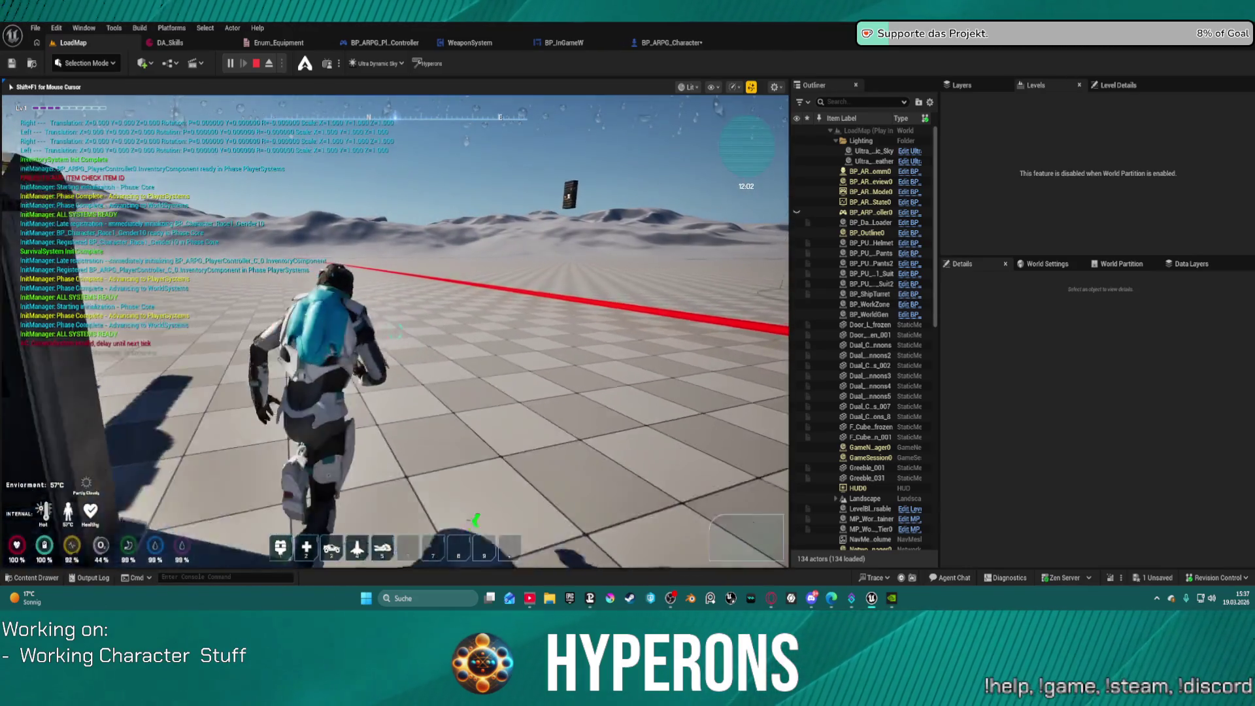
{"action": "key", "text": "w"}
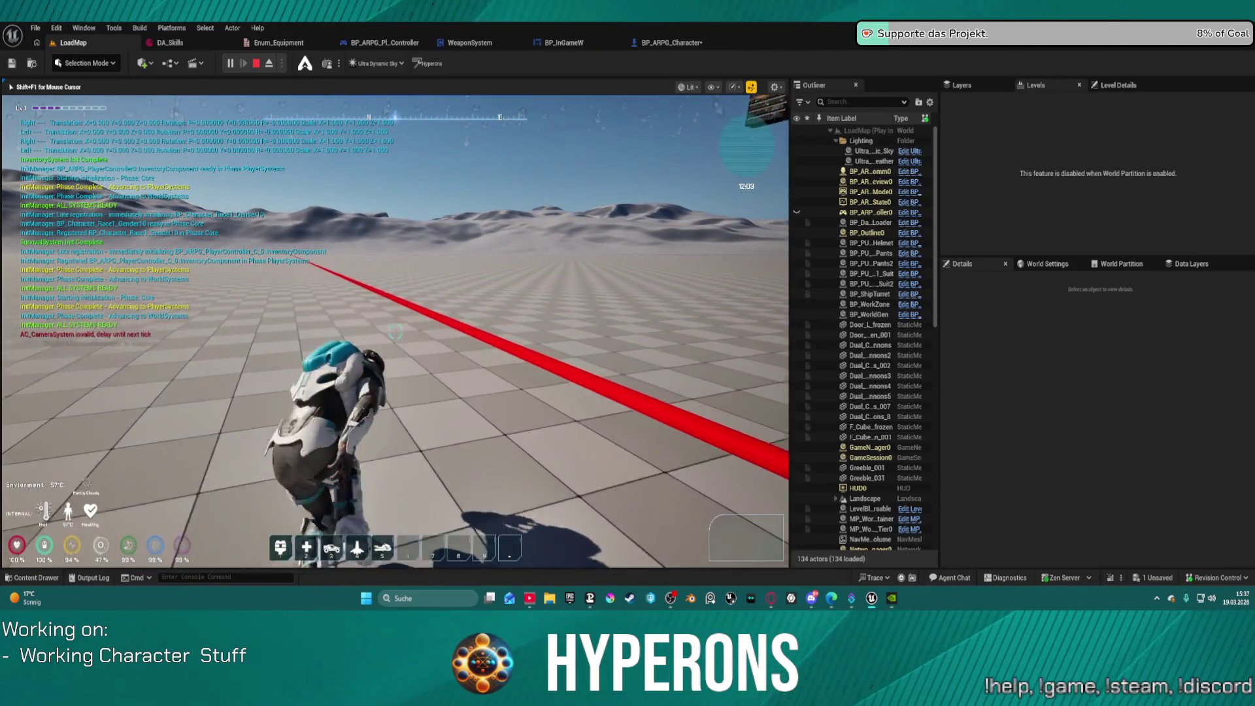
{"action": "key", "text": "w"}
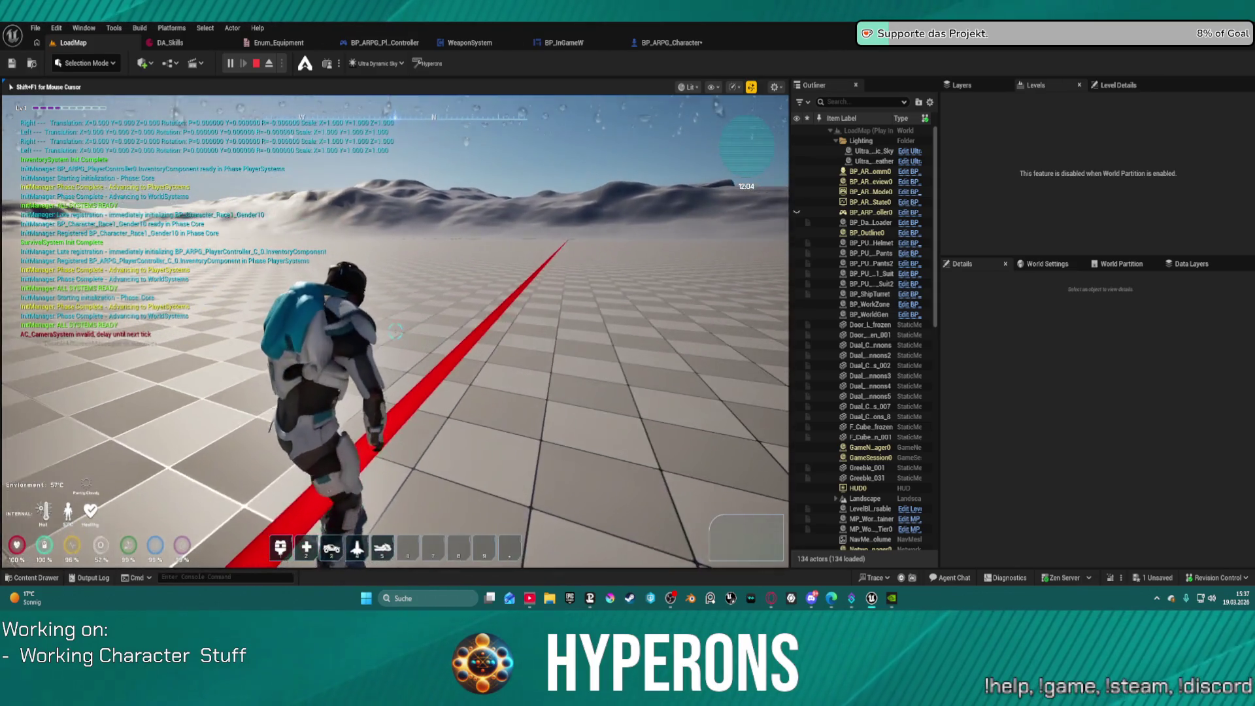
{"action": "key", "text": "Escape"}
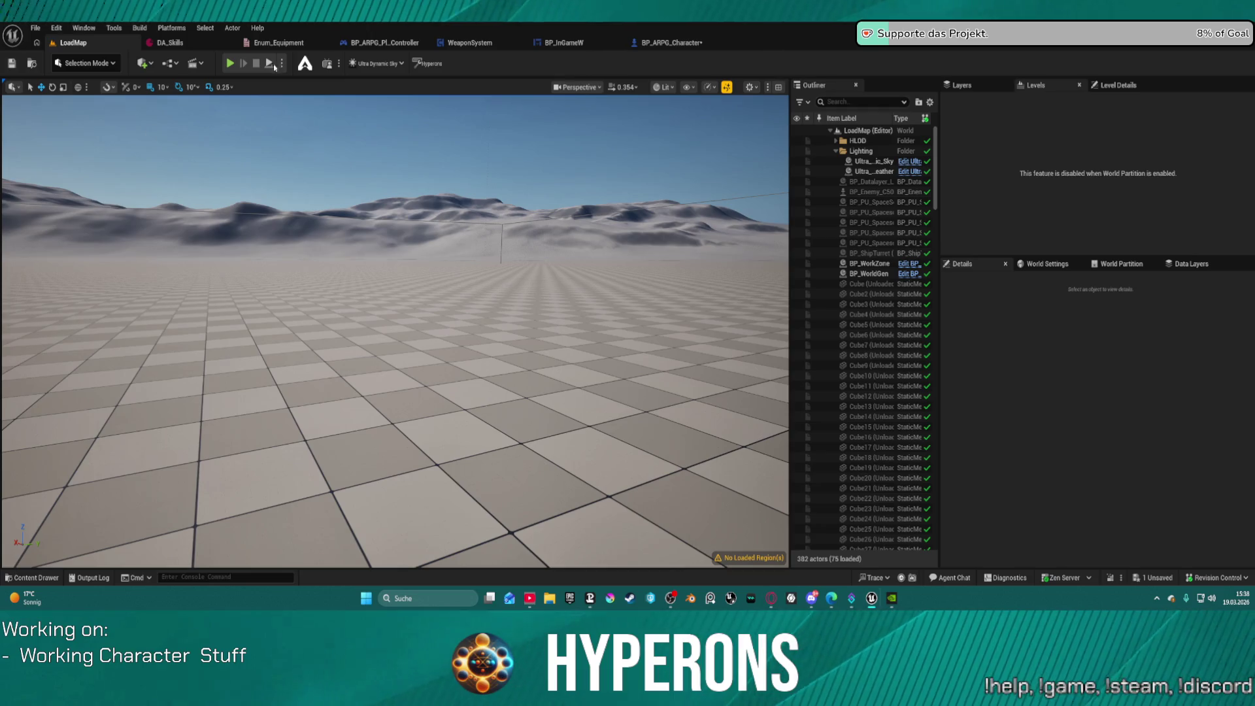
{"action": "left_click", "coordinate": [385, 42]}
{"action": "type", "text": "perform"}
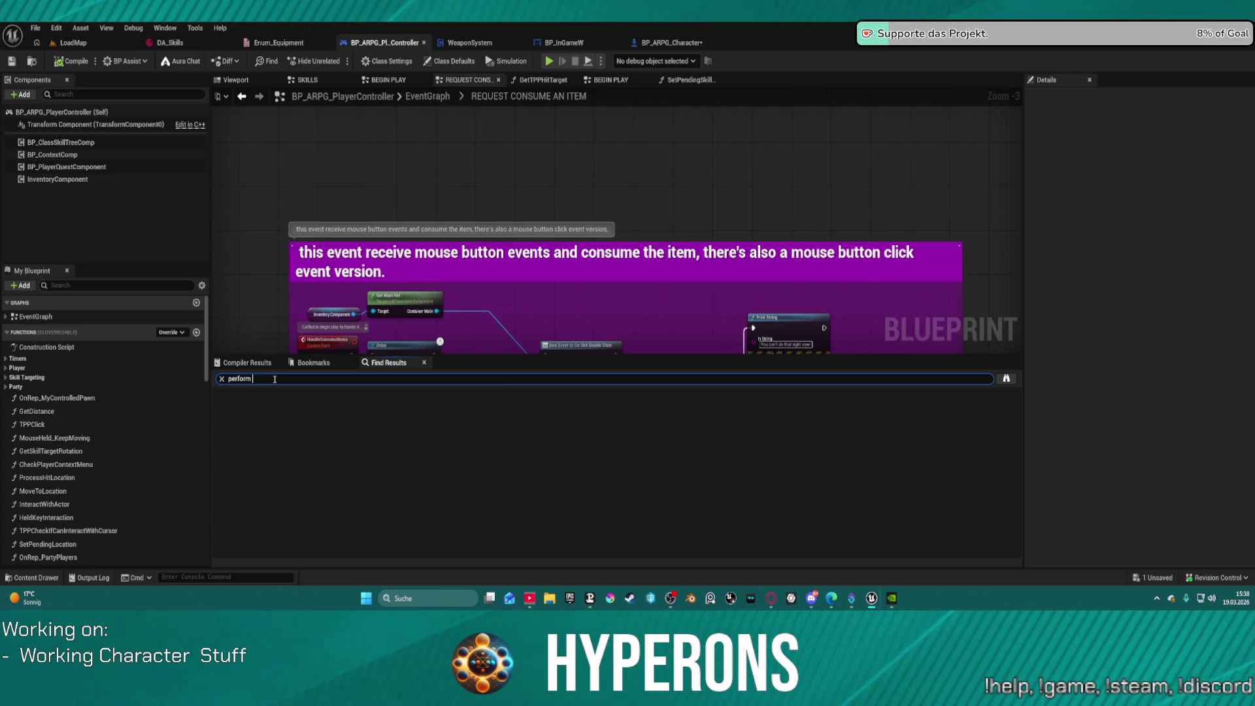
Step: Search Find Results for 'perform skill' and open the Controller_OnSkillPerformed function
{"action": "type", "text": "skill"}
{"action": "key", "text": "Return"}
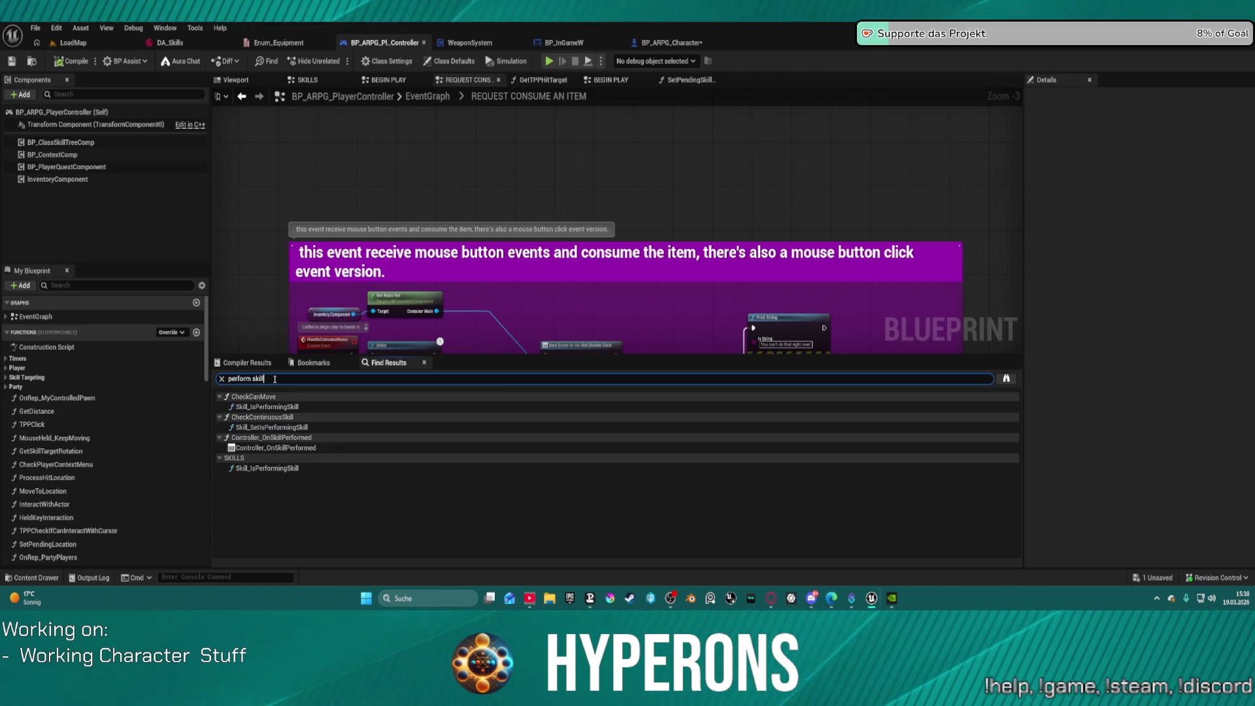
{"action": "left_click", "coordinate": [301, 449]}
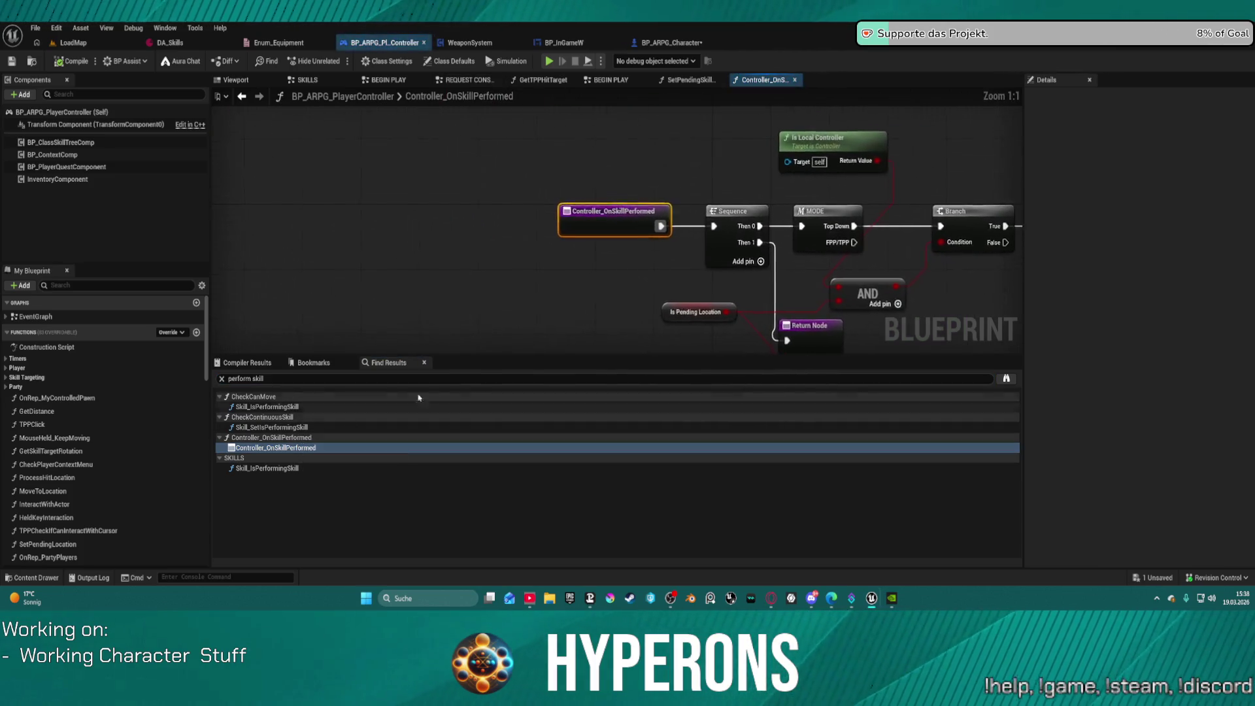
Step: Inspect its SET, Move to Location and Is Local Controller nodes, then return to BP_ARPG_Character
{"action": "left_click_drag", "start_coordinate": [633, 276], "coordinate": [424, 245]}
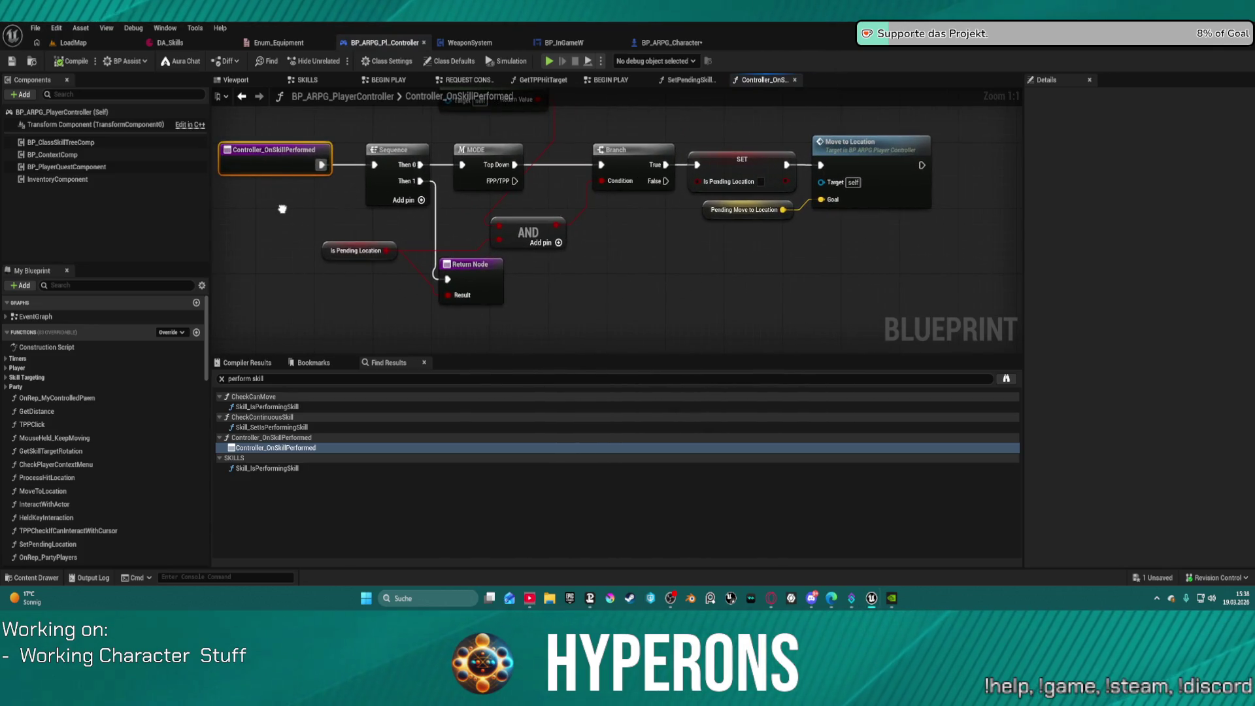
{"action": "left_click_drag", "start_coordinate": [282, 208], "coordinate": [283, 240]}
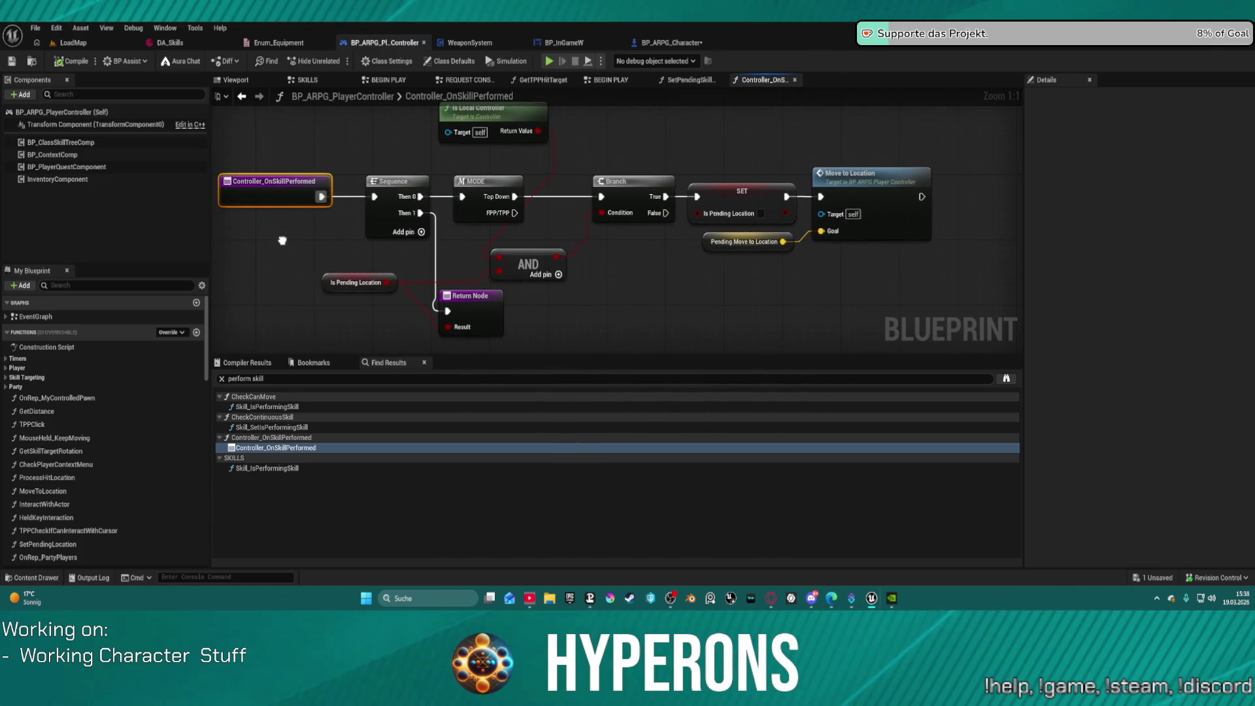
{"action": "mouse_move", "coordinate": [283, 240]}
{"action": "left_mouse_down"}
{"action": "mouse_move", "coordinate": [270, 265]}
{"action": "mouse_move", "coordinate": [140, 238]}
{"action": "mouse_move", "coordinate": [354, 219]}
{"action": "left_mouse_up"}
{"action": "mouse_move", "coordinate": [458, 142]}
{"action": "left_mouse_down"}
{"action": "mouse_move", "coordinate": [376, 160]}
{"action": "mouse_move", "coordinate": [328, 147]}
{"action": "left_mouse_up"}
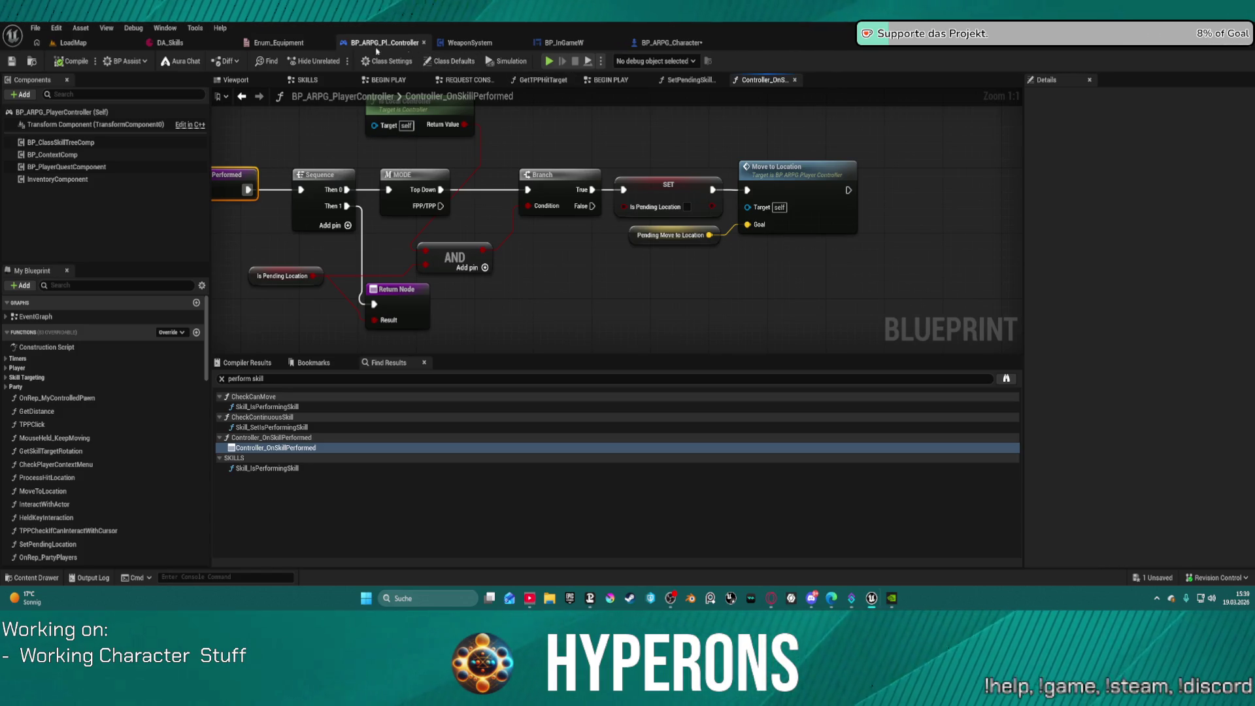
{"action": "left_click", "coordinate": [670, 43]}
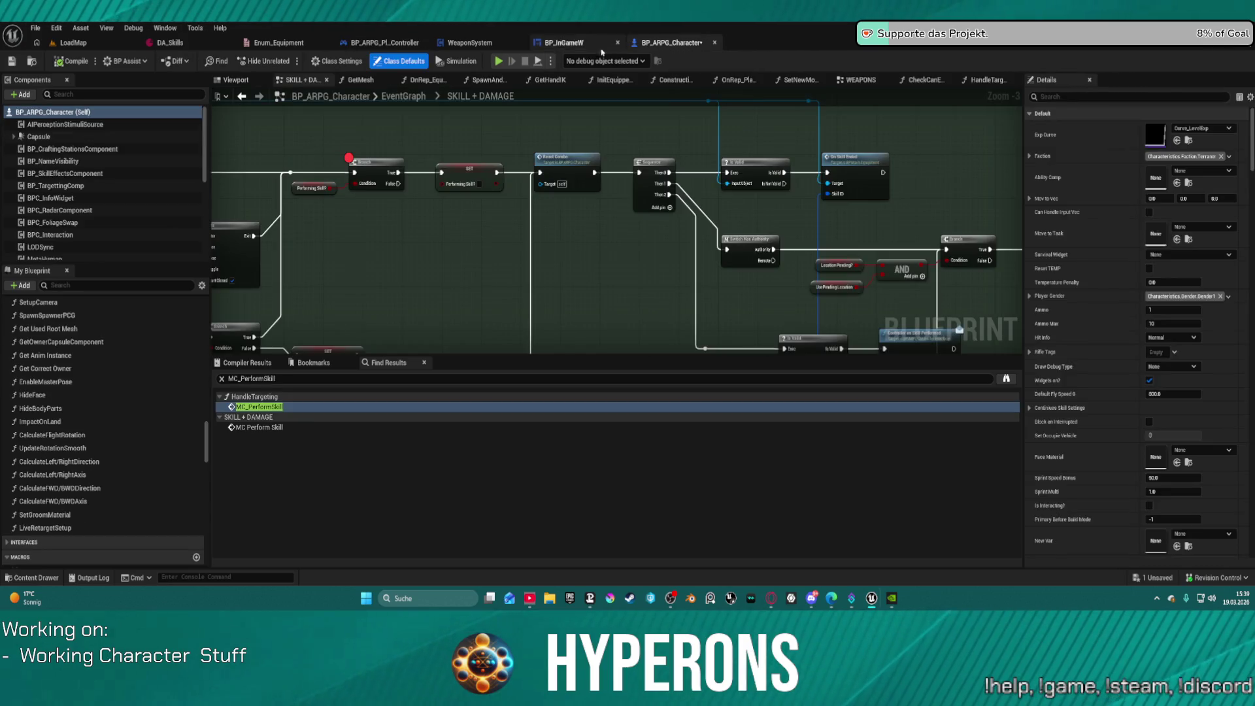
Step: Check the Play Montage node's options and survey the Branch, NOT, SET and Calculate Damage nodes
{"action": "left_click_drag", "start_coordinate": [363, 224], "coordinate": [765, 238]}
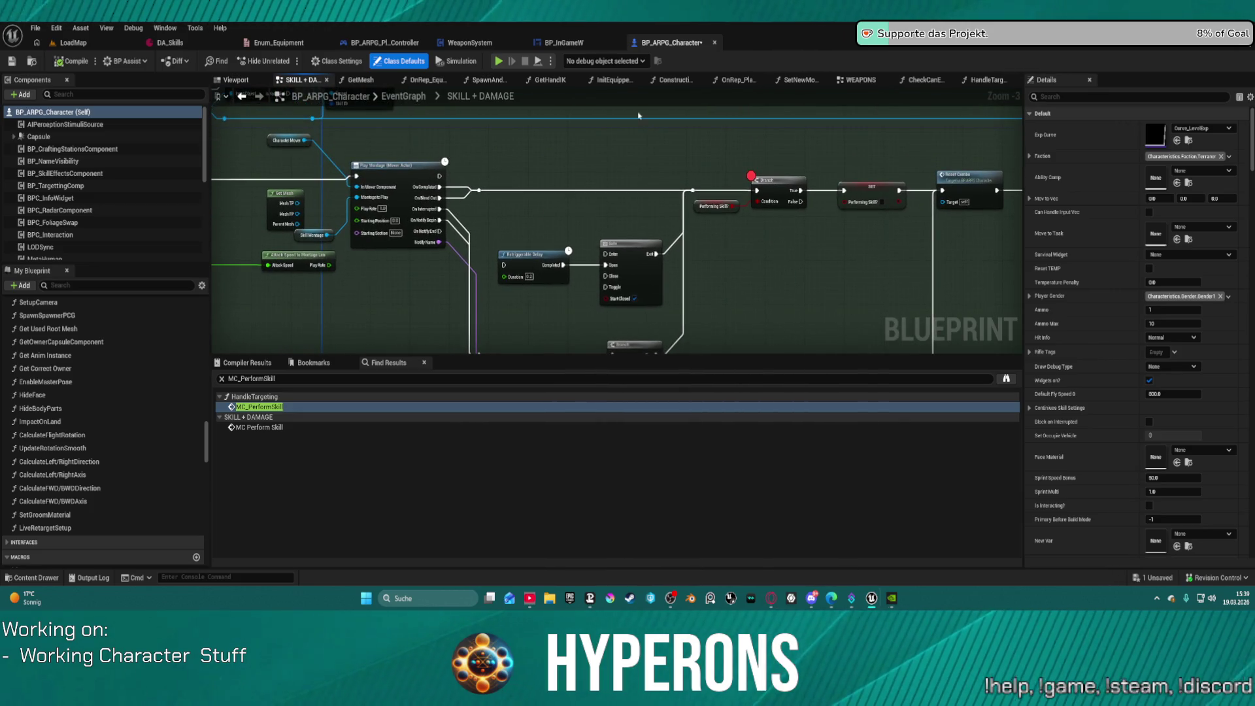
{"action": "right_click", "coordinate": [390, 164]}
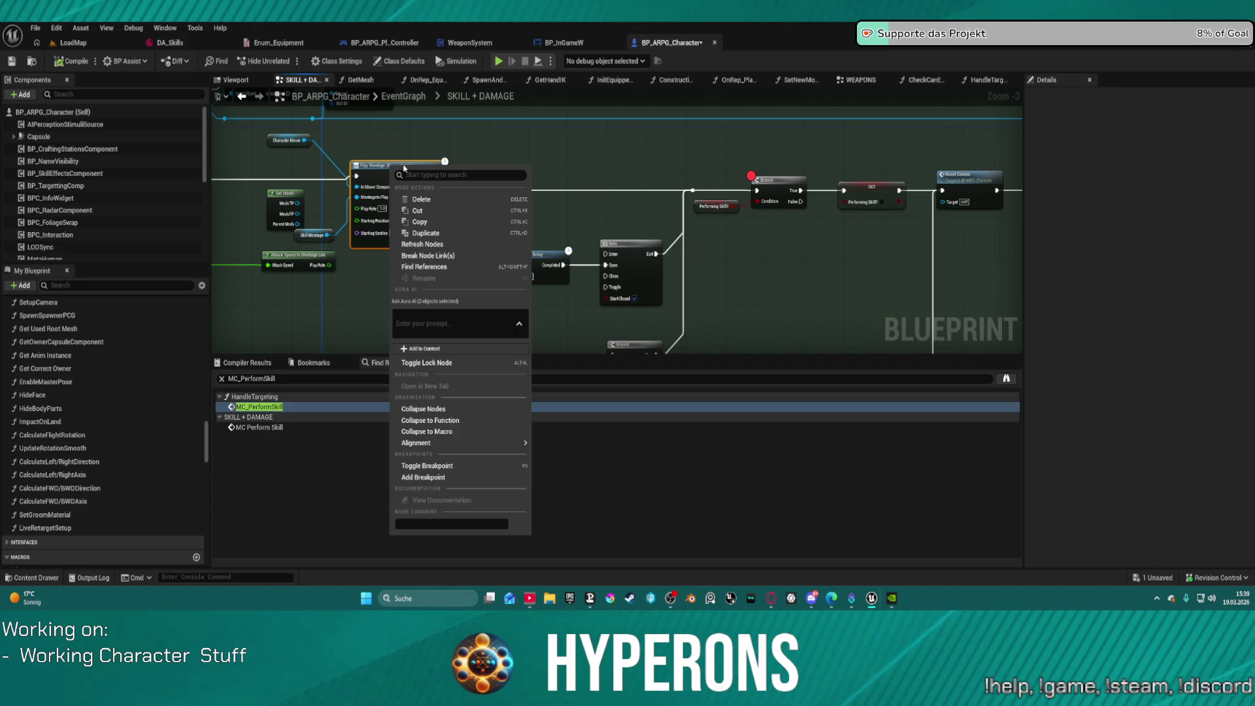
{"action": "left_click", "coordinate": [805, 270]}
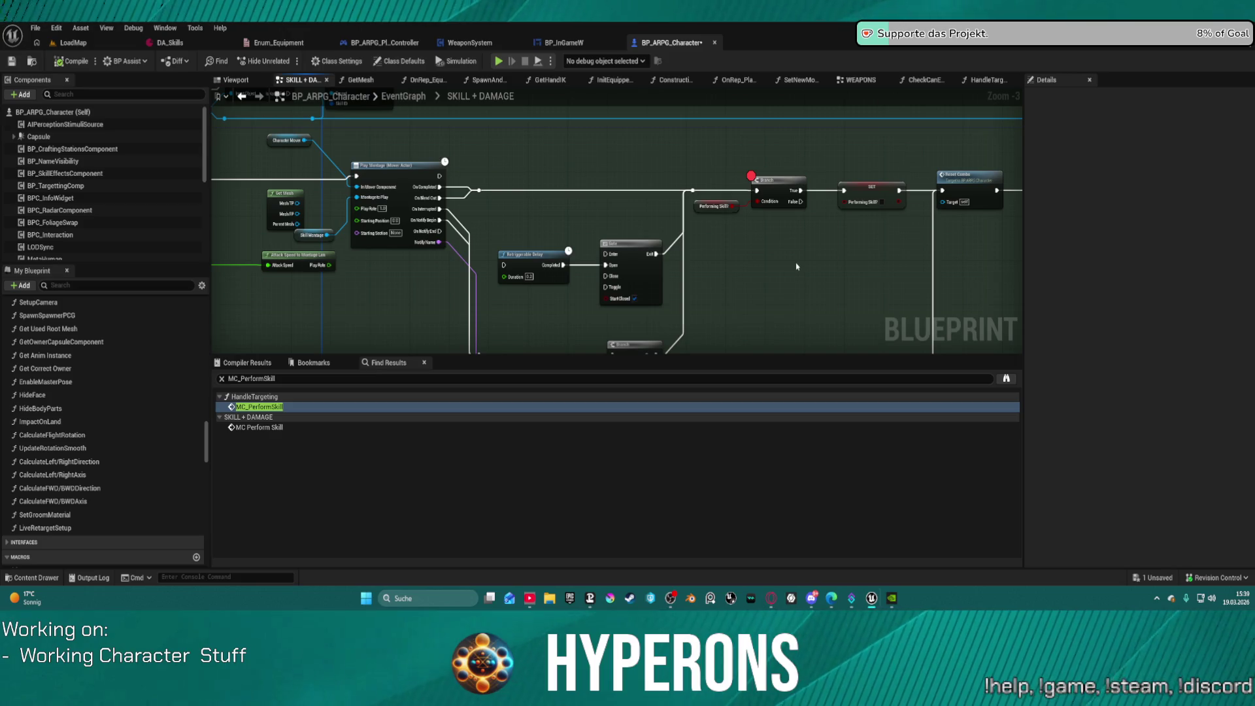
{"action": "mouse_move", "coordinate": [780, 274]}
{"action": "left_mouse_down"}
{"action": "mouse_move", "coordinate": [863, 225]}
{"action": "mouse_move", "coordinate": [846, 81]}
{"action": "left_mouse_up"}
{"action": "mouse_move", "coordinate": [861, 228]}
{"action": "left_mouse_down"}
{"action": "mouse_move", "coordinate": [762, 141]}
{"action": "mouse_move", "coordinate": [478, 183]}
{"action": "mouse_move", "coordinate": [451, 208]}
{"action": "mouse_move", "coordinate": [765, 188]}
{"action": "mouse_move", "coordinate": [915, 196]}
{"action": "mouse_move", "coordinate": [850, 223]}
{"action": "mouse_move", "coordinate": [621, 203]}
{"action": "mouse_move", "coordinate": [575, 275]}
{"action": "mouse_move", "coordinate": [810, 156]}
{"action": "left_mouse_up"}
Step: Survey the skill-info, Play Montage, Check Continuous Skill and Sequence nodes
{"action": "left_click_drag", "start_coordinate": [942, 307], "coordinate": [954, 316]}
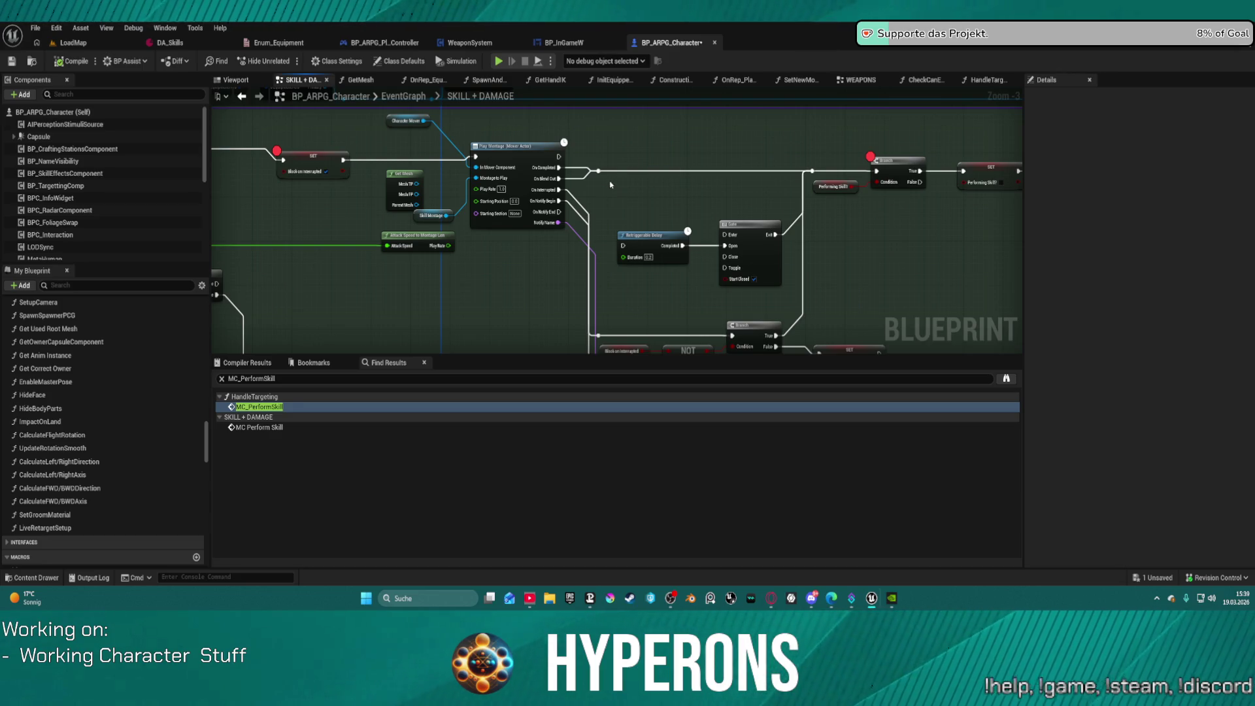
{"action": "left_click_drag", "start_coordinate": [603, 180], "coordinate": [1242, 353]}
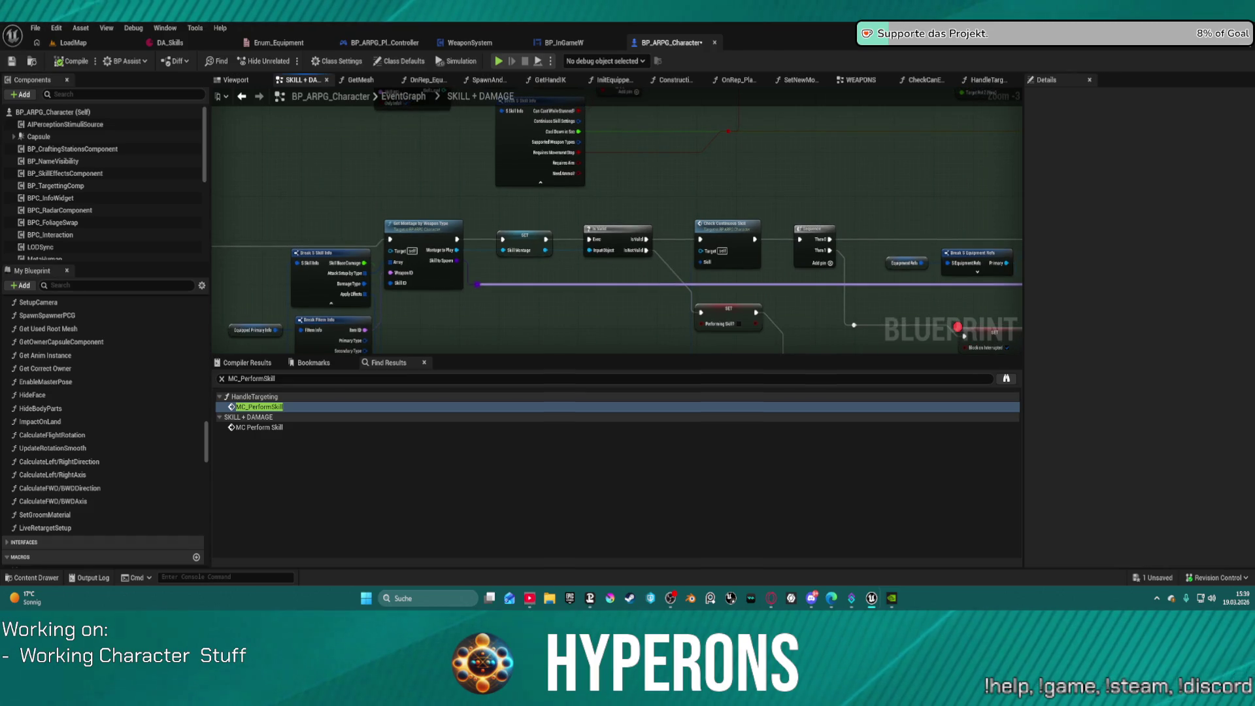
{"action": "mouse_move", "coordinate": [1020, 346]}
{"action": "left_mouse_down"}
{"action": "mouse_move", "coordinate": [955, 295]}
{"action": "mouse_move", "coordinate": [759, 278]}
{"action": "mouse_move", "coordinate": [705, 297]}
{"action": "mouse_move", "coordinate": [695, 288]}
{"action": "left_mouse_up"}
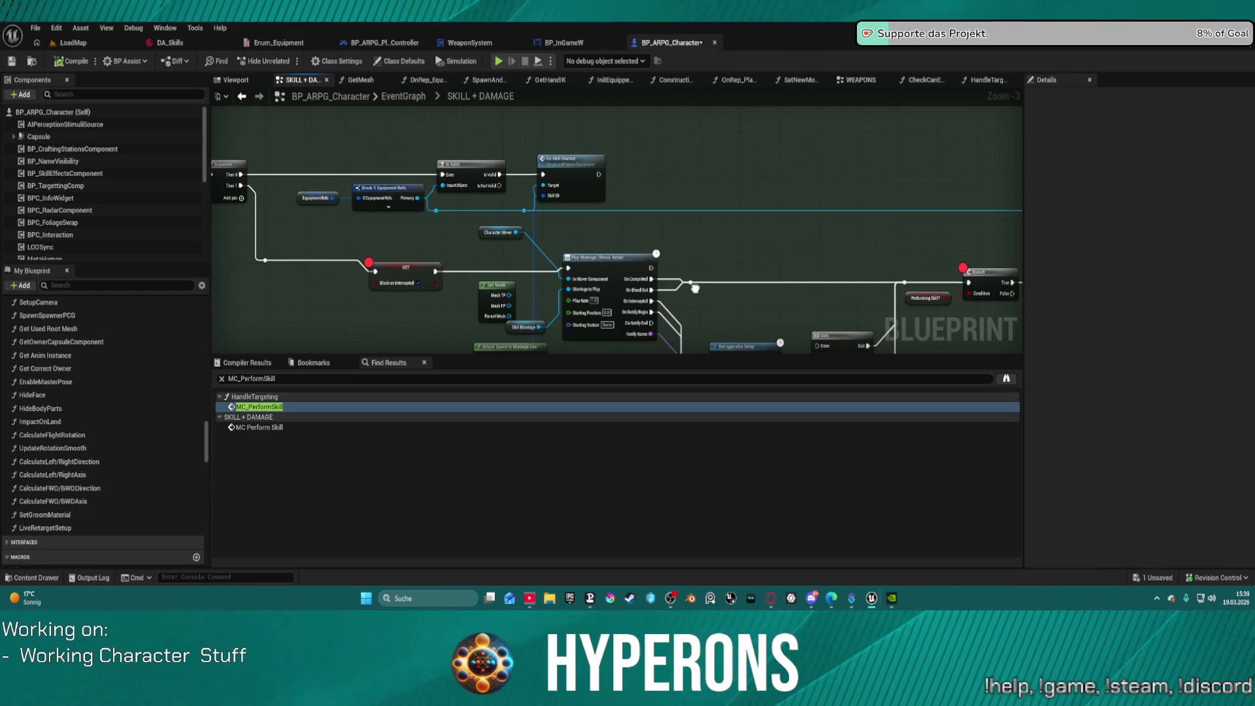
{"action": "mouse_move", "coordinate": [695, 289]}
{"action": "left_mouse_down"}
{"action": "mouse_move", "coordinate": [1093, 295]}
{"action": "mouse_move", "coordinate": [1028, 266]}
{"action": "mouse_move", "coordinate": [915, 250]}
{"action": "mouse_move", "coordinate": [803, 256]}
{"action": "mouse_move", "coordinate": [657, 178]}
{"action": "left_mouse_up"}
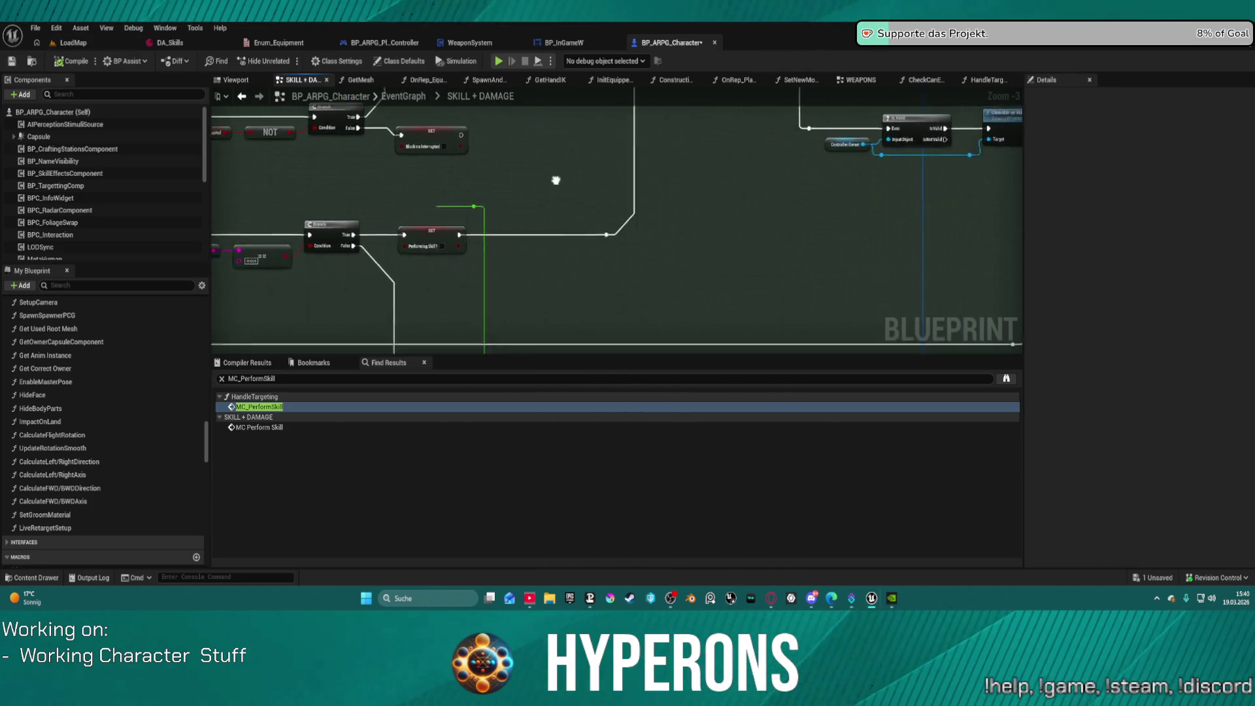
Step: Review the combo-reset logic, move the Attack Speed node left, compile, and start a play test
{"action": "left_click_drag", "start_coordinate": [762, 248], "coordinate": [612, 378]}
{"action": "mouse_move", "coordinate": [442, 179]}
{"action": "left_mouse_down"}
{"action": "mouse_move", "coordinate": [648, 201]}
{"action": "mouse_move", "coordinate": [702, 243]}
{"action": "mouse_move", "coordinate": [801, 248]}
{"action": "mouse_move", "coordinate": [733, 247]}
{"action": "left_mouse_up"}
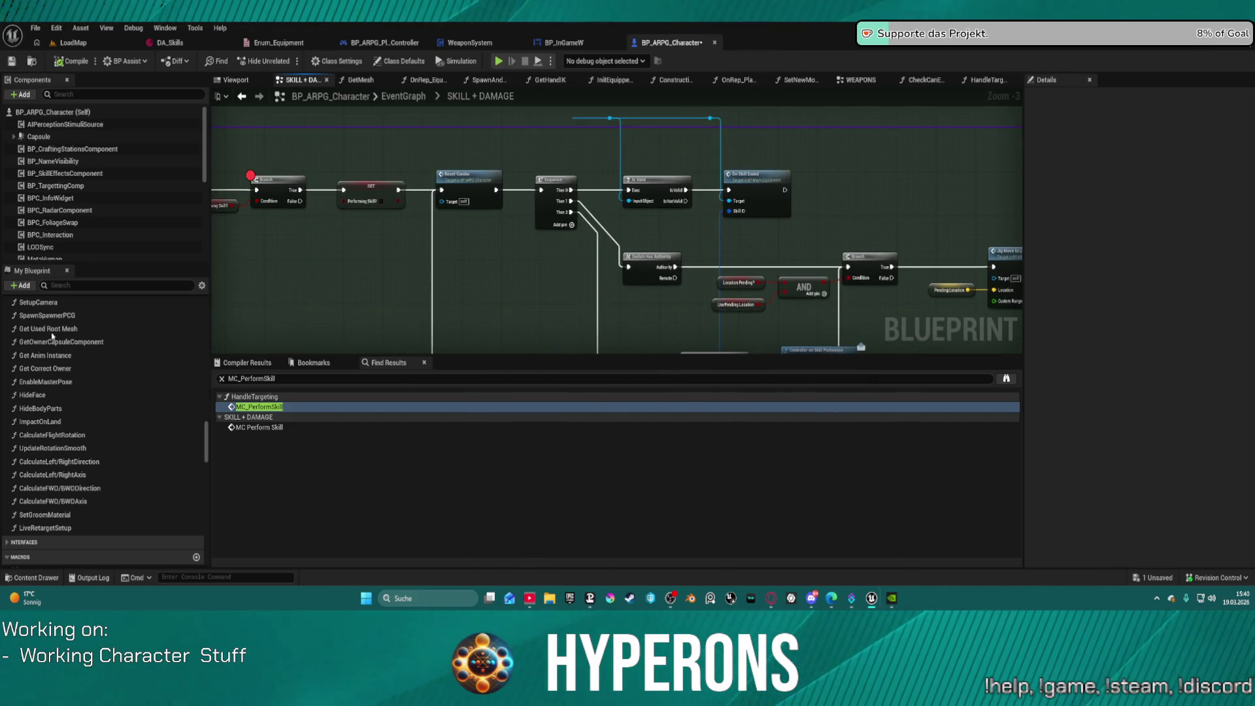
{"action": "left_click_drag", "start_coordinate": [499, 236], "coordinate": [994, 239]}
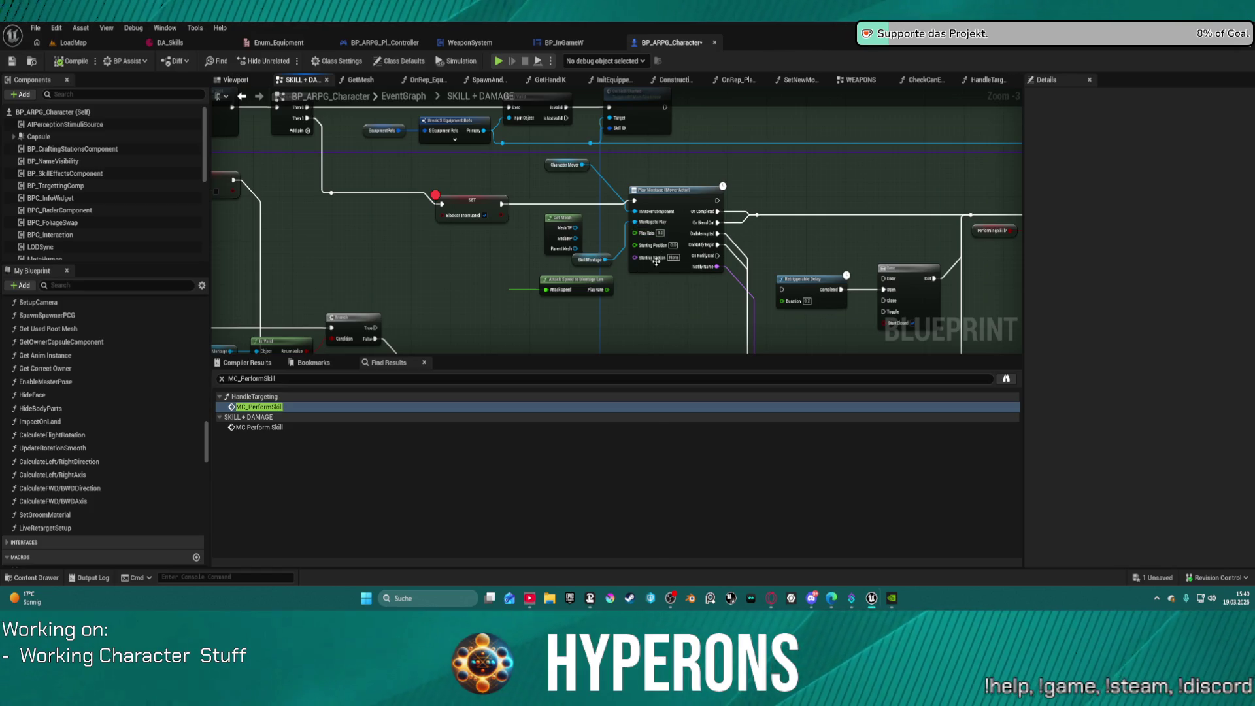
{"action": "scroll", "coordinate": [612, 224], "scroll_direction": "down", "scroll_amount": 1}
{"action": "left_click_drag", "start_coordinate": [613, 223], "coordinate": [752, 258]}
{"action": "mouse_move", "coordinate": [681, 236]}
{"action": "left_mouse_down"}
{"action": "mouse_move", "coordinate": [636, 232]}
{"action": "mouse_move", "coordinate": [723, 200]}
{"action": "left_mouse_up"}
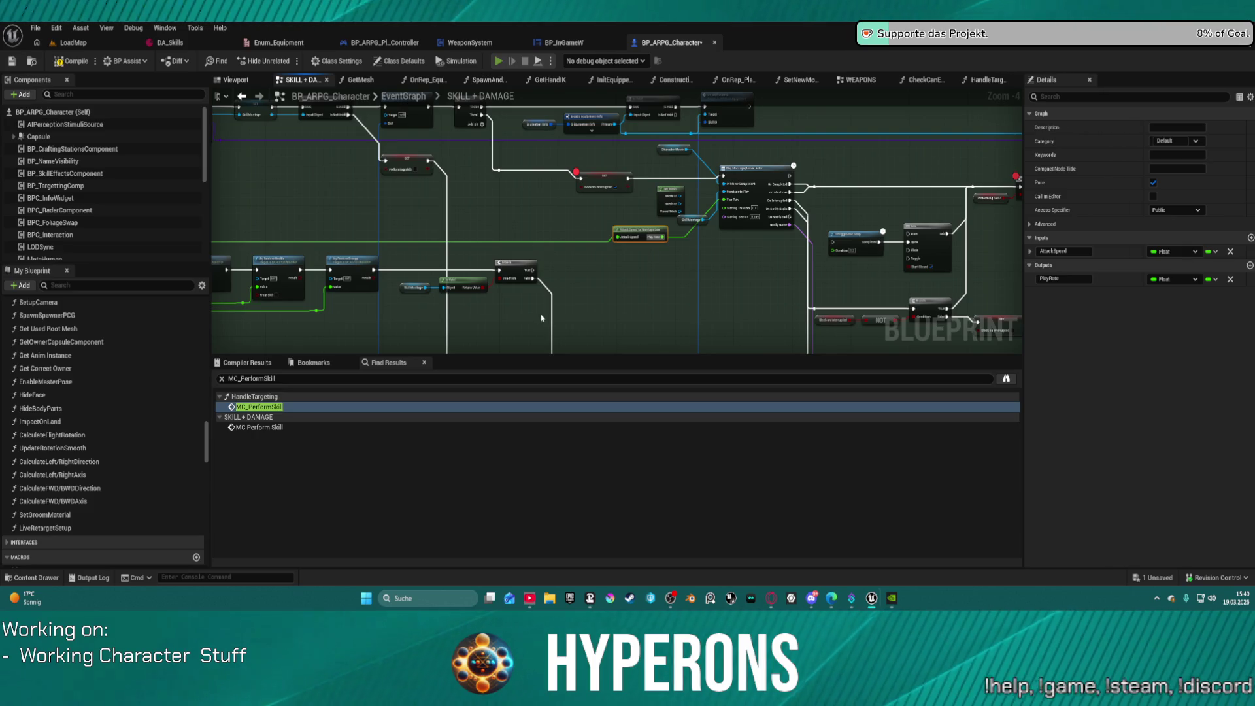
{"action": "left_click", "coordinate": [84, 60]}
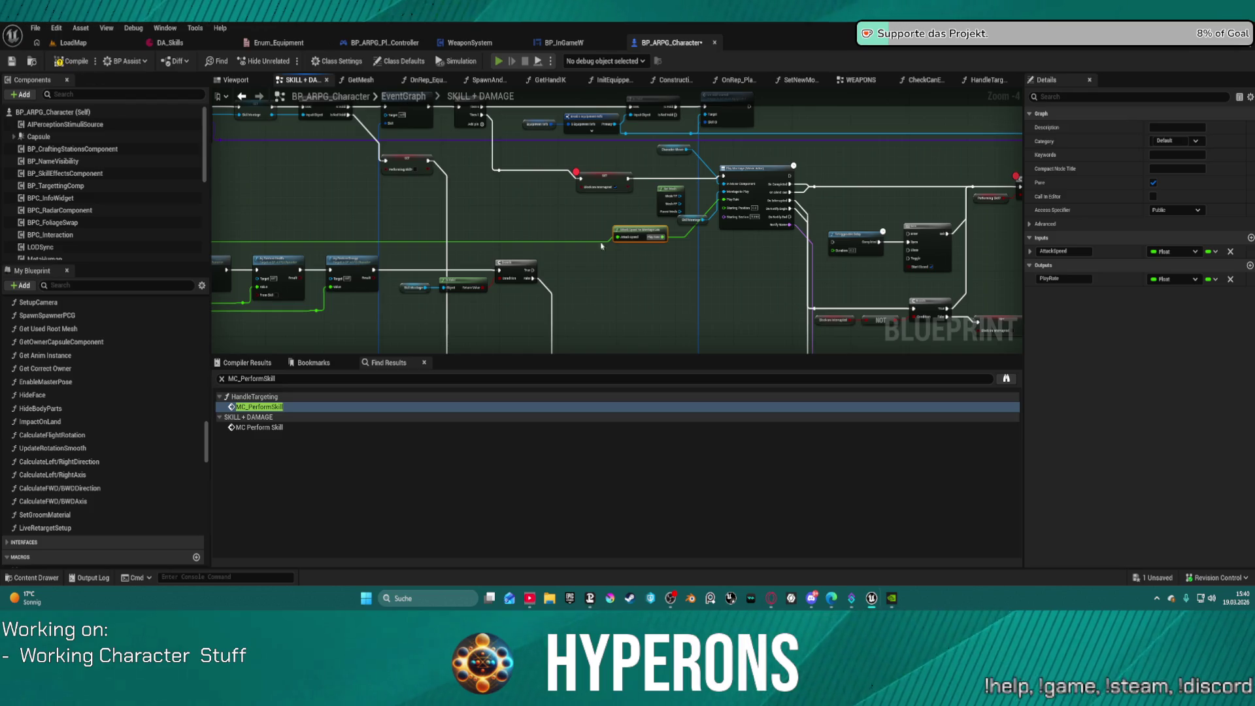
{"action": "key", "text": "alt+p"}
Step: Play despite compile errors, run forward, open and close the inventory, and show key hints
{"action": "left_click", "coordinate": [719, 332]}
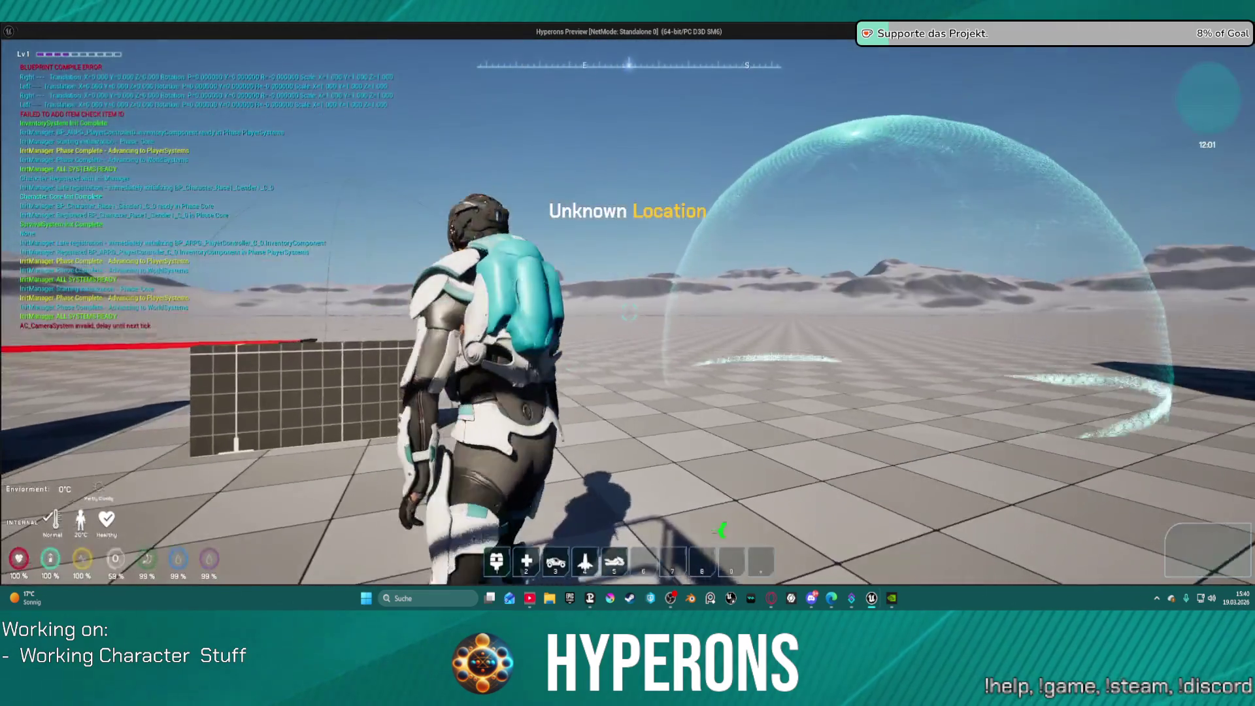
{"action": "key", "text": "w"}
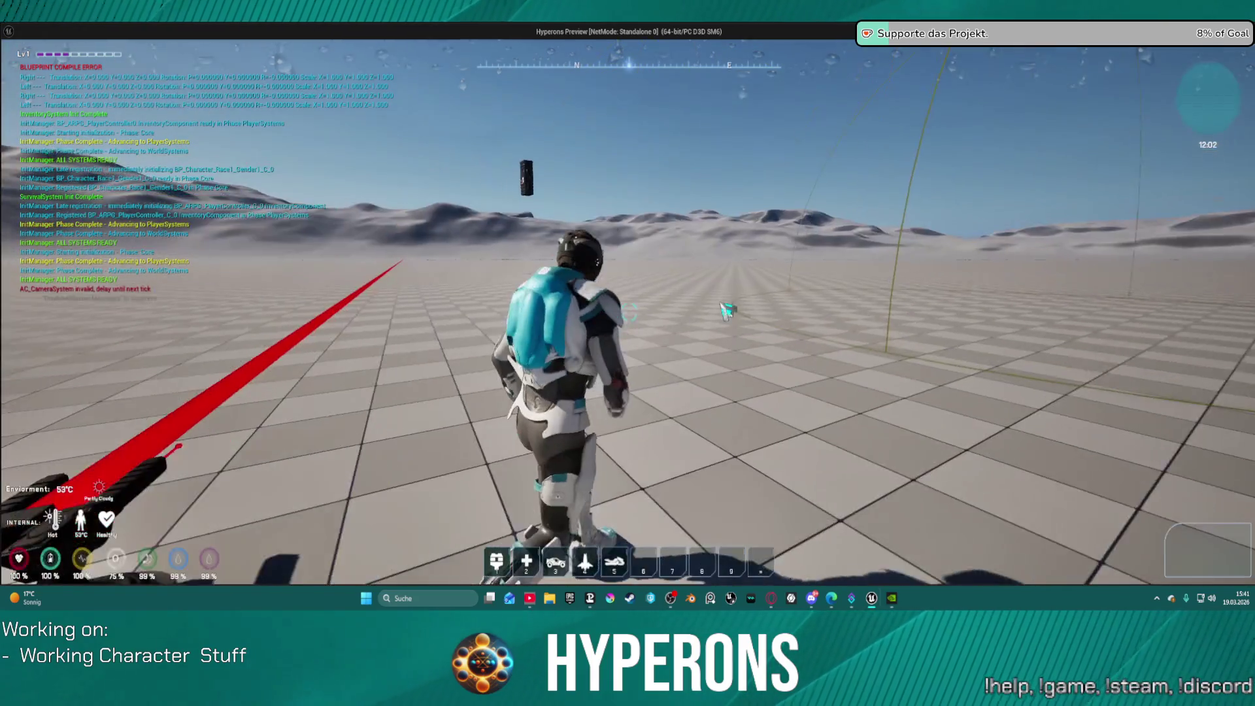
{"action": "key", "text": "i"}
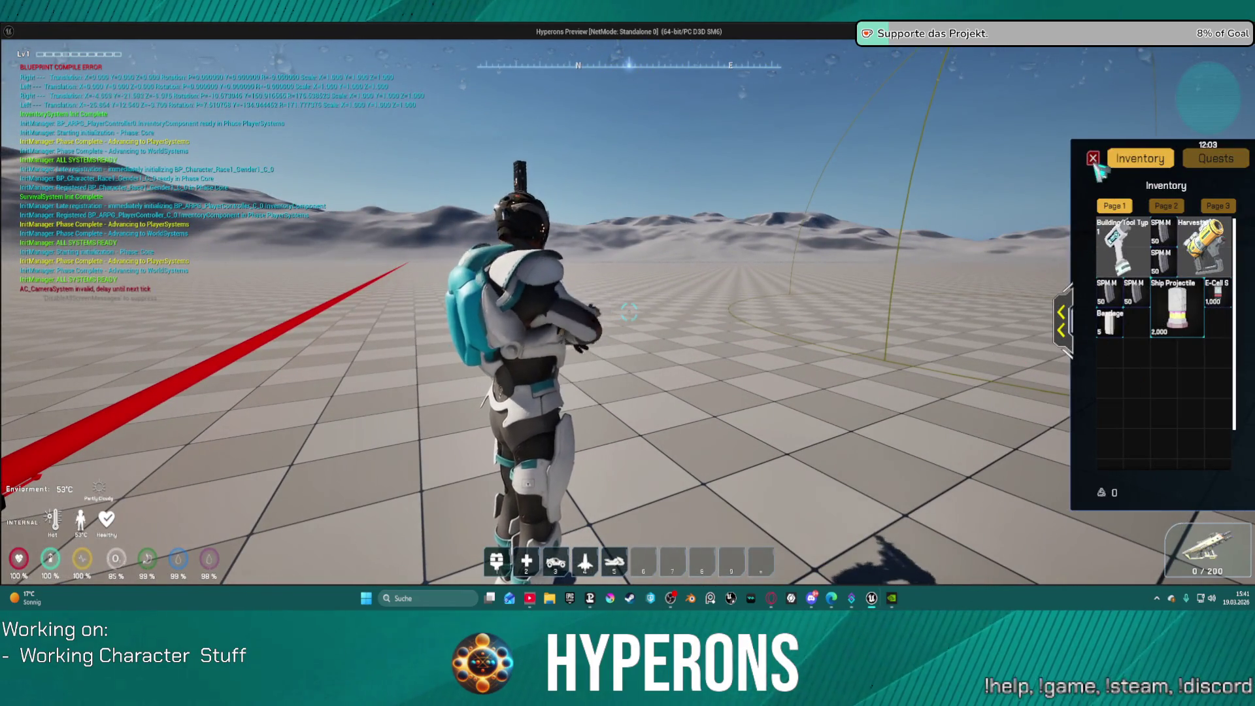
{"action": "left_click", "coordinate": [1094, 162]}
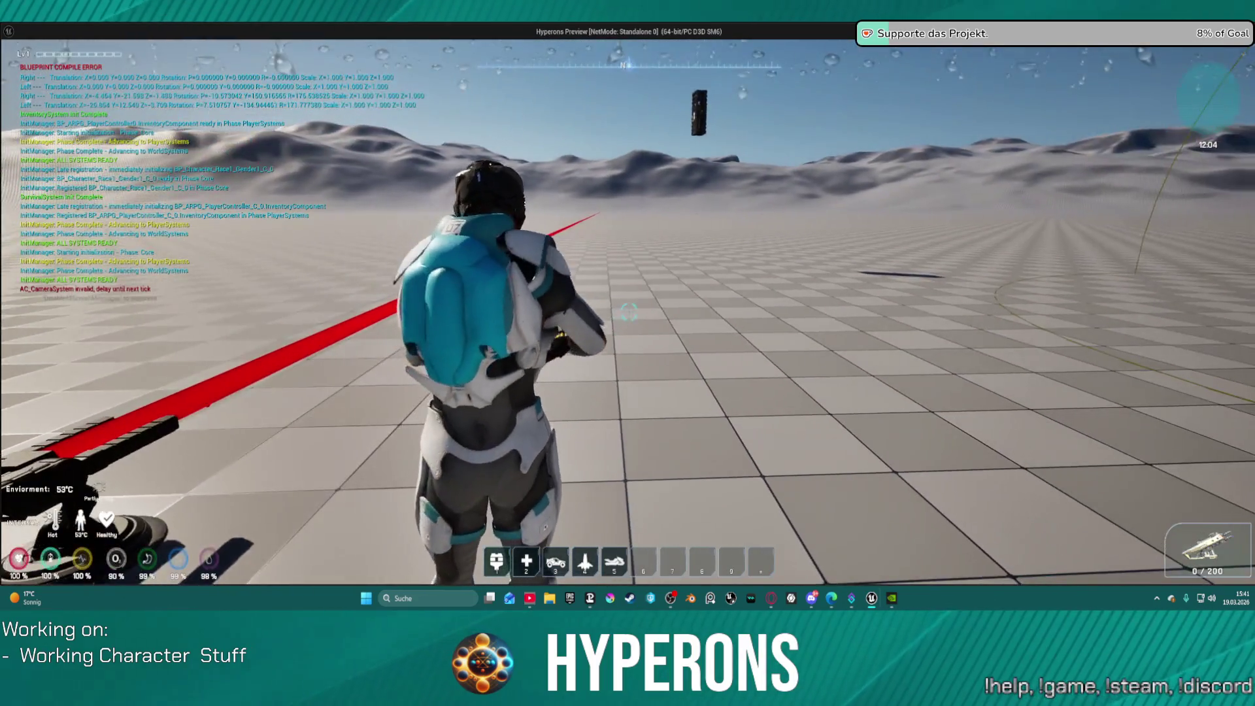
{"action": "key", "text": "r"}
Step: Fire the weapon, walk, crouch and stand, aim and fire, then end the play session
{"action": "left_click", "coordinate": [628, 313]}
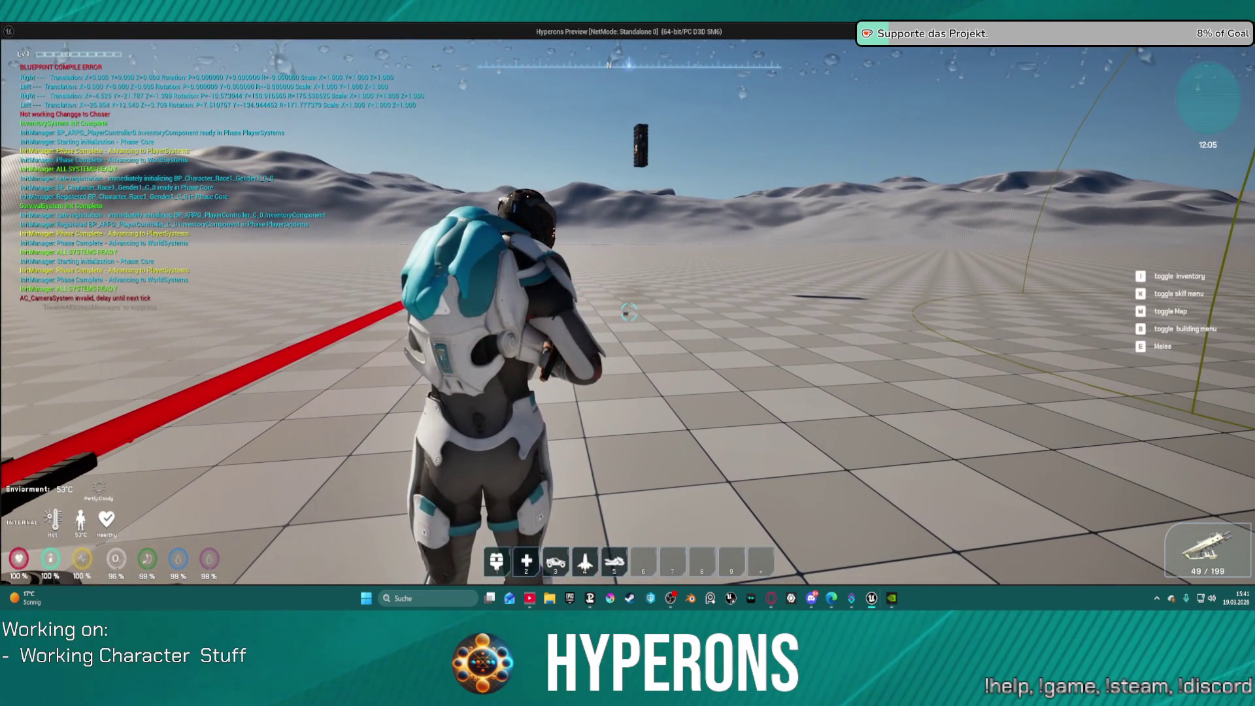
{"action": "left_click", "coordinate": [629, 312]}
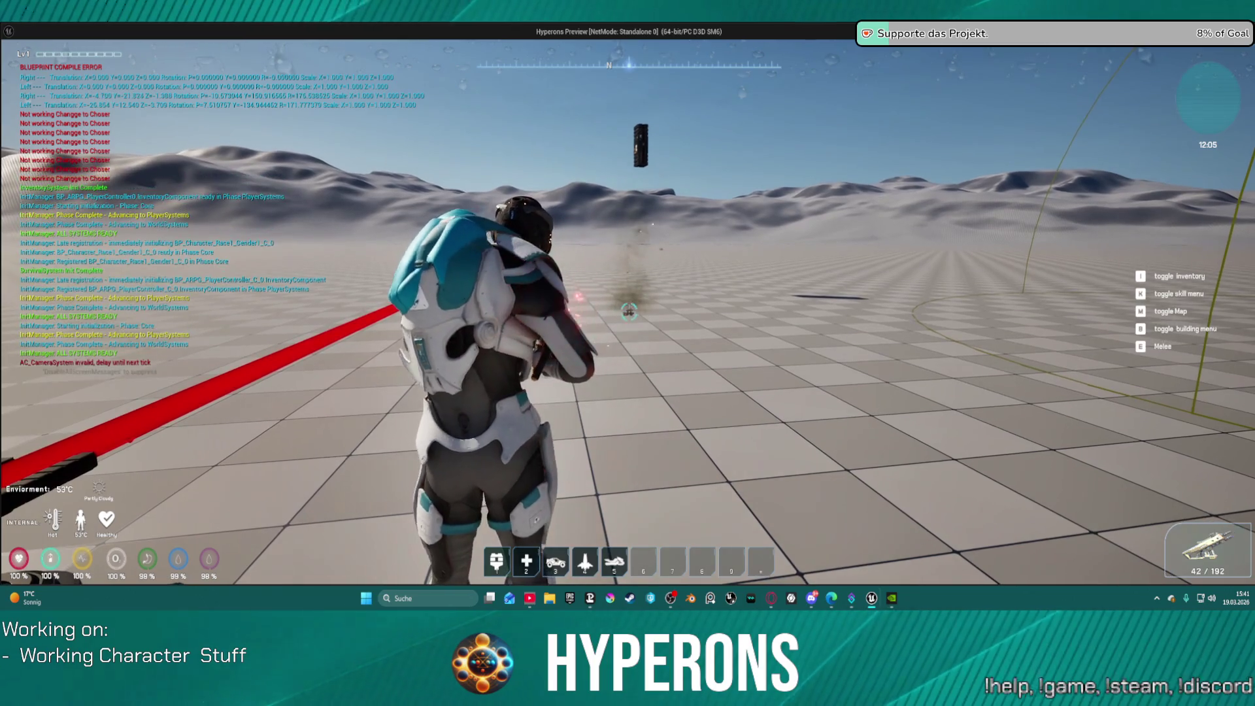
{"action": "key", "text": "w"}
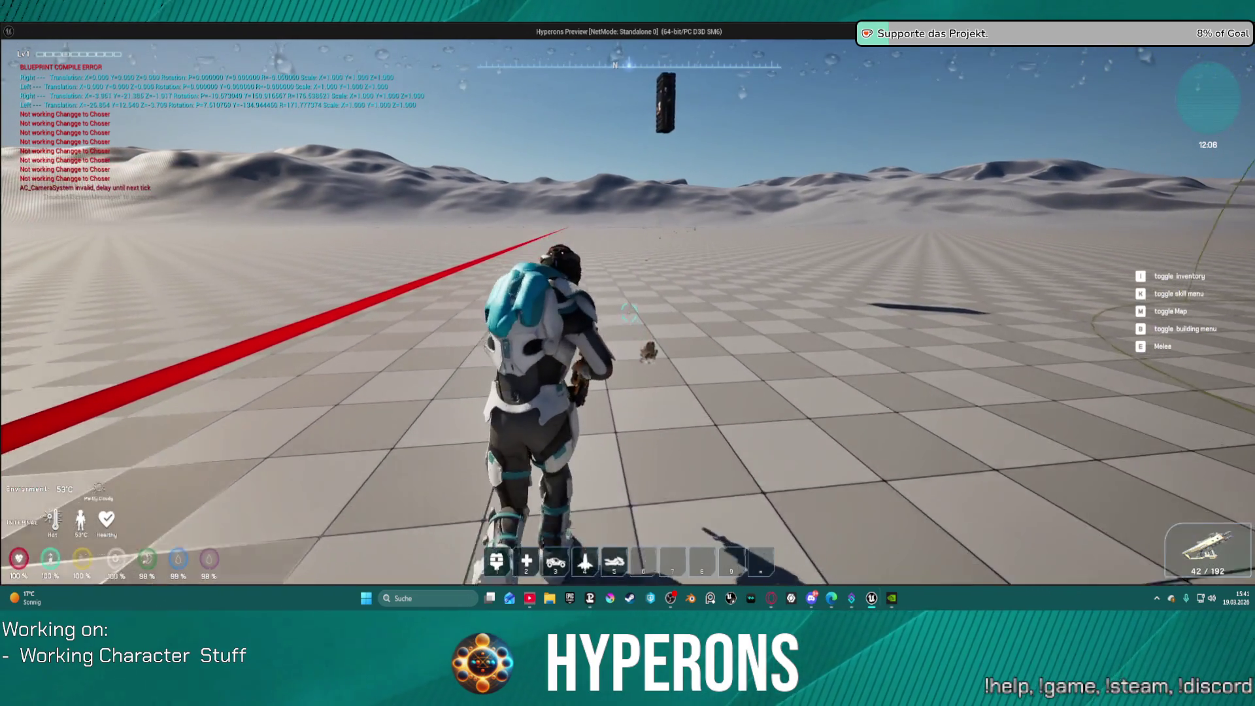
{"action": "key", "text": "c"}
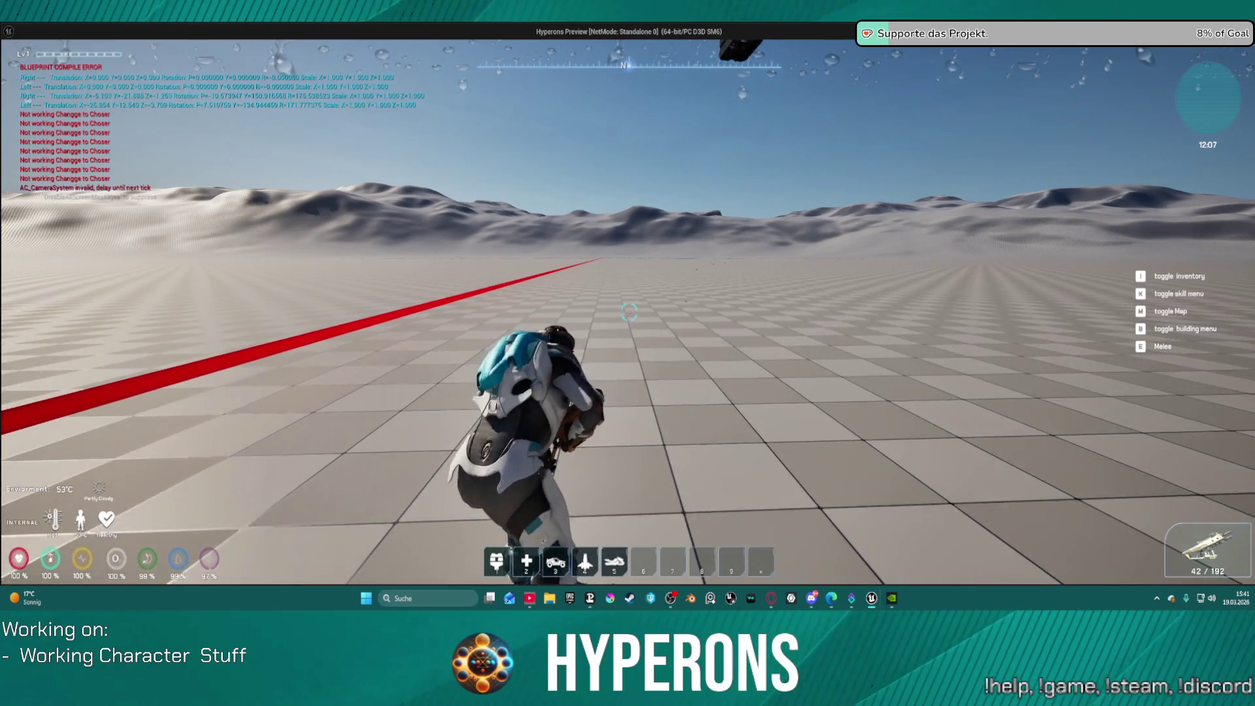
{"action": "key", "text": "c"}
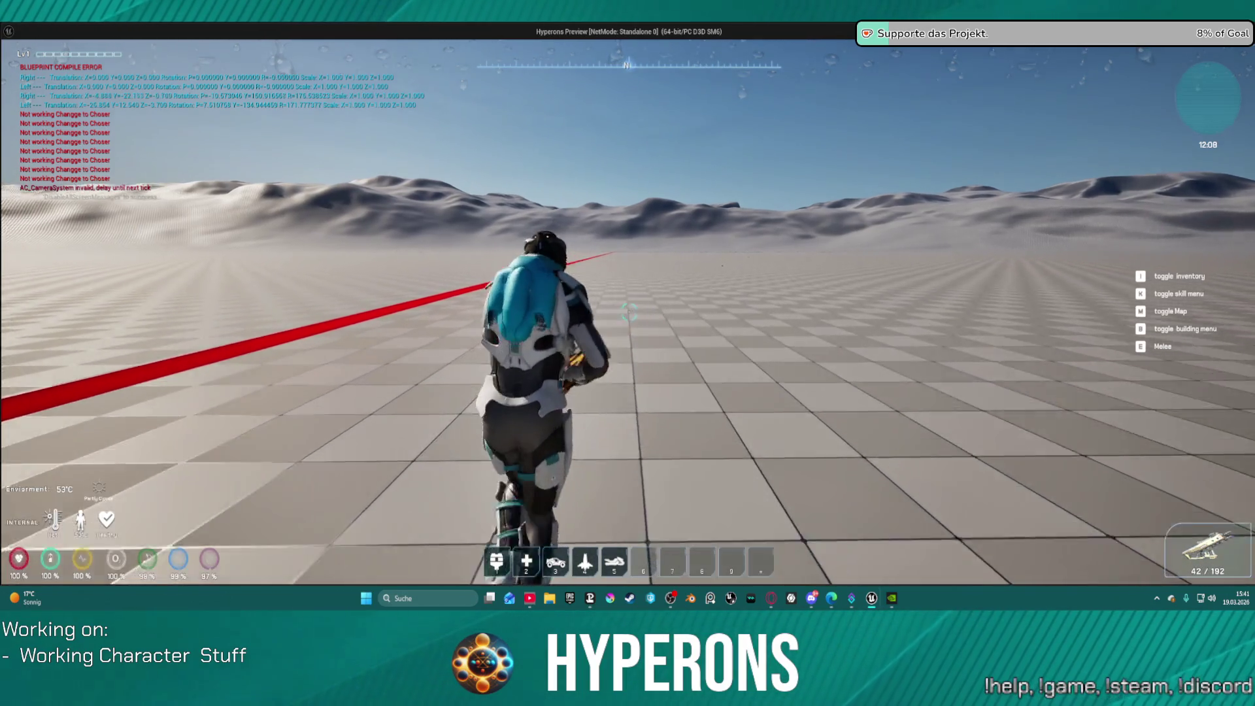
{"action": "right_click", "coordinate": [628, 313]}
{"action": "left_click", "coordinate": [628, 312]}
{"action": "key", "text": "w"}
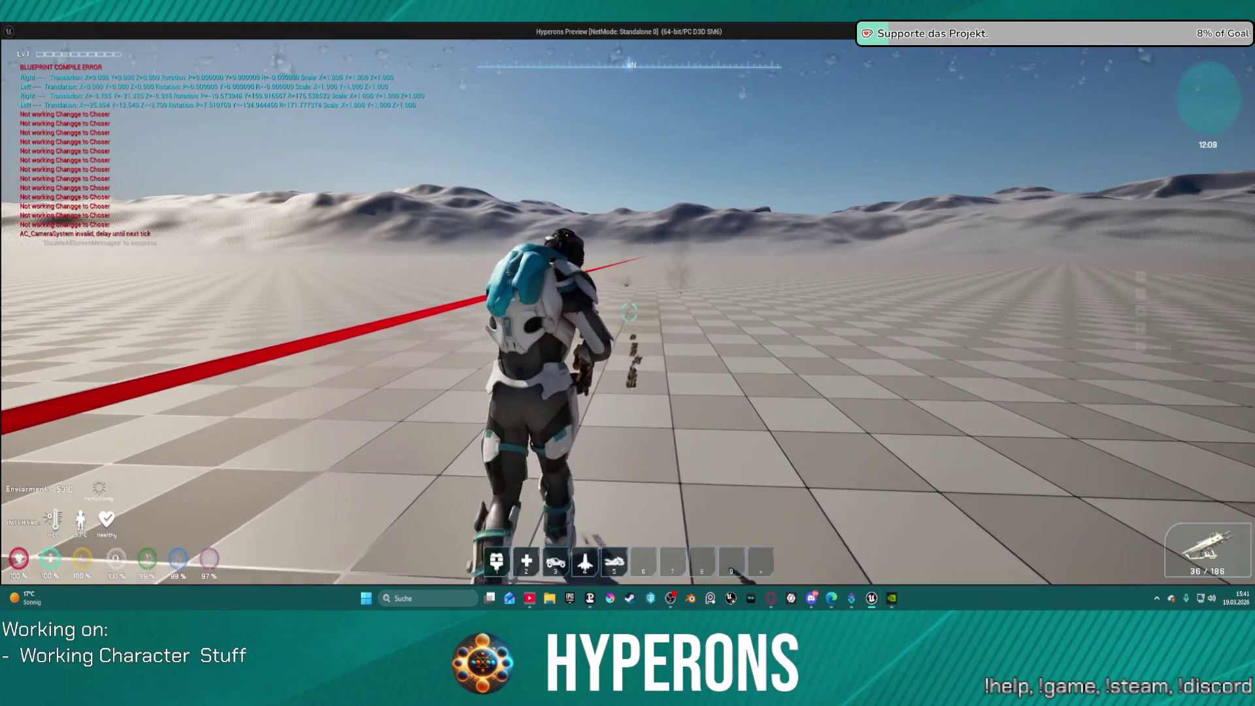
{"action": "key", "text": "Escape"}
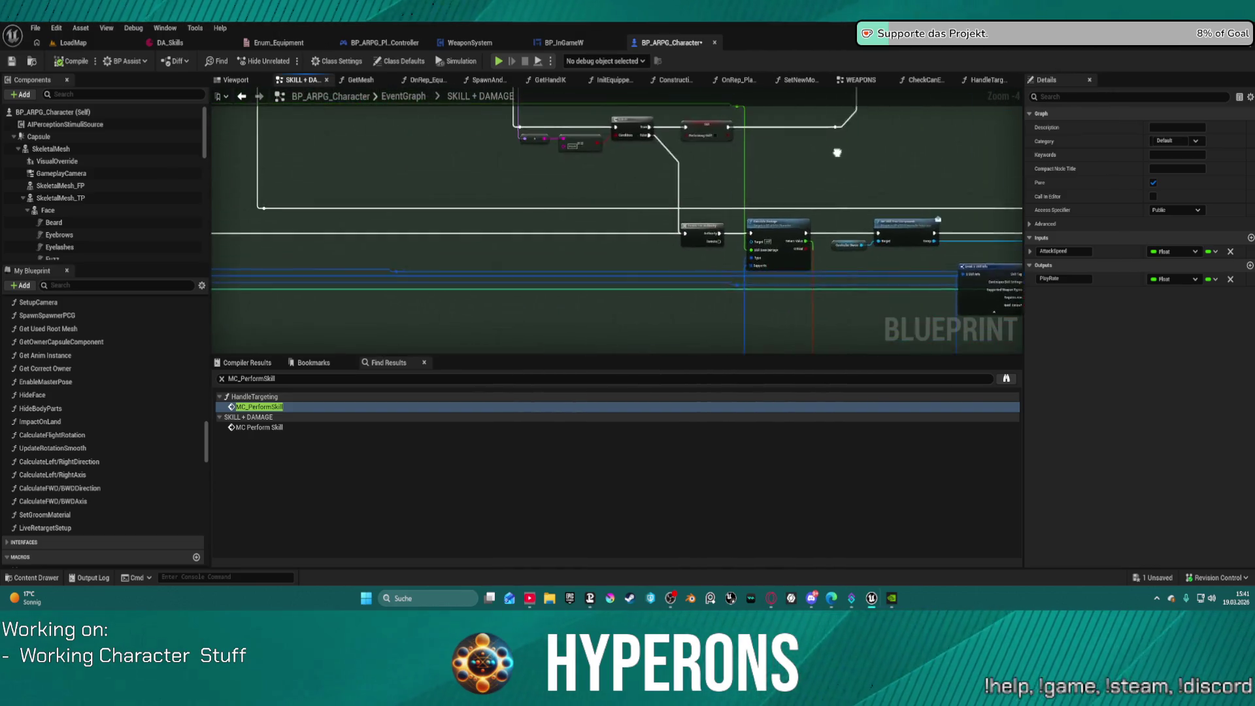
Step: Switch to the main EventGraph, survey its node groups, and select the MOVEMENTS collapsed graph
{"action": "scroll", "coordinate": [779, 199], "scroll_direction": "up", "scroll_amount": 3}
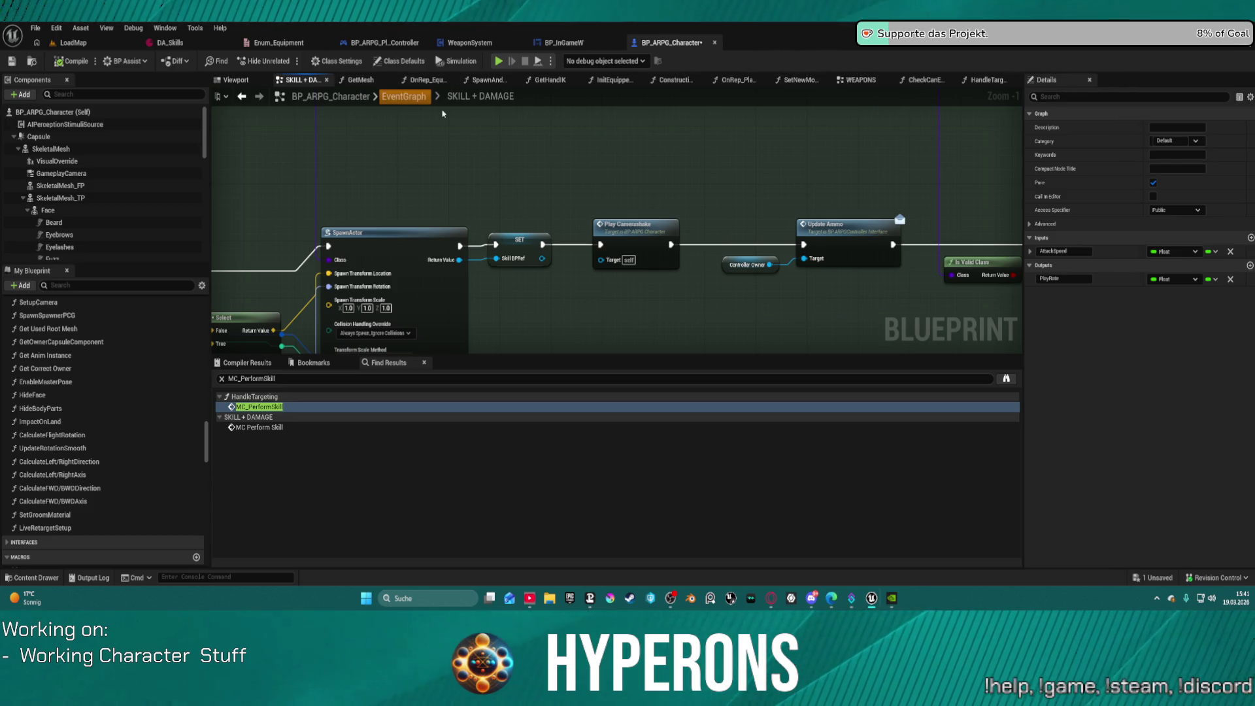
{"action": "left_click", "coordinate": [412, 96]}
{"action": "mouse_move", "coordinate": [610, 120]}
{"action": "left_mouse_down"}
{"action": "mouse_move", "coordinate": [541, 173]}
{"action": "mouse_move", "coordinate": [552, 224]}
{"action": "mouse_move", "coordinate": [565, 225]}
{"action": "left_mouse_up"}
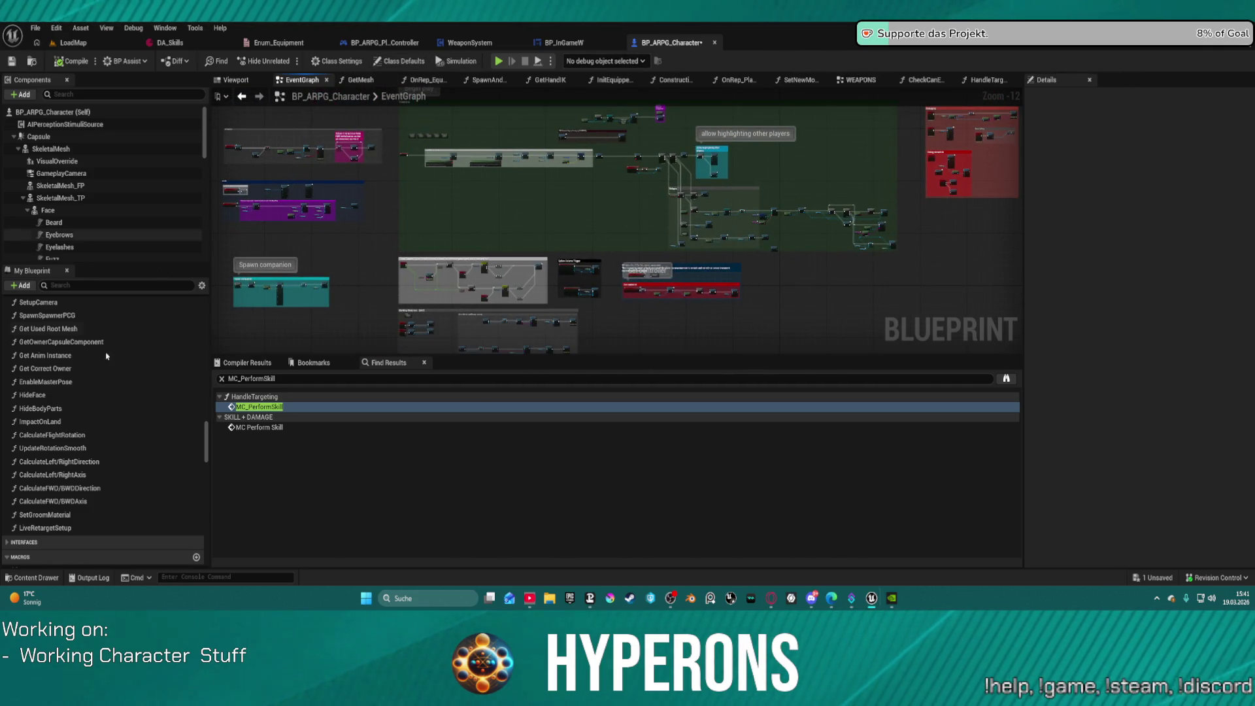
{"action": "scroll", "coordinate": [92, 333], "scroll_direction": "up", "scroll_amount": 10}
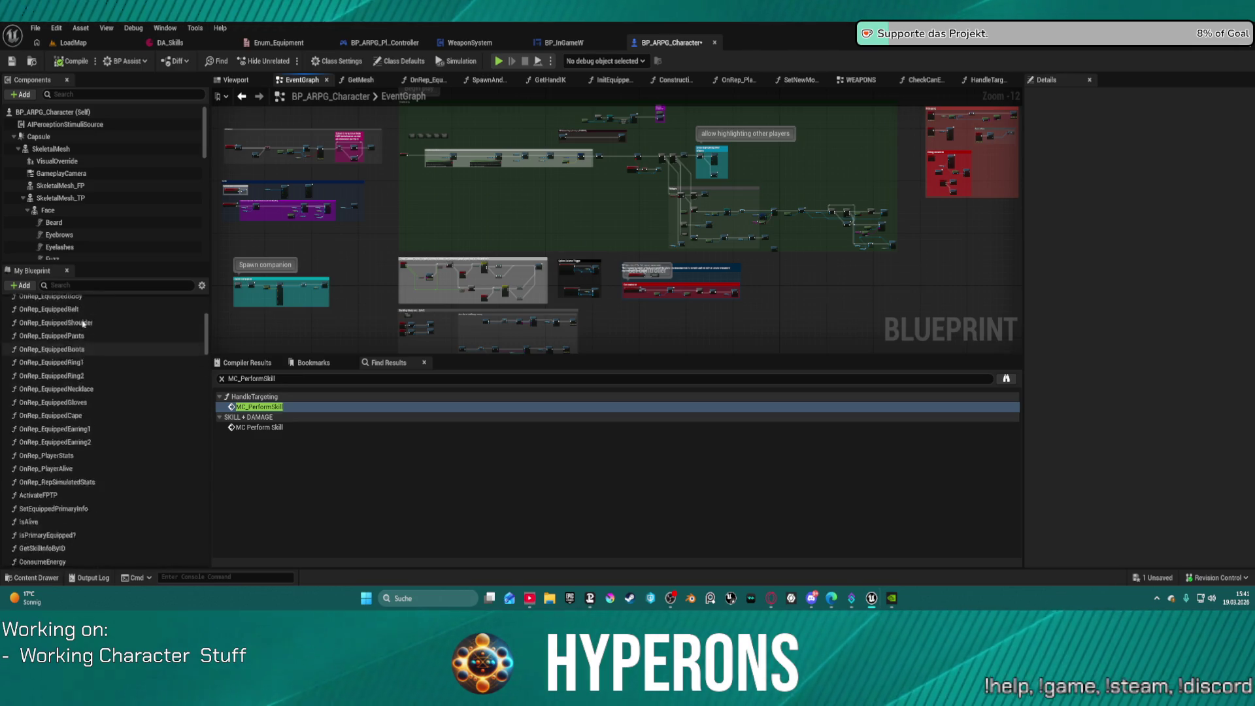
{"action": "scroll", "coordinate": [83, 323], "scroll_direction": "up", "scroll_amount": 5}
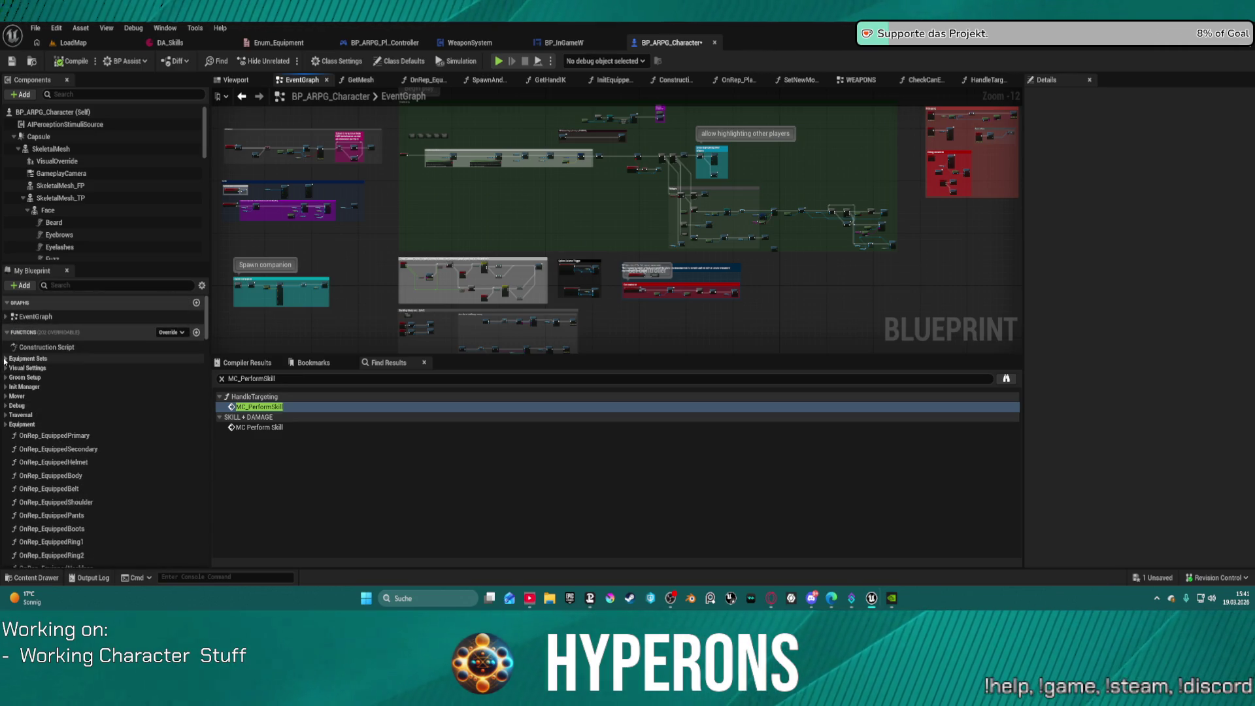
{"action": "left_click", "coordinate": [6, 316]}
{"action": "left_click", "coordinate": [33, 345]}
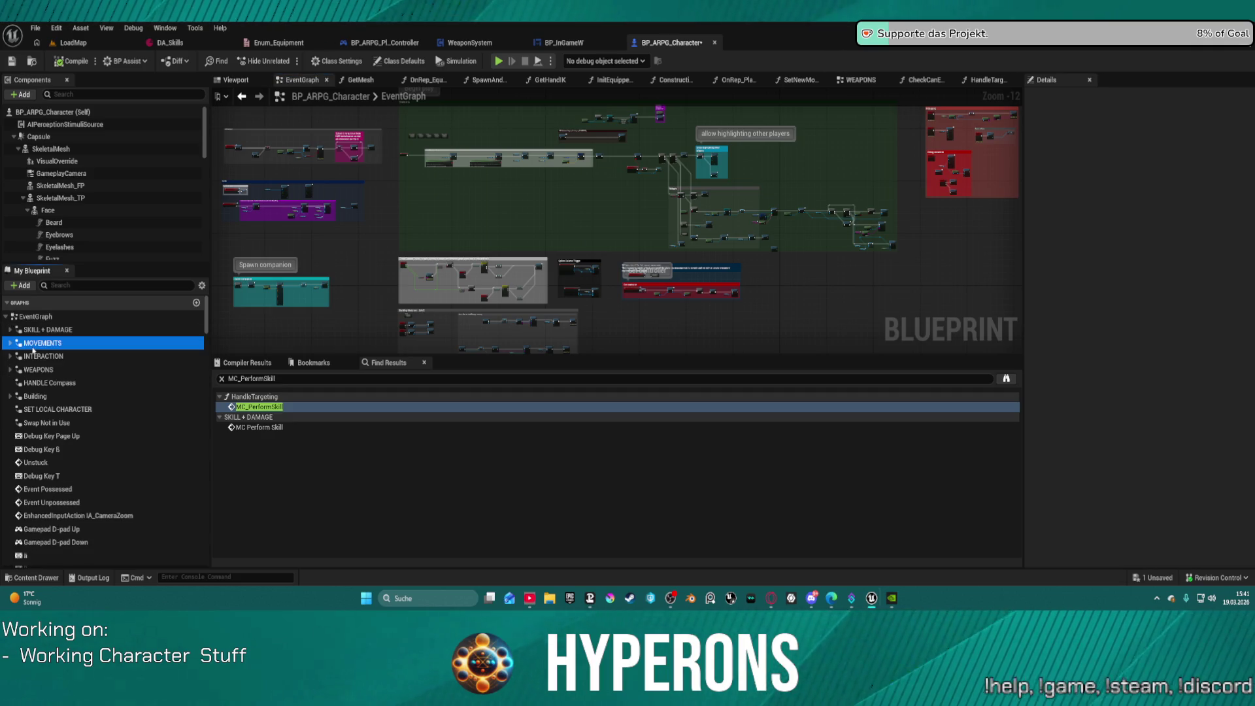
Step: Open the MOVEMENTS collapsed graph and bring its walk logic chain into view
{"action": "double_click", "coordinate": [38, 347]}
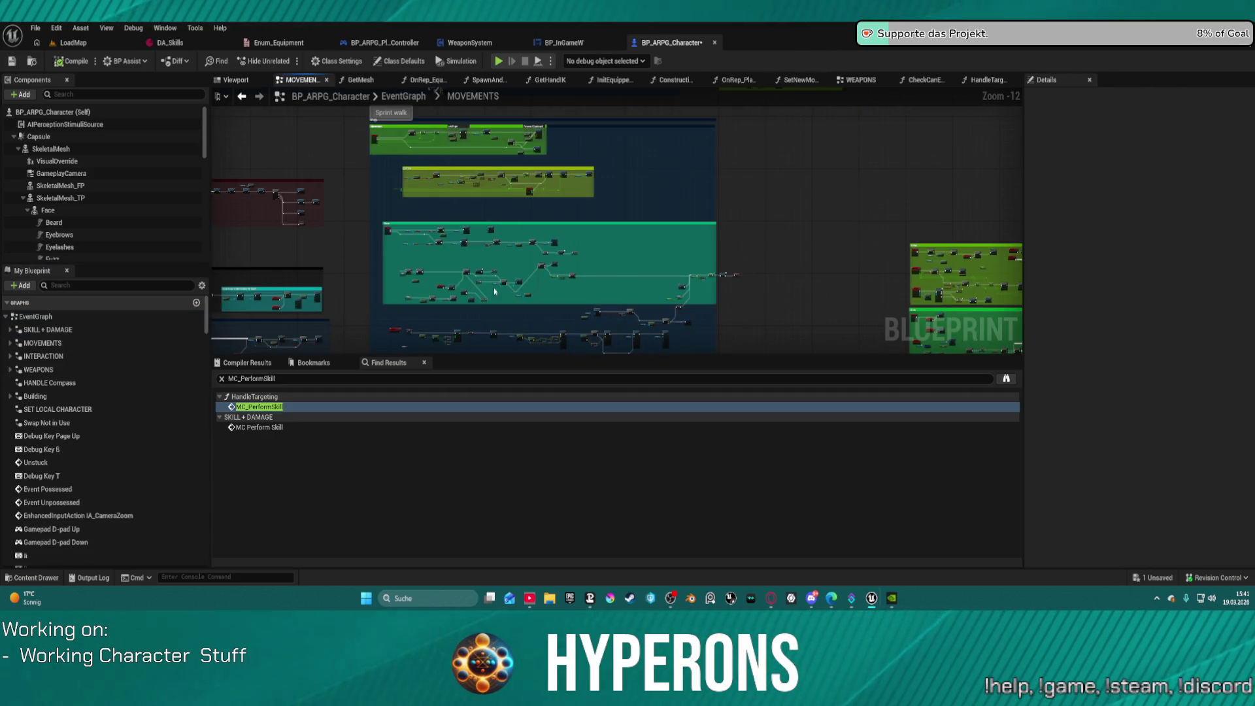
{"action": "left_click_drag", "start_coordinate": [852, 289], "coordinate": [628, 176]}
{"action": "scroll", "coordinate": [673, 218], "scroll_direction": "up", "scroll_amount": 1}
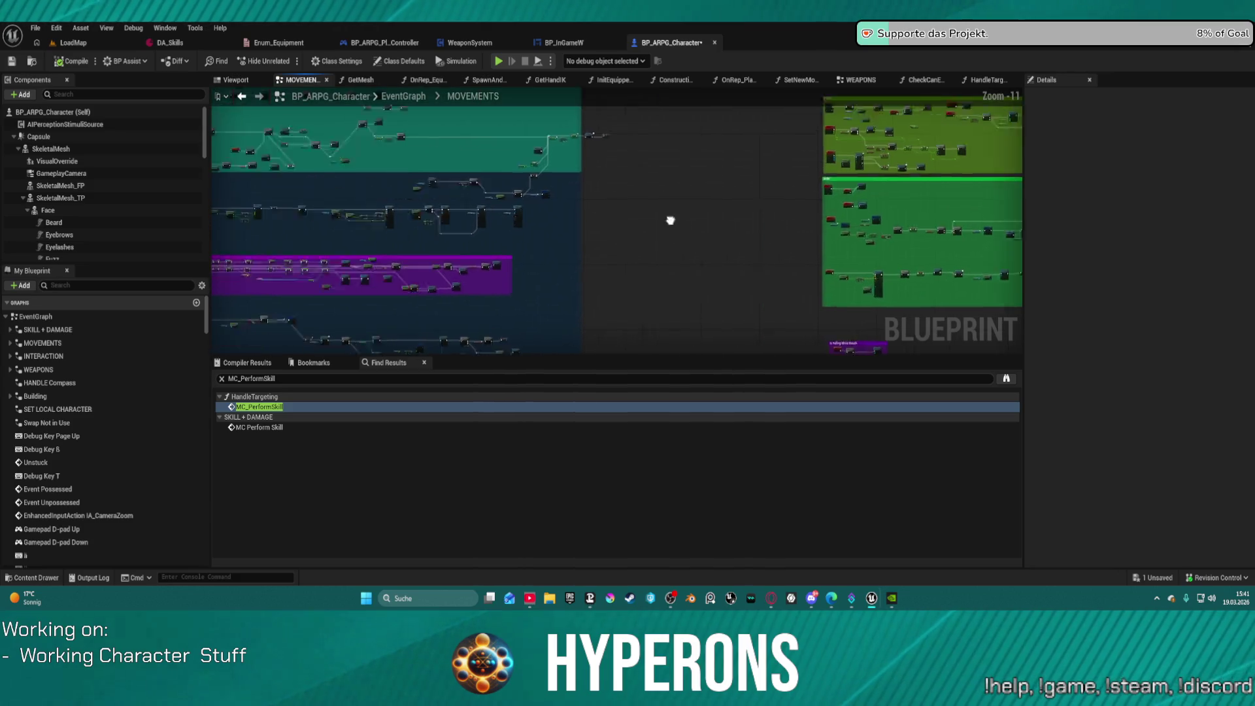
{"action": "scroll", "coordinate": [502, 229], "scroll_direction": "up", "scroll_amount": 7}
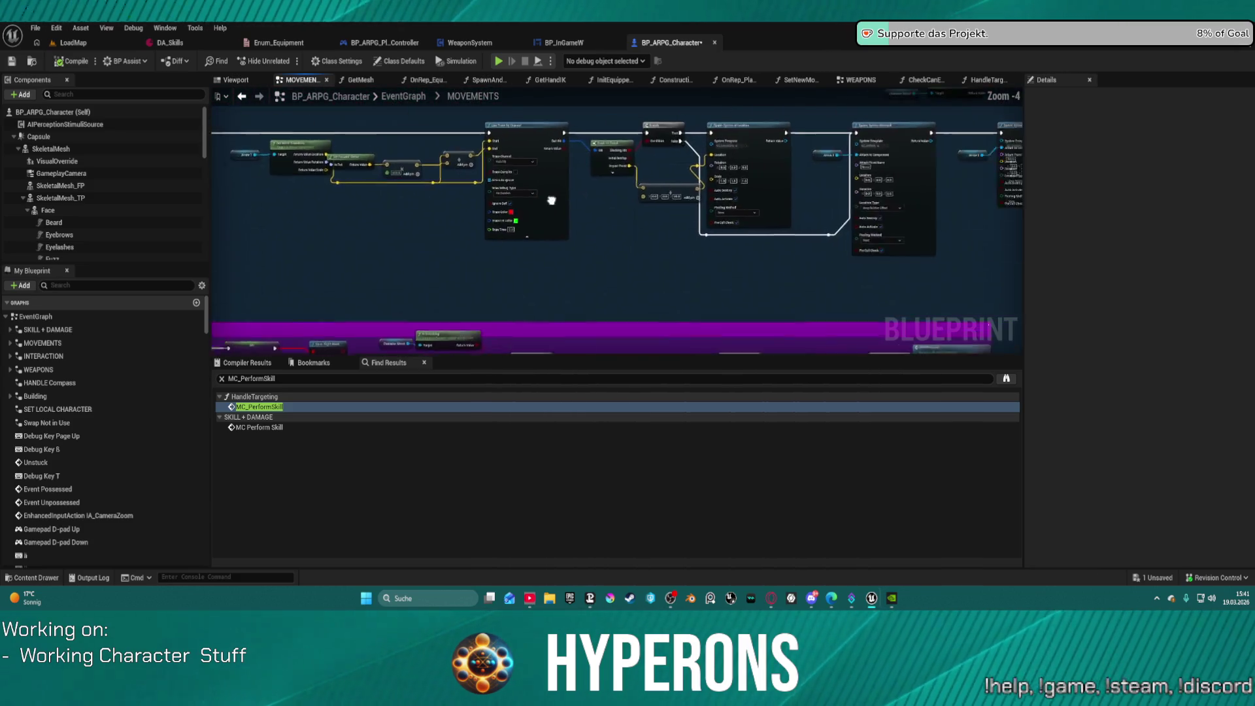
{"action": "scroll", "coordinate": [473, 203], "scroll_direction": "down", "scroll_amount": 5}
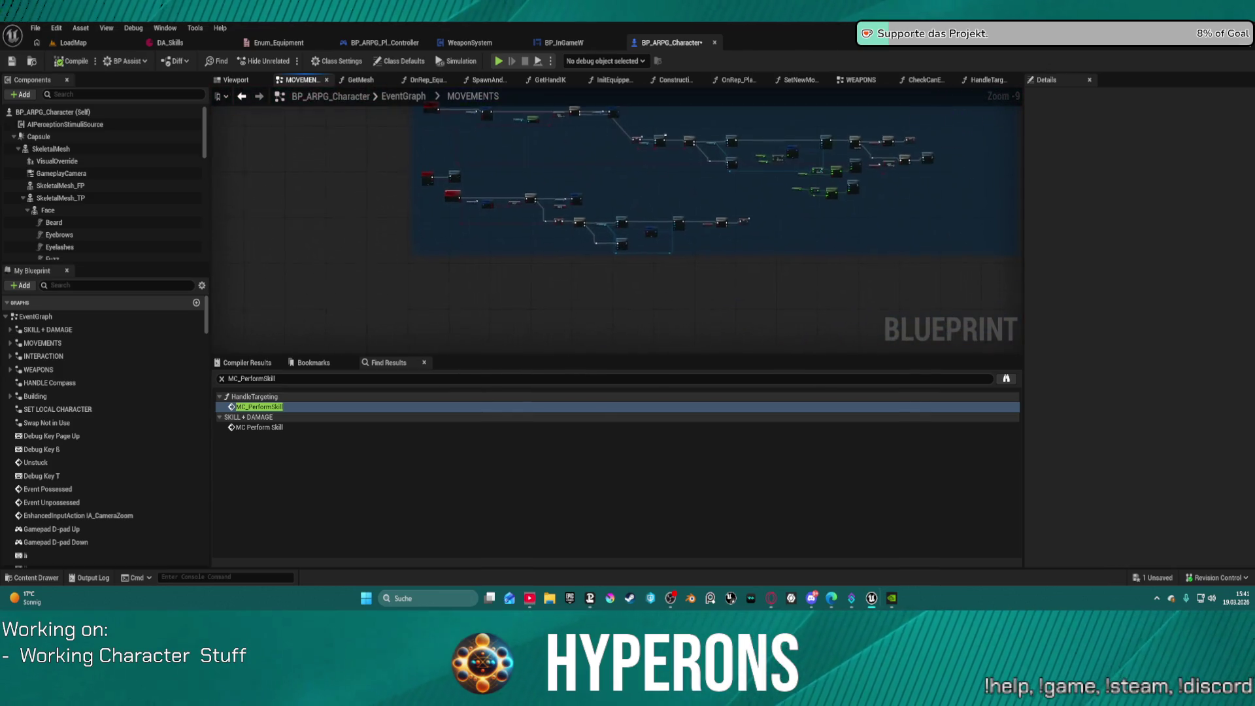
{"action": "left_click_drag", "start_coordinate": [473, 203], "coordinate": [434, 196]}
{"action": "scroll", "coordinate": [458, 229], "scroll_direction": "up", "scroll_amount": 4}
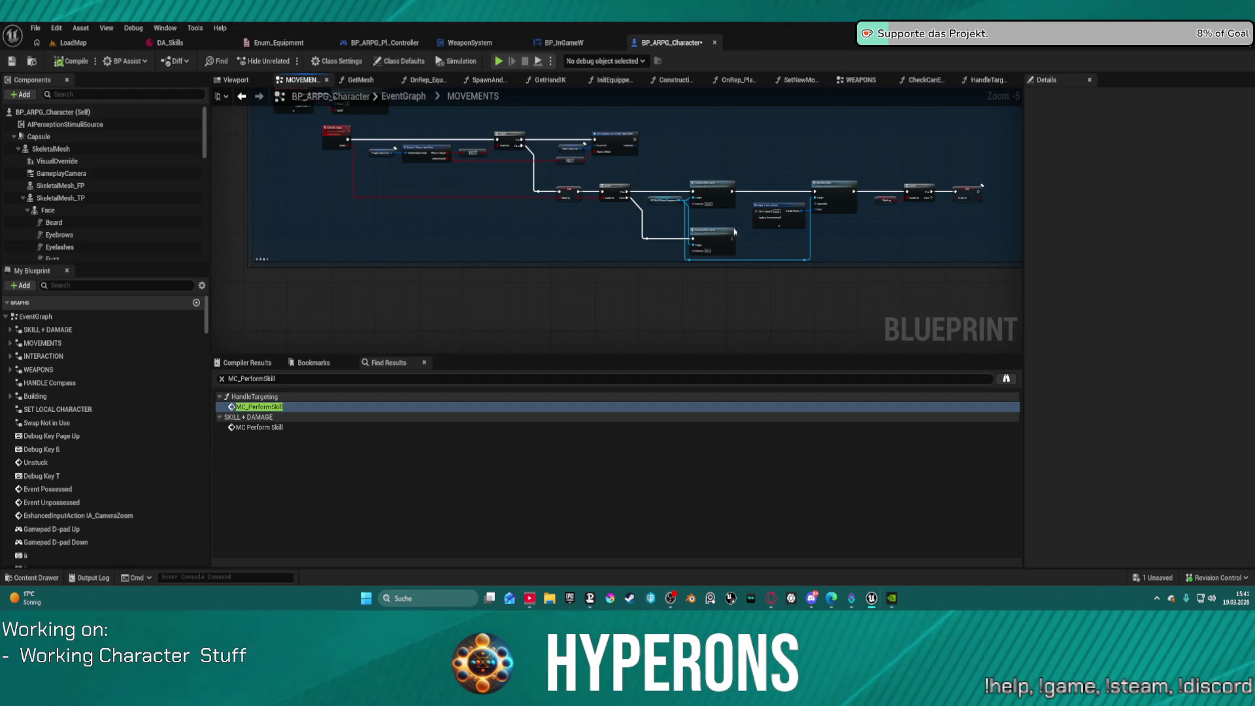
{"action": "mouse_move", "coordinate": [834, 300]}
{"action": "left_mouse_down"}
{"action": "mouse_move", "coordinate": [748, 356]}
{"action": "mouse_move", "coordinate": [684, 266]}
{"action": "mouse_move", "coordinate": [639, 267]}
{"action": "left_mouse_up"}
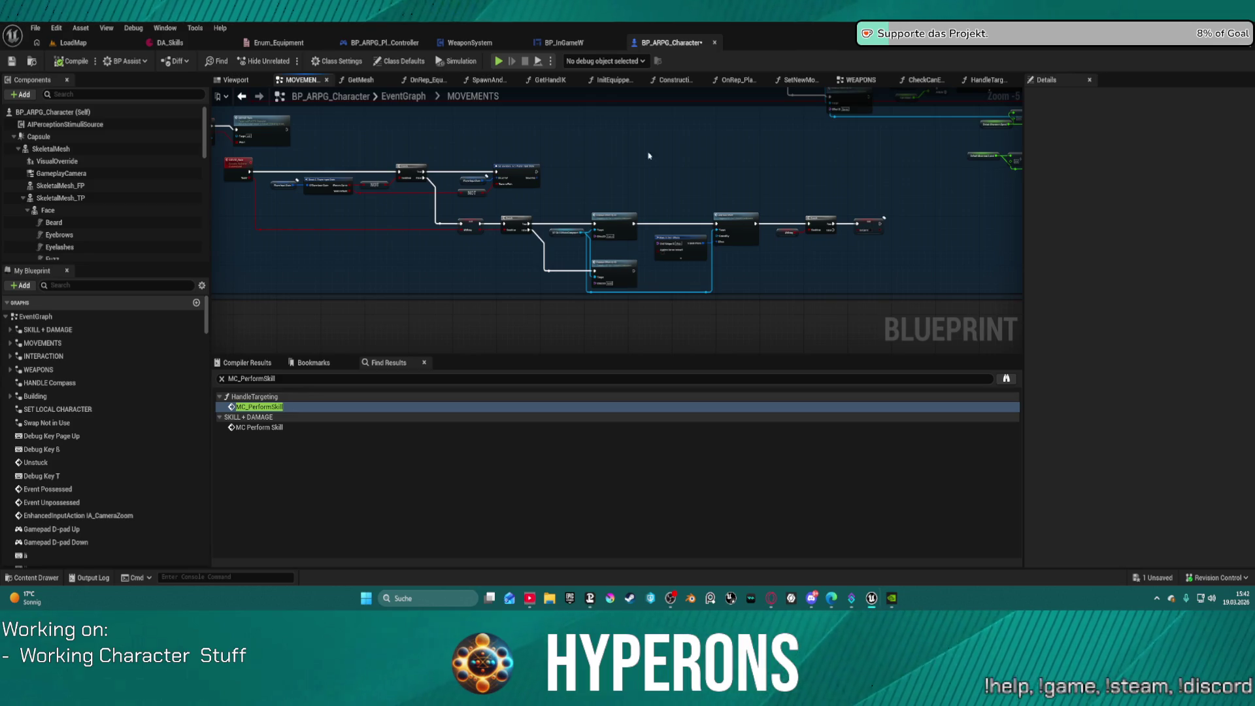
{"action": "left_click_drag", "start_coordinate": [780, 212], "coordinate": [614, 207]}
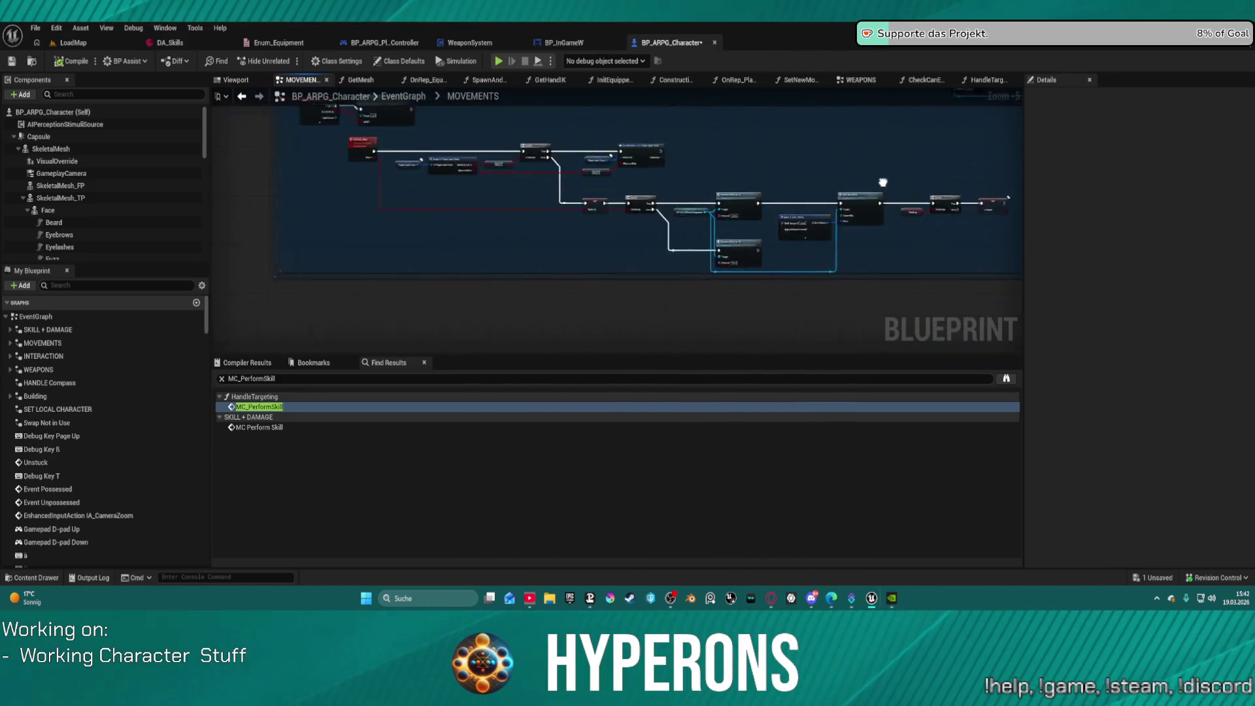
Step: Move the SERVER_Walk event node down-left, pan the chain, then bring up the Epic Games Launcher
{"action": "left_click_drag", "start_coordinate": [374, 194], "coordinate": [325, 239]}
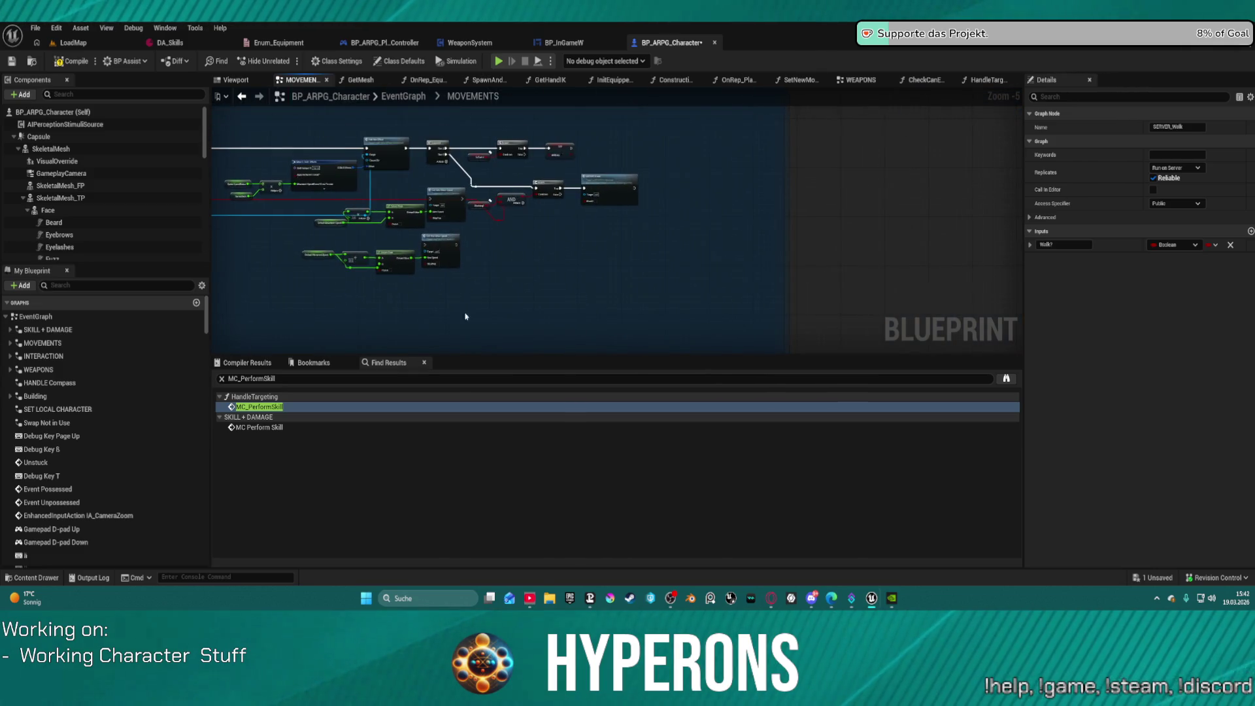
{"action": "mouse_move", "coordinate": [950, 263]}
{"action": "left_mouse_down"}
{"action": "mouse_move", "coordinate": [798, 257]}
{"action": "mouse_move", "coordinate": [640, 142]}
{"action": "left_mouse_up"}
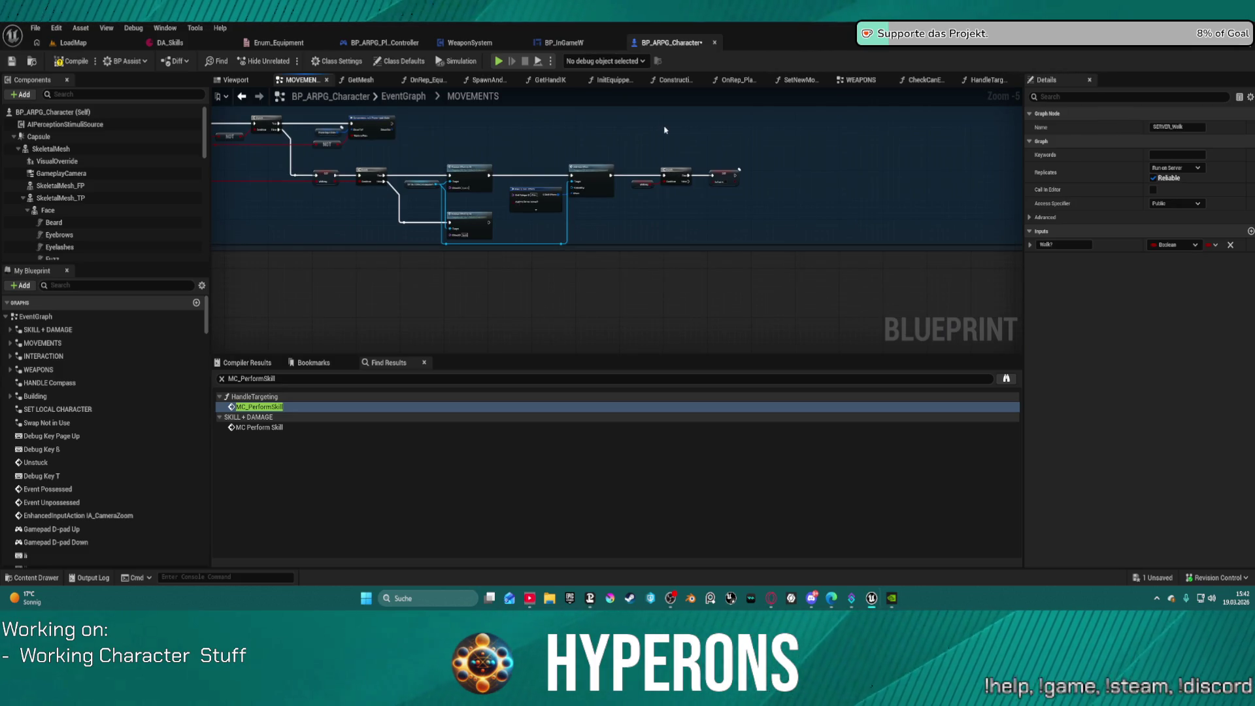
{"action": "mouse_move", "coordinate": [843, 181]}
{"action": "left_mouse_down"}
{"action": "mouse_move", "coordinate": [693, 262]}
{"action": "mouse_move", "coordinate": [594, 266]}
{"action": "mouse_move", "coordinate": [503, 229]}
{"action": "mouse_move", "coordinate": [414, 252]}
{"action": "mouse_move", "coordinate": [434, 269]}
{"action": "mouse_move", "coordinate": [355, 268]}
{"action": "left_mouse_up"}
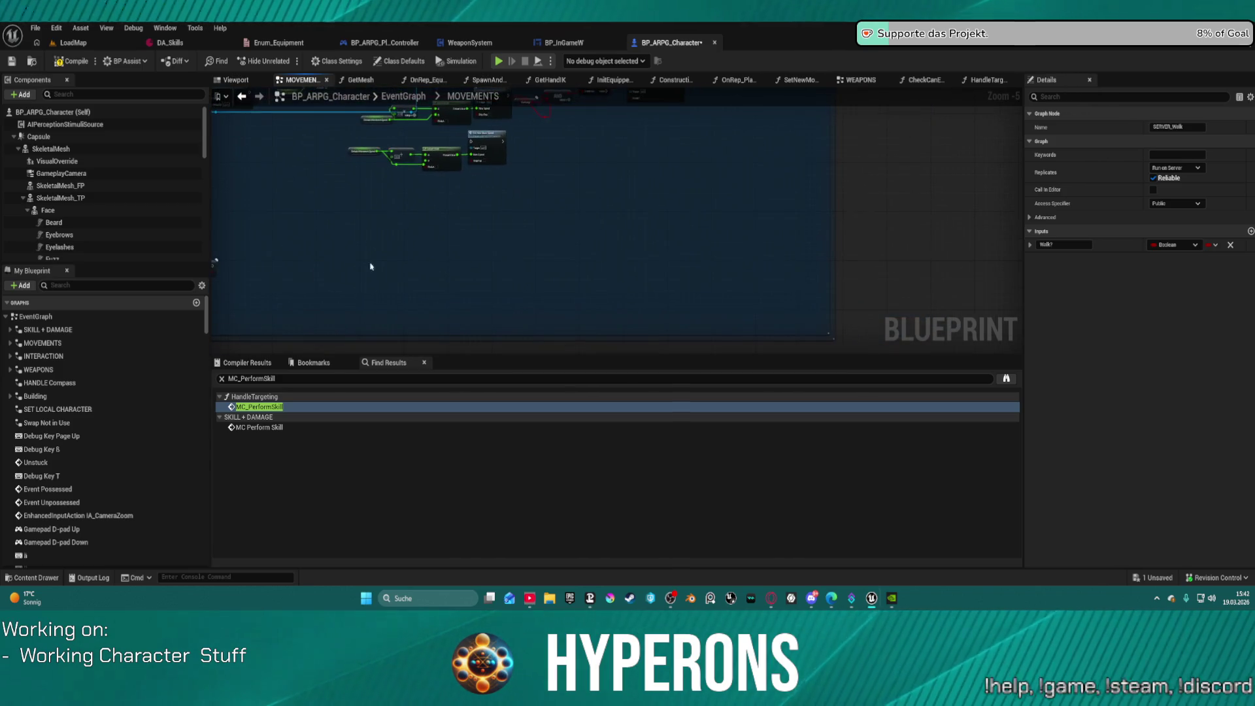
{"action": "mouse_move", "coordinate": [668, 602]}
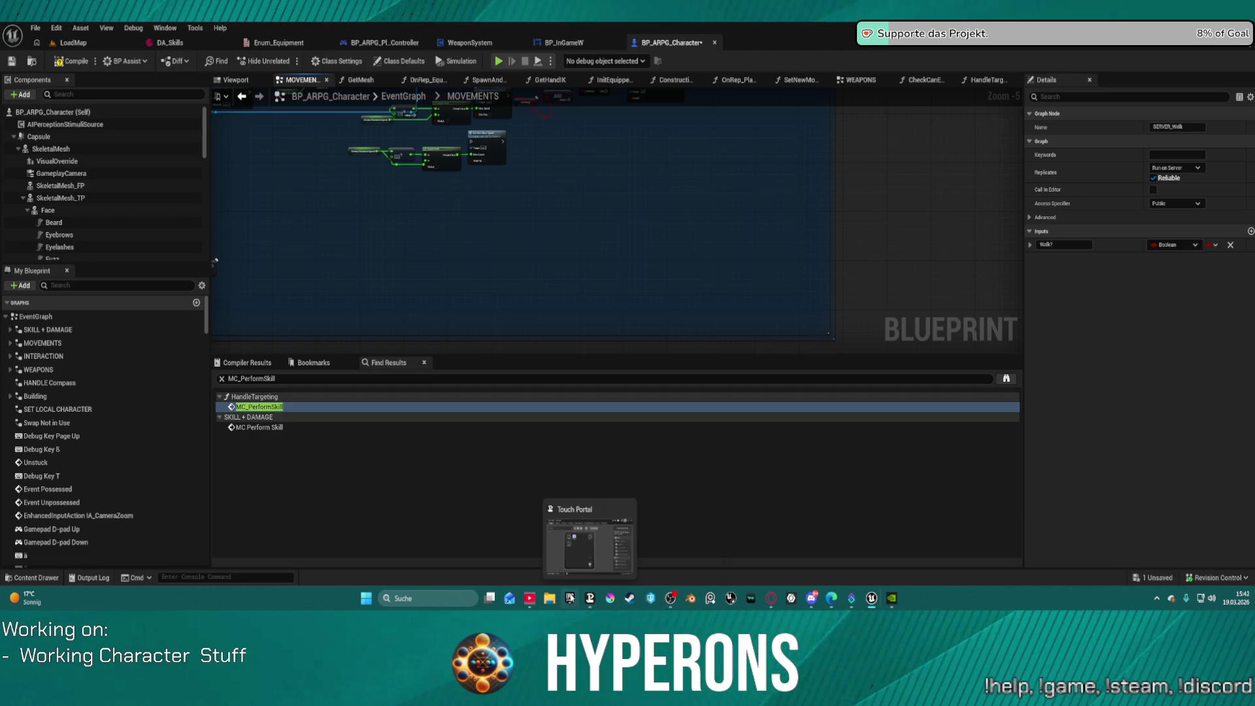
{"action": "left_click", "coordinate": [570, 598]}
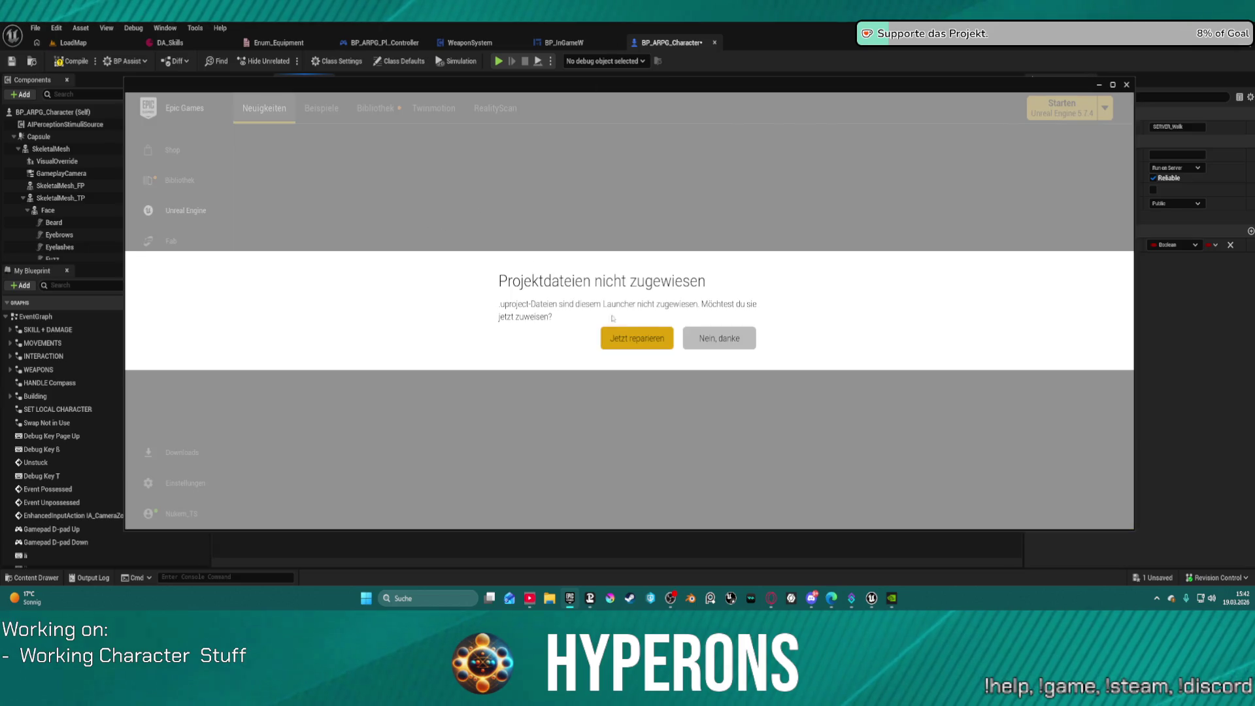
{"action": "left_click", "coordinate": [719, 338]}
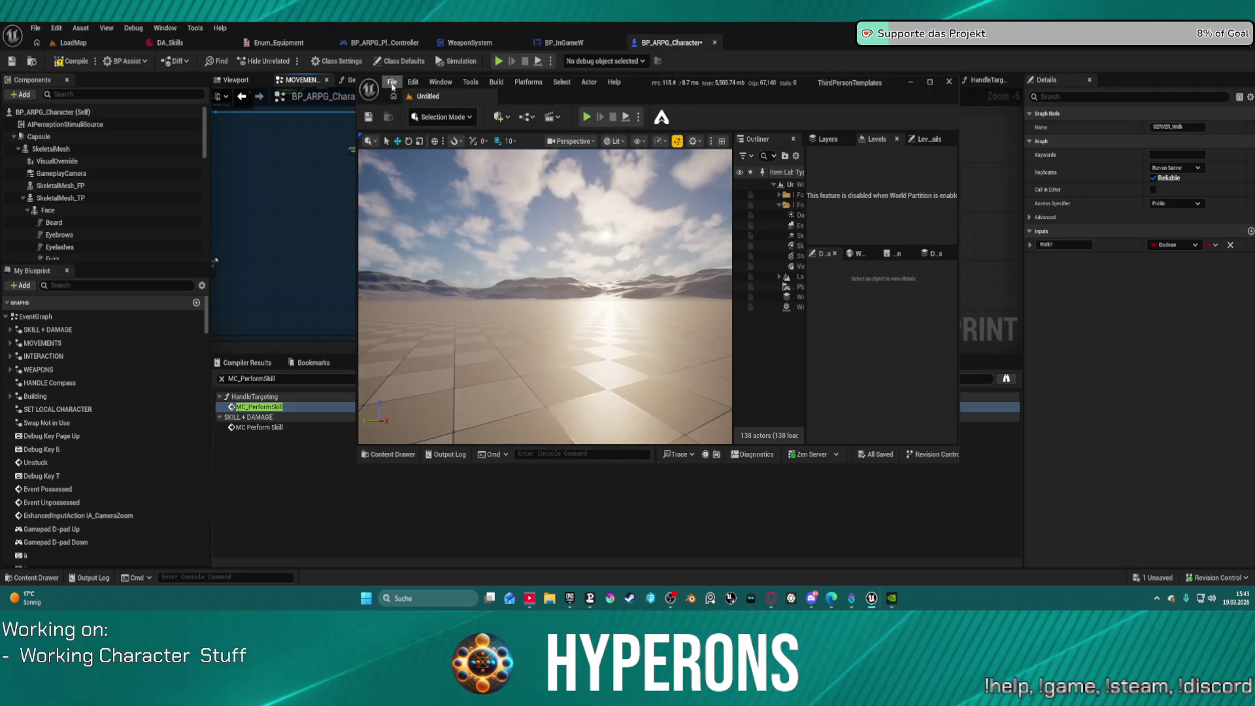
Step: Load Lvl_Combat from Recent Levels in ThirdPersonTemplates, then minimize that editor back to the Blueprint
{"action": "left_click", "coordinate": [392, 82]}
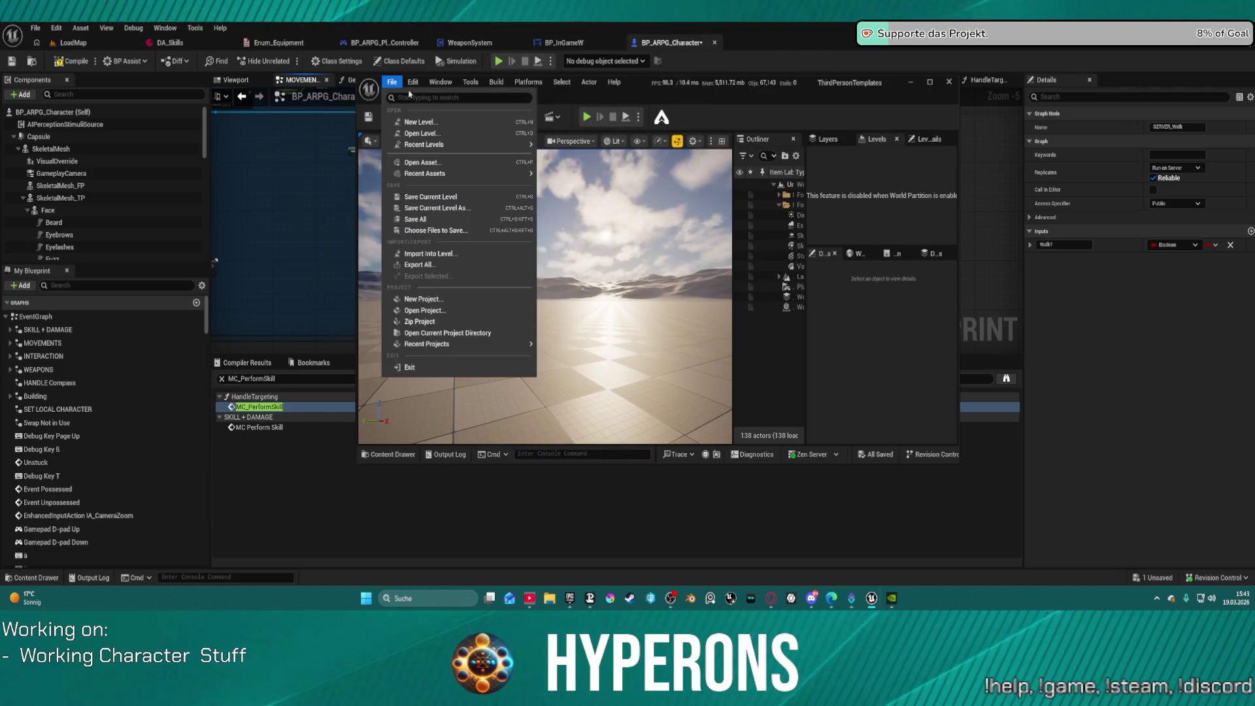
{"action": "mouse_move", "coordinate": [490, 144]}
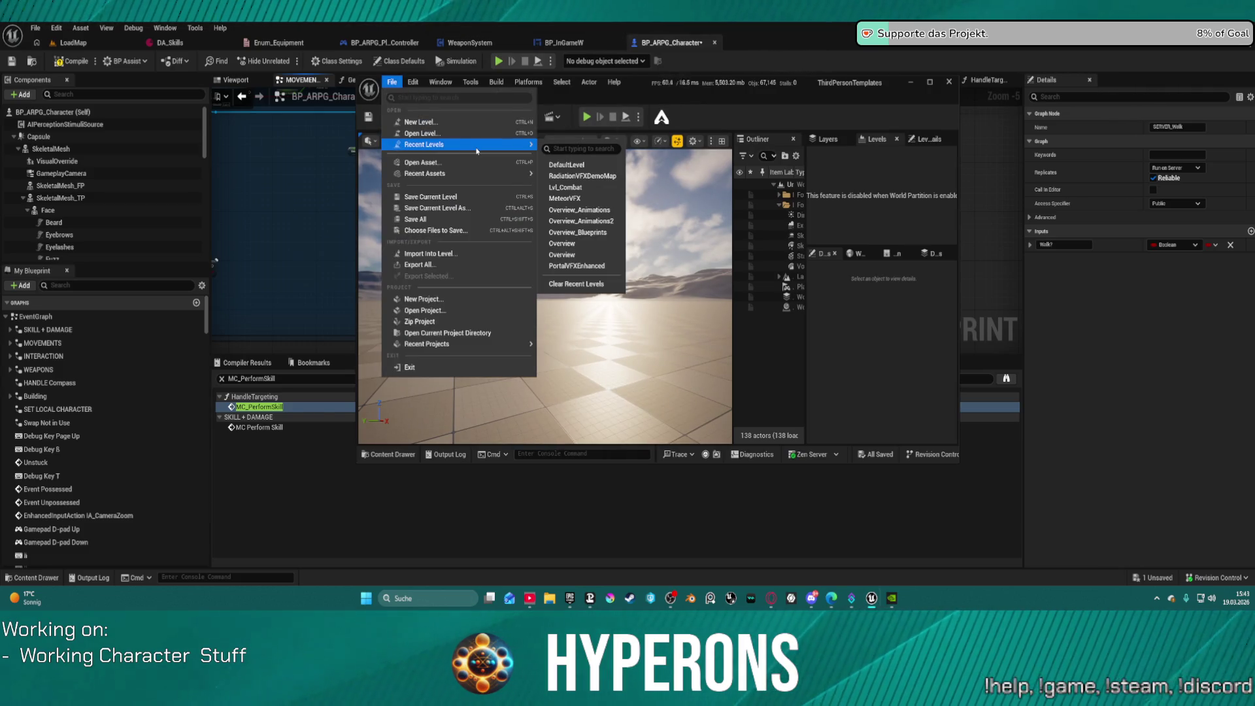
{"action": "left_click", "coordinate": [602, 186]}
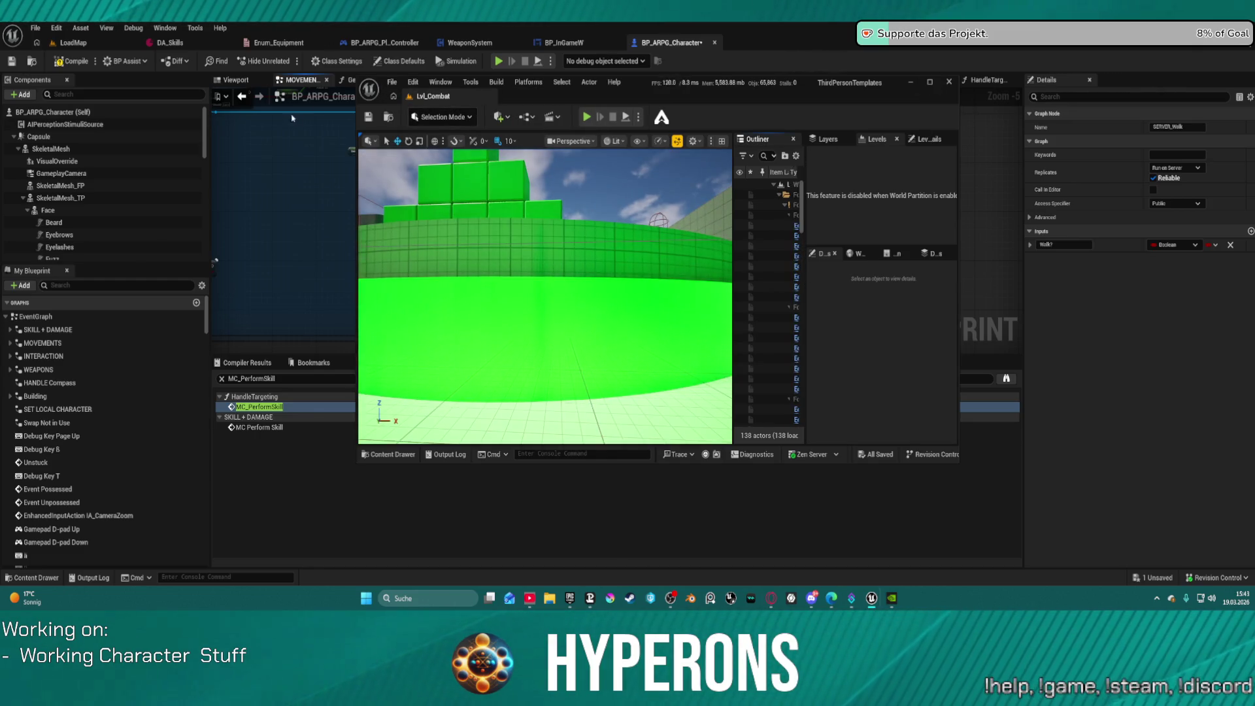
{"action": "left_click", "coordinate": [388, 89]}
{"action": "mouse_move", "coordinate": [457, 155]}
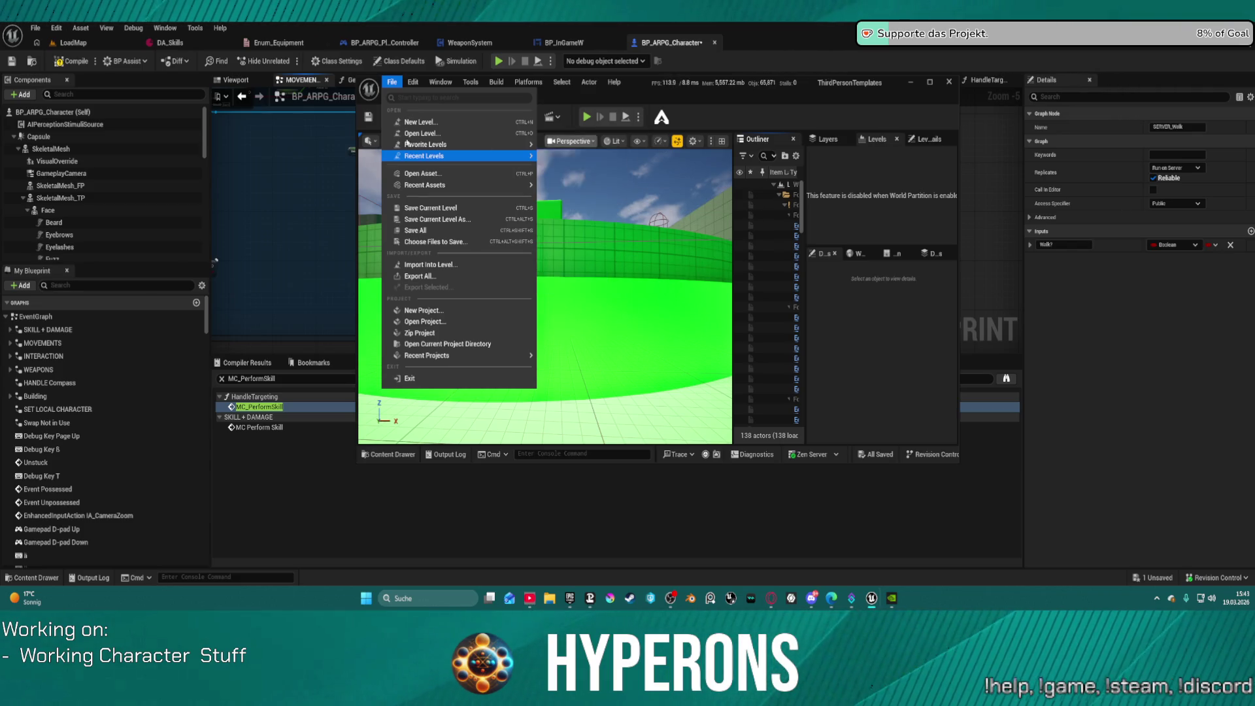
{"action": "left_click", "coordinate": [944, 98]}
{"action": "left_click", "coordinate": [419, 117]}
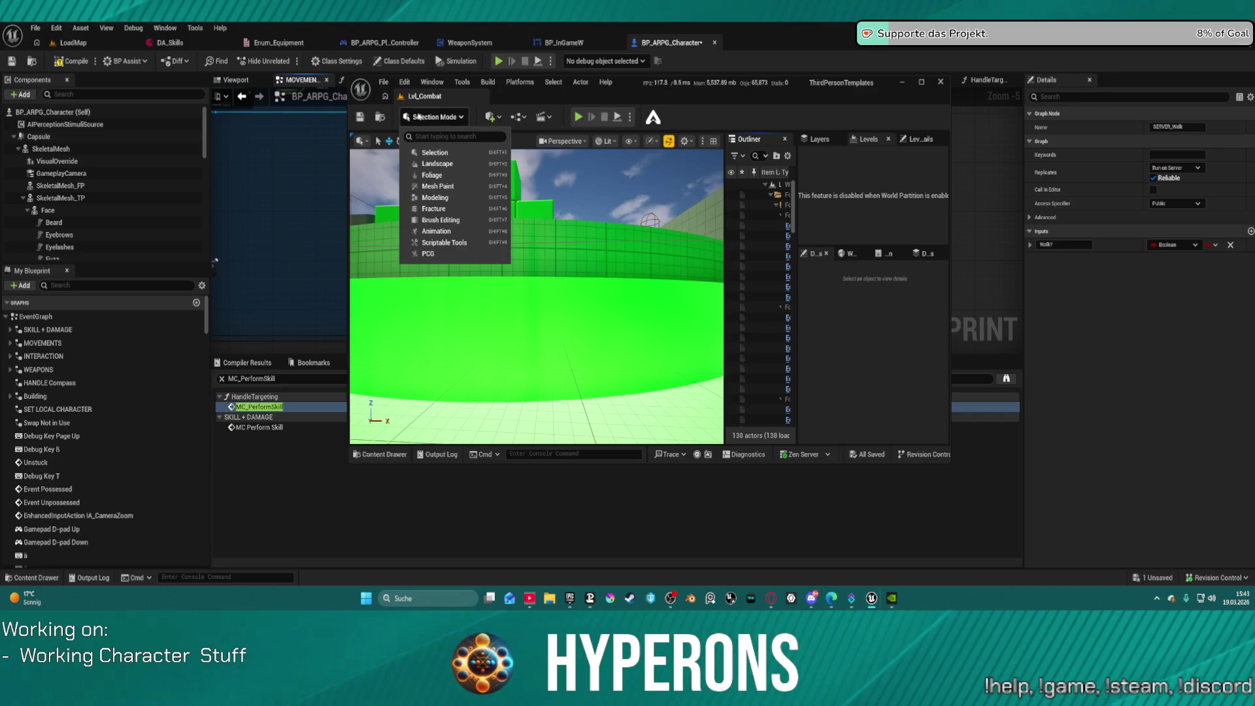
{"action": "left_click", "coordinate": [949, 86]}
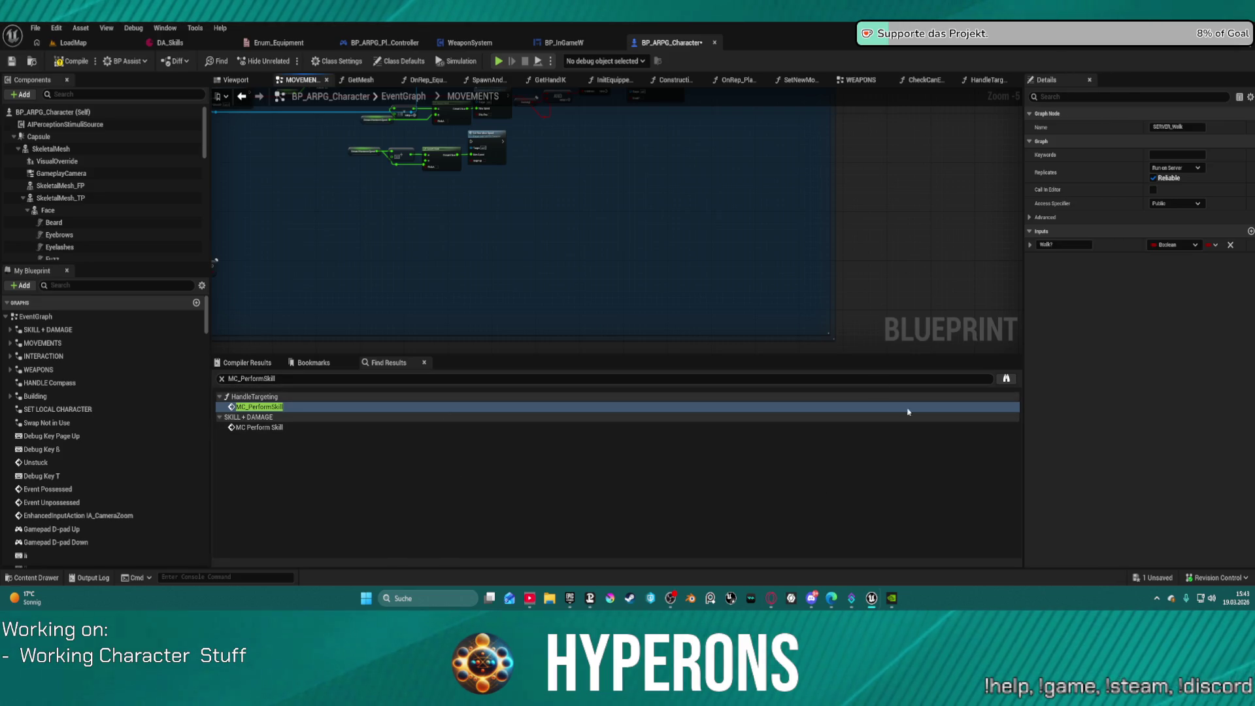
Step: Survey the effect-removal, SET, Branch, NOT and Add New Effect nodes of the MOVEMENTS graph
{"action": "mouse_move", "coordinate": [525, 260]}
{"action": "left_mouse_down"}
{"action": "mouse_move", "coordinate": [871, 208]}
{"action": "mouse_move", "coordinate": [717, 196]}
{"action": "mouse_move", "coordinate": [597, 244]}
{"action": "mouse_move", "coordinate": [923, 233]}
{"action": "left_mouse_up"}
{"action": "scroll", "coordinate": [843, 209], "scroll_direction": "up", "scroll_amount": 4}
{"action": "left_click_drag", "start_coordinate": [788, 245], "coordinate": [751, 266]}
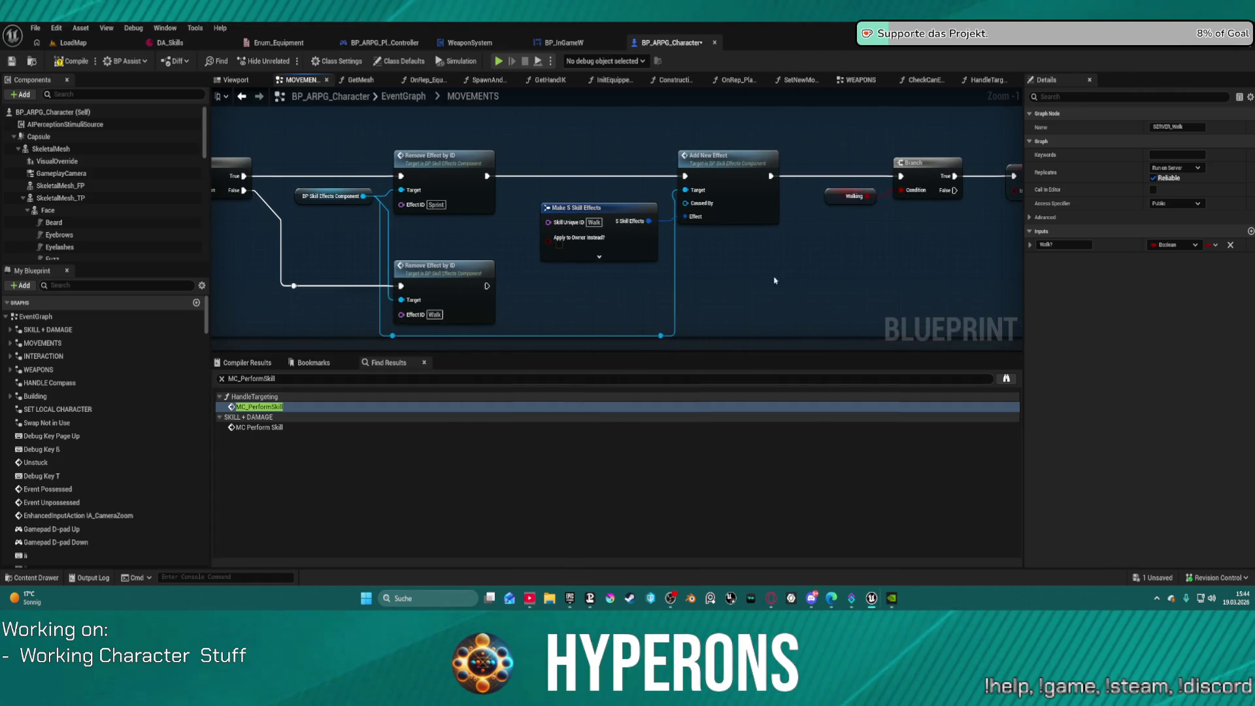
{"action": "mouse_move", "coordinate": [773, 271]}
{"action": "left_mouse_down"}
{"action": "mouse_move", "coordinate": [667, 238]}
{"action": "mouse_move", "coordinate": [743, 250]}
{"action": "mouse_move", "coordinate": [647, 266]}
{"action": "left_mouse_up"}
{"action": "scroll", "coordinate": [647, 266], "scroll_direction": "down", "scroll_amount": 1}
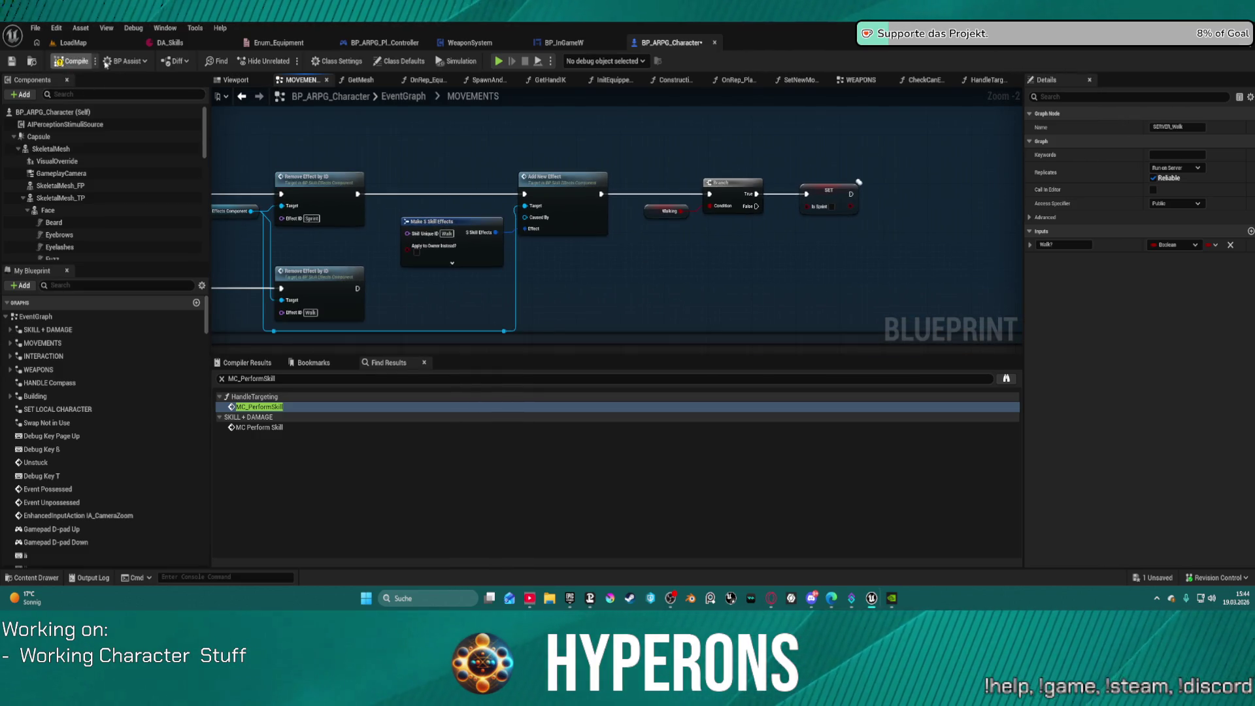
{"action": "left_click_drag", "start_coordinate": [426, 210], "coordinate": [953, 313]}
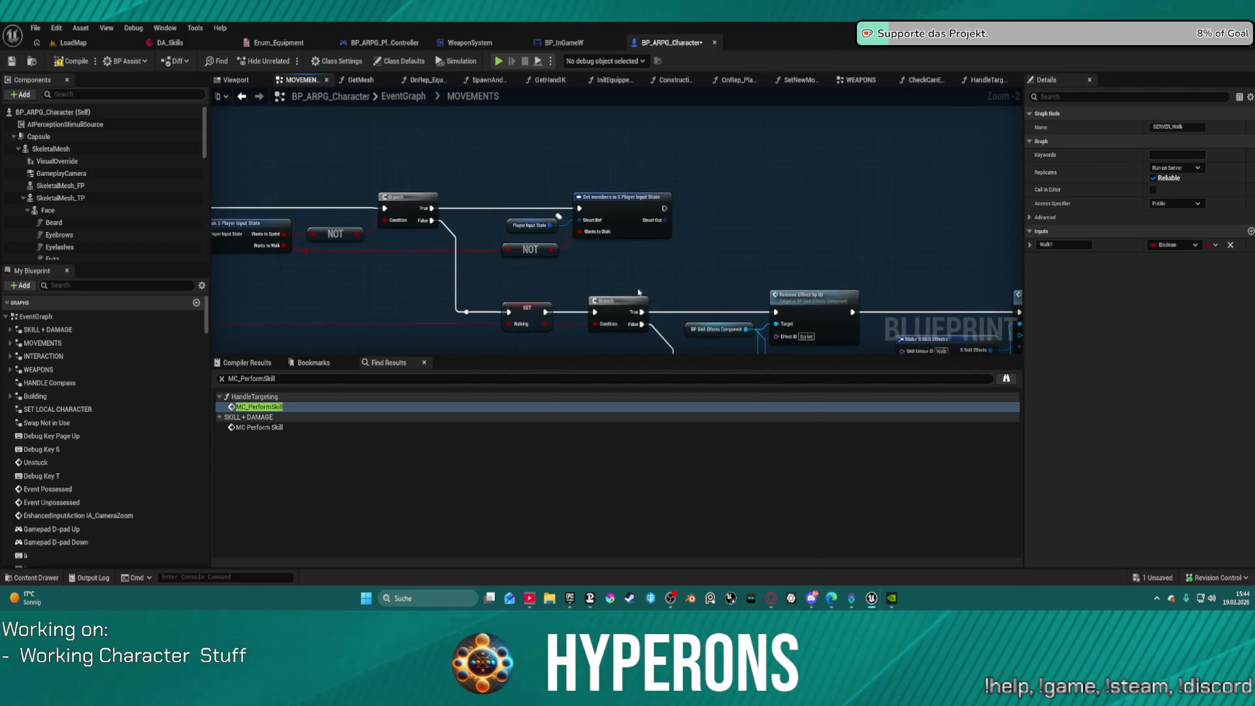
{"action": "mouse_move", "coordinate": [777, 284]}
{"action": "left_mouse_down"}
{"action": "mouse_move", "coordinate": [712, 269]}
{"action": "mouse_move", "coordinate": [432, 255]}
{"action": "mouse_move", "coordinate": [281, 173]}
{"action": "left_mouse_up"}
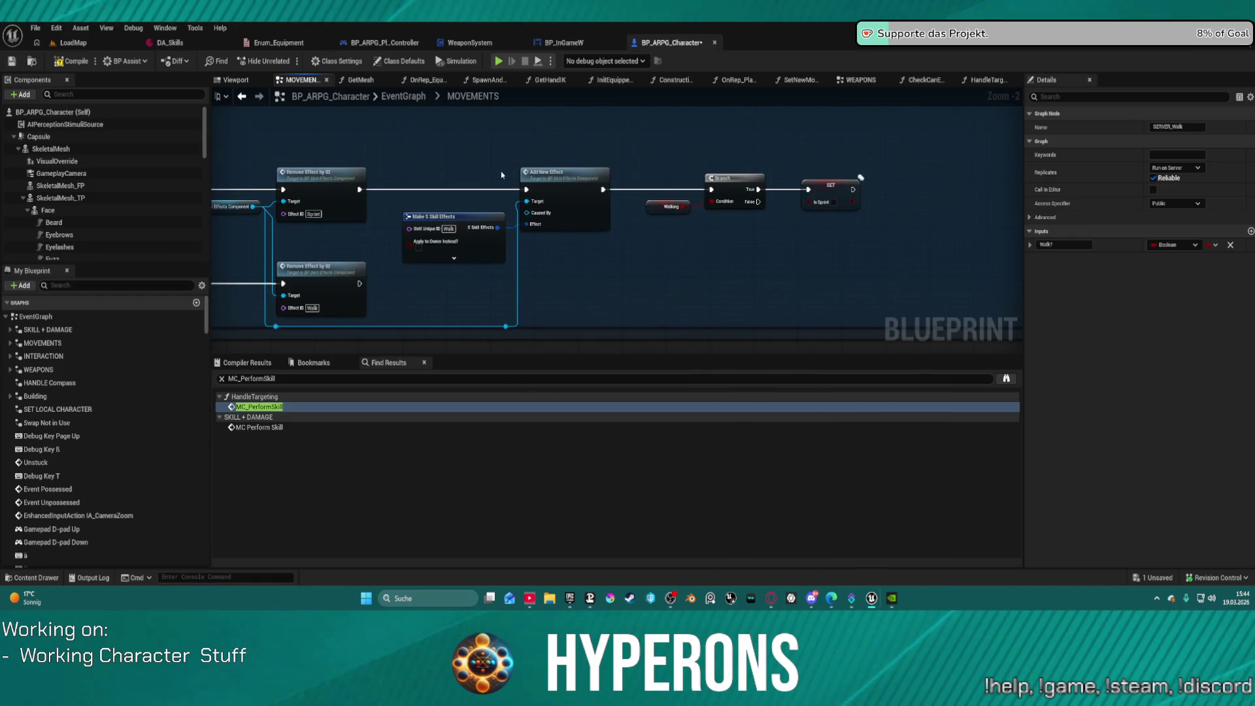
{"action": "scroll", "coordinate": [543, 310], "scroll_direction": "down", "scroll_amount": 5}
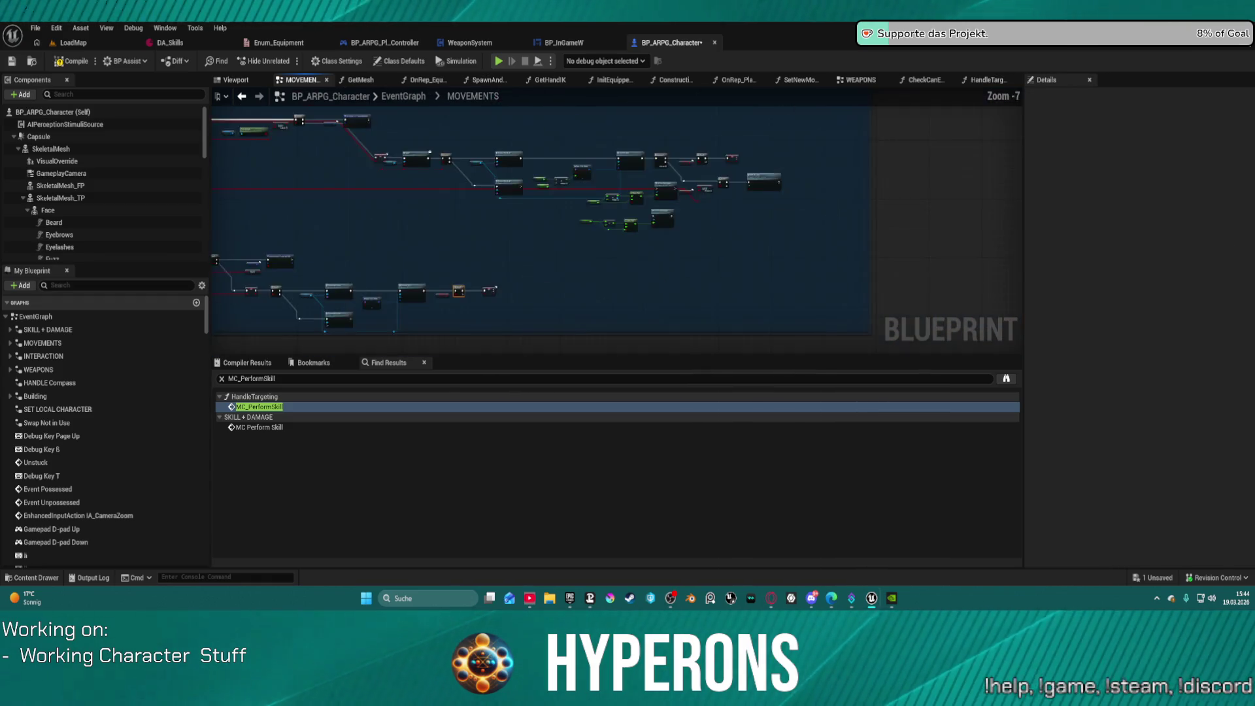
{"action": "scroll", "coordinate": [543, 310], "scroll_direction": "up", "scroll_amount": 5}
Step: Locate both Set New Move Speed chains and open the Set New Move Speed function graph
{"action": "left_click_drag", "start_coordinate": [569, 290], "coordinate": [416, 269]}
{"action": "left_click_drag", "start_coordinate": [654, 309], "coordinate": [694, 243]}
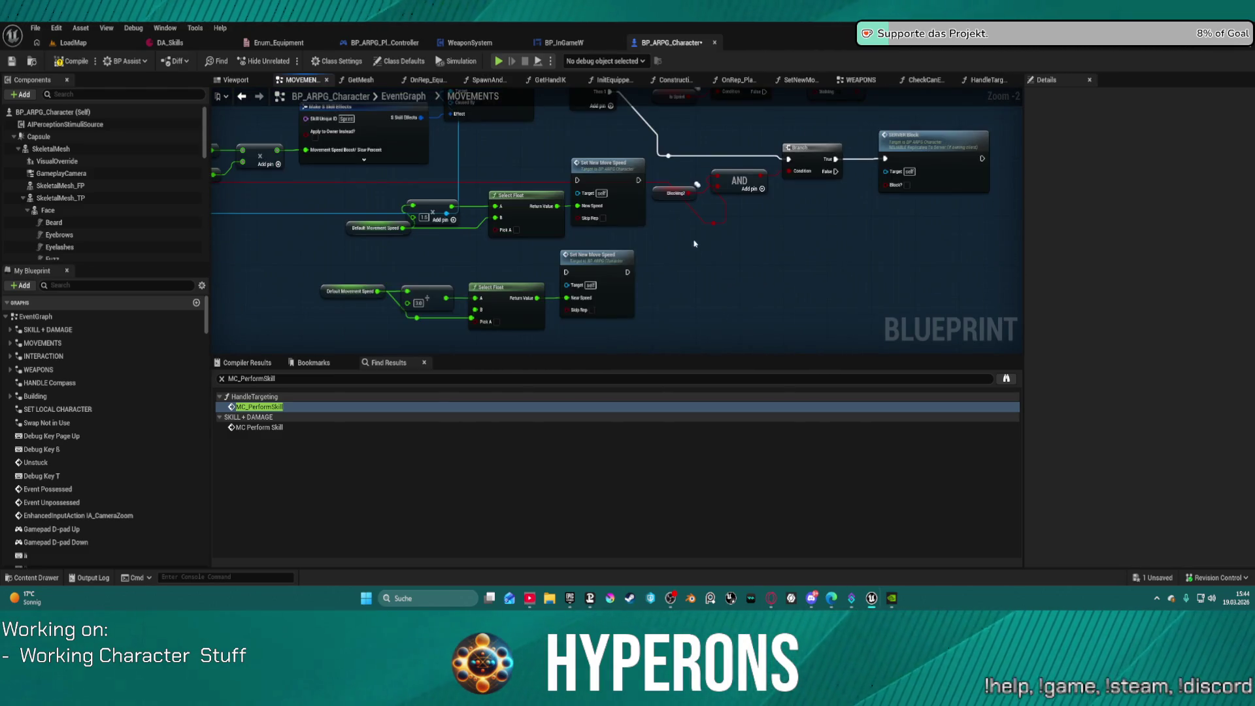
{"action": "mouse_move", "coordinate": [691, 287]}
{"action": "left_mouse_down"}
{"action": "mouse_move", "coordinate": [843, 340]}
{"action": "mouse_move", "coordinate": [1018, 353]}
{"action": "mouse_move", "coordinate": [464, 154]}
{"action": "mouse_move", "coordinate": [682, 240]}
{"action": "mouse_move", "coordinate": [356, 263]}
{"action": "mouse_move", "coordinate": [649, 310]}
{"action": "mouse_move", "coordinate": [388, 203]}
{"action": "mouse_move", "coordinate": [343, 242]}
{"action": "mouse_move", "coordinate": [412, 301]}
{"action": "mouse_move", "coordinate": [100, 238]}
{"action": "mouse_move", "coordinate": [0, 232]}
{"action": "left_mouse_up"}
{"action": "mouse_move", "coordinate": [588, 261]}
{"action": "left_mouse_down"}
{"action": "mouse_move", "coordinate": [251, 226]}
{"action": "mouse_move", "coordinate": [602, 260]}
{"action": "mouse_move", "coordinate": [317, 238]}
{"action": "mouse_move", "coordinate": [569, 261]}
{"action": "mouse_move", "coordinate": [487, 260]}
{"action": "left_mouse_up"}
{"action": "mouse_move", "coordinate": [778, 350]}
{"action": "left_mouse_down"}
{"action": "mouse_move", "coordinate": [549, 321]}
{"action": "mouse_move", "coordinate": [790, 215]}
{"action": "mouse_move", "coordinate": [801, 196]}
{"action": "mouse_move", "coordinate": [817, 244]}
{"action": "mouse_move", "coordinate": [882, 307]}
{"action": "left_mouse_up"}
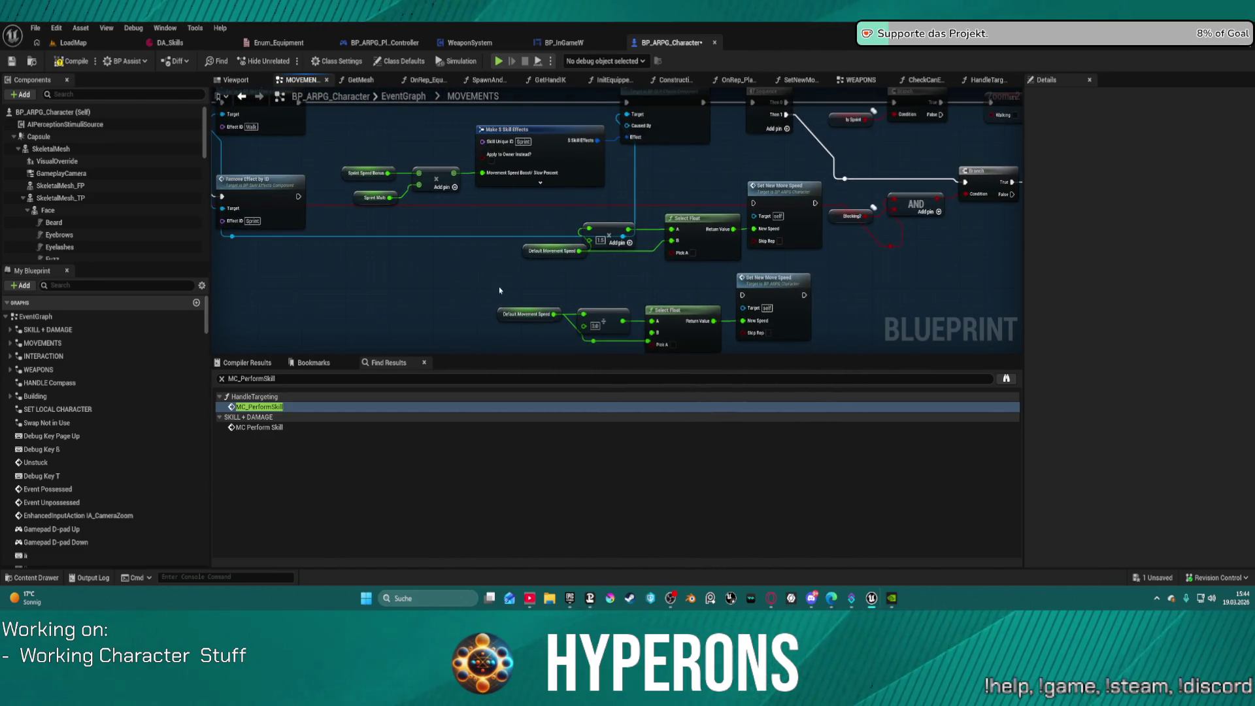
{"action": "mouse_move", "coordinate": [463, 258]}
{"action": "left_mouse_down"}
{"action": "mouse_move", "coordinate": [589, 314]}
{"action": "mouse_move", "coordinate": [568, 312]}
{"action": "mouse_move", "coordinate": [541, 277]}
{"action": "left_mouse_up"}
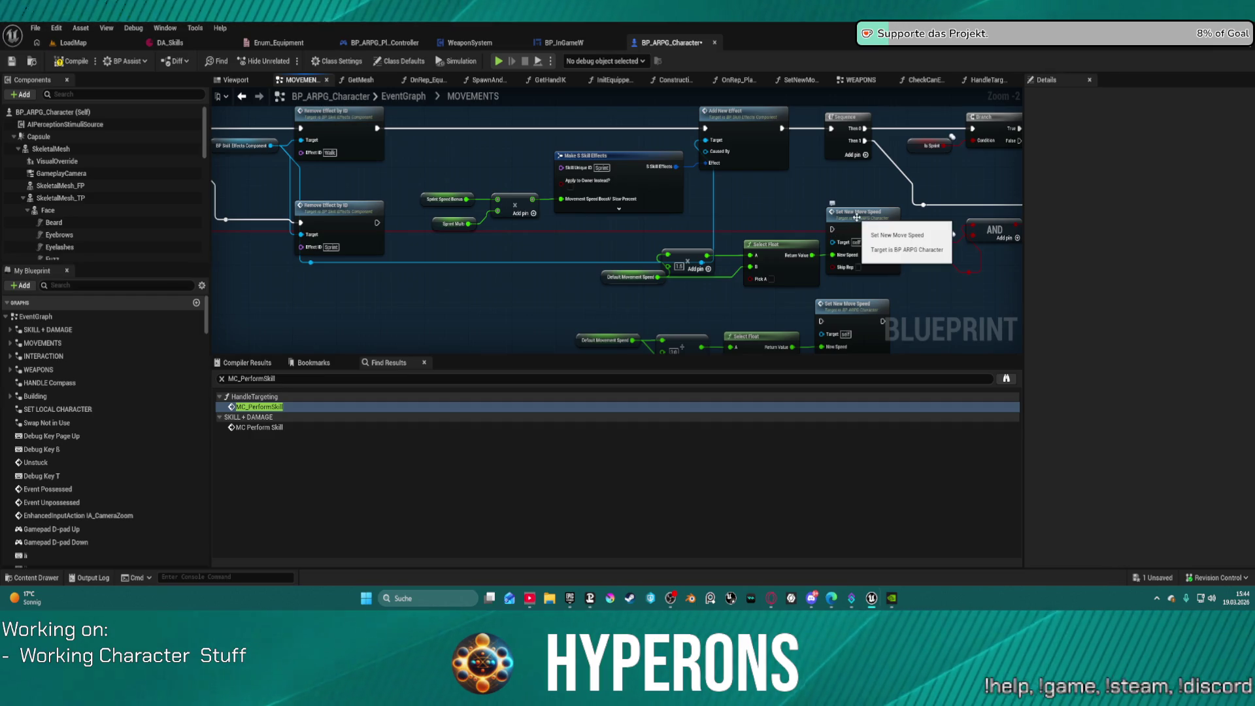
{"action": "mouse_move", "coordinate": [653, 234]}
{"action": "left_mouse_down"}
{"action": "mouse_move", "coordinate": [617, 154]}
{"action": "mouse_move", "coordinate": [621, 238]}
{"action": "left_mouse_up"}
{"action": "double_click", "coordinate": [824, 220]}
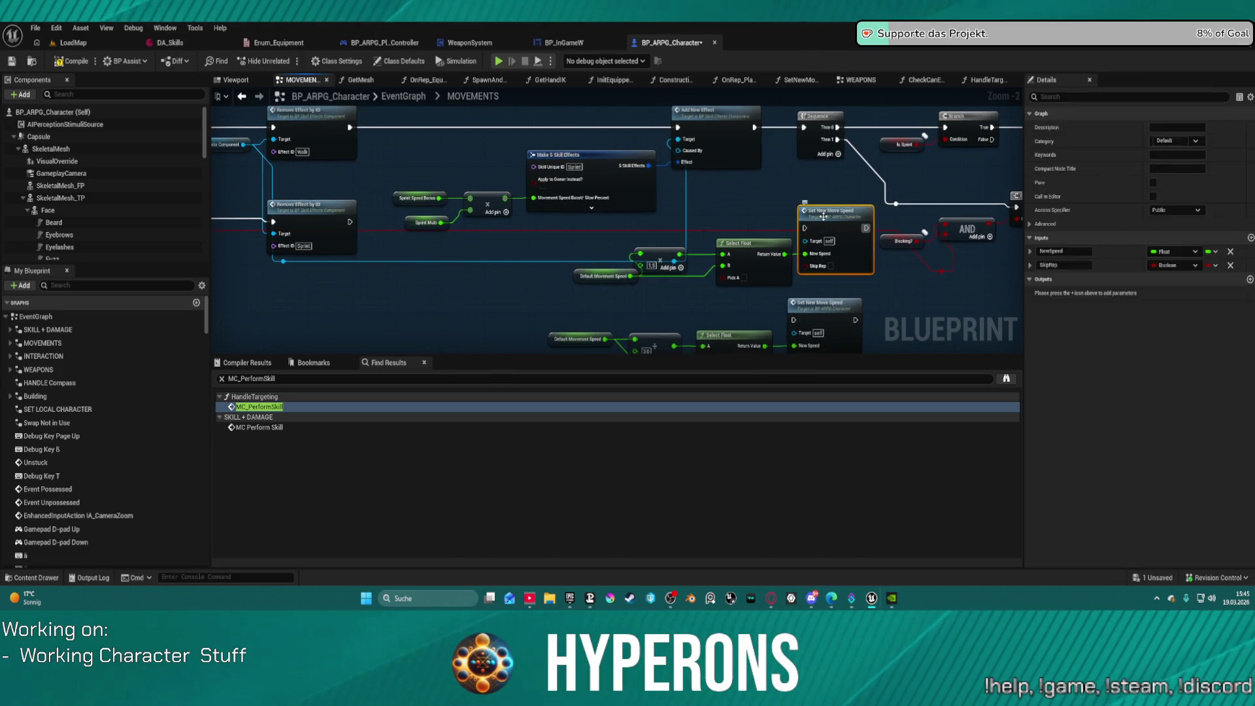
{"action": "scroll", "coordinate": [582, 271], "scroll_direction": "up", "scroll_amount": 3}
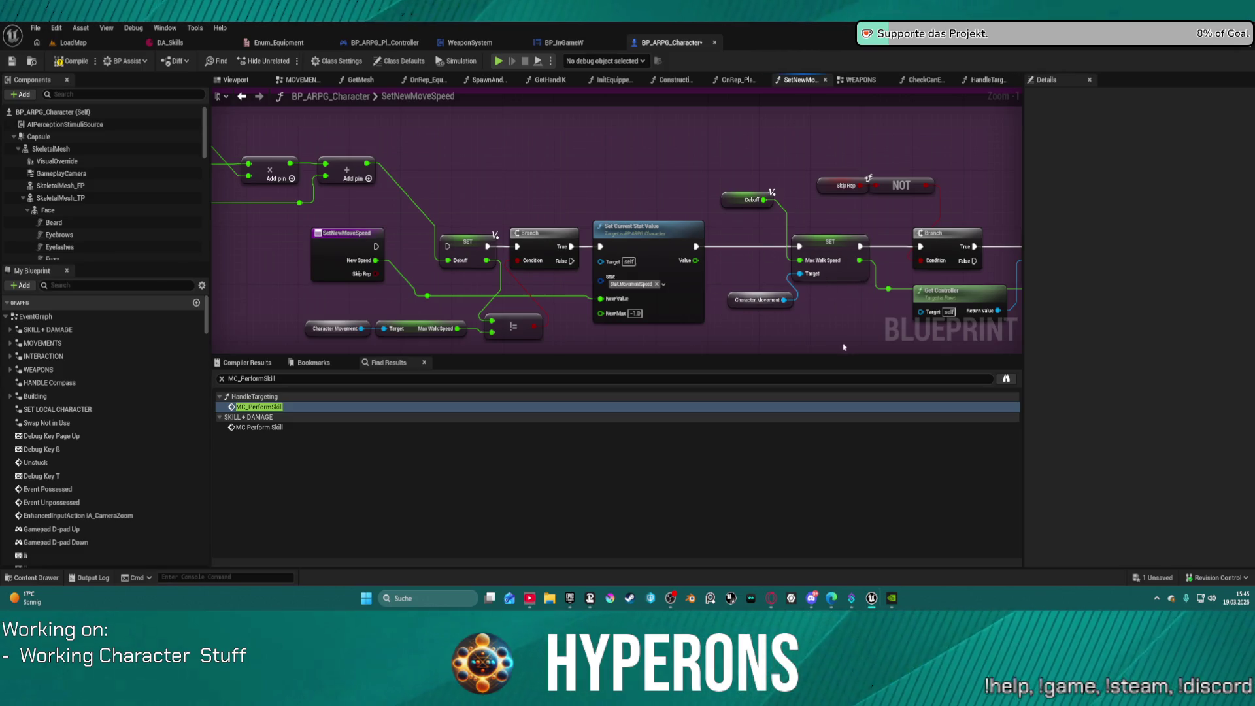
{"action": "mouse_move", "coordinate": [832, 273]}
{"action": "left_mouse_down"}
{"action": "mouse_move", "coordinate": [812, 267]}
{"action": "mouse_move", "coordinate": [837, 190]}
{"action": "mouse_move", "coordinate": [830, 210]}
{"action": "left_mouse_up"}
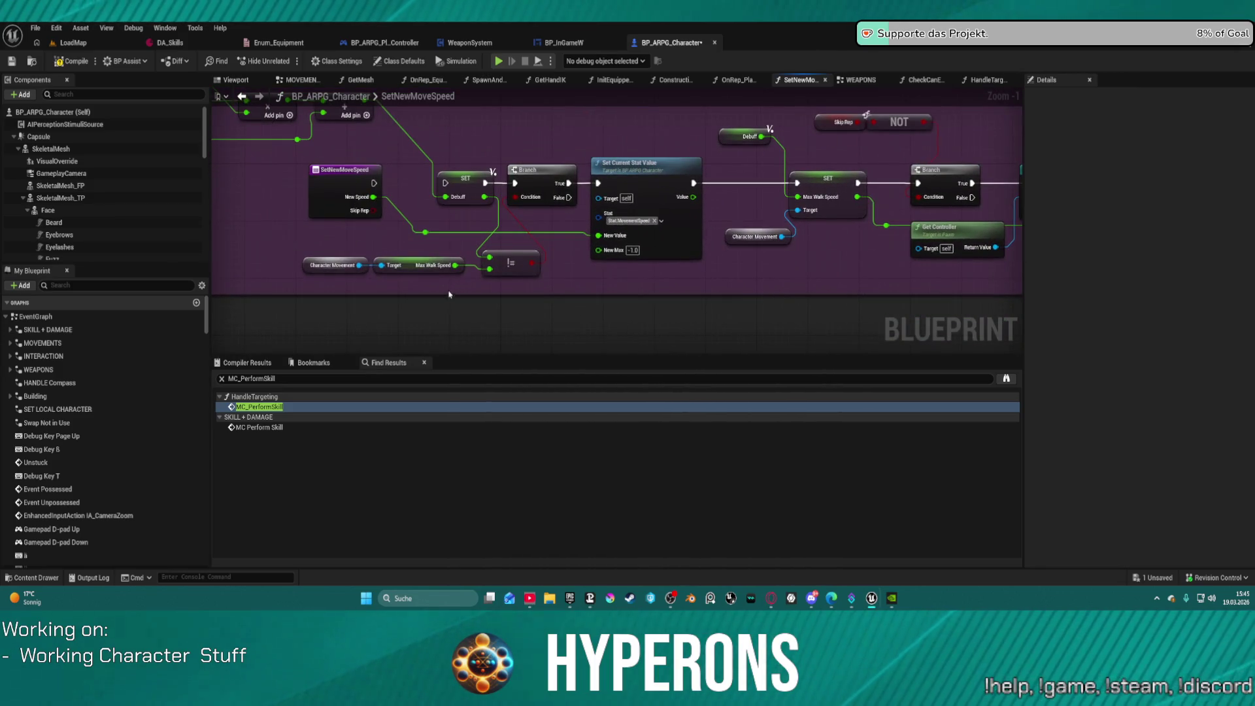
{"action": "right_click", "coordinate": [391, 304]}
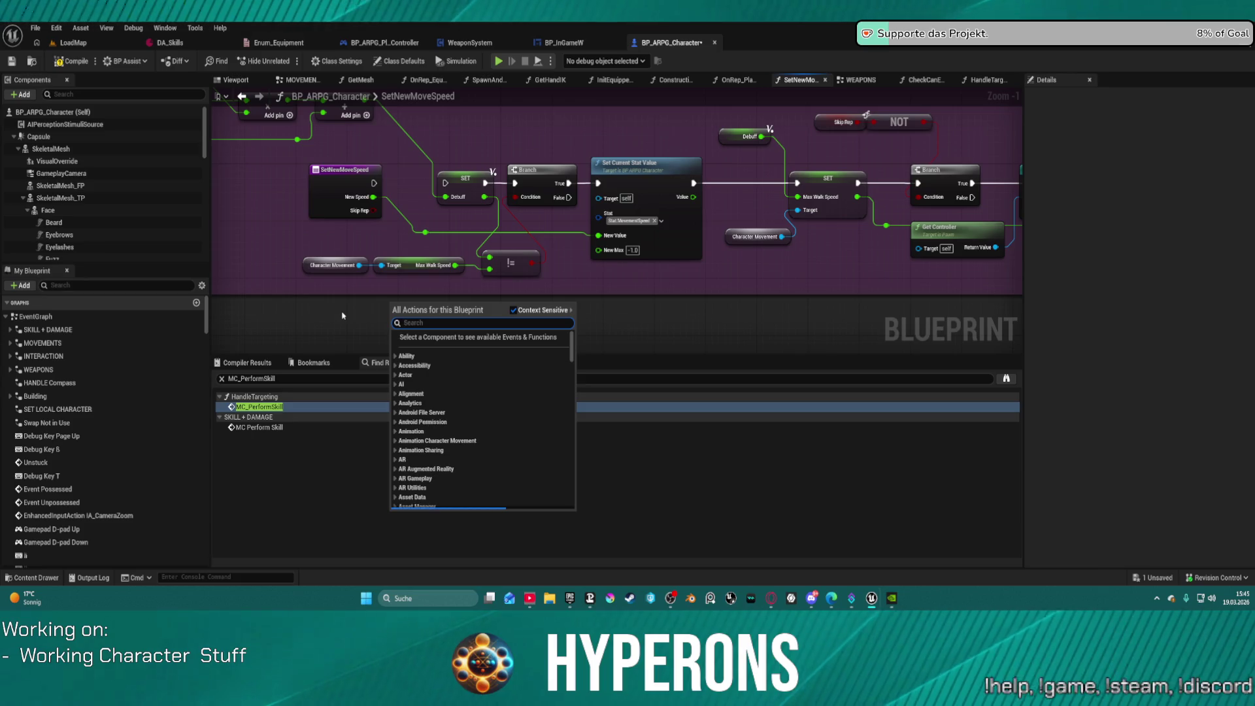
{"action": "type", "text": "characte"}
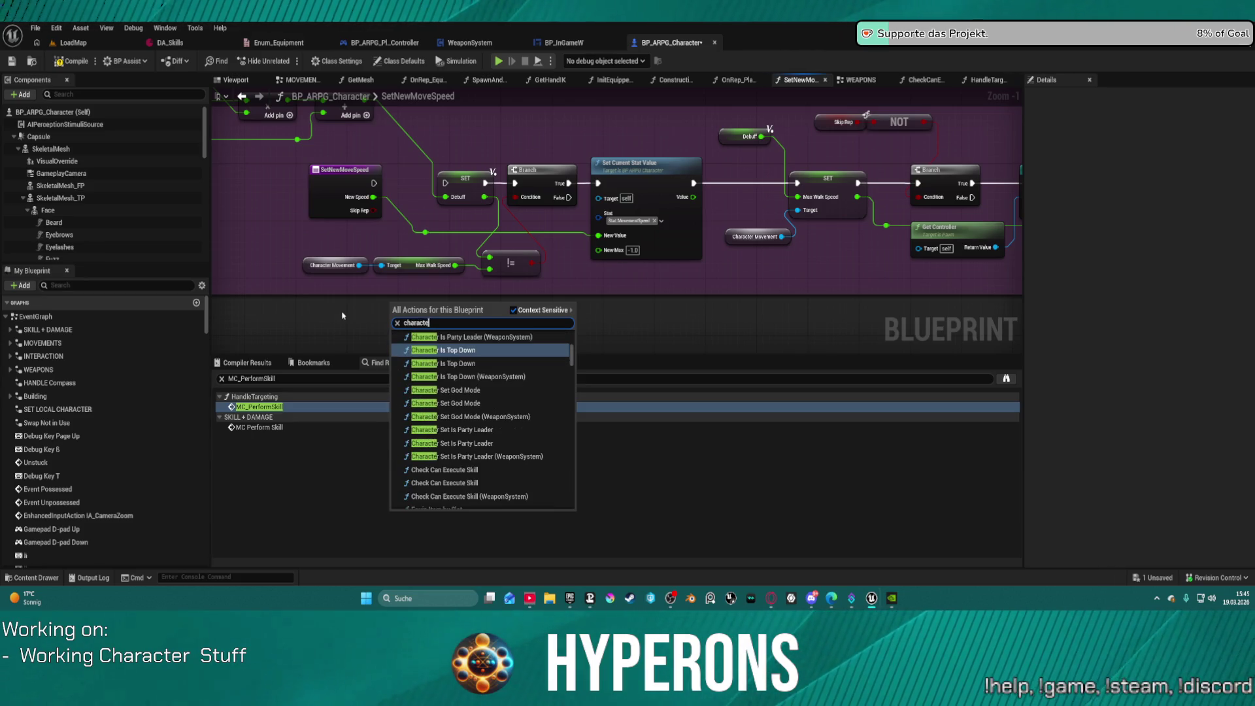
{"action": "type", "text": "r mover"}
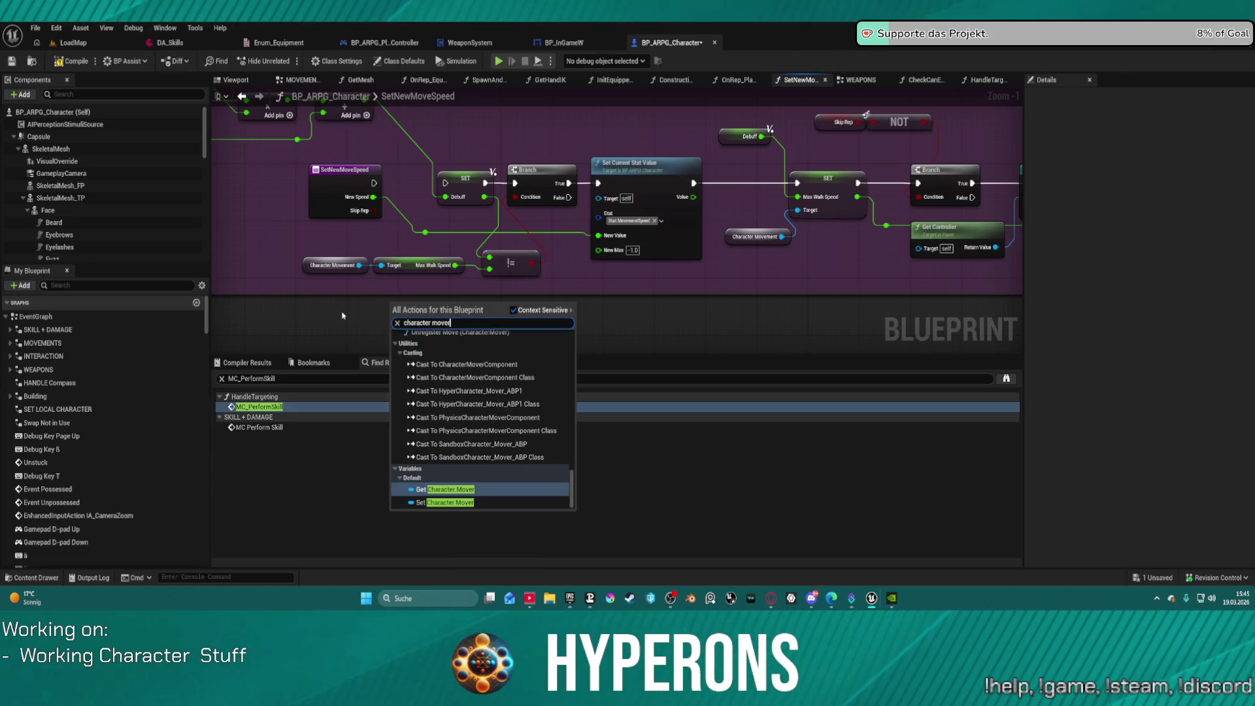
{"action": "key", "text": "Return"}
{"action": "scroll", "coordinate": [412, 326], "scroll_direction": "down", "scroll_amount": 1}
{"action": "left_click_drag", "start_coordinate": [429, 316], "coordinate": [491, 329]}
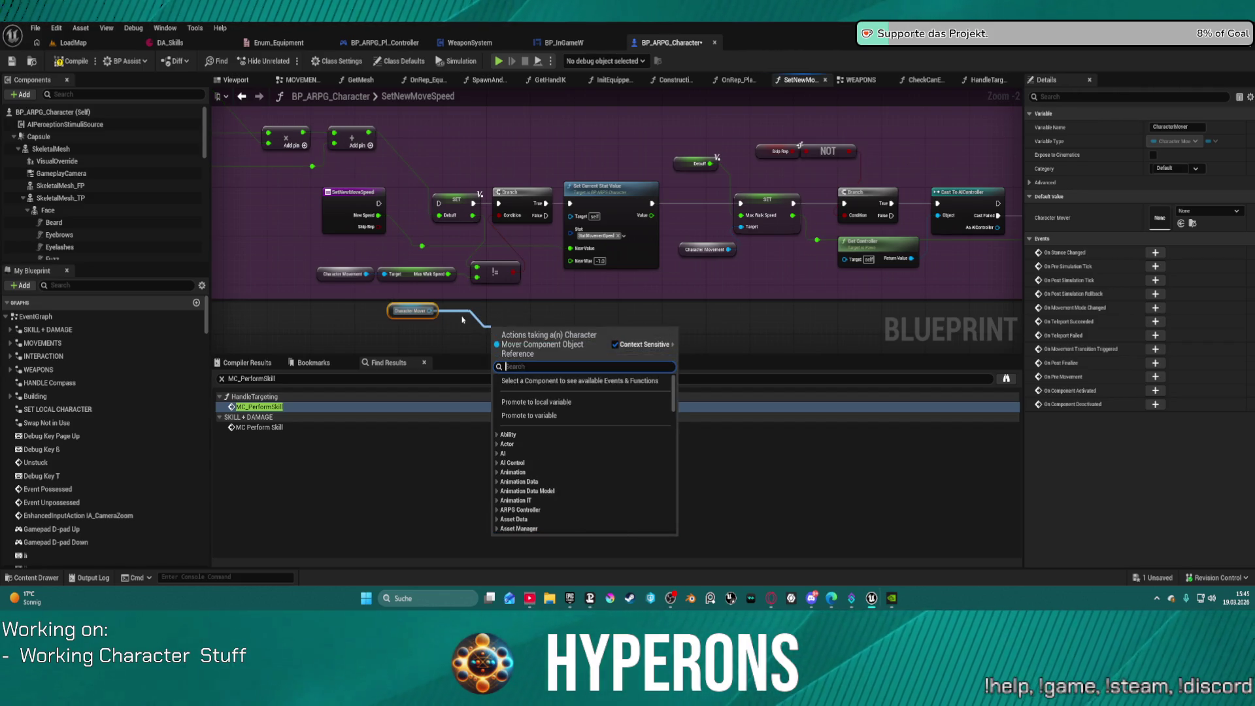
{"action": "type", "text": "movemtn"}
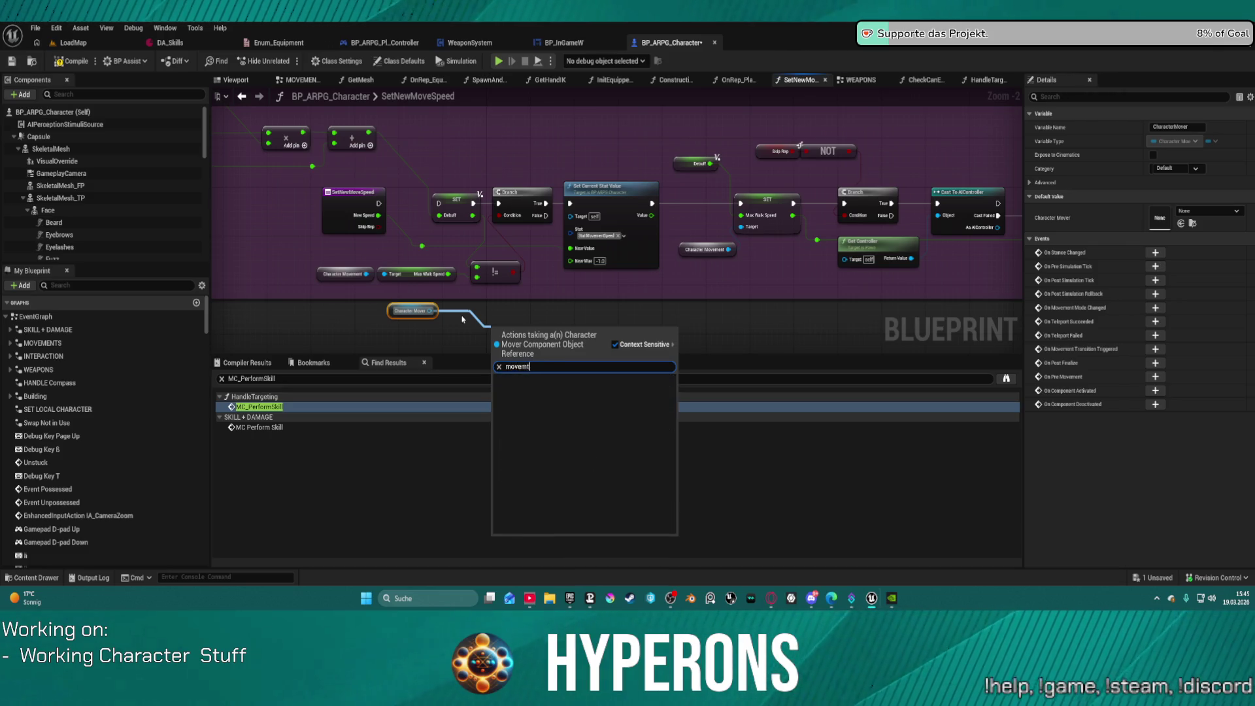
{"action": "key", "text": "BackSpace"}
{"action": "scroll", "coordinate": [585, 443], "scroll_direction": "up", "scroll_amount": 2}
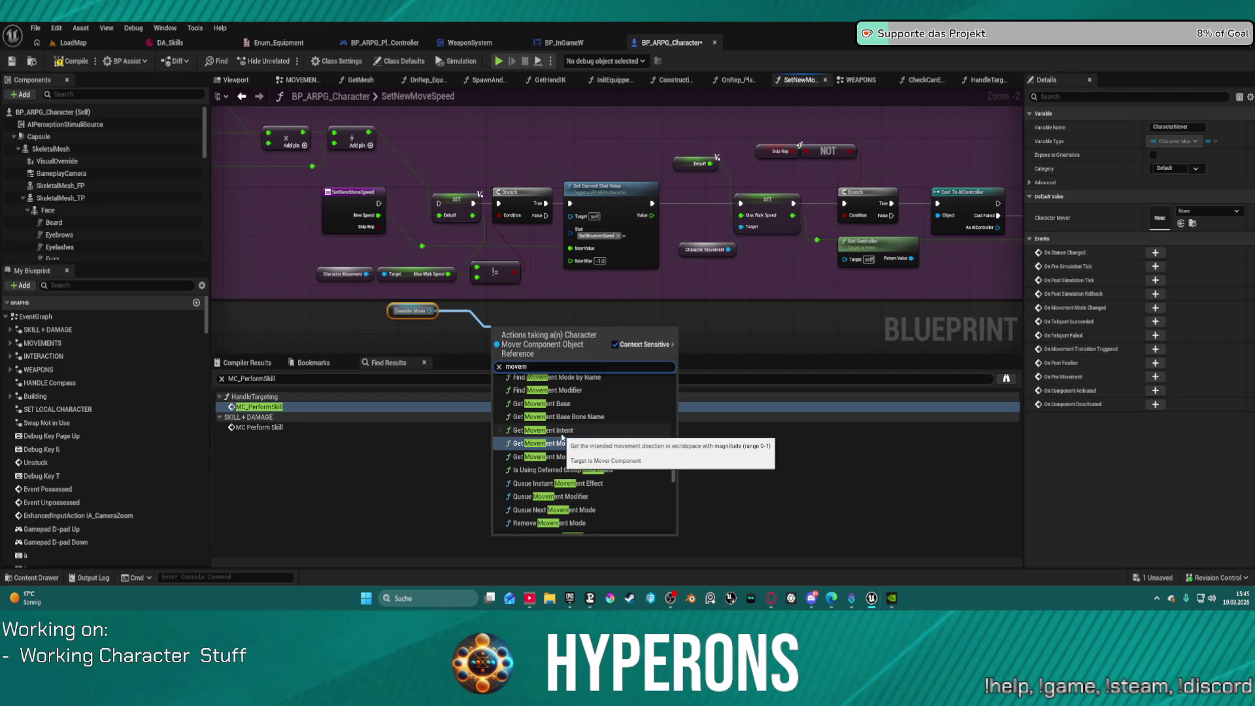
{"action": "scroll", "coordinate": [582, 419], "scroll_direction": "up", "scroll_amount": 3}
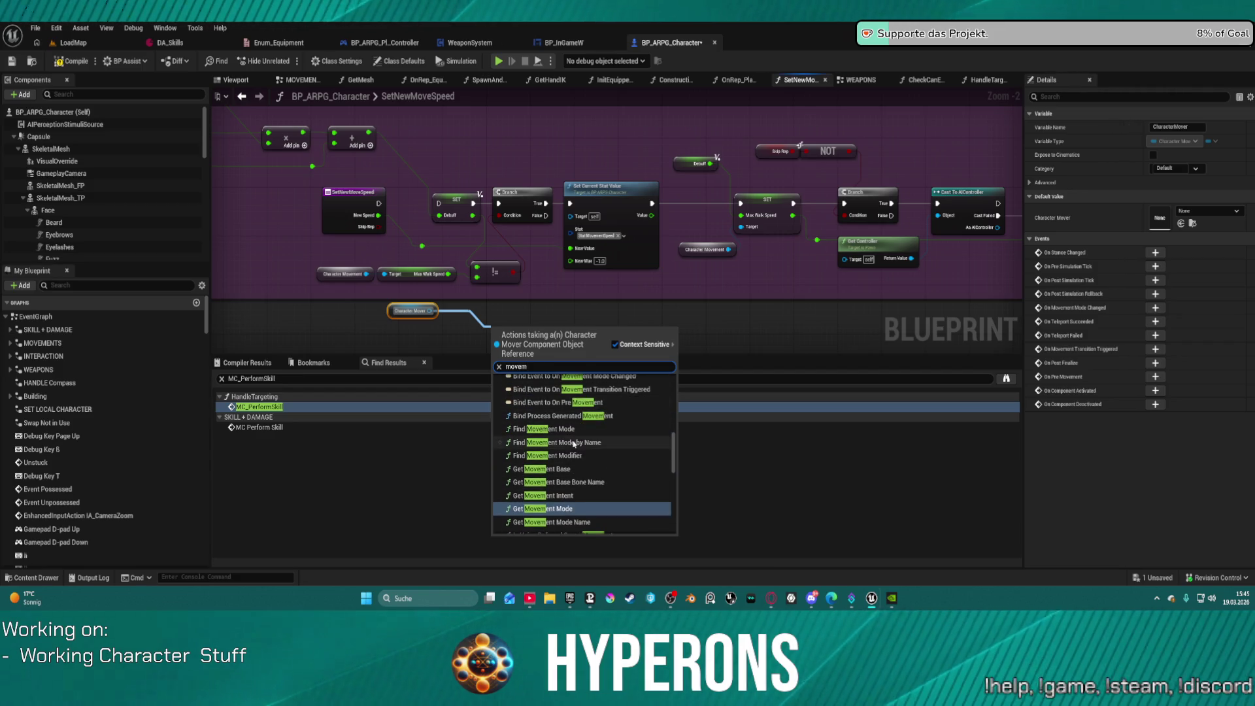
{"action": "scroll", "coordinate": [598, 443], "scroll_direction": "up", "scroll_amount": 5}
{"action": "scroll", "coordinate": [600, 446], "scroll_direction": "up", "scroll_amount": 2}
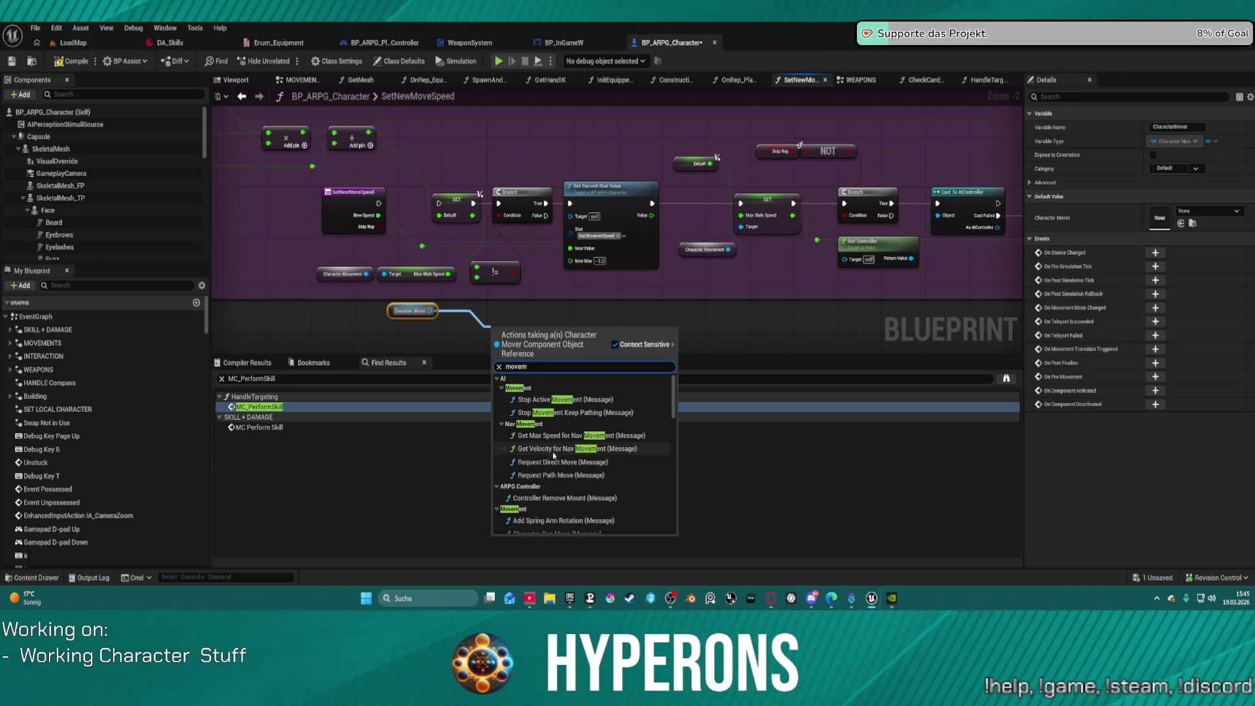
{"action": "scroll", "coordinate": [555, 461], "scroll_direction": "down", "scroll_amount": 2}
{"action": "scroll", "coordinate": [560, 480], "scroll_direction": "down", "scroll_amount": 2}
{"action": "scroll", "coordinate": [564, 484], "scroll_direction": "down", "scroll_amount": 3}
{"action": "scroll", "coordinate": [566, 487], "scroll_direction": "down", "scroll_amount": 3}
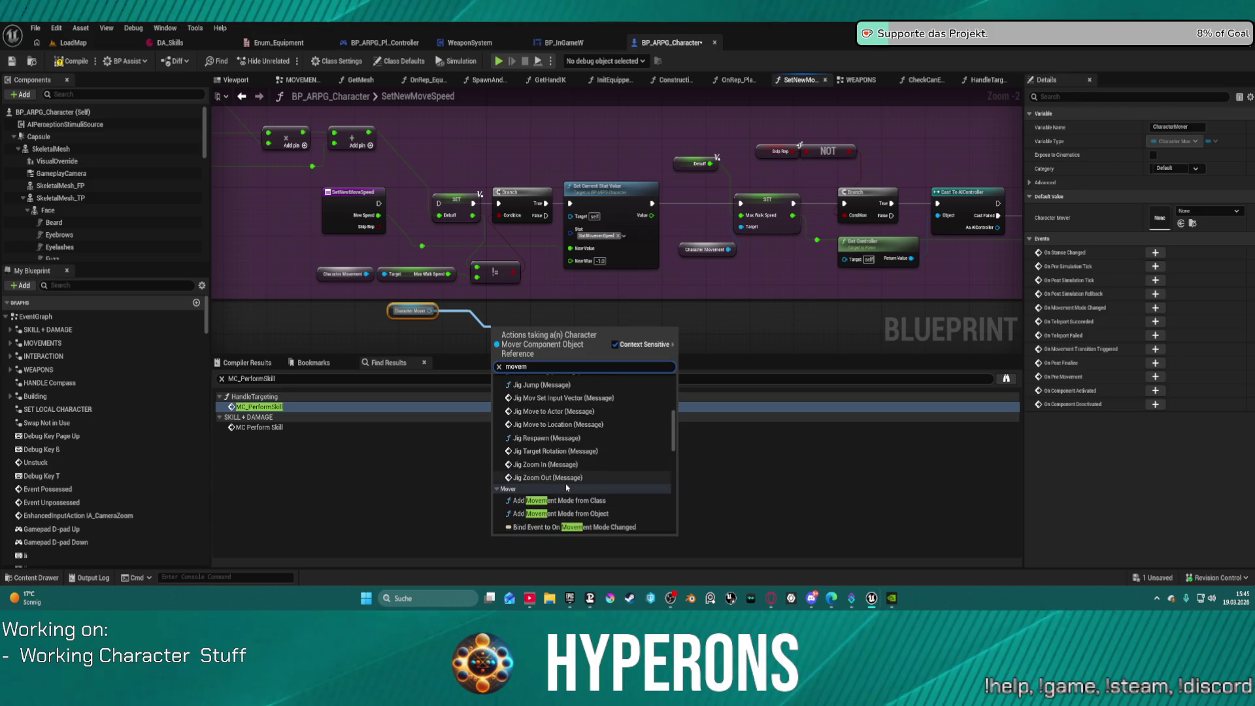
{"action": "scroll", "coordinate": [567, 487], "scroll_direction": "down", "scroll_amount": 3}
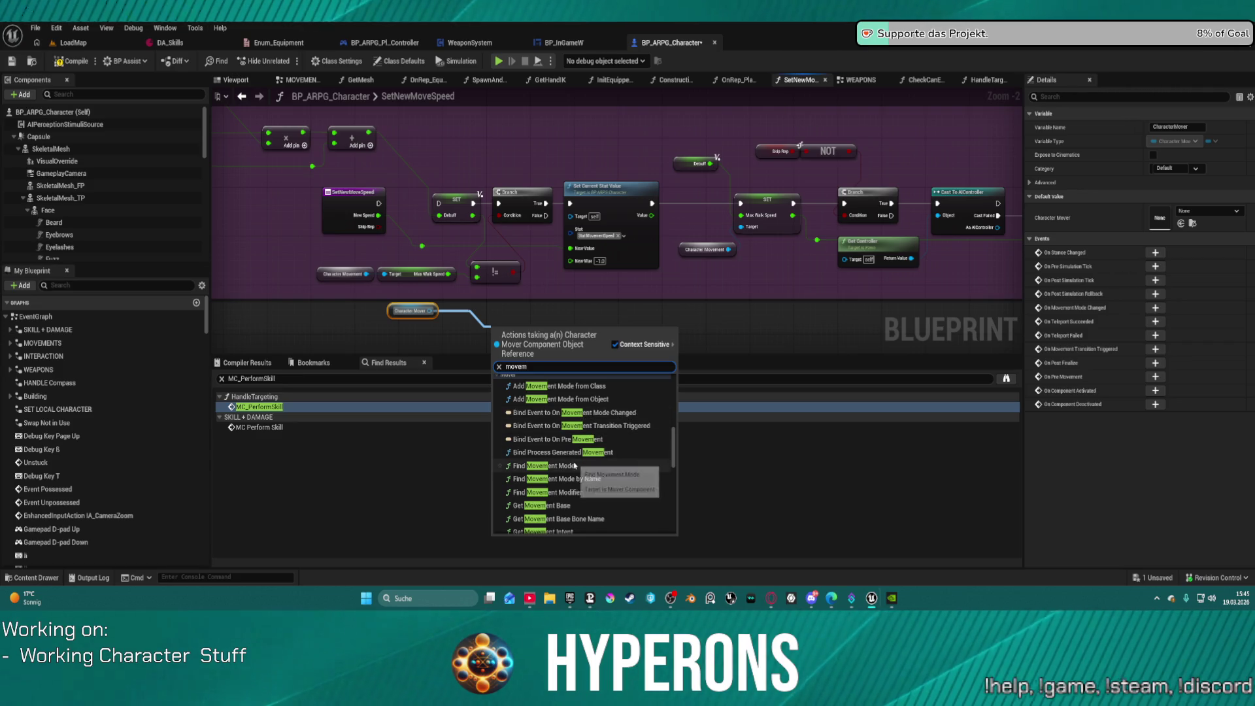
{"action": "scroll", "coordinate": [580, 468], "scroll_direction": "down", "scroll_amount": 2}
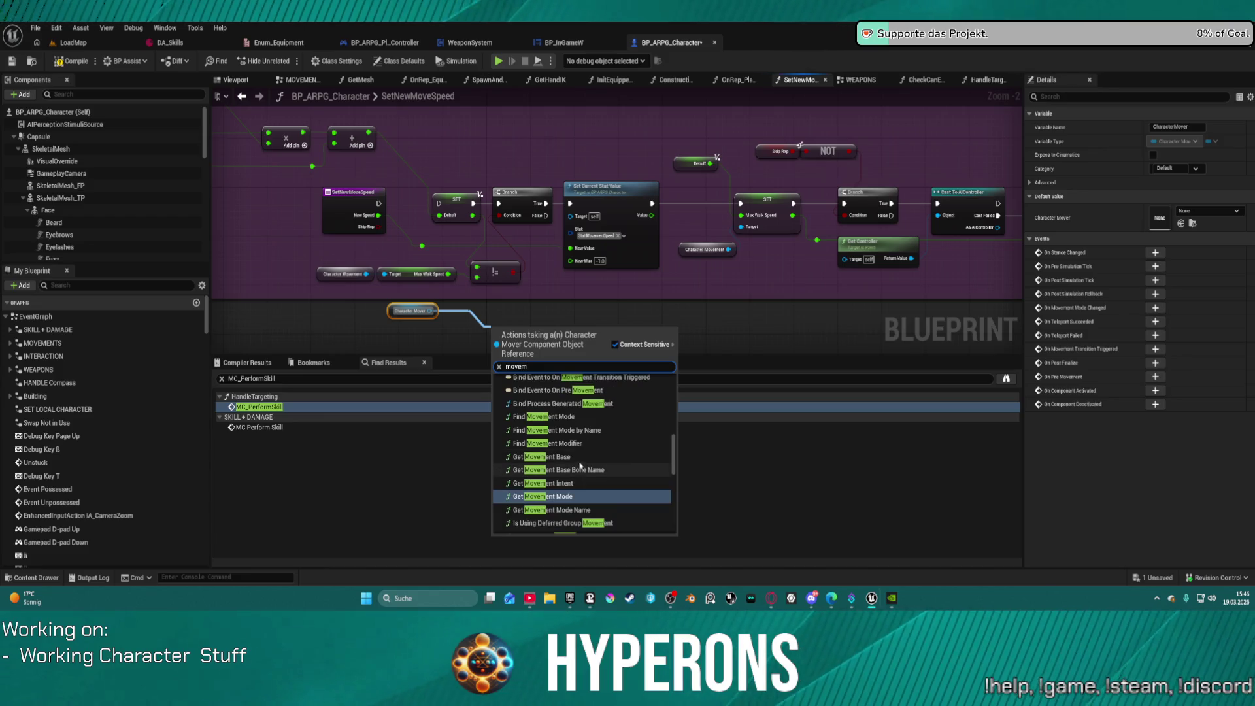
{"action": "scroll", "coordinate": [581, 468], "scroll_direction": "down", "scroll_amount": 1}
{"action": "scroll", "coordinate": [579, 463], "scroll_direction": "down", "scroll_amount": 3}
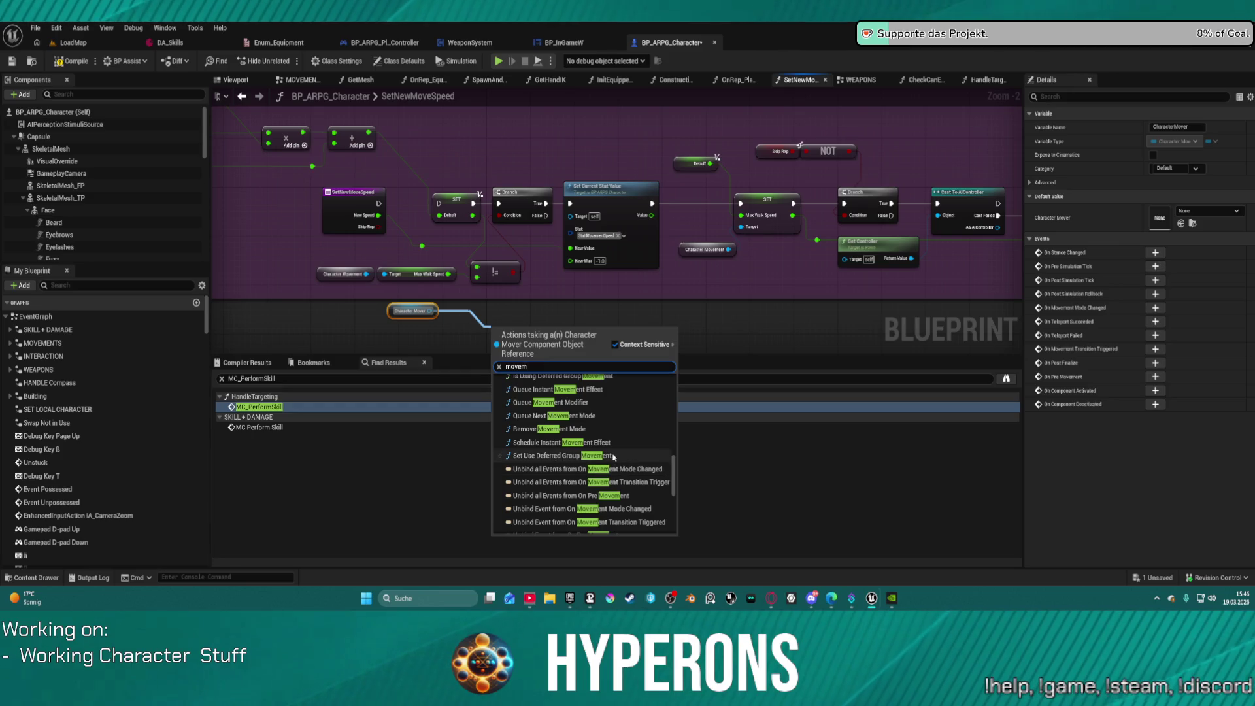
{"action": "scroll", "coordinate": [614, 456], "scroll_direction": "up", "scroll_amount": 1}
{"action": "scroll", "coordinate": [595, 442], "scroll_direction": "up", "scroll_amount": 1}
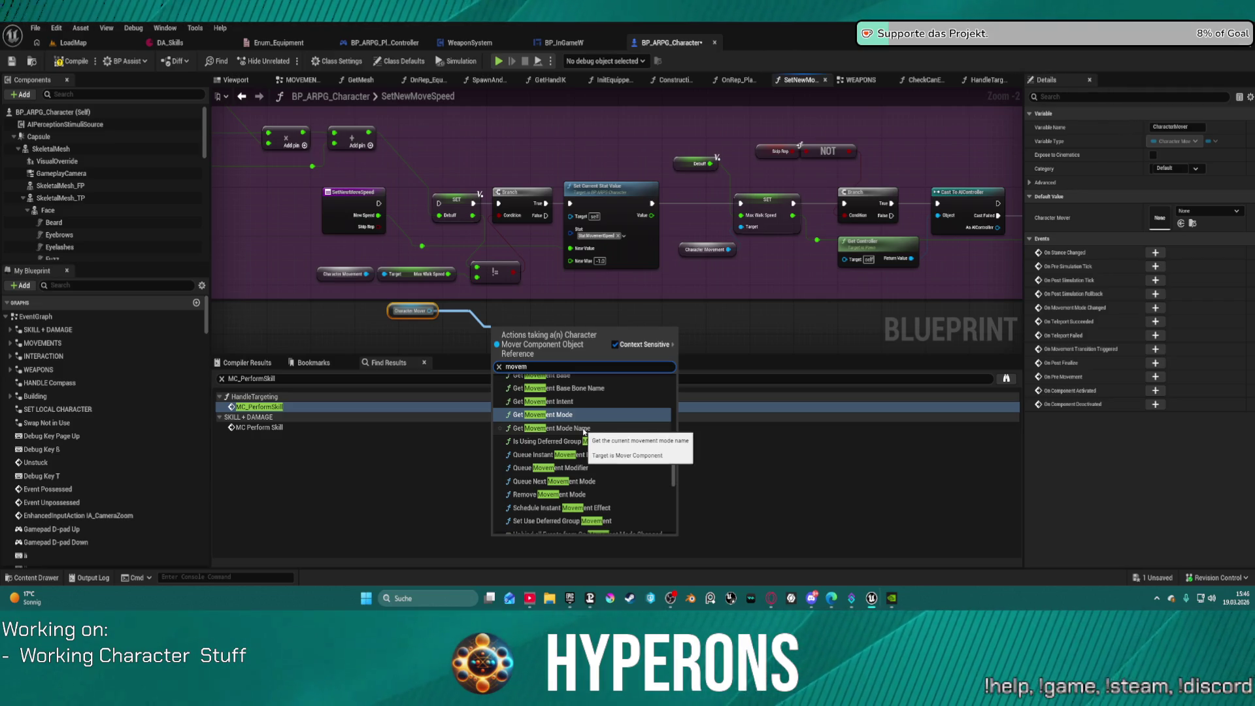
{"action": "left_click", "coordinate": [773, 330]}
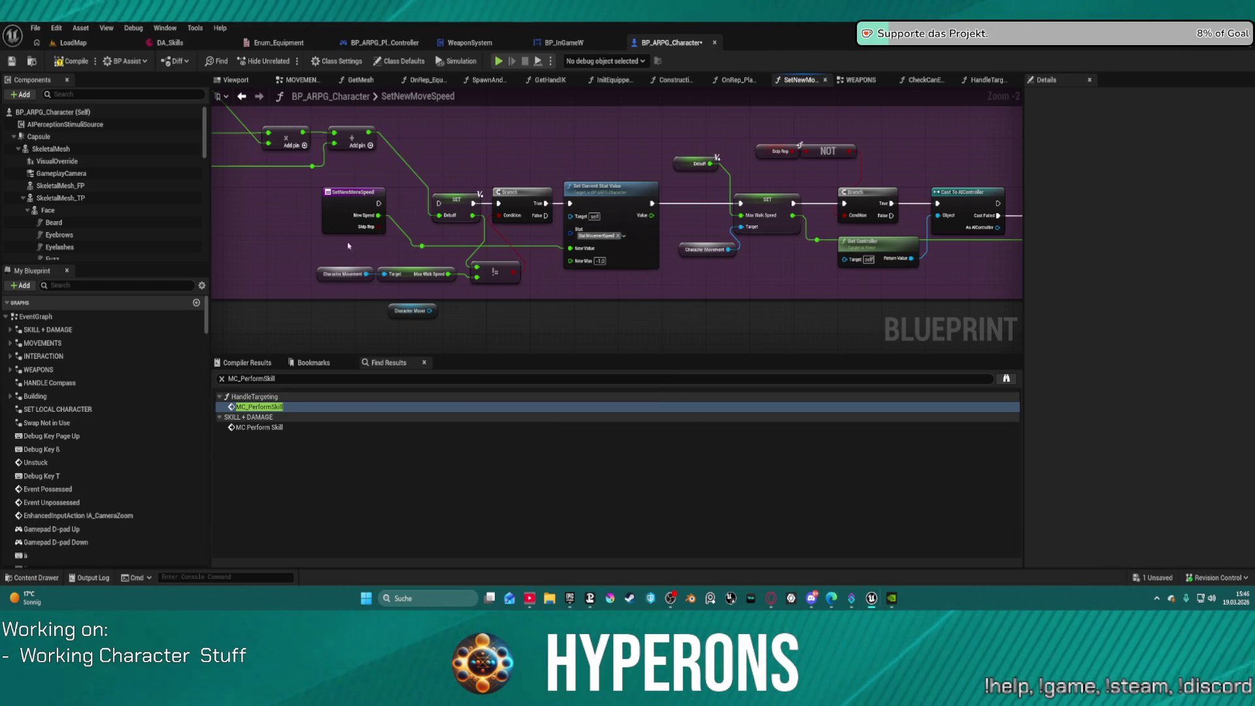
Step: Browse the Content Drawer to MoverWithWeapons > Blueprints > MovementModes and open BP_MovementMode_Walking
{"action": "key", "text": "ctrl+space"}
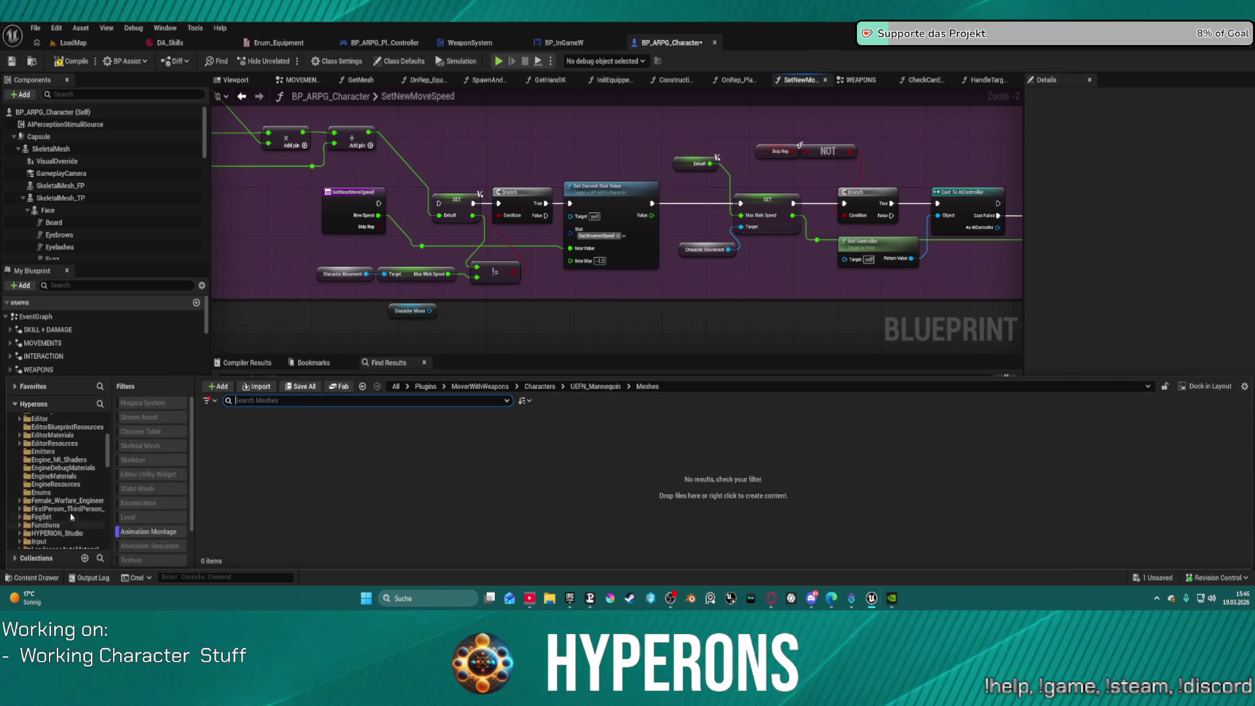
{"action": "scroll", "coordinate": [73, 520], "scroll_direction": "down", "scroll_amount": 10}
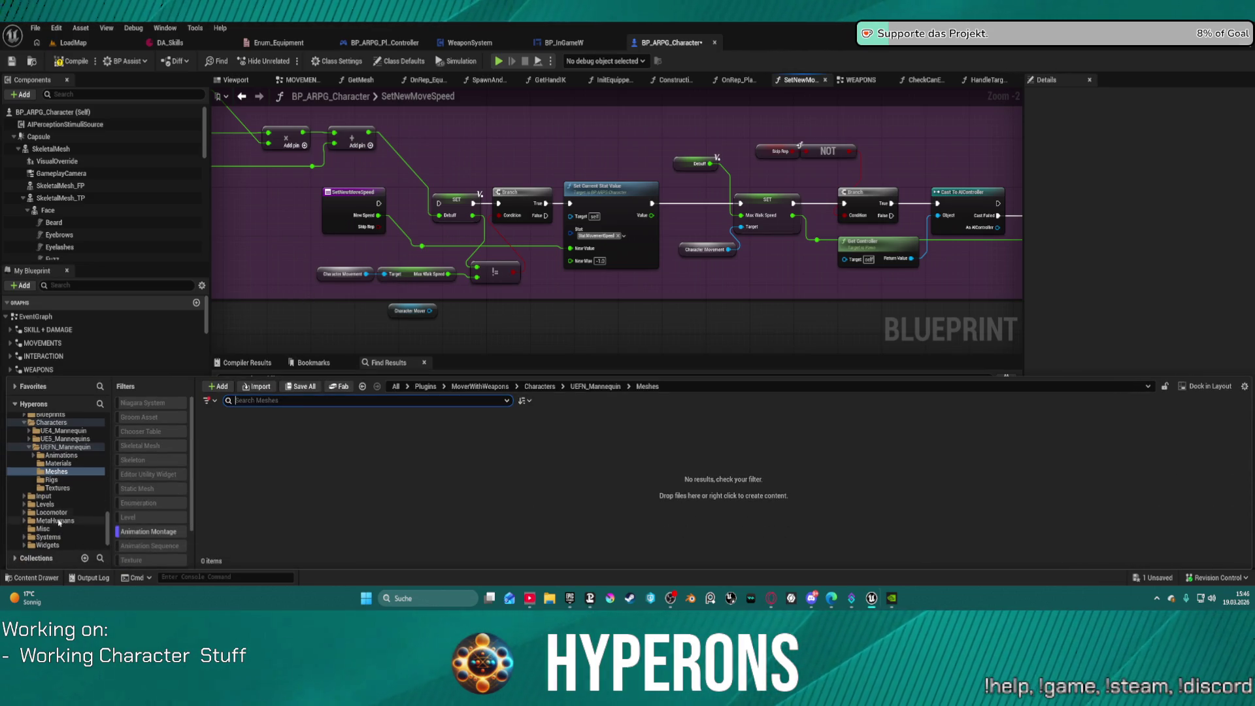
{"action": "scroll", "coordinate": [50, 482], "scroll_direction": "up", "scroll_amount": 3}
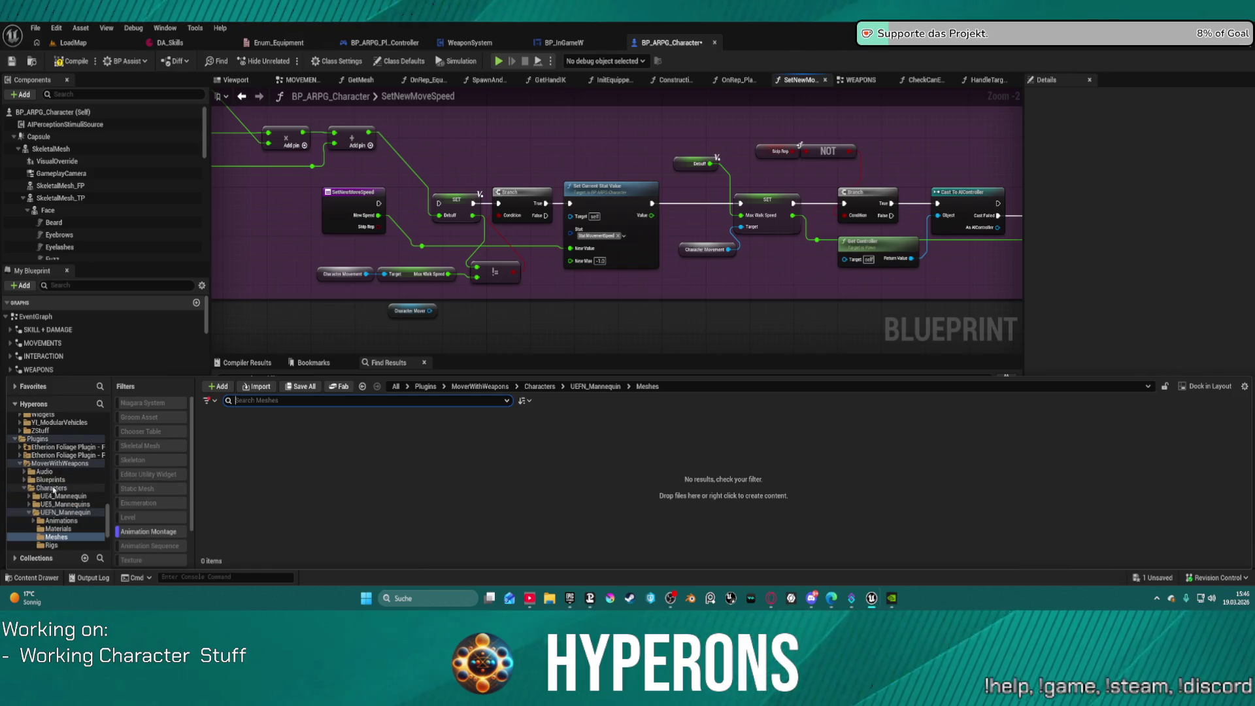
{"action": "left_click", "coordinate": [50, 480]}
{"action": "left_click", "coordinate": [23, 480]}
{"action": "scroll", "coordinate": [64, 523], "scroll_direction": "down", "scroll_amount": 2}
{"action": "left_click", "coordinate": [65, 480]}
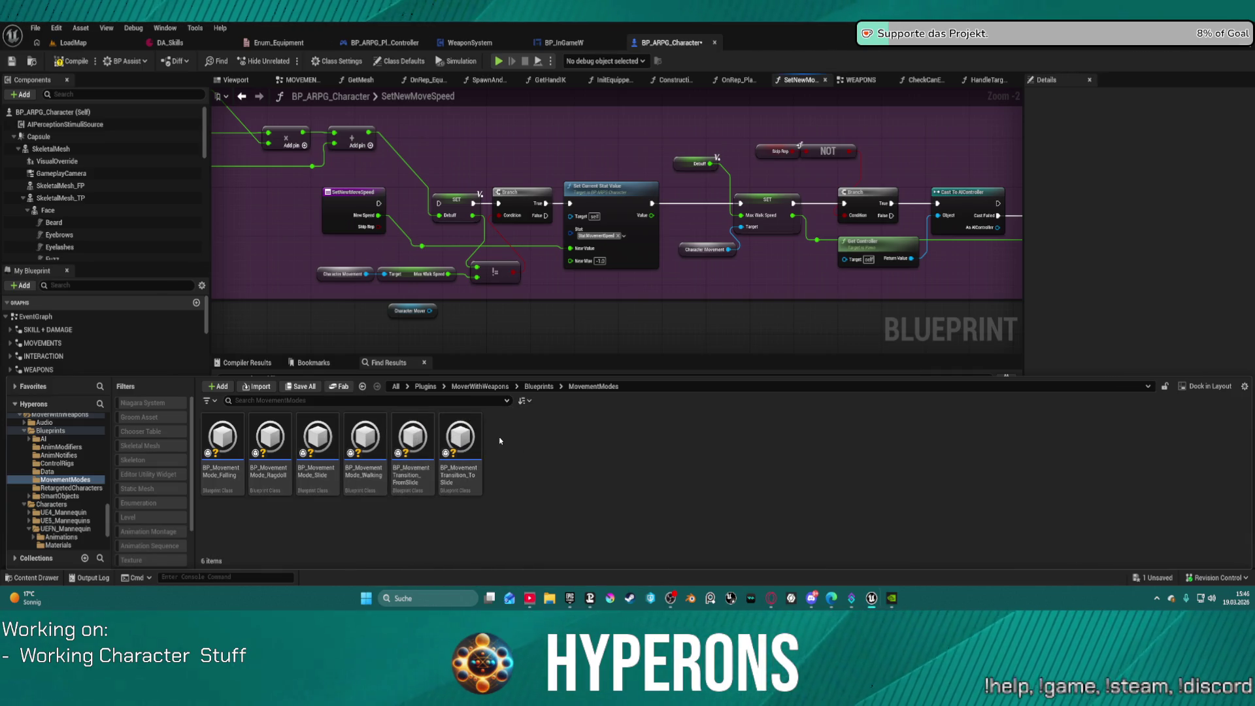
{"action": "double_click", "coordinate": [380, 432]}
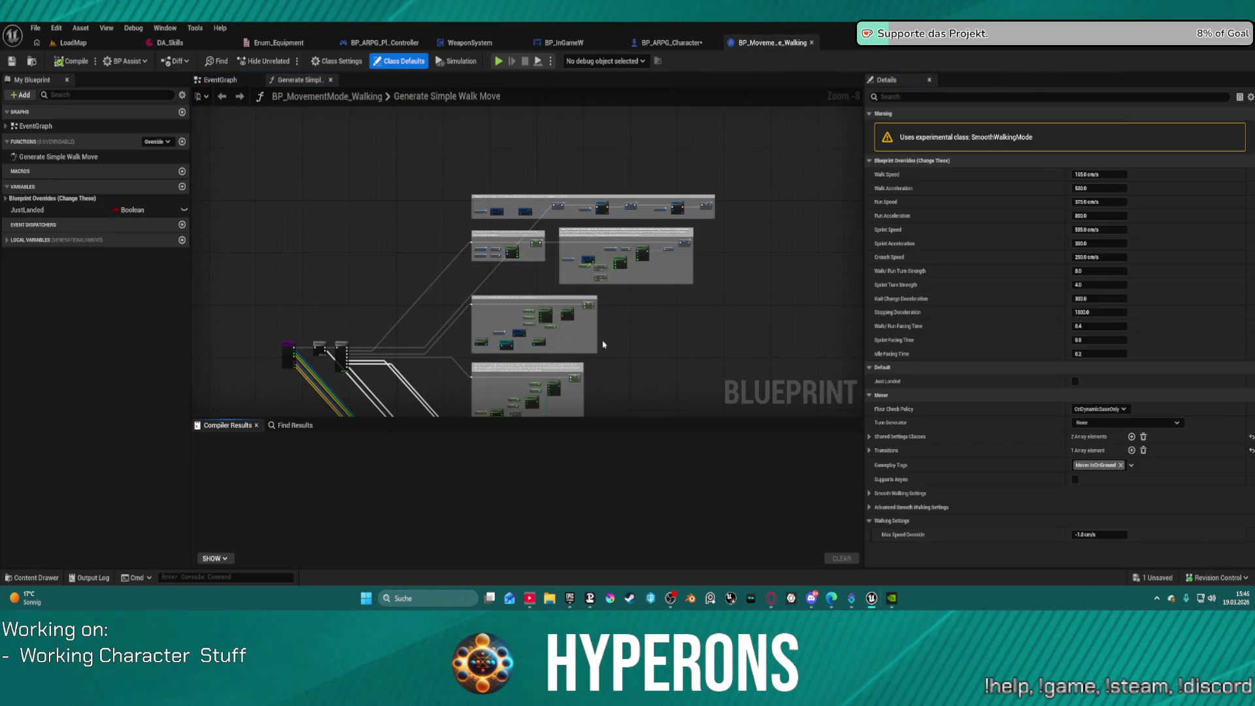
Step: Review Generate Simple Walk Move's acceleration Select nodes, Max Speed comment and Blueprint Overrides speed variables
{"action": "scroll", "coordinate": [603, 345], "scroll_direction": "up", "scroll_amount": 8}
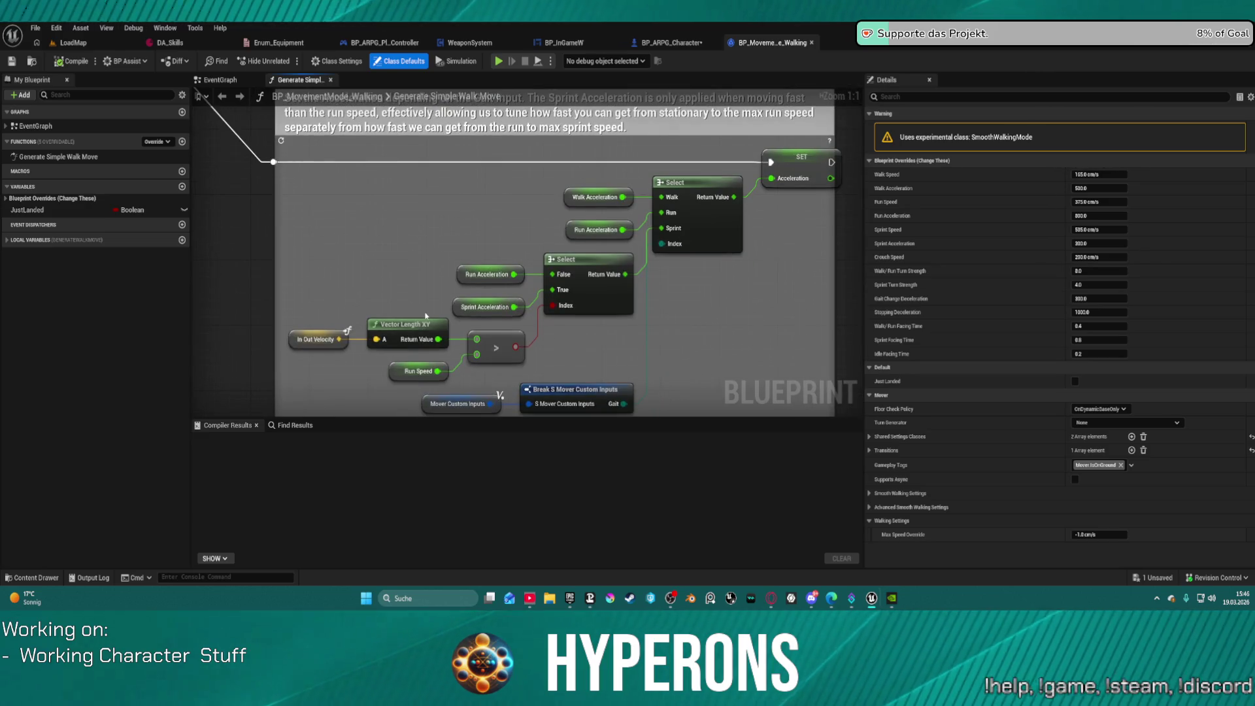
{"action": "left_click_drag", "start_coordinate": [353, 309], "coordinate": [372, 259]}
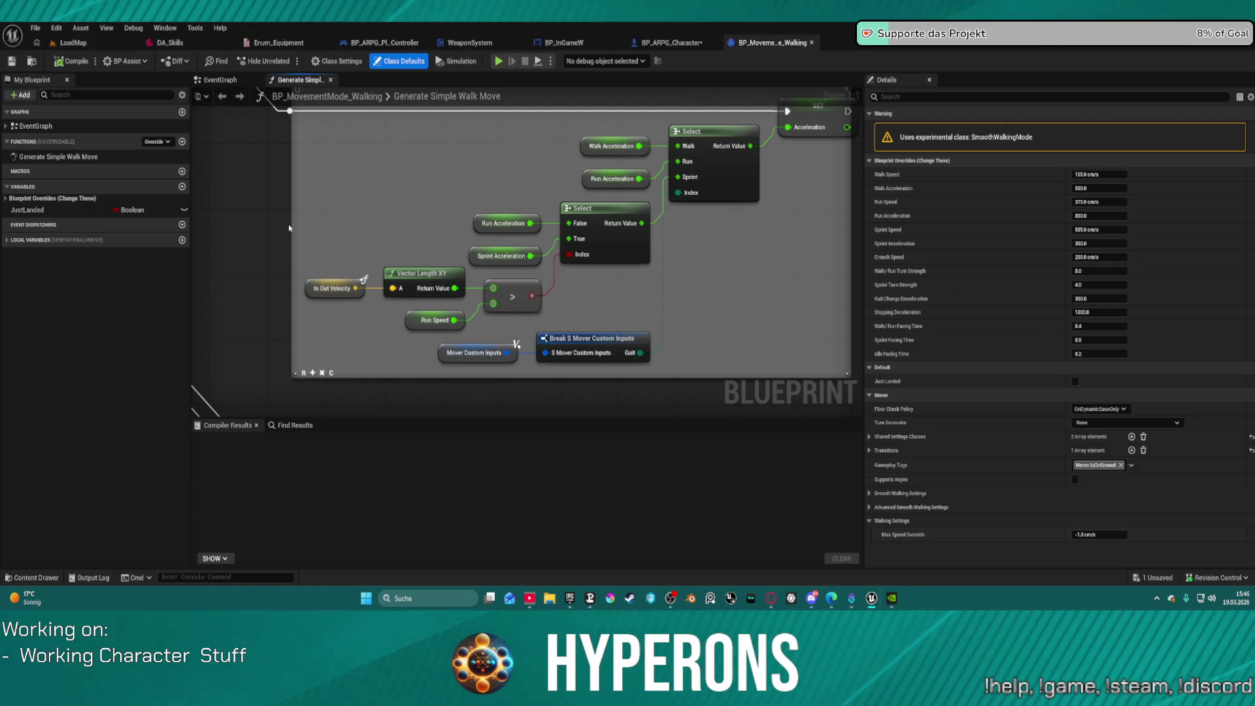
{"action": "left_click", "coordinate": [30, 240]}
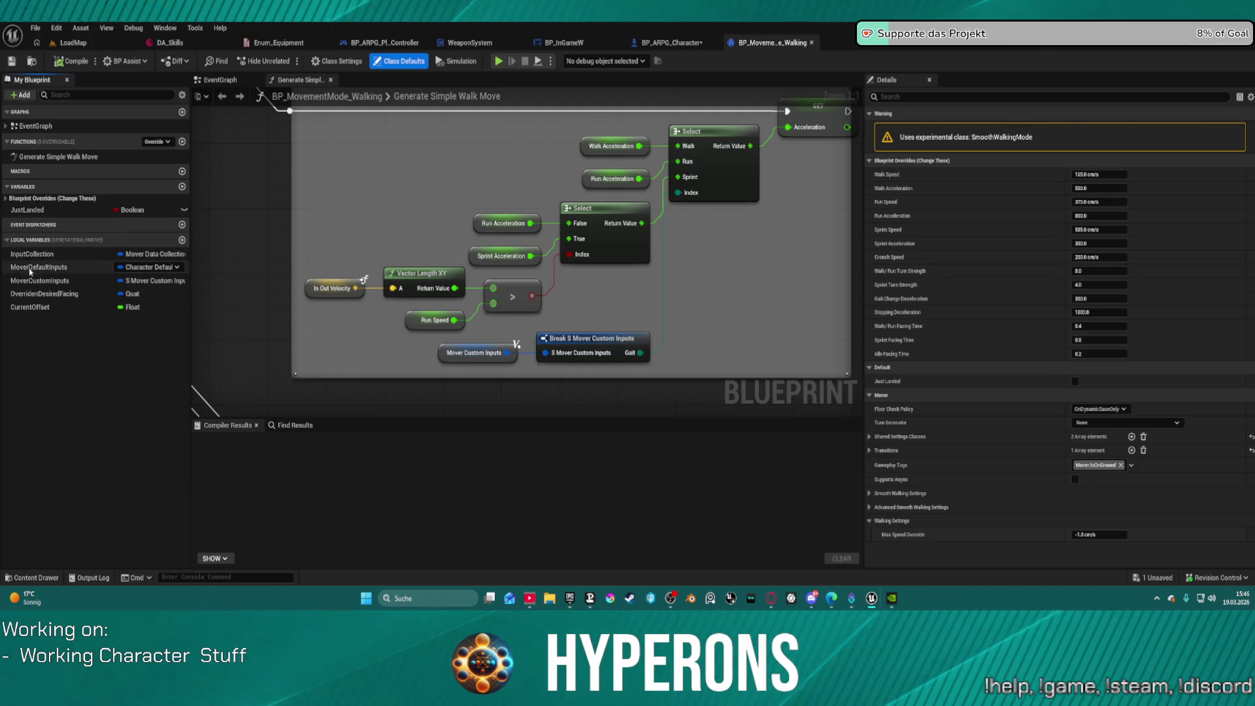
{"action": "double_click", "coordinate": [52, 198]}
{"action": "left_click", "coordinate": [455, 179]}
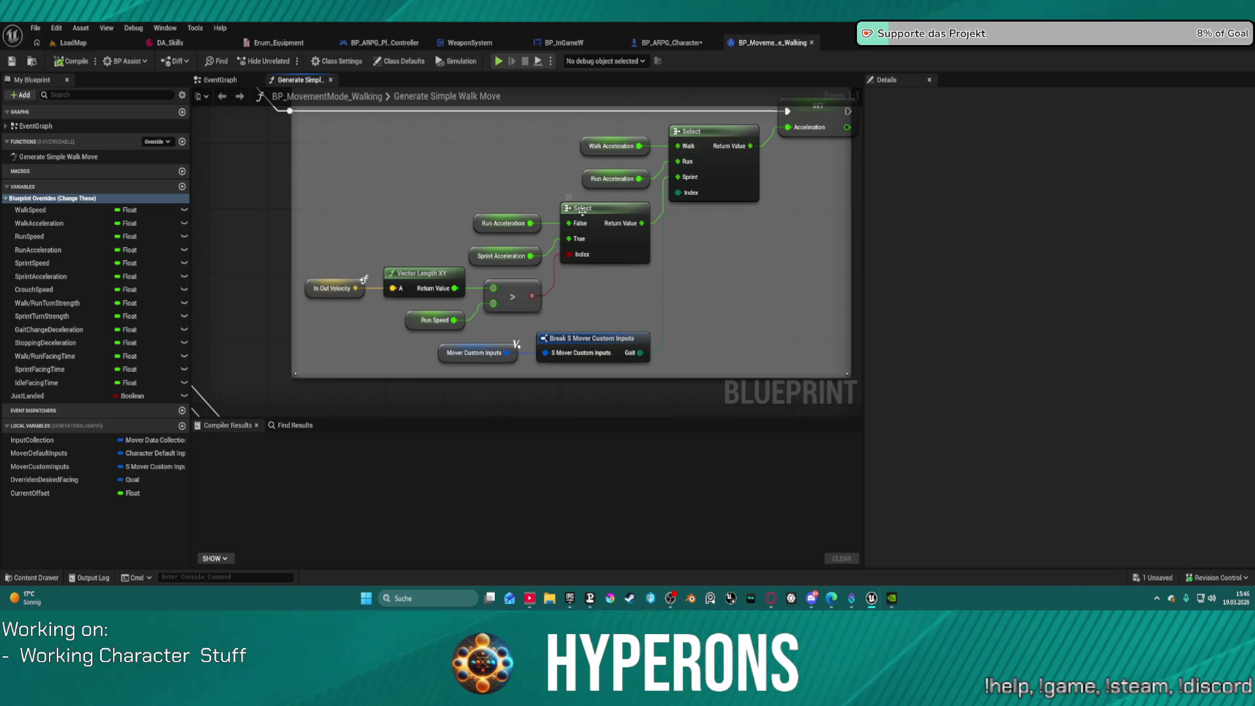
{"action": "left_click", "coordinate": [583, 215]}
{"action": "left_click_drag", "start_coordinate": [511, 249], "coordinate": [529, 347]}
{"action": "scroll", "coordinate": [528, 347], "scroll_direction": "down", "scroll_amount": 2}
{"action": "mouse_move", "coordinate": [519, 171]}
{"action": "left_mouse_down"}
{"action": "mouse_move", "coordinate": [519, 264]}
{"action": "mouse_move", "coordinate": [653, 222]}
{"action": "mouse_move", "coordinate": [516, 229]}
{"action": "mouse_move", "coordinate": [558, 270]}
{"action": "left_mouse_up"}
Step: Inspect the OverridenDesiredFacing and SET Facing Smoothing Time nodes, then return to the function entry
{"action": "scroll", "coordinate": [519, 264], "scroll_direction": "up", "scroll_amount": 1}
{"action": "scroll", "coordinate": [374, 238], "scroll_direction": "up", "scroll_amount": 5}
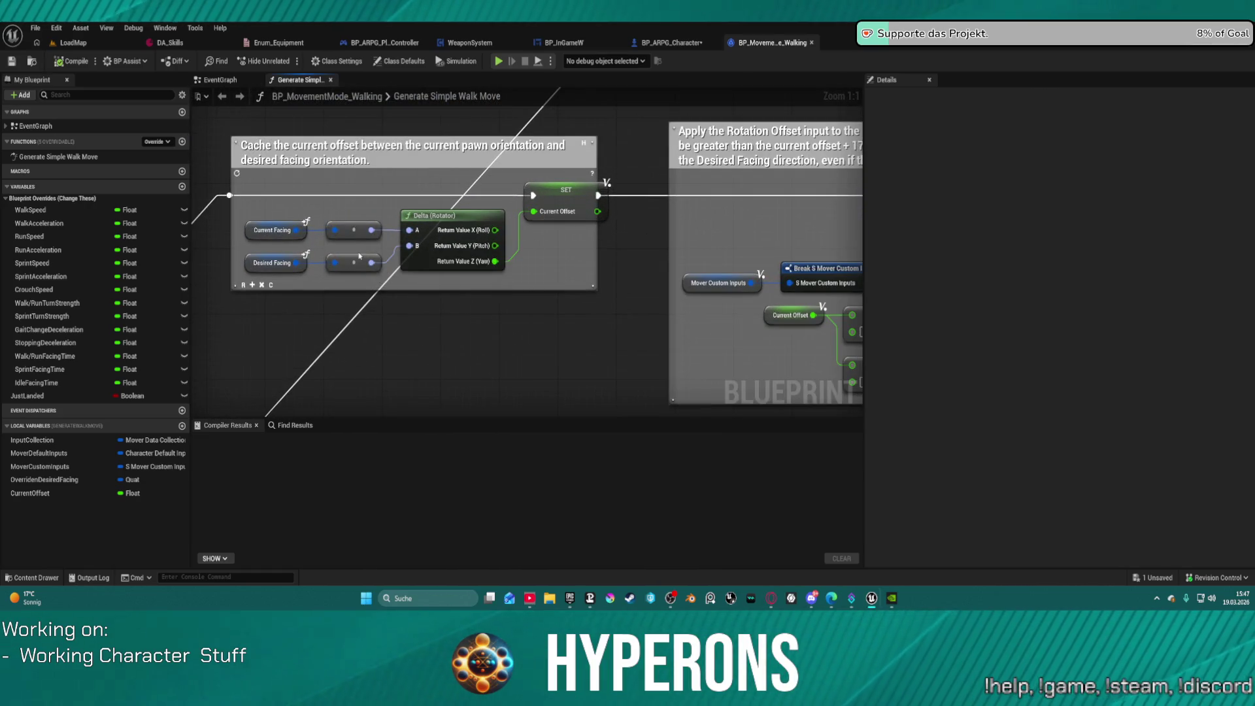
{"action": "scroll", "coordinate": [631, 202], "scroll_direction": "down", "scroll_amount": 2}
{"action": "mouse_move", "coordinate": [631, 202]}
{"action": "left_mouse_down"}
{"action": "mouse_move", "coordinate": [470, 366]}
{"action": "mouse_move", "coordinate": [242, 202]}
{"action": "mouse_move", "coordinate": [307, 366]}
{"action": "mouse_move", "coordinate": [830, 235]}
{"action": "mouse_move", "coordinate": [749, 230]}
{"action": "mouse_move", "coordinate": [724, 131]}
{"action": "left_mouse_up"}
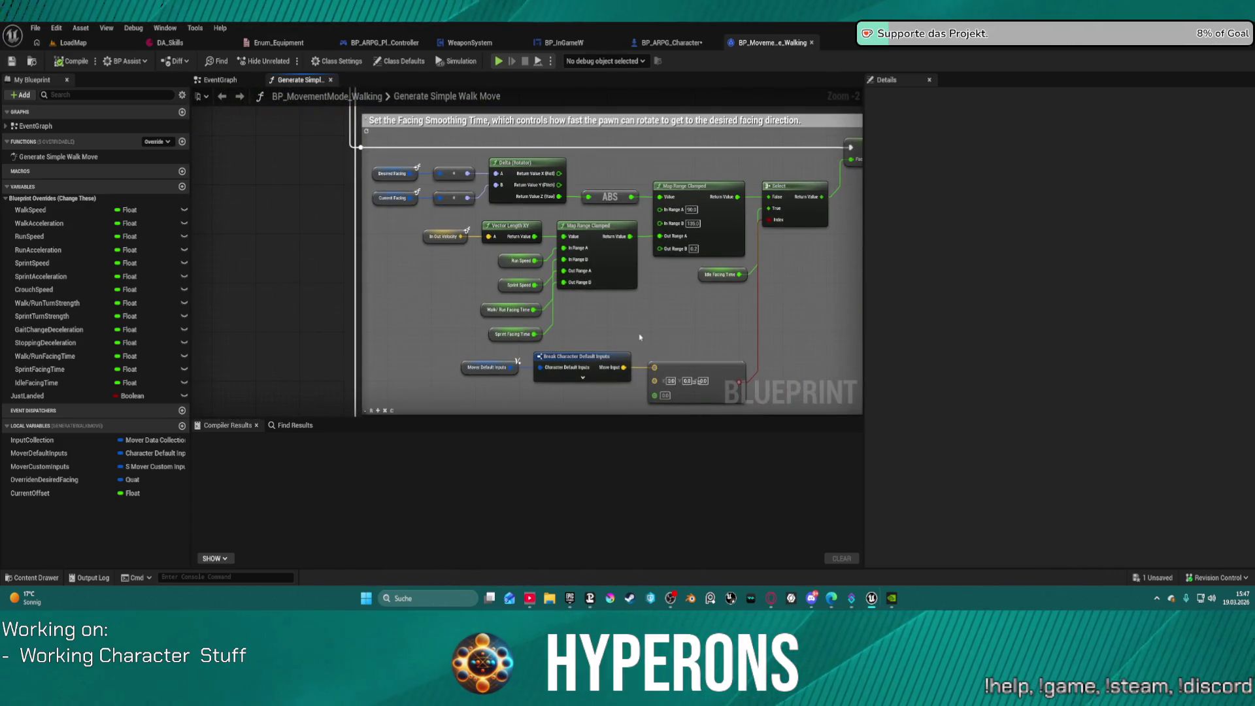
{"action": "left_click_drag", "start_coordinate": [694, 339], "coordinate": [647, 339]}
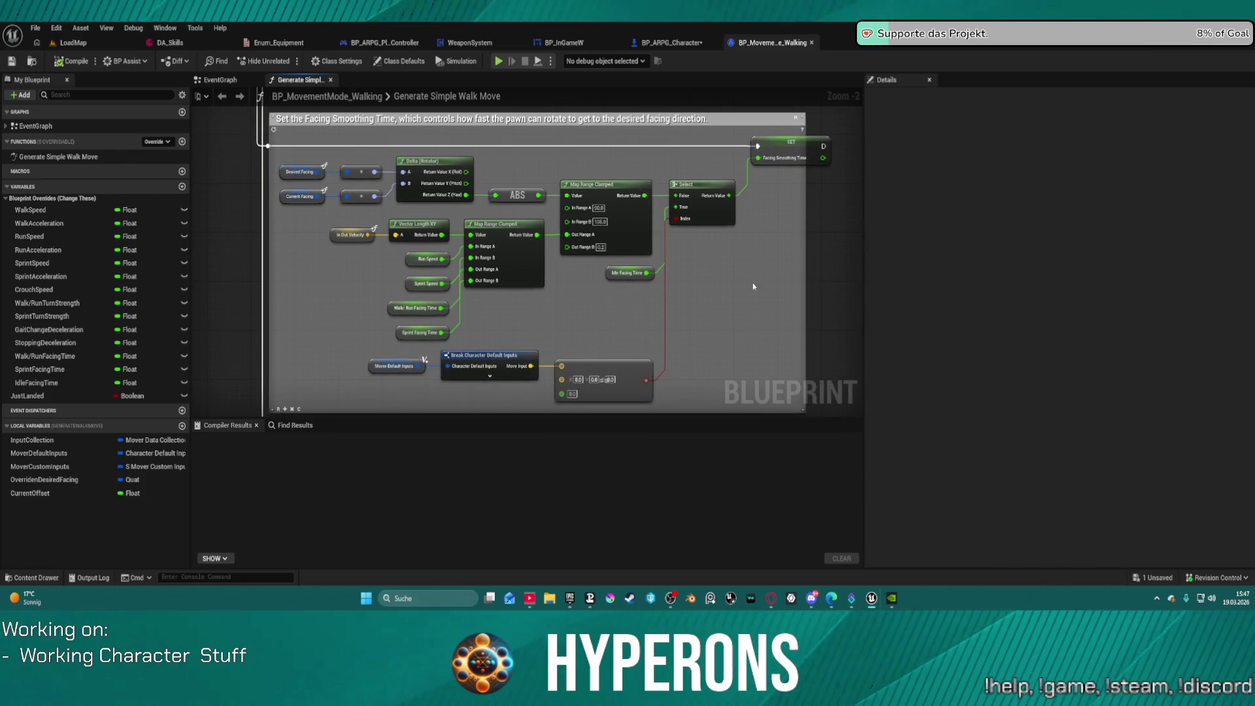
{"action": "mouse_move", "coordinate": [755, 332]}
{"action": "left_mouse_down"}
{"action": "mouse_move", "coordinate": [728, 275]}
{"action": "mouse_move", "coordinate": [790, 300]}
{"action": "mouse_move", "coordinate": [1025, 460]}
{"action": "left_mouse_up"}
{"action": "mouse_move", "coordinate": [275, 111]}
{"action": "left_mouse_down"}
{"action": "mouse_move", "coordinate": [431, 134]}
{"action": "mouse_move", "coordinate": [445, 233]}
{"action": "left_mouse_up"}
{"action": "left_click", "coordinate": [445, 233]}
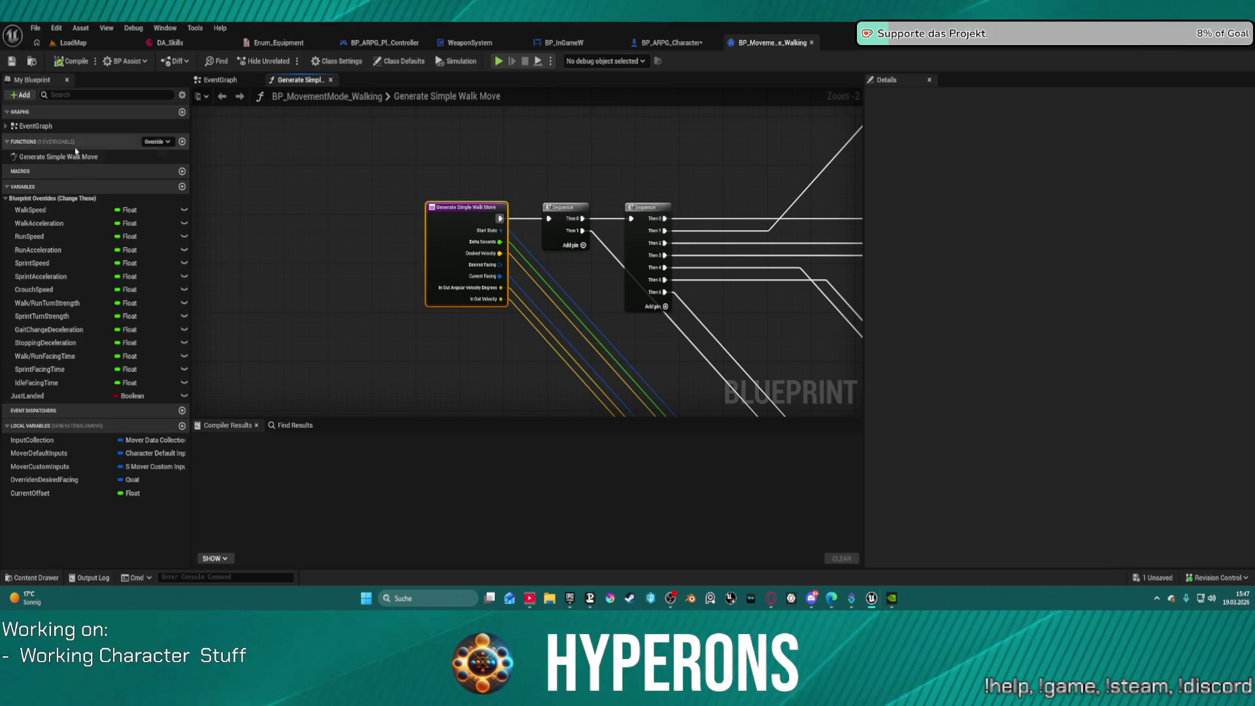
Step: View the landing-check logic in the walking mode's EventGraph, then return to BP_ARPG_Character
{"action": "double_click", "coordinate": [35, 126]}
{"action": "mouse_move", "coordinate": [540, 327]}
{"action": "left_mouse_down"}
{"action": "mouse_move", "coordinate": [521, 328]}
{"action": "mouse_move", "coordinate": [668, 306]}
{"action": "mouse_move", "coordinate": [857, 321]}
{"action": "mouse_move", "coordinate": [762, 337]}
{"action": "mouse_move", "coordinate": [642, 333]}
{"action": "left_mouse_up"}
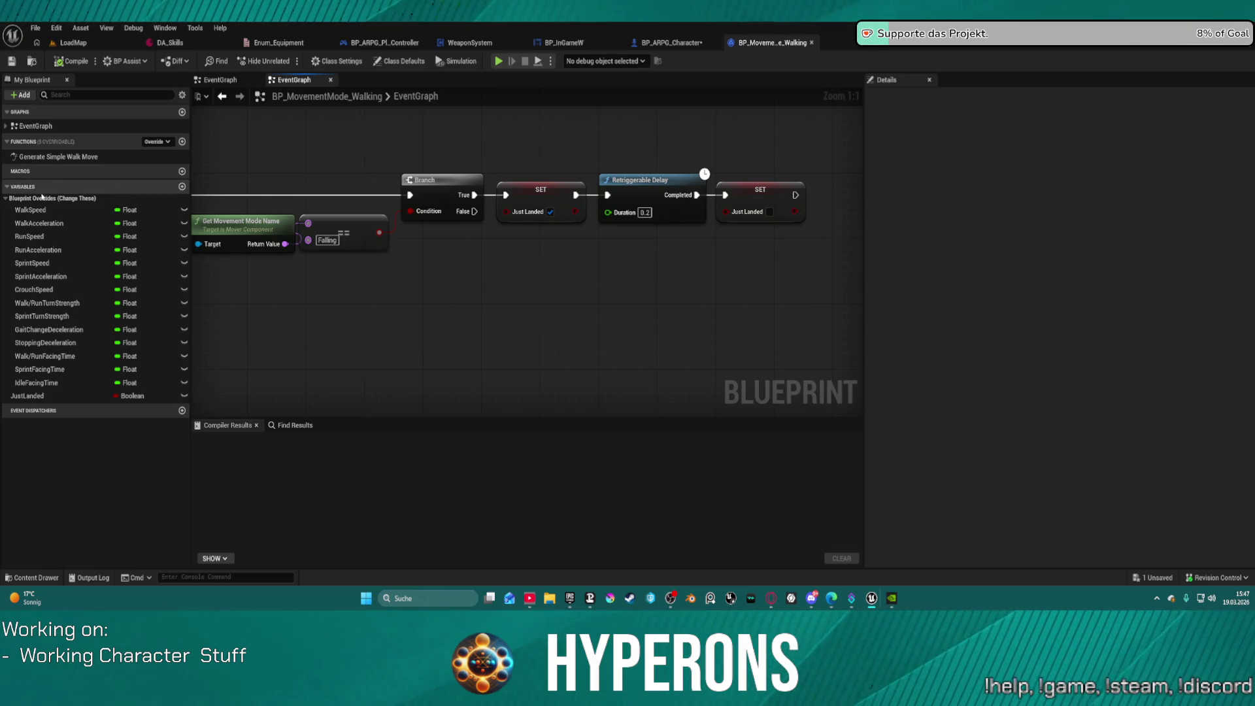
{"action": "left_click", "coordinate": [673, 46]}
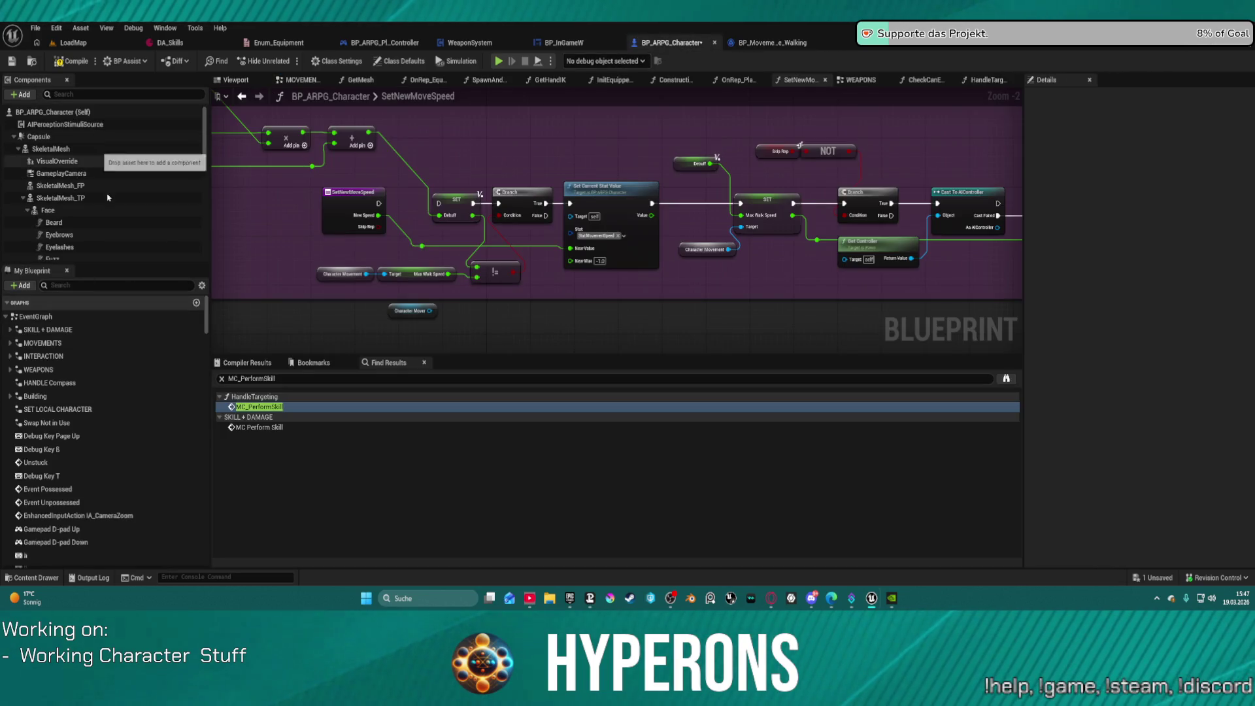
Step: Filter the Components panel with 'move' and select the CharacterMover component
{"action": "scroll", "coordinate": [83, 425], "scroll_direction": "down", "scroll_amount": 10}
{"action": "scroll", "coordinate": [81, 194], "scroll_direction": "down", "scroll_amount": 1}
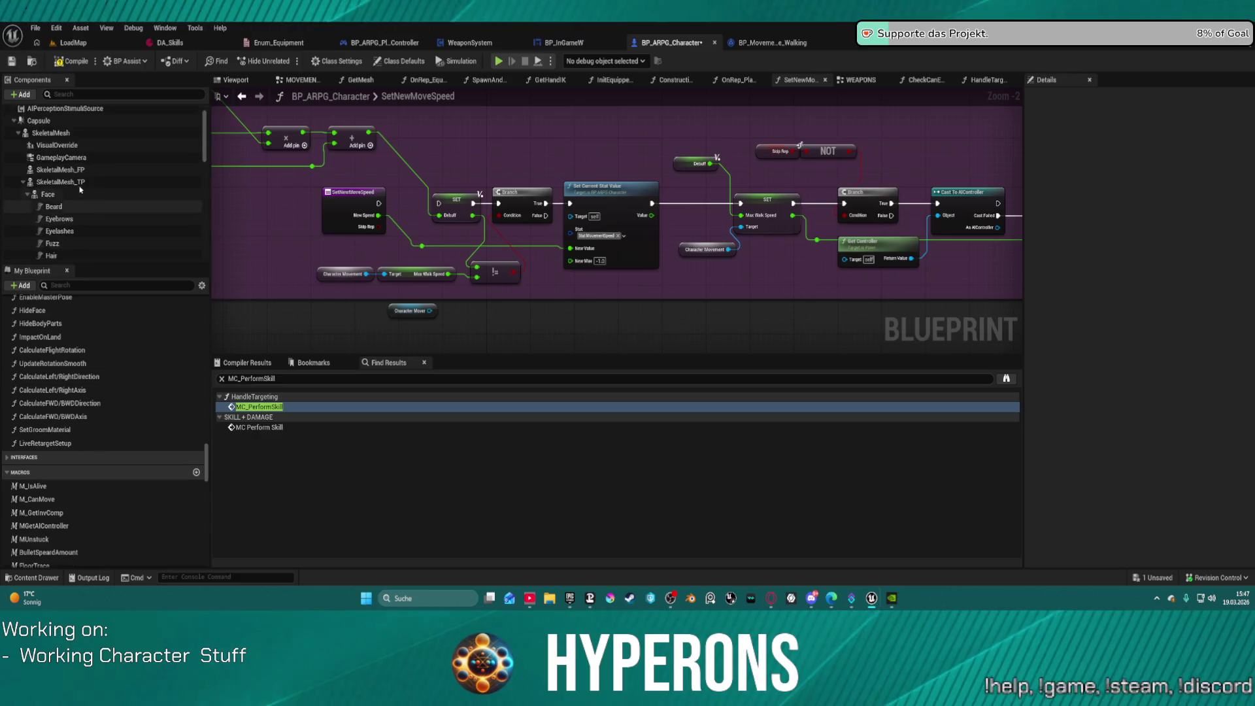
{"action": "scroll", "coordinate": [81, 195], "scroll_direction": "down", "scroll_amount": 8}
{"action": "scroll", "coordinate": [81, 190], "scroll_direction": "up", "scroll_amount": 9}
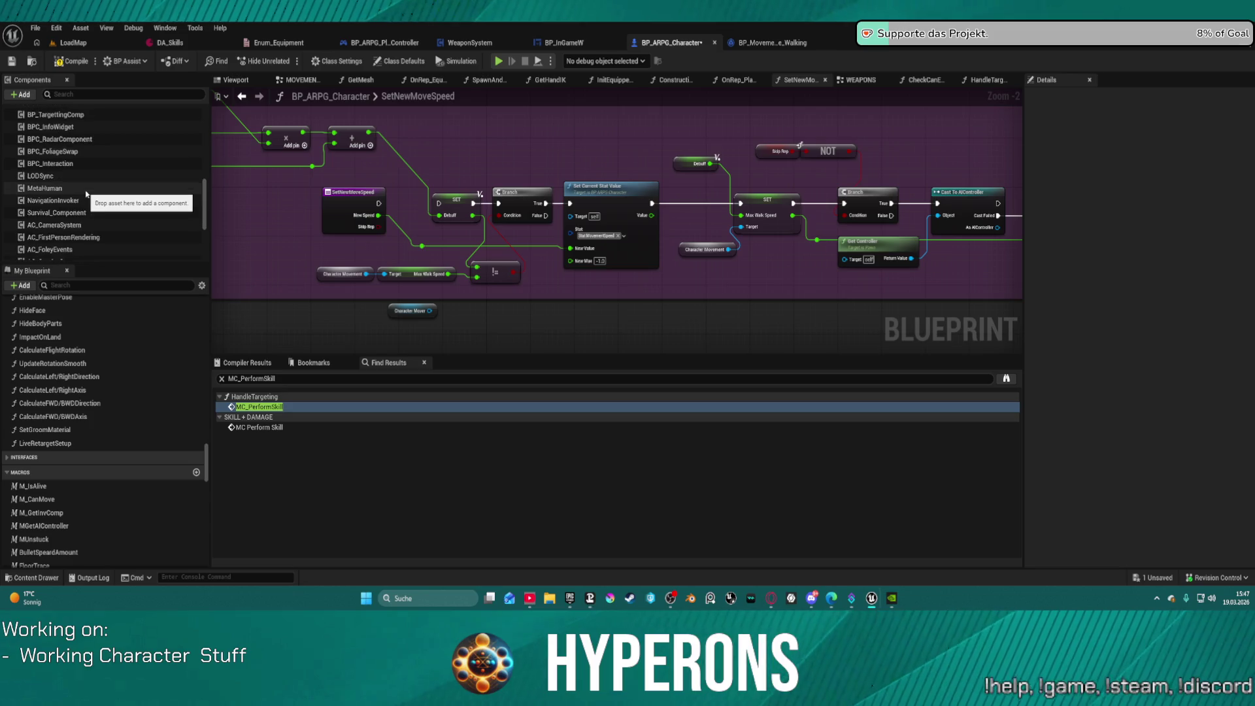
{"action": "scroll", "coordinate": [87, 194], "scroll_direction": "up", "scroll_amount": 9}
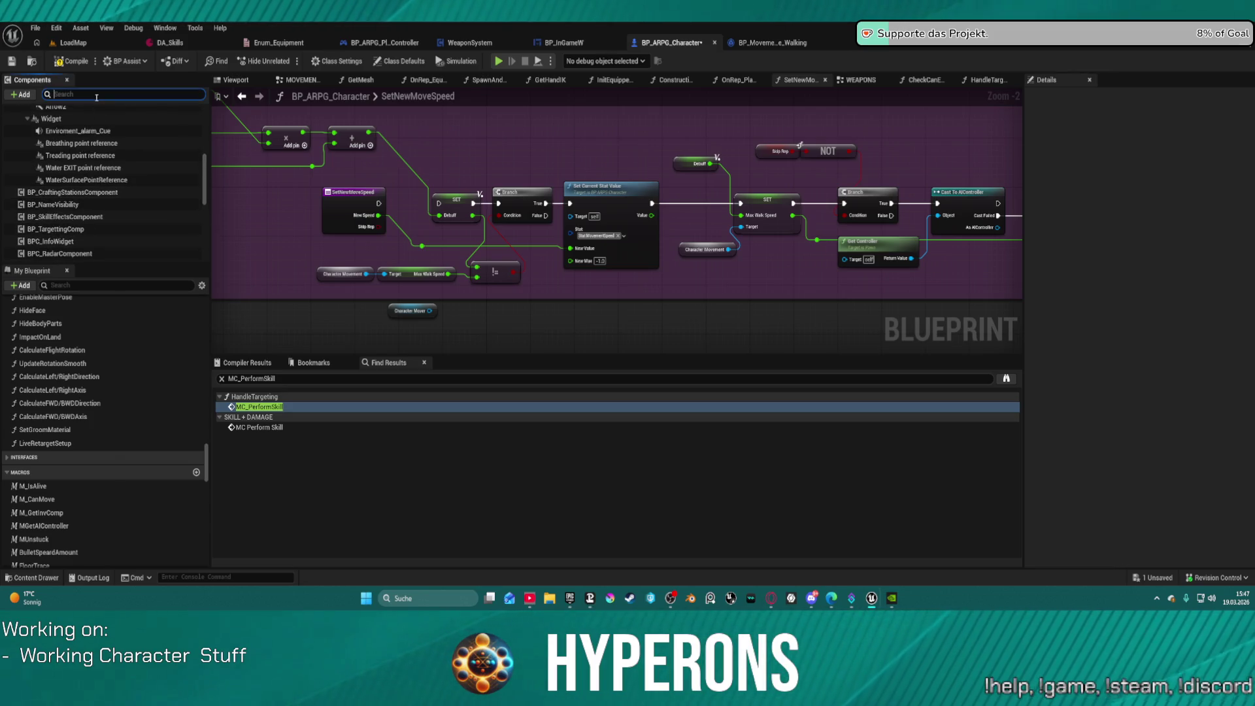
{"action": "type", "text": "mover"}
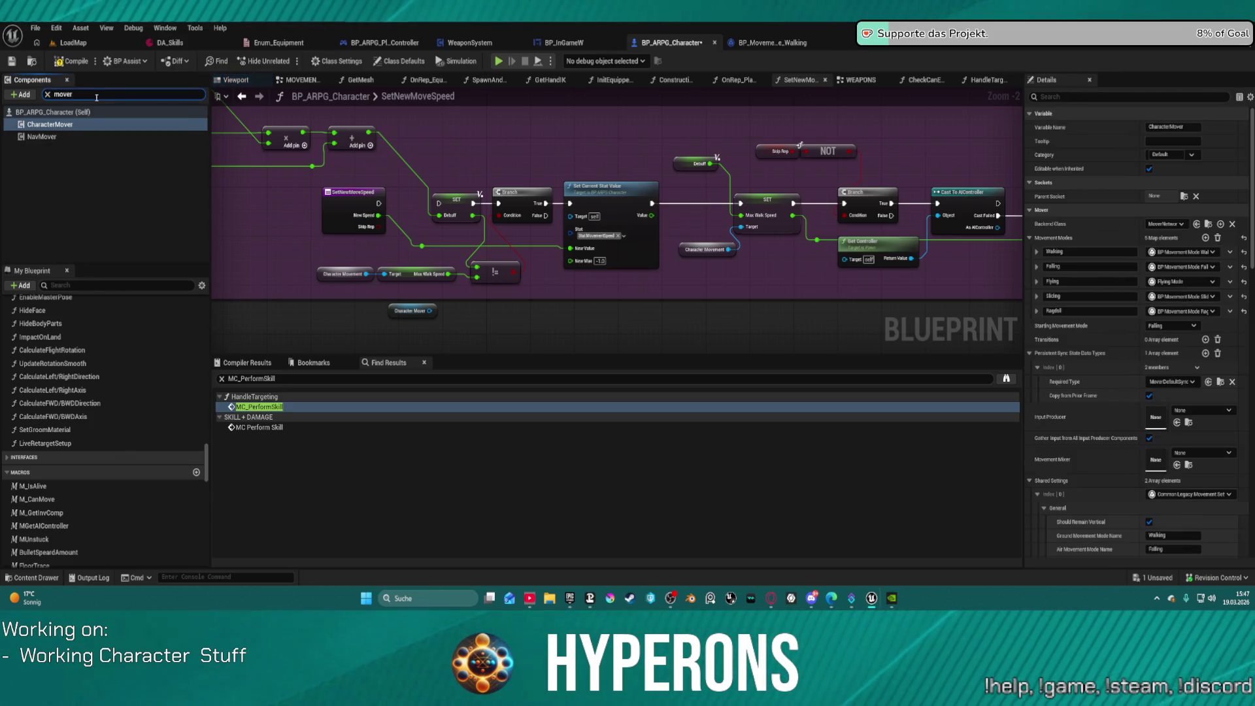
{"action": "left_click", "coordinate": [52, 124]}
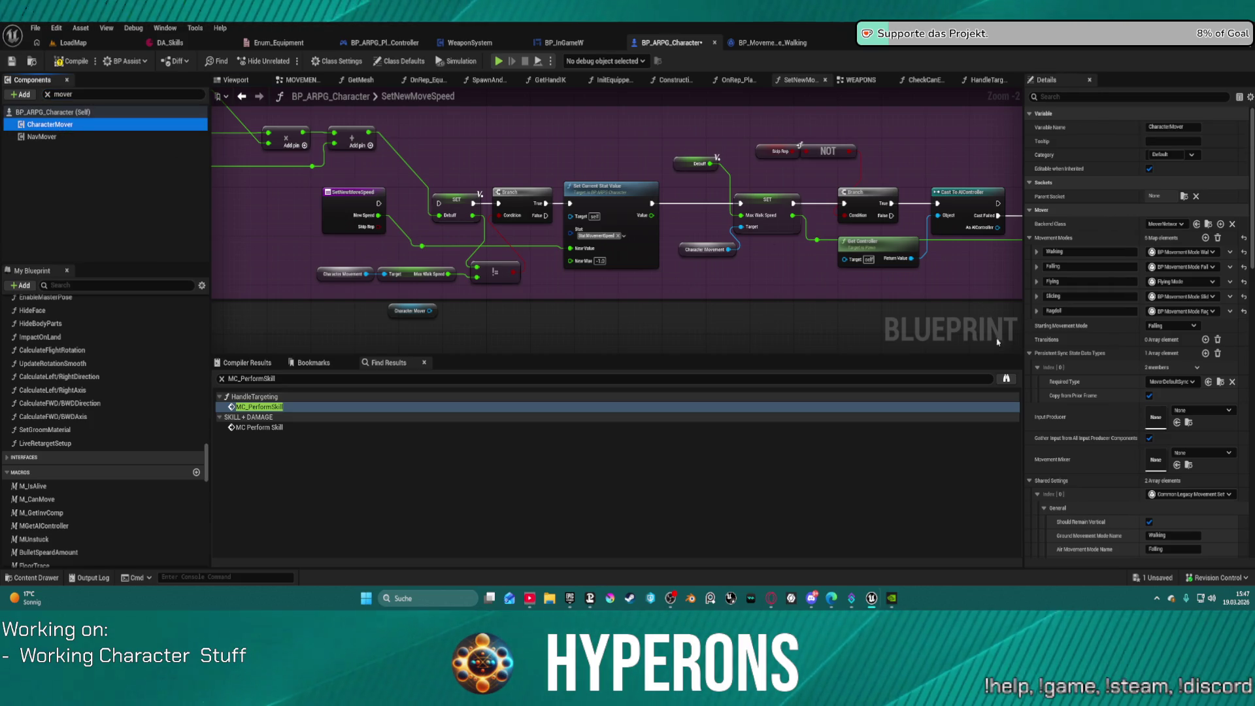
Step: Place the Character Mover getter below the speed logic and search its actions for 'get'
{"action": "left_click_drag", "start_coordinate": [994, 330], "coordinate": [756, 274]}
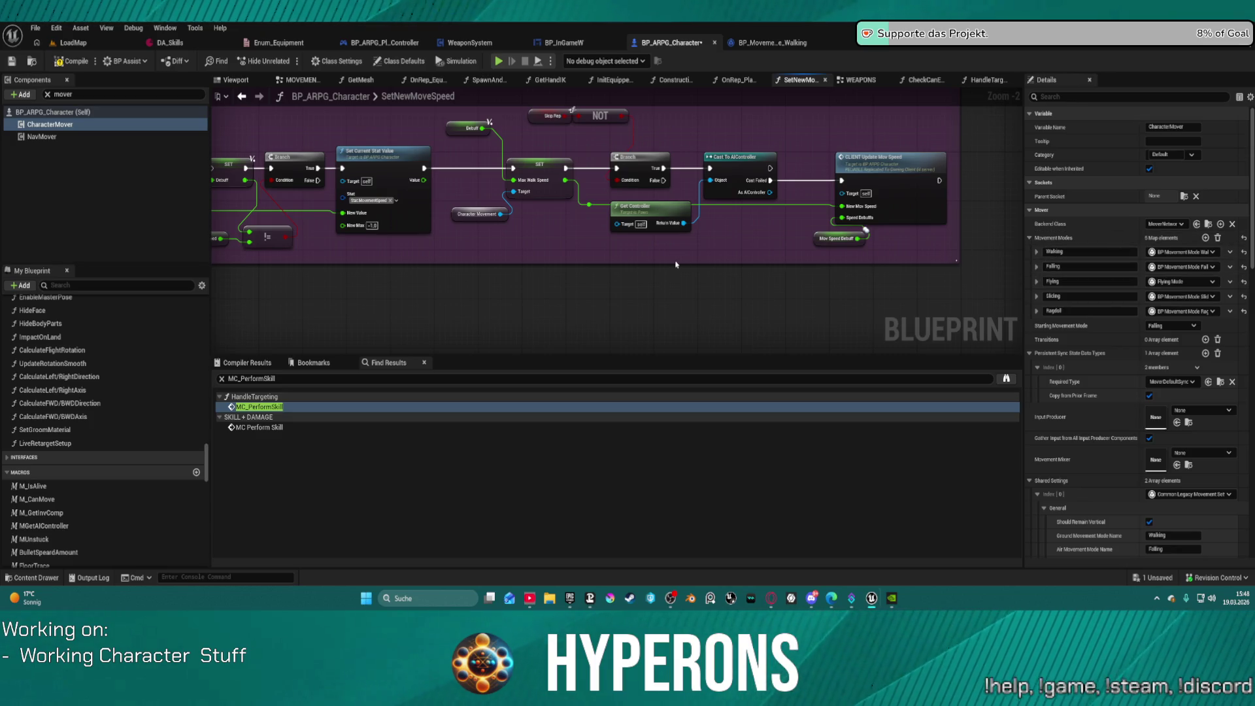
{"action": "mouse_move", "coordinate": [644, 223]}
{"action": "left_mouse_down"}
{"action": "mouse_move", "coordinate": [748, 299]}
{"action": "mouse_move", "coordinate": [808, 293]}
{"action": "left_mouse_up"}
{"action": "left_click_drag", "start_coordinate": [529, 251], "coordinate": [392, 263]}
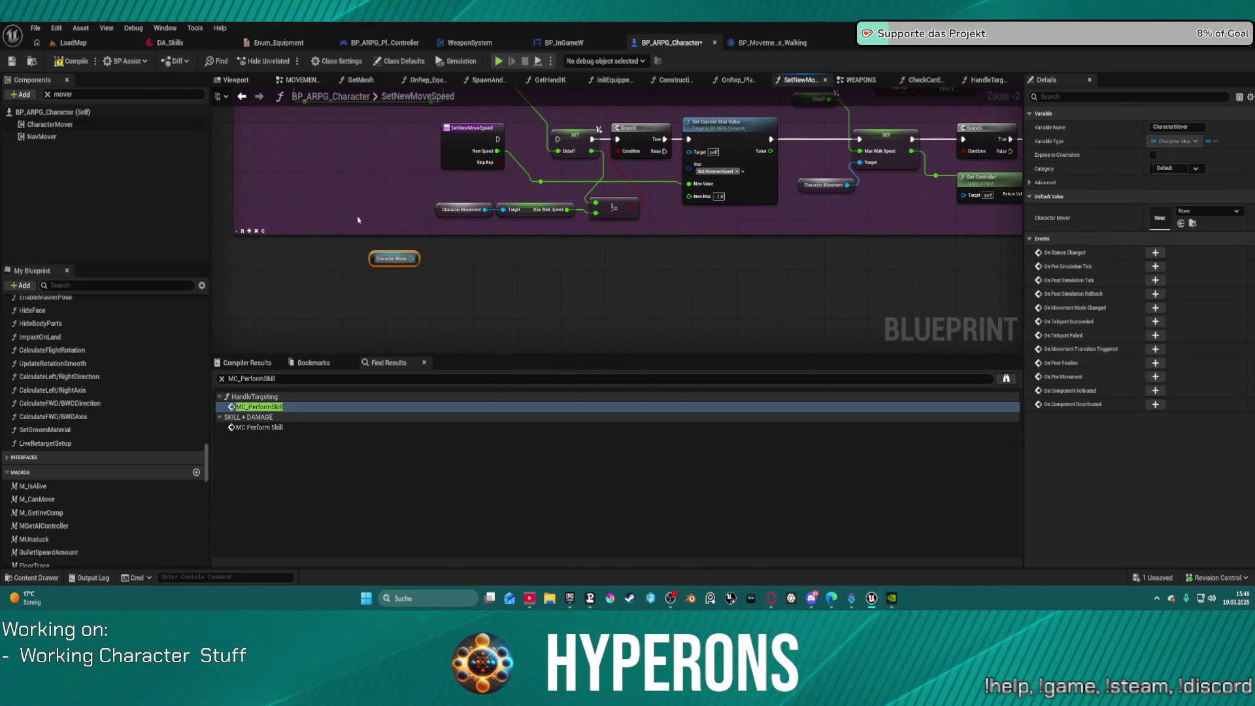
{"action": "left_click", "coordinate": [79, 126]}
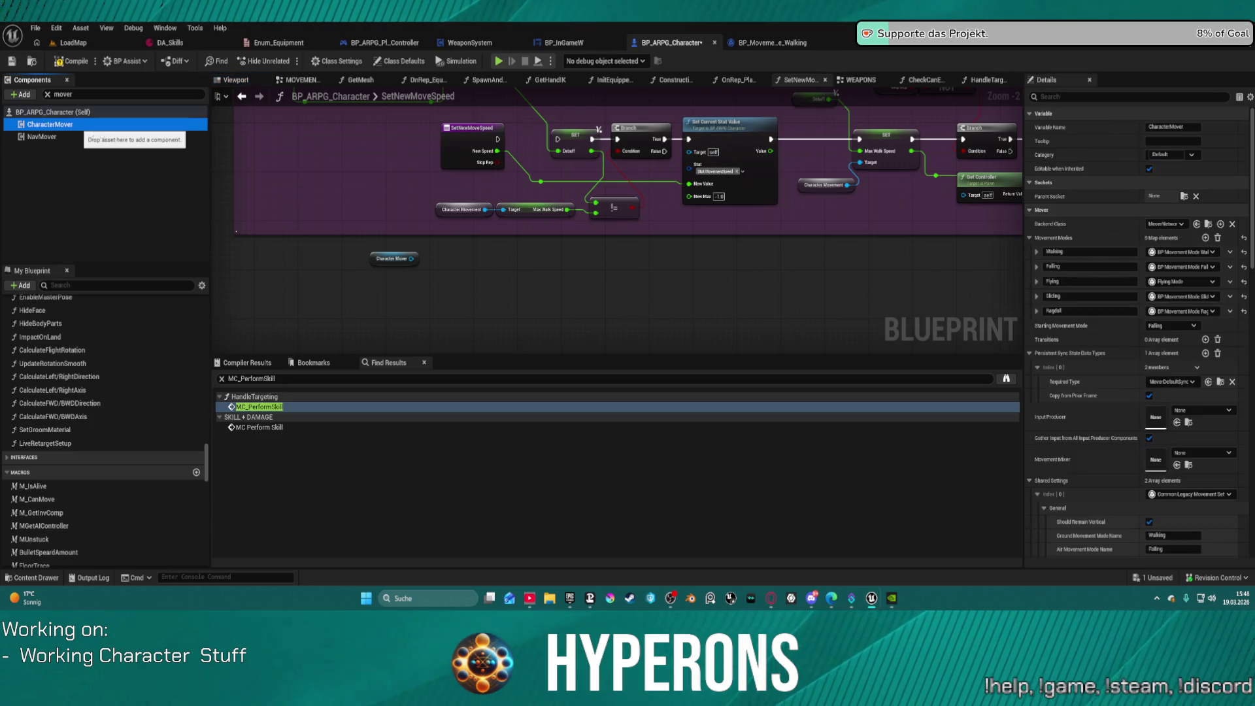
{"action": "left_click_drag", "start_coordinate": [85, 131], "coordinate": [239, 159]}
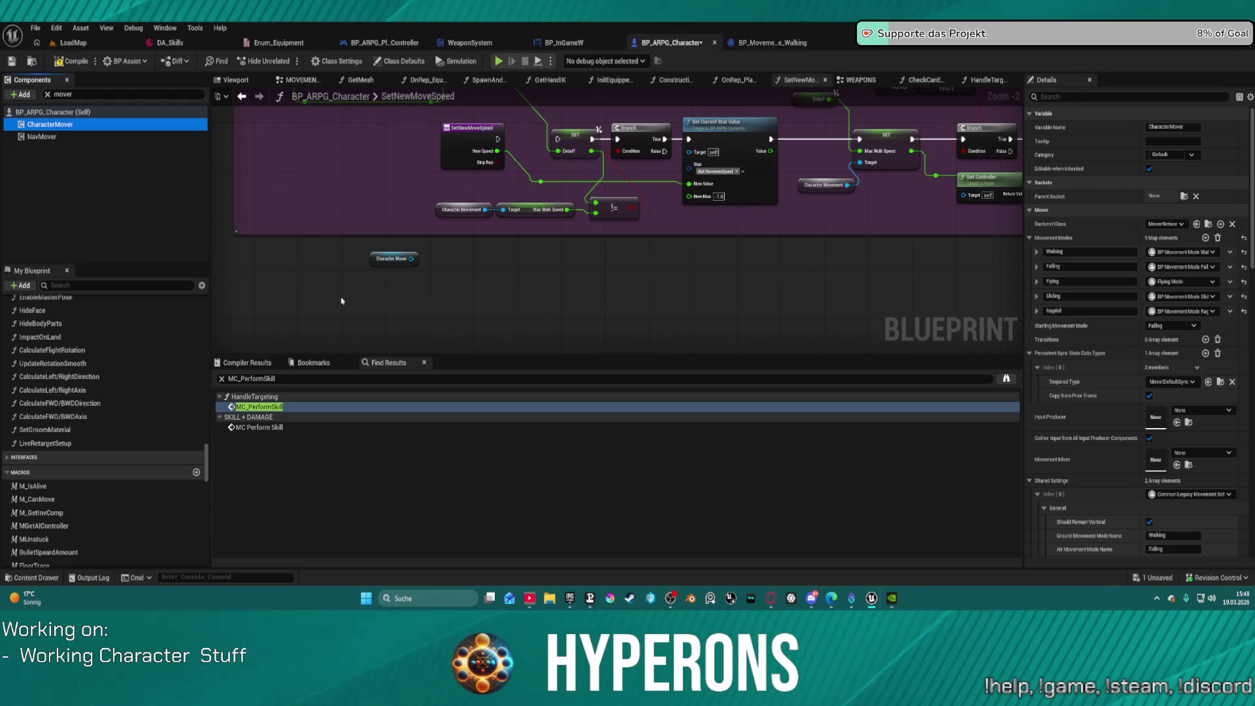
{"action": "mouse_move", "coordinate": [412, 258]}
{"action": "left_mouse_down"}
{"action": "mouse_move", "coordinate": [492, 329]}
{"action": "mouse_move", "coordinate": [516, 280]}
{"action": "left_mouse_up"}
{"action": "type", "text": "get"}
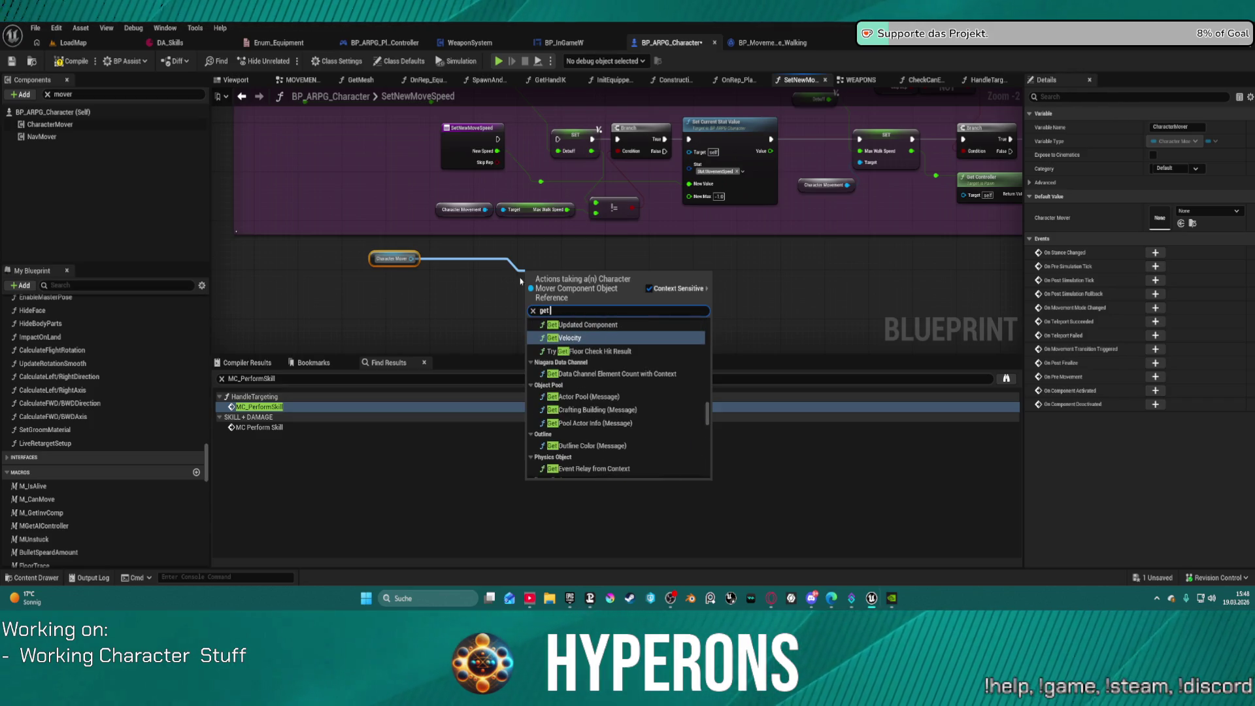
Step: Add a Get Movement Mode node fed by the Character Mover reference
{"action": "scroll", "coordinate": [630, 368], "scroll_direction": "up", "scroll_amount": 2}
{"action": "scroll", "coordinate": [630, 368], "scroll_direction": "up", "scroll_amount": 4}
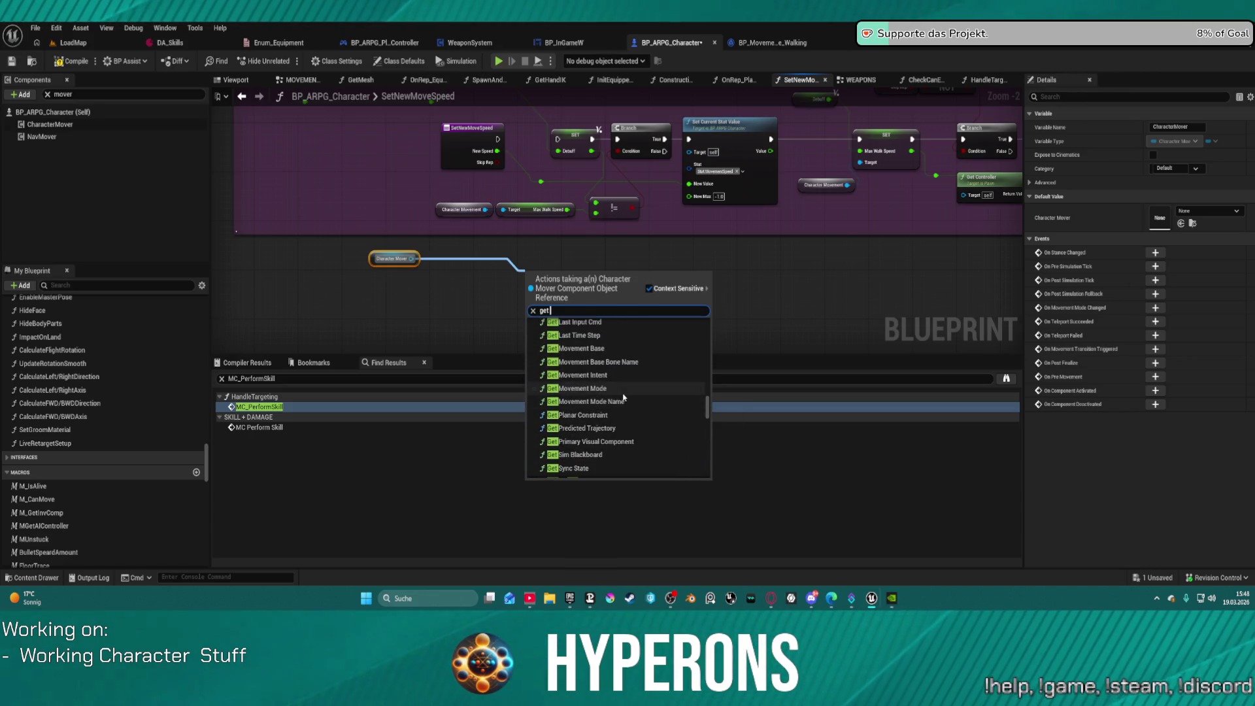
{"action": "scroll", "coordinate": [622, 390], "scroll_direction": "up", "scroll_amount": 3}
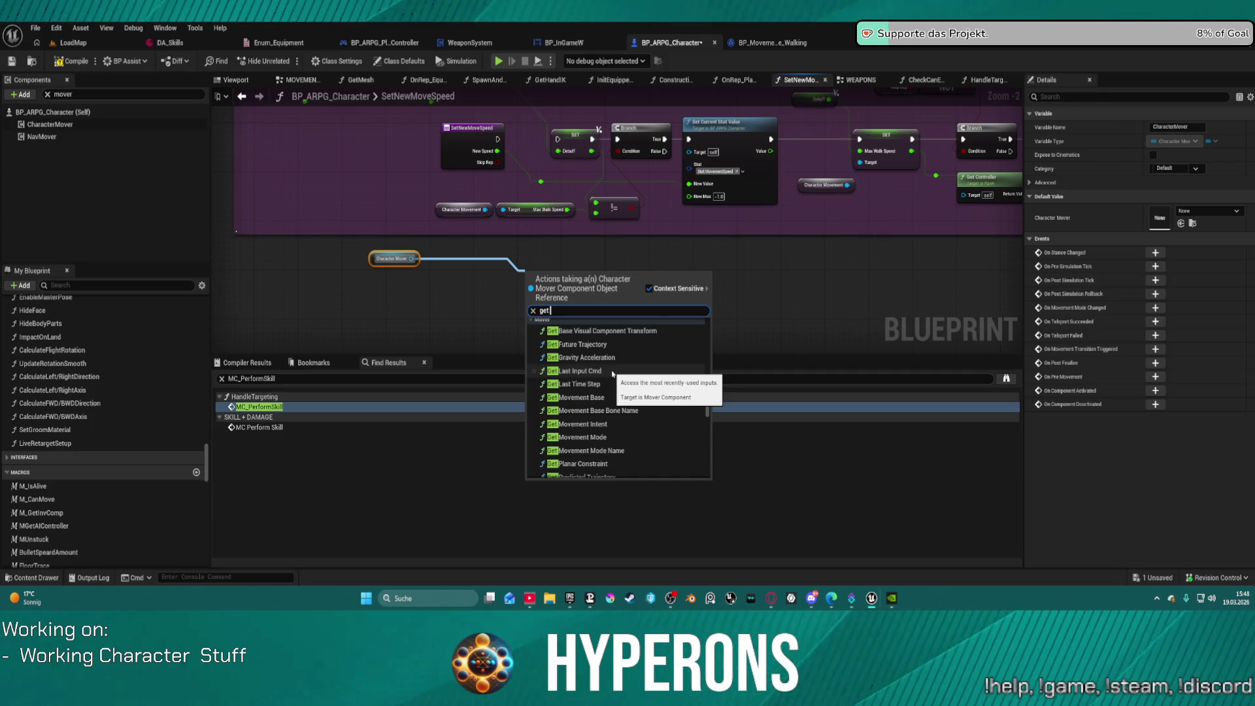
{"action": "scroll", "coordinate": [613, 374], "scroll_direction": "up", "scroll_amount": 2}
{"action": "scroll", "coordinate": [613, 376], "scroll_direction": "down", "scroll_amount": 3}
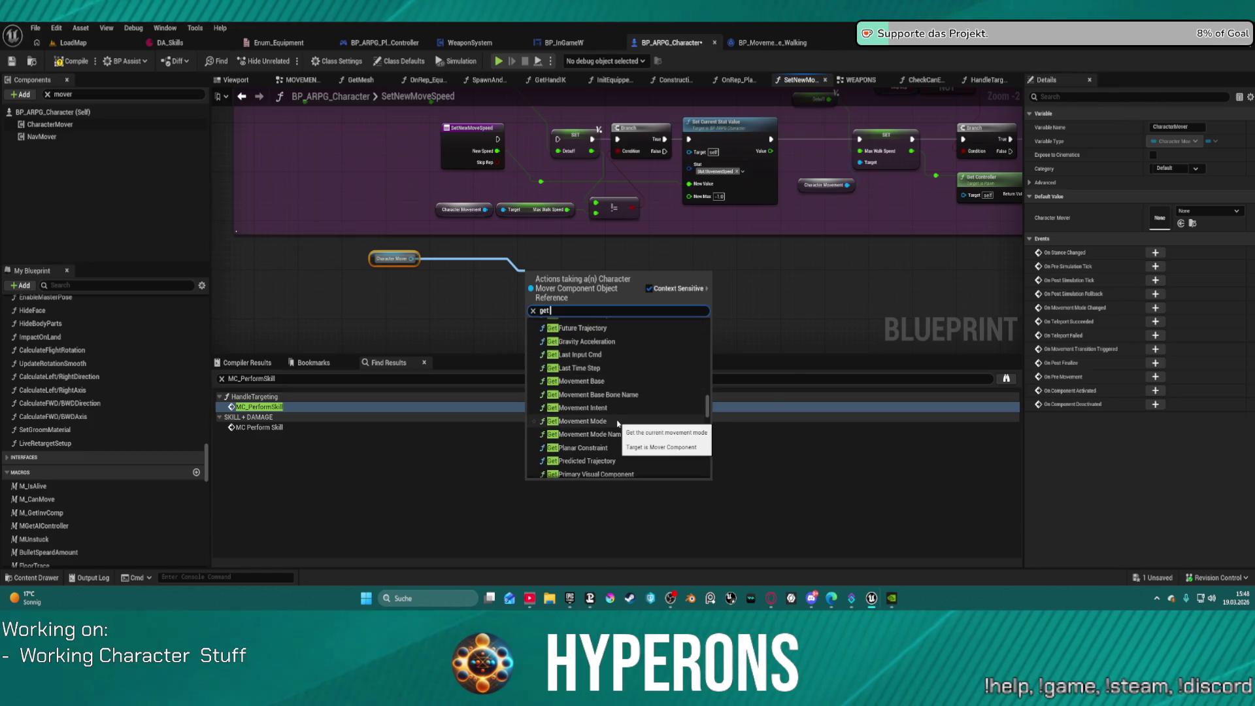
{"action": "left_click", "coordinate": [615, 423]}
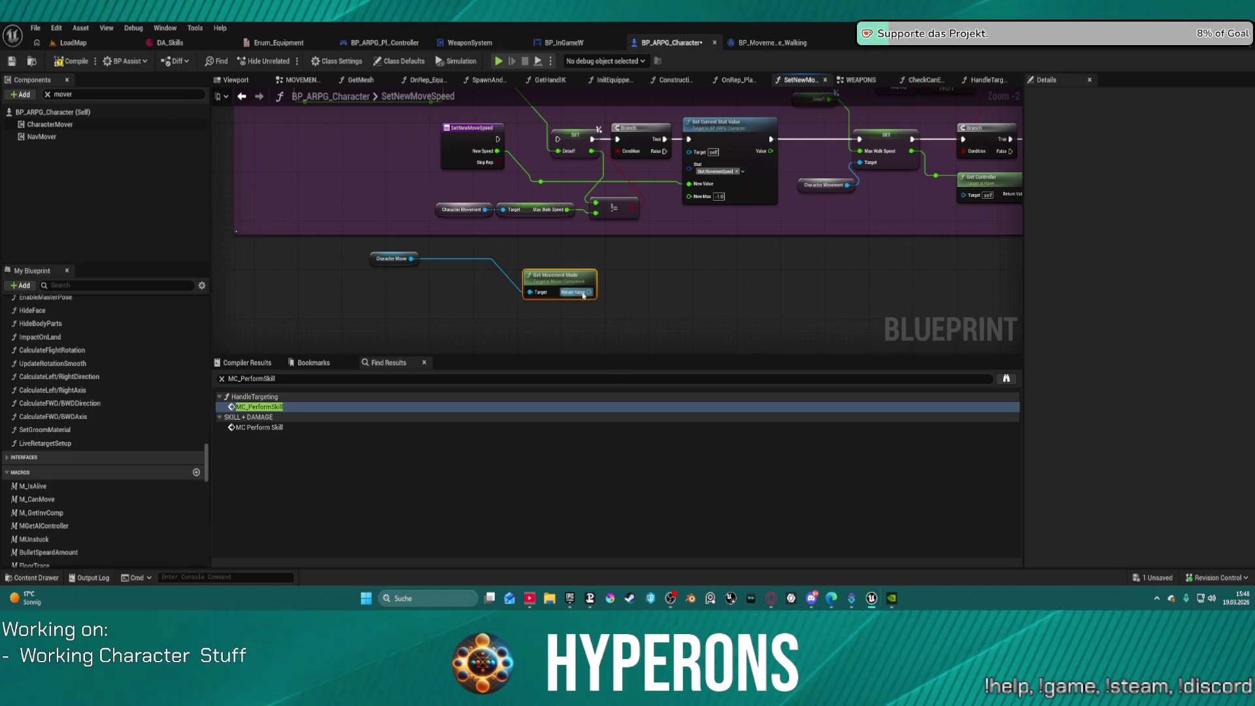
Step: Drag from the Base Movement Mode output and browse the 'ge' action search results
{"action": "mouse_move", "coordinate": [574, 283]}
{"action": "left_mouse_down"}
{"action": "mouse_move", "coordinate": [492, 259]}
{"action": "mouse_move", "coordinate": [578, 281]}
{"action": "left_mouse_up"}
{"action": "type", "text": "ge"}
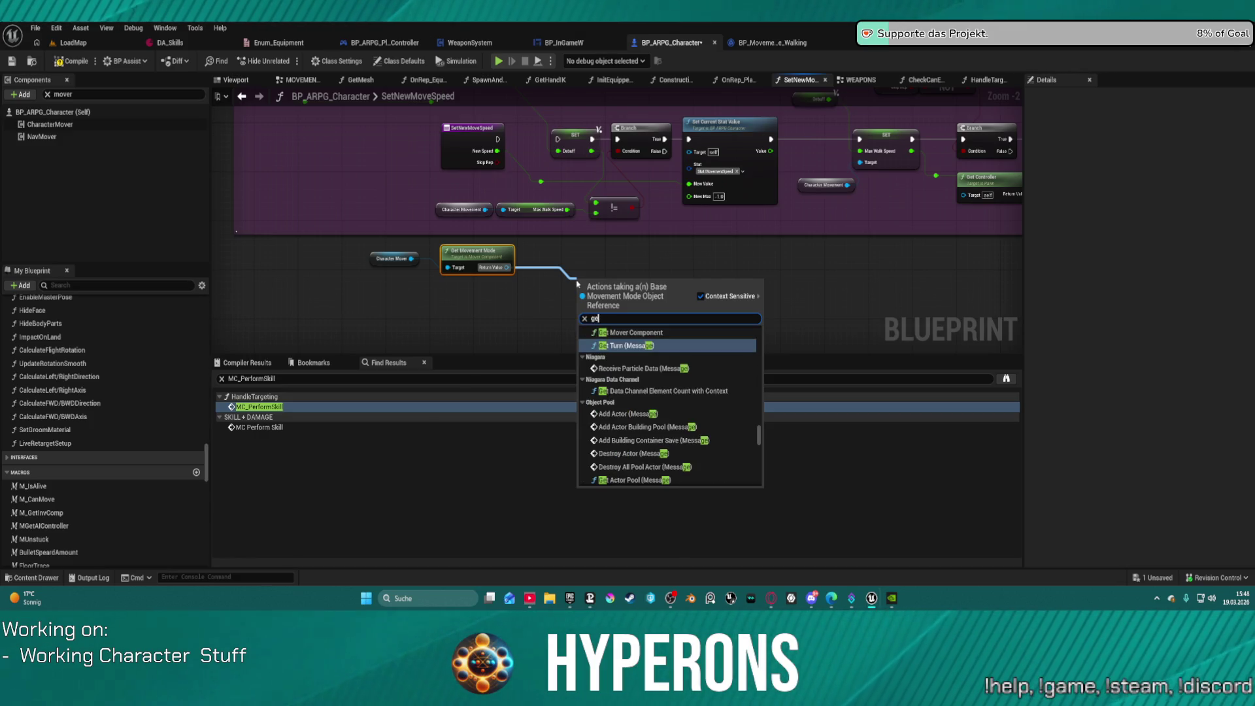
{"action": "scroll", "coordinate": [715, 409], "scroll_direction": "down", "scroll_amount": 10}
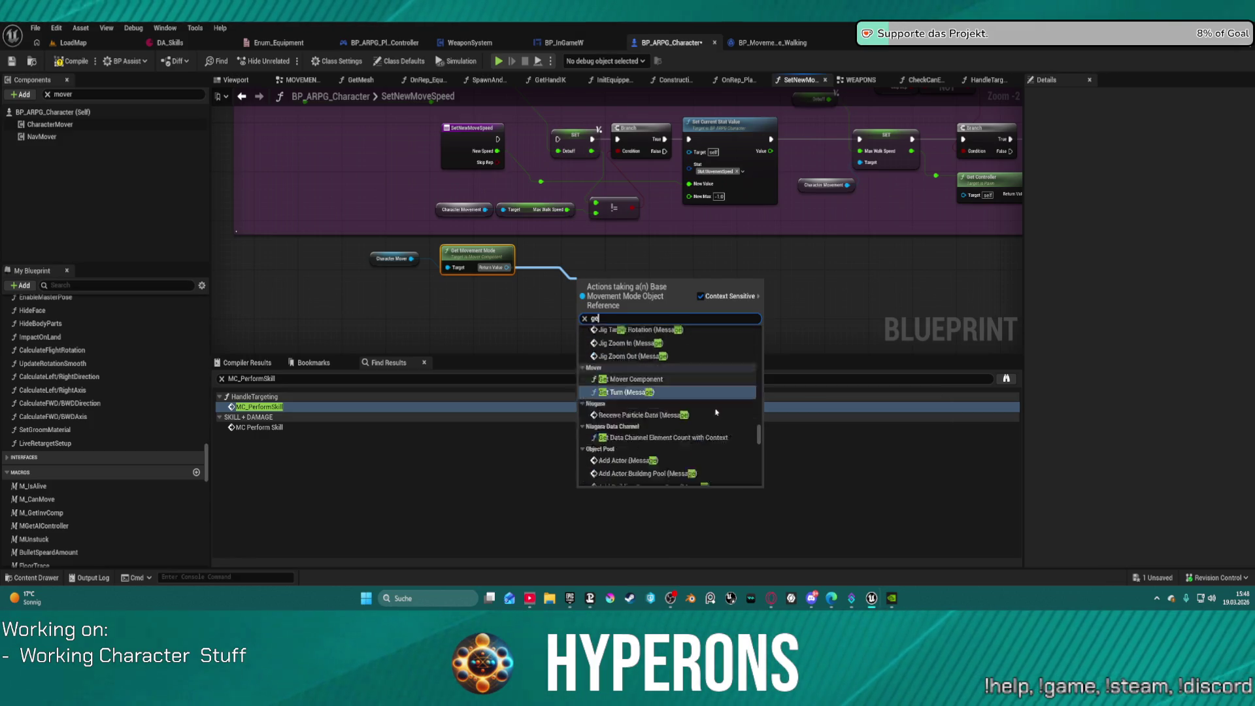
{"action": "scroll", "coordinate": [725, 438], "scroll_direction": "down", "scroll_amount": 10}
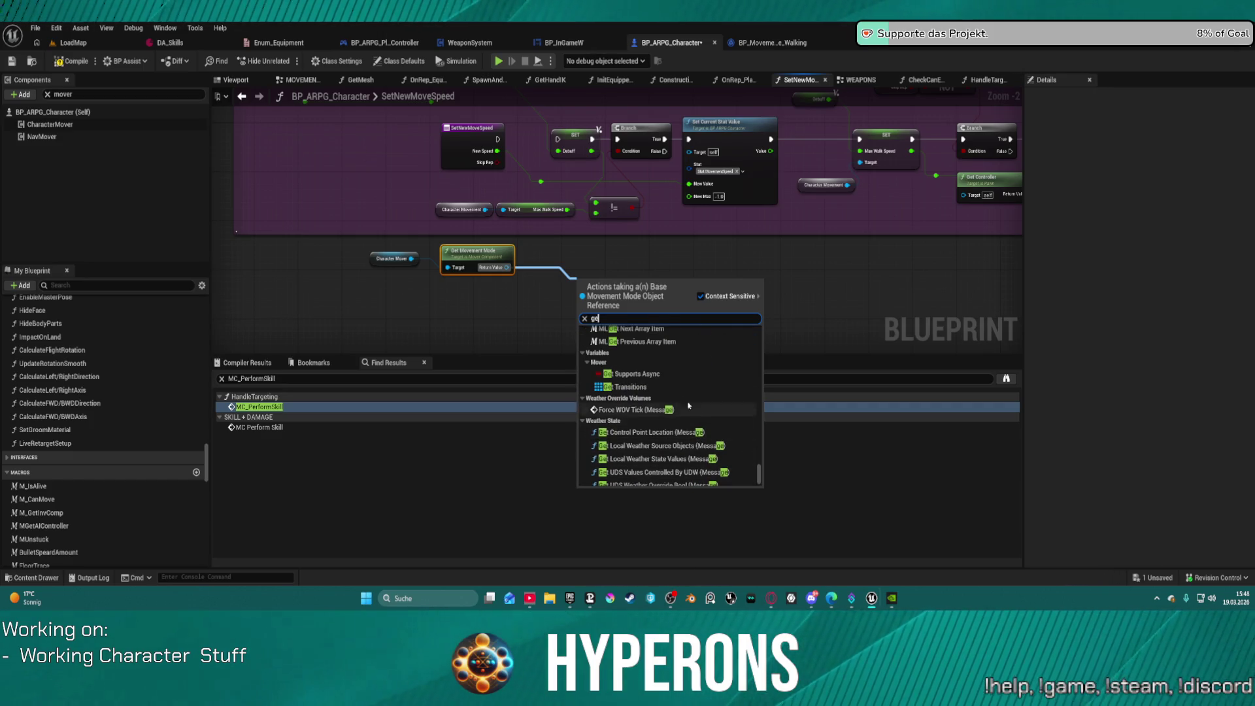
{"action": "scroll", "coordinate": [668, 385], "scroll_direction": "up", "scroll_amount": 10}
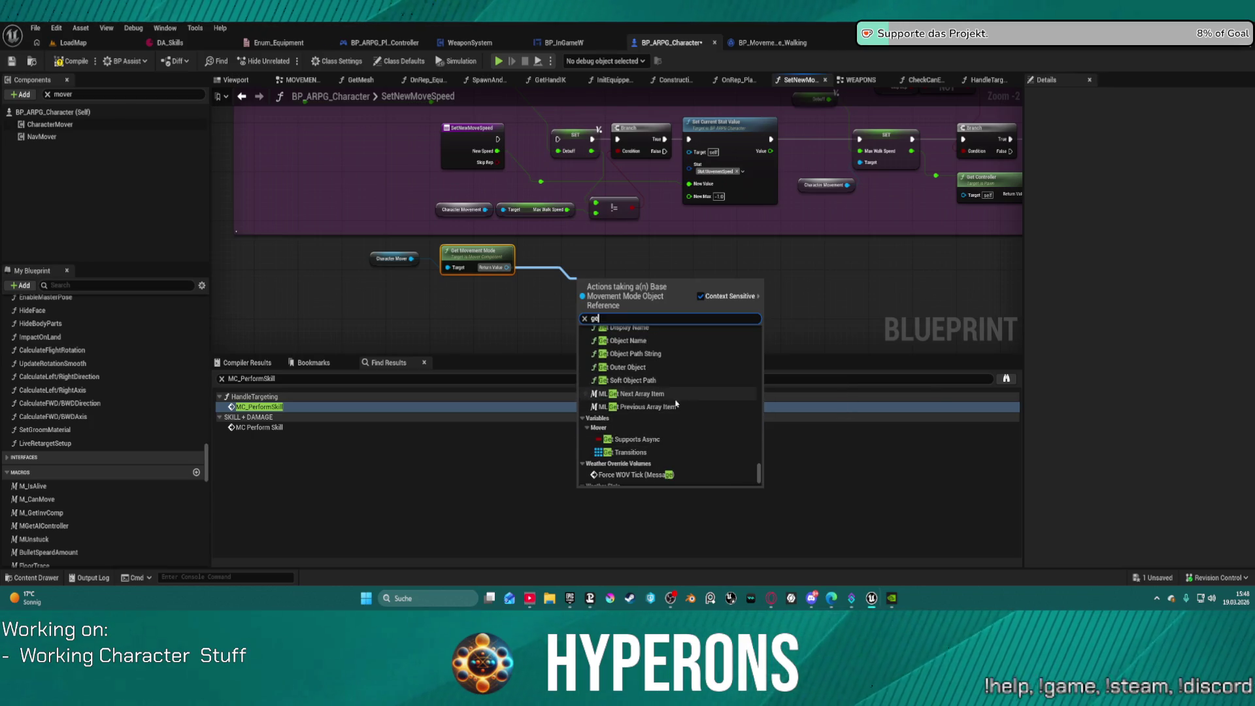
{"action": "scroll", "coordinate": [680, 425], "scroll_direction": "up", "scroll_amount": 10}
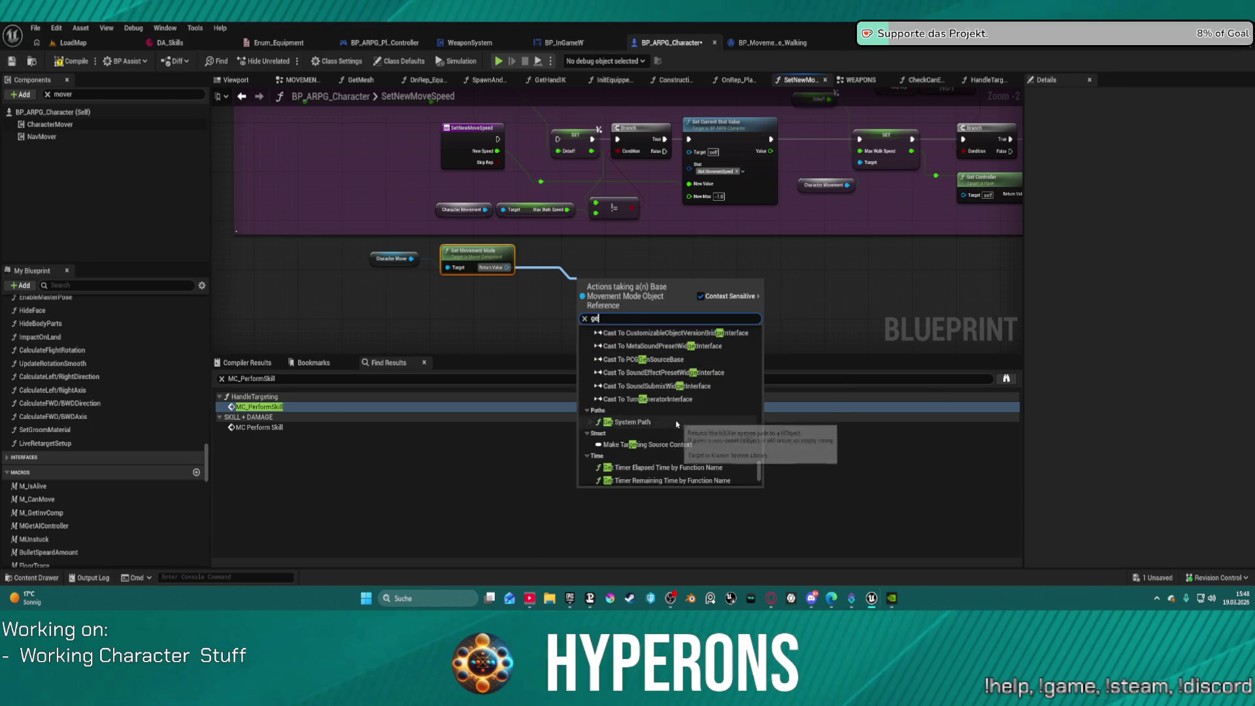
{"action": "scroll", "coordinate": [687, 425], "scroll_direction": "up", "scroll_amount": 10}
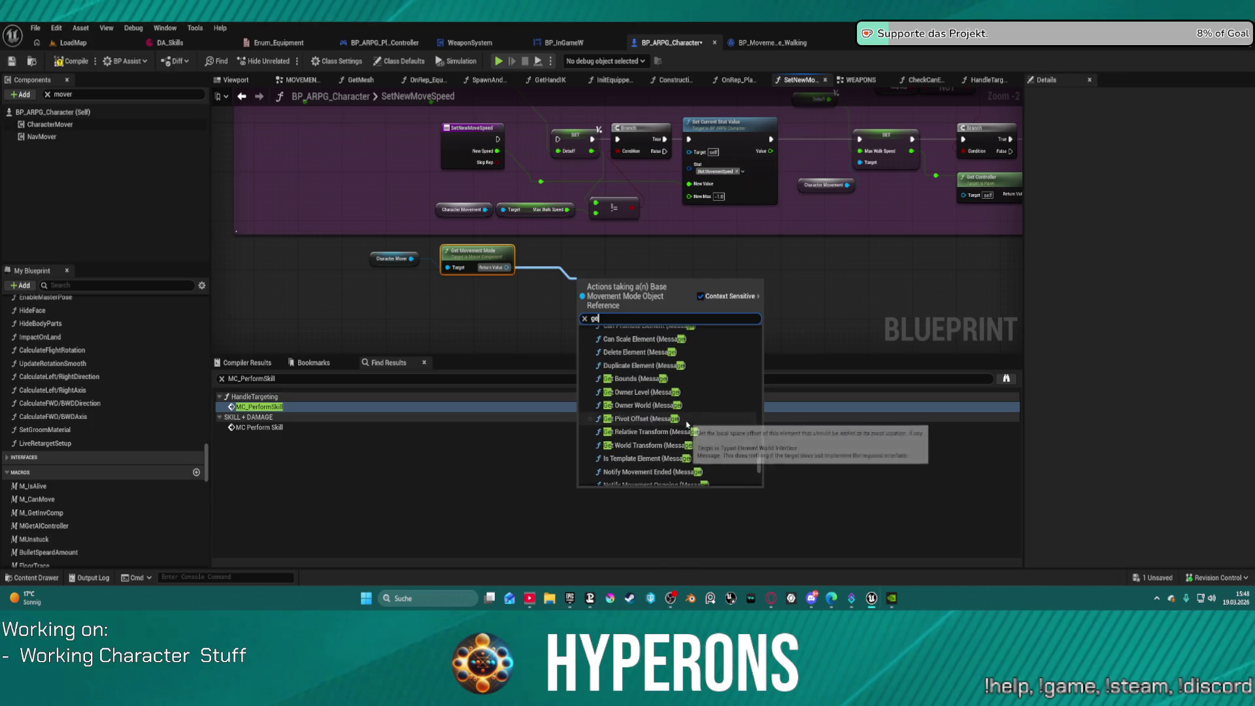
{"action": "scroll", "coordinate": [687, 424], "scroll_direction": "up", "scroll_amount": 10}
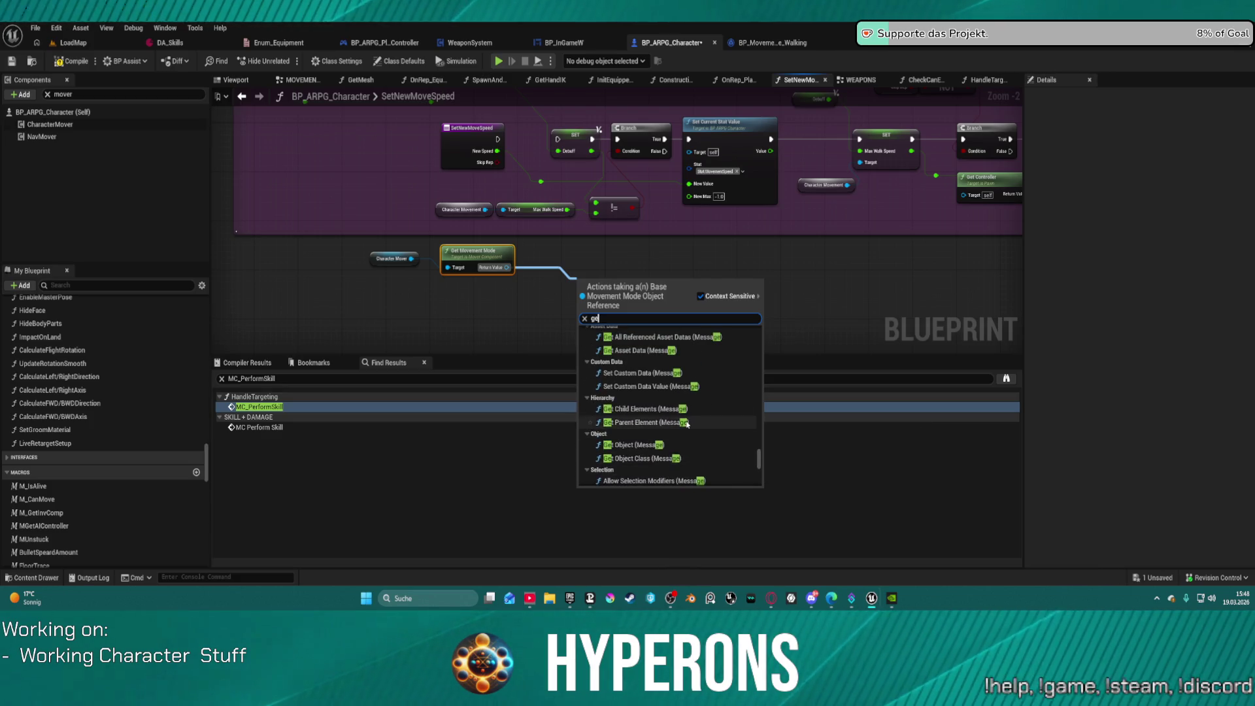
{"action": "scroll", "coordinate": [687, 424], "scroll_direction": "up", "scroll_amount": 10}
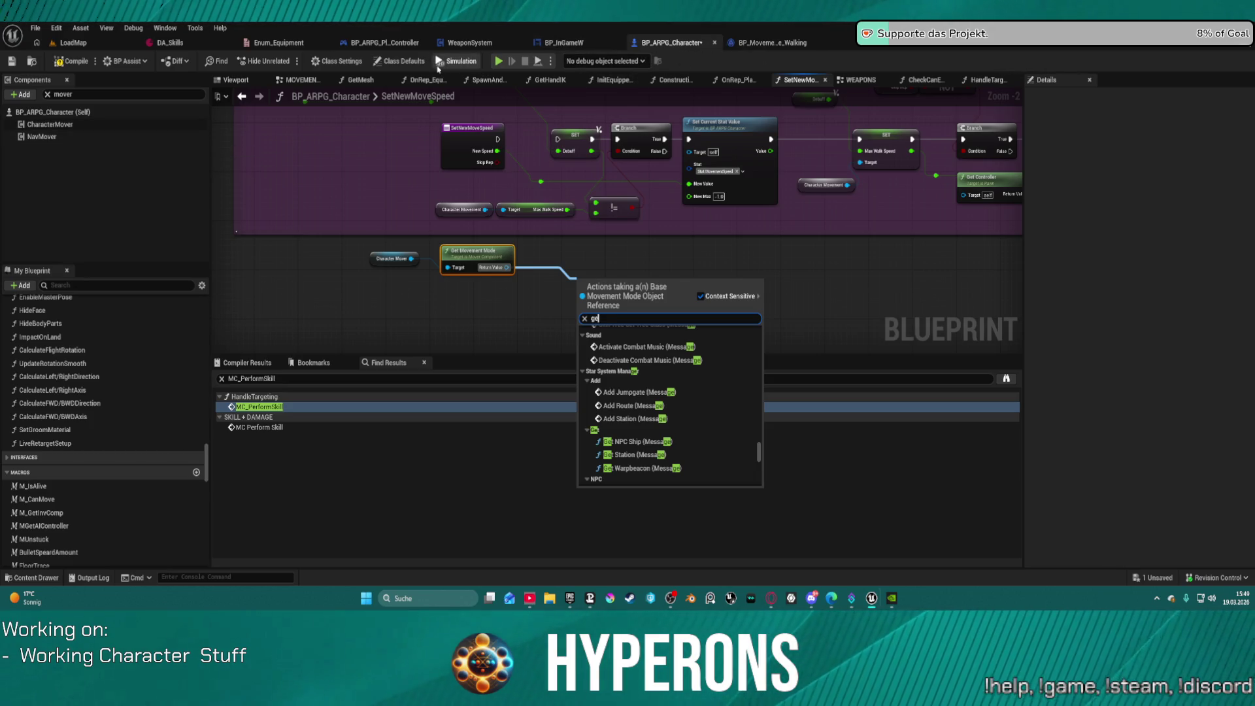
Step: Copy Get Mover Component, Get Movement Mode Name and the Falling check from BP_MovementMode_Walking into the clipboard
{"action": "left_click", "coordinate": [762, 44]}
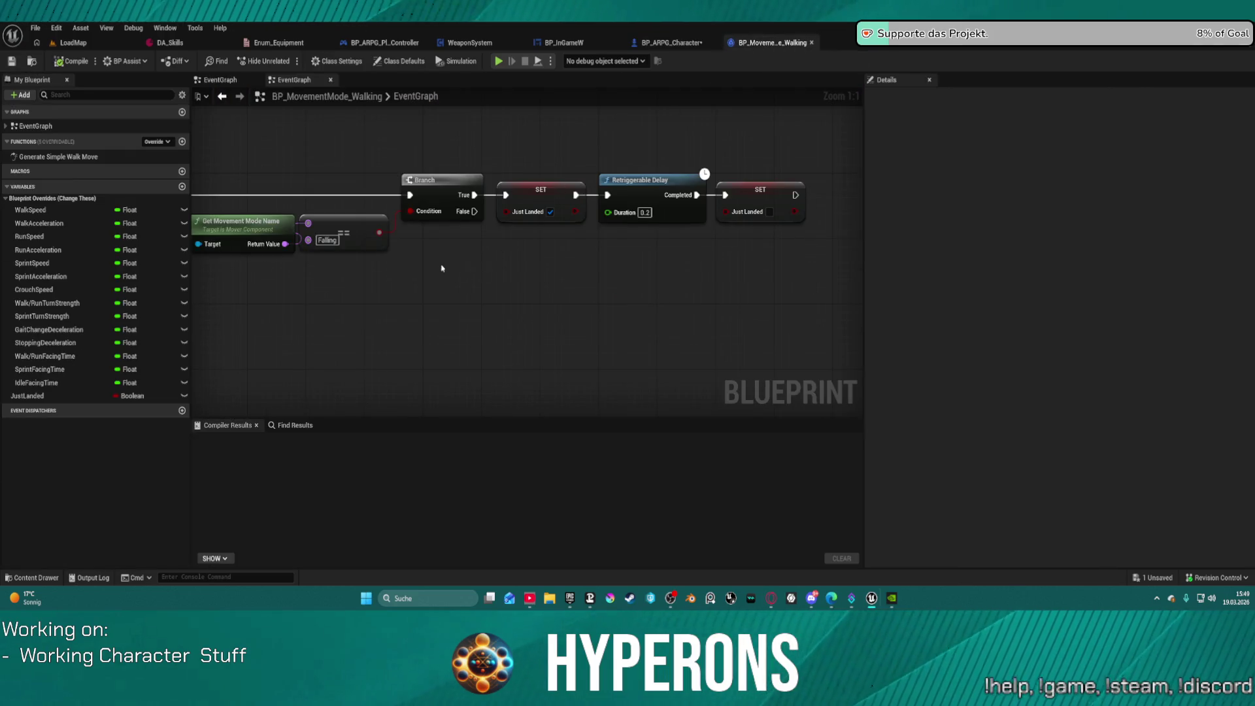
{"action": "scroll", "coordinate": [442, 268], "scroll_direction": "down", "scroll_amount": 1}
{"action": "left_click_drag", "start_coordinate": [442, 268], "coordinate": [523, 270]}
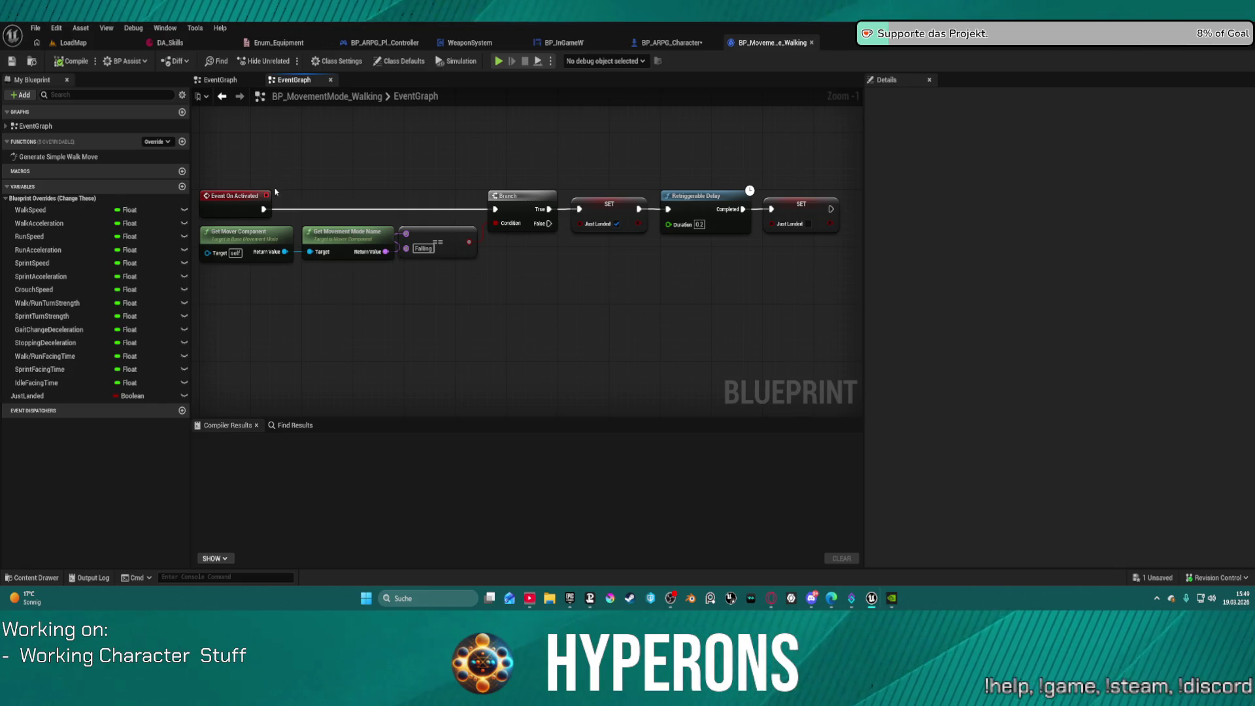
{"action": "mouse_move", "coordinate": [433, 294]}
{"action": "left_mouse_down"}
{"action": "mouse_move", "coordinate": [328, 247]}
{"action": "mouse_move", "coordinate": [239, 246]}
{"action": "left_mouse_up"}
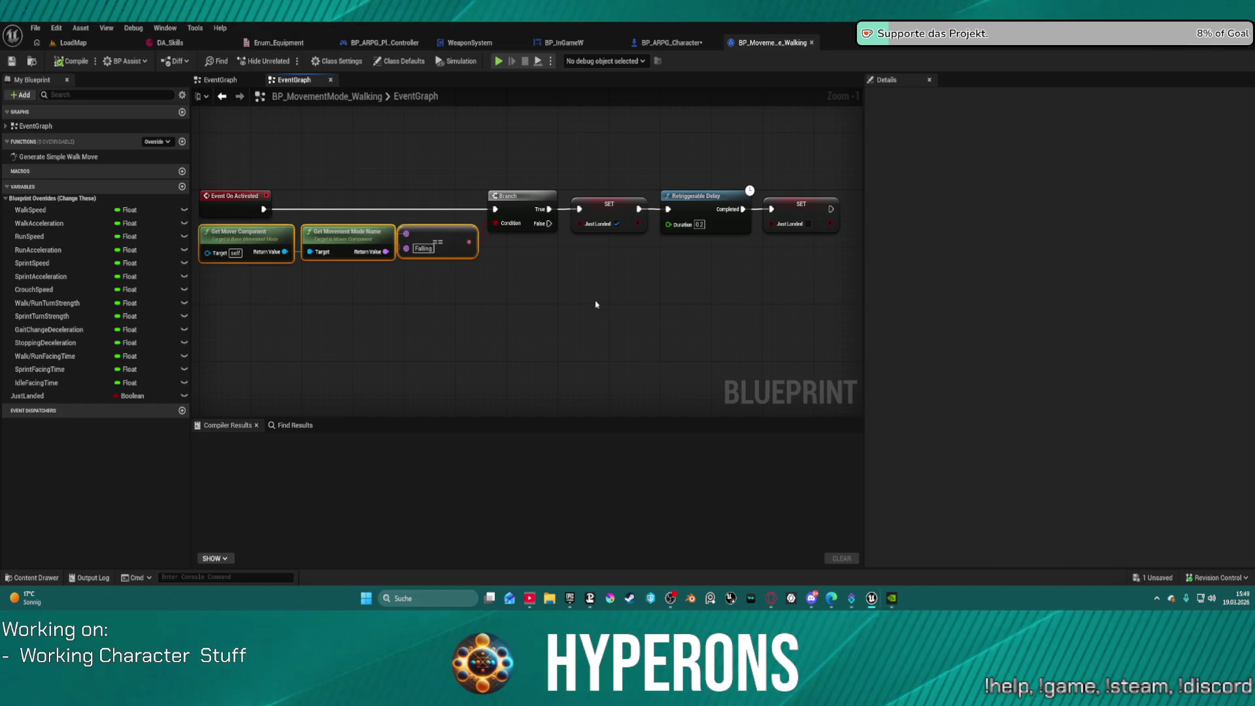
{"action": "left_click_drag", "start_coordinate": [406, 288], "coordinate": [558, 294]}
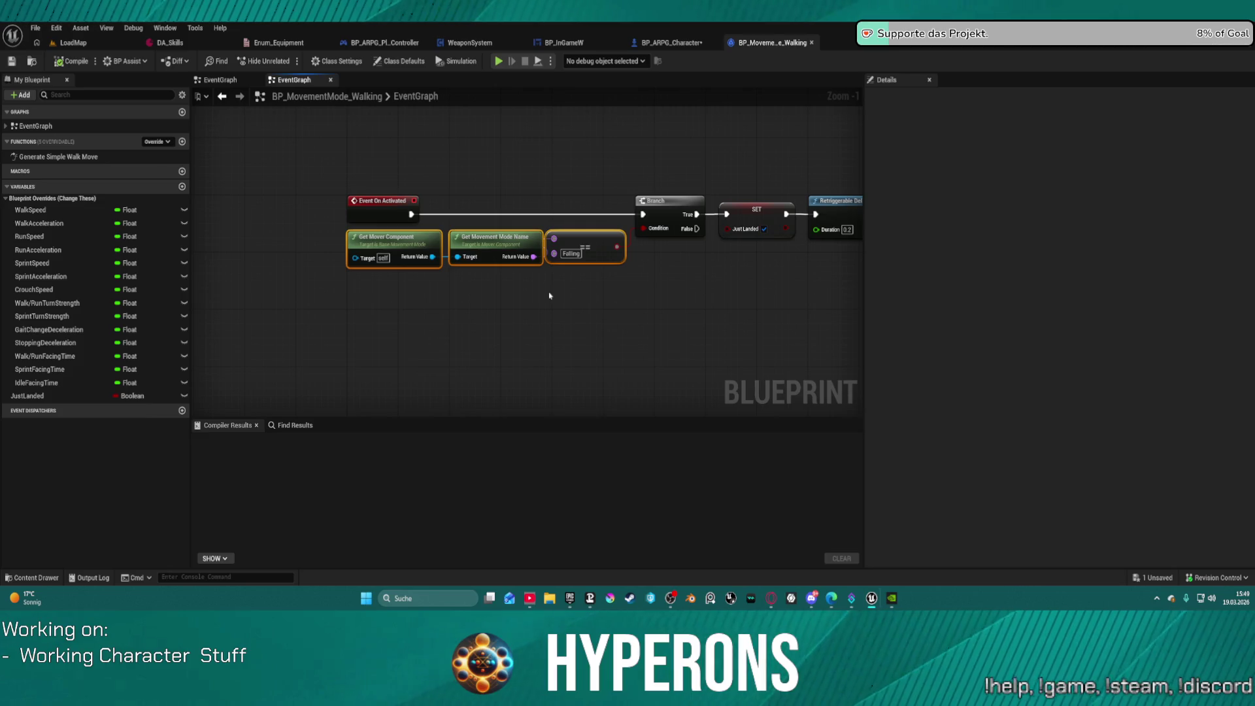
{"action": "left_click_drag", "start_coordinate": [575, 281], "coordinate": [406, 229]}
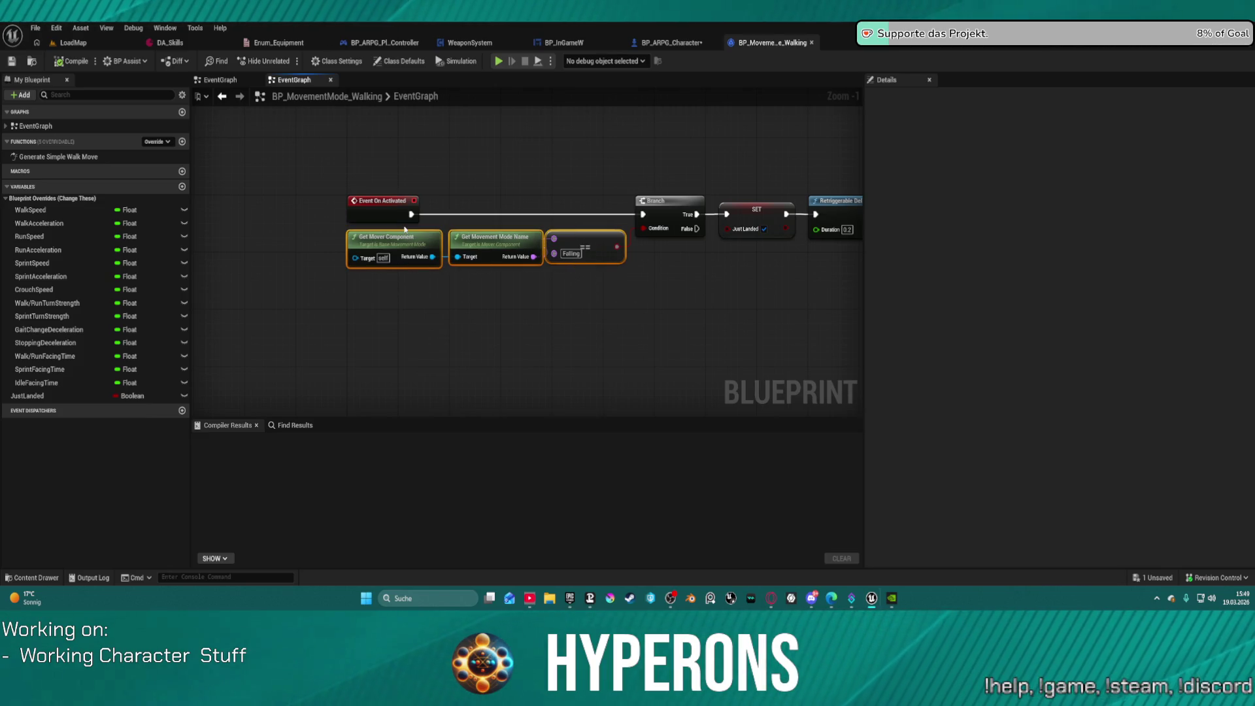
{"action": "left_click", "coordinate": [683, 43]}
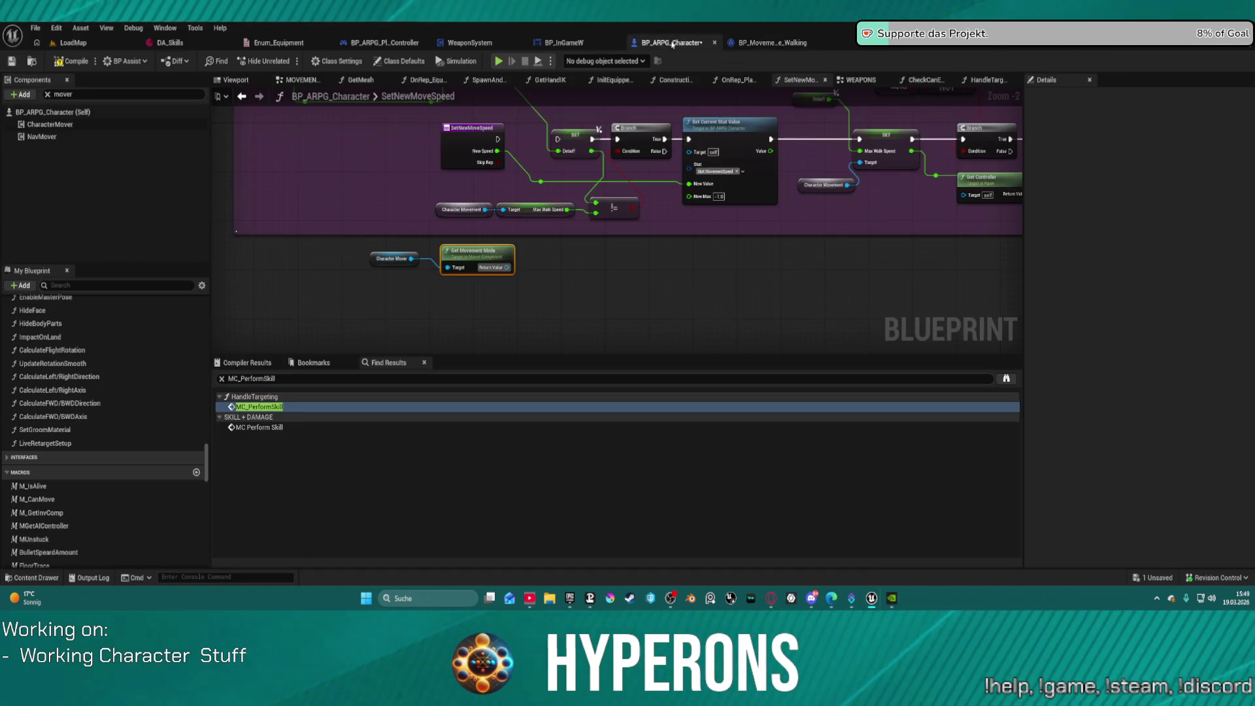
Step: Paste the check nodes, feed Get Movement Mode into Get Movement Mode Name, and delete Get Mover Component
{"action": "key", "text": "ctrl+space"}
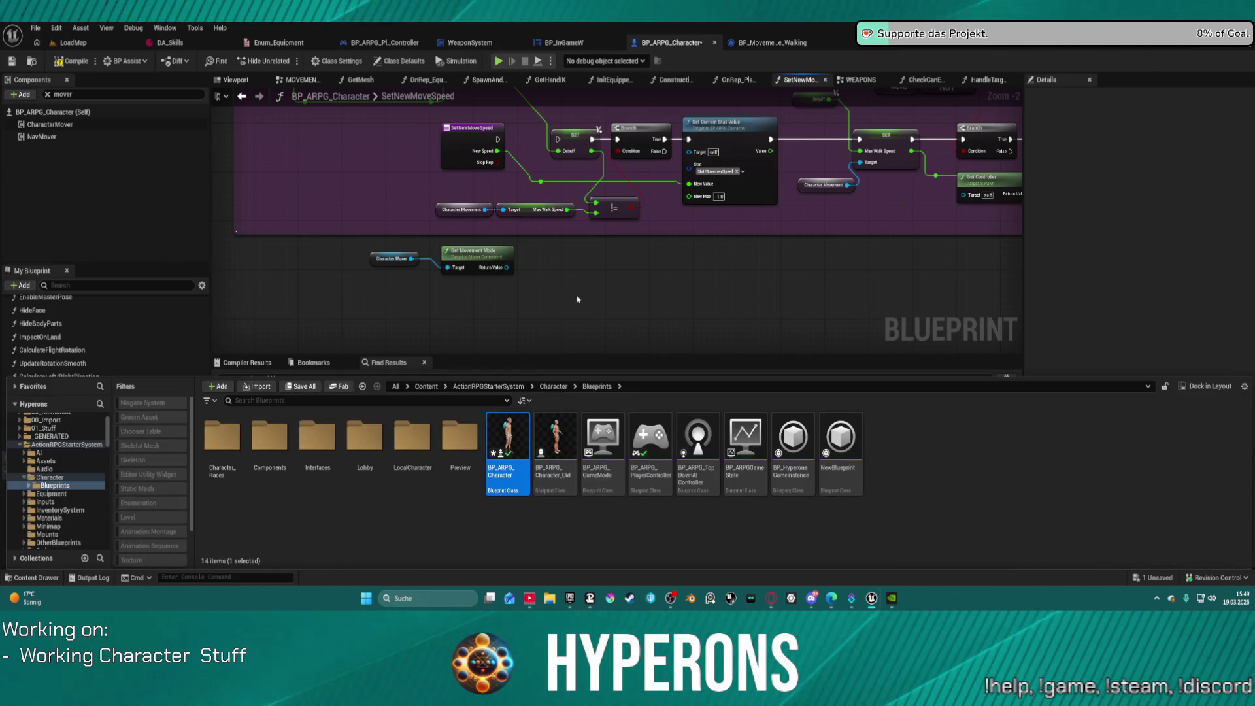
{"action": "key", "text": "ctrl+space"}
{"action": "key", "text": "ctrl+v"}
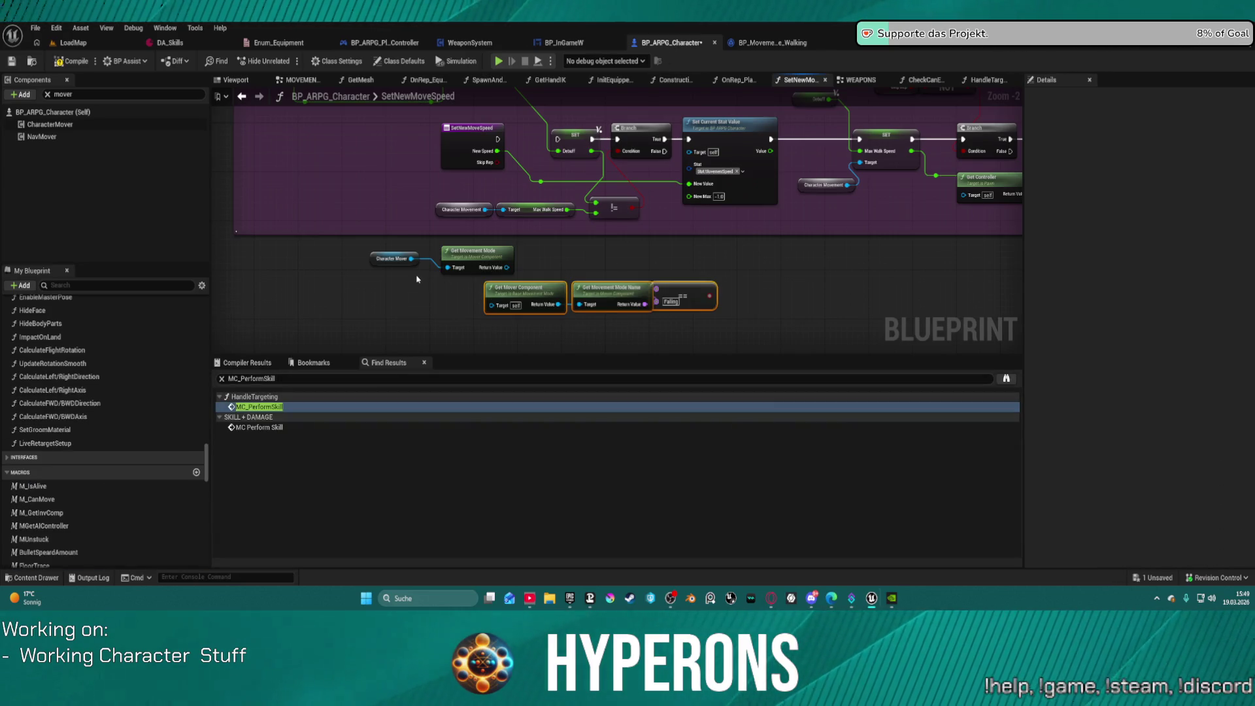
{"action": "scroll", "coordinate": [416, 279], "scroll_direction": "up", "scroll_amount": 1}
{"action": "left_click", "coordinate": [389, 256]}
{"action": "mouse_move", "coordinate": [520, 266]}
{"action": "left_mouse_down"}
{"action": "mouse_move", "coordinate": [607, 312]}
{"action": "mouse_move", "coordinate": [476, 288]}
{"action": "left_mouse_up"}
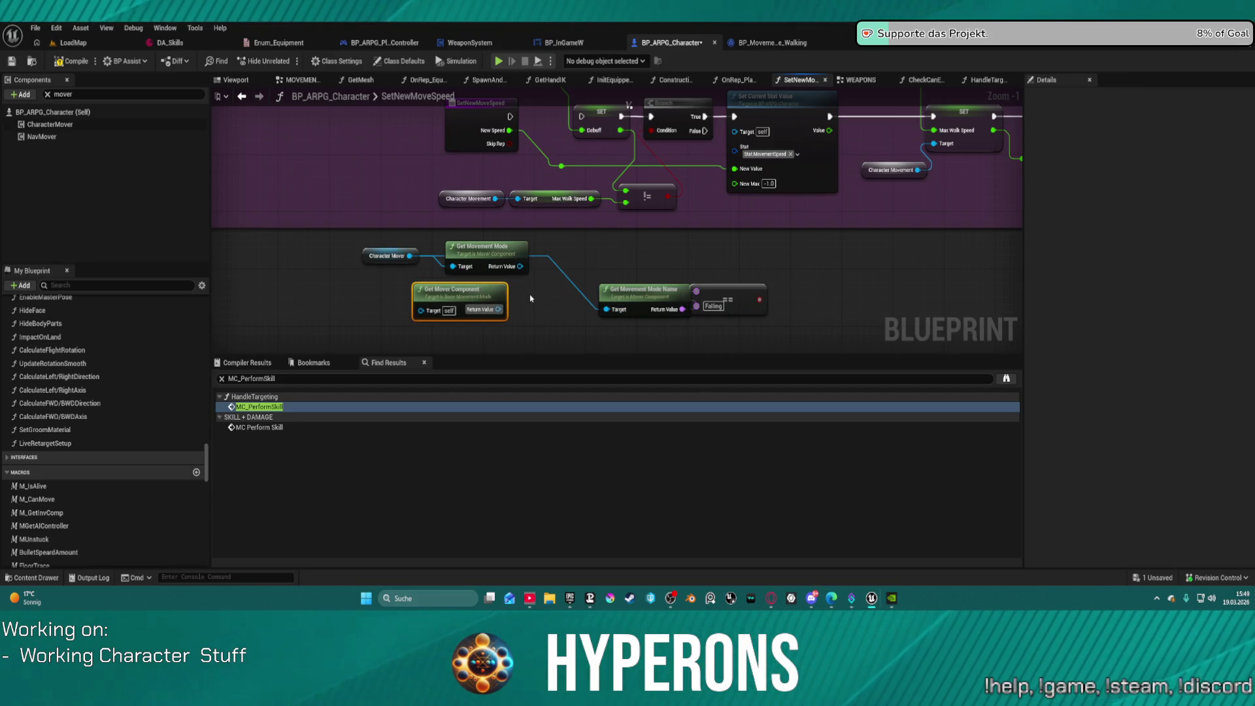
{"action": "key", "text": "Delete"}
Step: Change the == comparison value from Falling to Walking and tidy the node layout
{"action": "left_click", "coordinate": [484, 255]}
{"action": "mouse_move", "coordinate": [714, 289]}
{"action": "left_mouse_down"}
{"action": "mouse_move", "coordinate": [542, 275]}
{"action": "mouse_move", "coordinate": [586, 262]}
{"action": "left_mouse_up"}
{"action": "left_click_drag", "start_coordinate": [468, 278], "coordinate": [340, 279]}
{"action": "left_click", "coordinate": [612, 283]}
{"action": "type", "text": "Walk"}
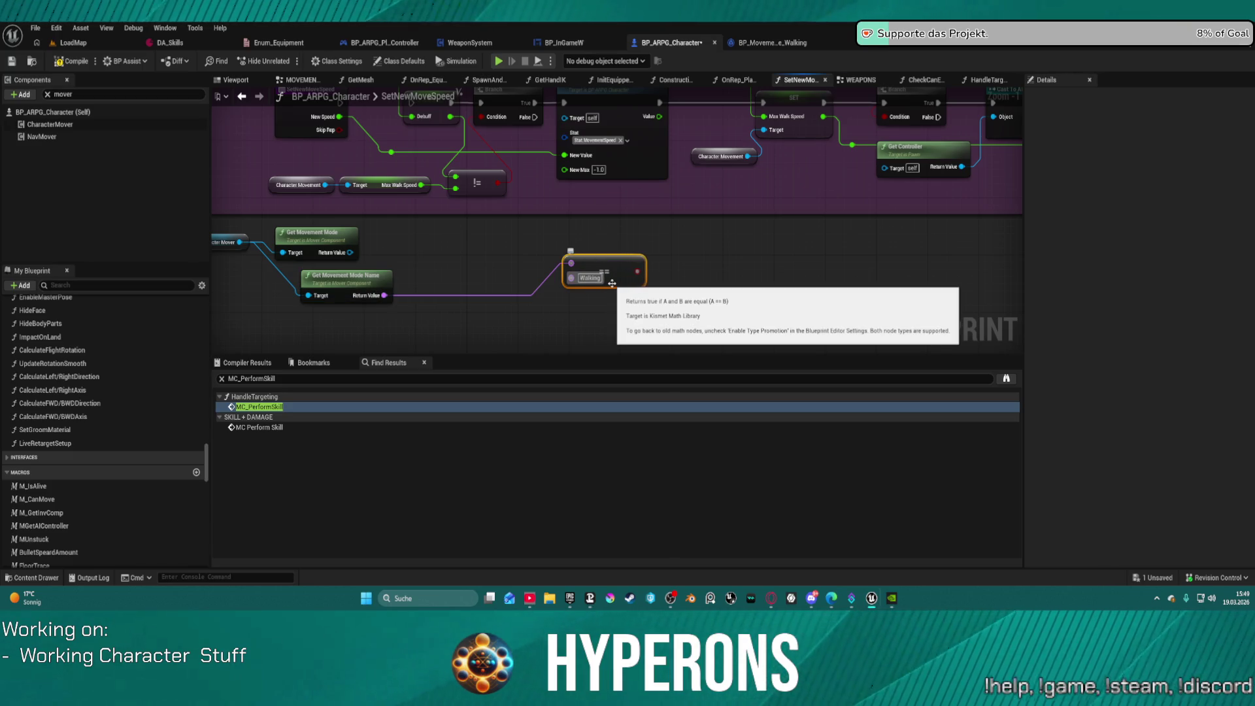
{"action": "left_click_drag", "start_coordinate": [219, 242], "coordinate": [428, 257]}
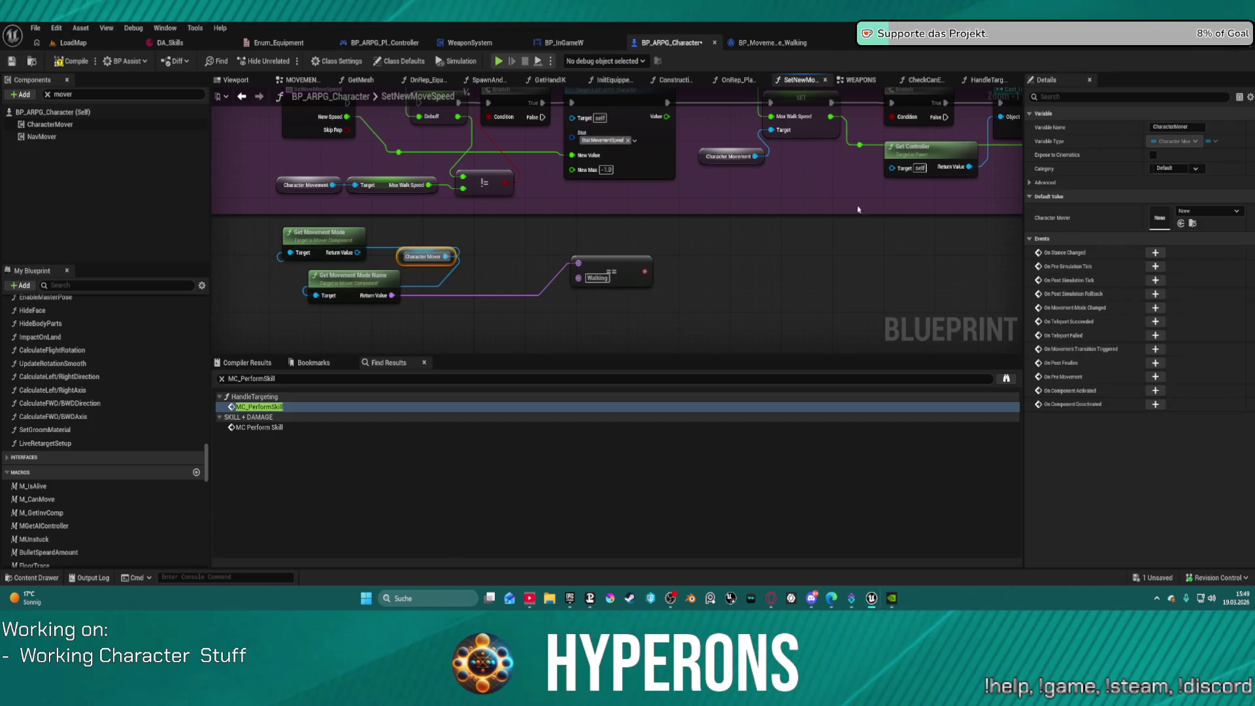
Step: Inspect the SprintSpeed variable and Retriggerable Delay nodes in BP_MovementMode_Walking
{"action": "left_click", "coordinate": [771, 42]}
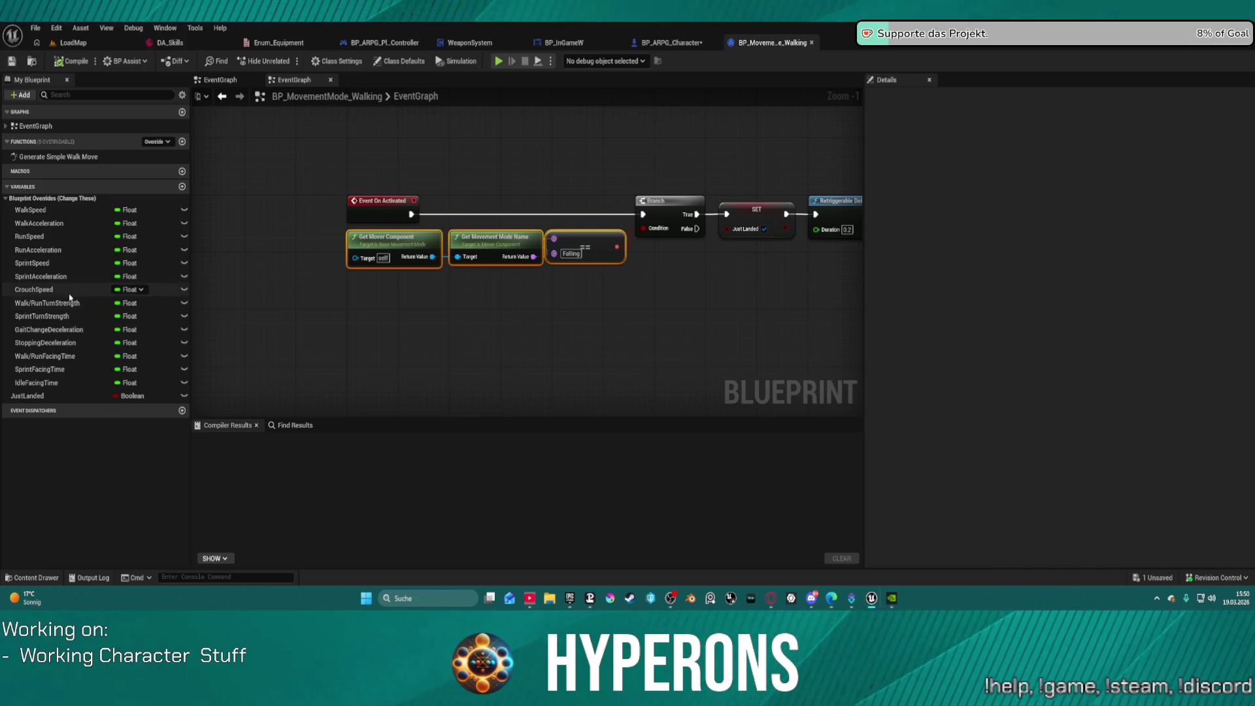
{"action": "left_click", "coordinate": [64, 265]}
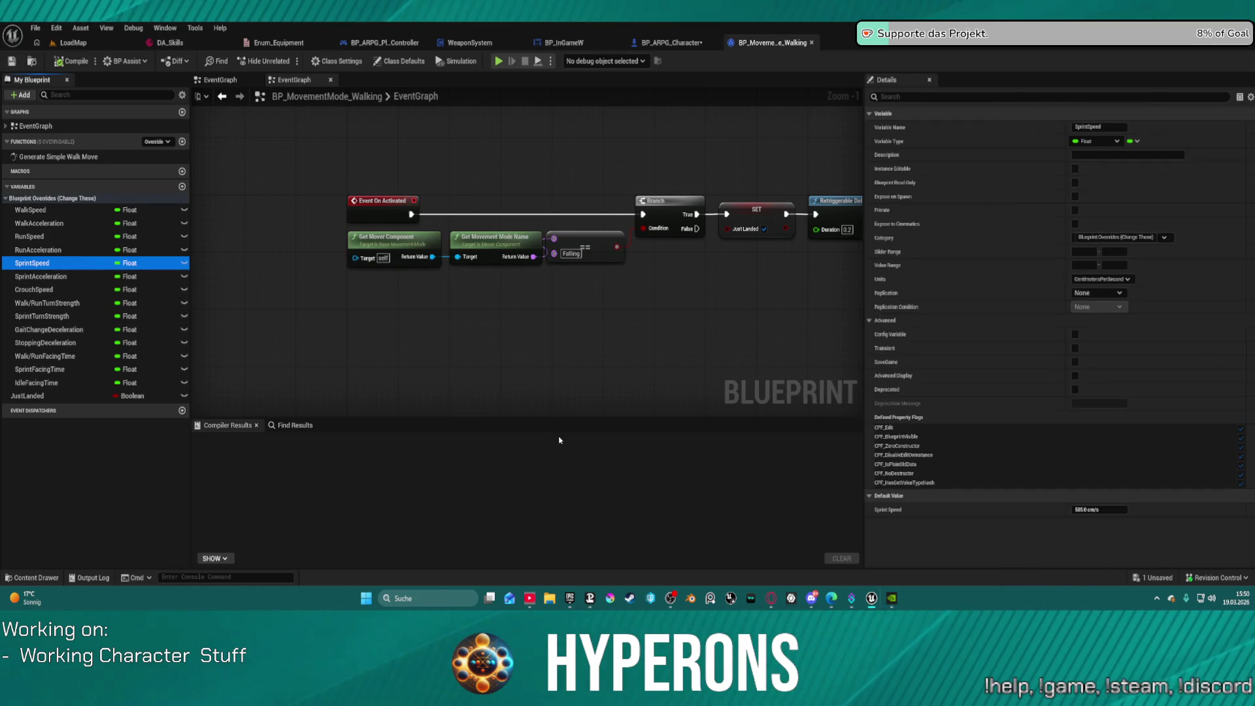
{"action": "left_click_drag", "start_coordinate": [618, 326], "coordinate": [435, 313]}
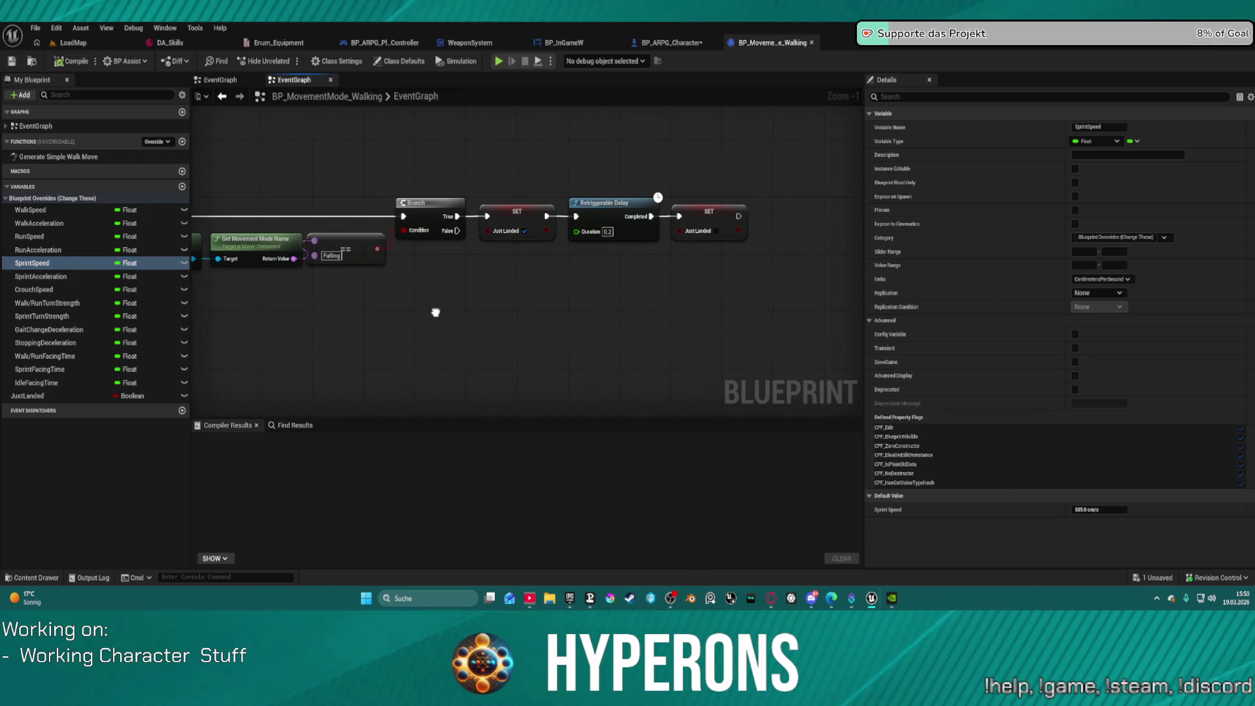
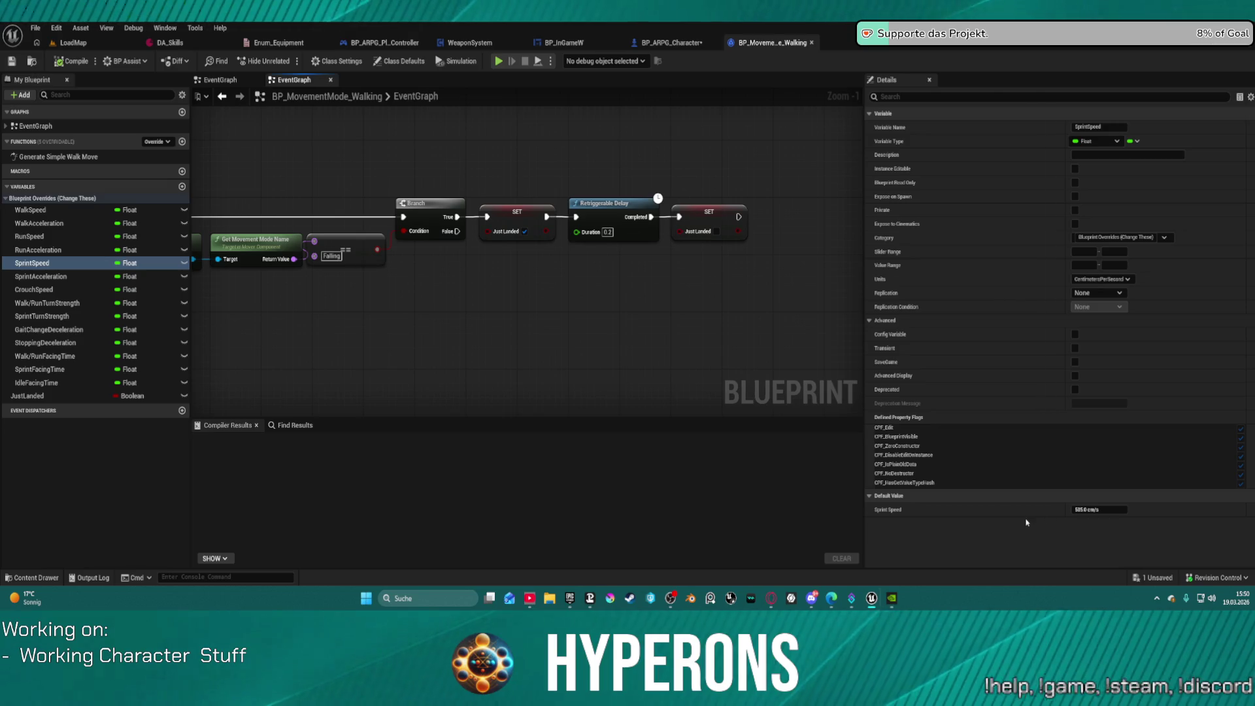
Step: Launch Play in Editor on LoadMap despite the compile errors and run the character forward
{"action": "left_click", "coordinate": [81, 43]}
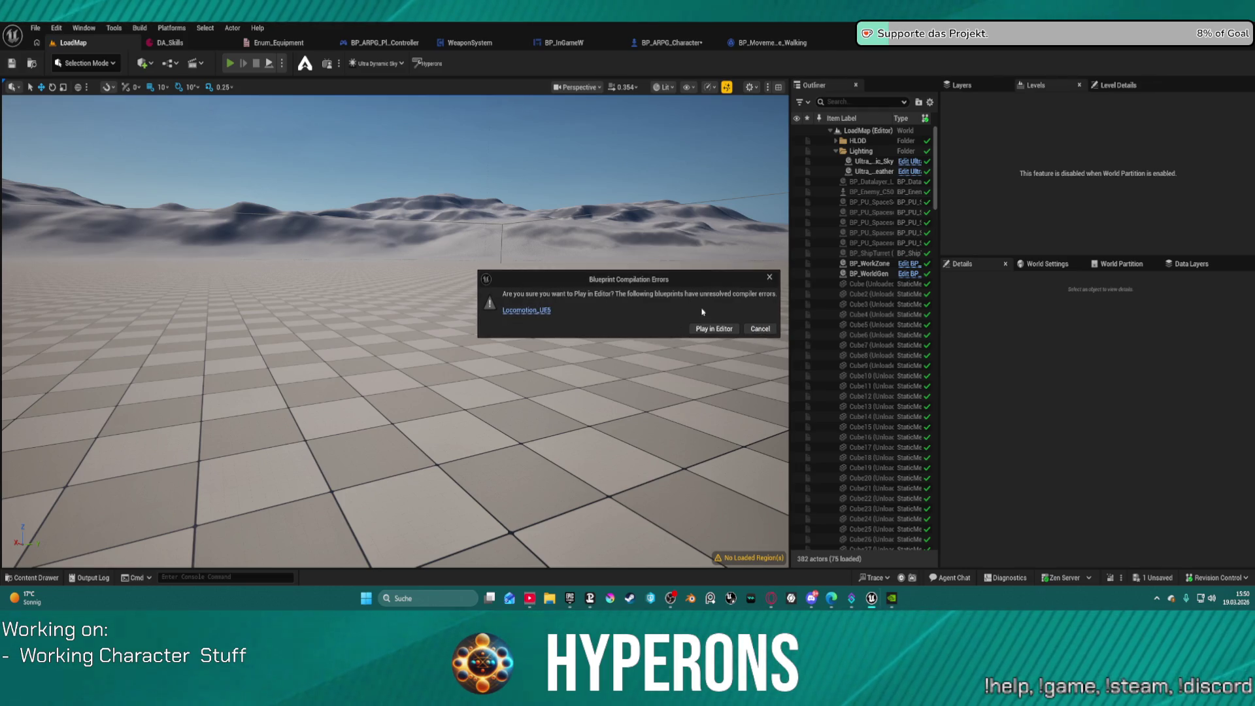
{"action": "left_click", "coordinate": [718, 328]}
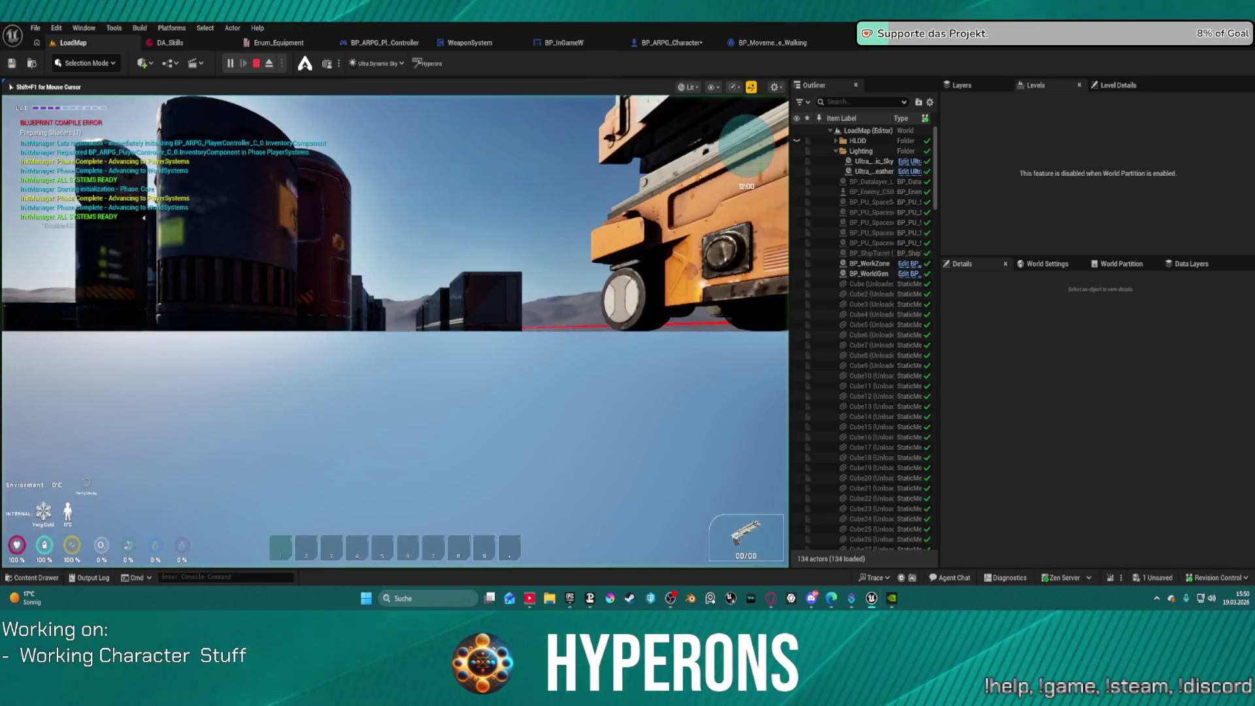
{"action": "key", "text": "w"}
{"action": "key", "text": "w"}
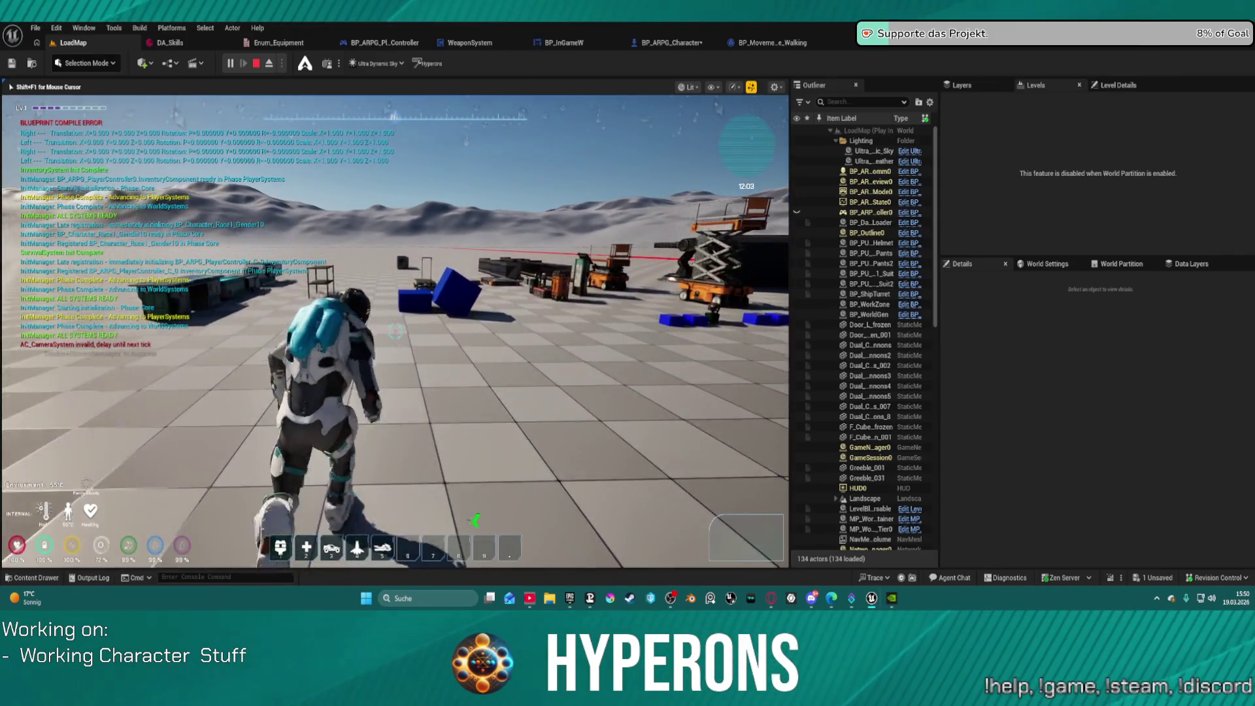
{"action": "key", "text": "w"}
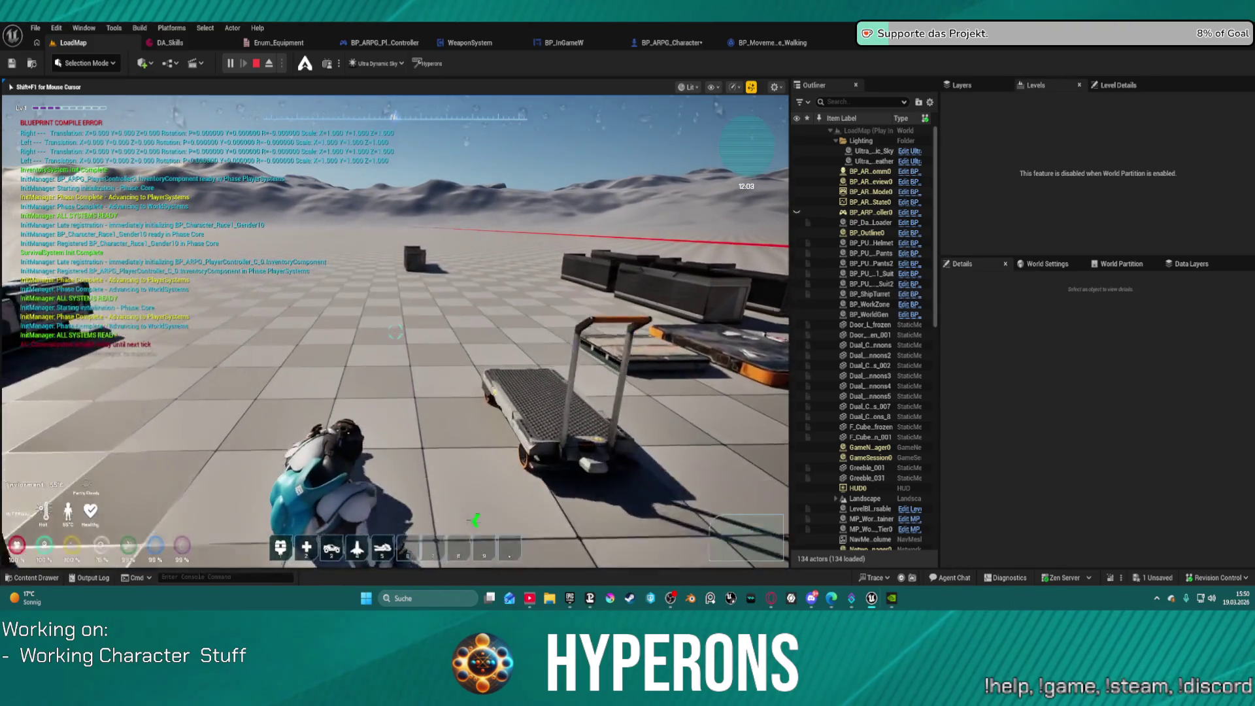
{"action": "key", "text": "w"}
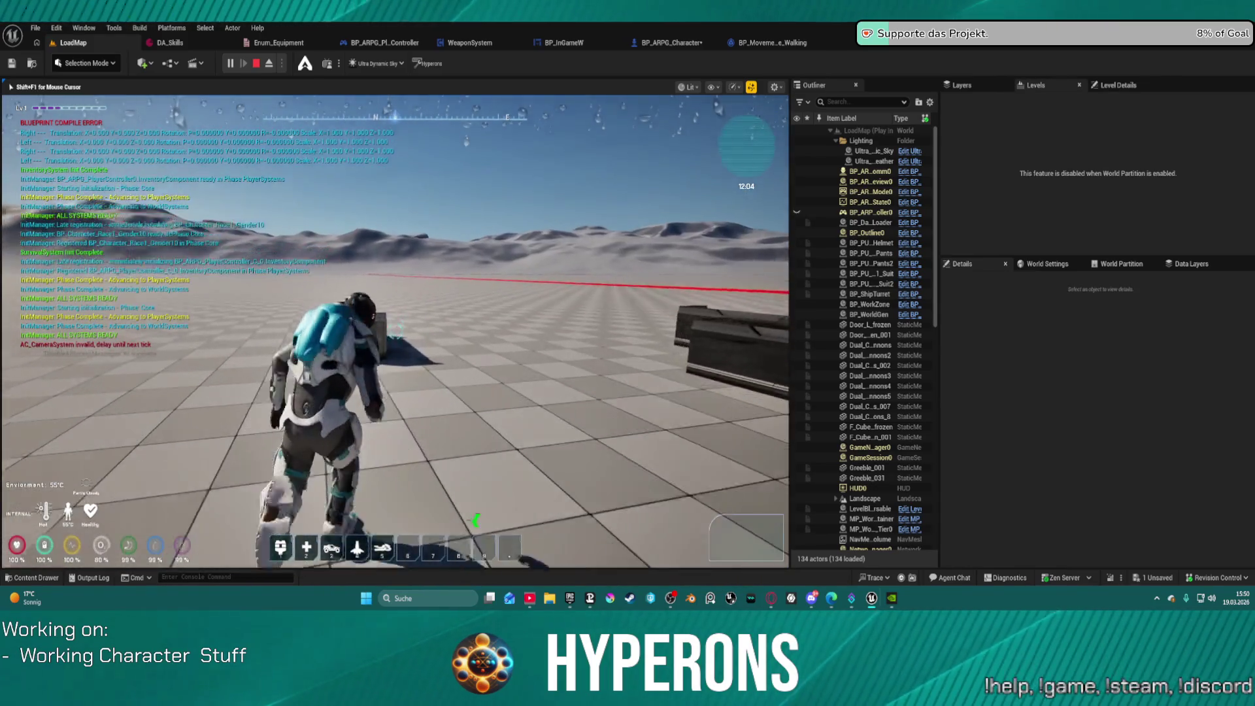
Step: Jump the character onto the crate, then end the session and return to BP_MovementMode_Walking
{"action": "key", "text": "w"}
{"action": "key", "text": "space"}
{"action": "key", "text": "w"}
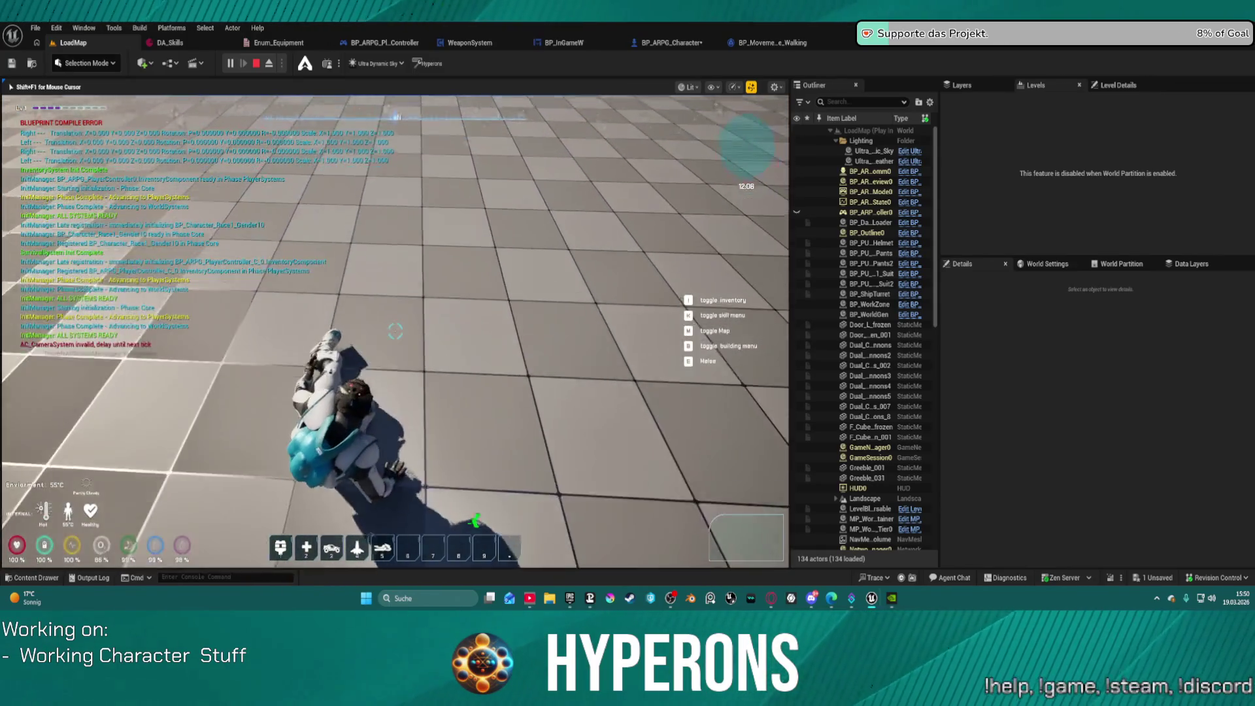
{"action": "key", "text": "Escape"}
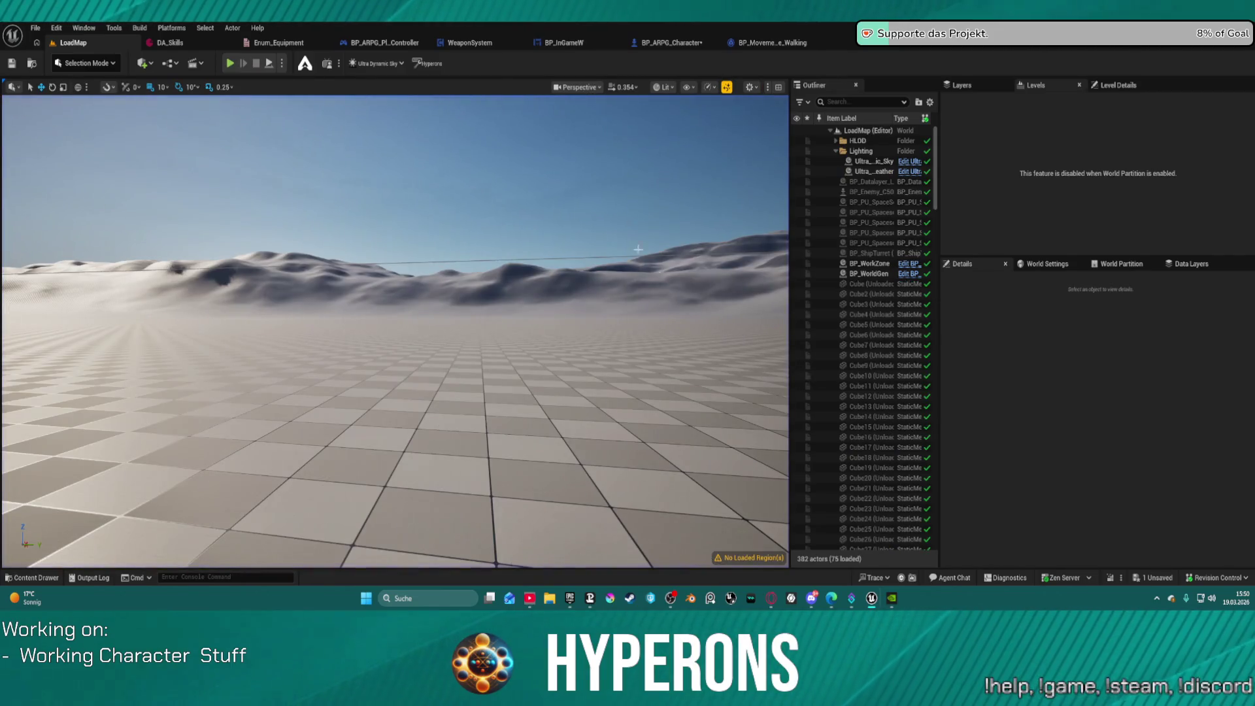
{"action": "left_click", "coordinate": [771, 43]}
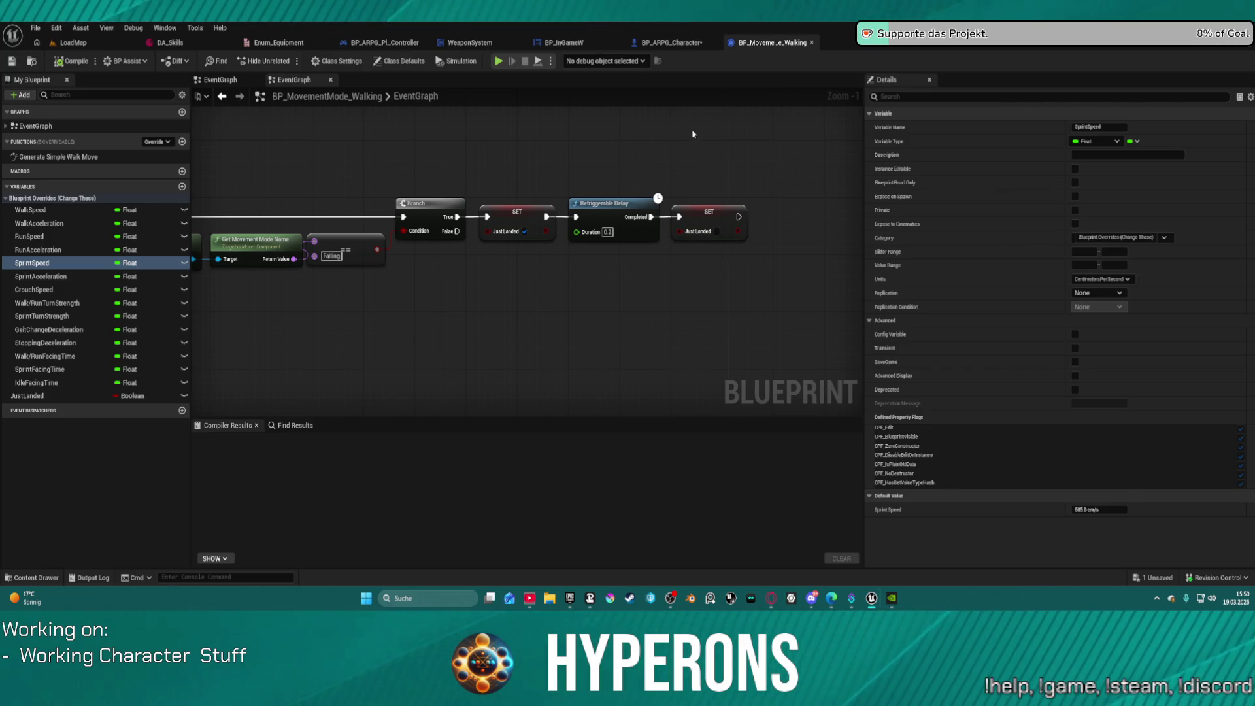
Step: In BP_ARPG_Character, move Get Movement Mode up-right and Character Mover to the left
{"action": "left_click", "coordinate": [670, 42]}
{"action": "mouse_move", "coordinate": [330, 235]}
{"action": "left_mouse_down"}
{"action": "mouse_move", "coordinate": [411, 209]}
{"action": "mouse_move", "coordinate": [458, 212]}
{"action": "left_mouse_up"}
{"action": "left_click_drag", "start_coordinate": [424, 256], "coordinate": [277, 249]}
Step: Try a 'cast to' search from Get Movement Mode's output, then glance at BP_MovementMode_Walking and come back
{"action": "mouse_move", "coordinate": [484, 232]}
{"action": "left_mouse_down"}
{"action": "mouse_move", "coordinate": [490, 303]}
{"action": "mouse_move", "coordinate": [477, 303]}
{"action": "left_mouse_up"}
{"action": "type", "text": "cas"}
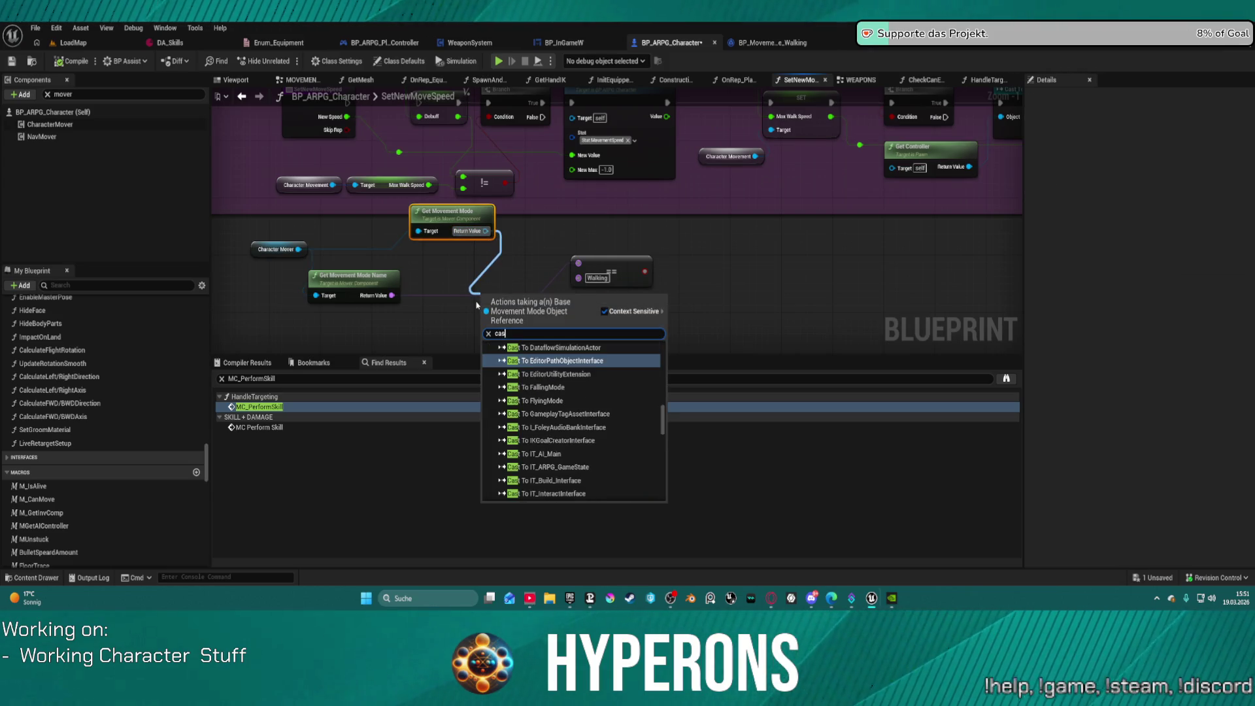
{"action": "type", "text": "t to"}
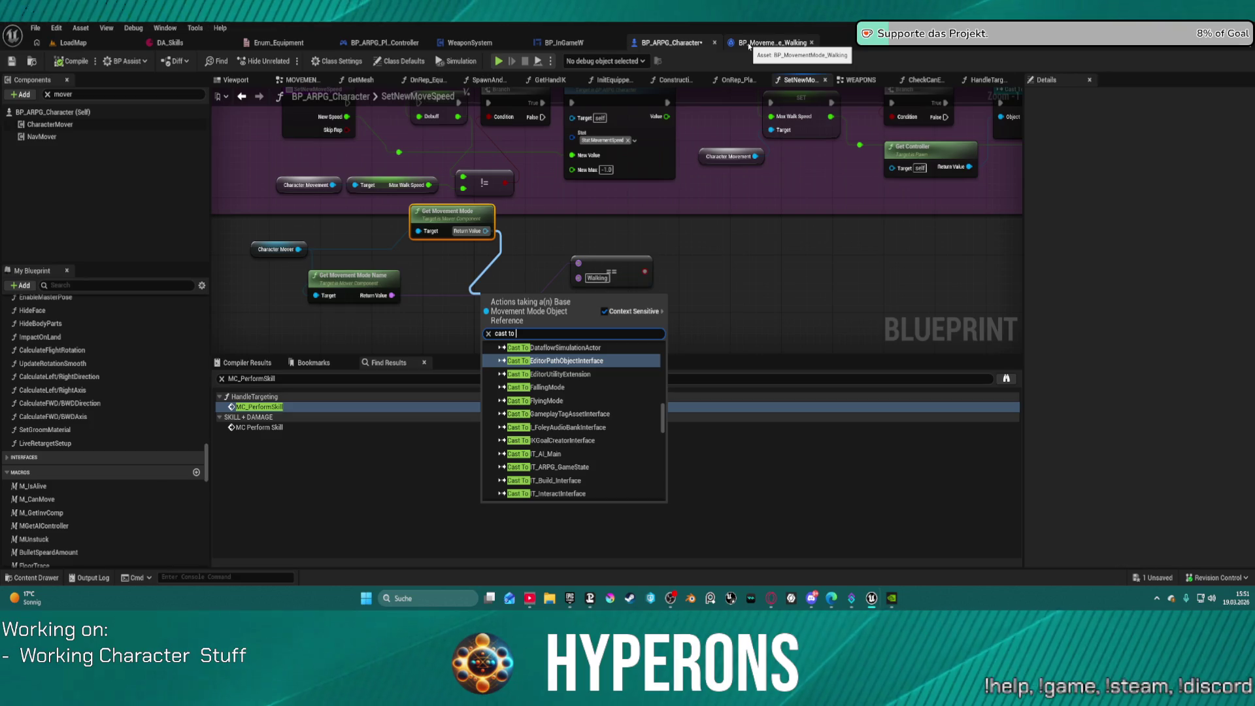
{"action": "left_click", "coordinate": [749, 46]}
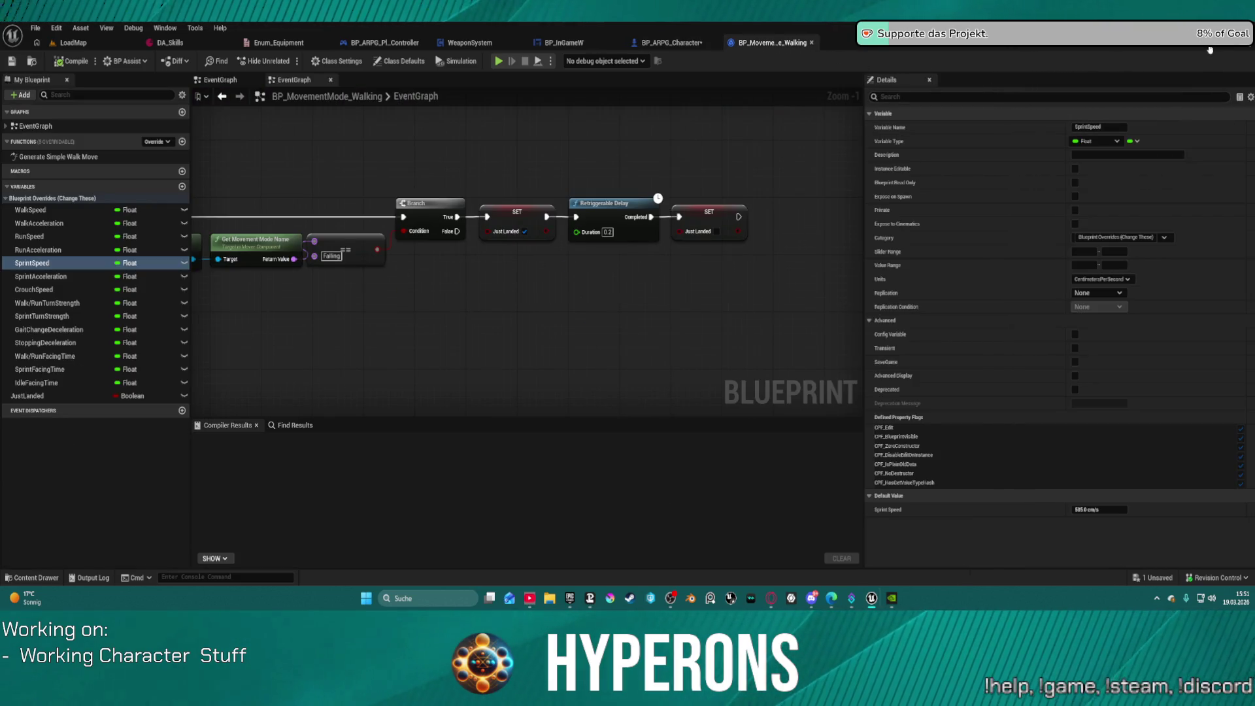
{"action": "left_click", "coordinate": [673, 46]}
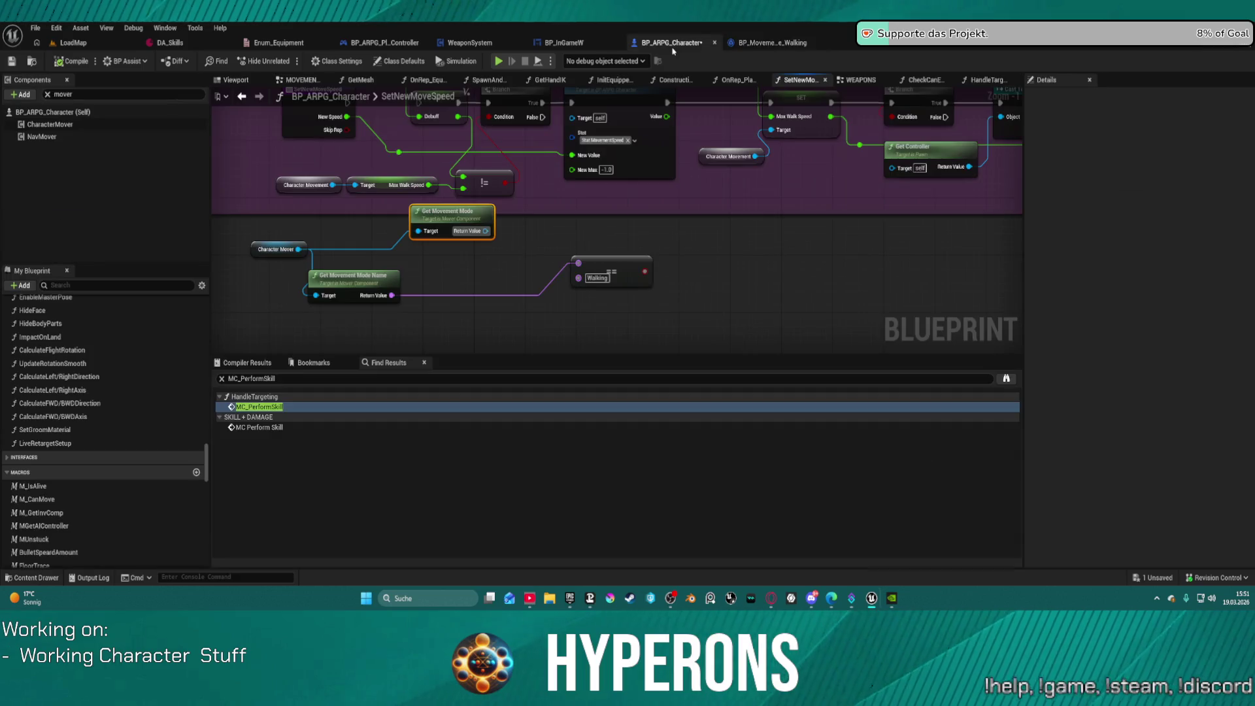
Step: Browse 'csat' and 'smoot' action searches from Get Movement Mode and Set Current Stat Value without adding nodes
{"action": "left_click_drag", "start_coordinate": [489, 232], "coordinate": [540, 240]}
{"action": "type", "text": "m"}
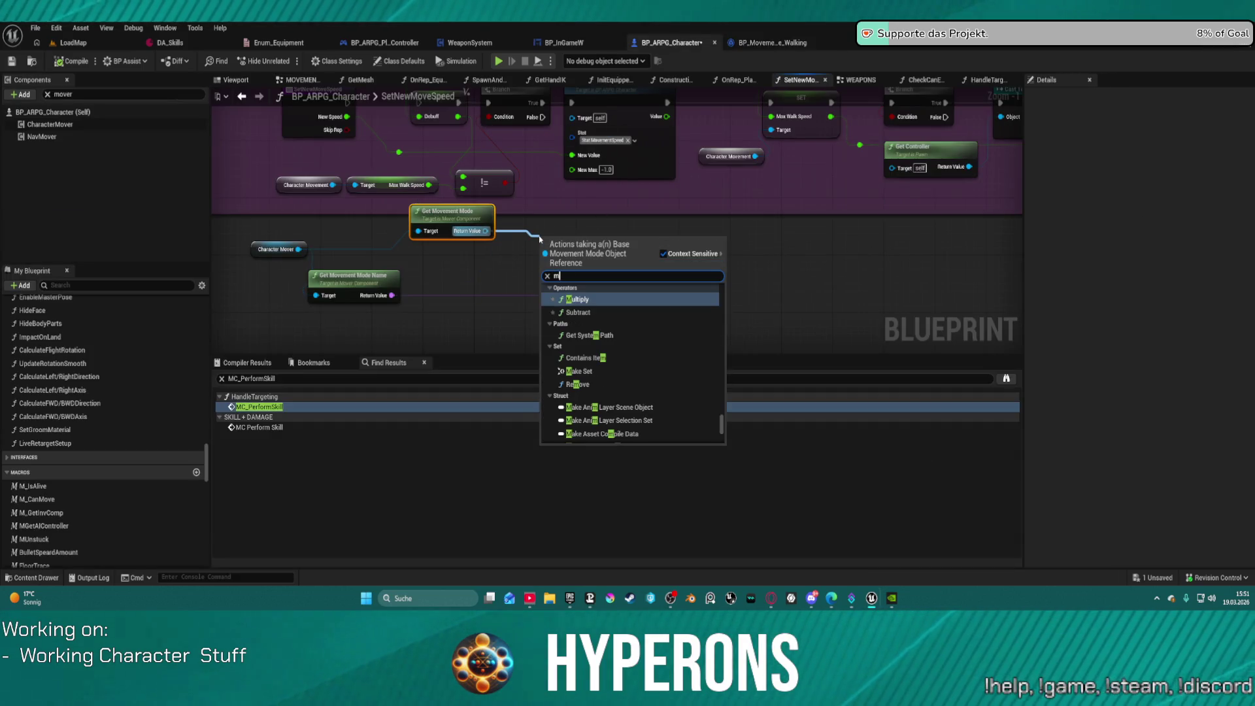
{"action": "key", "text": "BackSpace"}
{"action": "type", "text": "c"}
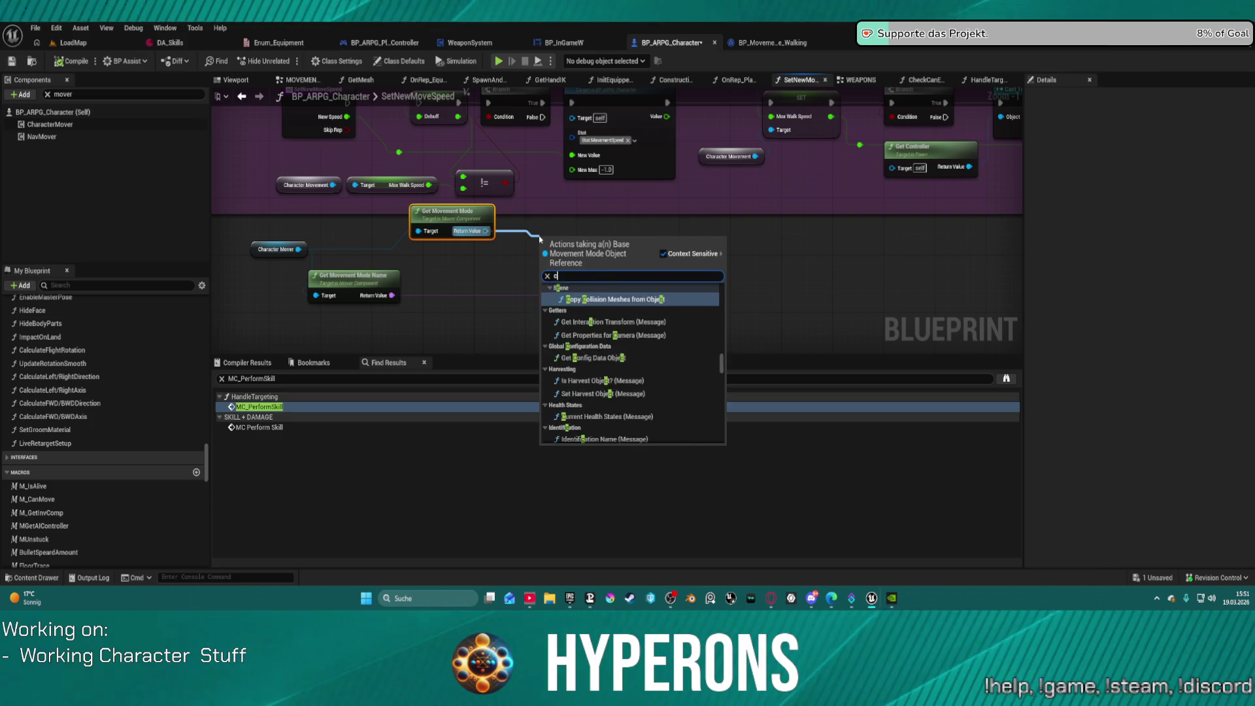
{"action": "type", "text": "sat smoo"}
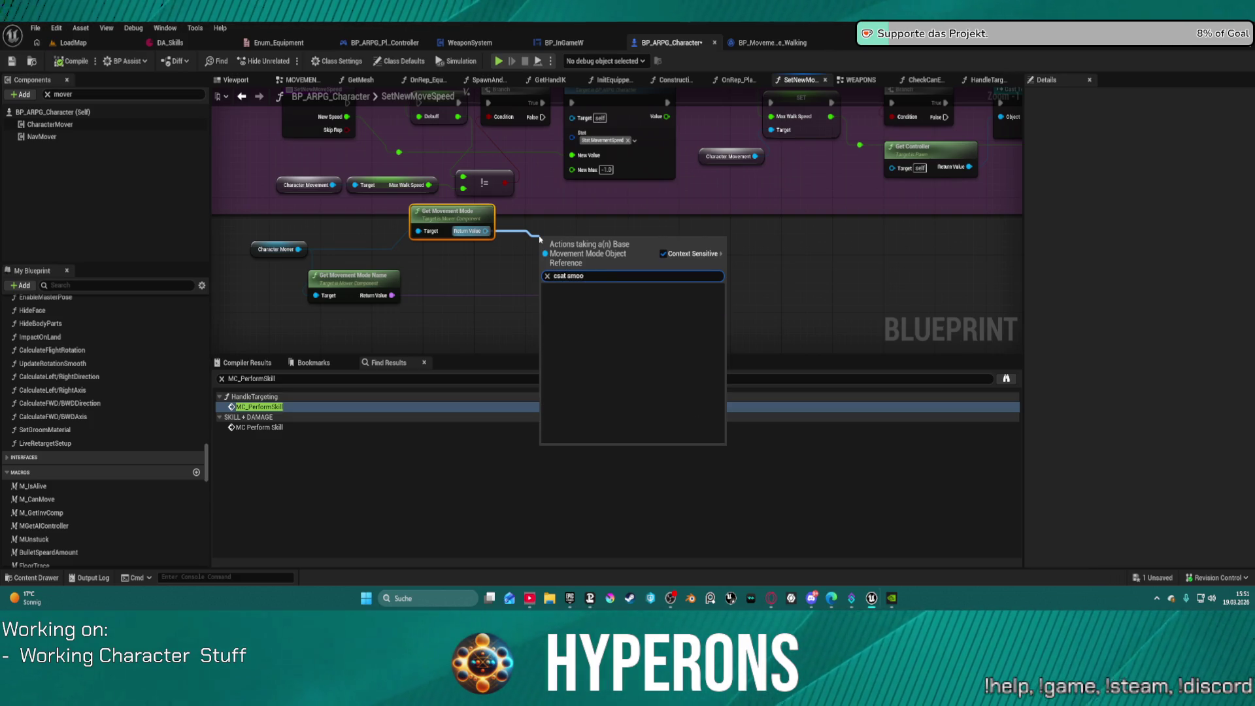
{"action": "left_click_drag", "start_coordinate": [425, 285], "coordinate": [384, 348]}
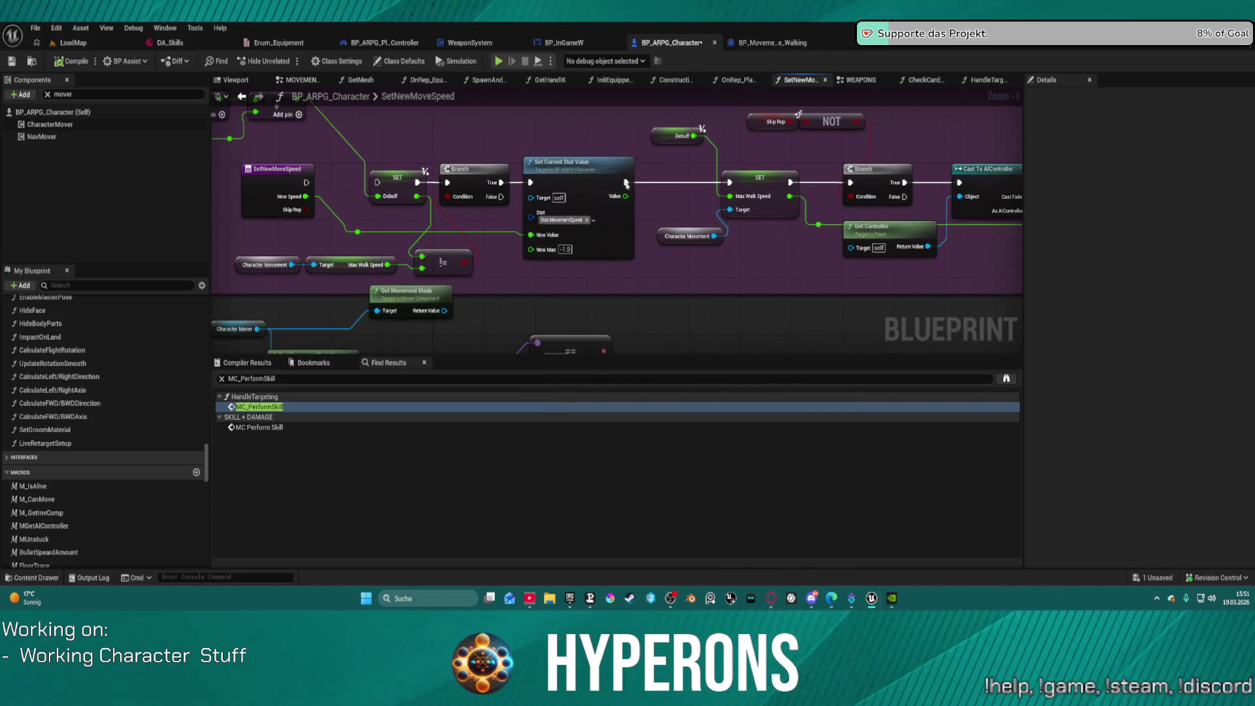
{"action": "left_click_drag", "start_coordinate": [624, 183], "coordinate": [676, 277]}
{"action": "type", "text": "s"}
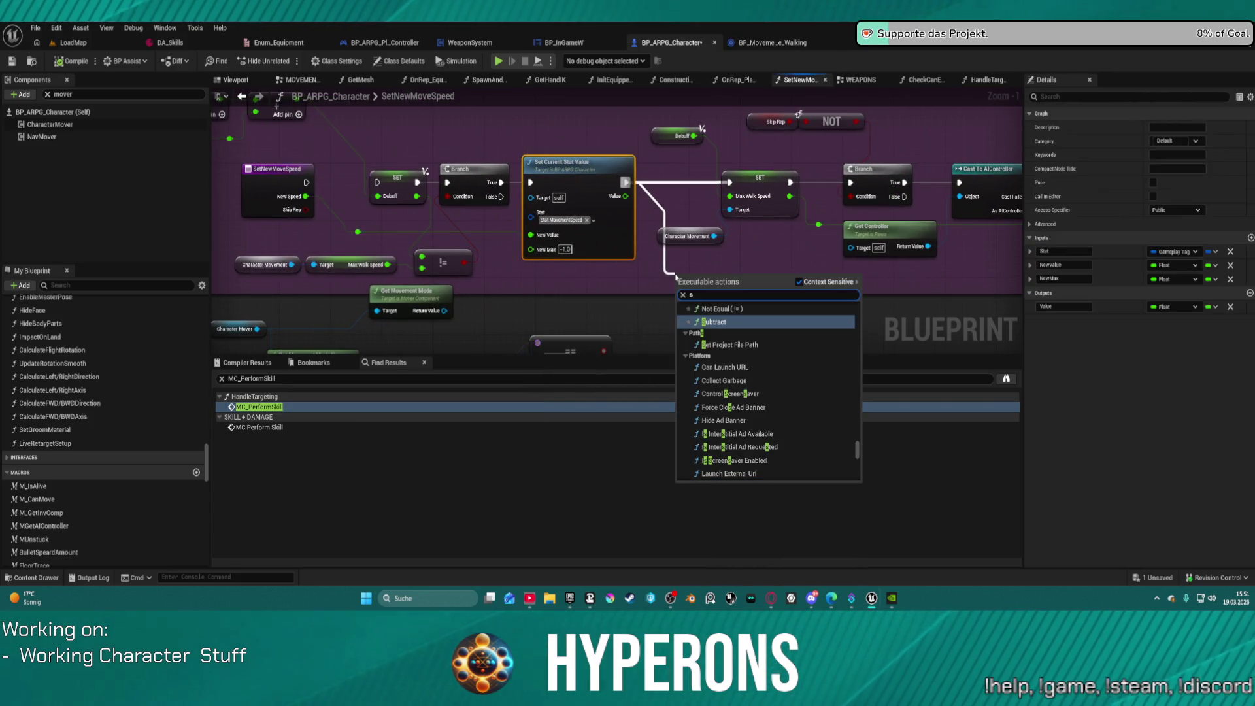
{"action": "type", "text": "moot"}
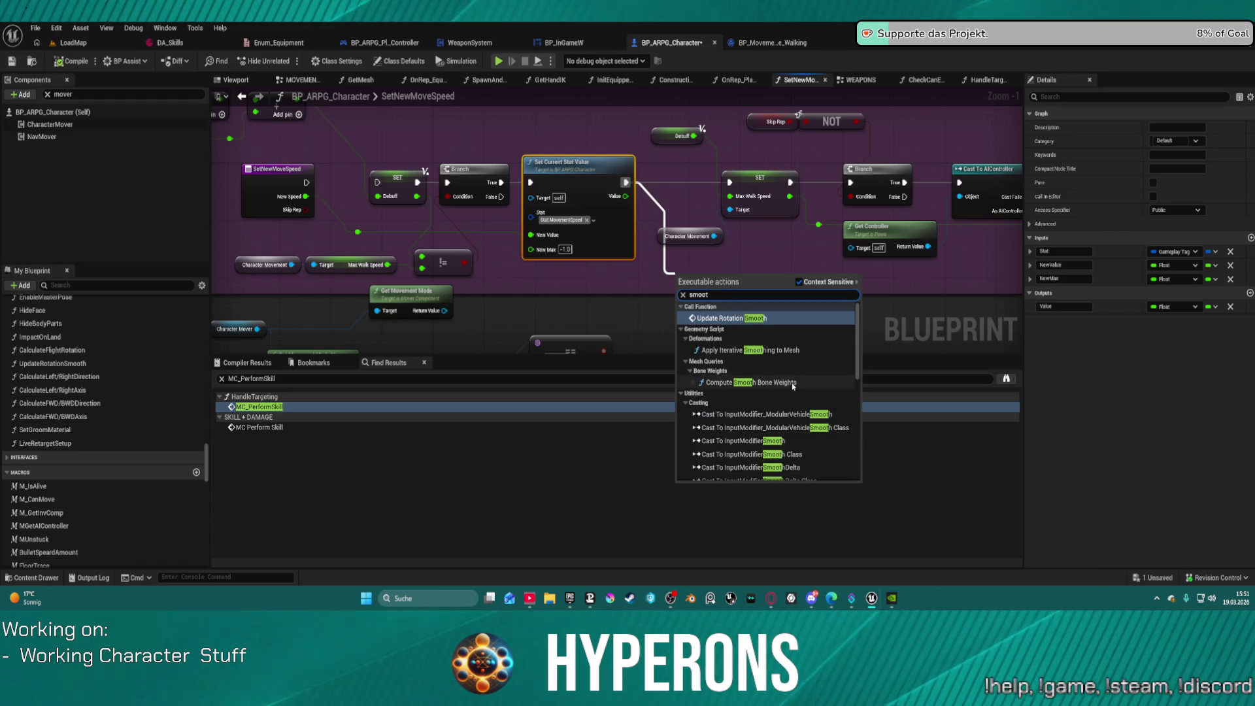
{"action": "scroll", "coordinate": [801, 419], "scroll_direction": "down", "scroll_amount": 5}
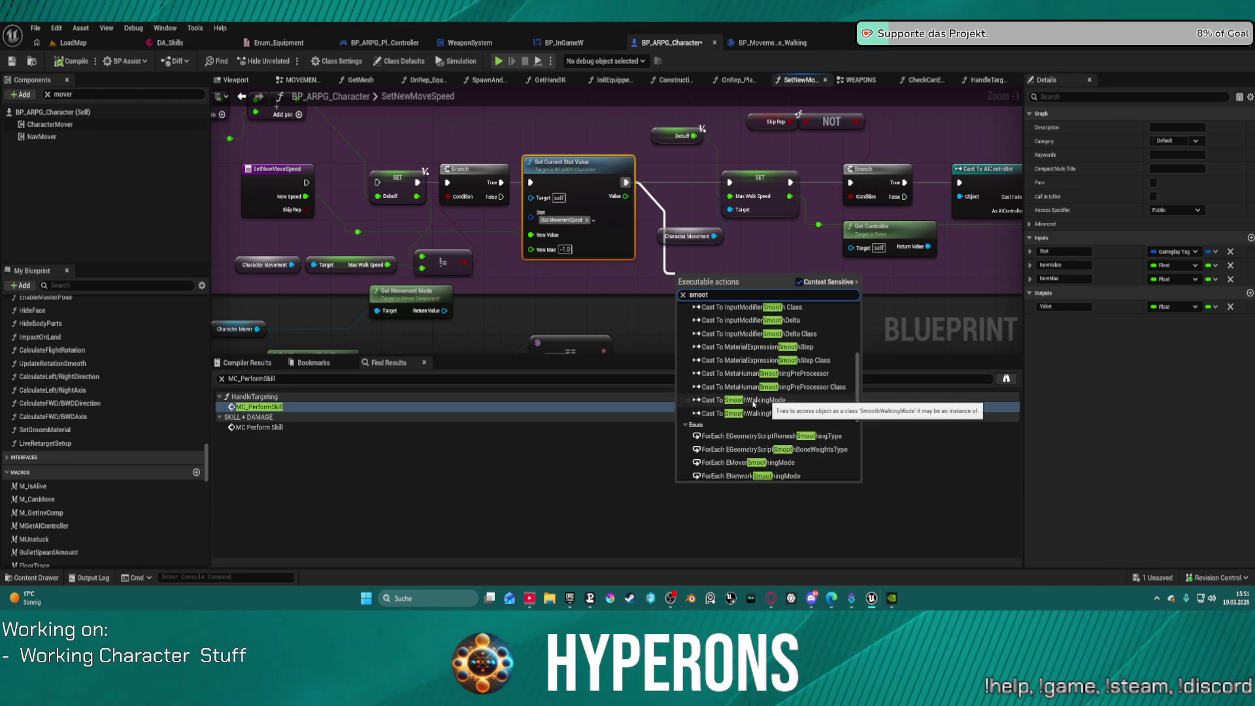
{"action": "left_click", "coordinate": [518, 317]}
{"action": "scroll", "coordinate": [518, 317], "scroll_direction": "down", "scroll_amount": 2}
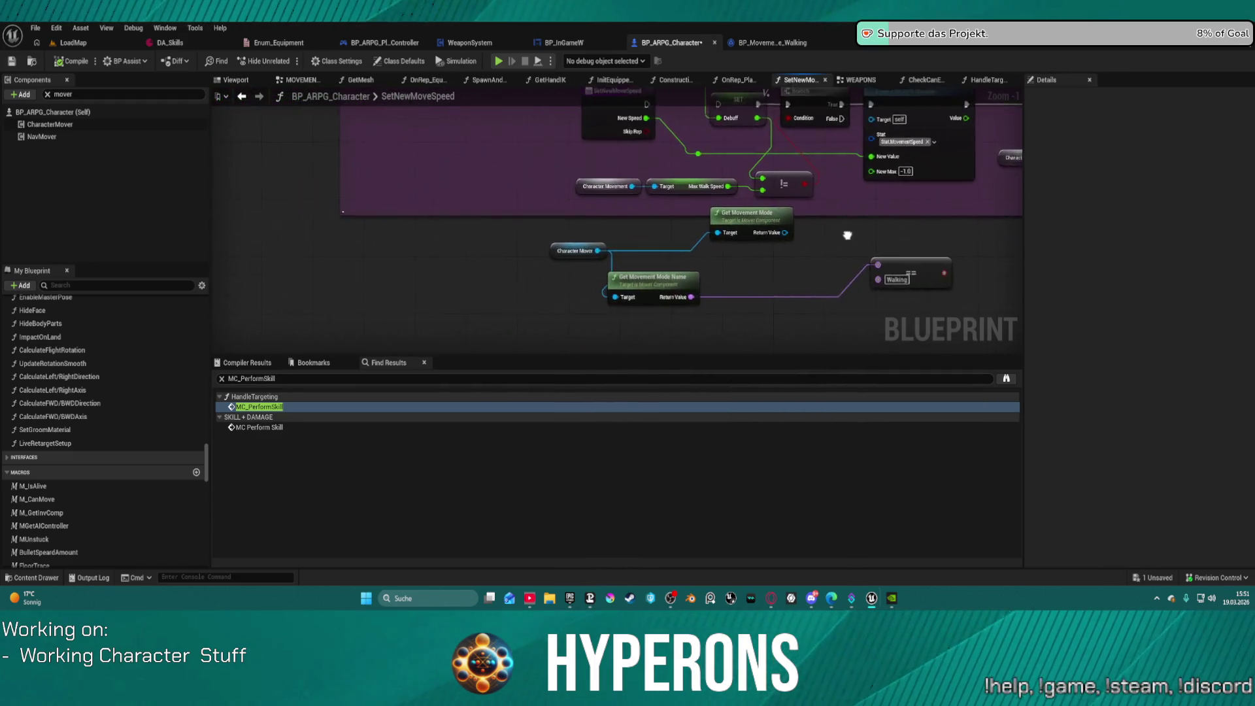
Step: Cut the Character Mover, Get Movement Mode, mode-name and == nodes from SetNewMoveSpeed
{"action": "left_click_drag", "start_coordinate": [405, 299], "coordinate": [739, 351]}
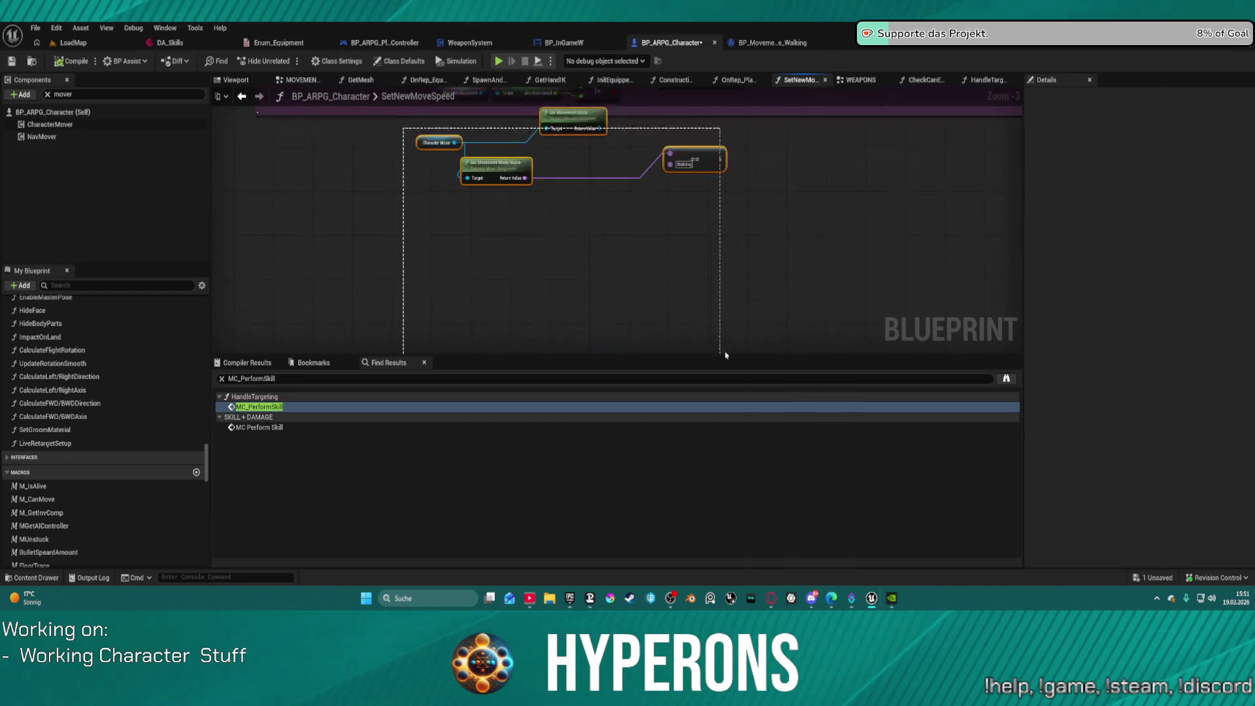
{"action": "key", "text": "Delete"}
{"action": "scroll", "coordinate": [657, 306], "scroll_direction": "down", "scroll_amount": 3}
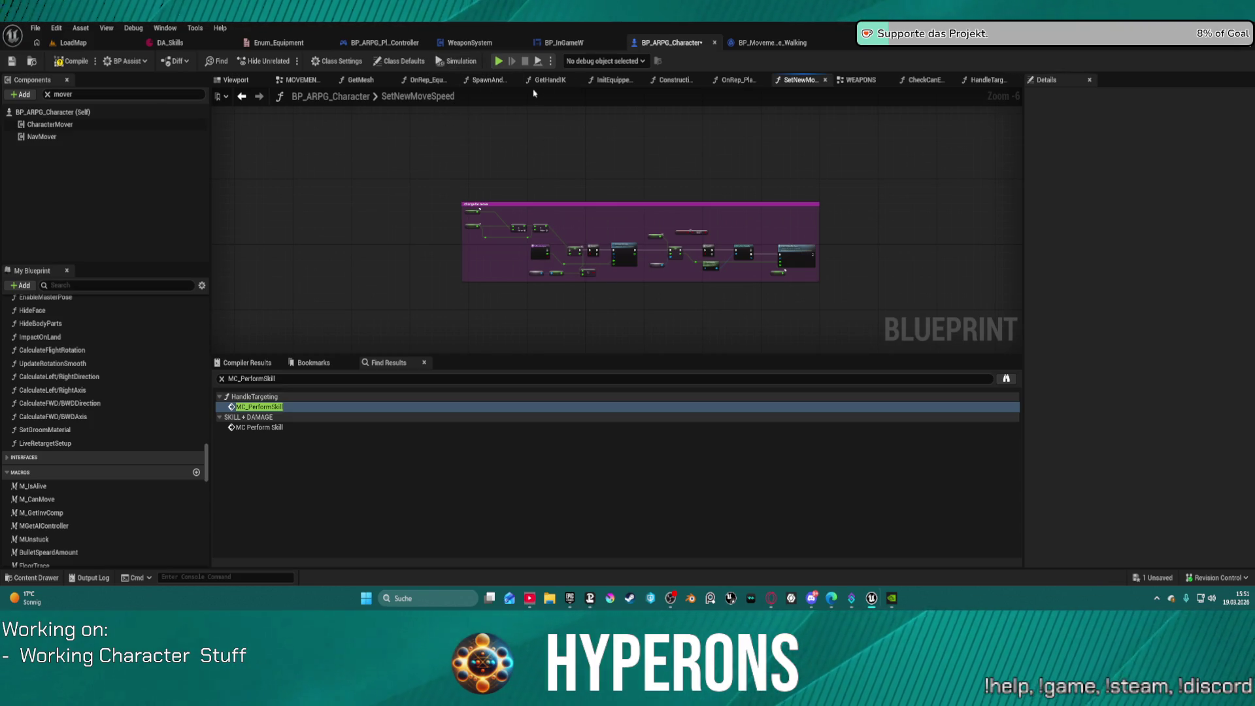
{"action": "left_click", "coordinate": [292, 81]}
Step: Paste the movement-mode check nodes beside the Wants to Crouch Set members node in MOVEMENTS
{"action": "mouse_move", "coordinate": [442, 267]}
{"action": "left_mouse_down"}
{"action": "mouse_move", "coordinate": [900, 289]}
{"action": "mouse_move", "coordinate": [930, 301]}
{"action": "left_mouse_up"}
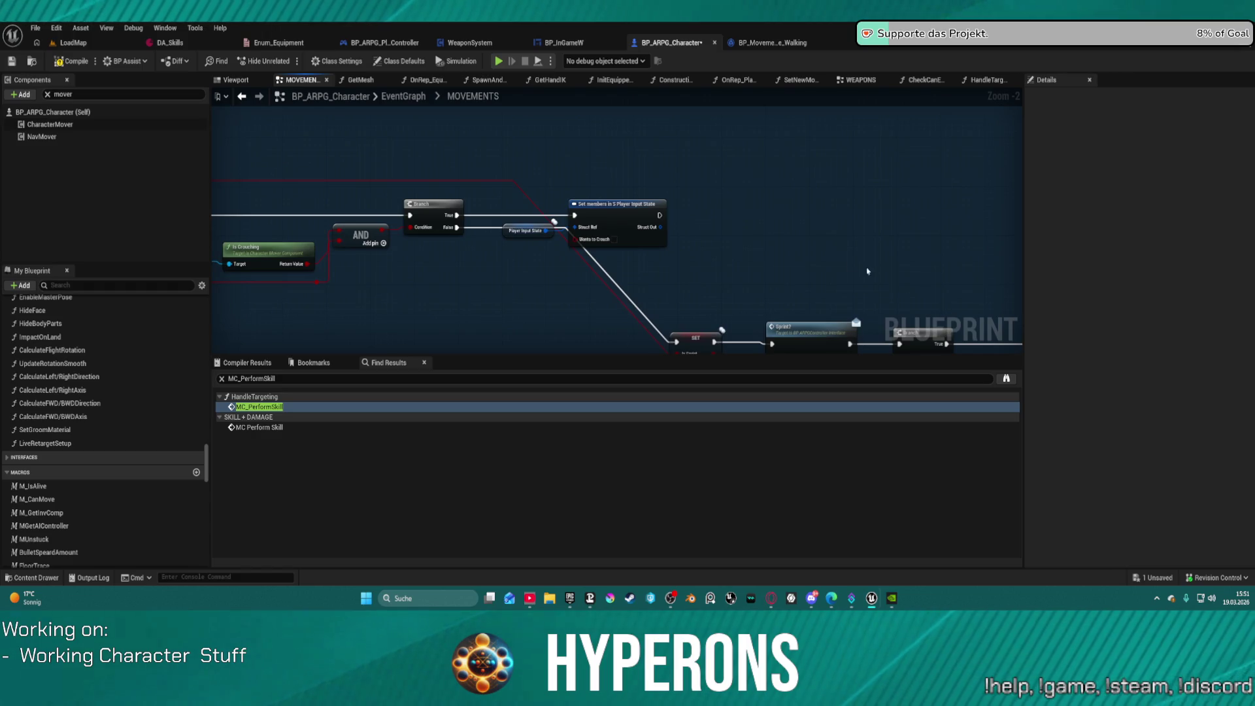
{"action": "mouse_move", "coordinate": [505, 236]}
{"action": "left_mouse_down"}
{"action": "mouse_move", "coordinate": [447, 297]}
{"action": "mouse_move", "coordinate": [1082, 319]}
{"action": "left_mouse_up"}
{"action": "mouse_move", "coordinate": [1020, 151]}
{"action": "left_mouse_down"}
{"action": "mouse_move", "coordinate": [566, 135]}
{"action": "mouse_move", "coordinate": [588, 134]}
{"action": "mouse_move", "coordinate": [538, 153]}
{"action": "left_mouse_up"}
{"action": "key", "text": "ctrl+v"}
Step: Try a 'cast to' search from Set members' exec output, then cancel it
{"action": "left_click_drag", "start_coordinate": [504, 255], "coordinate": [615, 264]}
{"action": "type", "text": "cast to"}
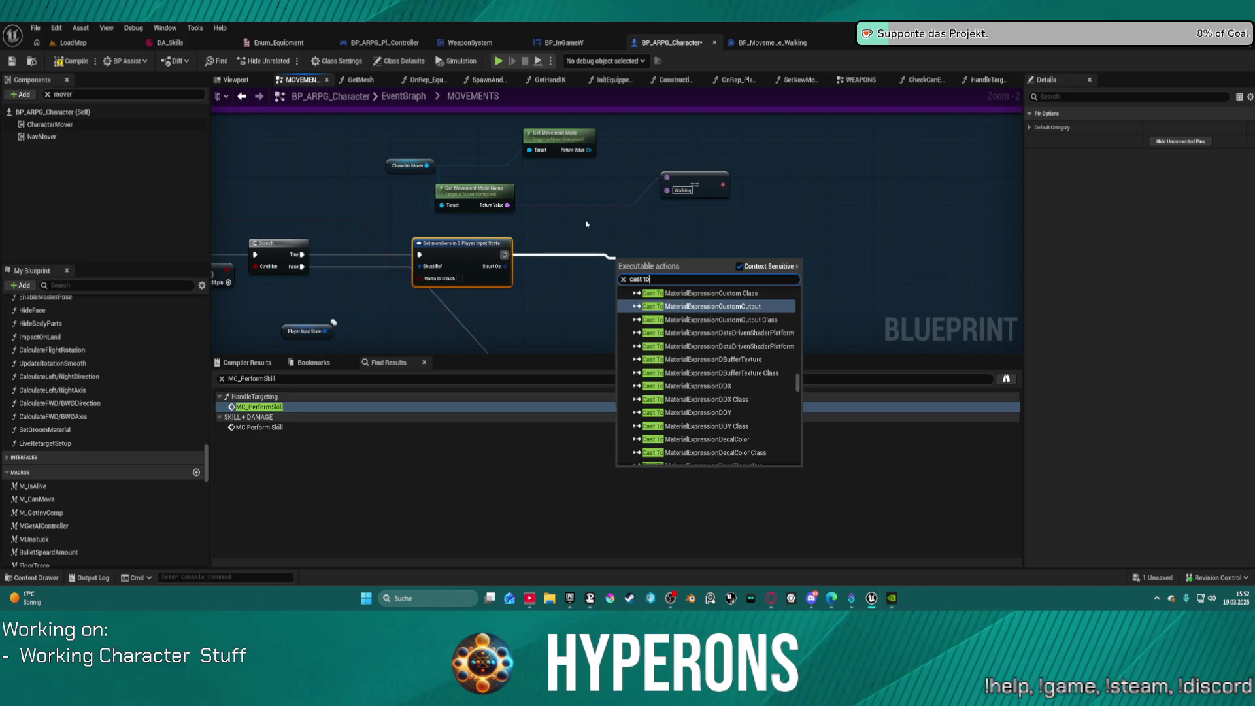
{"action": "key", "text": "Escape"}
{"action": "scroll", "coordinate": [588, 224], "scroll_direction": "down", "scroll_amount": 7}
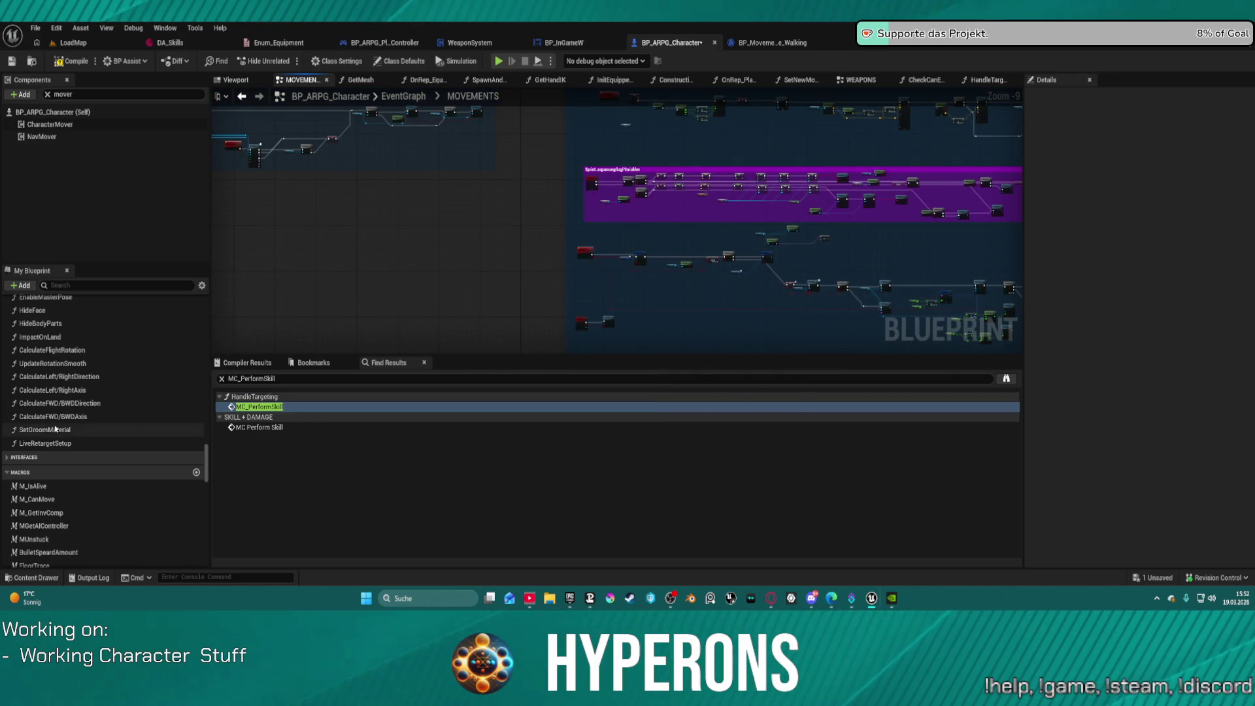
Step: Expand the Mover category and open Get_Speed to view its Vector Length XY of the mover velocity
{"action": "scroll", "coordinate": [54, 430], "scroll_direction": "up", "scroll_amount": 10}
{"action": "scroll", "coordinate": [92, 436], "scroll_direction": "up", "scroll_amount": 15}
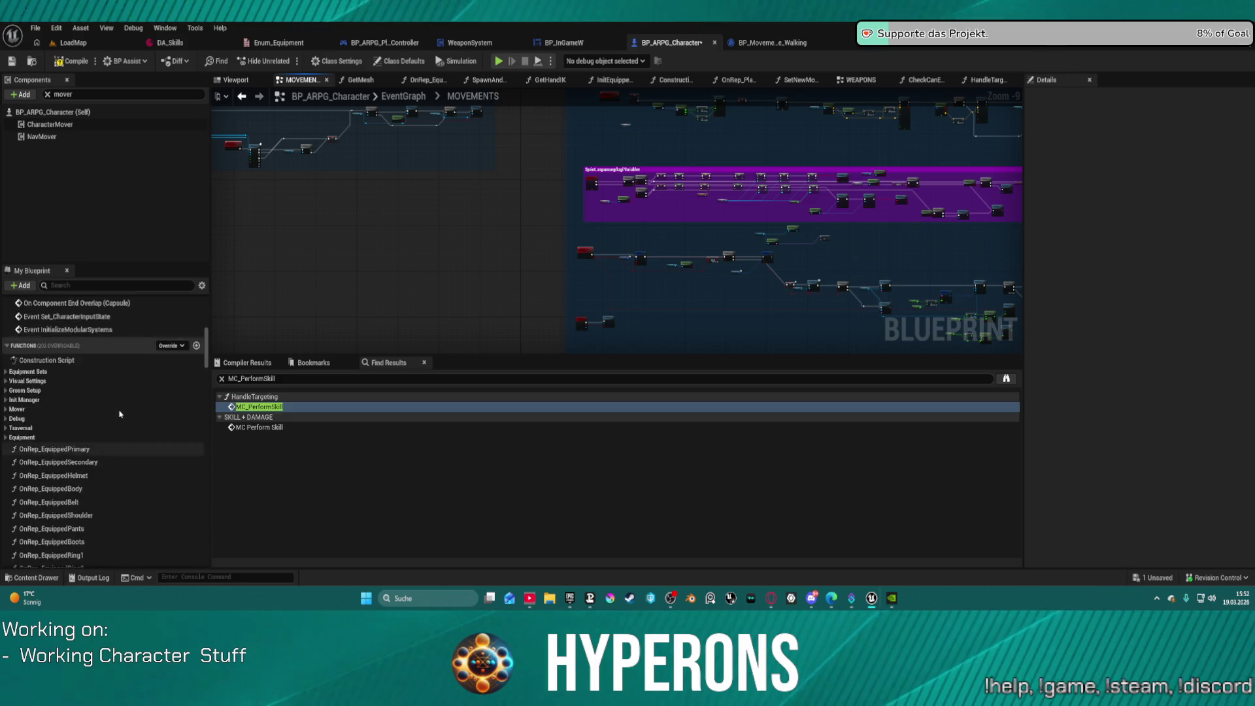
{"action": "scroll", "coordinate": [120, 414], "scroll_direction": "up", "scroll_amount": 2}
{"action": "left_click", "coordinate": [6, 443]}
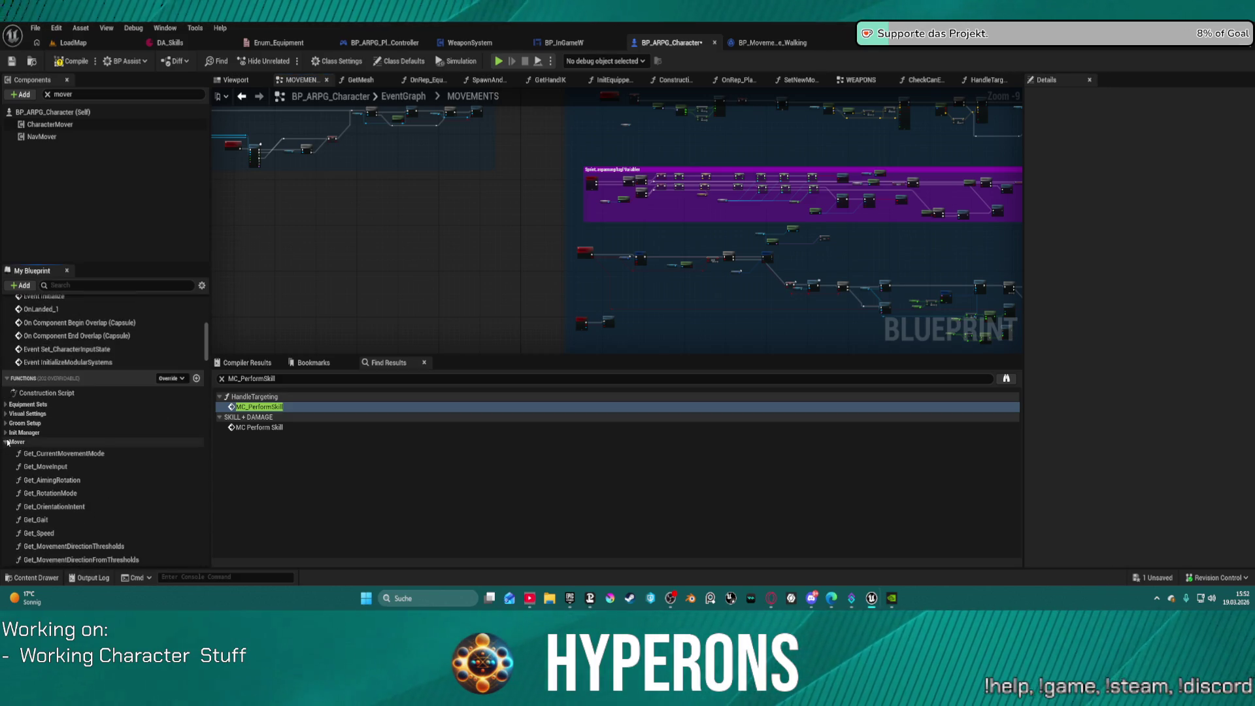
{"action": "scroll", "coordinate": [67, 388], "scroll_direction": "down", "scroll_amount": 3}
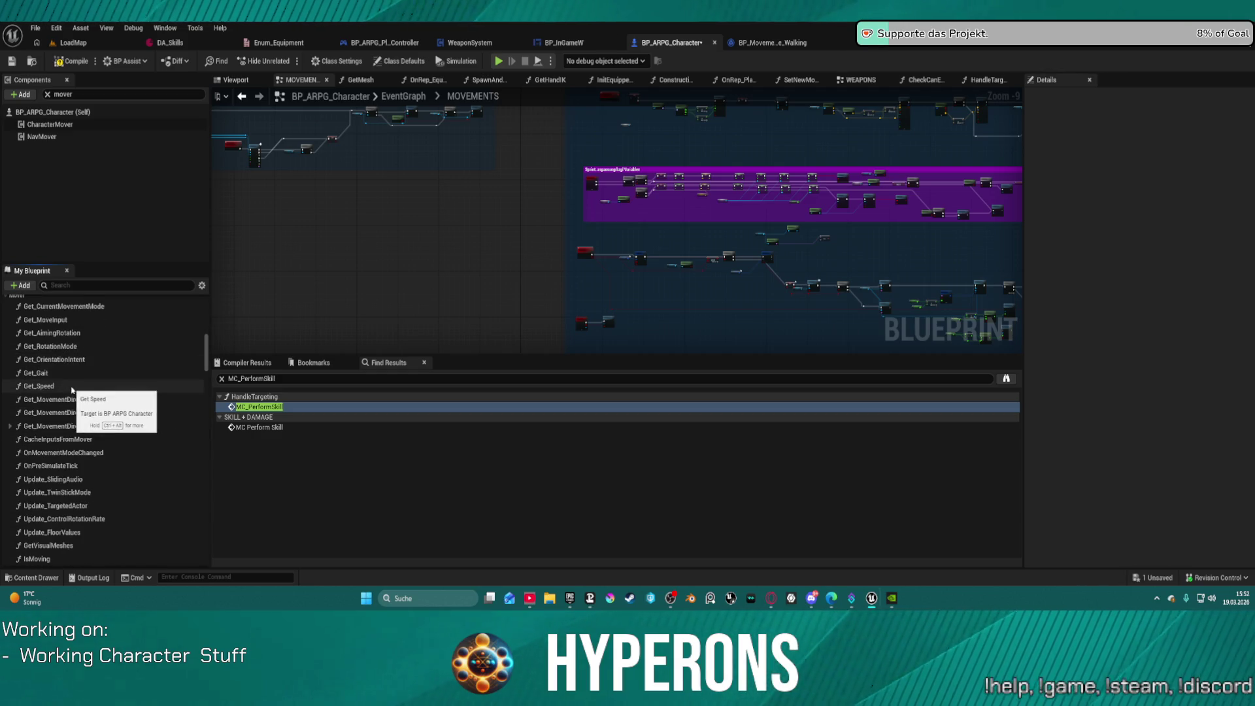
{"action": "scroll", "coordinate": [68, 380], "scroll_direction": "down", "scroll_amount": 1}
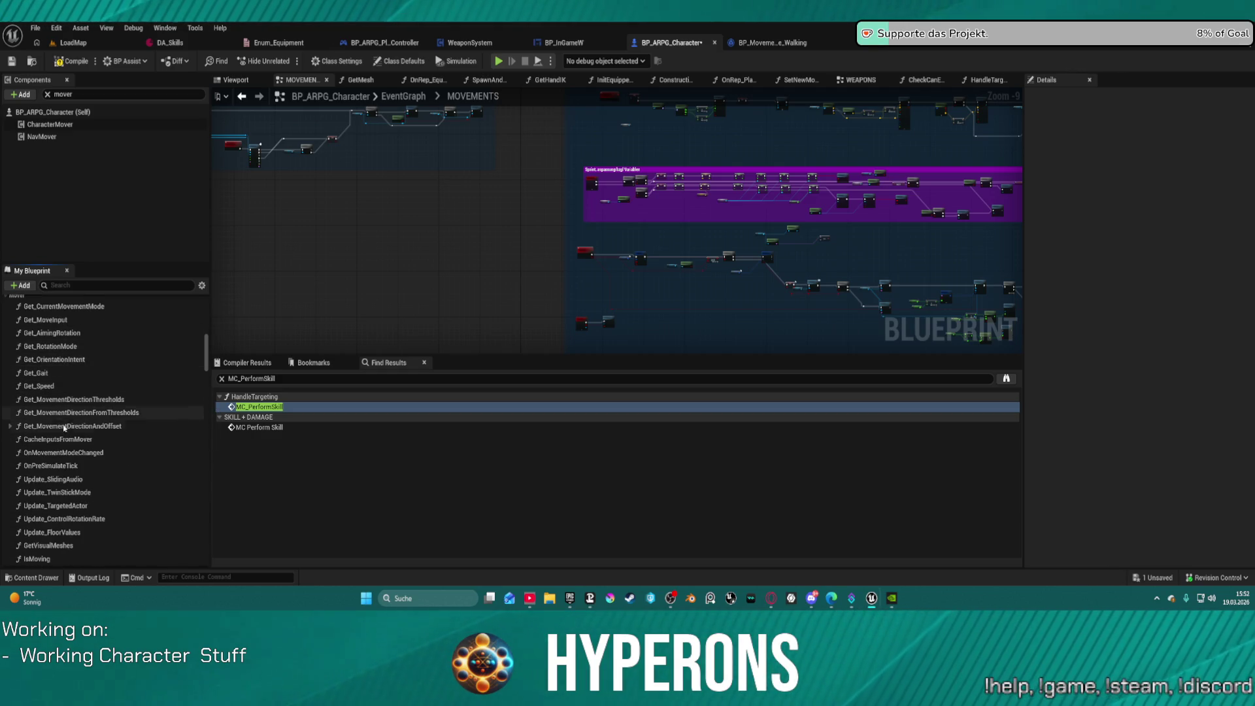
{"action": "double_click", "coordinate": [45, 386]}
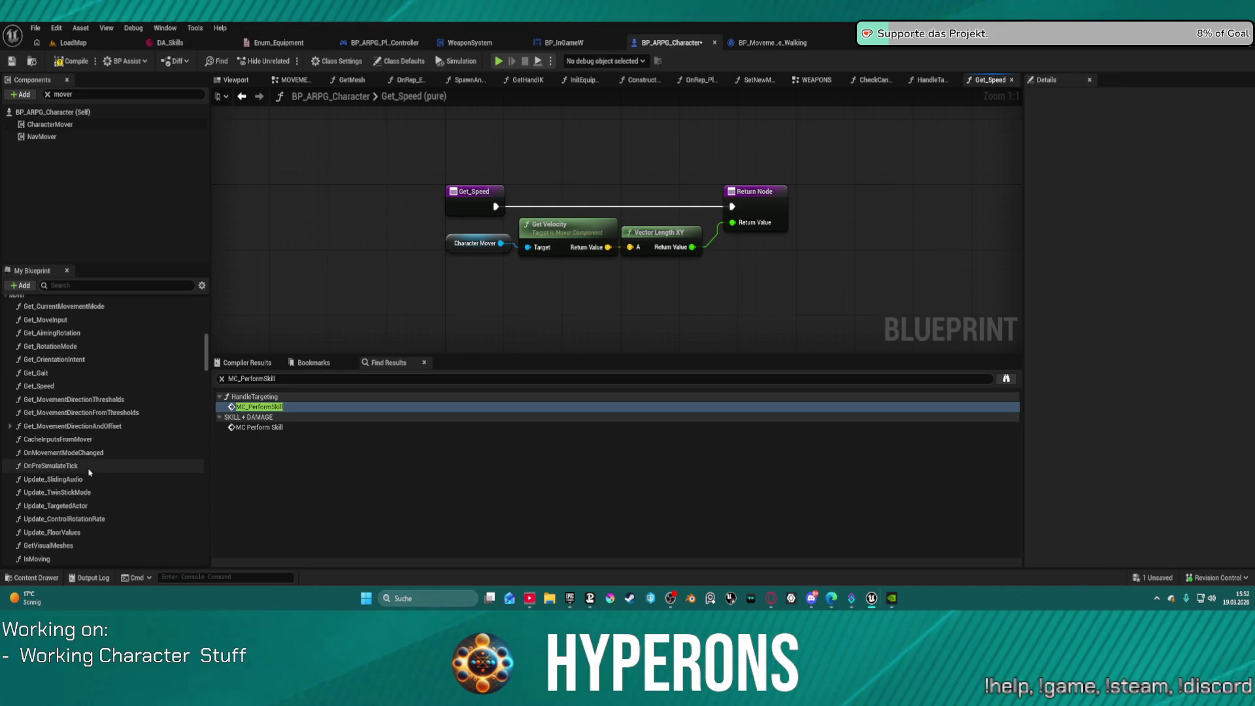
{"action": "scroll", "coordinate": [76, 461], "scroll_direction": "down", "scroll_amount": 2}
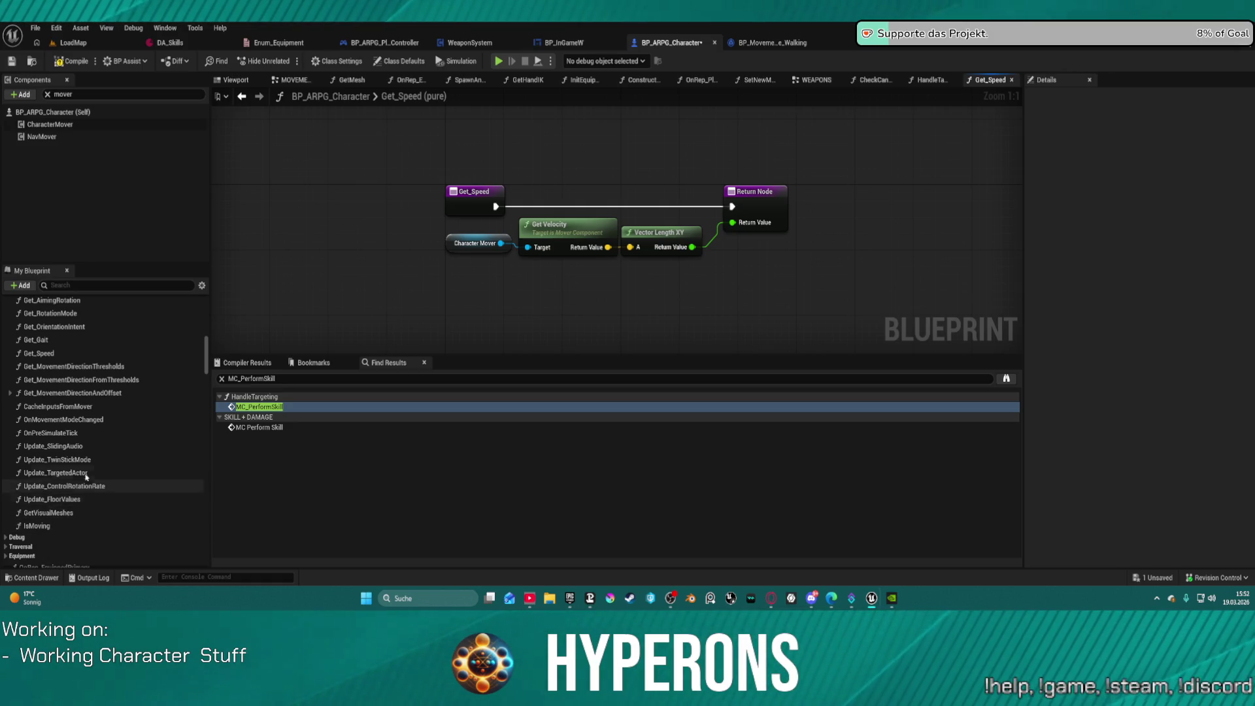
{"action": "scroll", "coordinate": [82, 406], "scroll_direction": "up", "scroll_amount": 3}
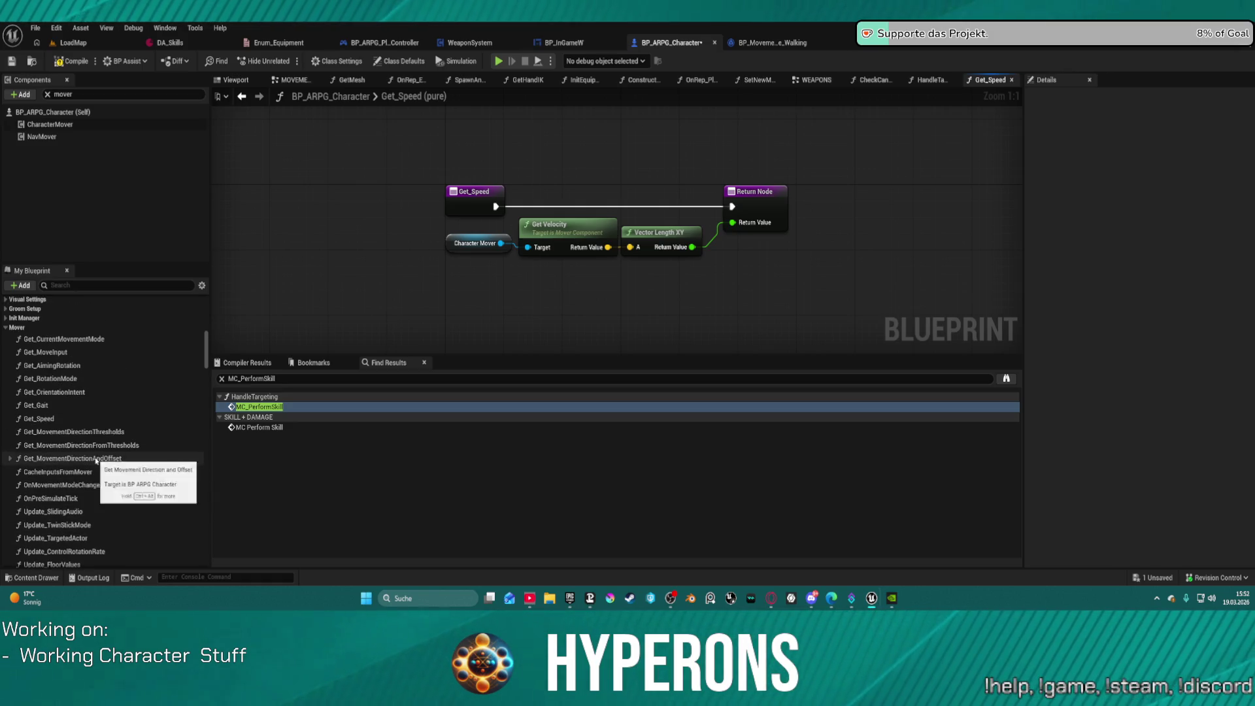
Step: Open Get_CurrentMovementMode and select its Character Mover, mode-name lookup and FIND nodes
{"action": "double_click", "coordinate": [53, 339]}
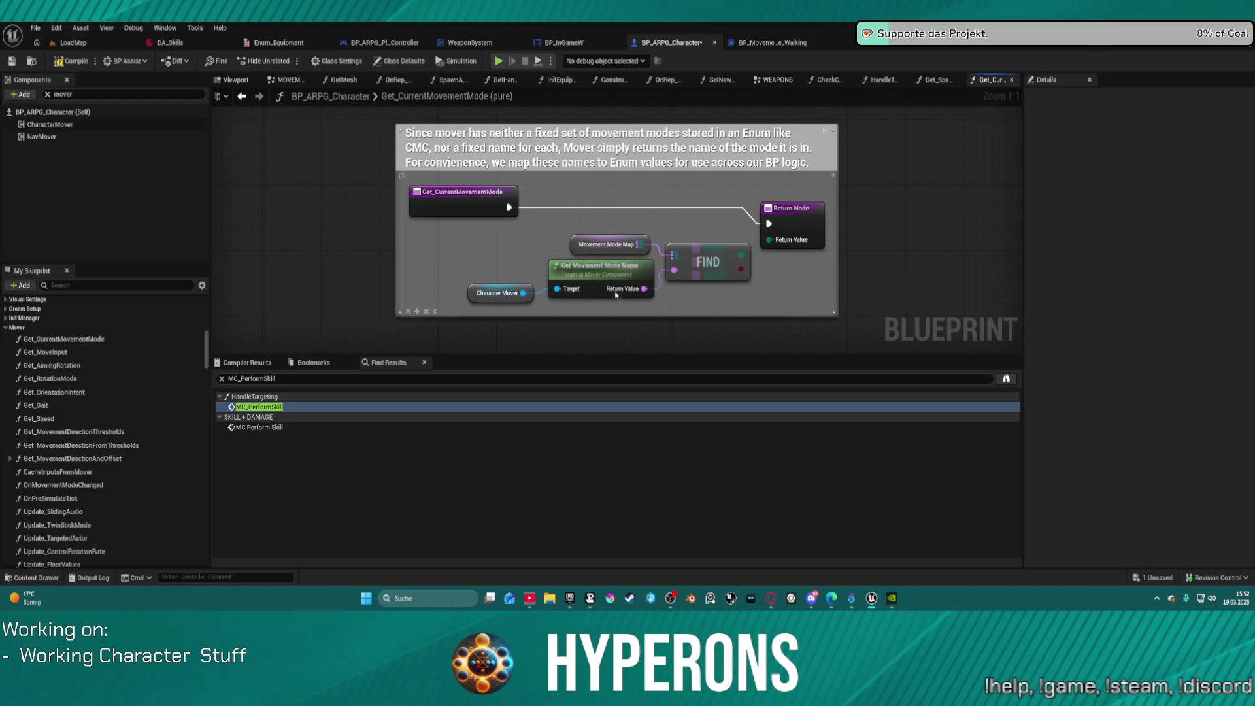
{"action": "mouse_move", "coordinate": [733, 309]}
{"action": "left_mouse_down"}
{"action": "mouse_move", "coordinate": [462, 295]}
{"action": "mouse_move", "coordinate": [485, 276]}
{"action": "left_mouse_up"}
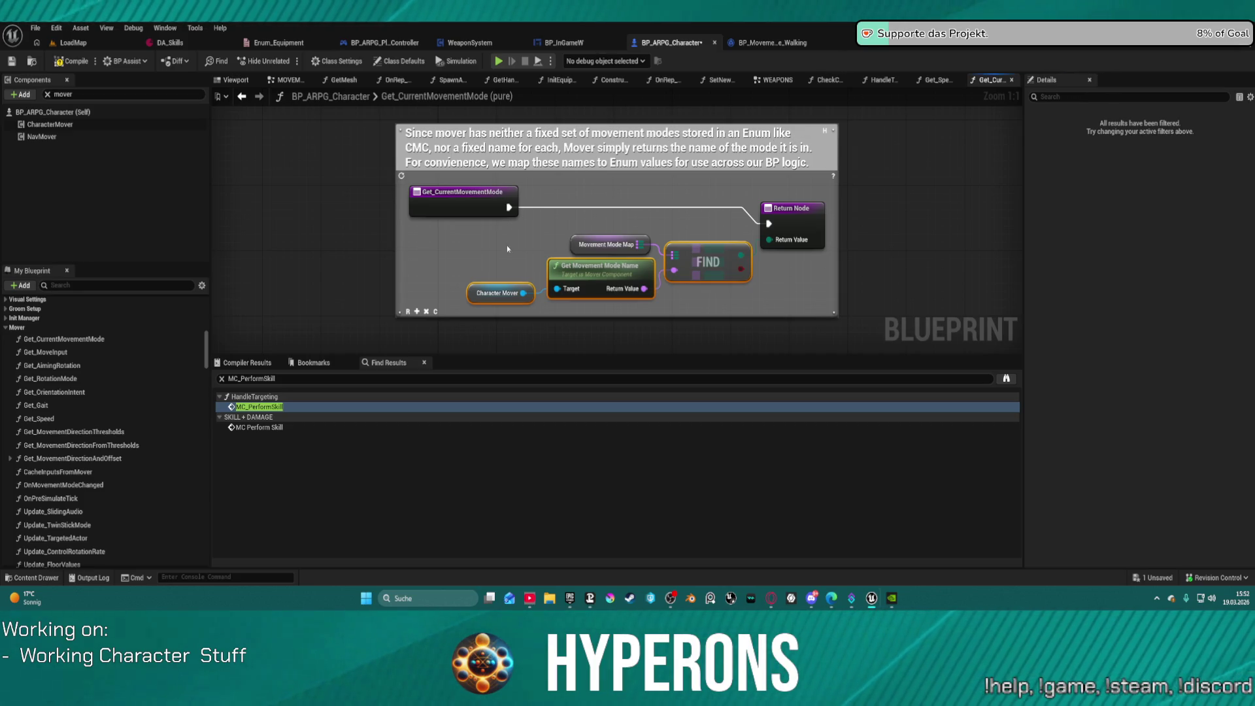
{"action": "mouse_move", "coordinate": [499, 257]}
{"action": "left_mouse_down"}
{"action": "mouse_move", "coordinate": [536, 287]}
{"action": "mouse_move", "coordinate": [711, 302]}
{"action": "left_mouse_up"}
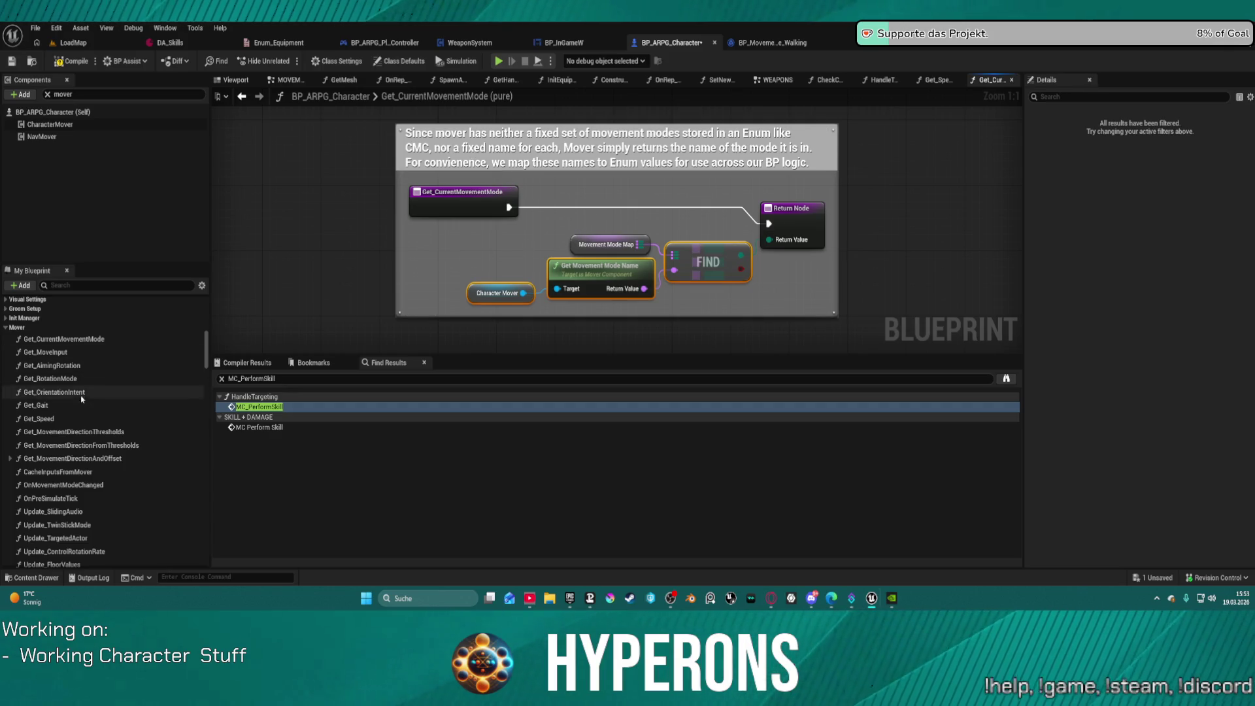
{"action": "scroll", "coordinate": [77, 442], "scroll_direction": "down", "scroll_amount": 8}
{"action": "scroll", "coordinate": [78, 442], "scroll_direction": "down", "scroll_amount": 10}
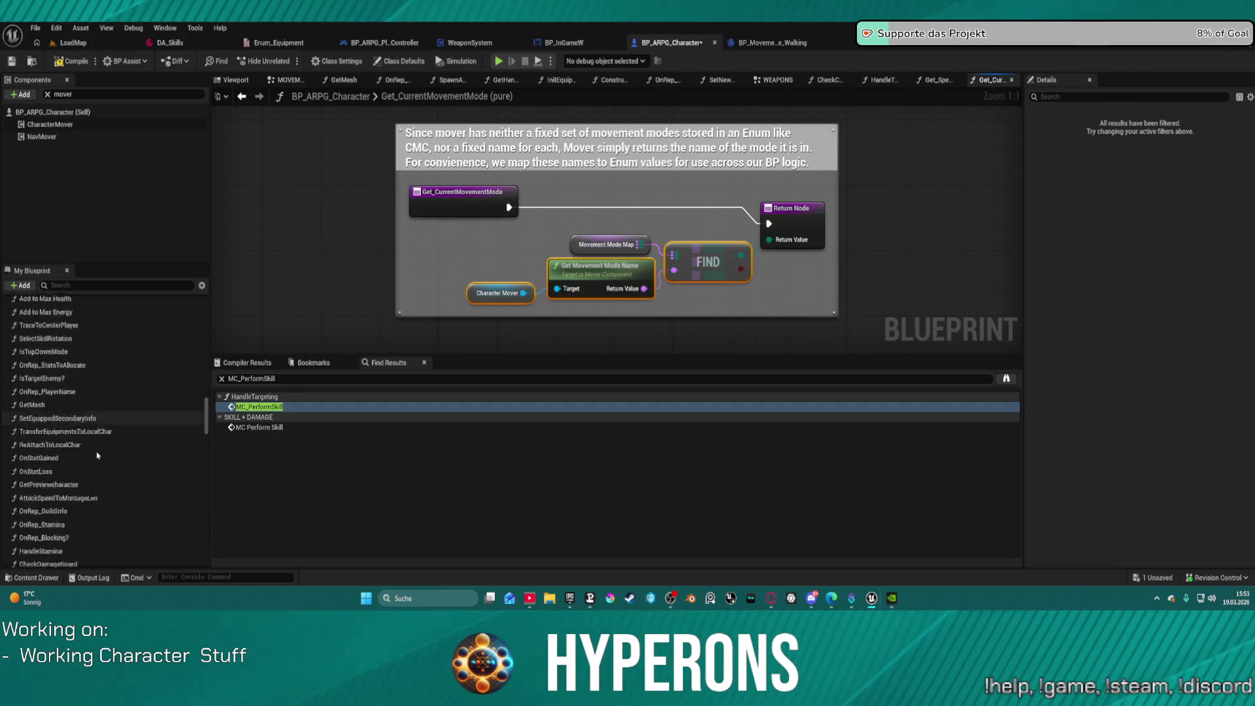
{"action": "scroll", "coordinate": [128, 431], "scroll_direction": "up", "scroll_amount": 7}
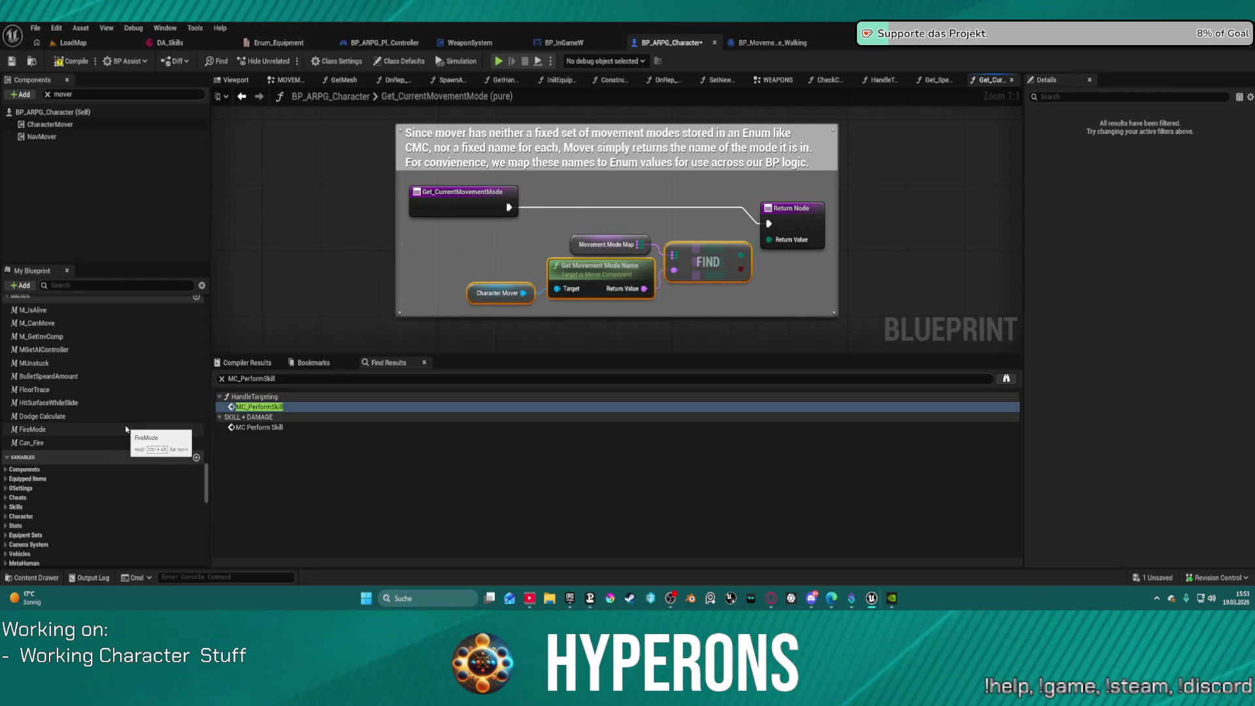
{"action": "scroll", "coordinate": [87, 362], "scroll_direction": "down", "scroll_amount": 5}
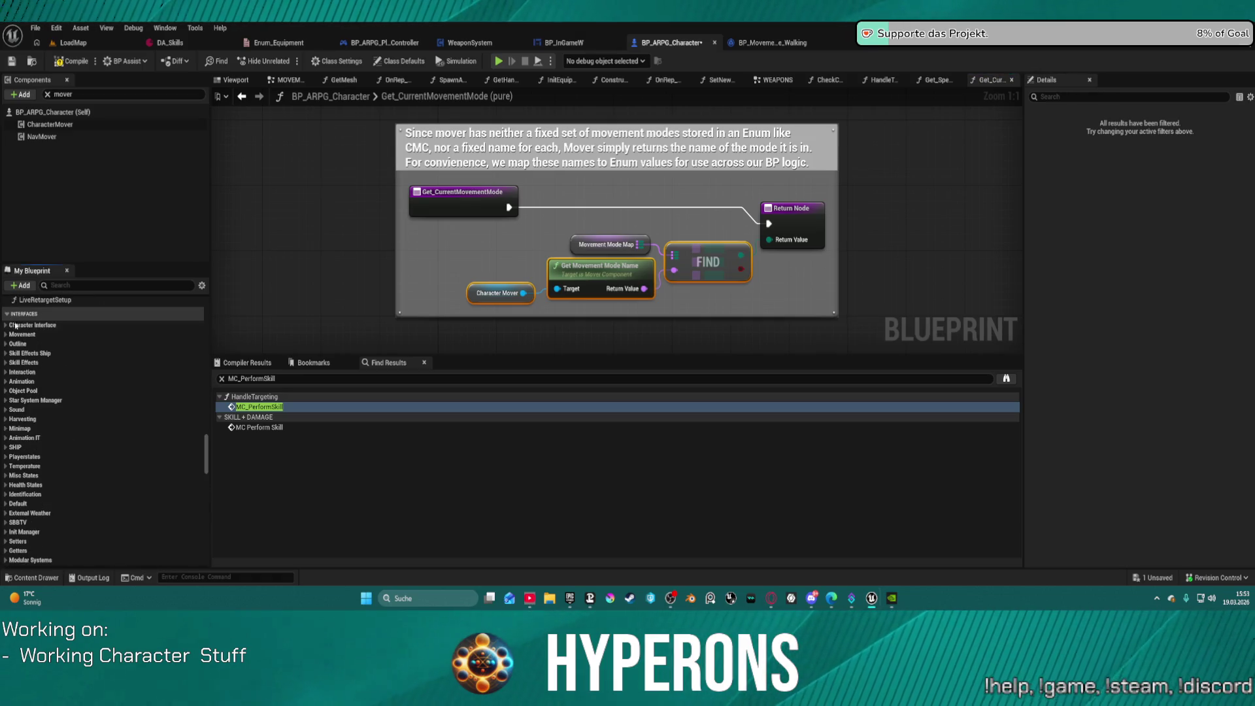
{"action": "scroll", "coordinate": [56, 473], "scroll_direction": "down", "scroll_amount": 10}
{"action": "scroll", "coordinate": [55, 473], "scroll_direction": "up", "scroll_amount": 2}
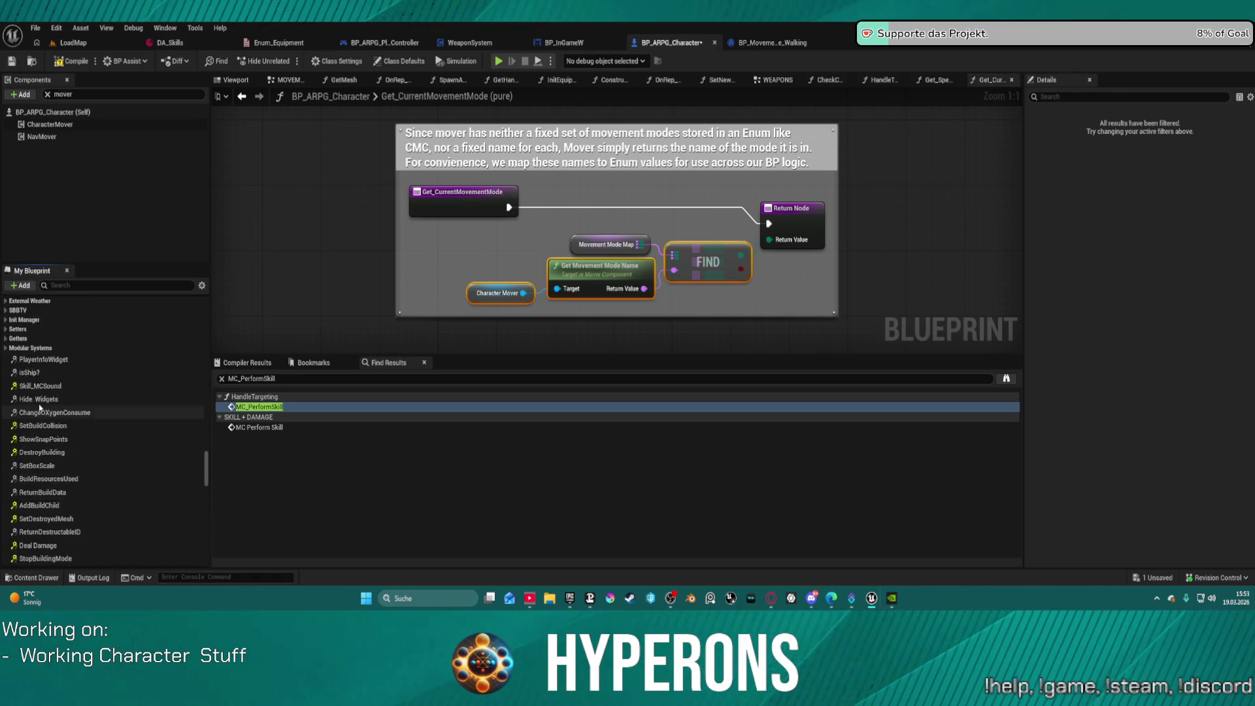
Step: Expand the Getters and Setters groups, view Set_CharacterInputState, then switch to BP_MovementMode_Walking
{"action": "left_click", "coordinate": [6, 355]}
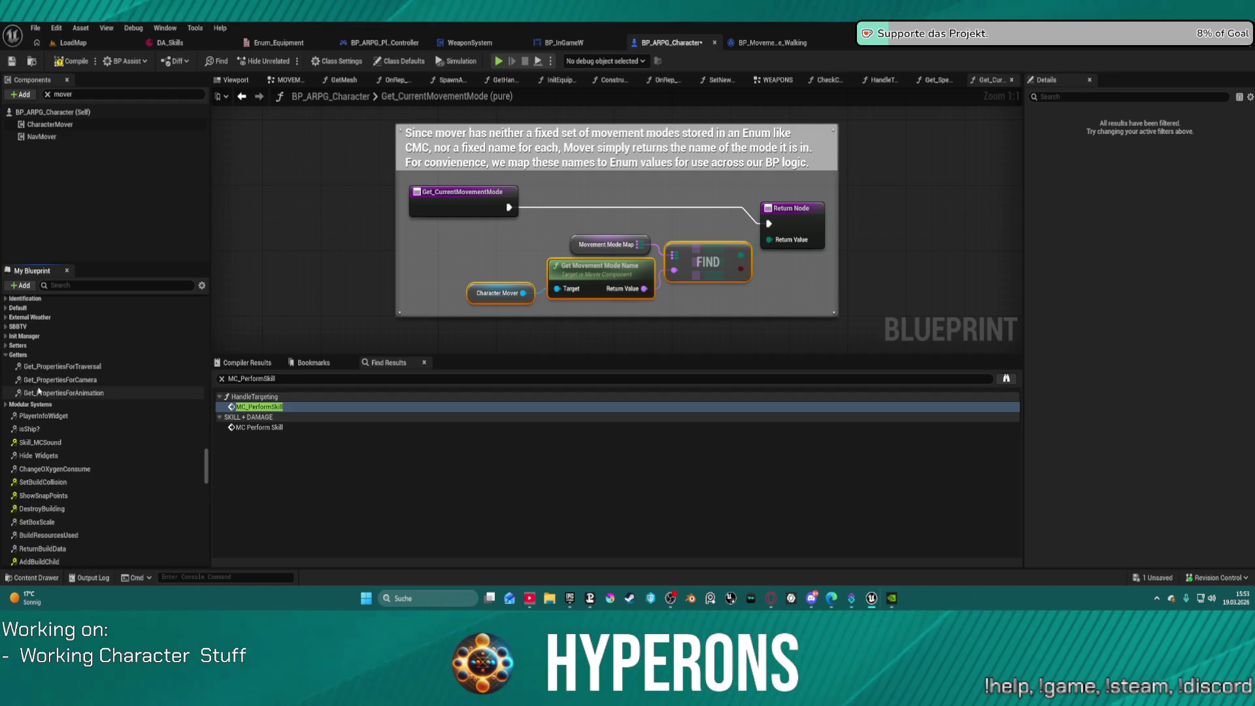
{"action": "left_click", "coordinate": [13, 346]}
{"action": "left_click", "coordinate": [58, 363]}
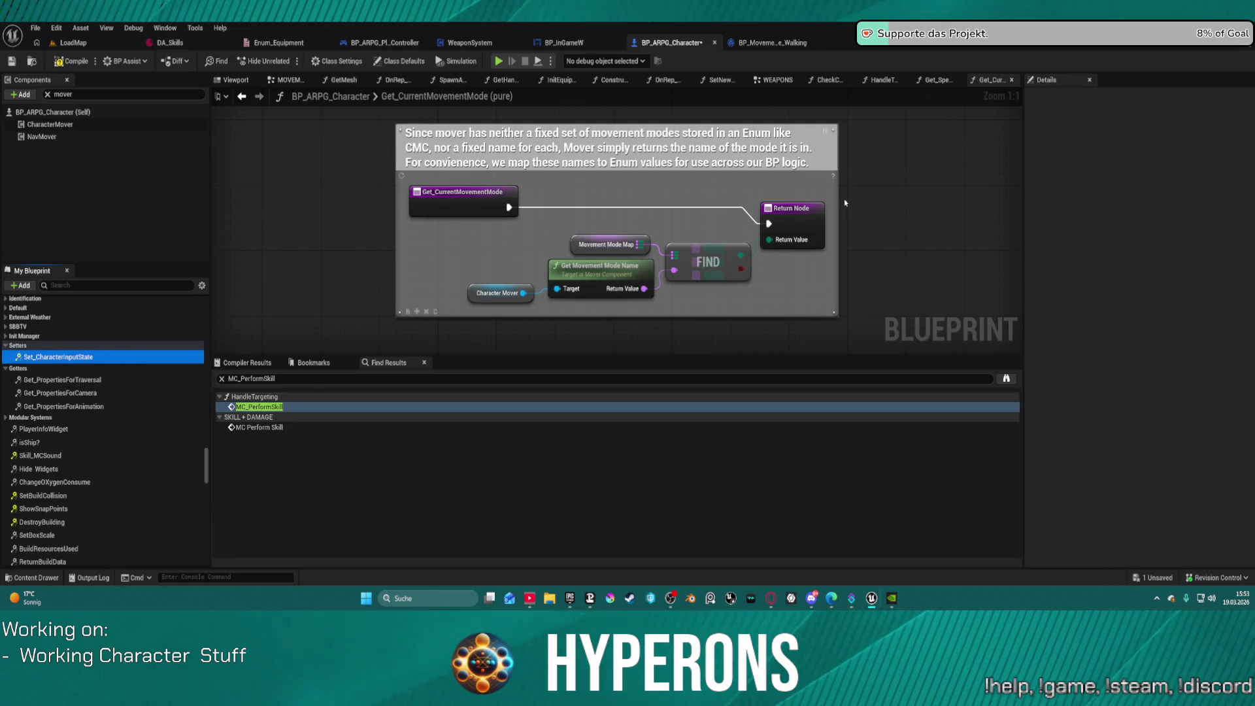
{"action": "scroll", "coordinate": [725, 241], "scroll_direction": "down", "scroll_amount": 2}
{"action": "left_click_drag", "start_coordinate": [725, 241], "coordinate": [485, 243]}
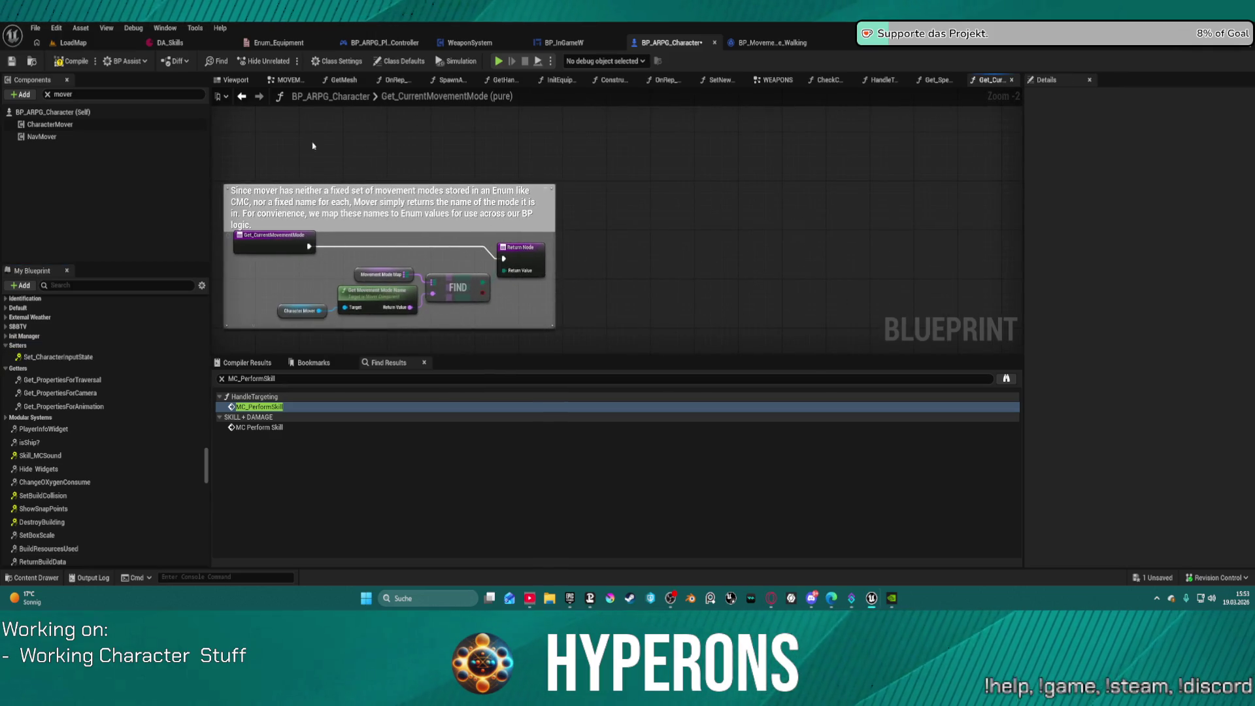
{"action": "left_click", "coordinate": [753, 44]}
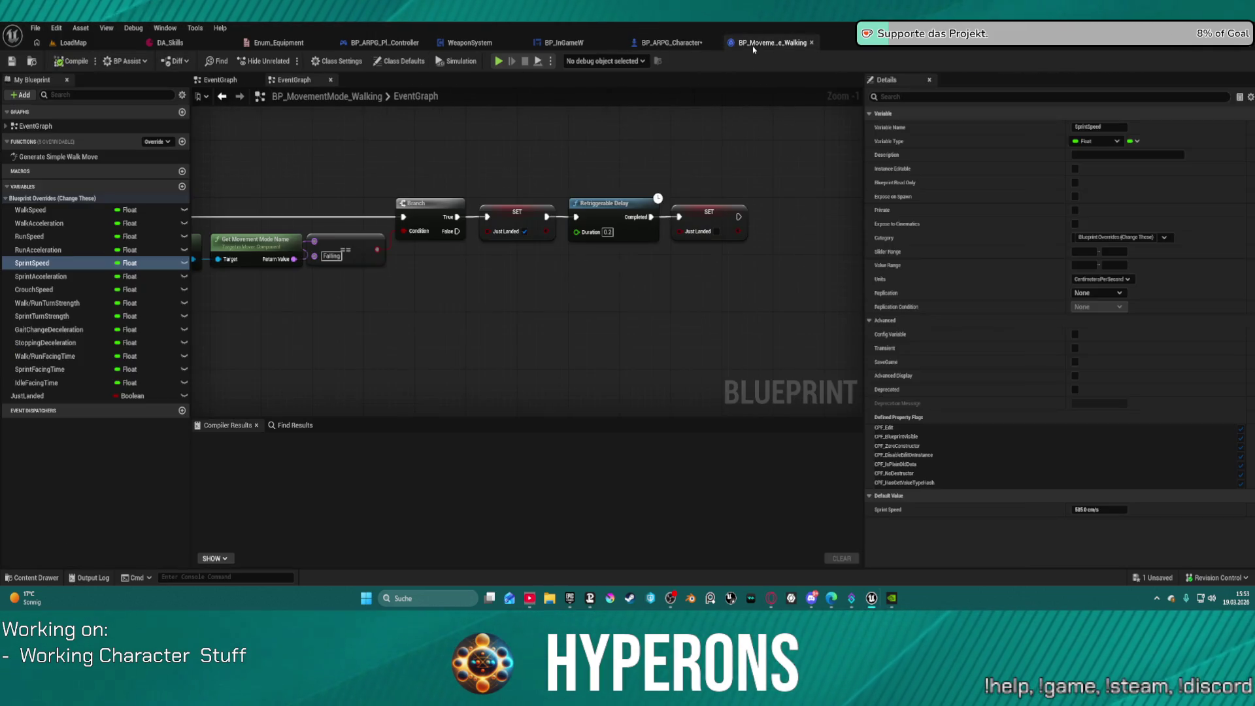
Step: Back in BP_ARPG_Character's MOVEMENTS graph, survey the Targetting, Tick and Sprint groups
{"action": "left_click", "coordinate": [663, 45]}
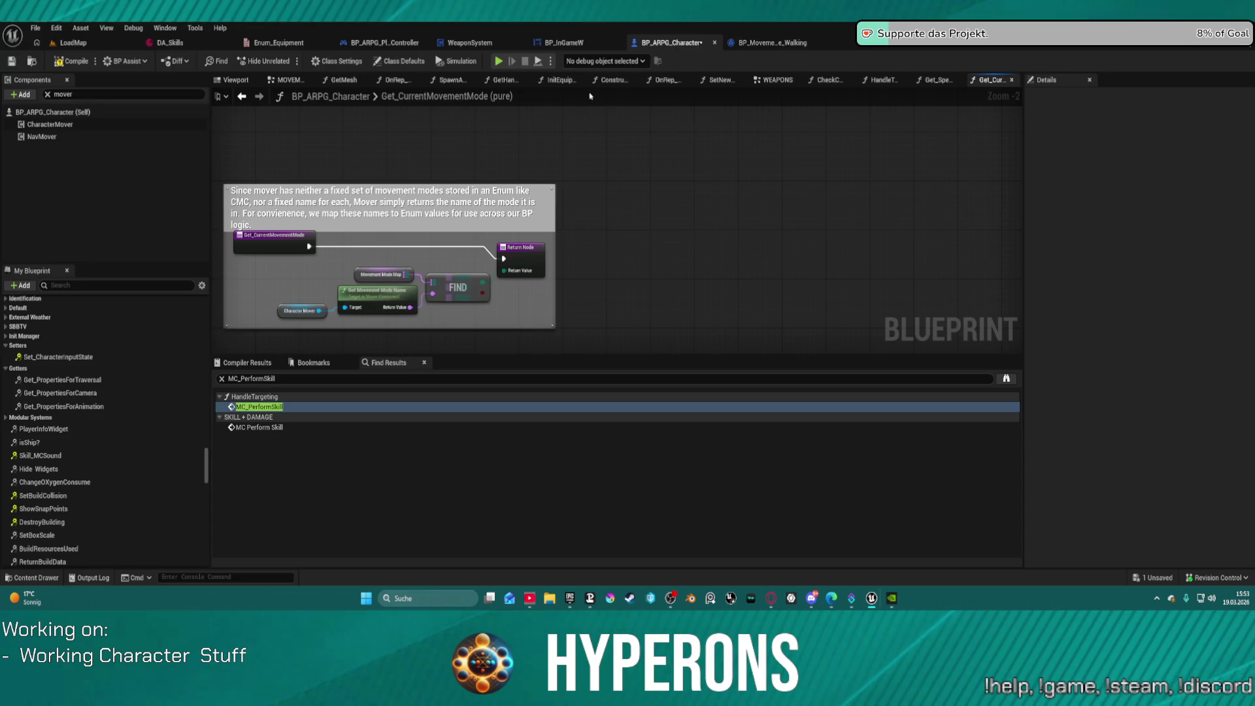
{"action": "left_click", "coordinate": [283, 82]}
{"action": "scroll", "coordinate": [420, 244], "scroll_direction": "down", "scroll_amount": 3}
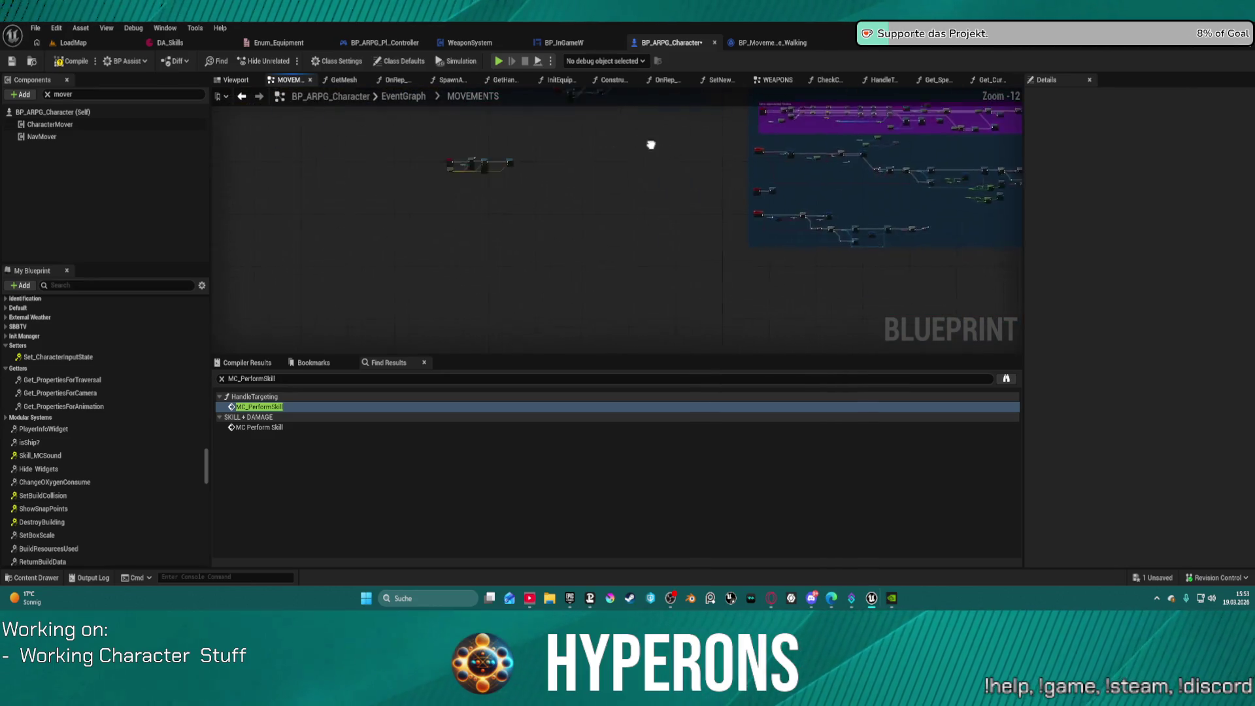
{"action": "left_click_drag", "start_coordinate": [651, 144], "coordinate": [642, 243]}
{"action": "mouse_move", "coordinate": [705, 279]}
{"action": "left_mouse_down"}
{"action": "mouse_move", "coordinate": [566, 289]}
{"action": "mouse_move", "coordinate": [538, 328]}
{"action": "mouse_move", "coordinate": [464, 196]}
{"action": "mouse_move", "coordinate": [944, 206]}
{"action": "mouse_move", "coordinate": [960, 163]}
{"action": "mouse_move", "coordinate": [850, 98]}
{"action": "mouse_move", "coordinate": [794, 85]}
{"action": "mouse_move", "coordinate": [578, 124]}
{"action": "left_mouse_up"}
{"action": "scroll", "coordinate": [464, 196], "scroll_direction": "up", "scroll_amount": 7}
{"action": "scroll", "coordinate": [945, 205], "scroll_direction": "down", "scroll_amount": 6}
{"action": "scroll", "coordinate": [961, 221], "scroll_direction": "up", "scroll_amount": 3}
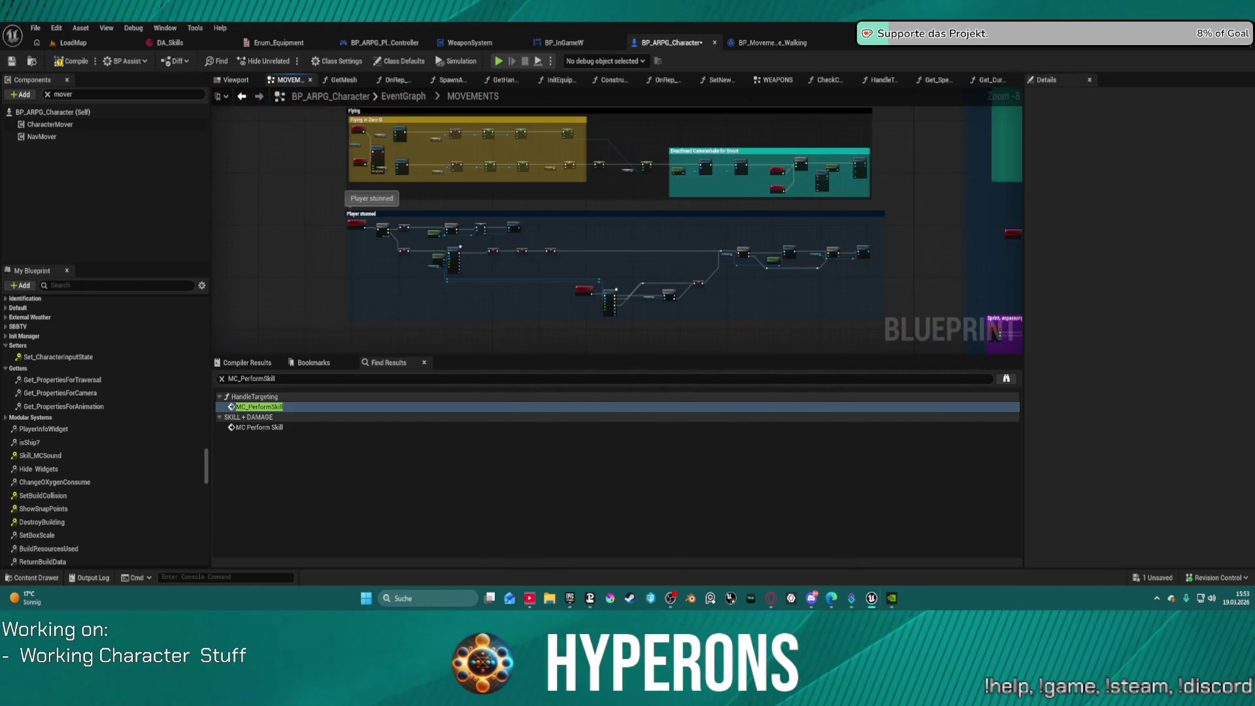
{"action": "mouse_move", "coordinate": [994, 335]}
{"action": "left_mouse_down"}
{"action": "mouse_move", "coordinate": [587, 171]}
{"action": "mouse_move", "coordinate": [353, 269]}
{"action": "mouse_move", "coordinate": [458, 262]}
{"action": "mouse_move", "coordinate": [608, 189]}
{"action": "left_mouse_up"}
{"action": "scroll", "coordinate": [615, 222], "scroll_direction": "down", "scroll_amount": 3}
Step: Centre the large teal comment group in the MOVEMENTS graph
{"action": "mouse_move", "coordinate": [295, 131]}
{"action": "left_mouse_down"}
{"action": "mouse_move", "coordinate": [575, 170]}
{"action": "mouse_move", "coordinate": [547, 255]}
{"action": "left_mouse_up"}
{"action": "mouse_move", "coordinate": [586, 97]}
{"action": "left_mouse_down"}
{"action": "mouse_move", "coordinate": [495, 97]}
{"action": "mouse_move", "coordinate": [634, 216]}
{"action": "mouse_move", "coordinate": [583, 203]}
{"action": "mouse_move", "coordinate": [565, 264]}
{"action": "mouse_move", "coordinate": [661, 302]}
{"action": "mouse_move", "coordinate": [451, 263]}
{"action": "left_mouse_up"}
{"action": "scroll", "coordinate": [583, 203], "scroll_direction": "up", "scroll_amount": 7}
{"action": "scroll", "coordinate": [564, 264], "scroll_direction": "down", "scroll_amount": 3}
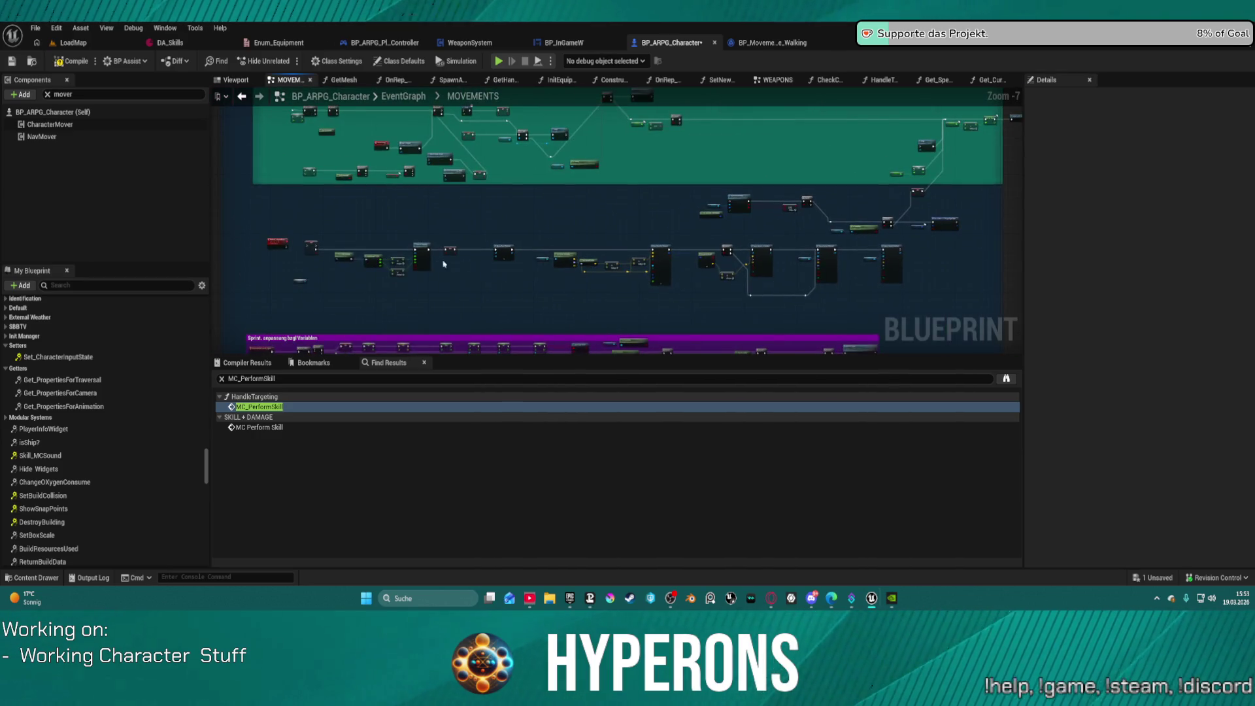
{"action": "scroll", "coordinate": [502, 283], "scroll_direction": "up", "scroll_amount": 2}
{"action": "scroll", "coordinate": [496, 333], "scroll_direction": "up", "scroll_amount": 1}
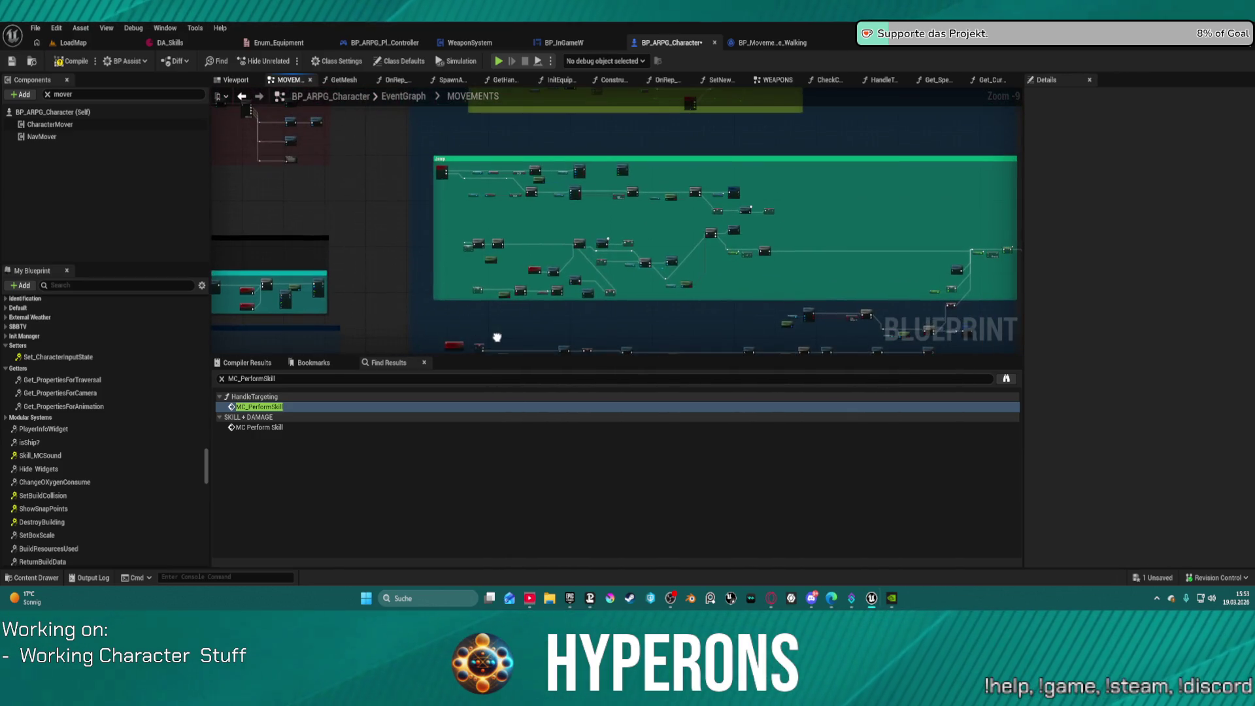
{"action": "scroll", "coordinate": [619, 185], "scroll_direction": "up", "scroll_amount": 2}
{"action": "scroll", "coordinate": [601, 249], "scroll_direction": "up", "scroll_amount": 1}
Step: Navigate past Dive Movement Logic down to the purple Sprint section
{"action": "mouse_move", "coordinate": [566, 221]}
{"action": "left_mouse_down"}
{"action": "mouse_move", "coordinate": [1098, 213]}
{"action": "mouse_move", "coordinate": [1118, 152]}
{"action": "left_mouse_up"}
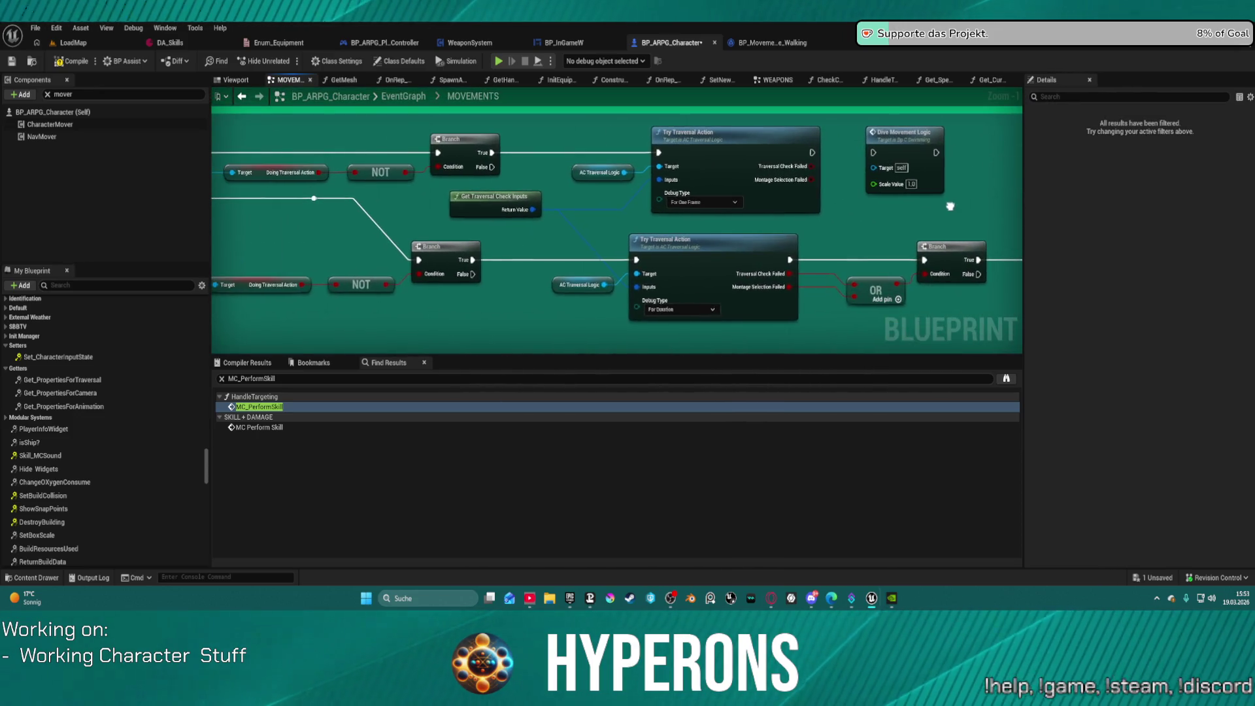
{"action": "left_click_drag", "start_coordinate": [1061, 200], "coordinate": [700, 224]}
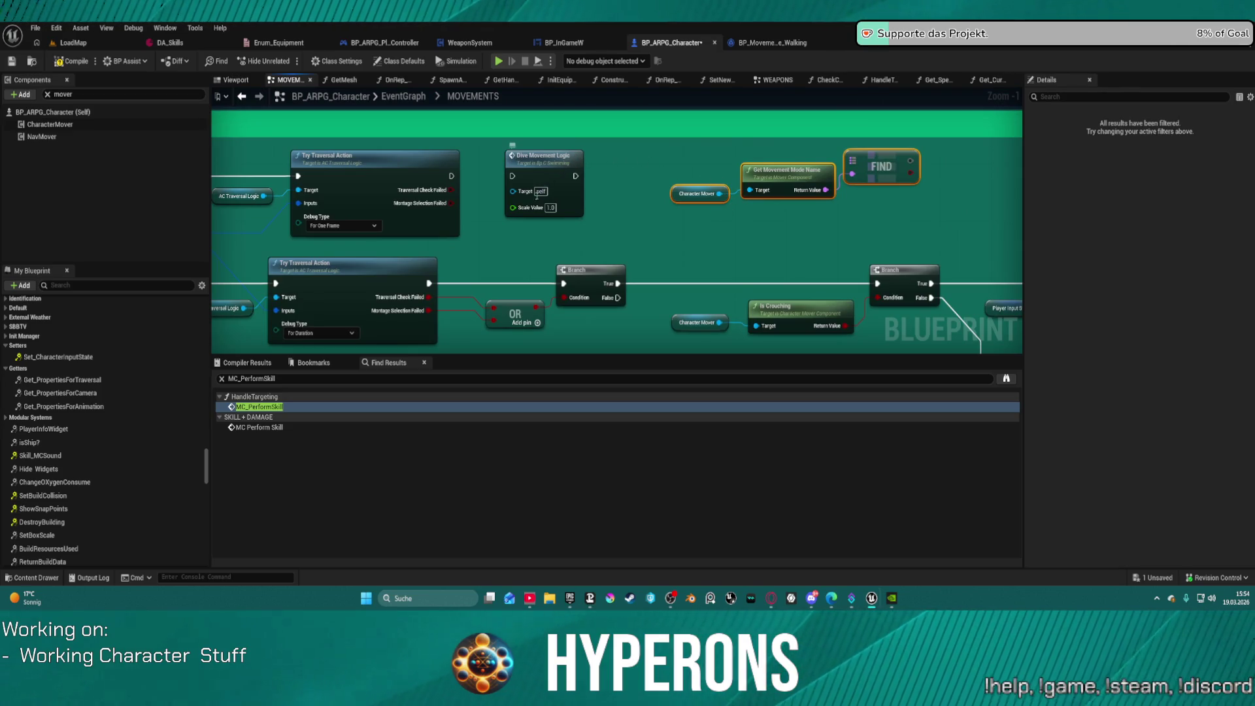
{"action": "mouse_move", "coordinate": [570, 184]}
{"action": "left_mouse_down"}
{"action": "mouse_move", "coordinate": [654, 188]}
{"action": "mouse_move", "coordinate": [564, 223]}
{"action": "left_mouse_up"}
{"action": "scroll", "coordinate": [524, 234], "scroll_direction": "down", "scroll_amount": 9}
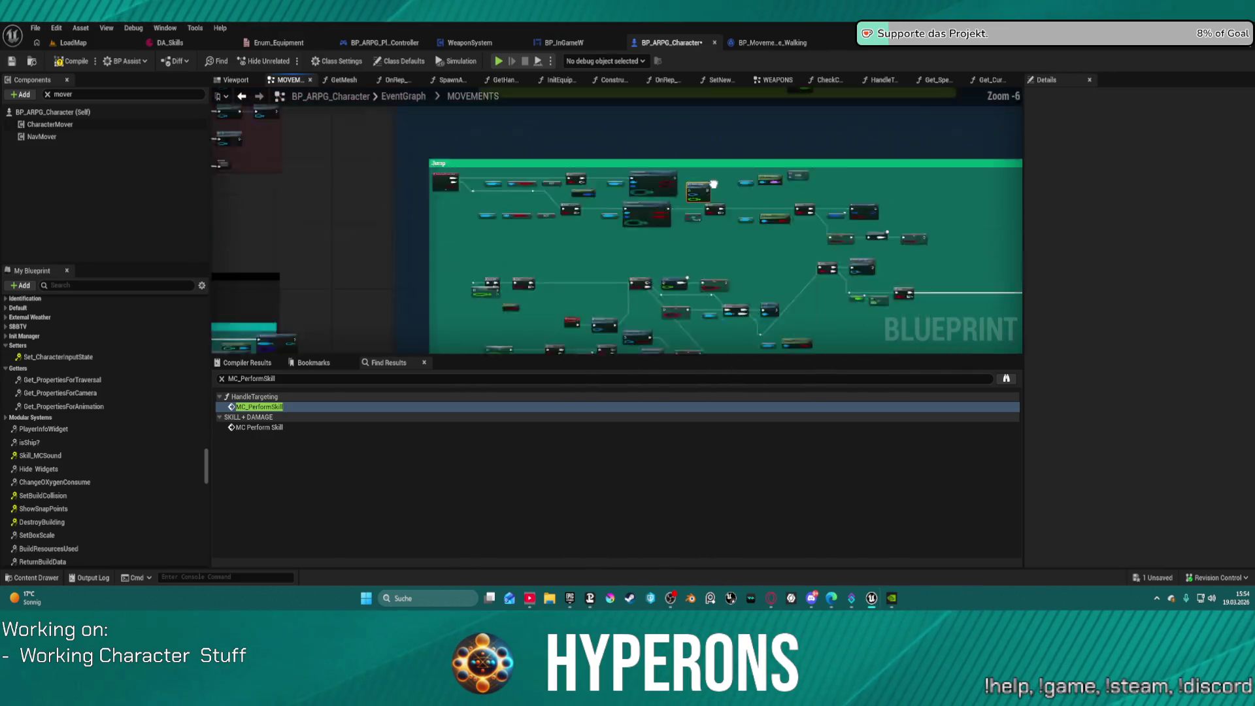
{"action": "mouse_move", "coordinate": [524, 234]}
{"action": "left_mouse_down"}
{"action": "mouse_move", "coordinate": [533, 287]}
{"action": "mouse_move", "coordinate": [518, 123]}
{"action": "left_mouse_up"}
{"action": "left_click_drag", "start_coordinate": [493, 340], "coordinate": [493, 190]}
{"action": "scroll", "coordinate": [494, 251], "scroll_direction": "up", "scroll_amount": 2}
{"action": "scroll", "coordinate": [494, 251], "scroll_direction": "up", "scroll_amount": 6}
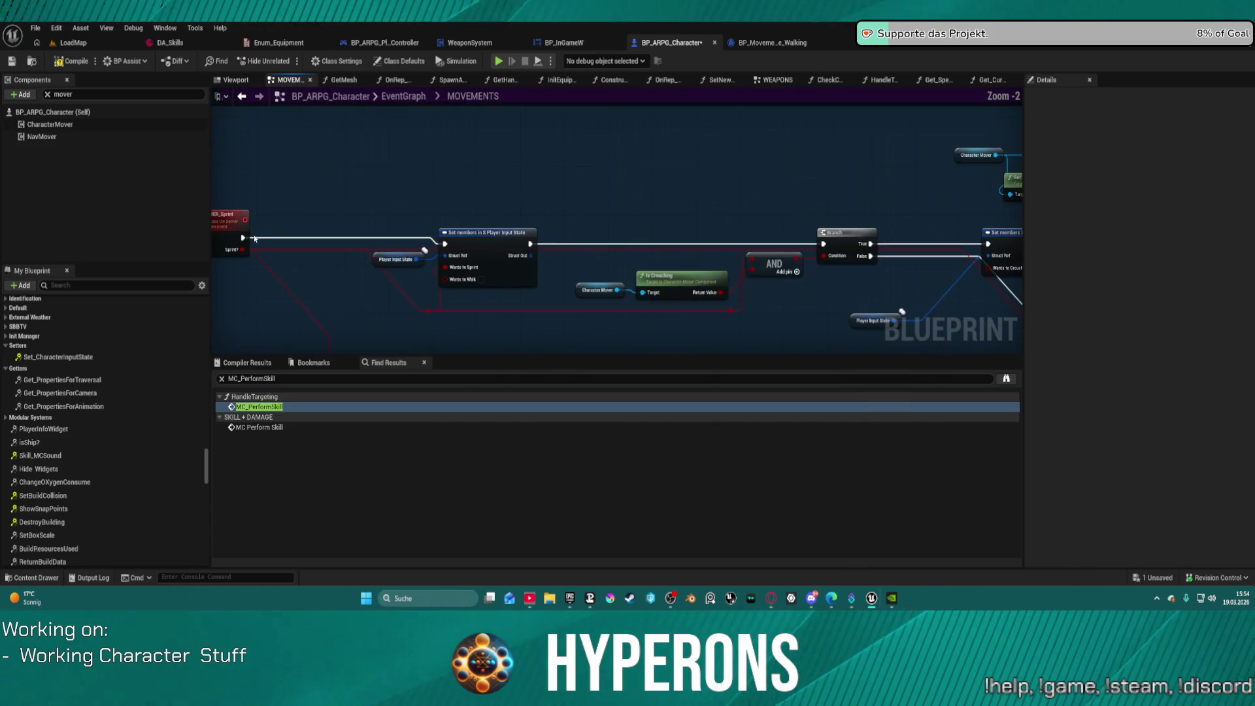
{"action": "scroll", "coordinate": [629, 214], "scroll_direction": "down", "scroll_amount": 10}
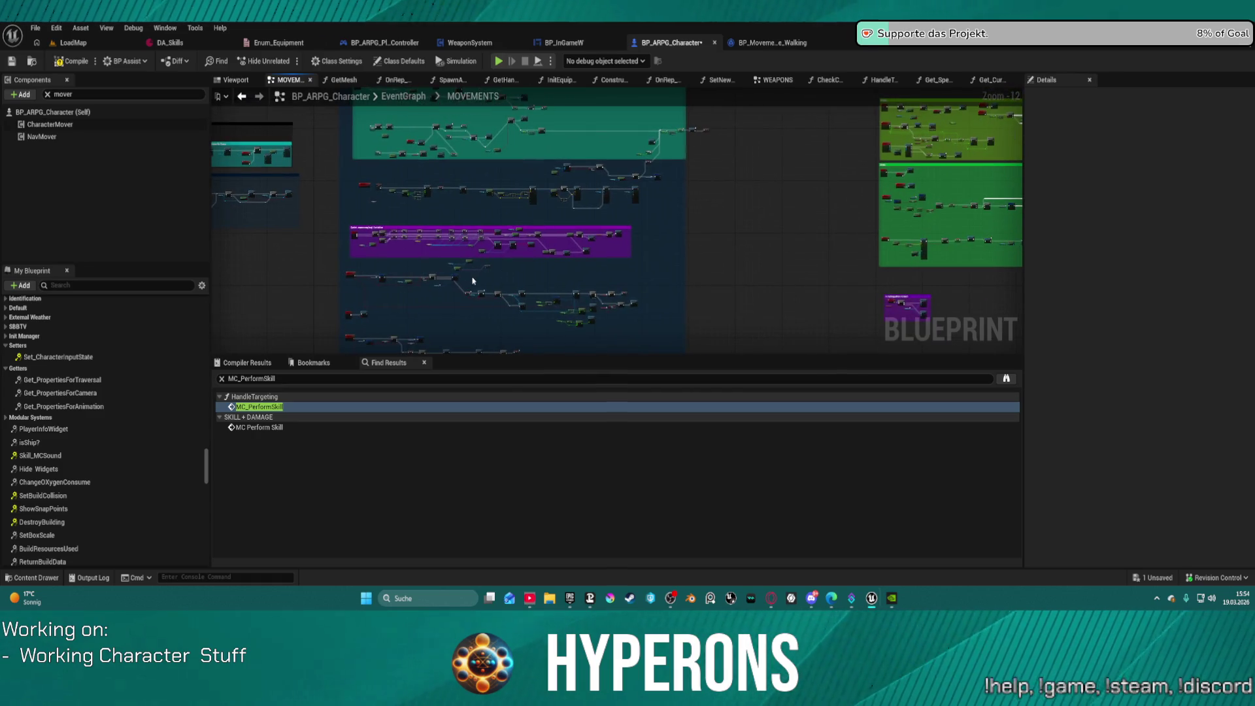
{"action": "scroll", "coordinate": [473, 281], "scroll_direction": "up", "scroll_amount": 11}
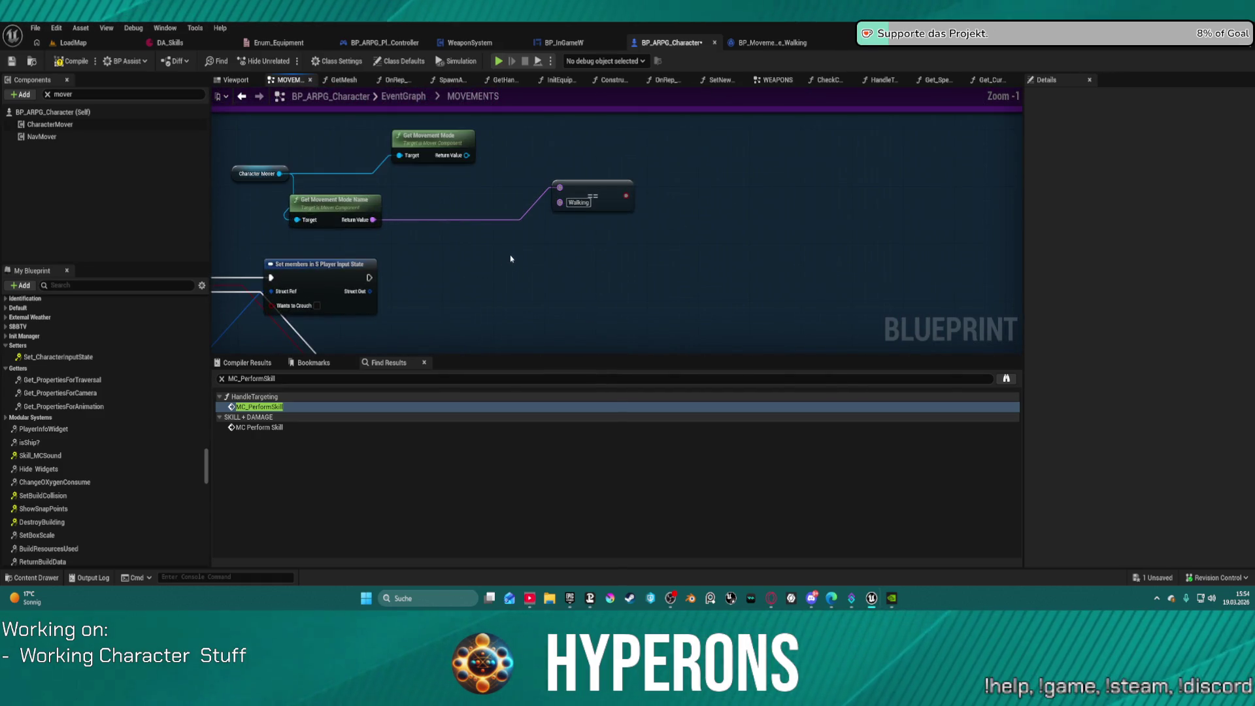
Step: Paste the mode-name lookup nodes into MOVEMENTS, then delete them all again
{"action": "key", "text": "ctrl+v"}
{"action": "left_click_drag", "start_coordinate": [510, 258], "coordinate": [571, 258]}
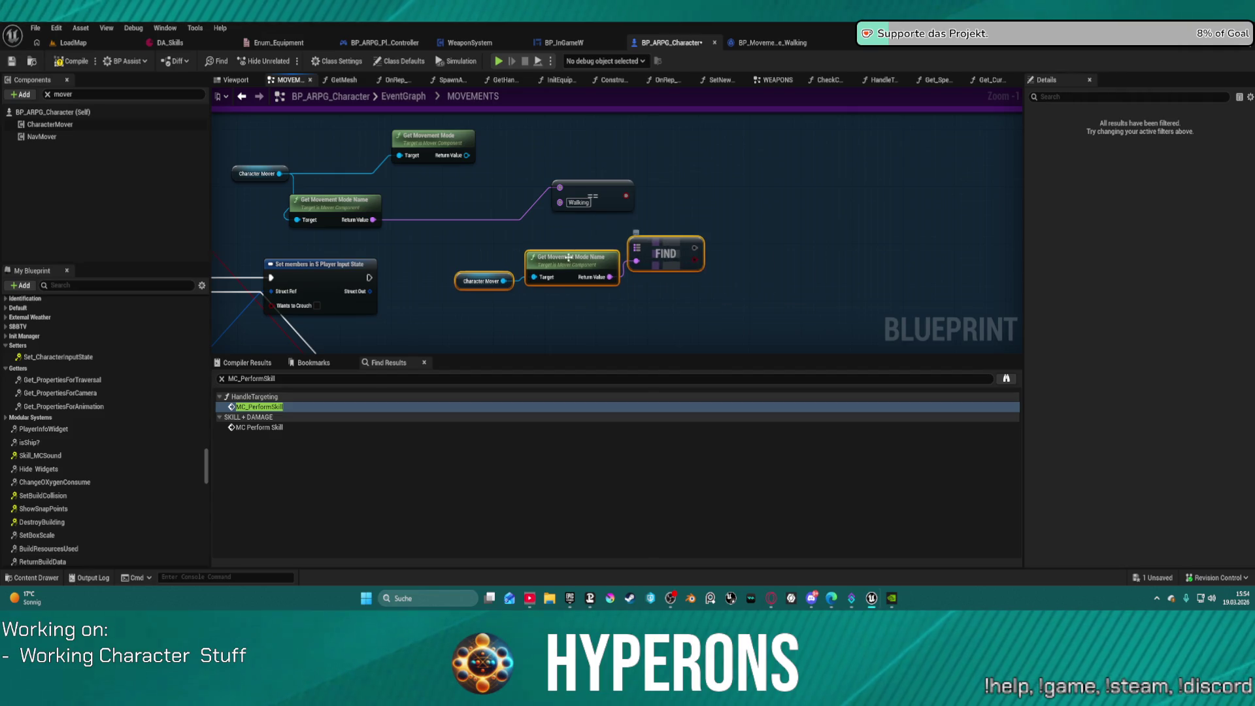
{"action": "left_click", "coordinate": [638, 254]}
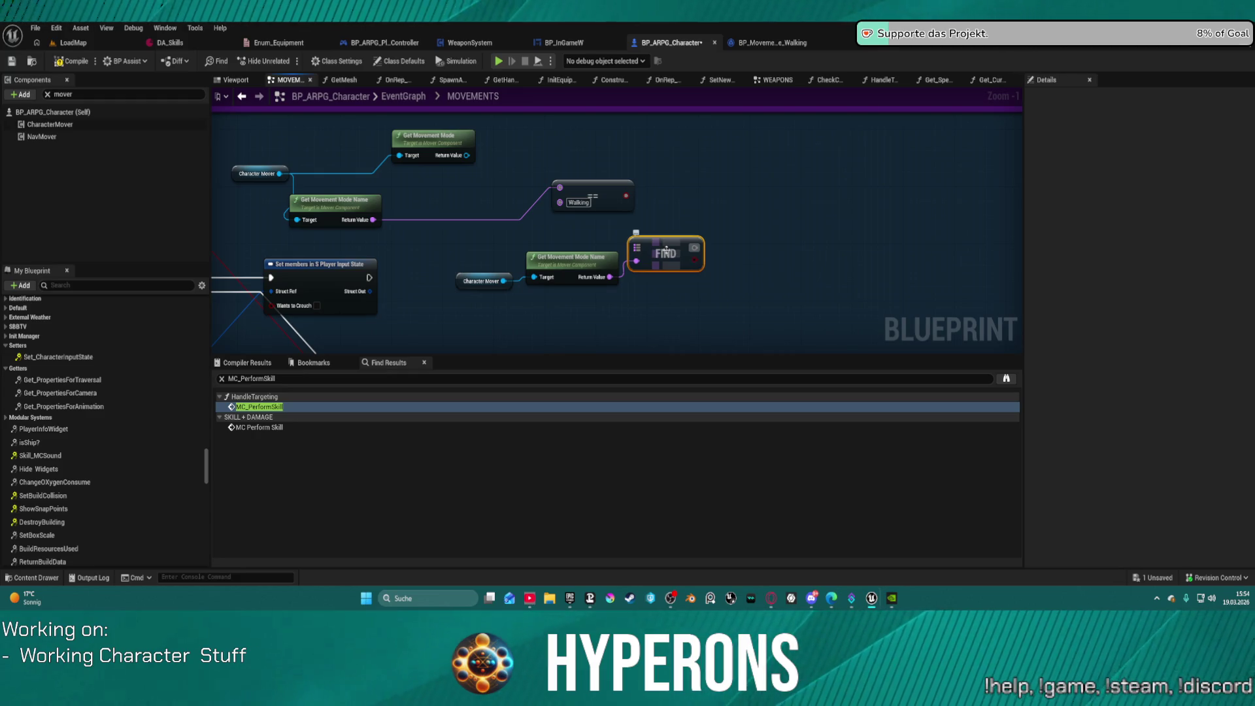
{"action": "key", "text": "Delete"}
{"action": "left_click_drag", "start_coordinate": [419, 262], "coordinate": [616, 313]}
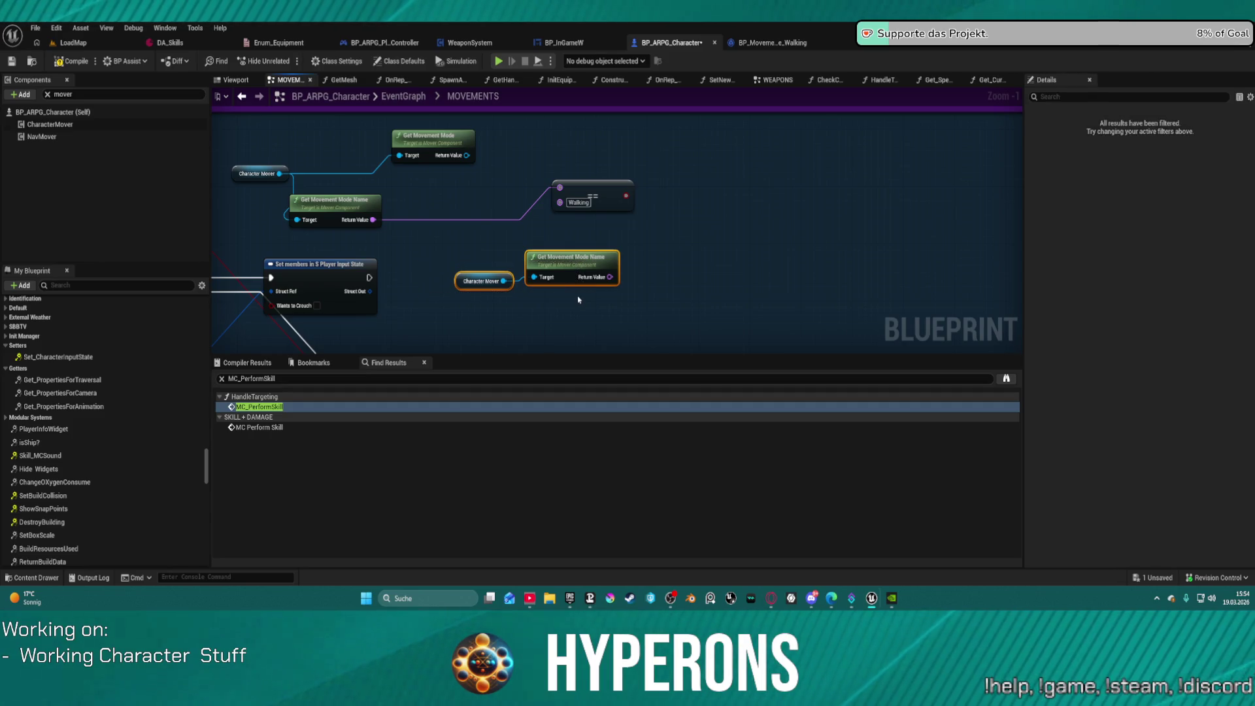
{"action": "key", "text": "Delete"}
Step: Inspect the exposed Player Input State flags of the crouch and sprint Set members nodes
{"action": "mouse_move", "coordinate": [394, 290]}
{"action": "left_mouse_down"}
{"action": "mouse_move", "coordinate": [592, 287]}
{"action": "mouse_move", "coordinate": [622, 244]}
{"action": "left_mouse_up"}
{"action": "left_click", "coordinate": [592, 254]}
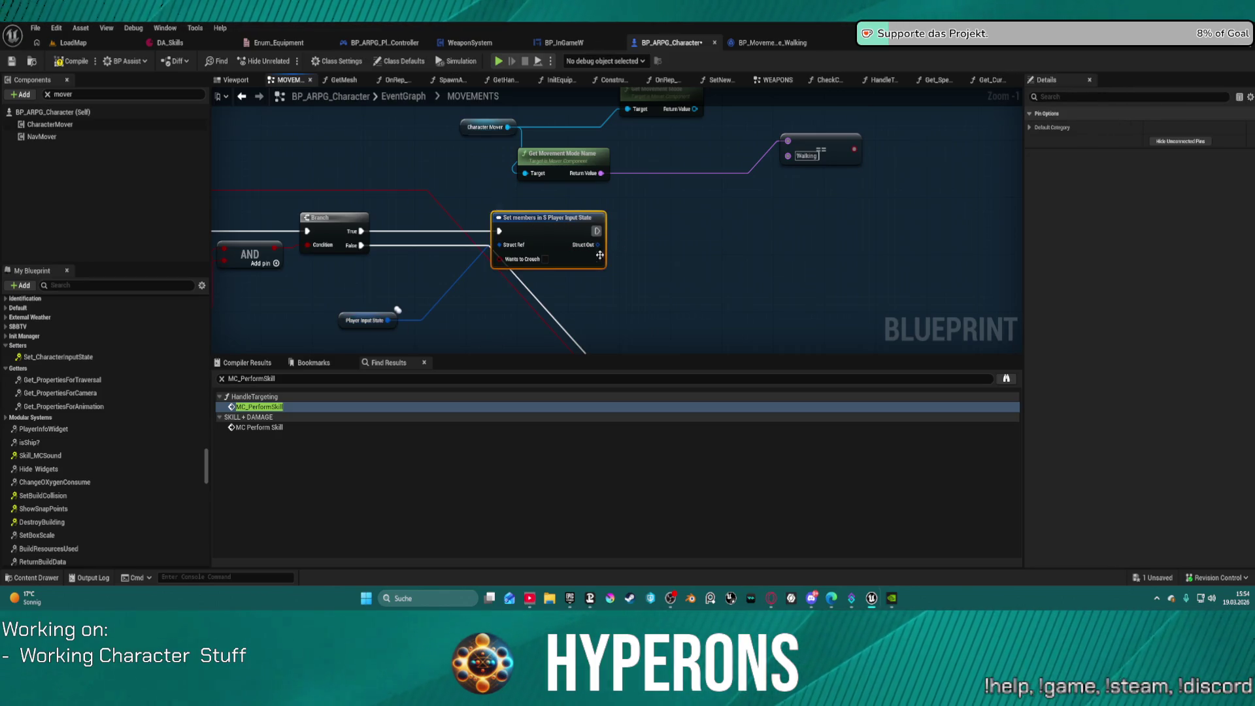
{"action": "left_click", "coordinate": [1030, 128]}
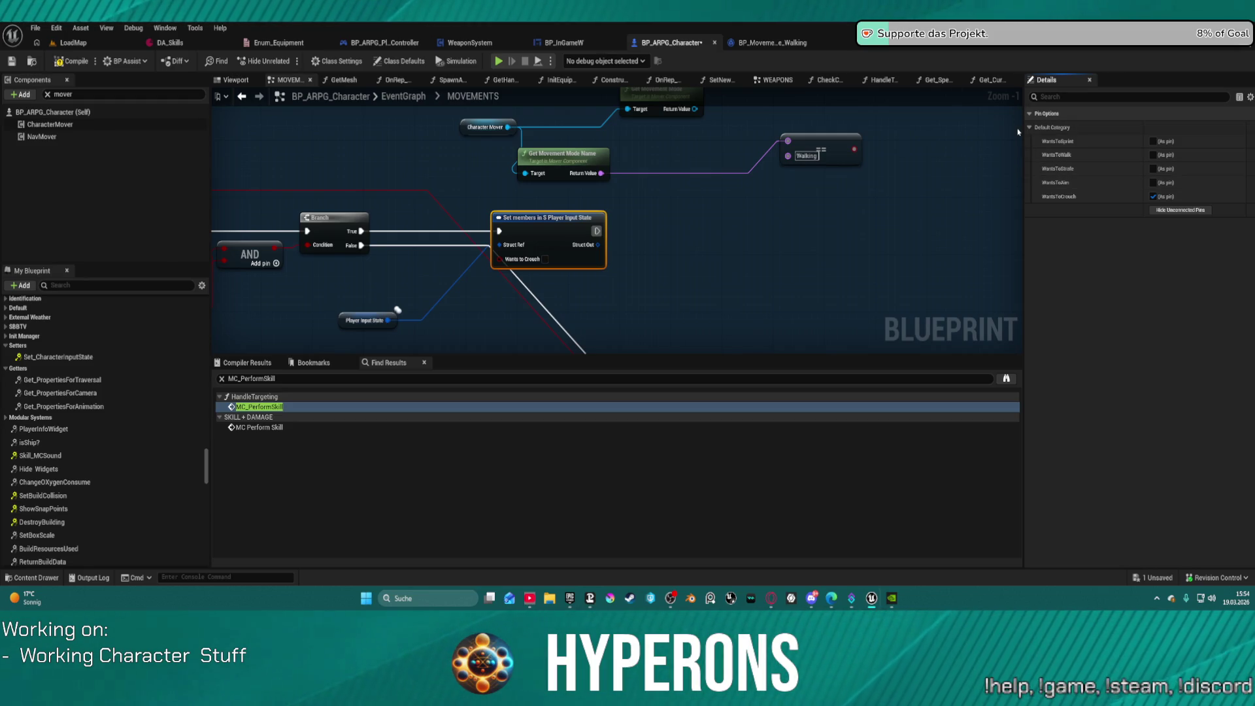
{"action": "mouse_move", "coordinate": [440, 268]}
{"action": "left_mouse_down"}
{"action": "mouse_move", "coordinate": [747, 283]}
{"action": "mouse_move", "coordinate": [1120, 254]}
{"action": "left_mouse_up"}
{"action": "left_click", "coordinate": [683, 189]}
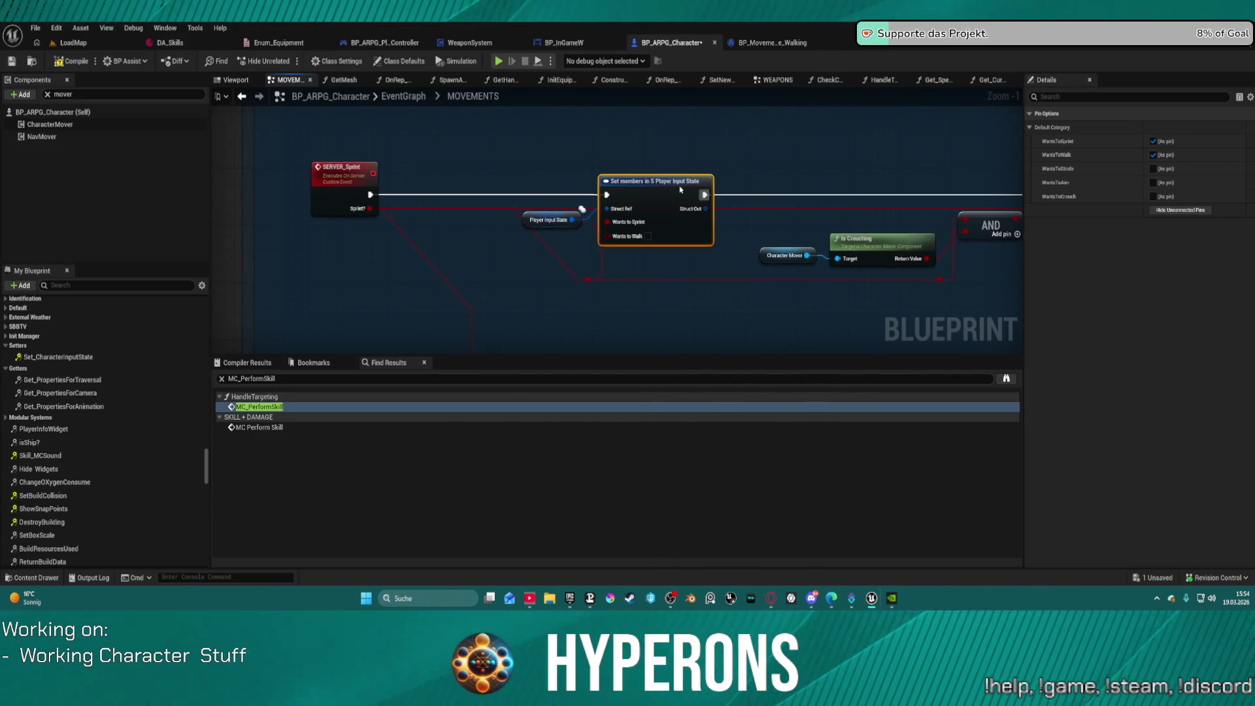
Step: Nudge the sprint Set members node, add a Break S Player Input State from it, then delete it
{"action": "left_click_drag", "start_coordinate": [683, 190], "coordinate": [696, 204]}
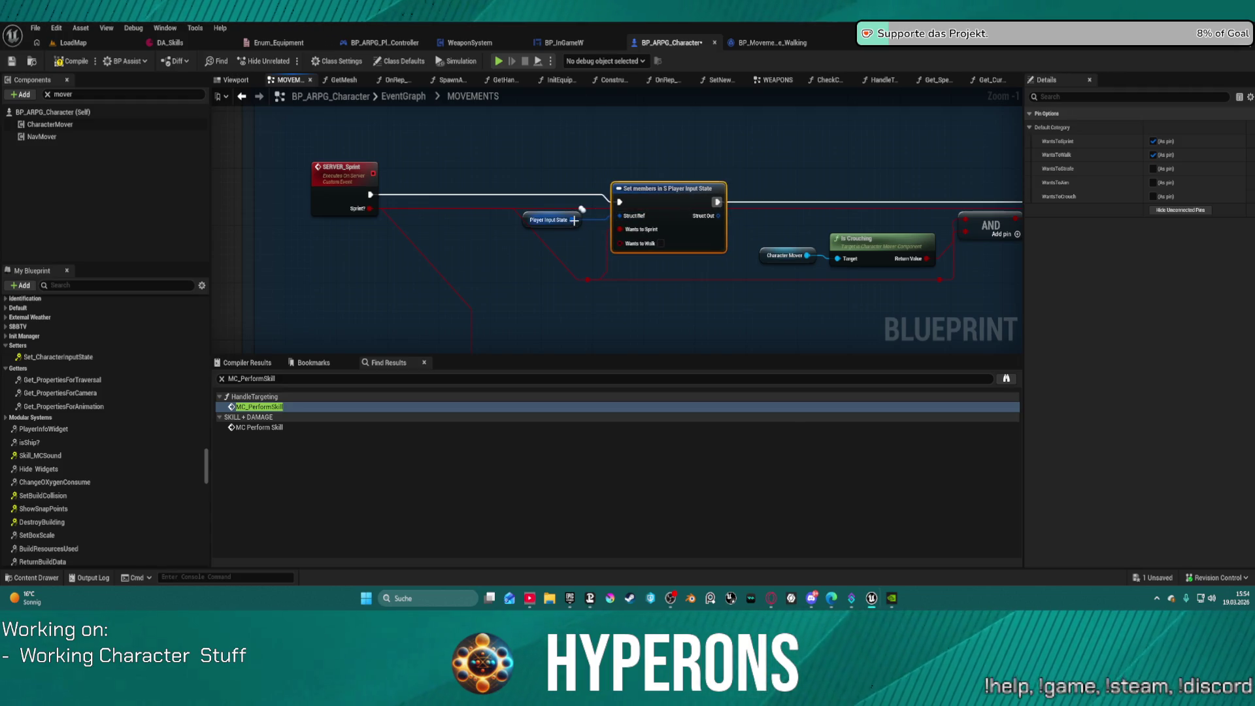
{"action": "left_click_drag", "start_coordinate": [571, 220], "coordinate": [601, 155]}
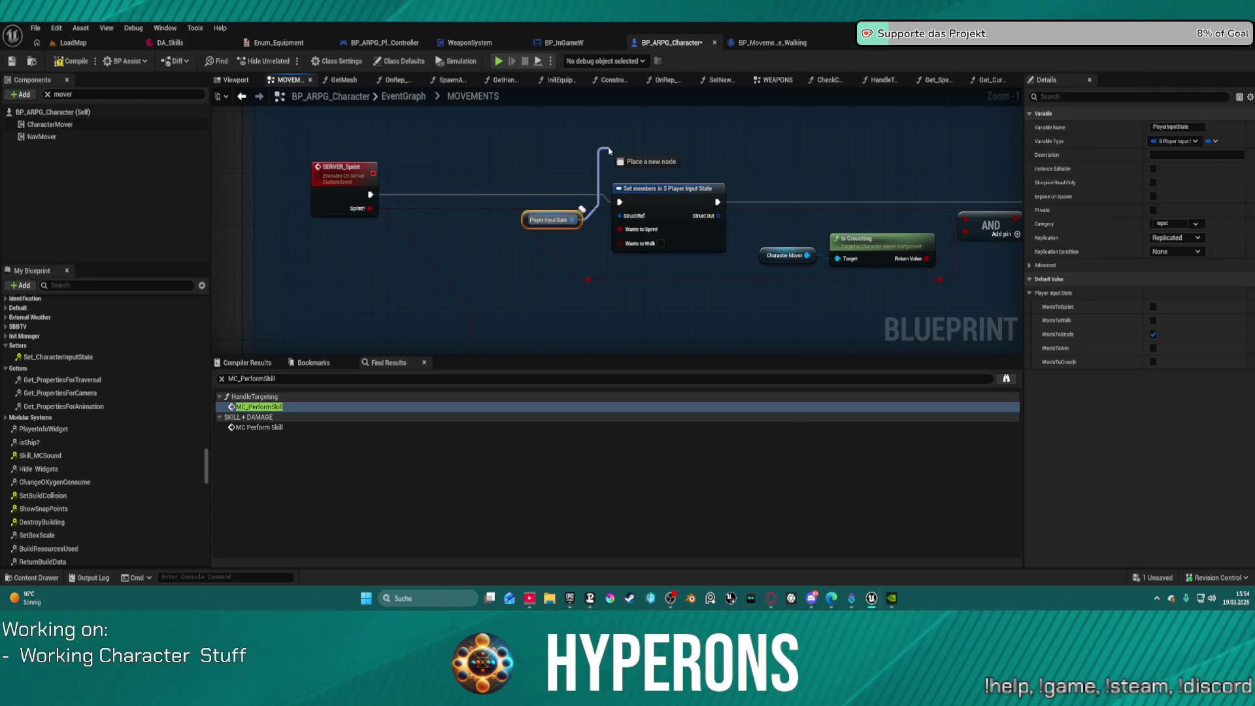
{"action": "type", "text": "break"}
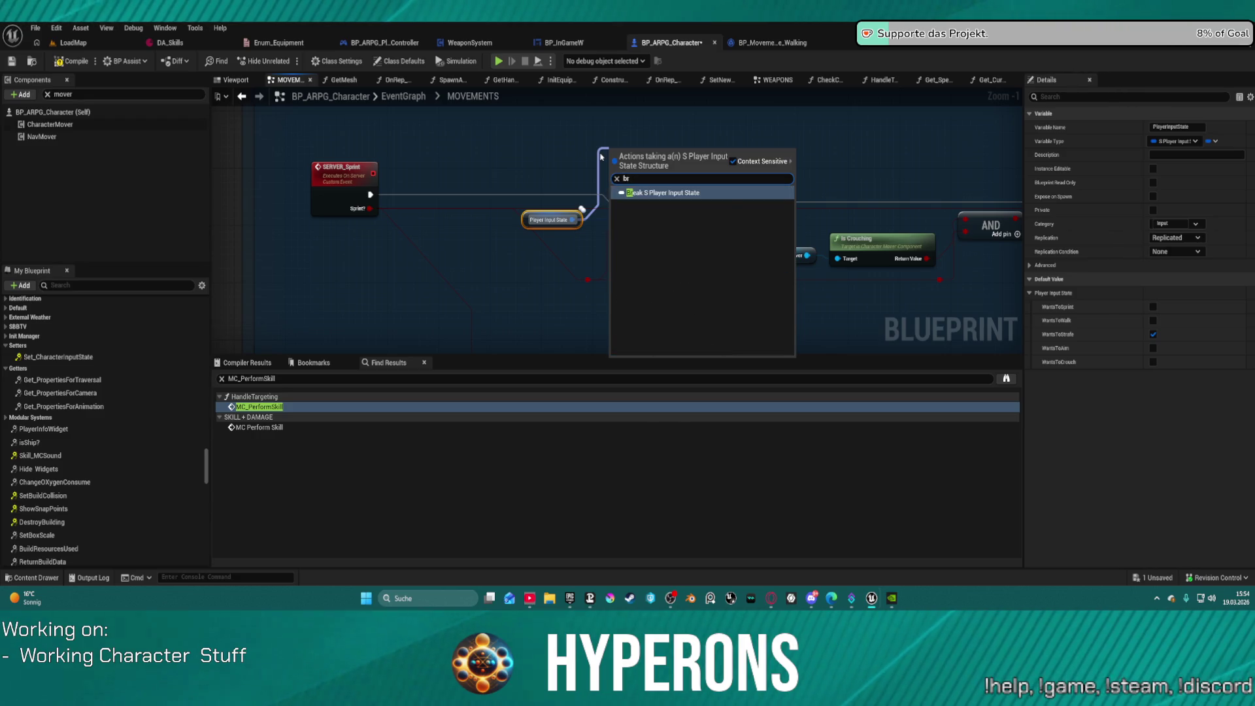
{"action": "key", "text": "Return"}
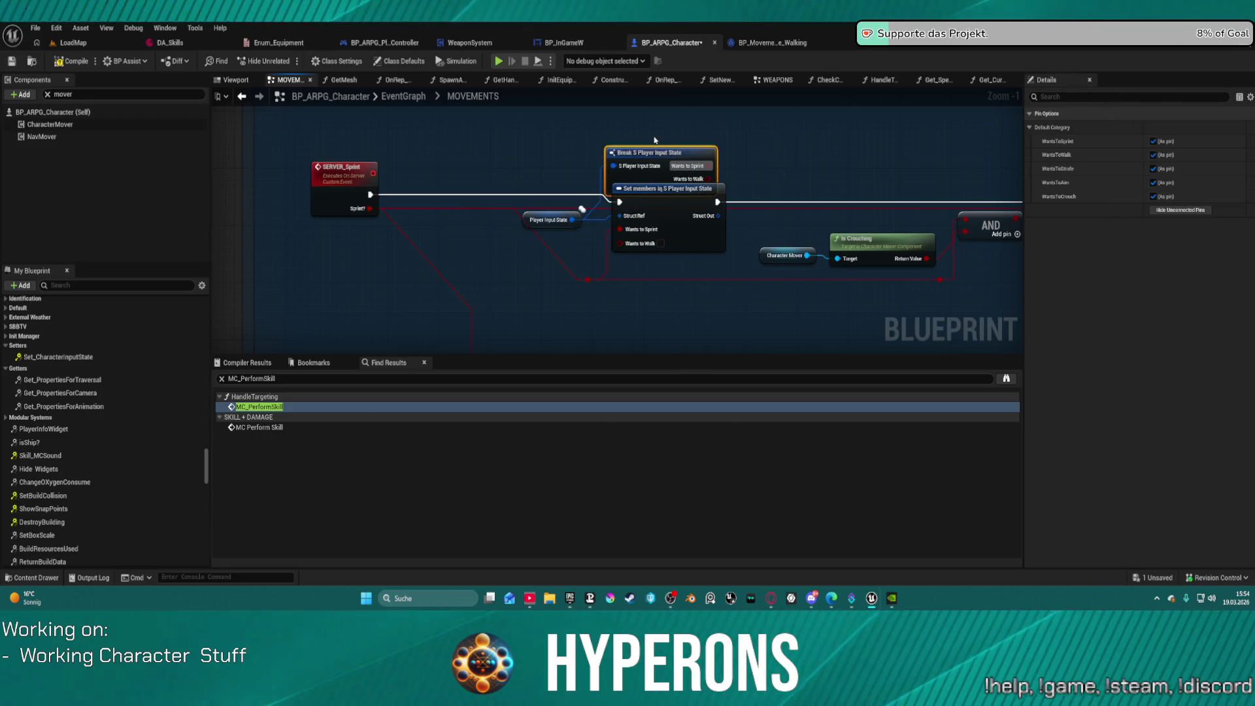
{"action": "key", "text": "Delete"}
Step: Move the Character Mover and movement-mode nodes aside and drag a new wire from Set members
{"action": "left_click_drag", "start_coordinate": [766, 155], "coordinate": [495, 203]}
{"action": "scroll", "coordinate": [774, 183], "scroll_direction": "down", "scroll_amount": 2}
{"action": "mouse_move", "coordinate": [773, 182]}
{"action": "left_mouse_down"}
{"action": "mouse_move", "coordinate": [498, 182]}
{"action": "mouse_move", "coordinate": [682, 127]}
{"action": "mouse_move", "coordinate": [385, 160]}
{"action": "mouse_move", "coordinate": [639, 123]}
{"action": "left_mouse_up"}
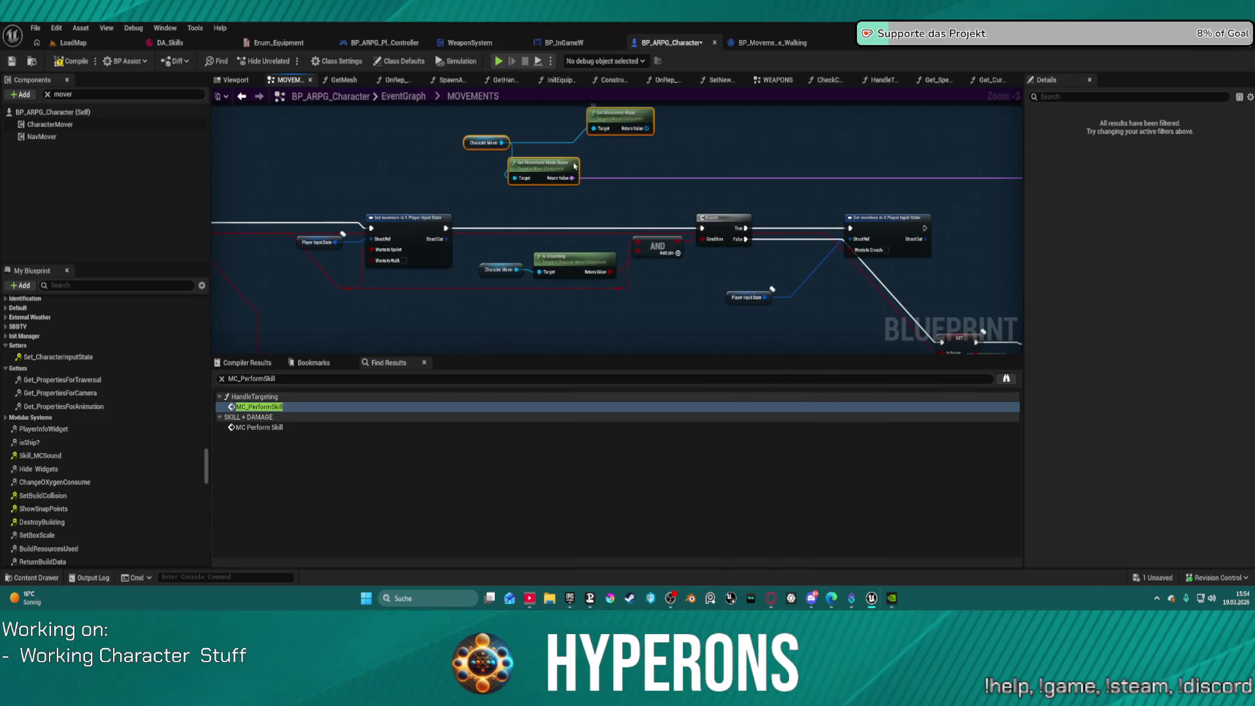
{"action": "mouse_move", "coordinate": [444, 229]}
{"action": "left_mouse_down"}
{"action": "mouse_move", "coordinate": [667, 186]}
{"action": "mouse_move", "coordinate": [652, 153]}
{"action": "left_mouse_up"}
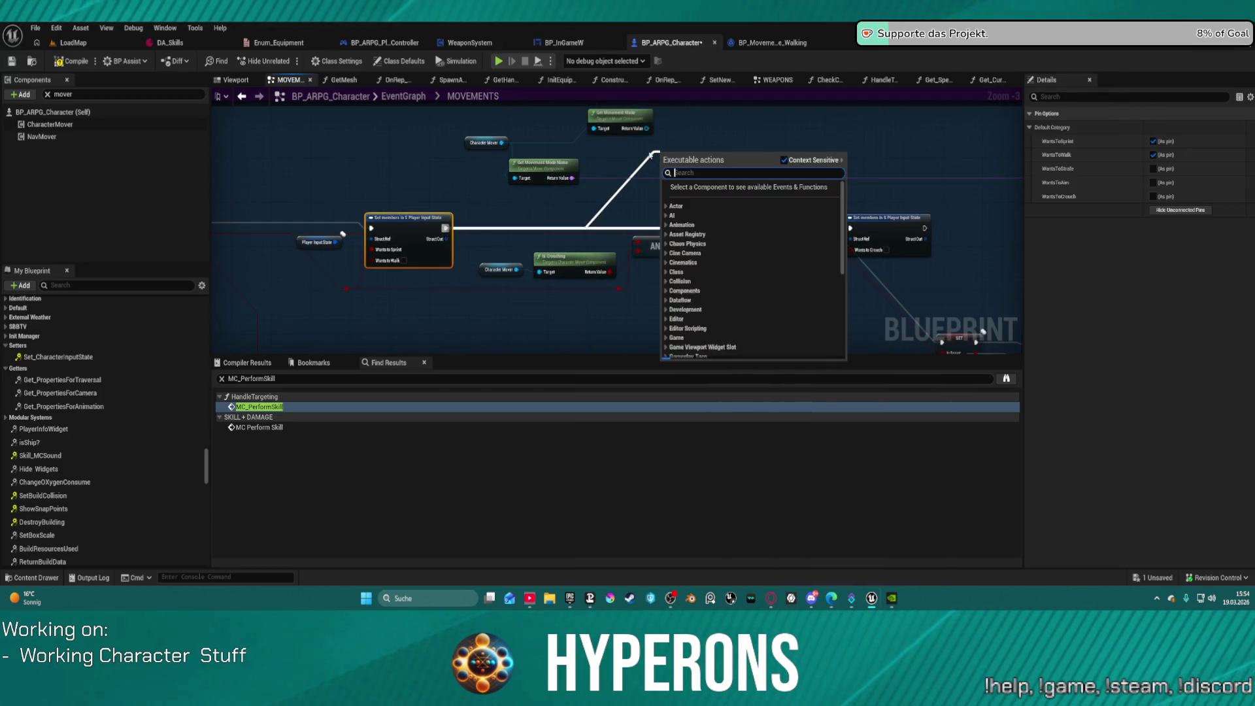
Step: Search 'cast smoot', add Cast To SmoothWalkingMode, and place it before the Branch
{"action": "type", "text": "cast"}
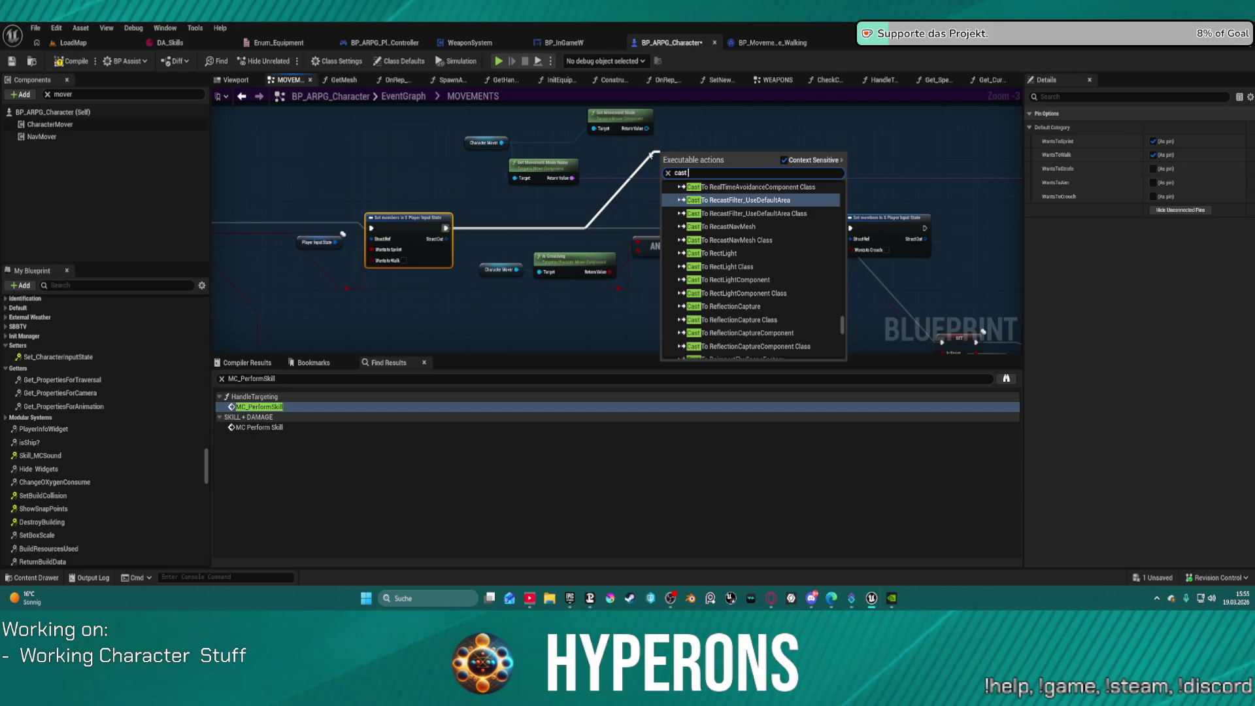
{"action": "type", "text": "smoot"}
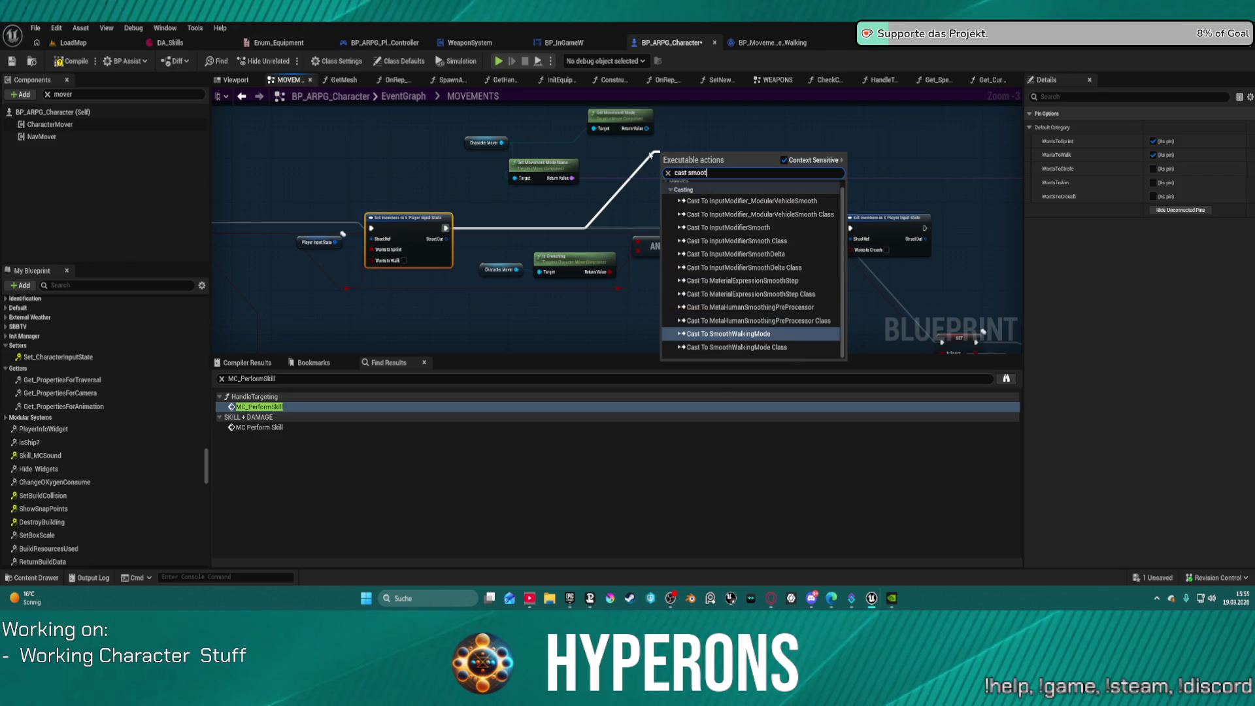
{"action": "left_click", "coordinate": [772, 335]}
{"action": "mouse_move", "coordinate": [687, 160]}
{"action": "left_mouse_down"}
{"action": "mouse_move", "coordinate": [558, 199]}
{"action": "mouse_move", "coordinate": [377, 143]}
{"action": "left_mouse_up"}
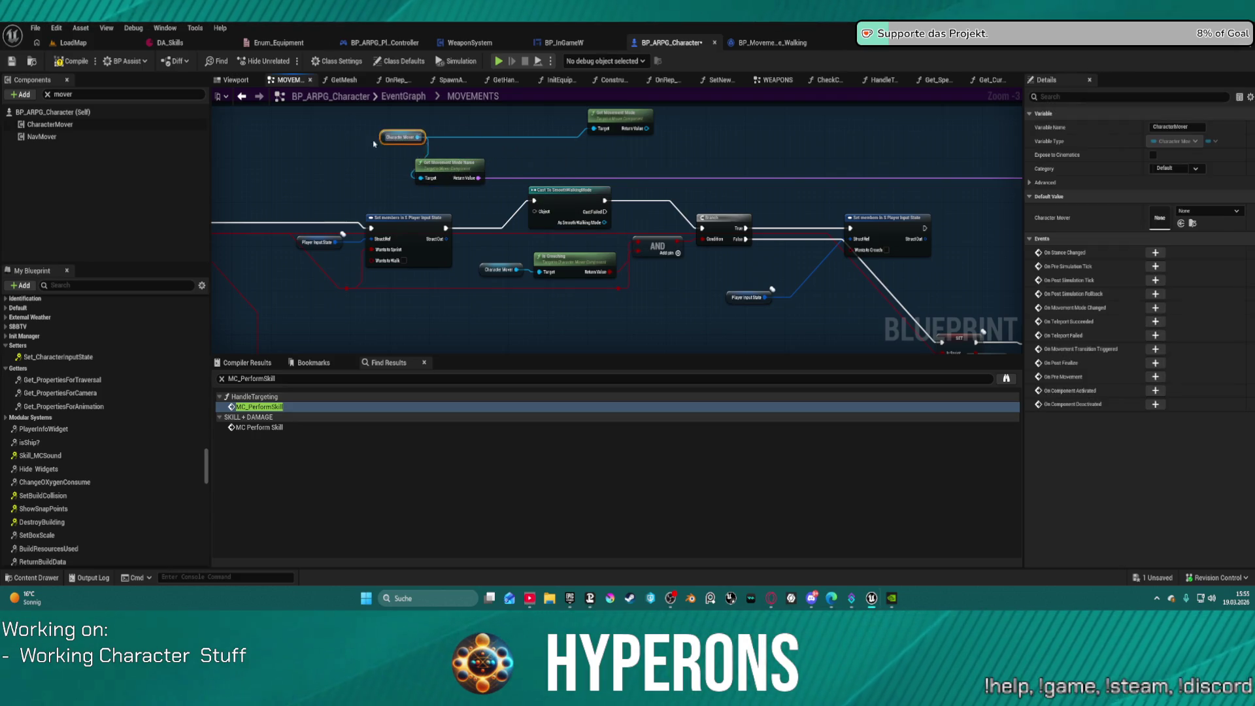
Step: Move the Get Movement Mode node left and abandon a 'set sp' search from the smooth walking output
{"action": "mouse_move", "coordinate": [631, 113]}
{"action": "left_mouse_down"}
{"action": "mouse_move", "coordinate": [463, 117]}
{"action": "mouse_move", "coordinate": [543, 211]}
{"action": "mouse_move", "coordinate": [528, 204]}
{"action": "left_mouse_up"}
{"action": "left_click_drag", "start_coordinate": [575, 228], "coordinate": [655, 178]}
{"action": "type", "text": "set"}
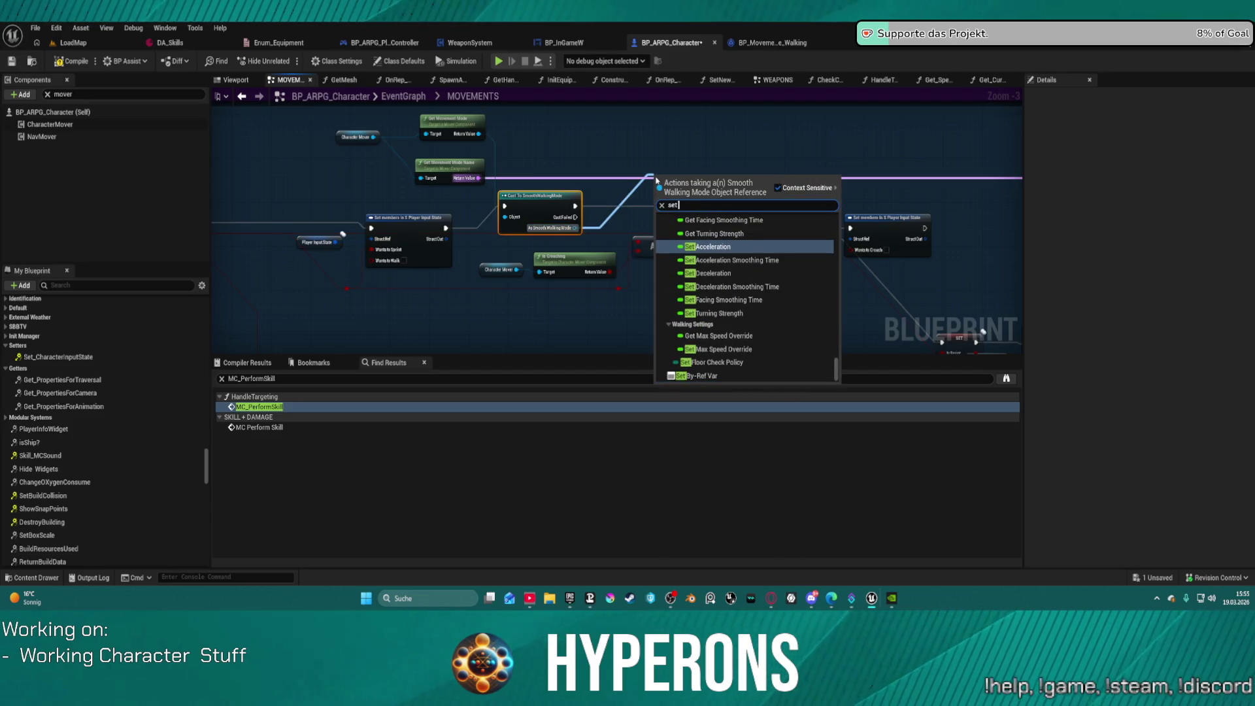
{"action": "type", "text": " sp"}
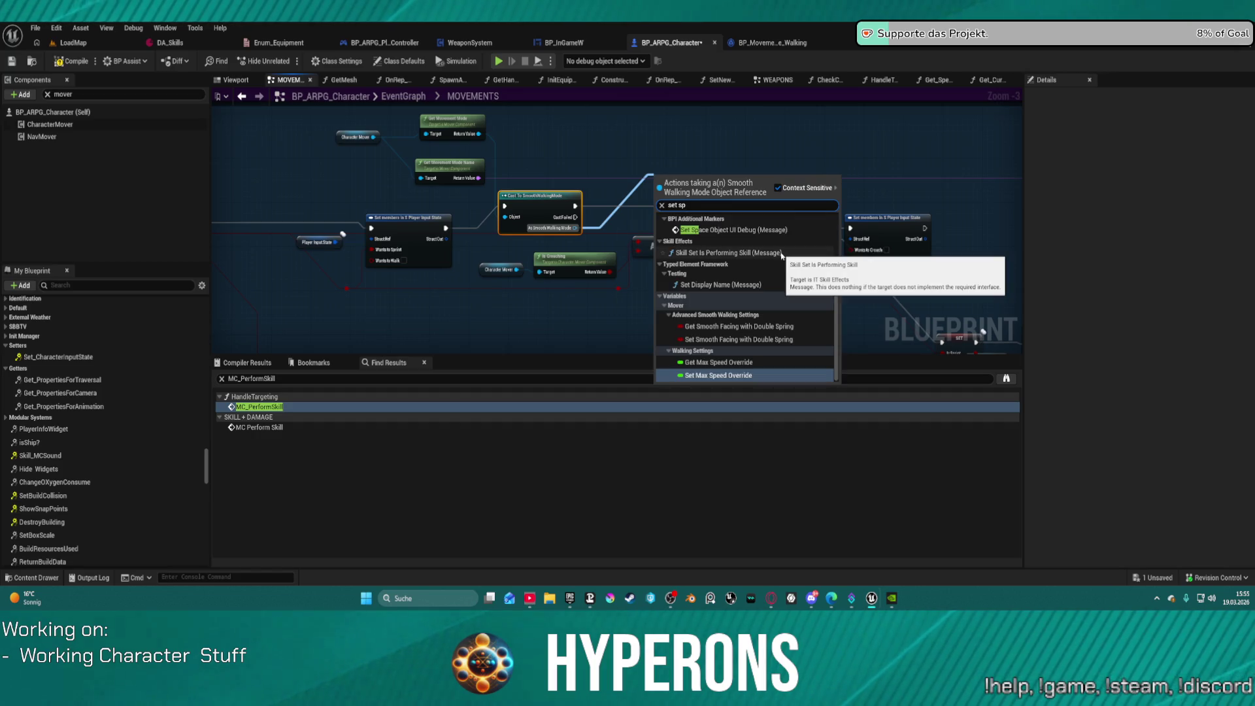
{"action": "scroll", "coordinate": [791, 281], "scroll_direction": "down", "scroll_amount": 3}
{"action": "scroll", "coordinate": [796, 303], "scroll_direction": "down", "scroll_amount": 3}
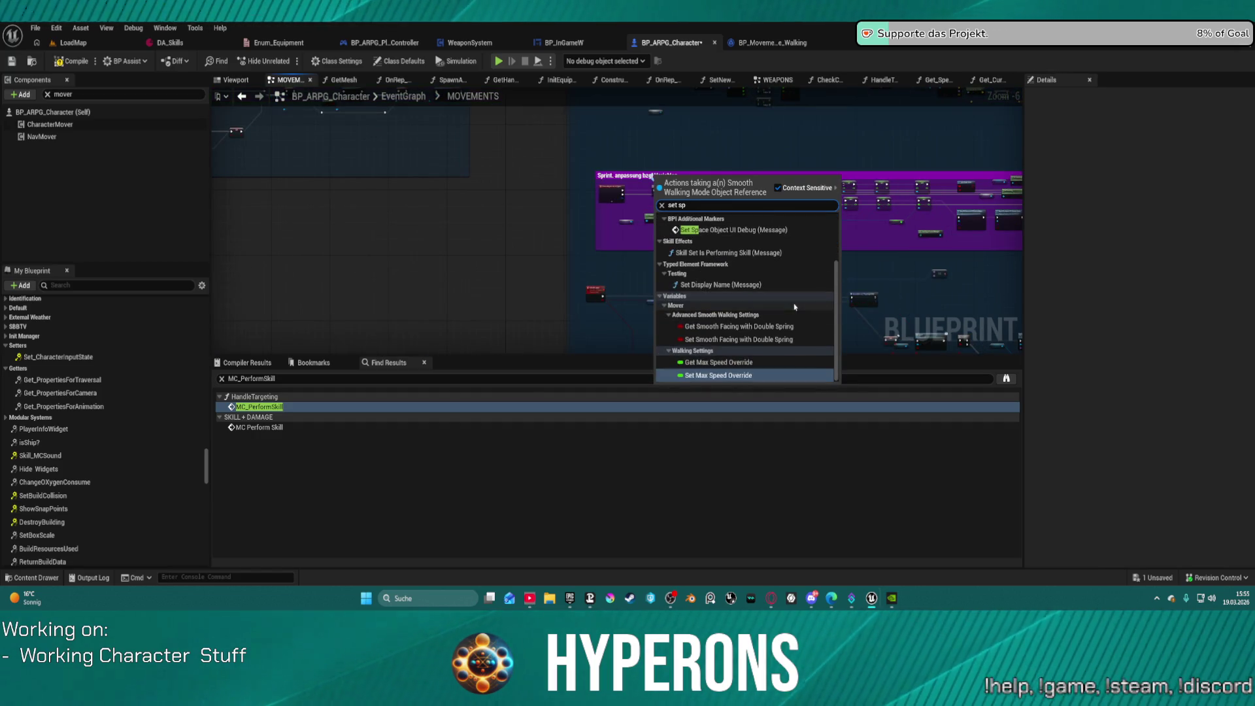
{"action": "left_click", "coordinate": [670, 157]}
{"action": "scroll", "coordinate": [706, 131], "scroll_direction": "up", "scroll_amount": 3}
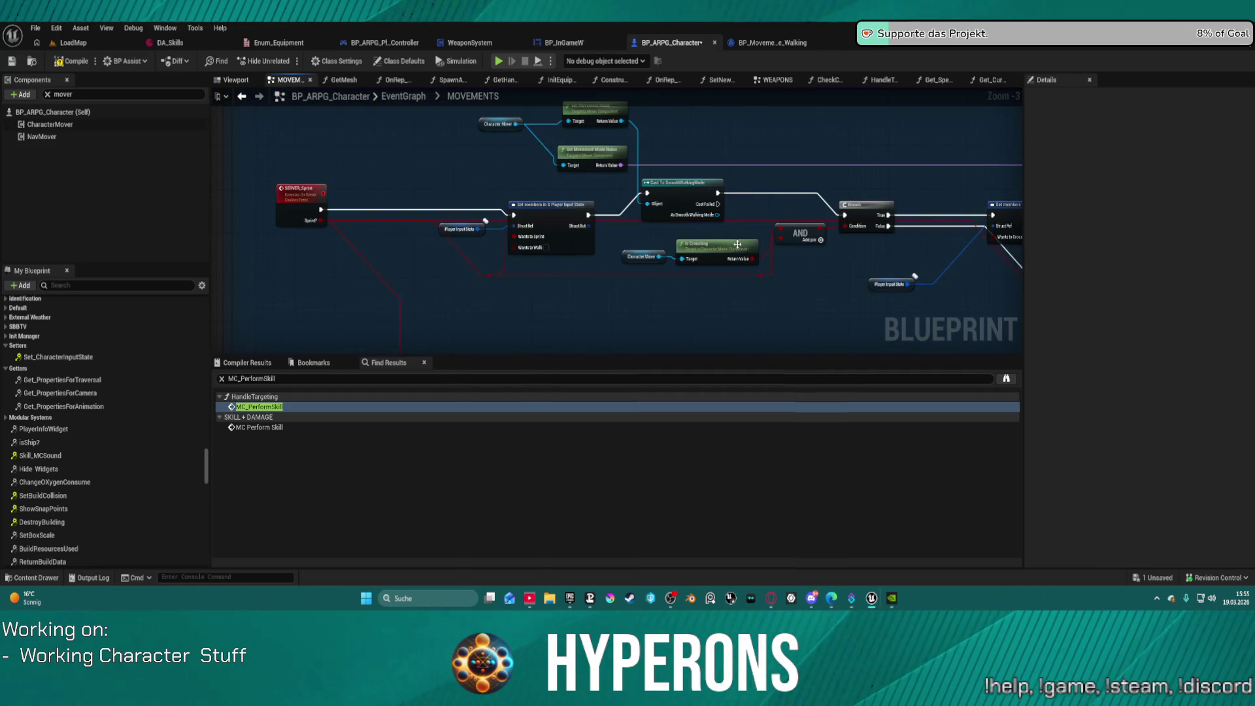
Step: Reposition the Cast To SmoothWalkingMode node, abandon an 'override' search, and bring up BP_MovementMode_Walking
{"action": "mouse_move", "coordinate": [639, 227]}
{"action": "left_mouse_down"}
{"action": "mouse_move", "coordinate": [610, 242]}
{"action": "mouse_move", "coordinate": [629, 266]}
{"action": "mouse_move", "coordinate": [673, 250]}
{"action": "mouse_move", "coordinate": [667, 197]}
{"action": "left_mouse_up"}
{"action": "type", "text": "override"}
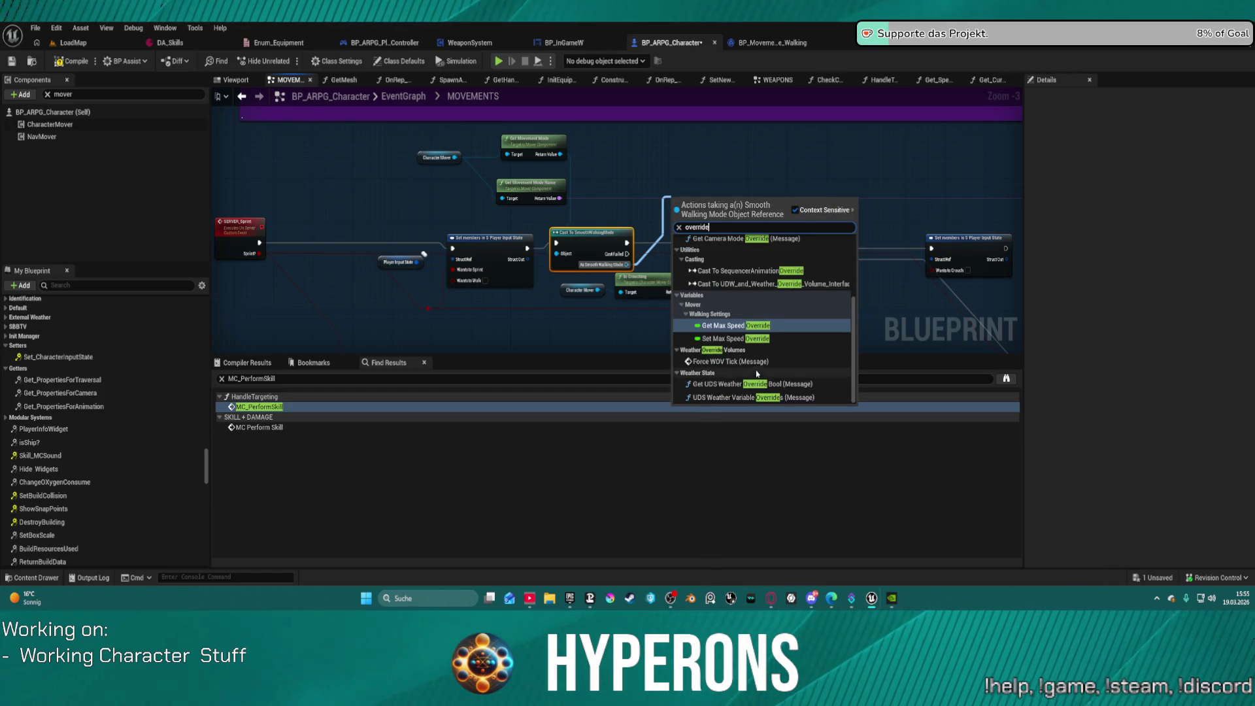
{"action": "scroll", "coordinate": [763, 351], "scroll_direction": "up", "scroll_amount": 5}
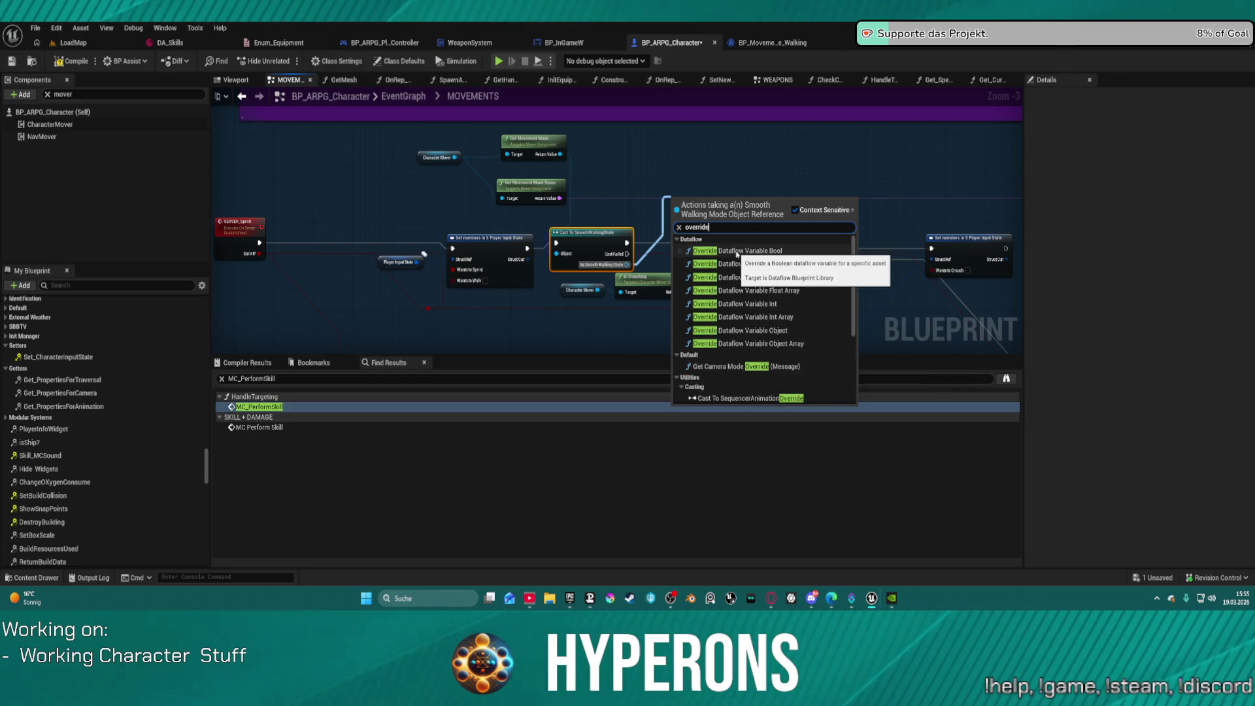
{"action": "scroll", "coordinate": [745, 274], "scroll_direction": "down", "scroll_amount": 3}
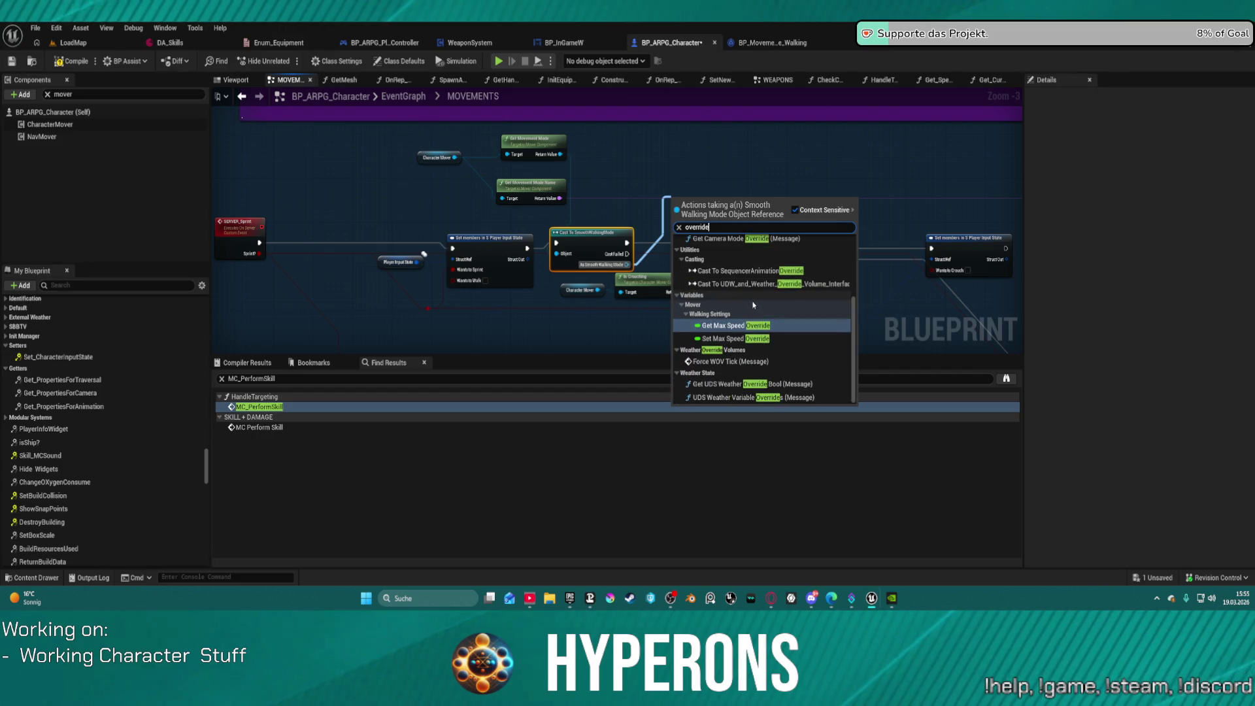
{"action": "left_click", "coordinate": [726, 177]}
{"action": "left_click", "coordinate": [771, 42]}
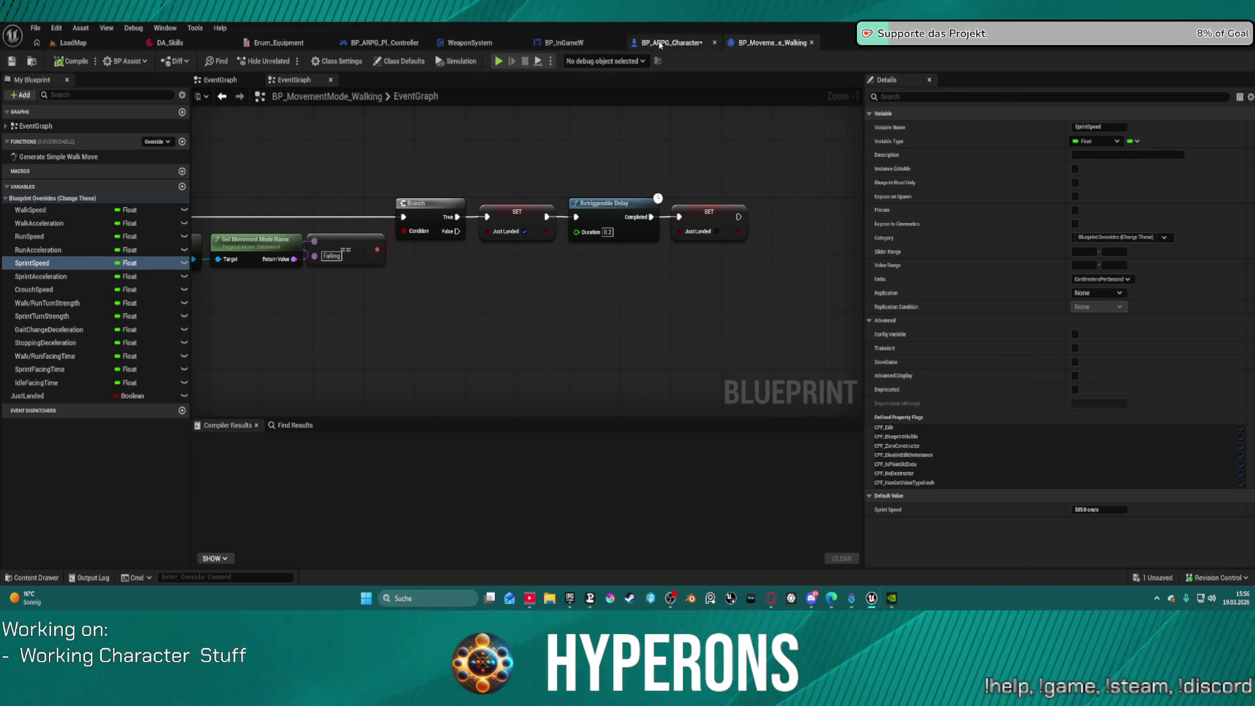
Step: Back in BP_ARPG_Character, drag from the smooth walking output and abandon a 'sprint' search
{"action": "left_click", "coordinate": [671, 43]}
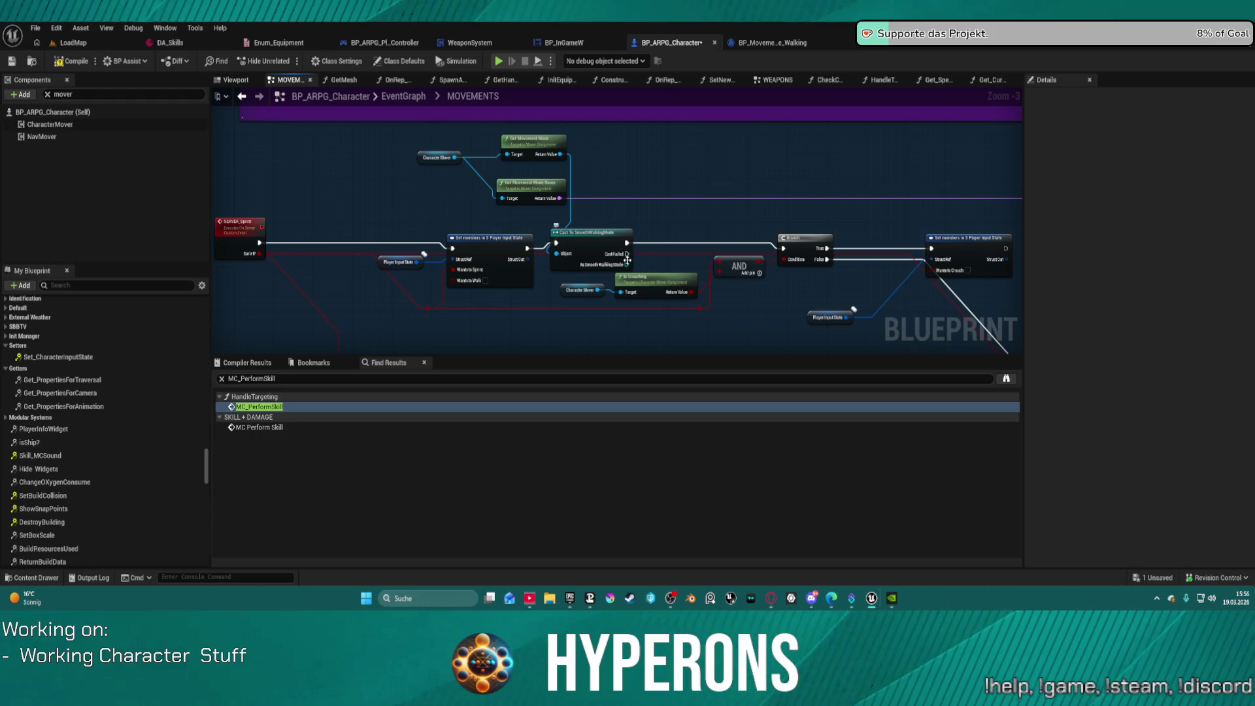
{"action": "left_click_drag", "start_coordinate": [626, 259], "coordinate": [663, 195]}
{"action": "type", "text": "sprint"}
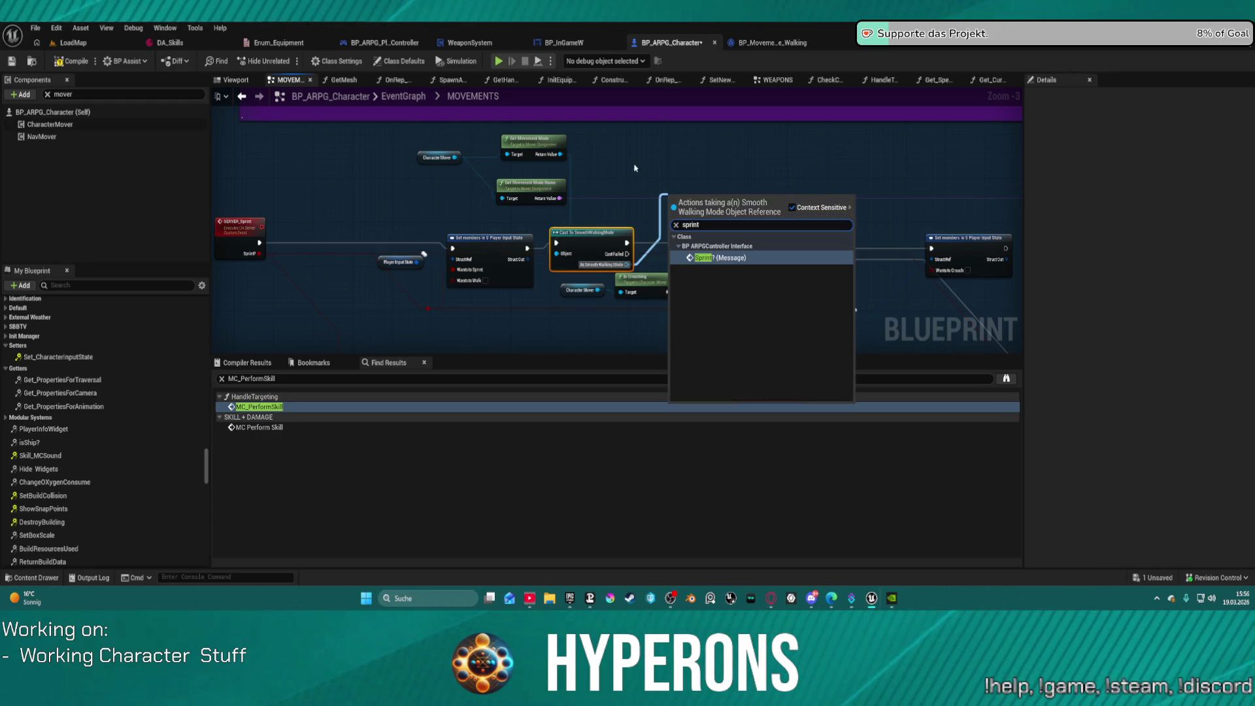
{"action": "left_click", "coordinate": [626, 177]}
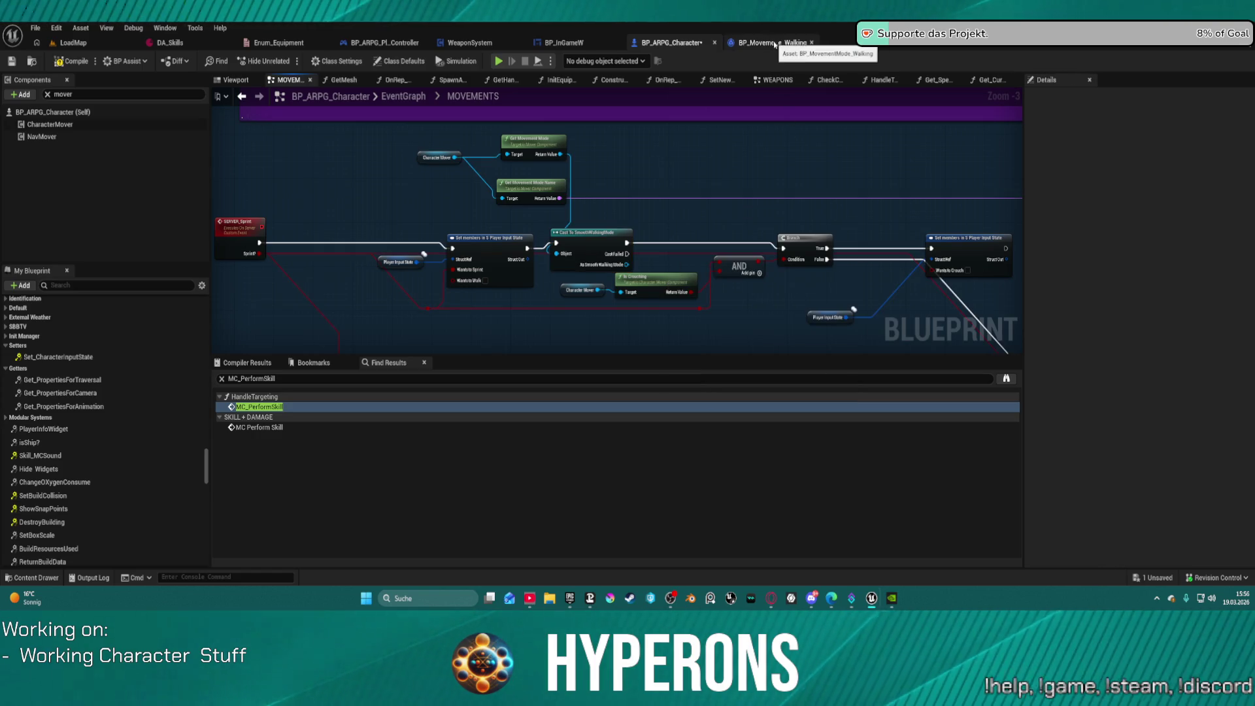
Step: Compare with BP_MovementMode_Walking, then drag from Get Movement Mode's Return Value in MOVEMENTS
{"action": "left_click", "coordinate": [775, 44]}
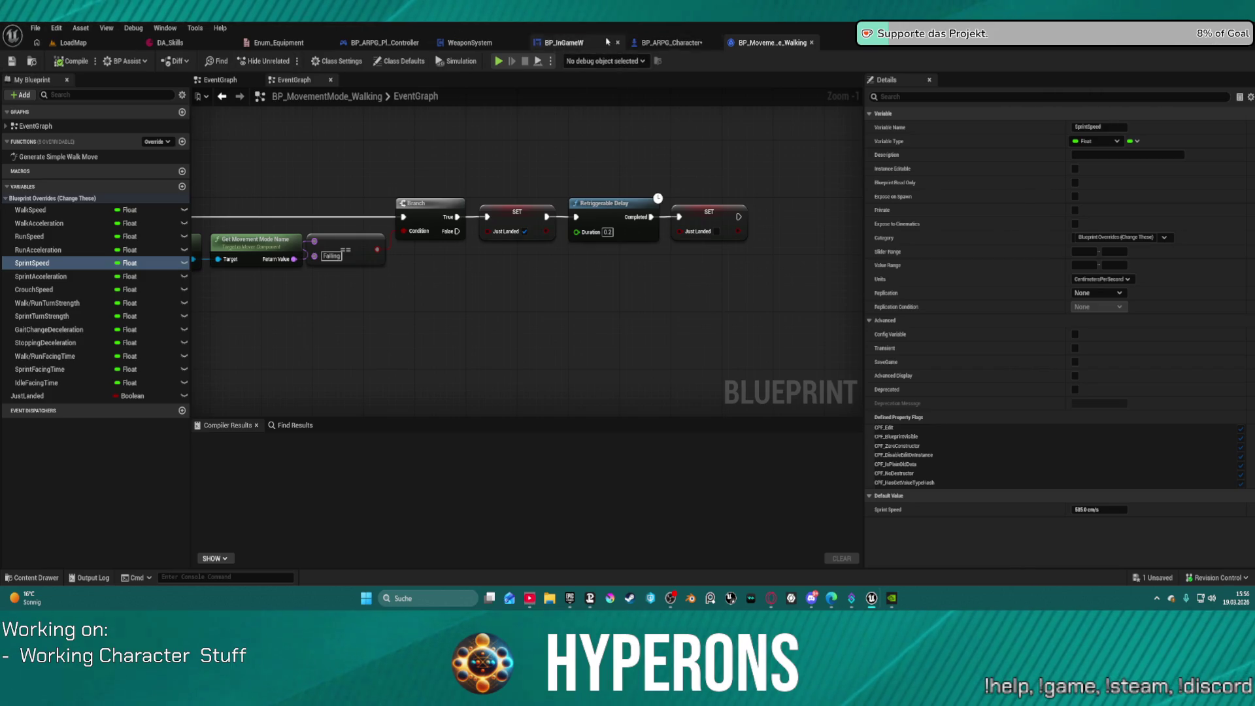
{"action": "left_click", "coordinate": [670, 43]}
{"action": "left_click_drag", "start_coordinate": [560, 154], "coordinate": [602, 153]}
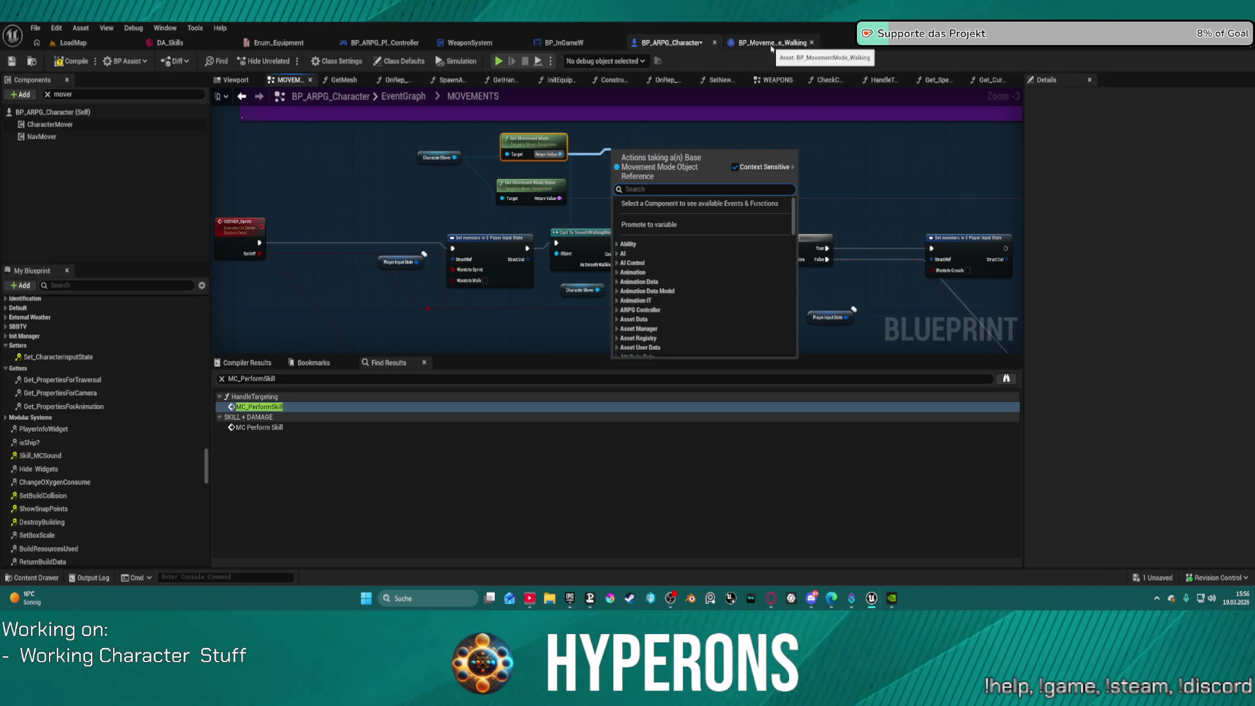
Step: Add Cast To BP_MovementMode_Walking via 'movement mode w', delete the SmoothWalkingMode cast, and move Set members
{"action": "type", "text": "mo"}
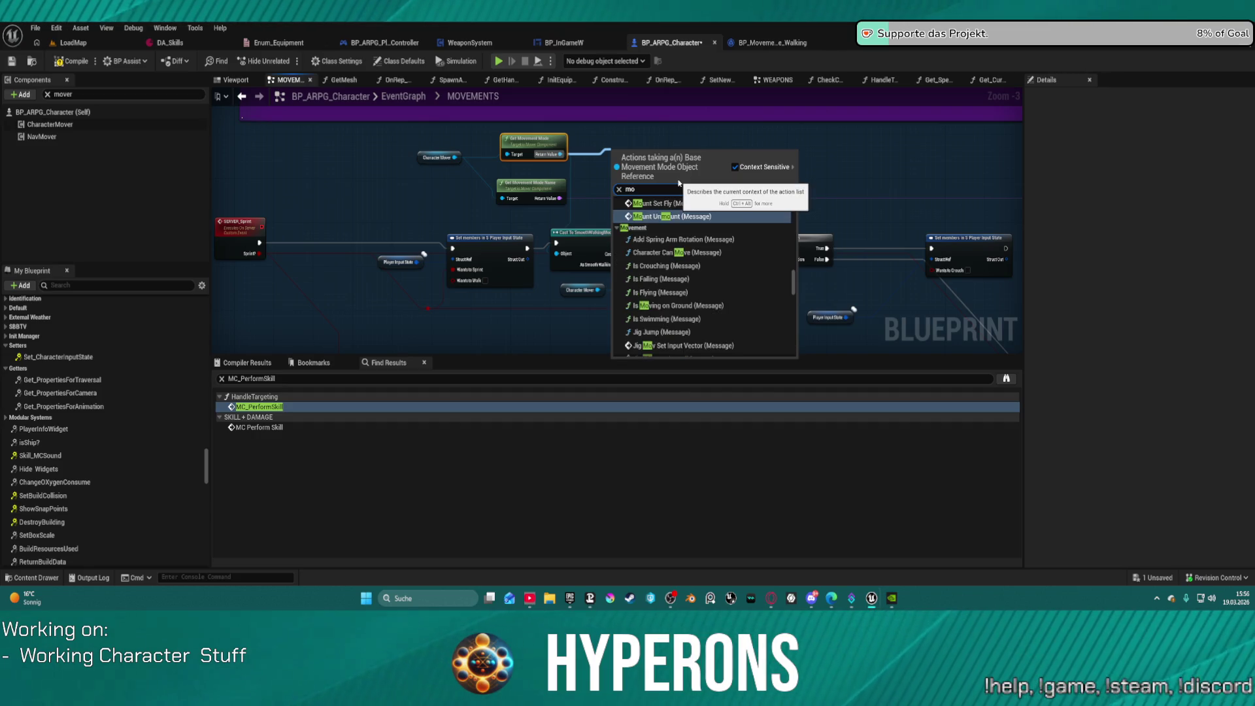
{"action": "type", "text": "vement mode w"}
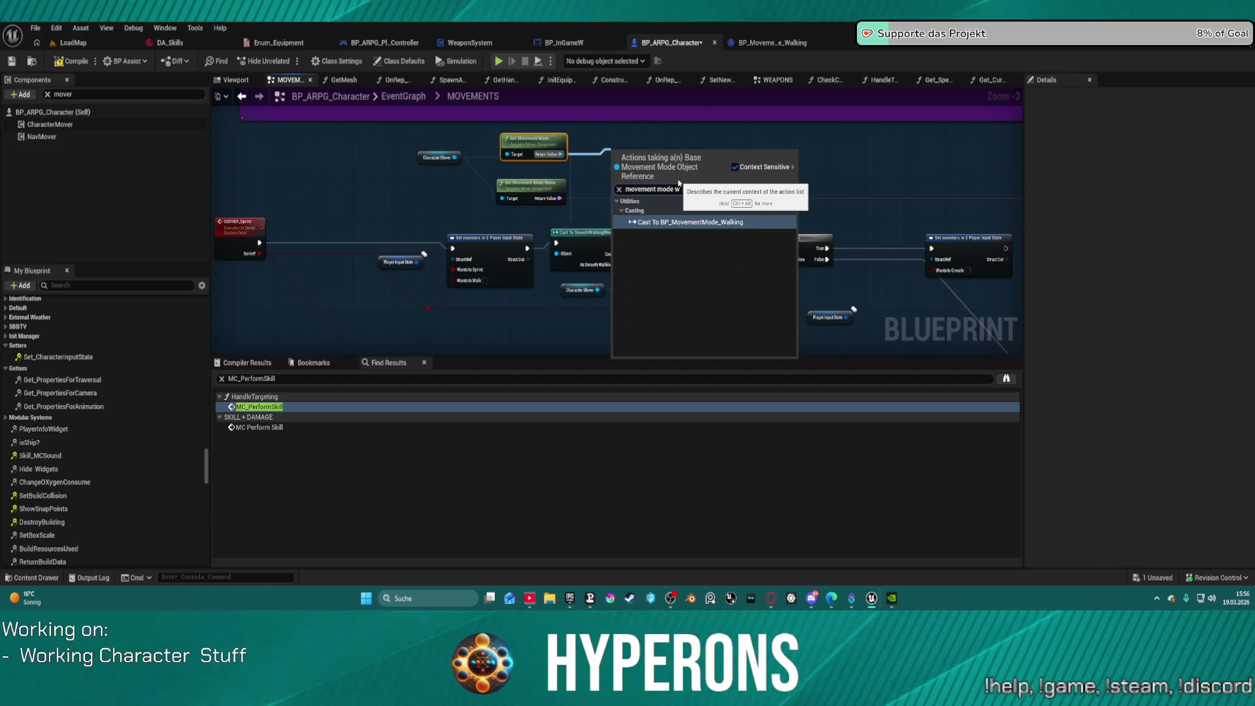
{"action": "key", "text": "BackSpace"}
{"action": "left_click", "coordinate": [751, 301]}
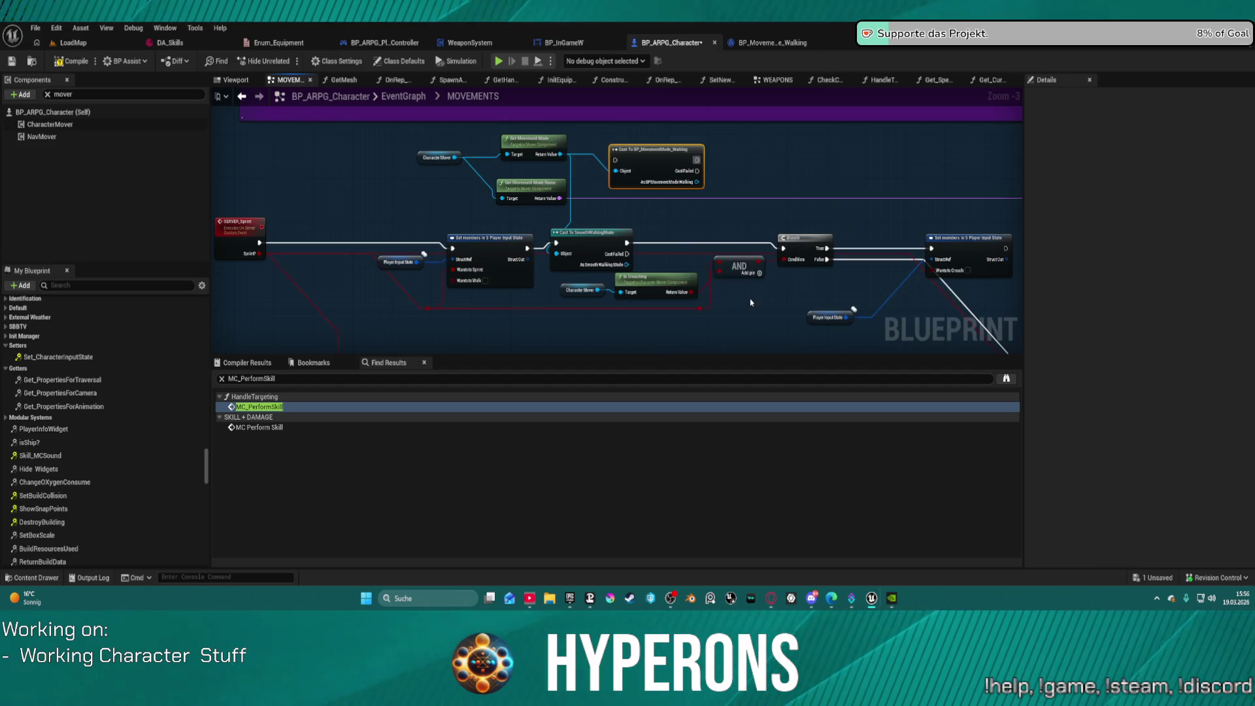
{"action": "left_click", "coordinate": [597, 235]}
{"action": "key", "text": "Delete"}
{"action": "mouse_move", "coordinate": [527, 243]}
{"action": "left_mouse_down"}
{"action": "mouse_move", "coordinate": [560, 214]}
{"action": "mouse_move", "coordinate": [526, 226]}
{"action": "mouse_move", "coordinate": [614, 169]}
{"action": "left_mouse_up"}
Step: Connect Set members to the walking cast and remove an accidentally added Get Sprint Speed node
{"action": "mouse_move", "coordinate": [696, 186]}
{"action": "left_mouse_down"}
{"action": "mouse_move", "coordinate": [631, 252]}
{"action": "mouse_move", "coordinate": [693, 222]}
{"action": "left_mouse_up"}
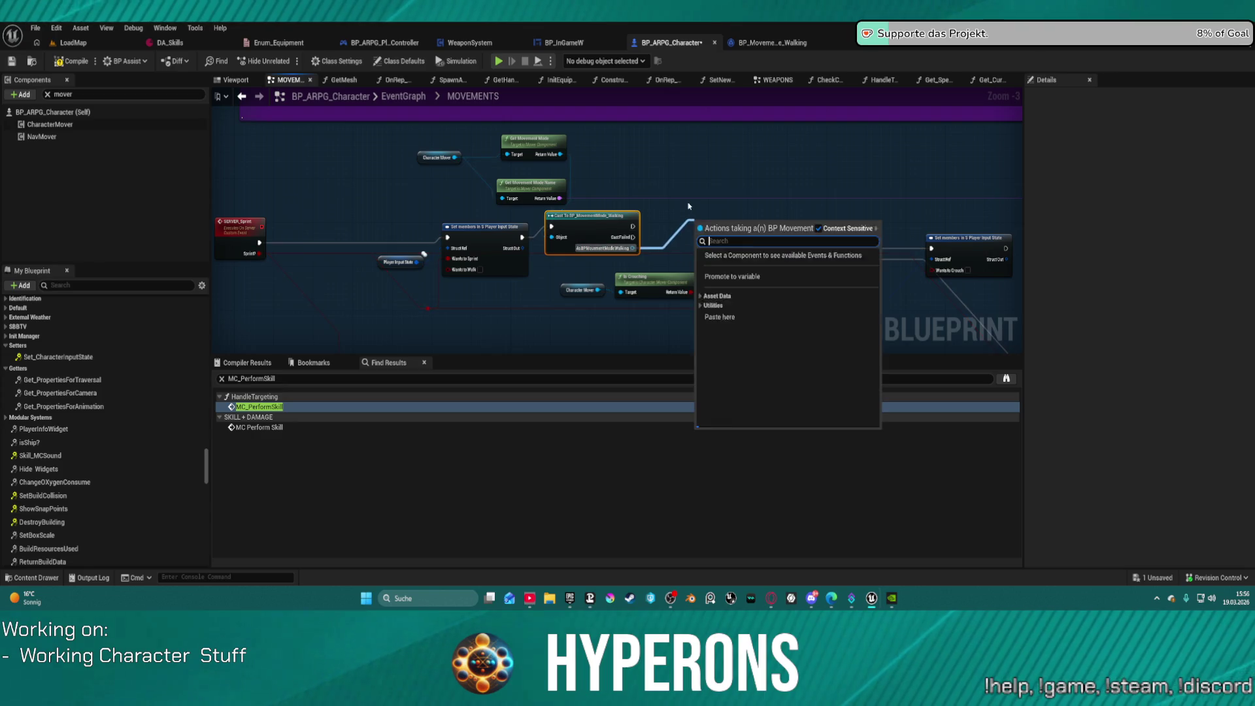
{"action": "type", "text": "spr"}
{"action": "type", "text": "int"}
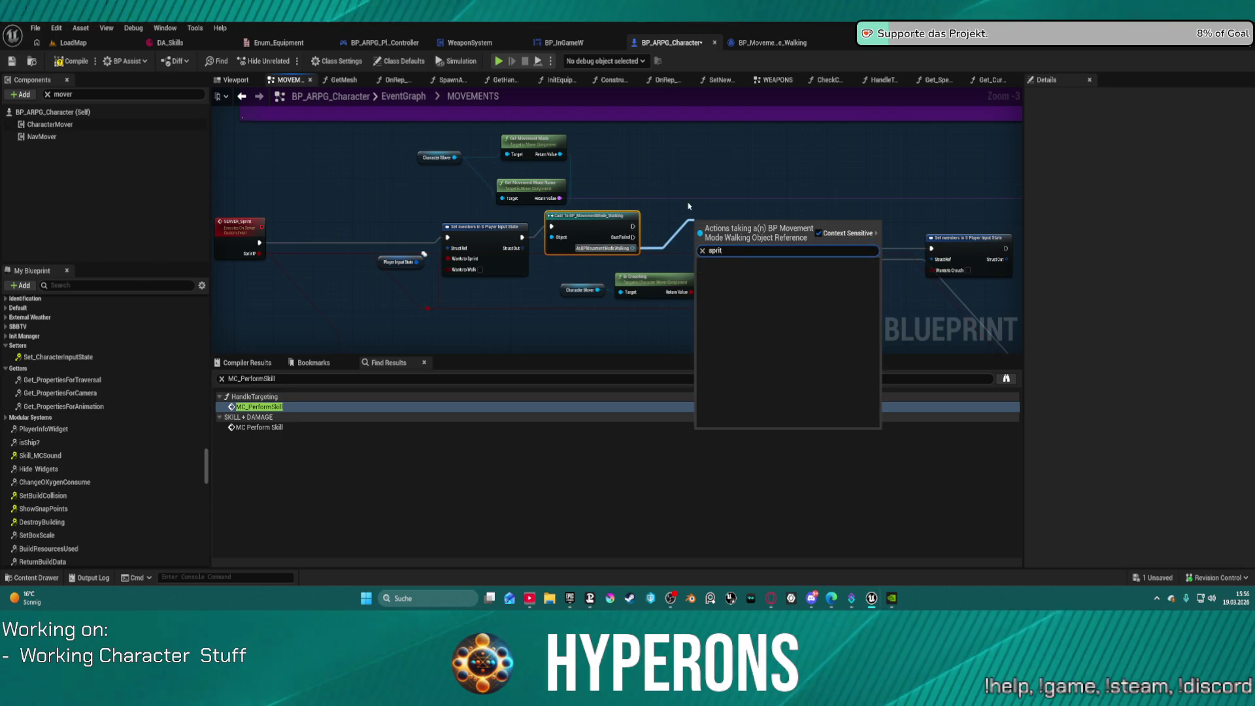
{"action": "left_click", "coordinate": [770, 356]}
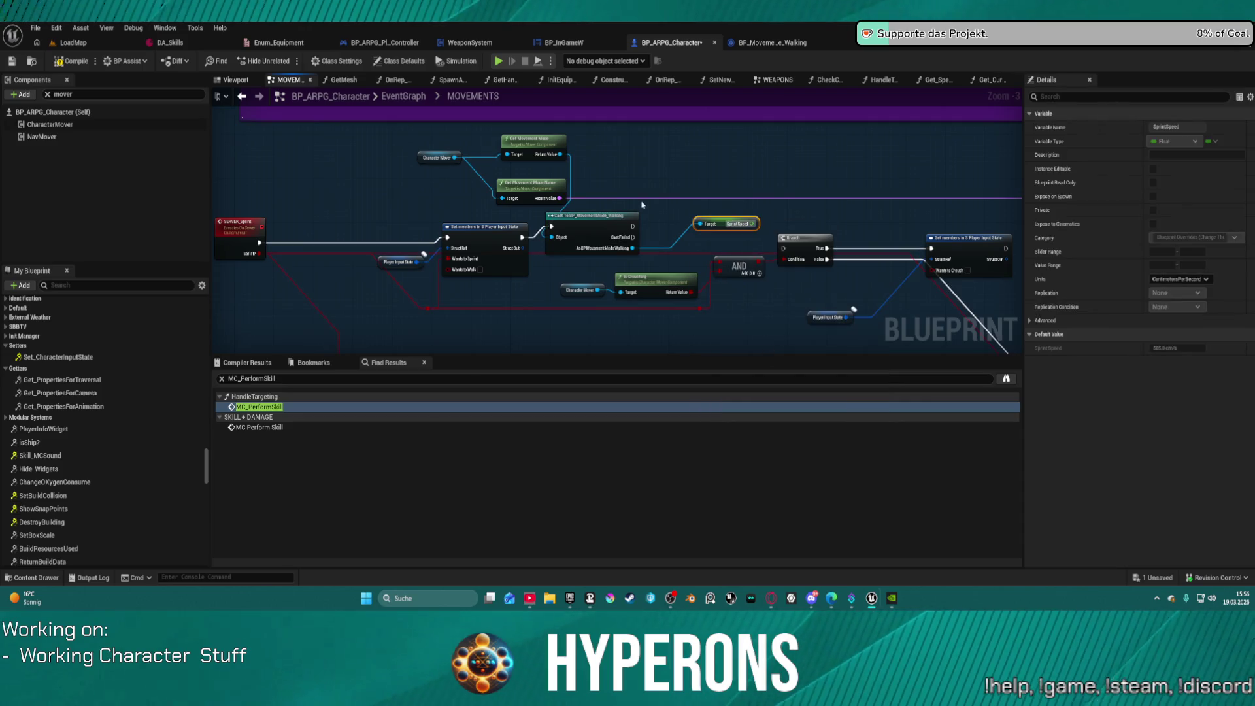
{"action": "key", "text": "Delete"}
Step: Add a SET Sprint Speed node from the cast, wire it to the Branch, compile, and start Play
{"action": "left_click_drag", "start_coordinate": [633, 249], "coordinate": [672, 230]}
{"action": "type", "text": "set s"}
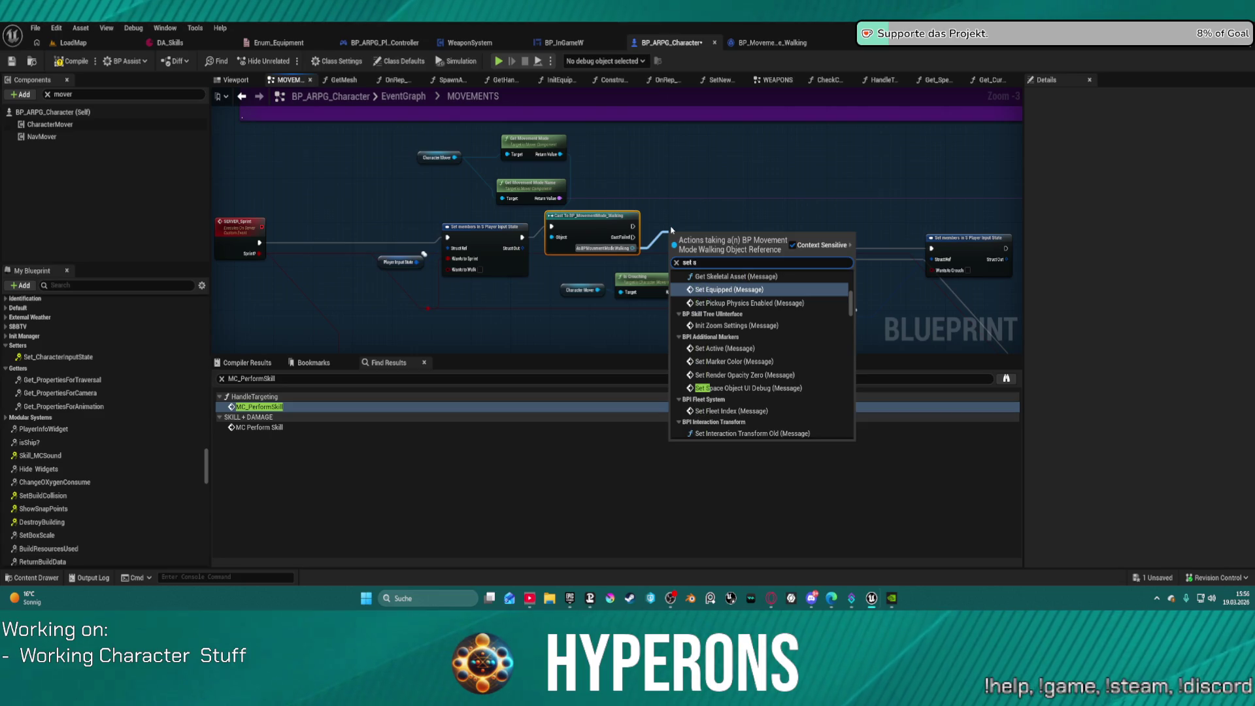
{"action": "type", "text": "print"}
{"action": "key", "text": "Return"}
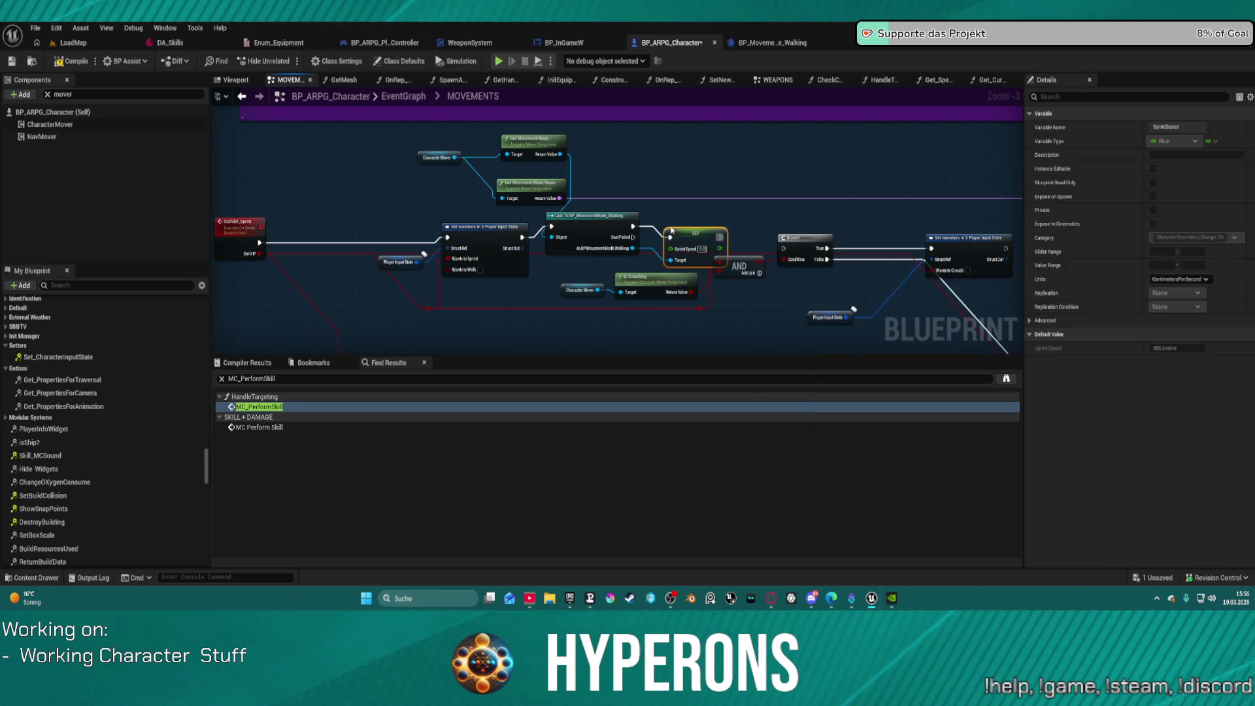
{"action": "left_click_drag", "start_coordinate": [793, 252], "coordinate": [788, 250]}
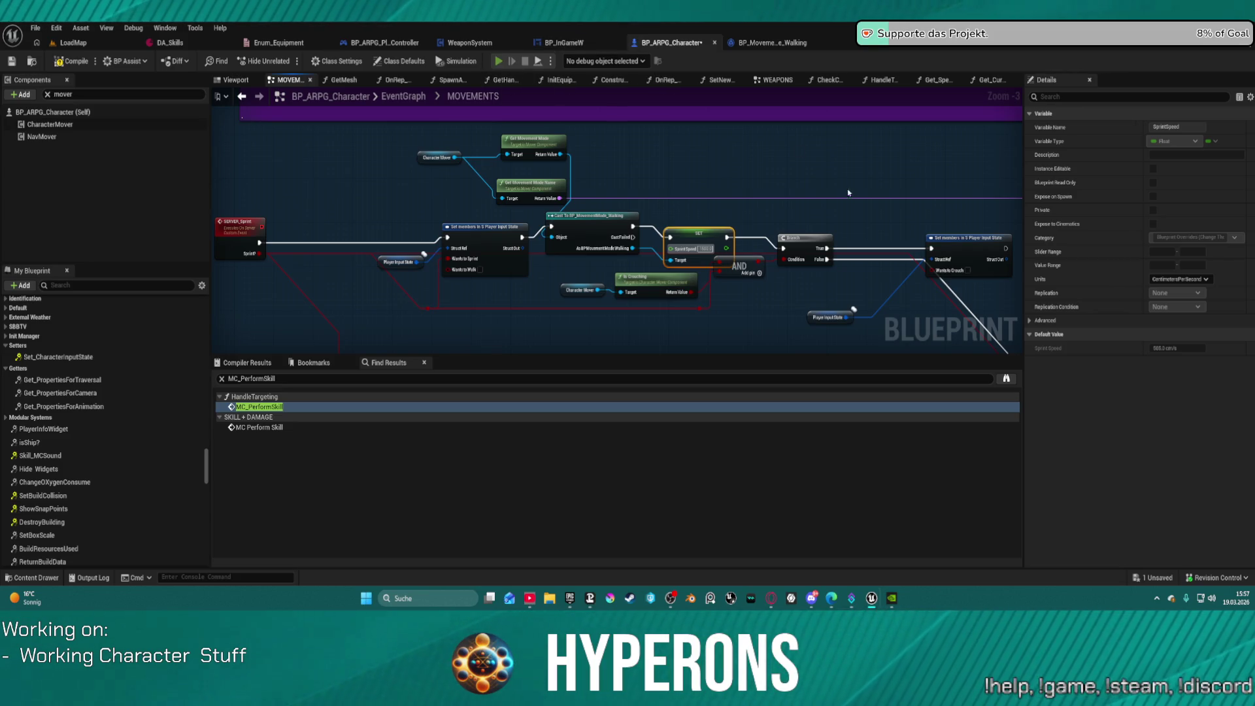
{"action": "key", "text": "F7"}
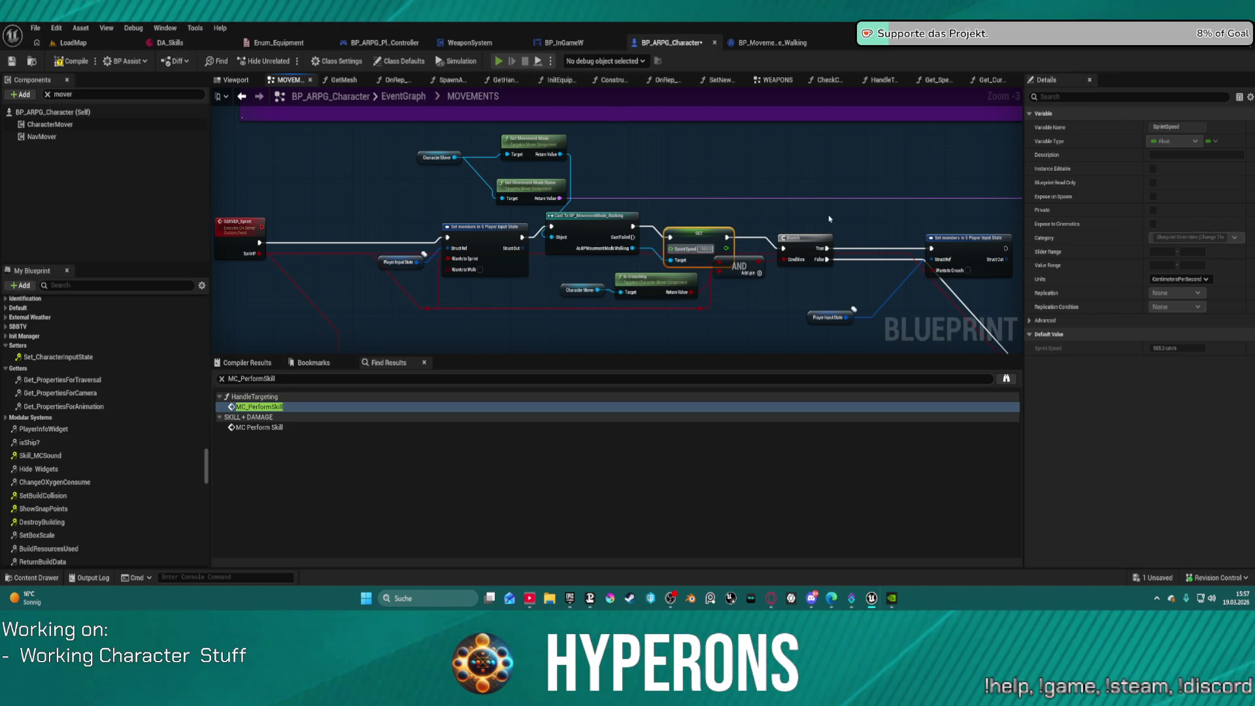
{"action": "key", "text": "alt+p"}
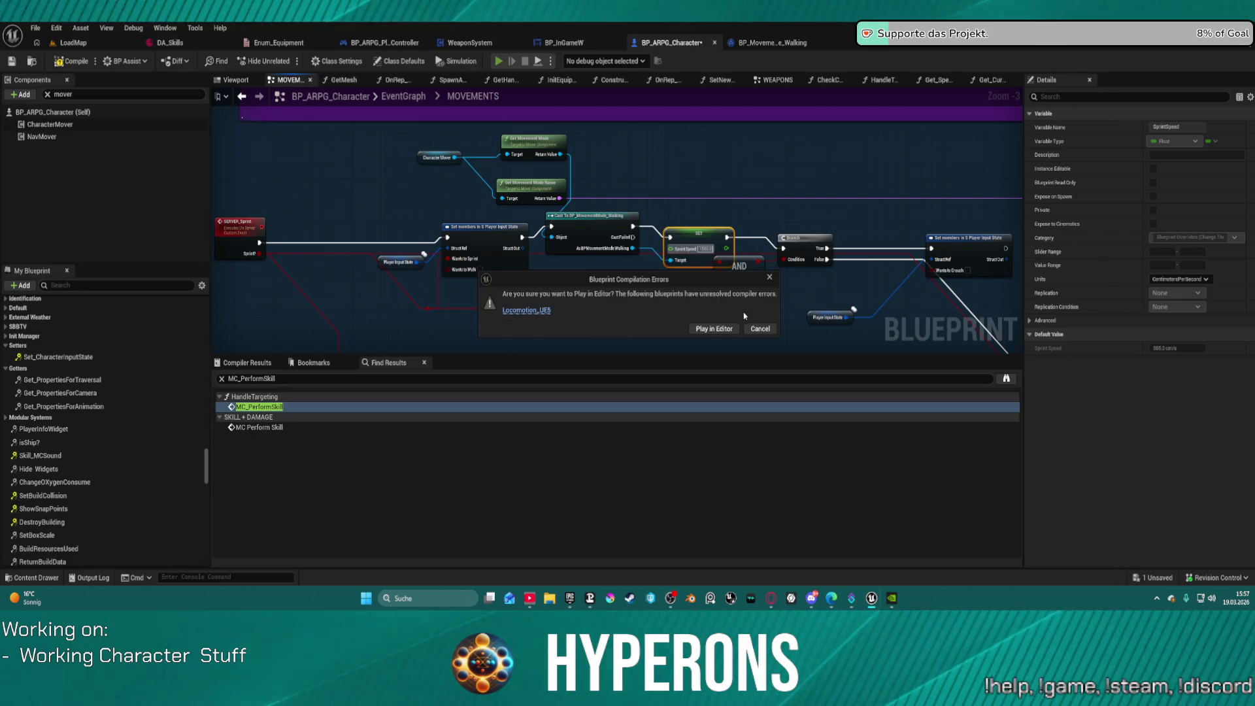
Step: Play despite compile errors, run forward with W, crouch and stand with C twice, then stop with Esc
{"action": "left_click", "coordinate": [722, 331]}
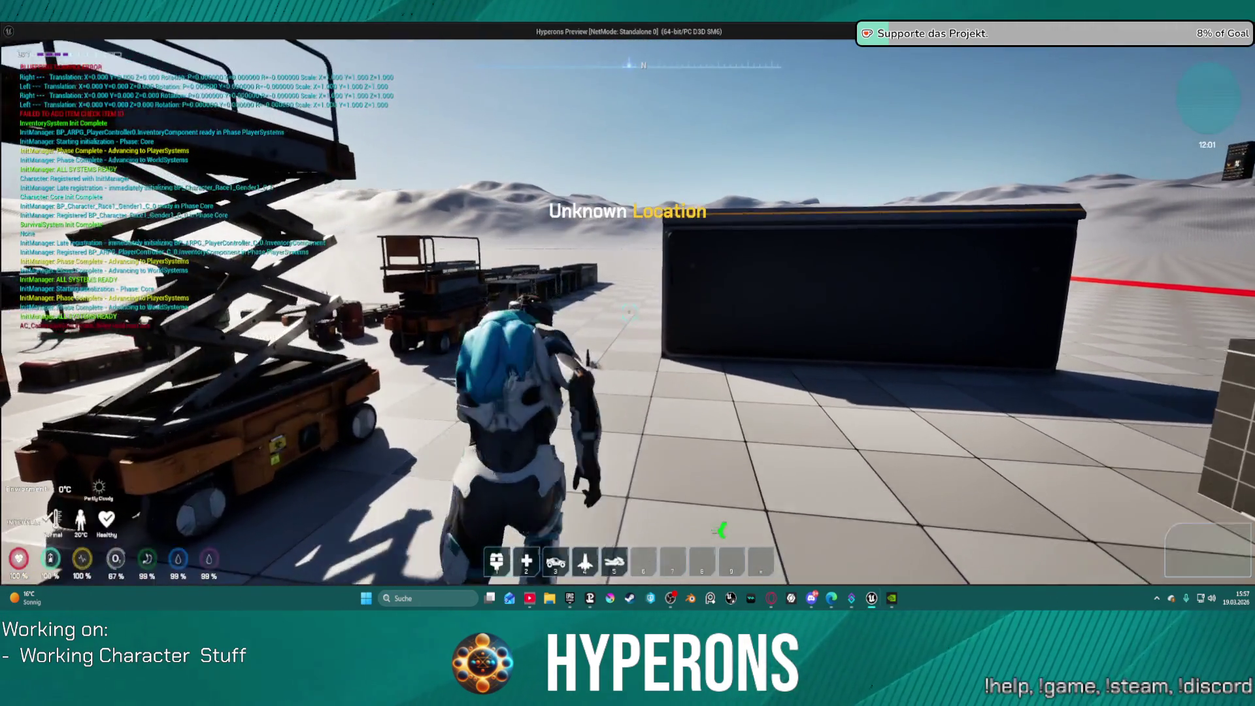
{"action": "key", "text": "w"}
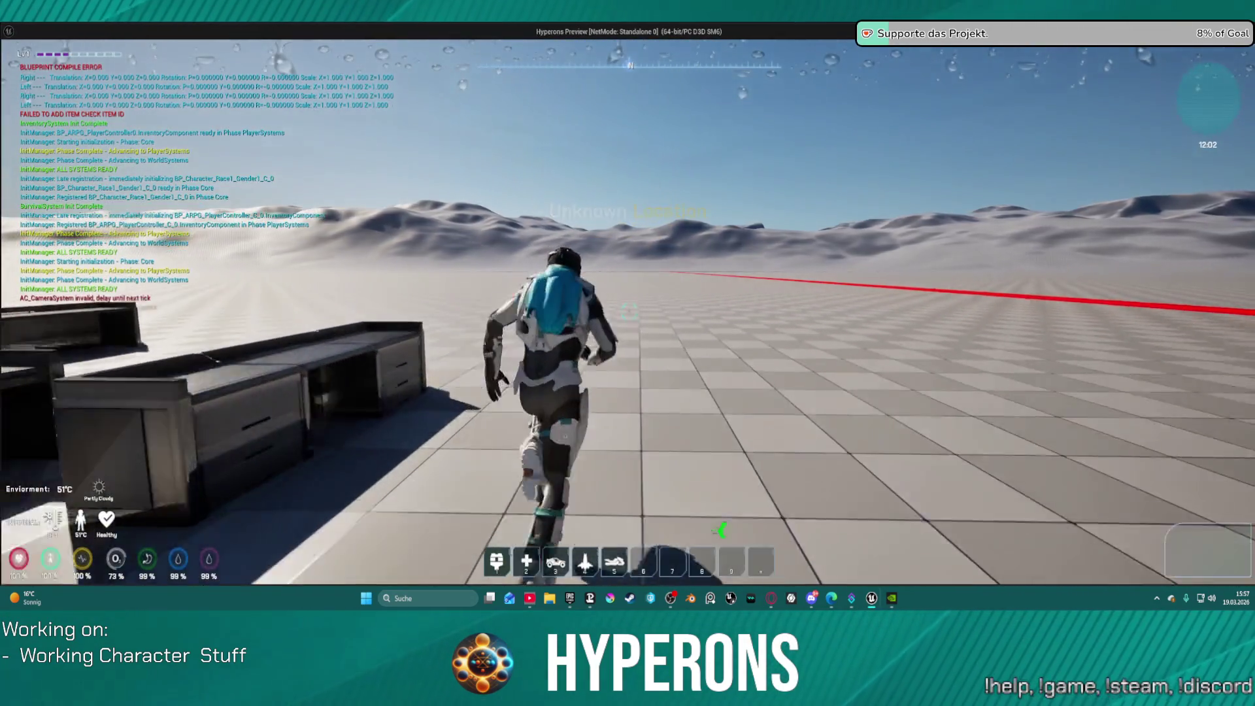
{"action": "key", "text": "w"}
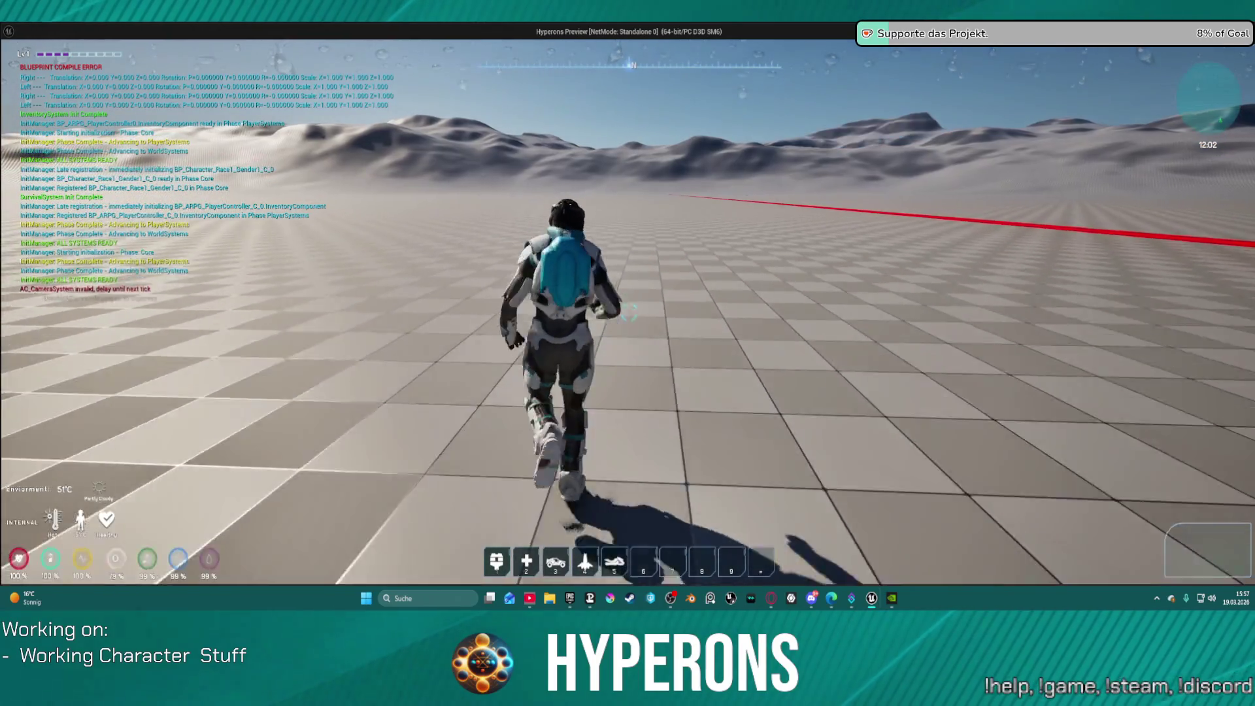
{"action": "key", "text": "c"}
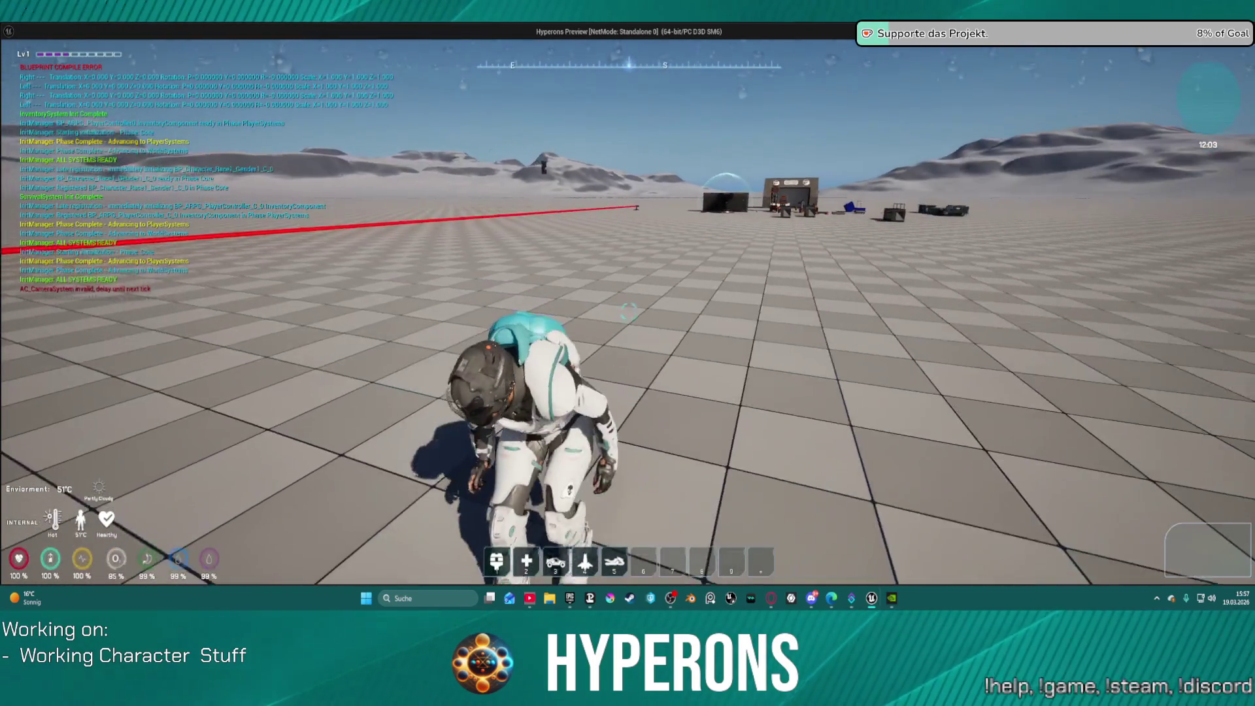
{"action": "key", "text": "c"}
{"action": "key", "text": "w"}
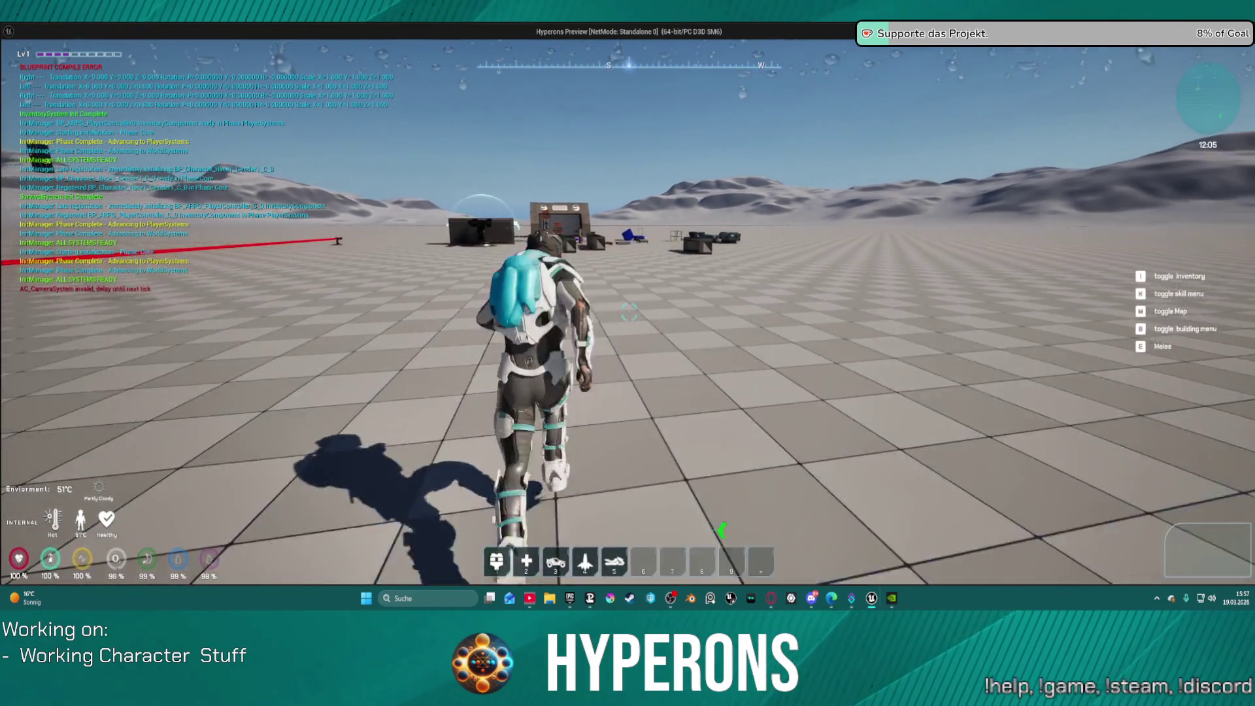
{"action": "key", "text": "c"}
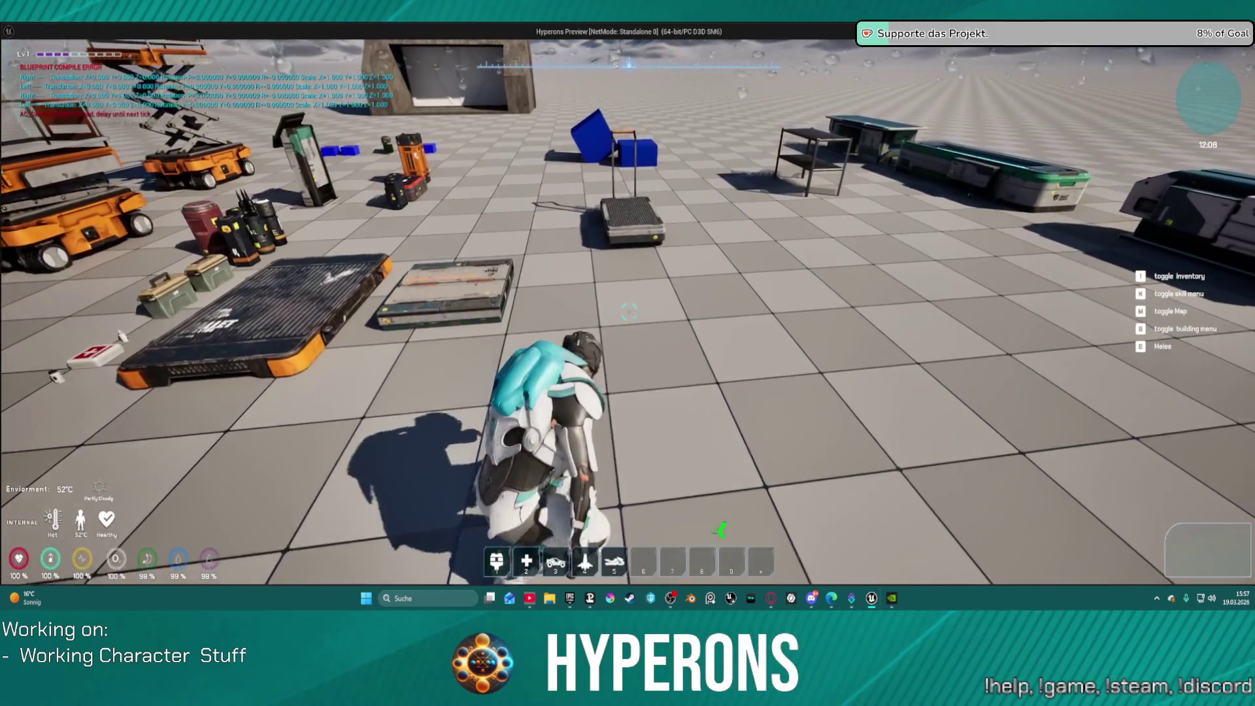
{"action": "key", "text": "c"}
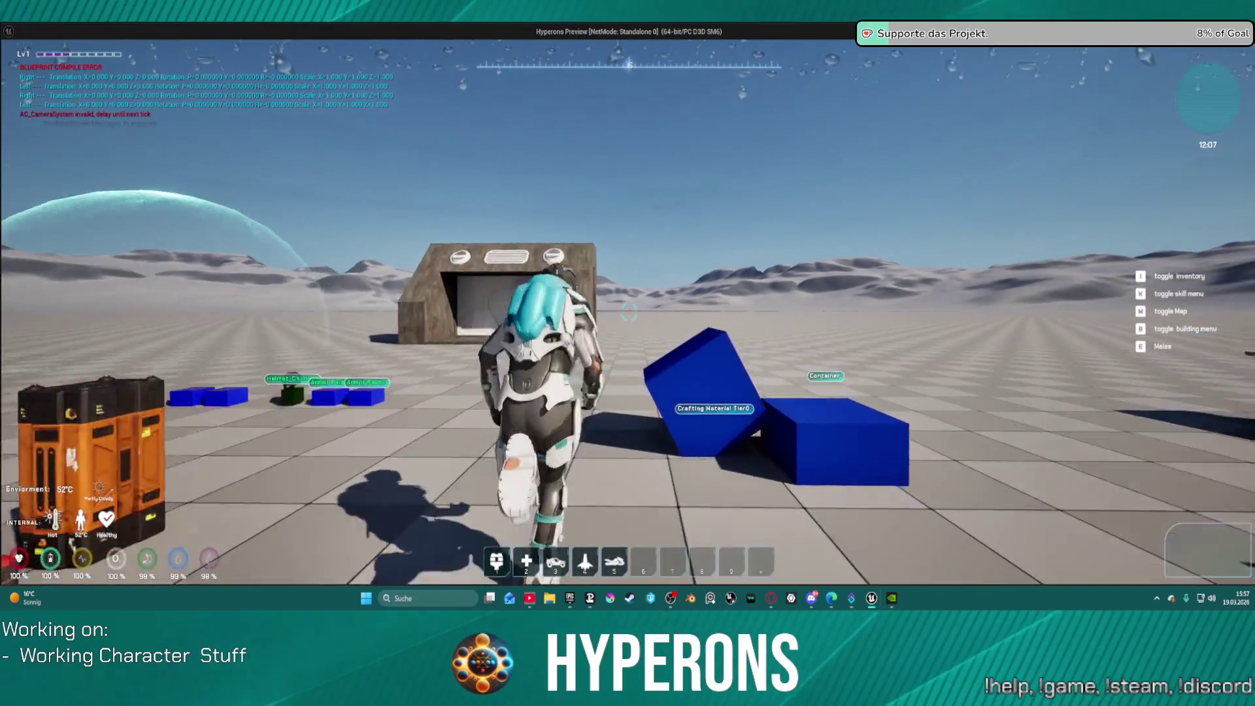
{"action": "key", "text": "Escape"}
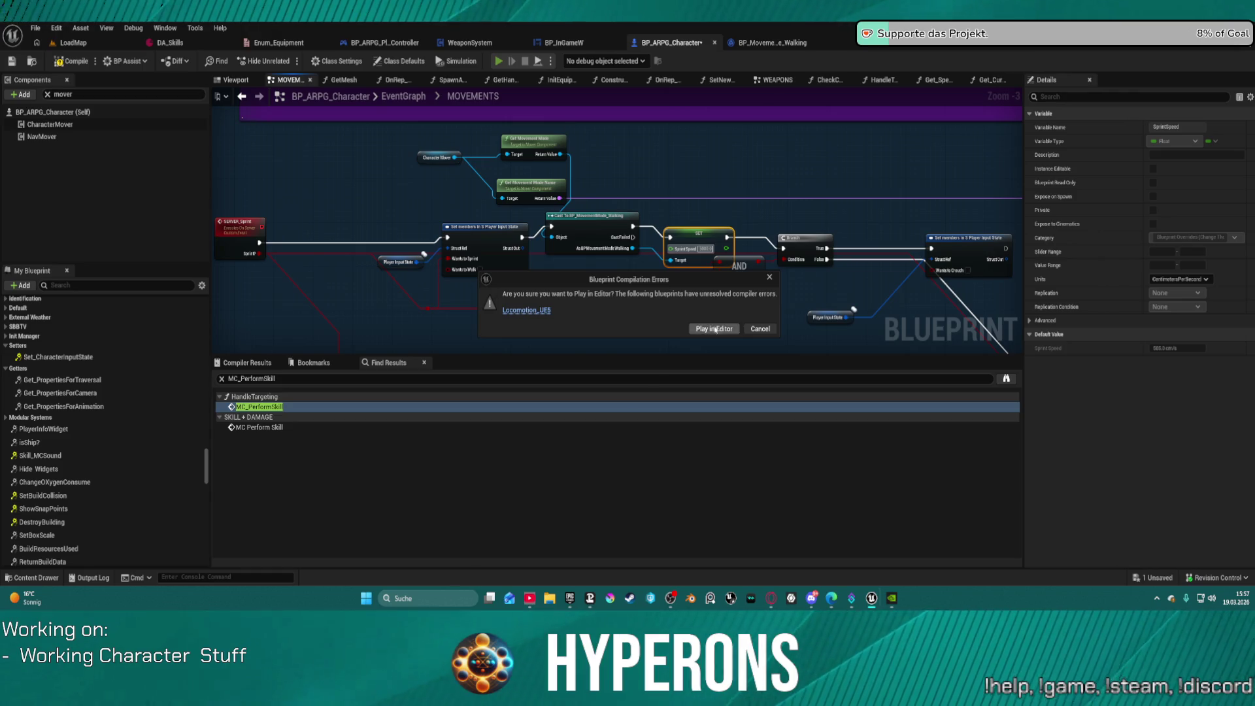
Step: Confirm play despite errors, run forward across the tiled floor, jump, turn around, then stop with Esc
{"action": "key", "text": "alt+p"}
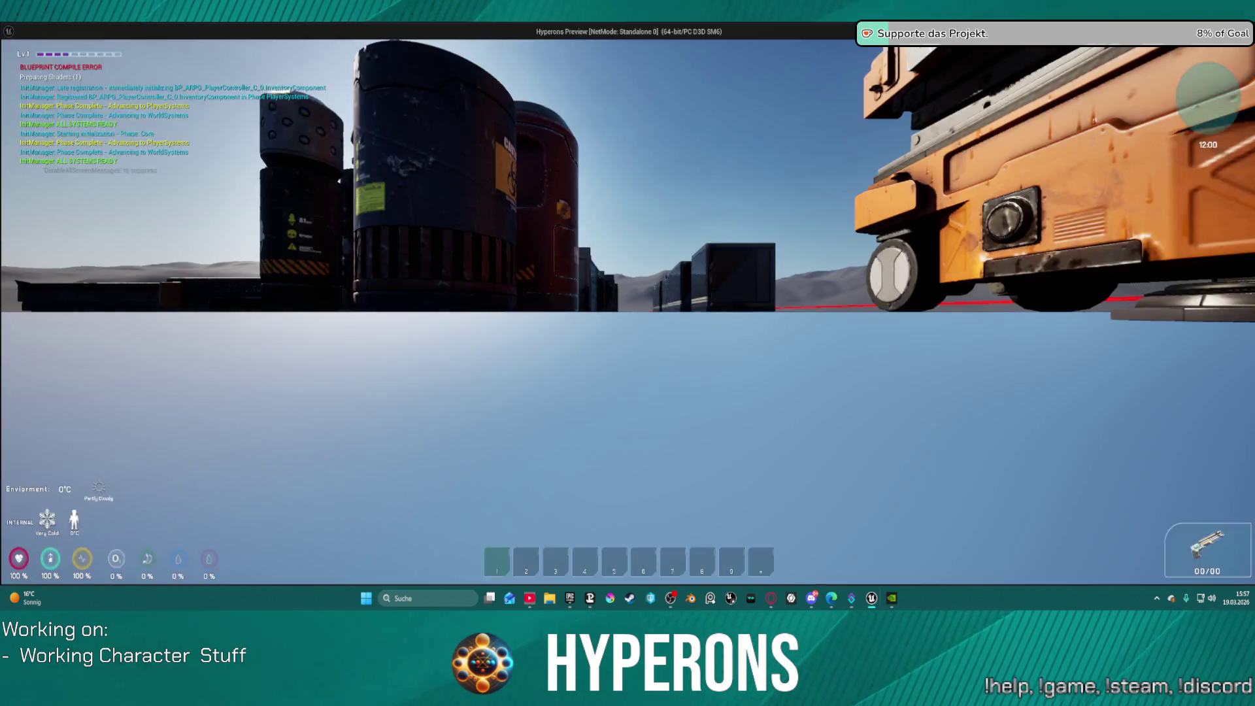
{"action": "key", "text": "w"}
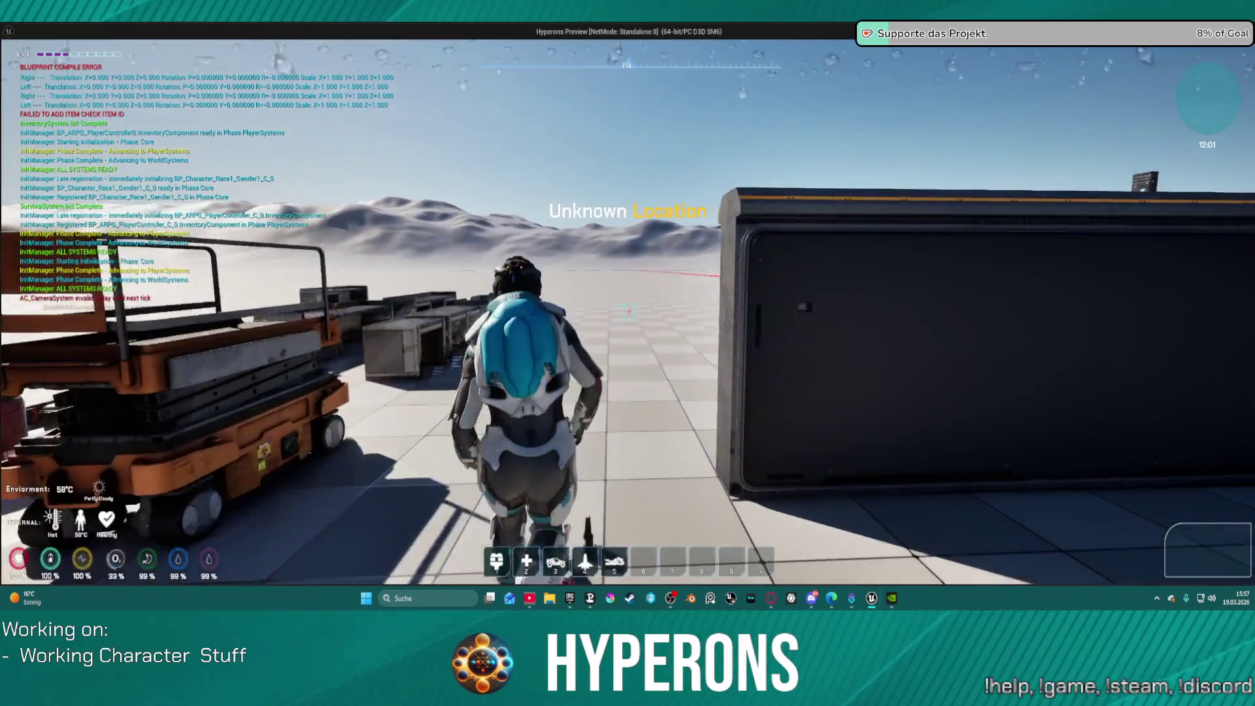
{"action": "key", "text": "w"}
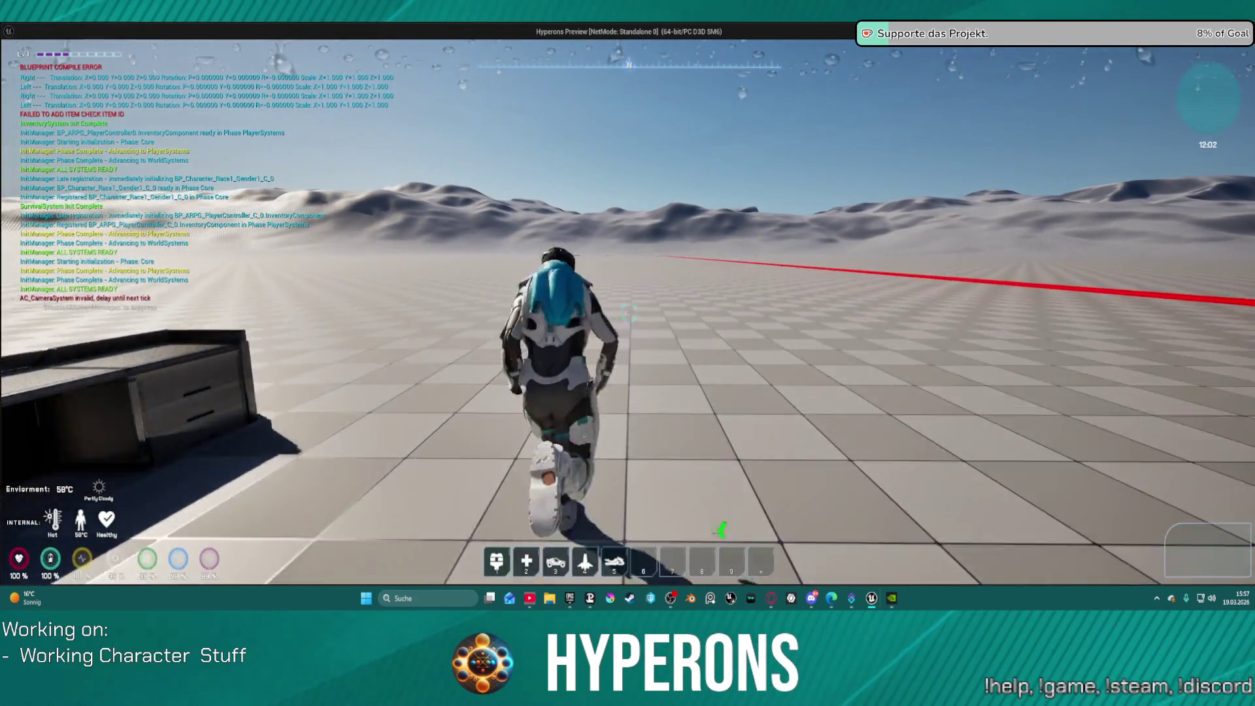
{"action": "key", "text": "w"}
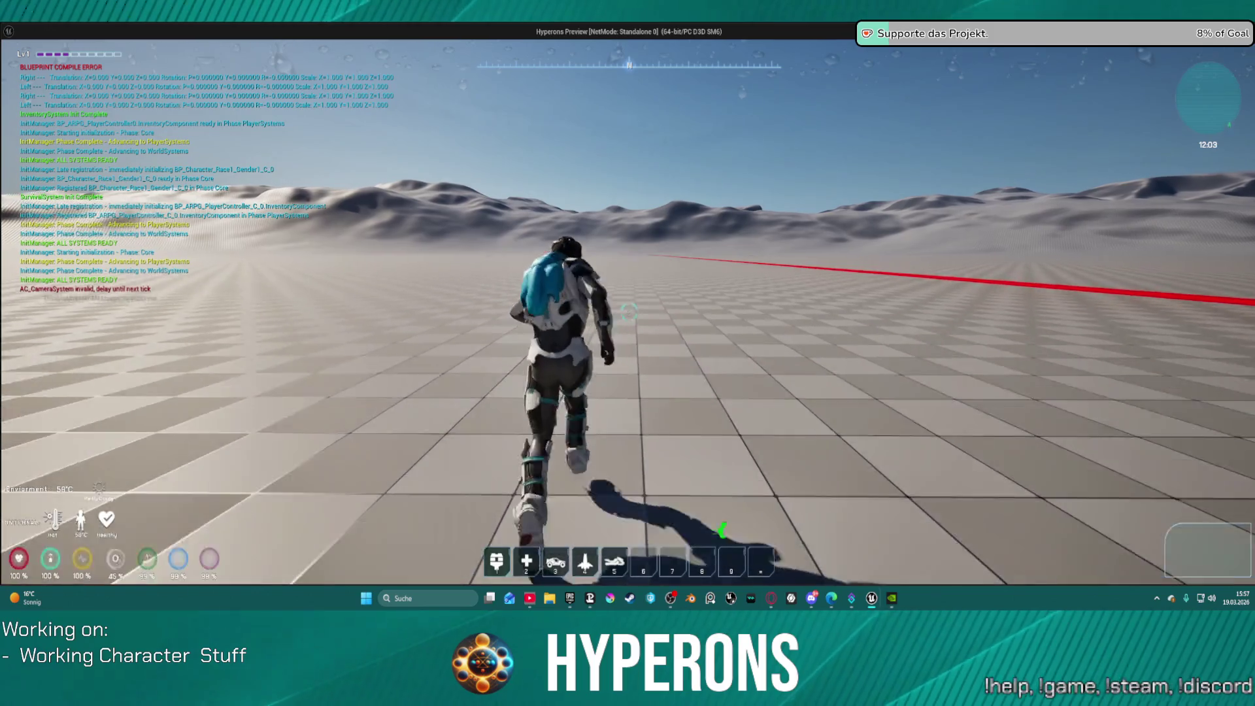
{"action": "key", "text": "w"}
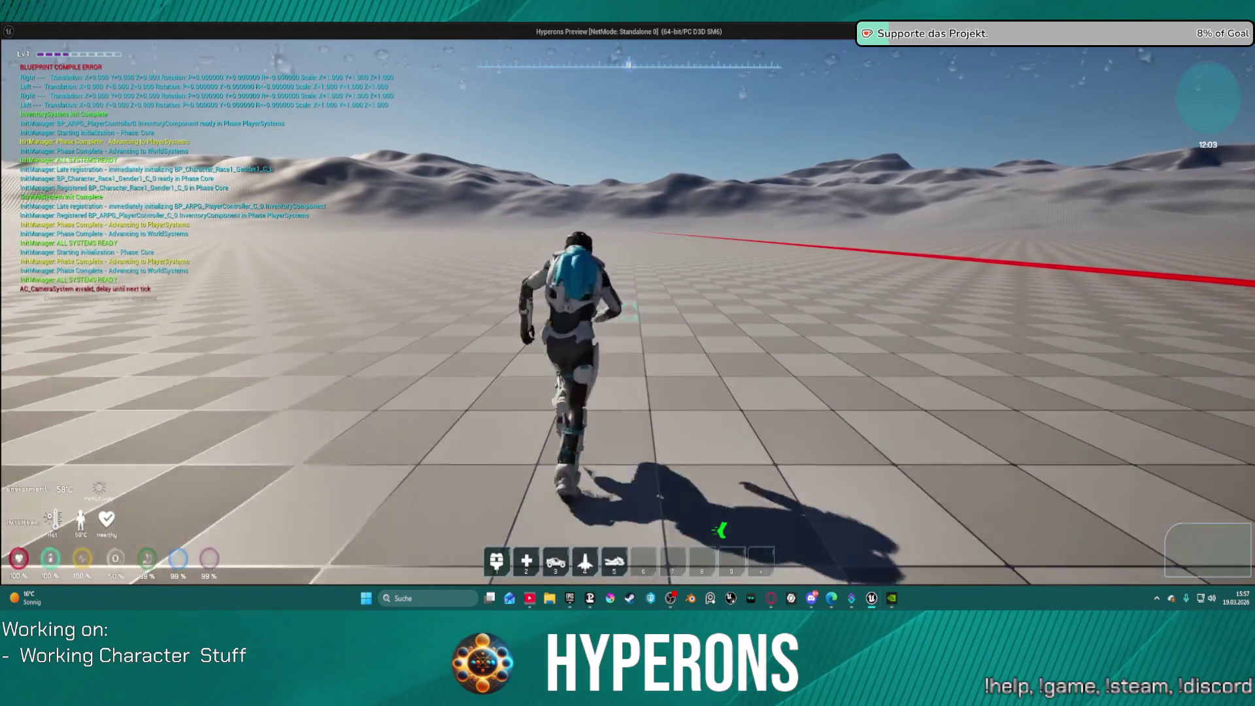
{"action": "key", "text": "w"}
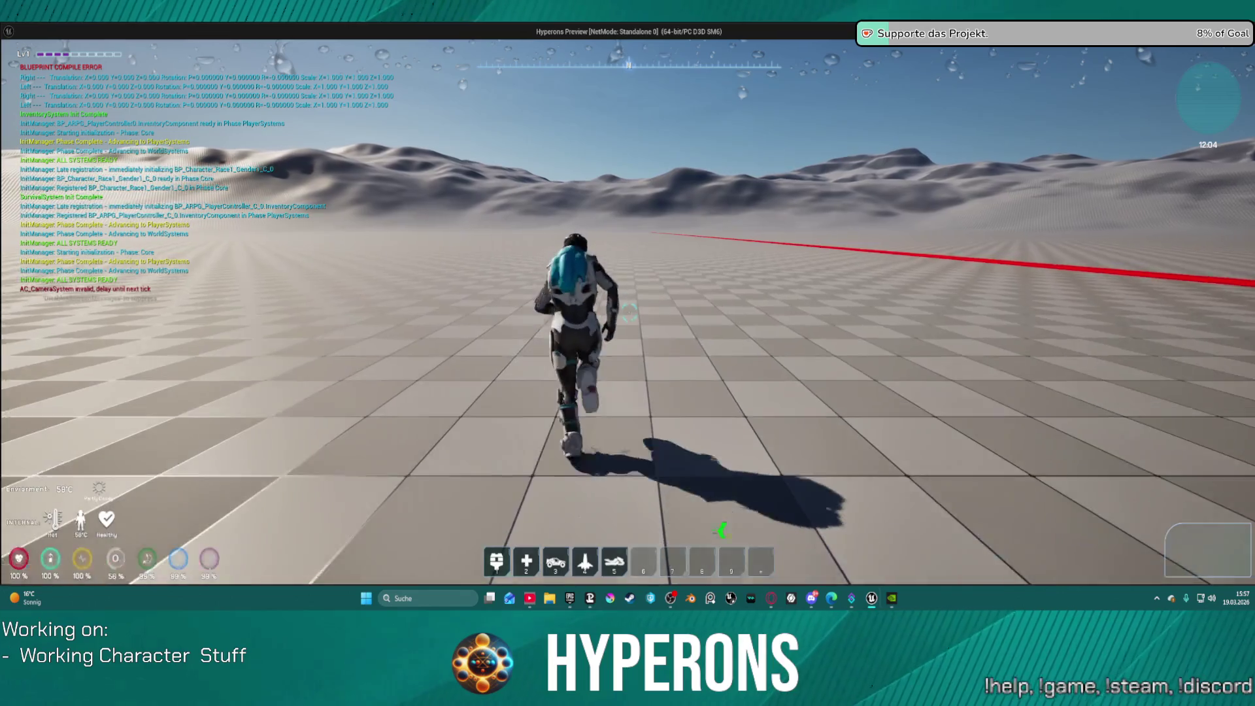
{"action": "key", "text": "w"}
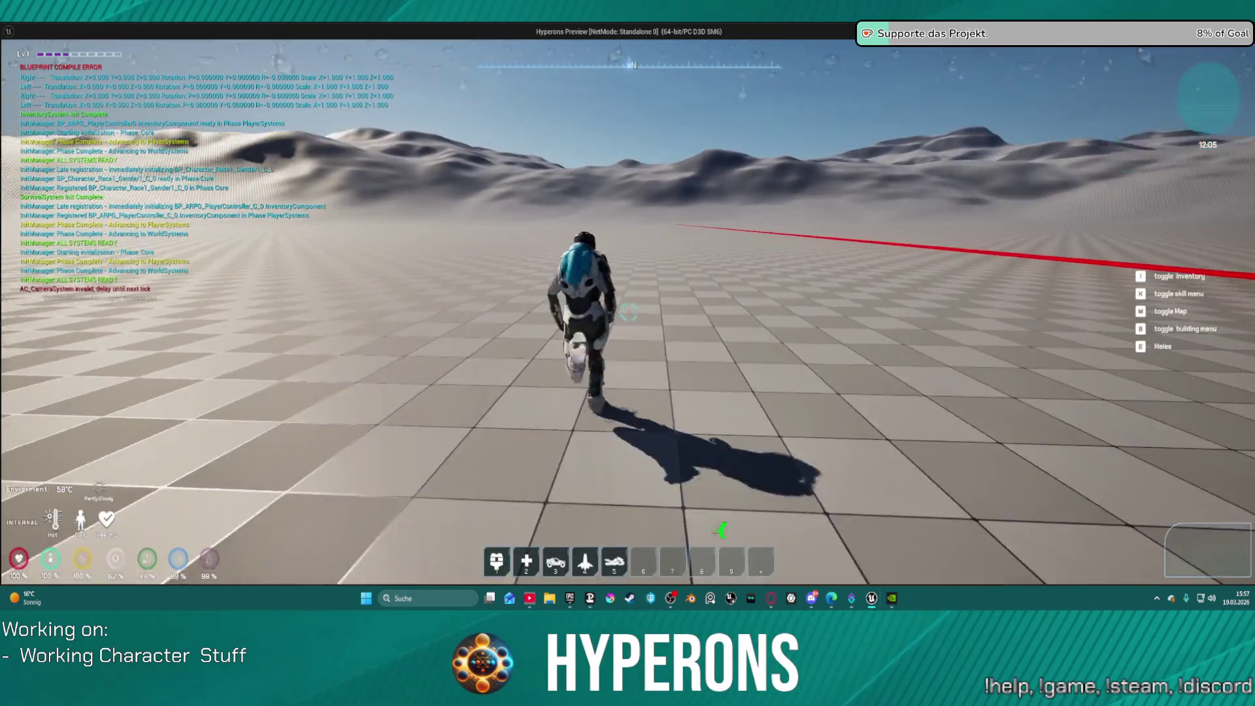
{"action": "key", "text": "space"}
{"action": "key", "text": "s"}
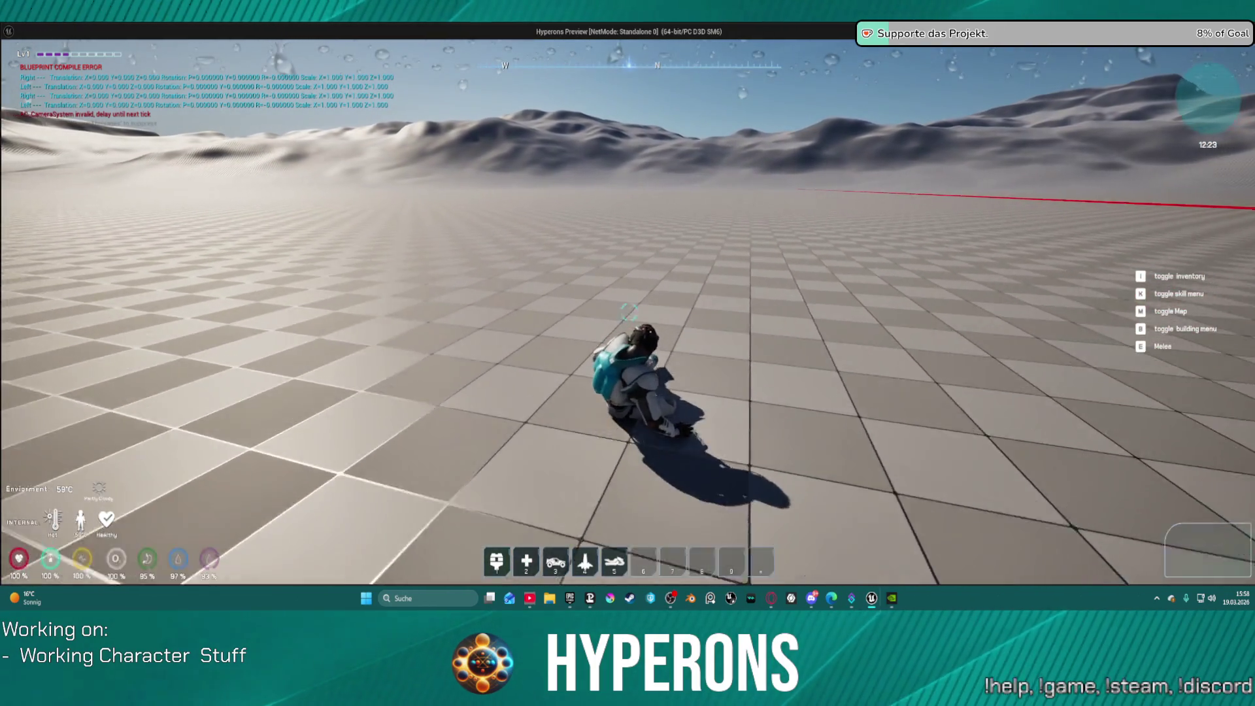
{"action": "key", "text": "Escape"}
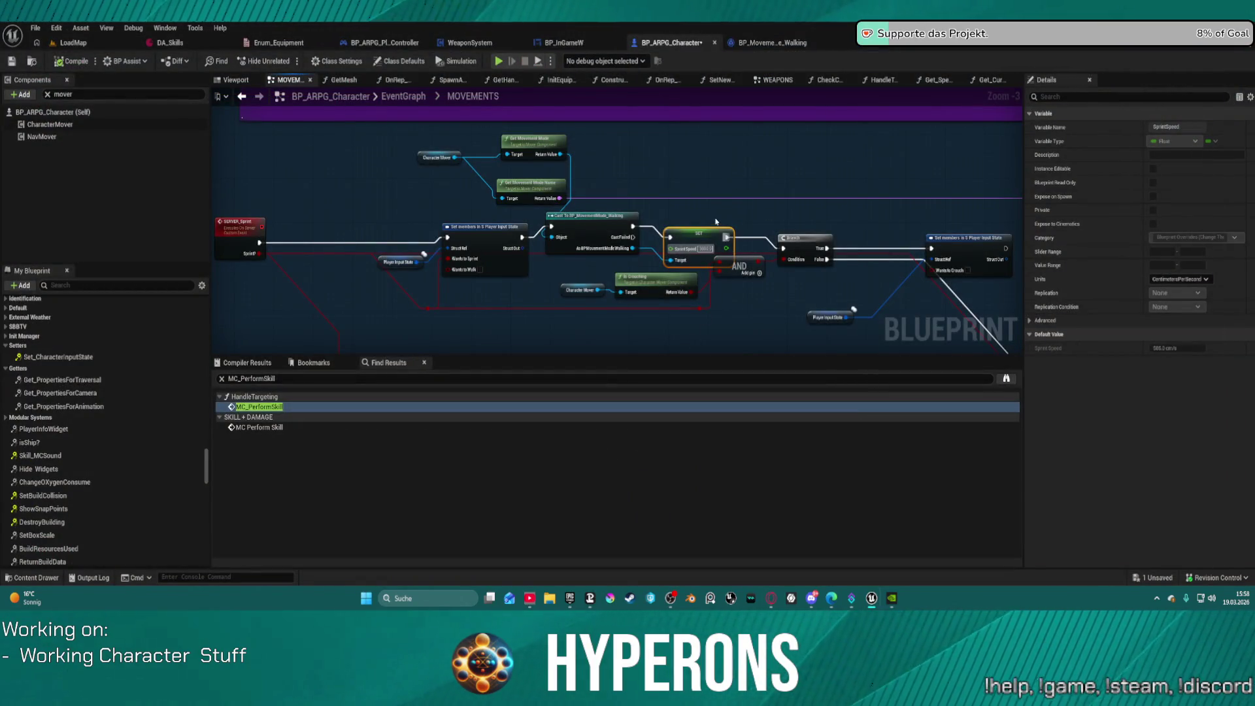
Step: Pan to and select the Set members in Player Input State node, then compile with F7
{"action": "mouse_move", "coordinate": [717, 207]}
{"action": "left_mouse_down"}
{"action": "mouse_move", "coordinate": [757, 217]}
{"action": "mouse_move", "coordinate": [727, 160]}
{"action": "mouse_move", "coordinate": [460, 147]}
{"action": "mouse_move", "coordinate": [708, 199]}
{"action": "left_mouse_up"}
{"action": "left_click_drag", "start_coordinate": [552, 273], "coordinate": [608, 253]}
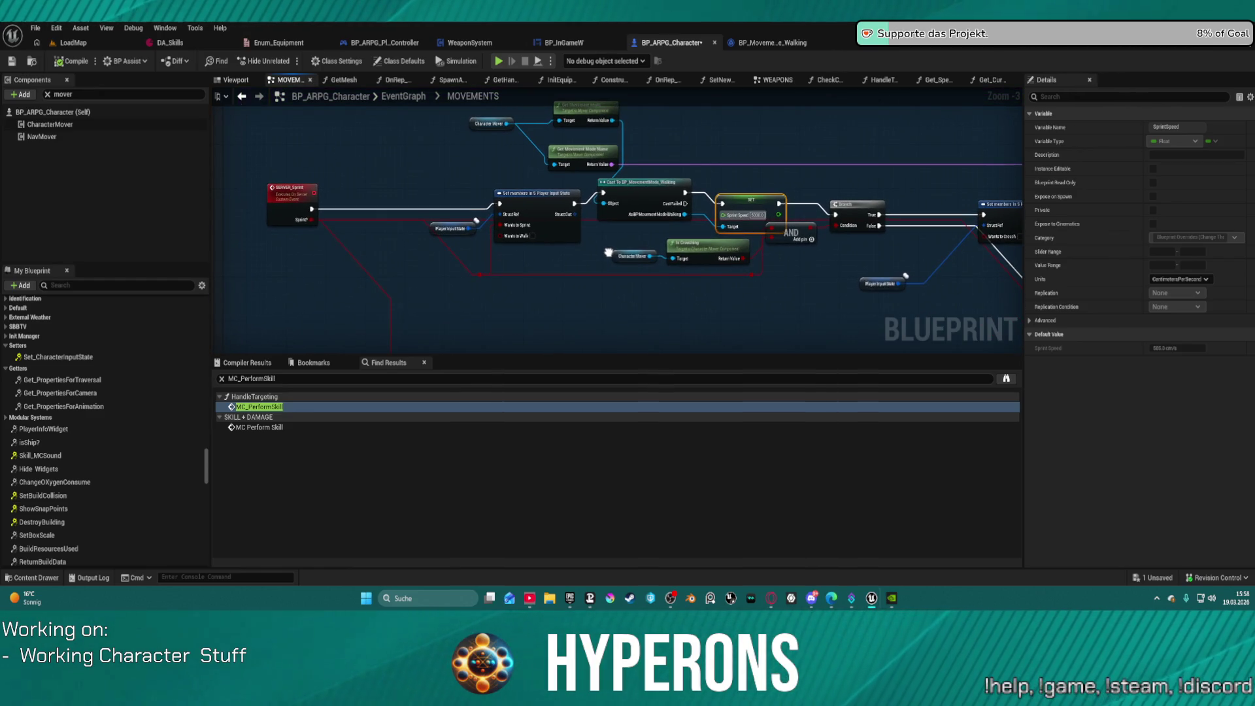
{"action": "left_click", "coordinate": [578, 204]}
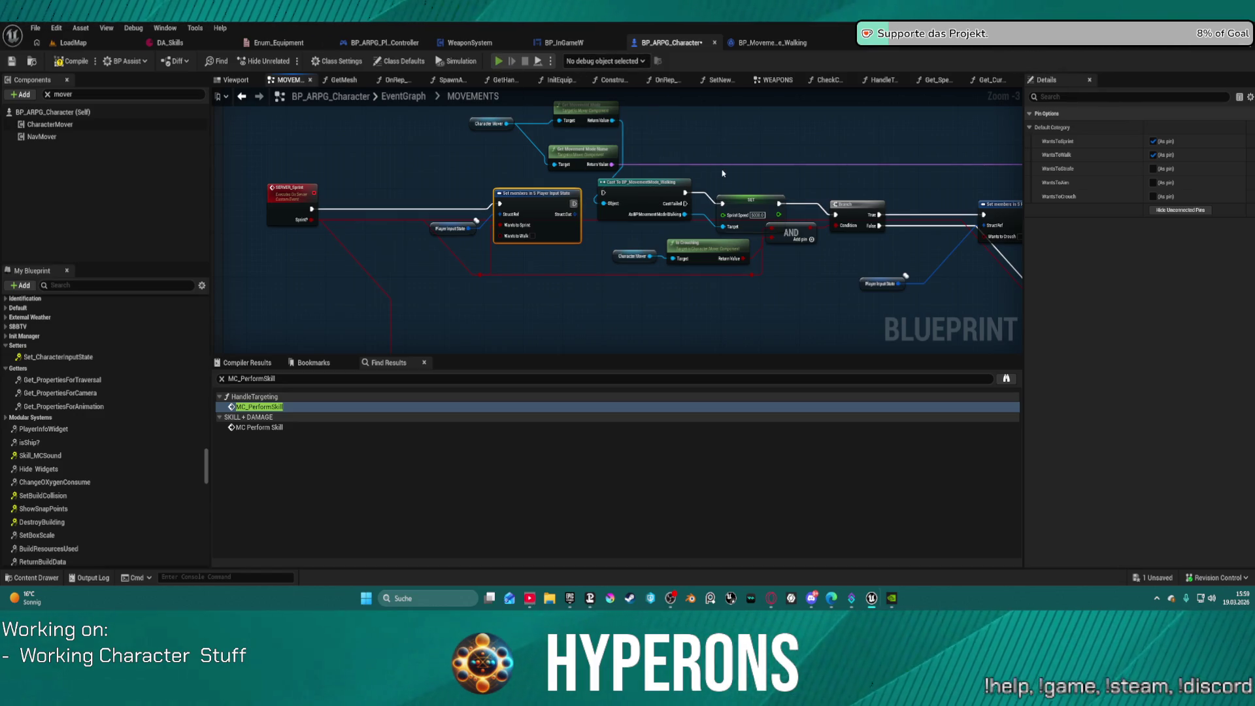
{"action": "key", "text": "F7"}
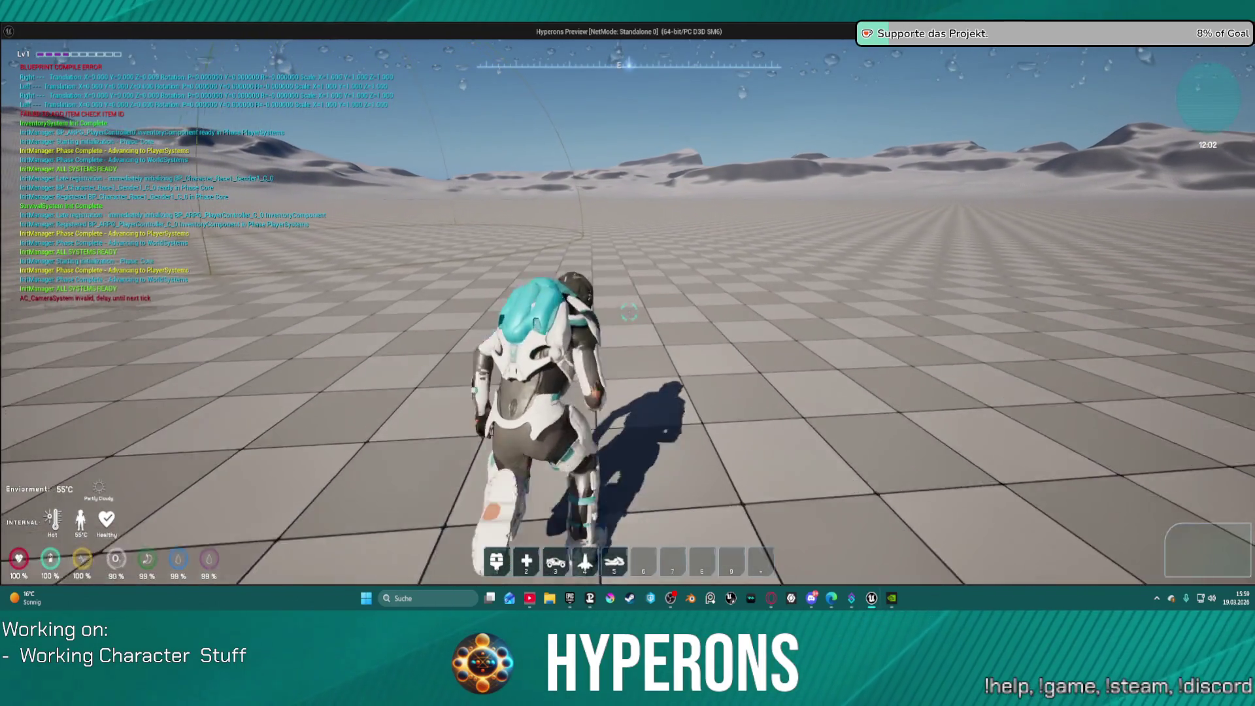
Step: Walk forward, open the inventory with I, collapse and expand its character section, and close it
{"action": "key", "text": "w"}
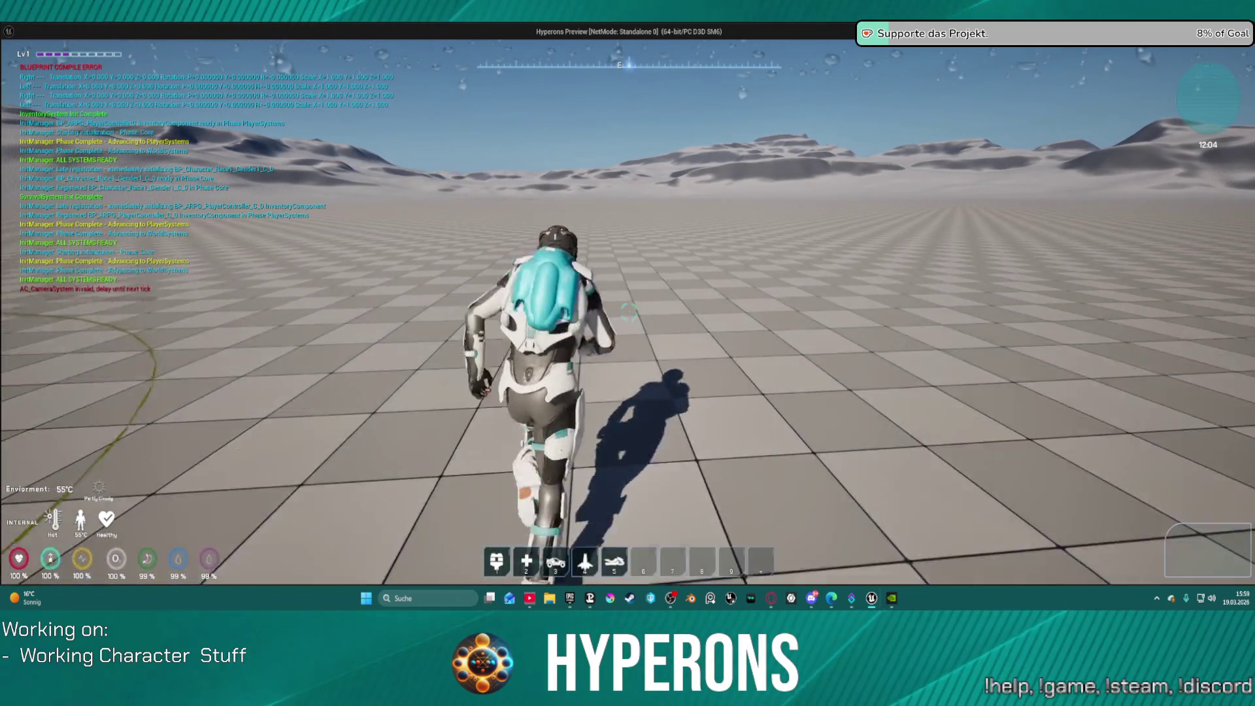
{"action": "key", "text": "i"}
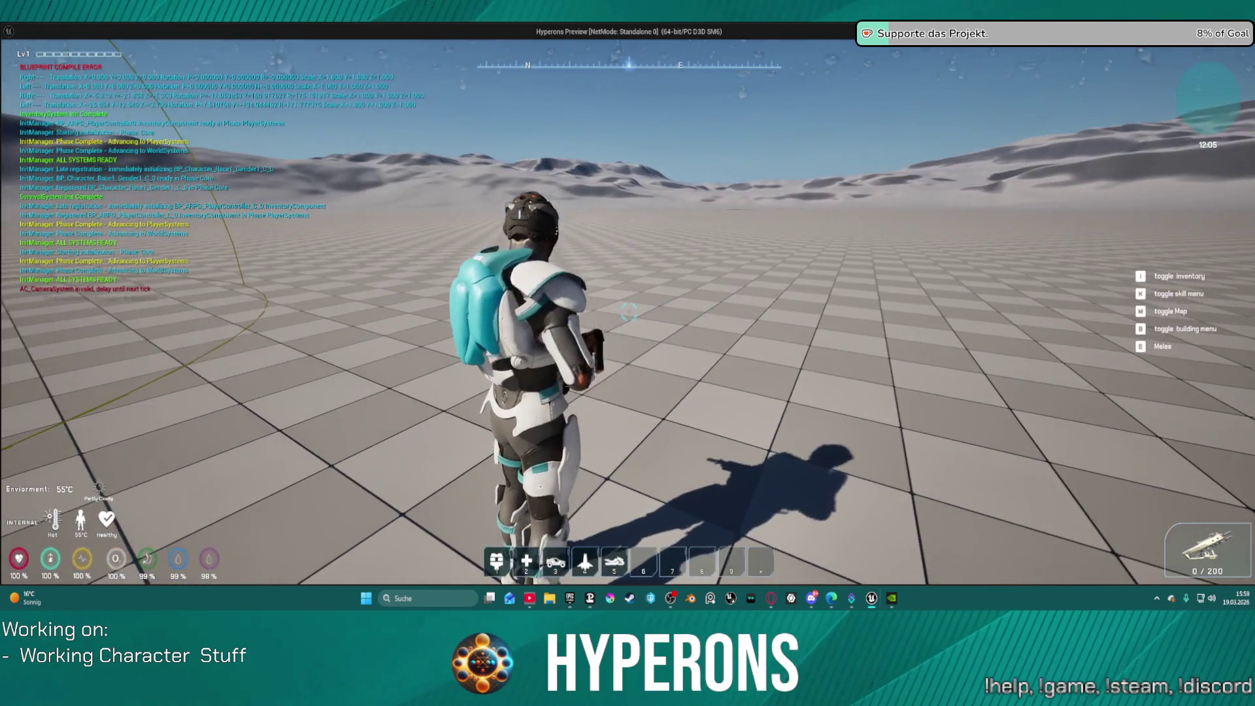
{"action": "key", "text": "i"}
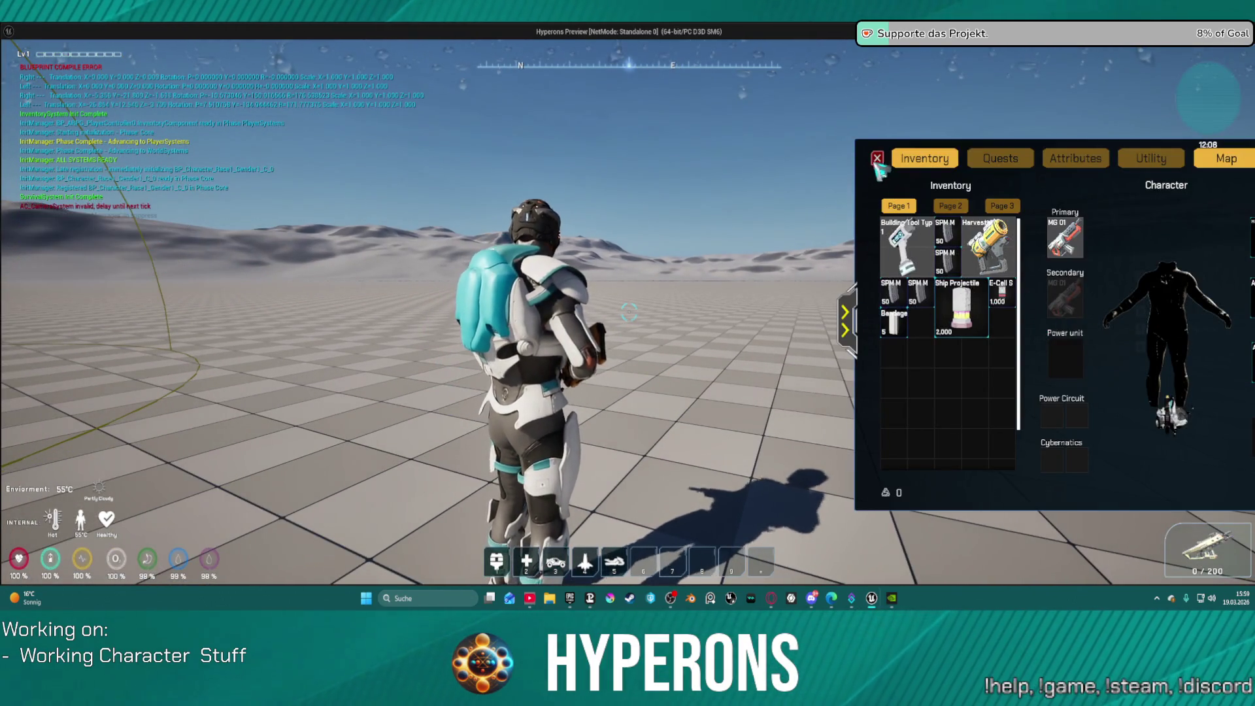
{"action": "left_click", "coordinate": [876, 162]}
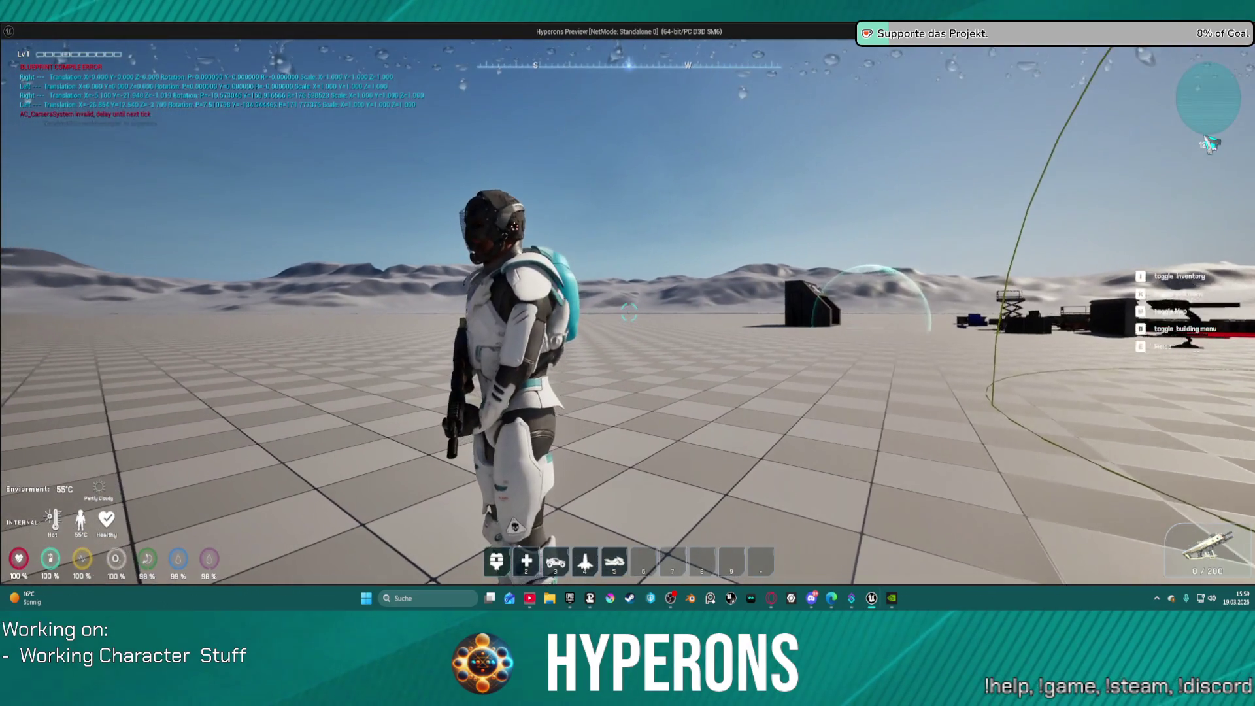
{"action": "key", "text": "i"}
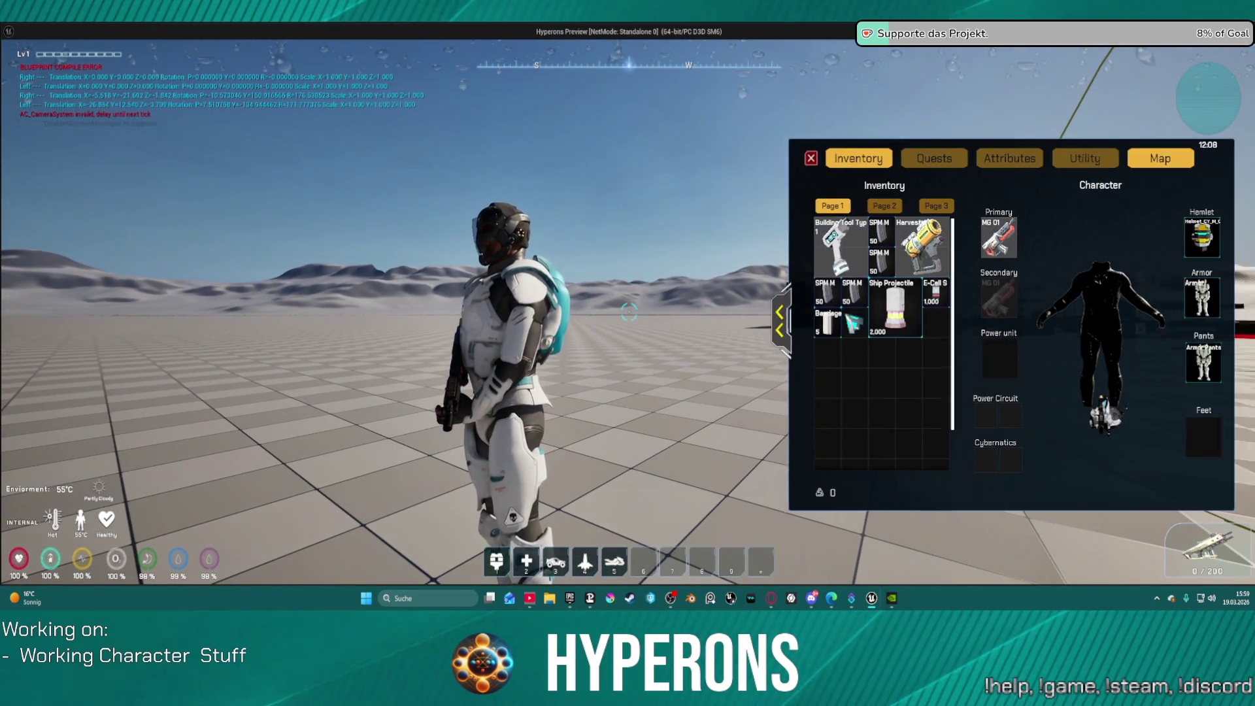
{"action": "left_click", "coordinate": [845, 320]}
{"action": "left_click", "coordinate": [1062, 320]}
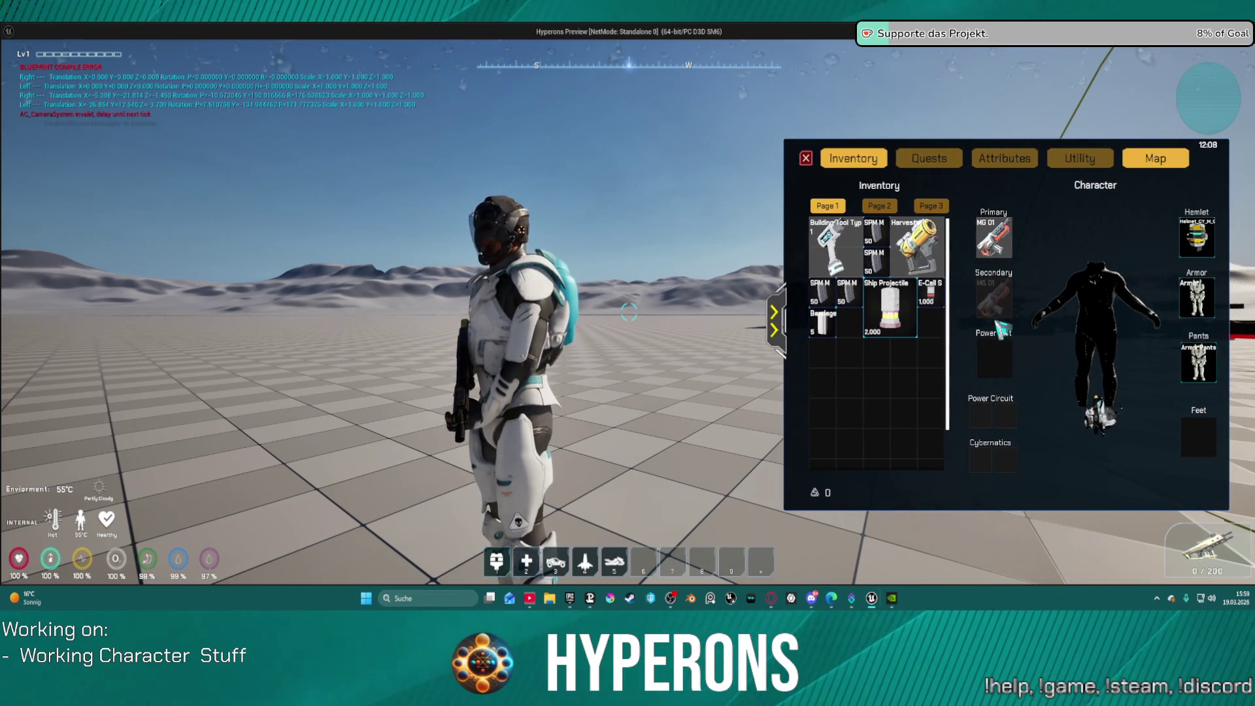
{"action": "left_click", "coordinate": [809, 159]}
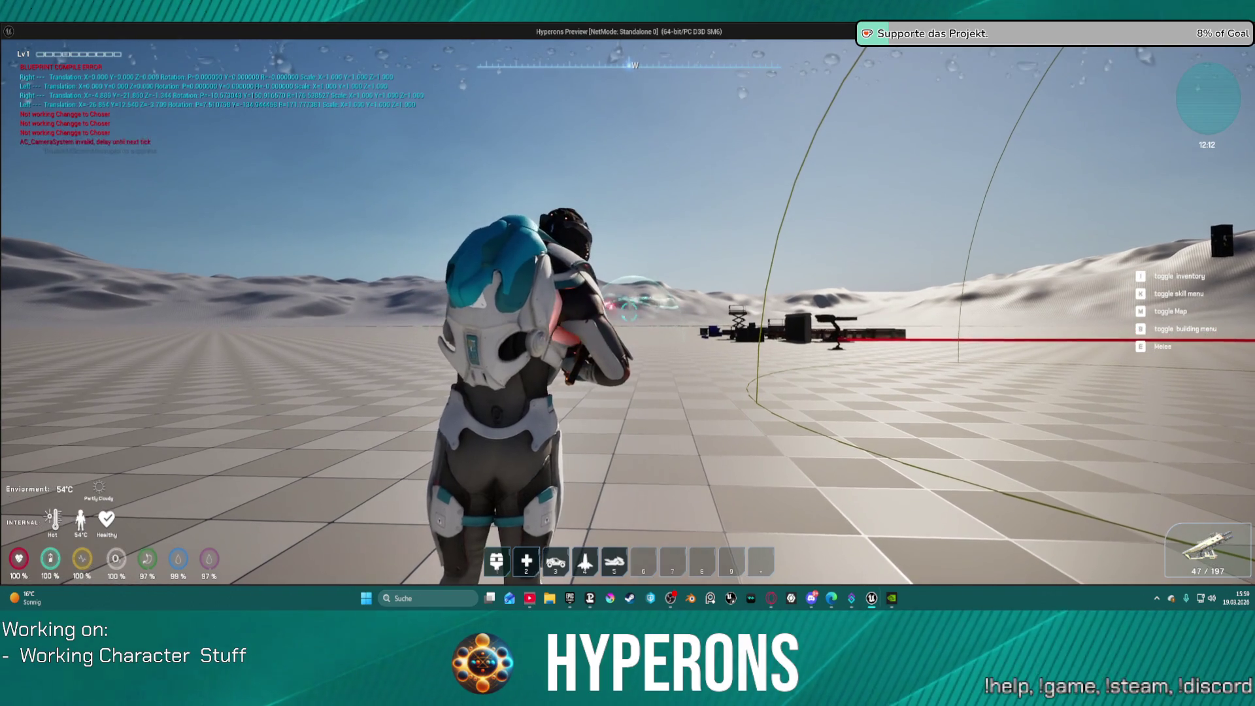
Step: Fire the rifle, run toward the structures, fire repeatedly at the shield dome, then stop the session
{"action": "left_click", "coordinate": [629, 312]}
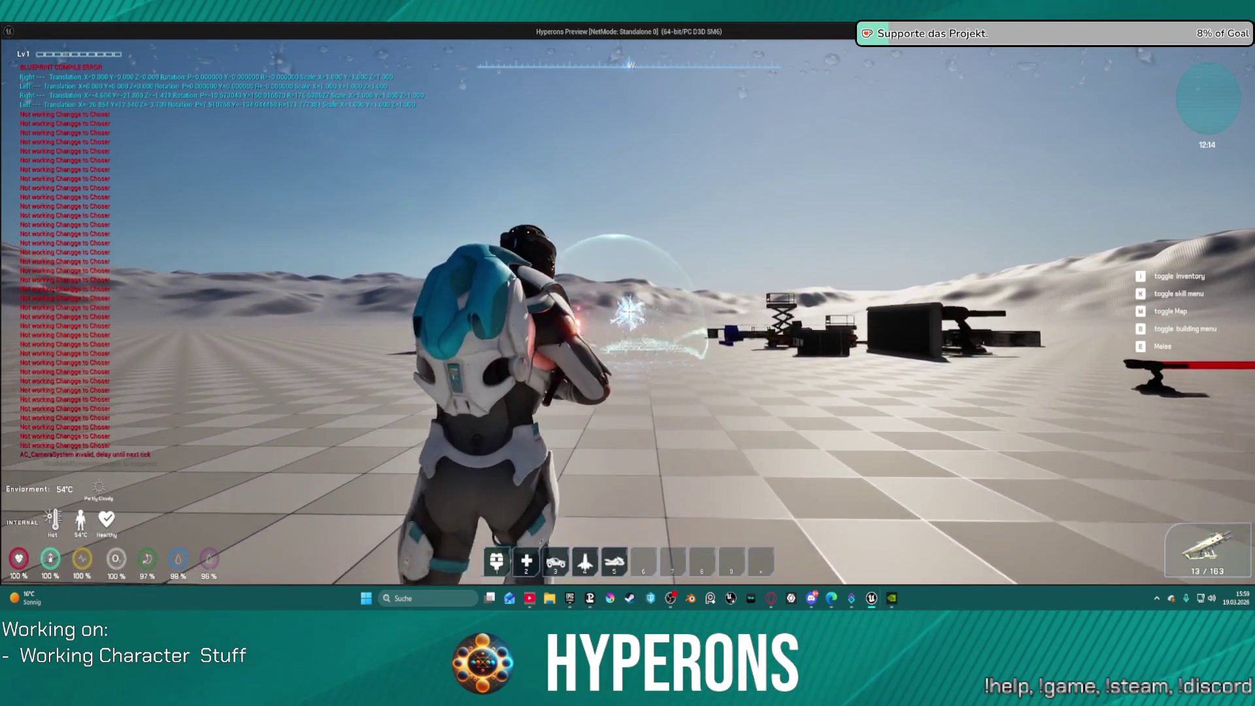
{"action": "key", "text": "w"}
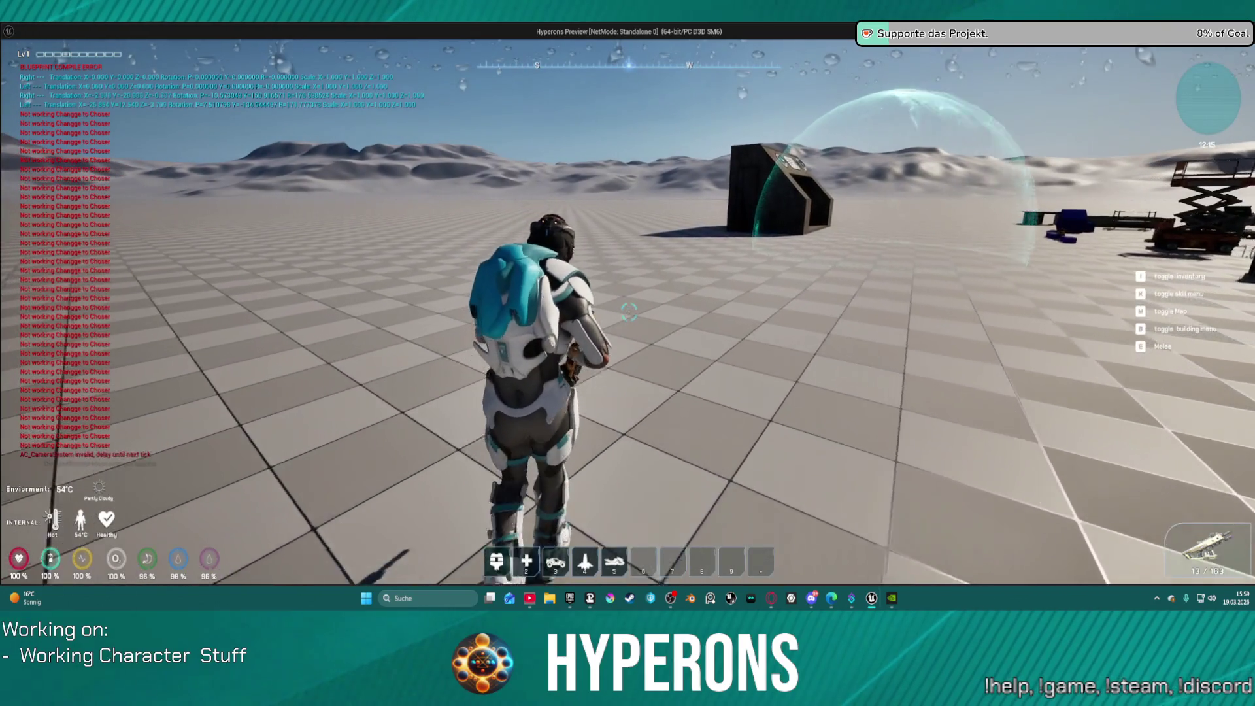
{"action": "key", "text": "w"}
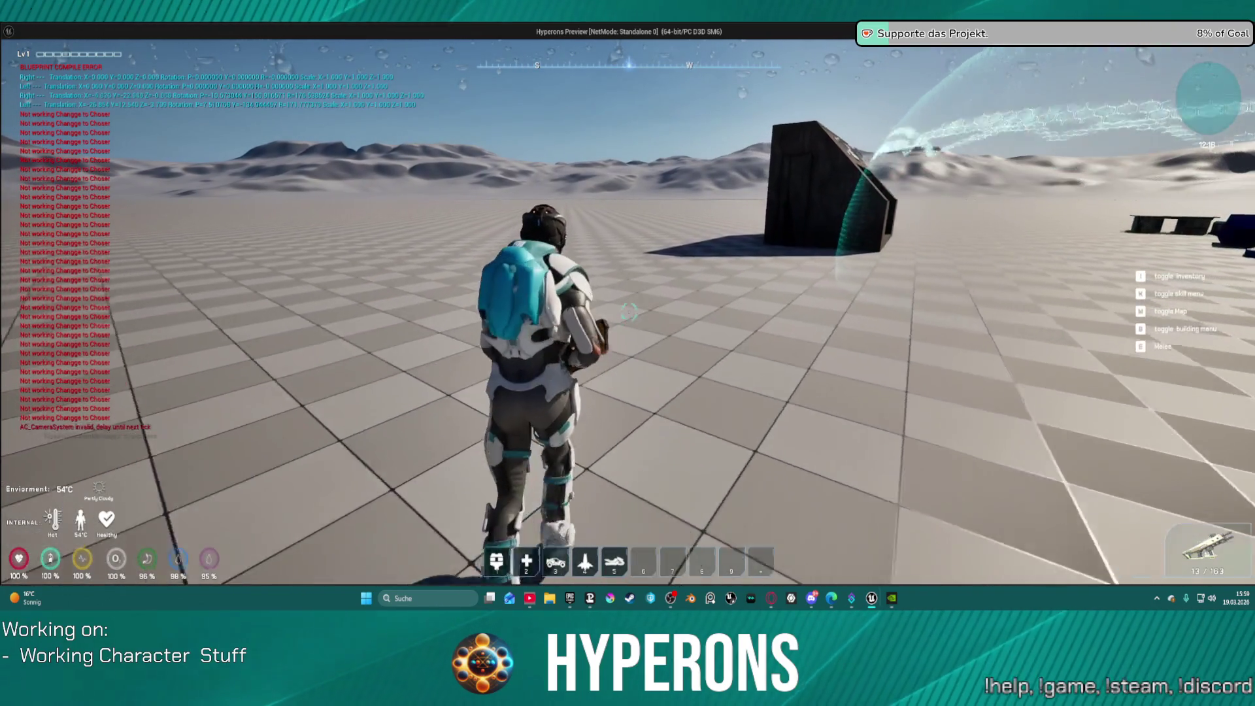
{"action": "key", "text": "w"}
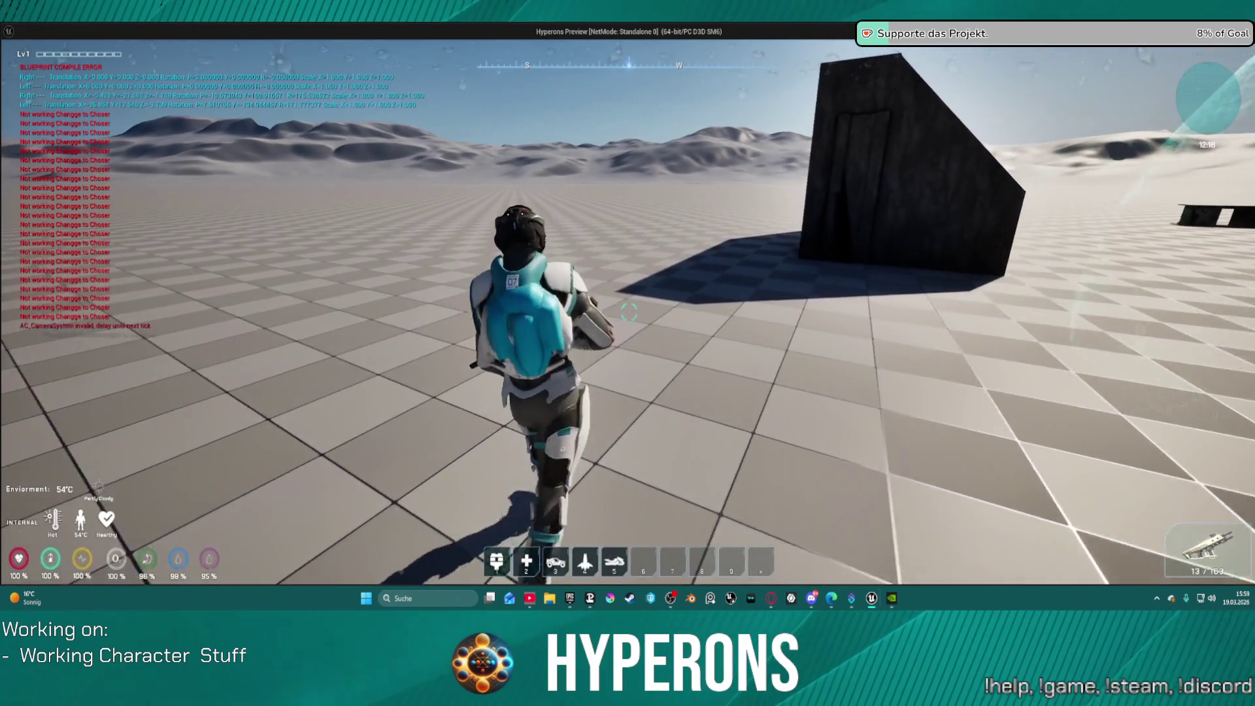
{"action": "key", "text": "w"}
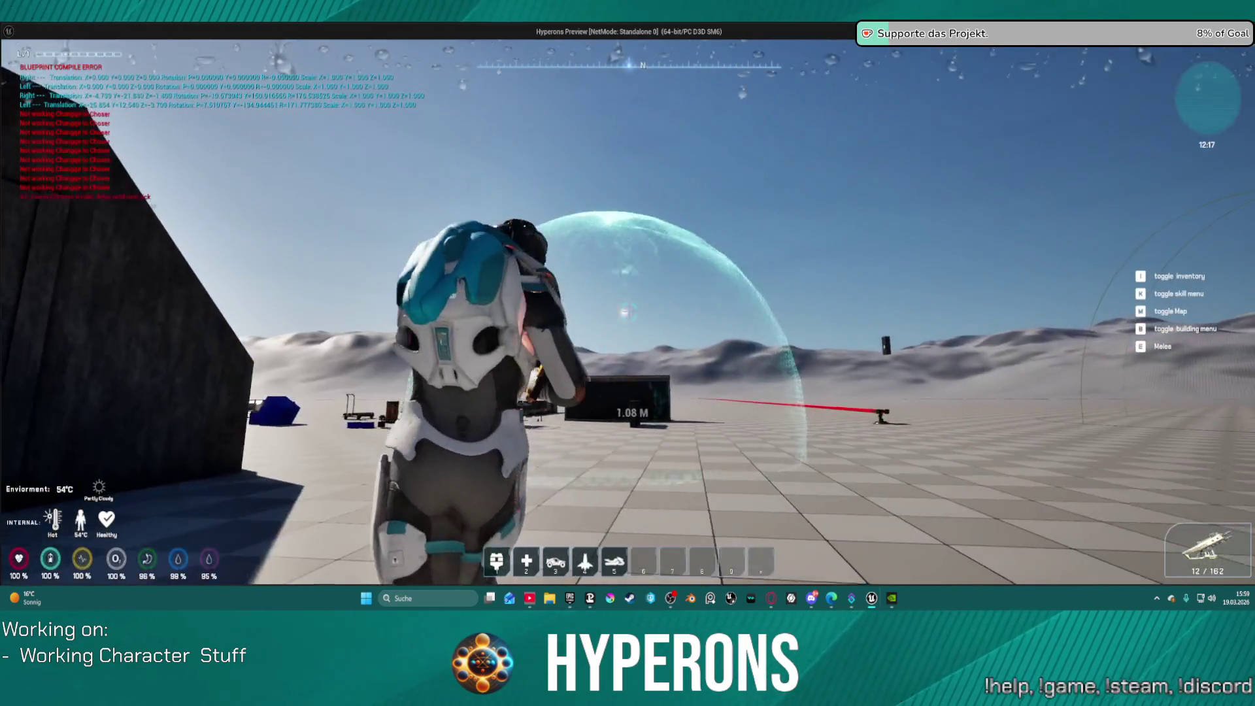
{"action": "left_click", "coordinate": [626, 313]}
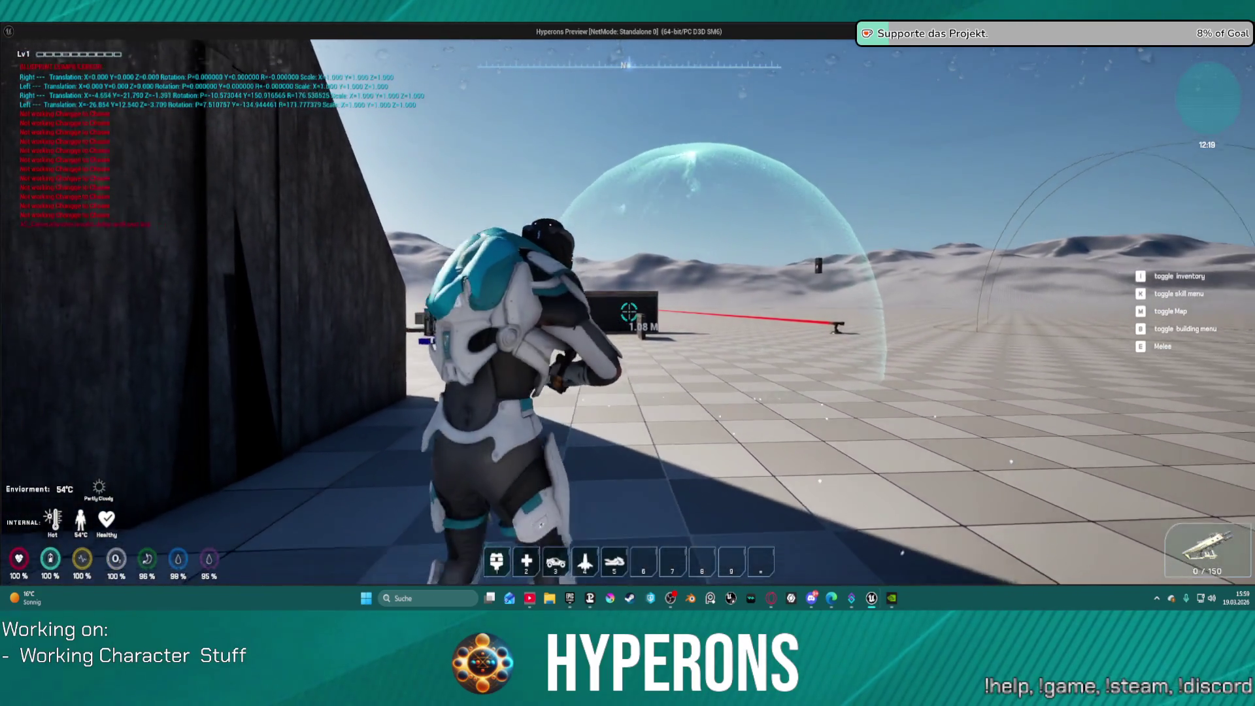
{"action": "key", "text": "alt+Tab"}
{"action": "key", "text": "Escape"}
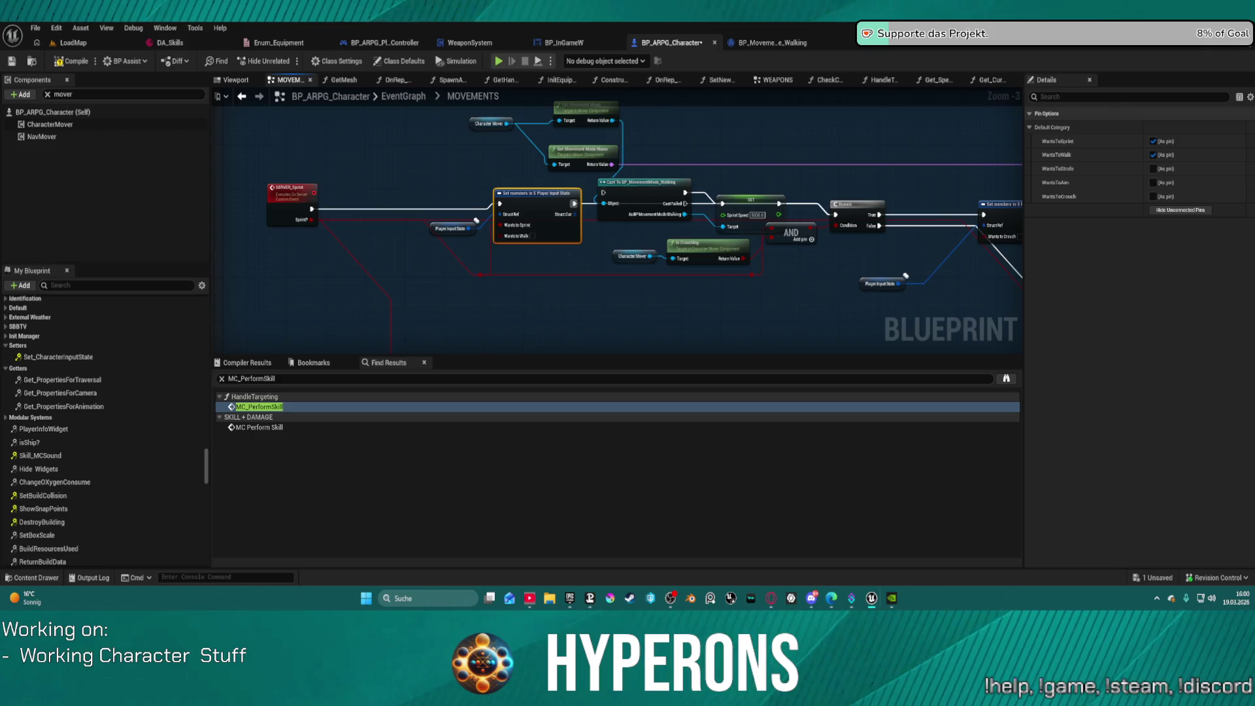
Step: Zoom out and pan across the MOVEMENTS graph along the Sprint comment group's node chain
{"action": "scroll", "coordinate": [837, 292], "scroll_direction": "down", "scroll_amount": 1}
{"action": "mouse_move", "coordinate": [748, 196]}
{"action": "left_mouse_down"}
{"action": "mouse_move", "coordinate": [639, 190]}
{"action": "mouse_move", "coordinate": [457, 225]}
{"action": "mouse_move", "coordinate": [261, 216]}
{"action": "mouse_move", "coordinate": [418, 196]}
{"action": "mouse_move", "coordinate": [585, 254]}
{"action": "mouse_move", "coordinate": [437, 229]}
{"action": "left_mouse_up"}
{"action": "scroll", "coordinate": [437, 229], "scroll_direction": "down", "scroll_amount": 1}
{"action": "mouse_move", "coordinate": [434, 179]}
{"action": "left_mouse_down"}
{"action": "mouse_move", "coordinate": [283, 146]}
{"action": "mouse_move", "coordinate": [351, 97]}
{"action": "mouse_move", "coordinate": [262, 117]}
{"action": "mouse_move", "coordinate": [235, 157]}
{"action": "mouse_move", "coordinate": [357, 267]}
{"action": "mouse_move", "coordinate": [562, 190]}
{"action": "mouse_move", "coordinate": [625, 248]}
{"action": "left_mouse_up"}
{"action": "scroll", "coordinate": [615, 169], "scroll_direction": "down", "scroll_amount": 3}
{"action": "scroll", "coordinate": [615, 169], "scroll_direction": "down", "scroll_amount": 1}
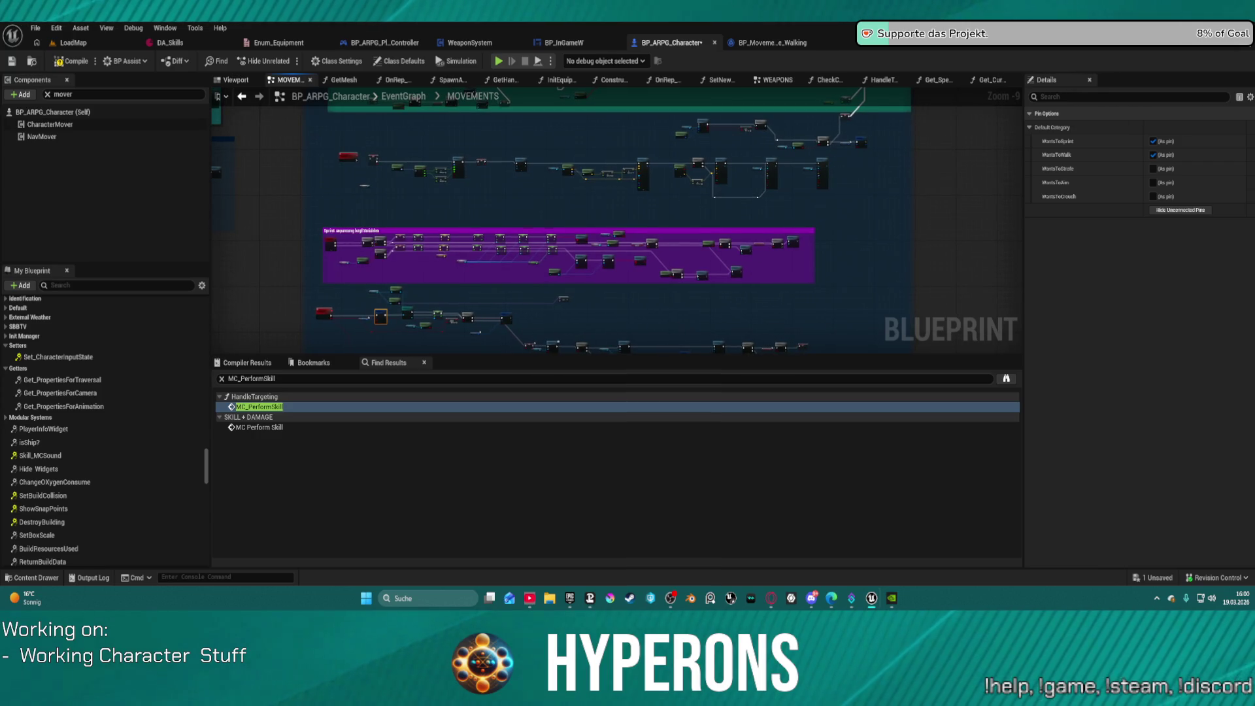
{"action": "left_click_drag", "start_coordinate": [343, 242], "coordinate": [446, 238]}
{"action": "scroll", "coordinate": [446, 238], "scroll_direction": "up", "scroll_amount": 5}
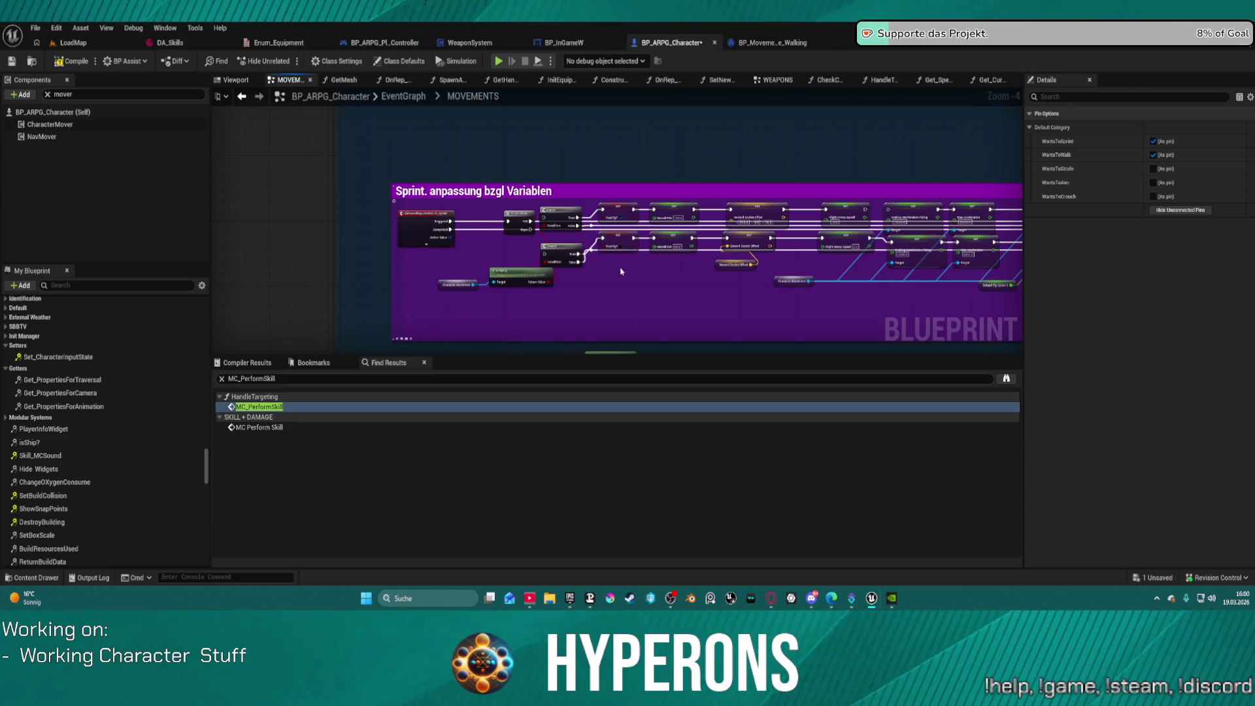
{"action": "scroll", "coordinate": [541, 284], "scroll_direction": "up", "scroll_amount": 2}
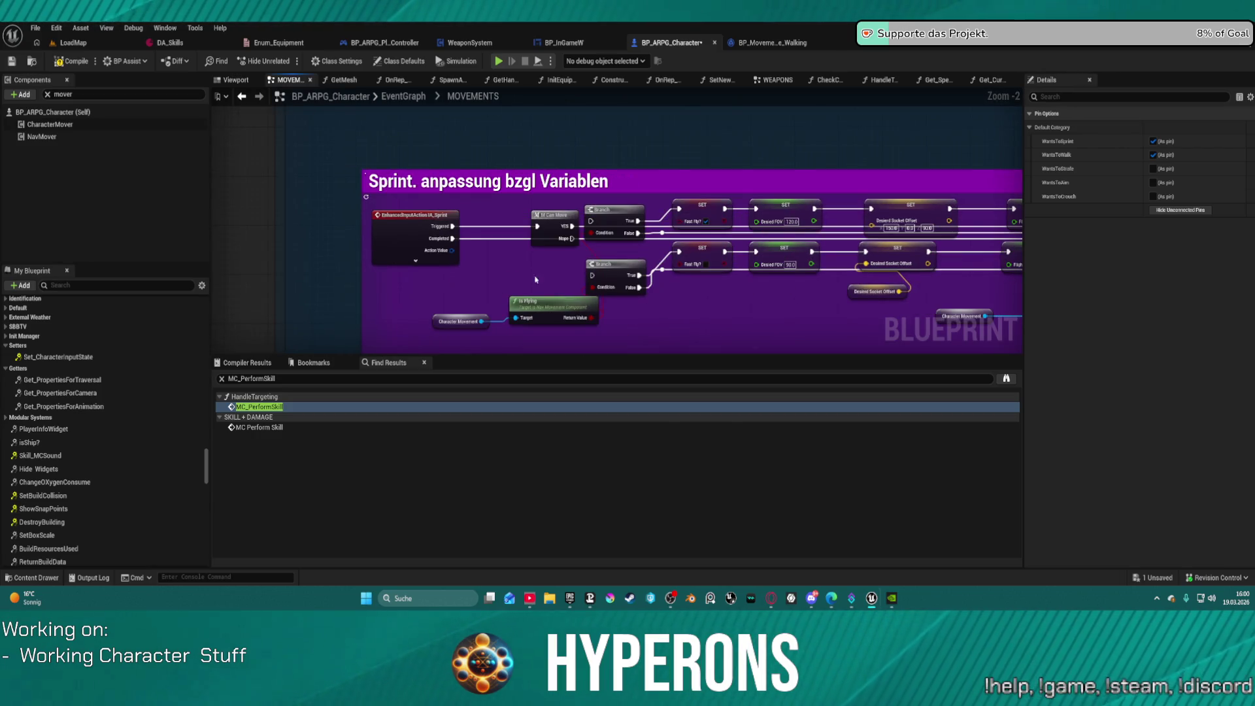
{"action": "left_click_drag", "start_coordinate": [747, 313], "coordinate": [328, 281]}
{"action": "mouse_move", "coordinate": [751, 271]}
{"action": "left_mouse_down"}
{"action": "mouse_move", "coordinate": [366, 261]}
{"action": "mouse_move", "coordinate": [983, 218]}
{"action": "mouse_move", "coordinate": [965, 246]}
{"action": "mouse_move", "coordinate": [967, 98]}
{"action": "mouse_move", "coordinate": [912, 91]}
{"action": "mouse_move", "coordinate": [912, 268]}
{"action": "mouse_move", "coordinate": [896, 166]}
{"action": "mouse_move", "coordinate": [609, 210]}
{"action": "mouse_move", "coordinate": [515, 181]}
{"action": "left_mouse_up"}
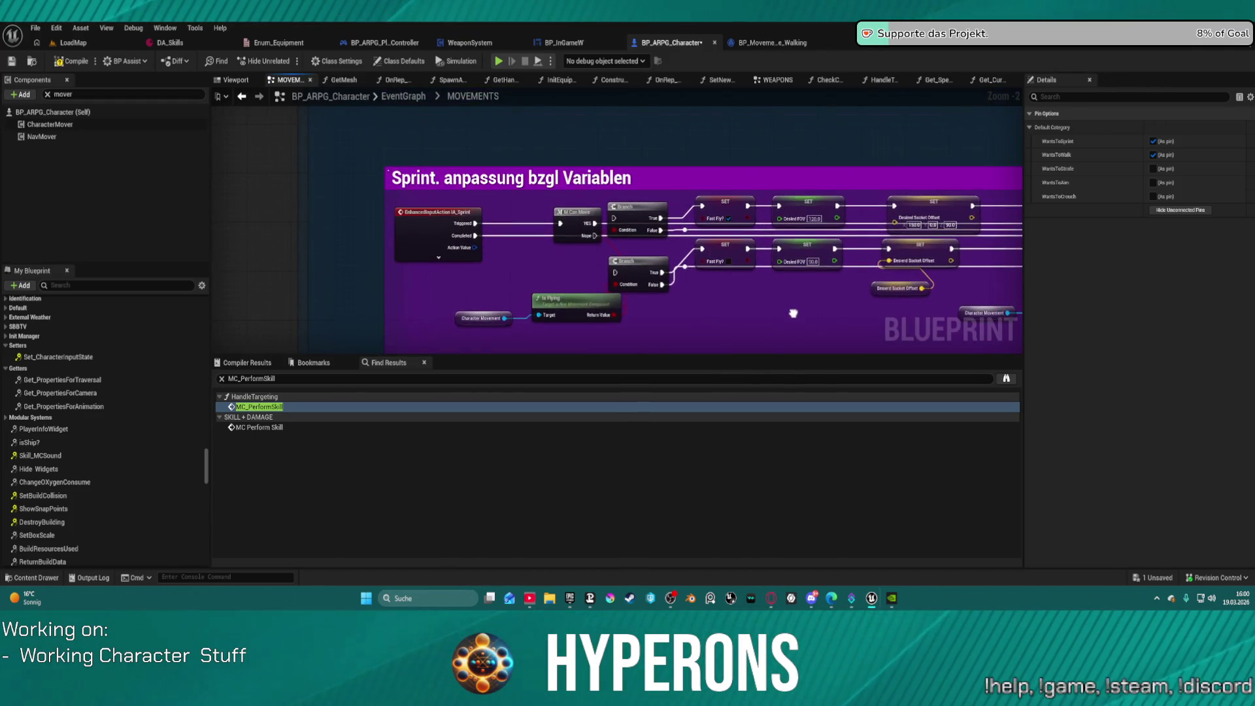
Step: Move the IA_Sprint node left, then pan to the SERVER Sprint and flight-speed nodes
{"action": "mouse_move", "coordinate": [424, 243]}
{"action": "left_mouse_down"}
{"action": "mouse_move", "coordinate": [417, 299]}
{"action": "mouse_move", "coordinate": [392, 264]}
{"action": "left_mouse_up"}
{"action": "mouse_move", "coordinate": [776, 305]}
{"action": "left_mouse_down"}
{"action": "mouse_move", "coordinate": [634, 304]}
{"action": "mouse_move", "coordinate": [399, 274]}
{"action": "mouse_move", "coordinate": [281, 238]}
{"action": "left_mouse_up"}
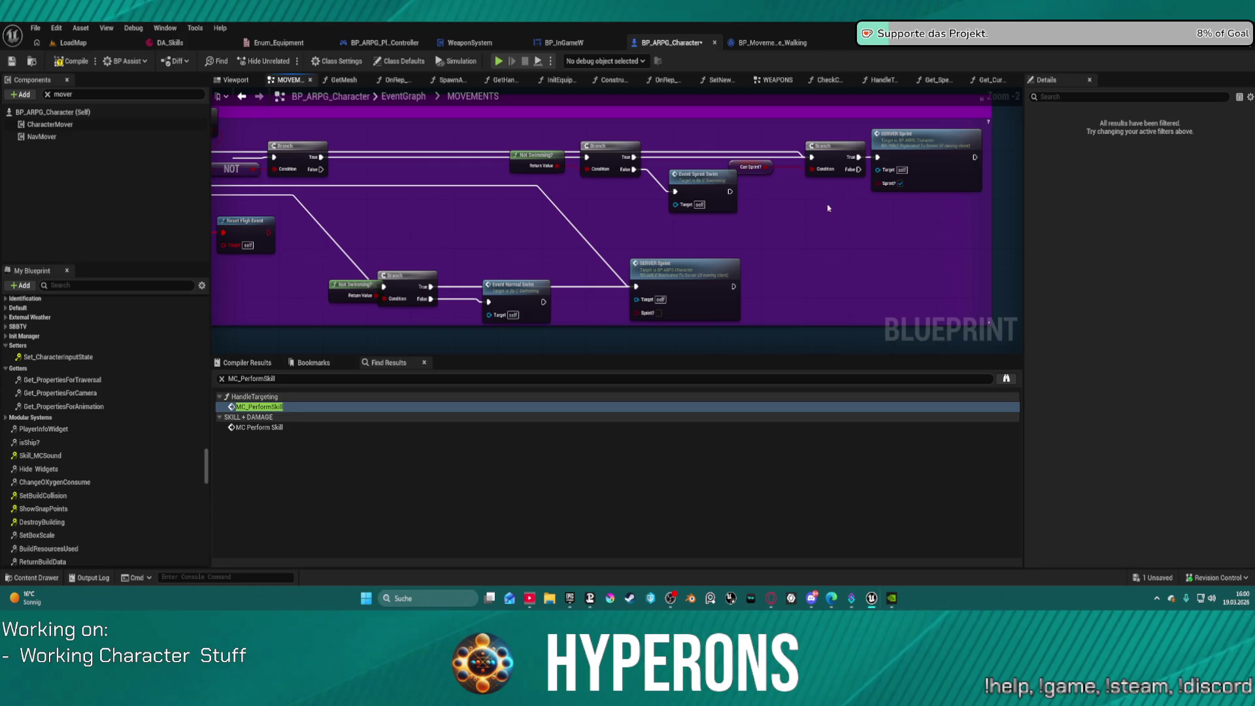
{"action": "mouse_move", "coordinate": [694, 243]}
{"action": "left_mouse_down"}
{"action": "mouse_move", "coordinate": [908, 242]}
{"action": "mouse_move", "coordinate": [1019, 261]}
{"action": "mouse_move", "coordinate": [1009, 314]}
{"action": "left_mouse_up"}
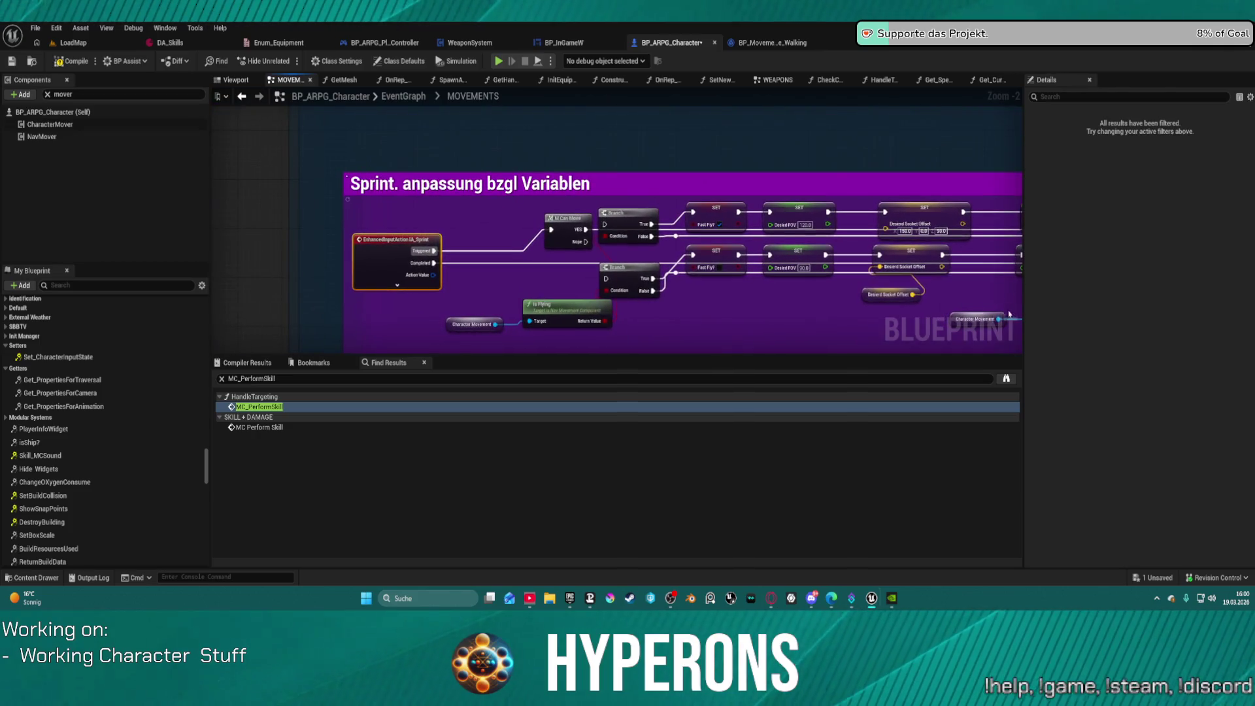
Step: Break IA_Sprint's Completed link to the lower Branch and move the node up and left
{"action": "left_click", "coordinate": [457, 253]}
{"action": "left_click", "coordinate": [458, 263], "text": "alt"}
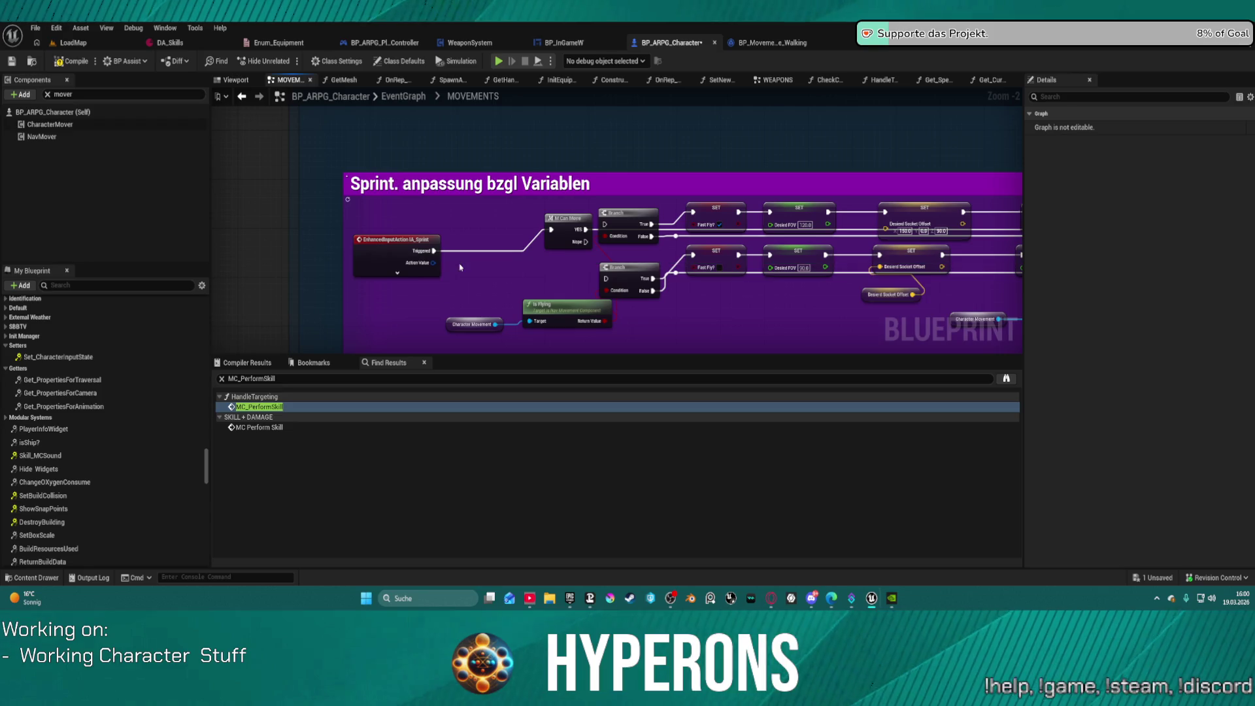
{"action": "left_click", "coordinate": [465, 255]}
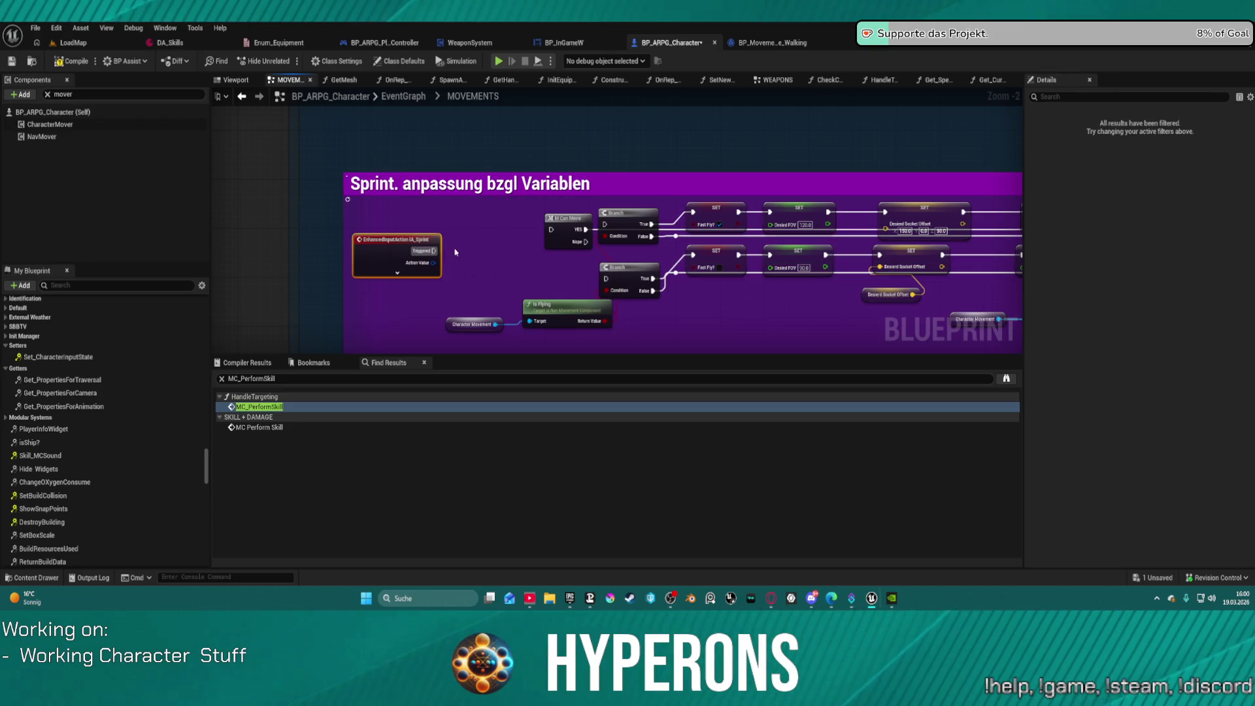
{"action": "mouse_move", "coordinate": [394, 241]}
{"action": "left_mouse_down"}
{"action": "mouse_move", "coordinate": [553, 231]}
{"action": "mouse_move", "coordinate": [372, 230]}
{"action": "mouse_move", "coordinate": [379, 113]}
{"action": "mouse_move", "coordinate": [378, 128]}
{"action": "left_mouse_up"}
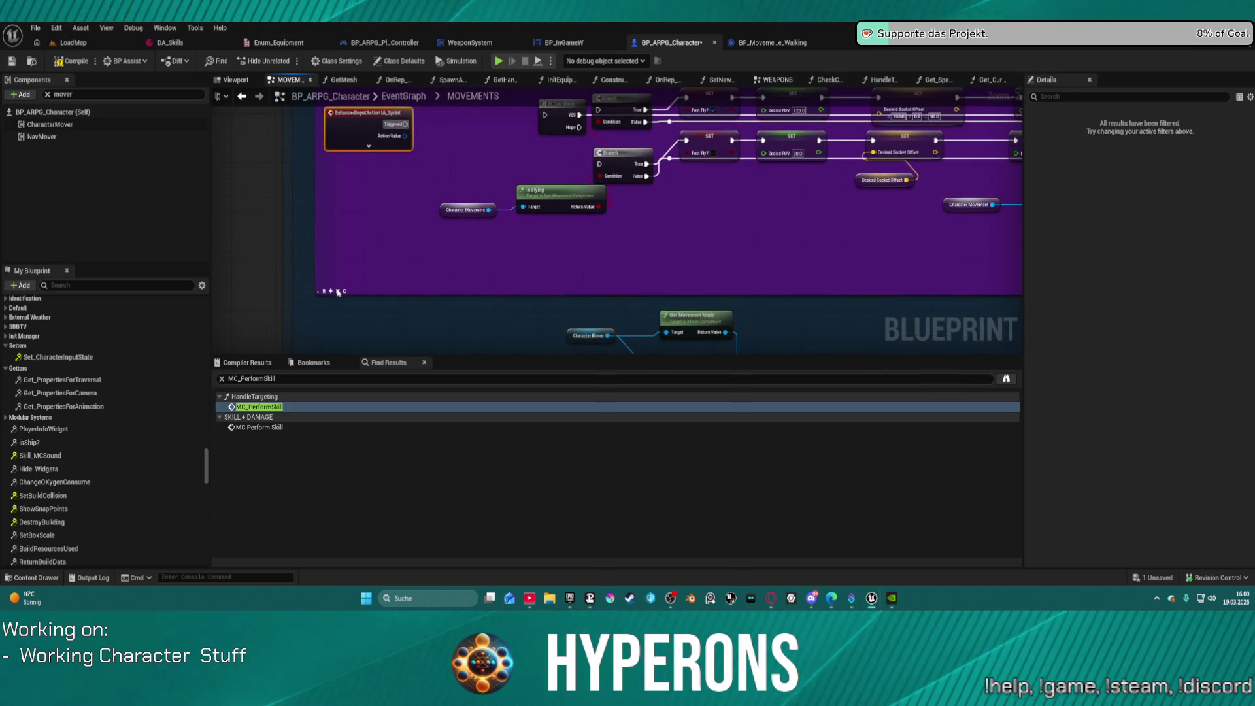
Step: Try wiring IA_Sprint's Triggered output to Set members, then undo that new connection
{"action": "left_click", "coordinate": [339, 291]}
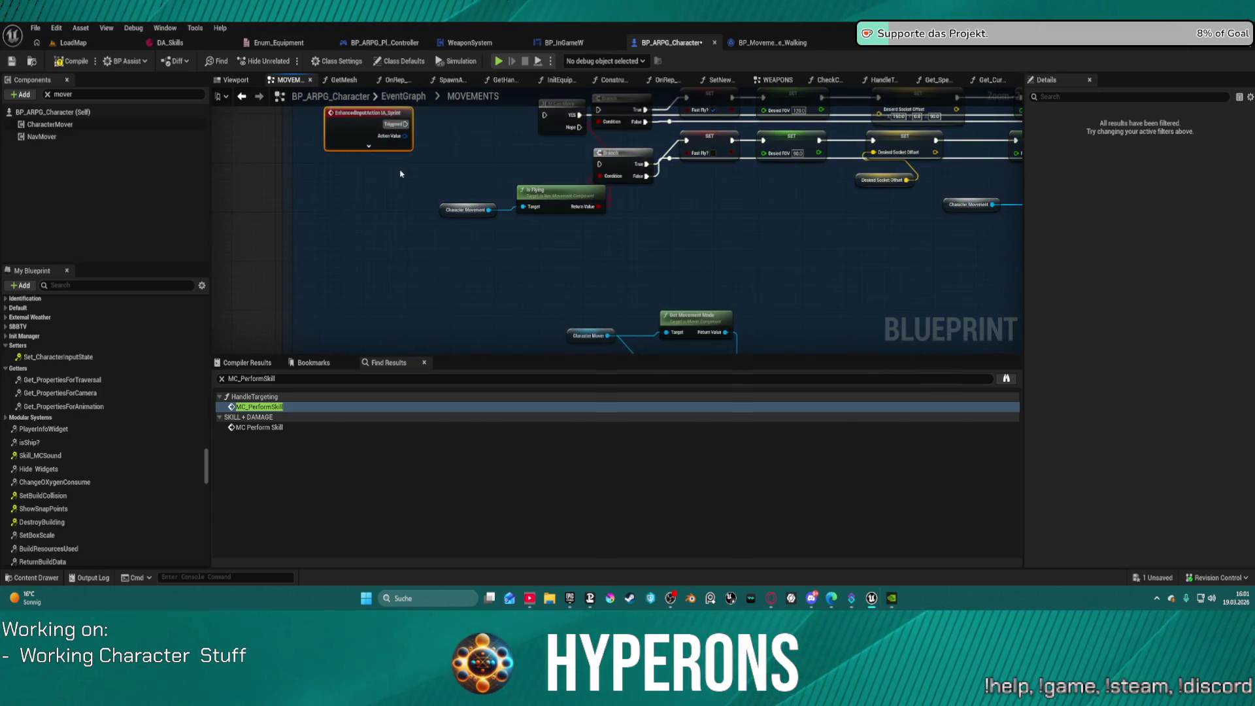
{"action": "scroll", "coordinate": [401, 174], "scroll_direction": "down", "scroll_amount": 7}
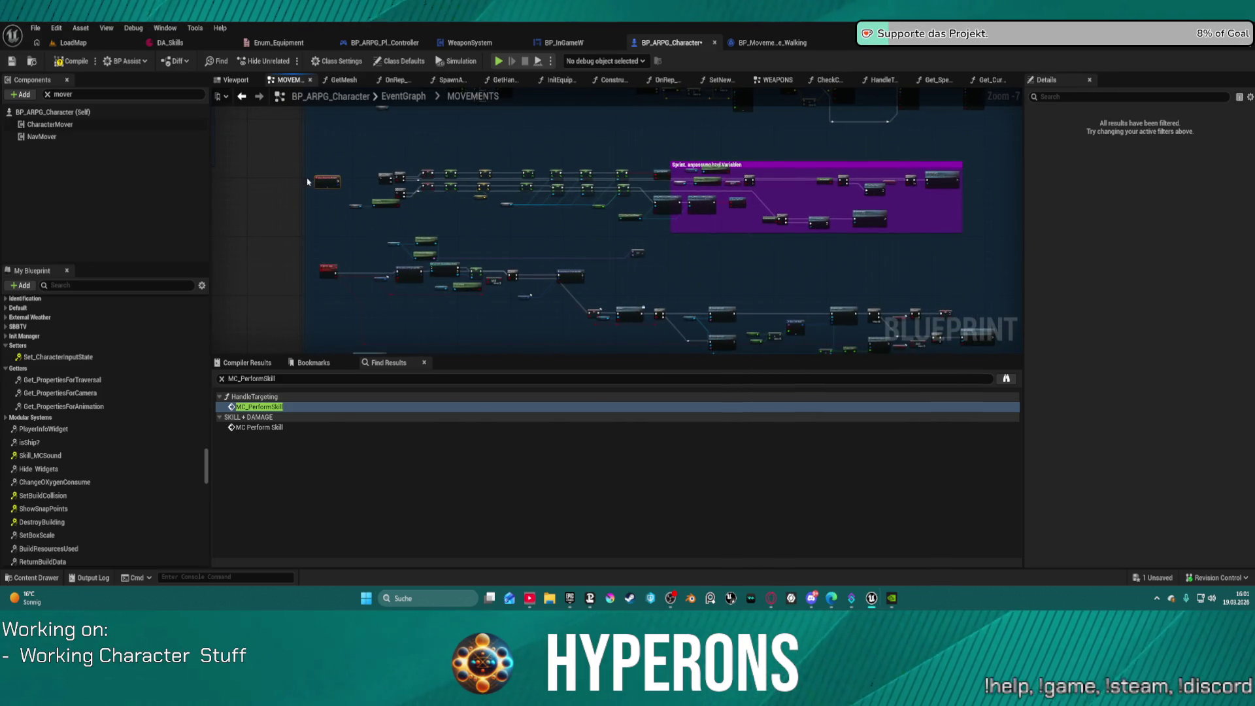
{"action": "scroll", "coordinate": [345, 241], "scroll_direction": "up", "scroll_amount": 6}
{"action": "mouse_move", "coordinate": [396, 186]}
{"action": "left_mouse_down"}
{"action": "mouse_move", "coordinate": [534, 257]}
{"action": "mouse_move", "coordinate": [588, 264]}
{"action": "mouse_move", "coordinate": [434, 225]}
{"action": "left_mouse_up"}
{"action": "left_click", "coordinate": [353, 211]}
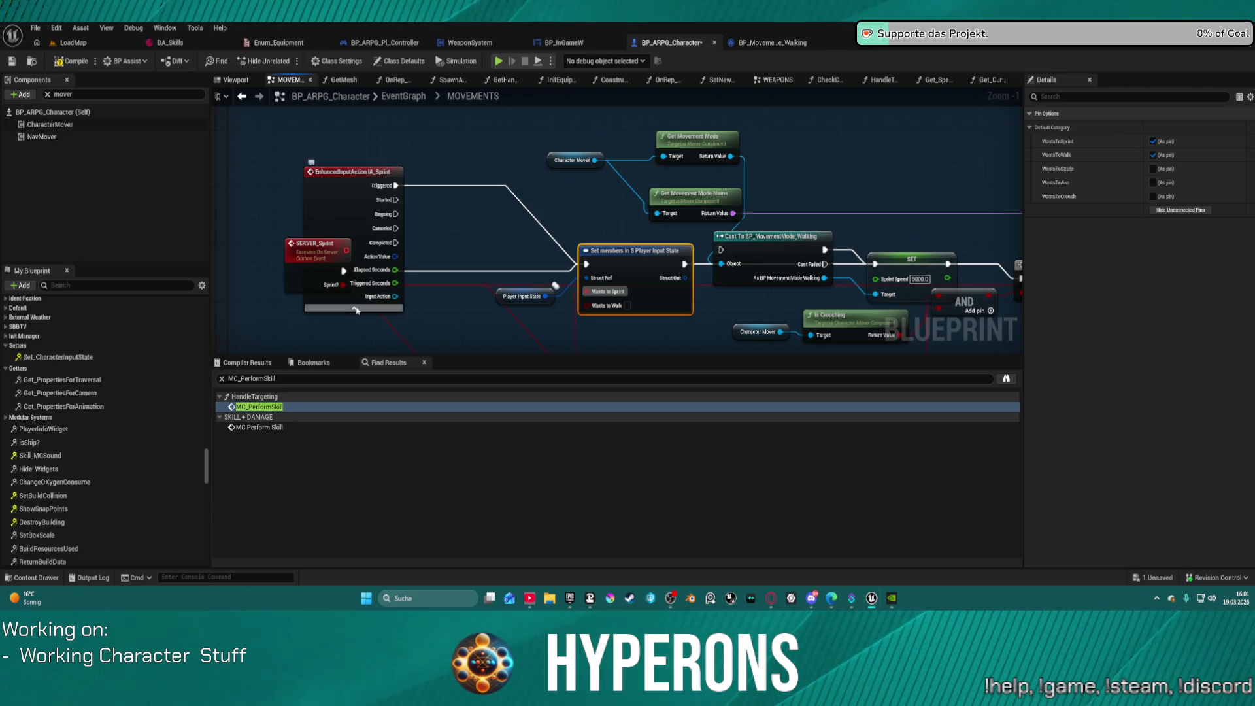
{"action": "left_click", "coordinate": [355, 308]}
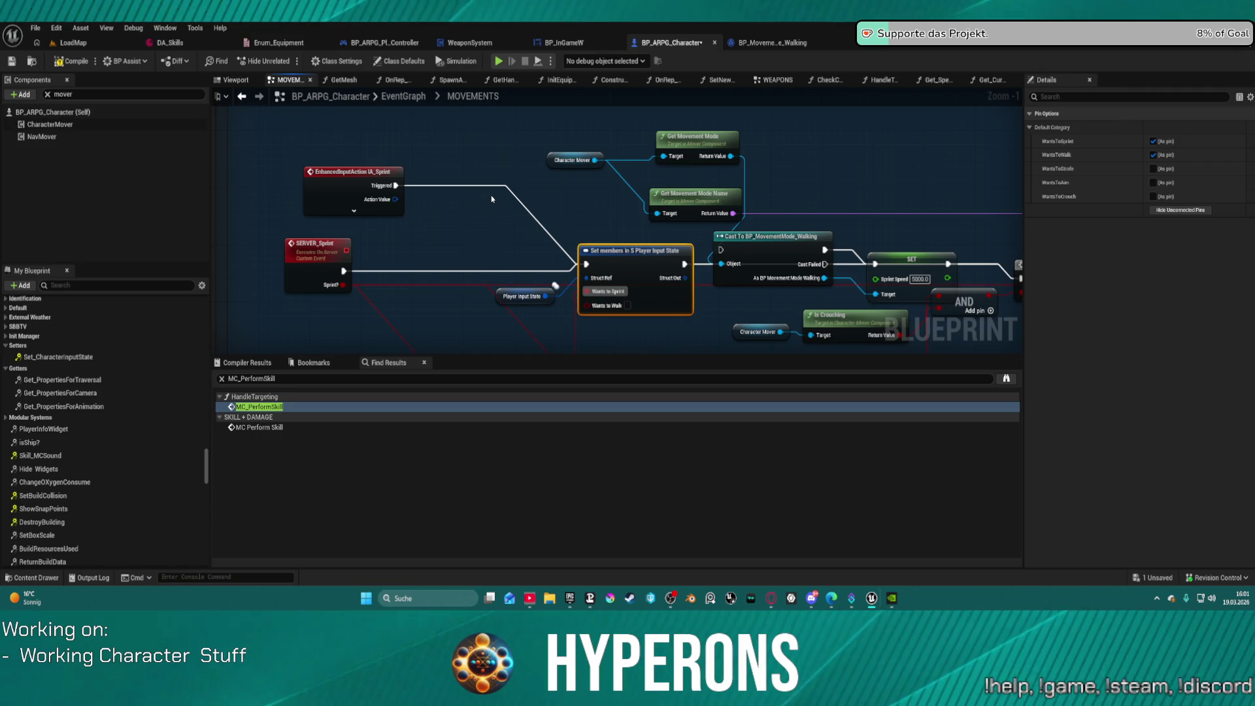
{"action": "key", "text": "ctrl+z"}
{"action": "key", "text": "ctrl+z"}
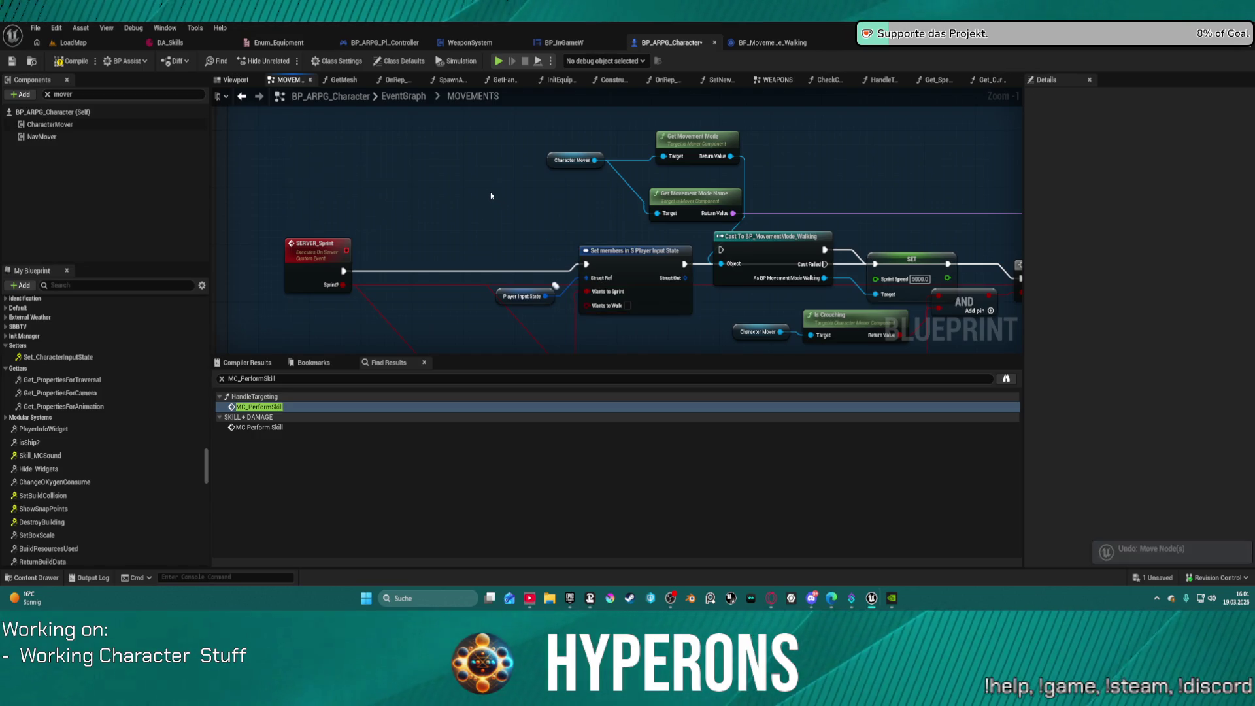
Step: Reposition the IA_Sprint node and break its Completed link to the Branch
{"action": "scroll", "coordinate": [474, 184], "scroll_direction": "down", "scroll_amount": 6}
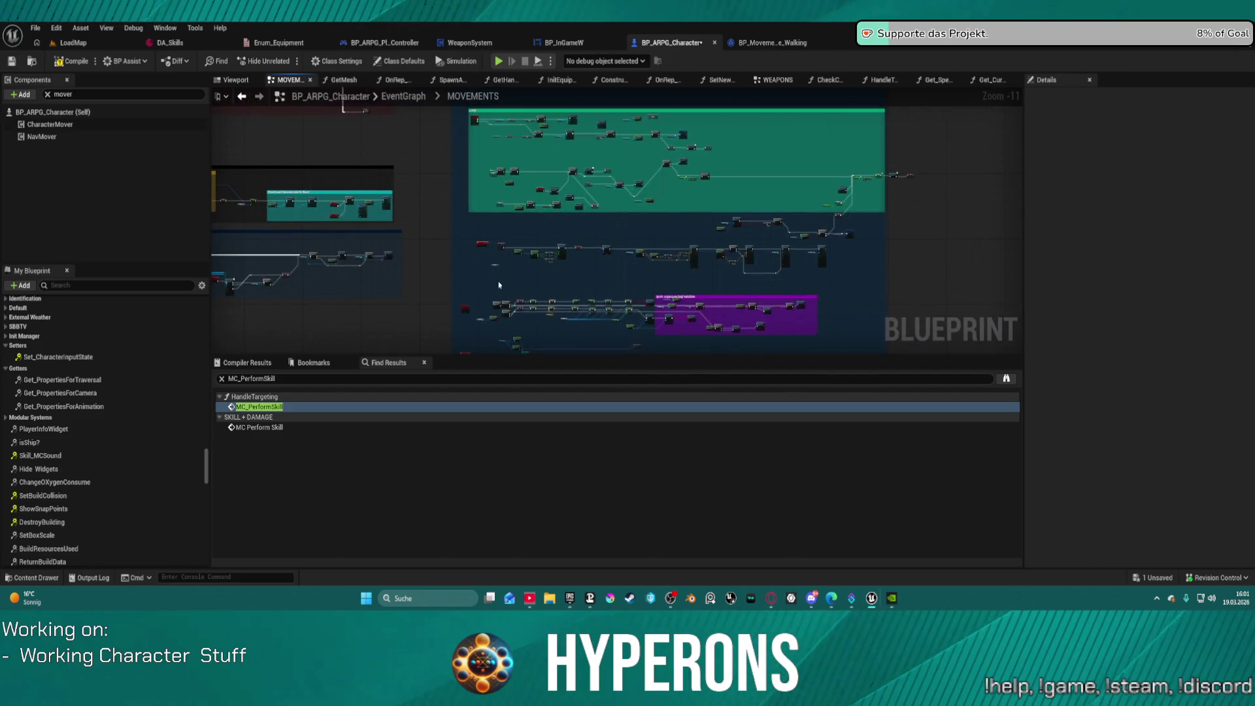
{"action": "left_click_drag", "start_coordinate": [480, 210], "coordinate": [484, 246]}
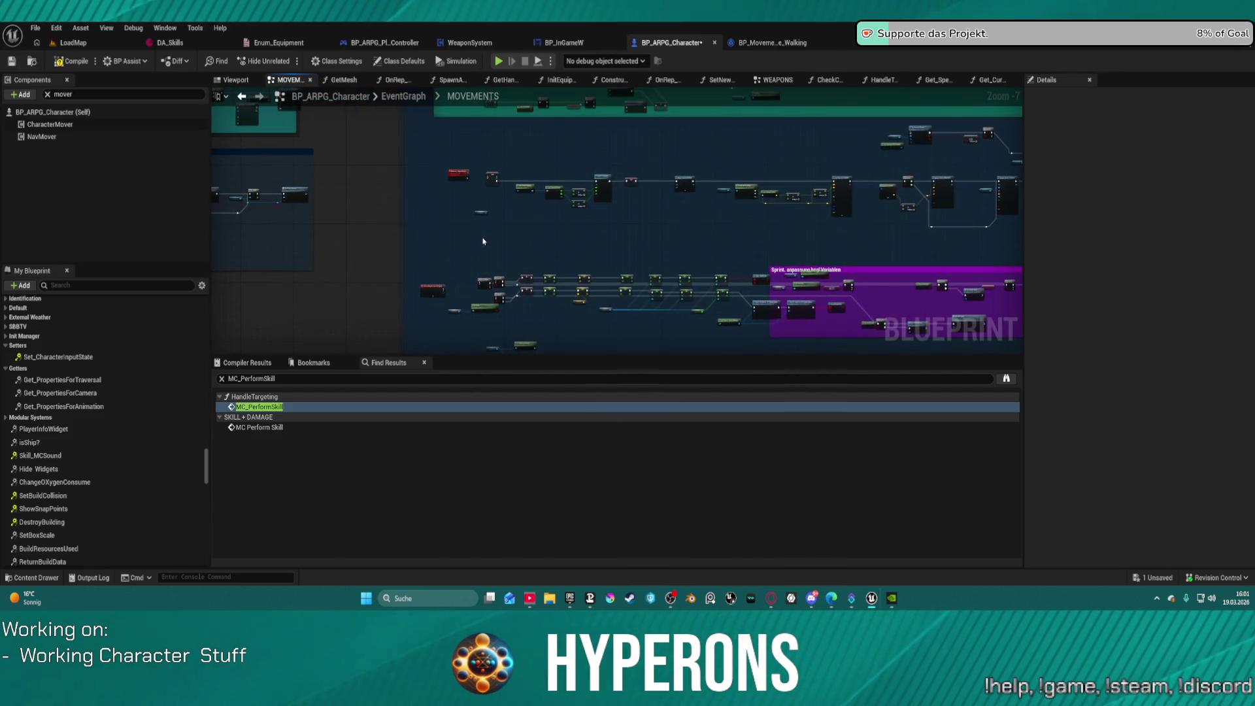
{"action": "key", "text": "ctrl+z"}
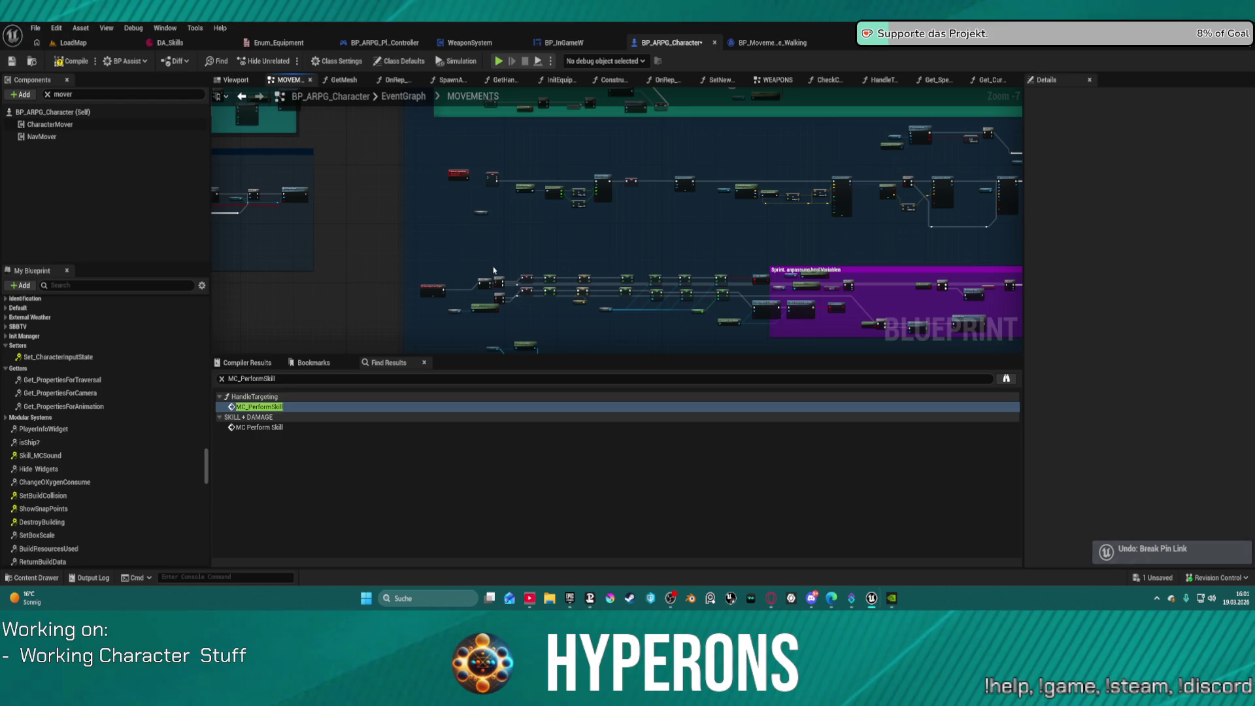
{"action": "scroll", "coordinate": [495, 273], "scroll_direction": "up", "scroll_amount": 4}
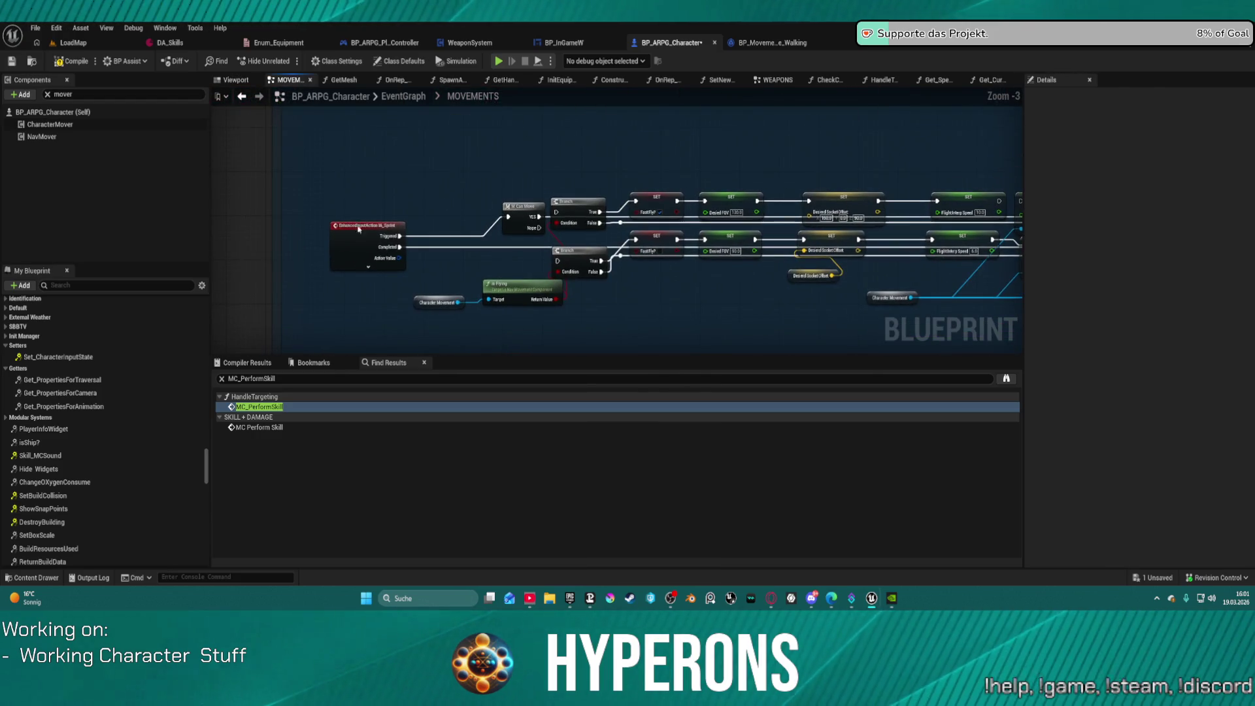
{"action": "mouse_move", "coordinate": [360, 234]}
{"action": "left_mouse_down"}
{"action": "mouse_move", "coordinate": [351, 196]}
{"action": "mouse_move", "coordinate": [344, 213]}
{"action": "left_mouse_up"}
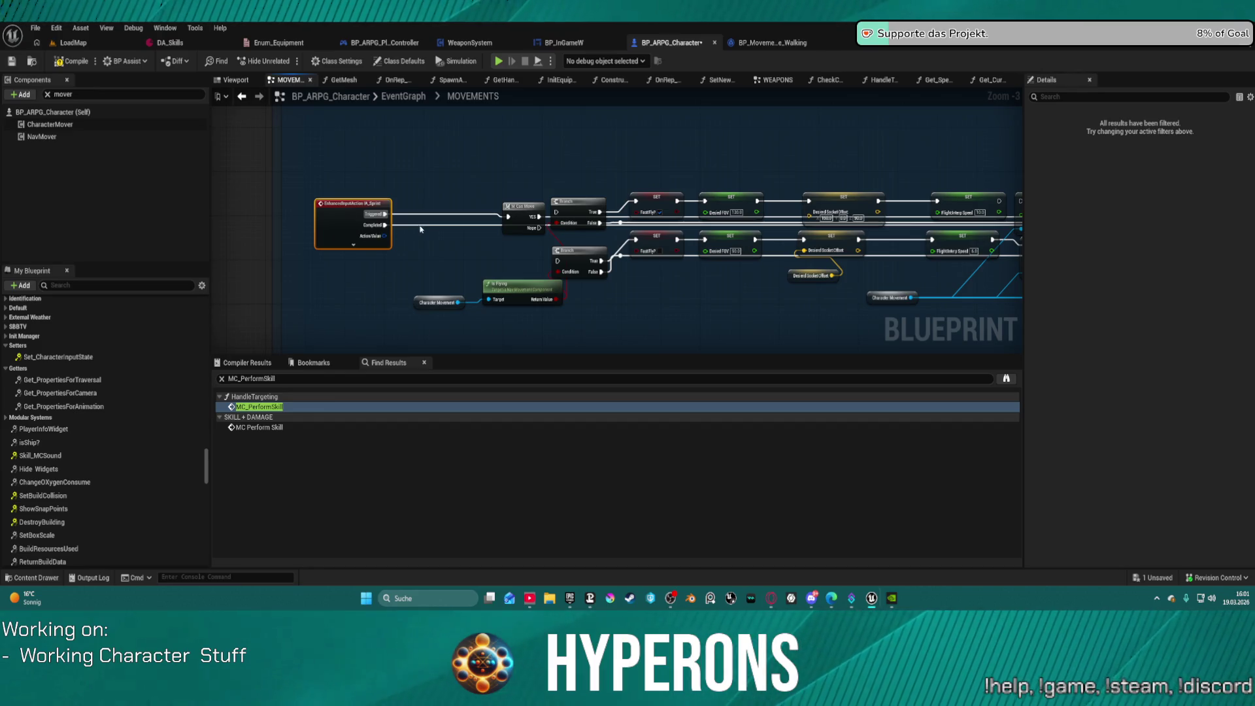
{"action": "left_click", "coordinate": [424, 227], "text": "alt"}
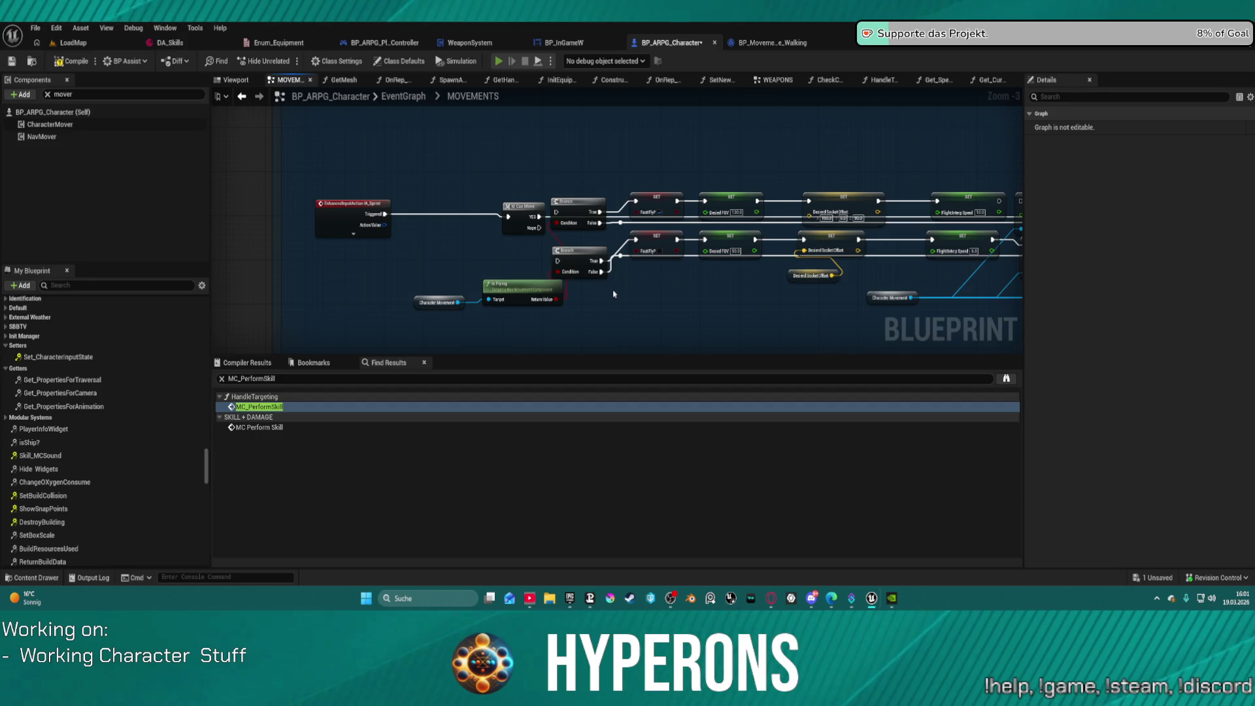
Step: Compile the character blueprint and play in editor despite the compile errors
{"action": "key", "text": "F7"}
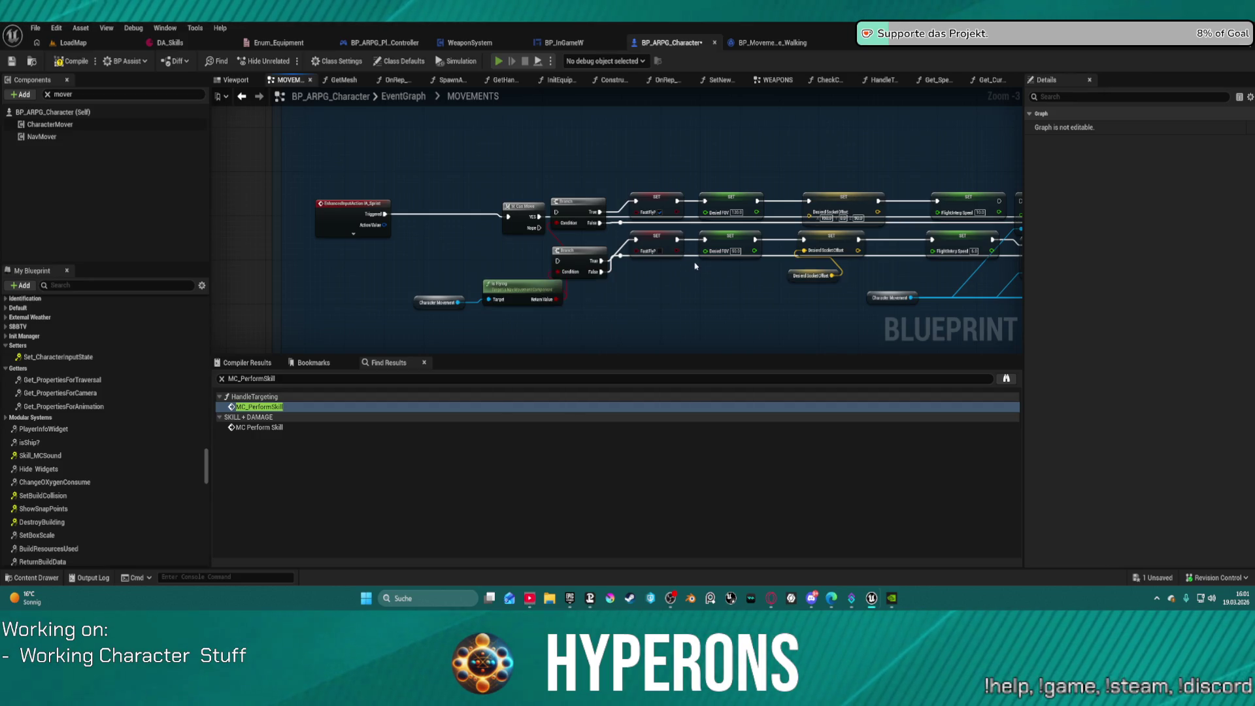
{"action": "key", "text": "alt+p"}
{"action": "left_click", "coordinate": [719, 329]}
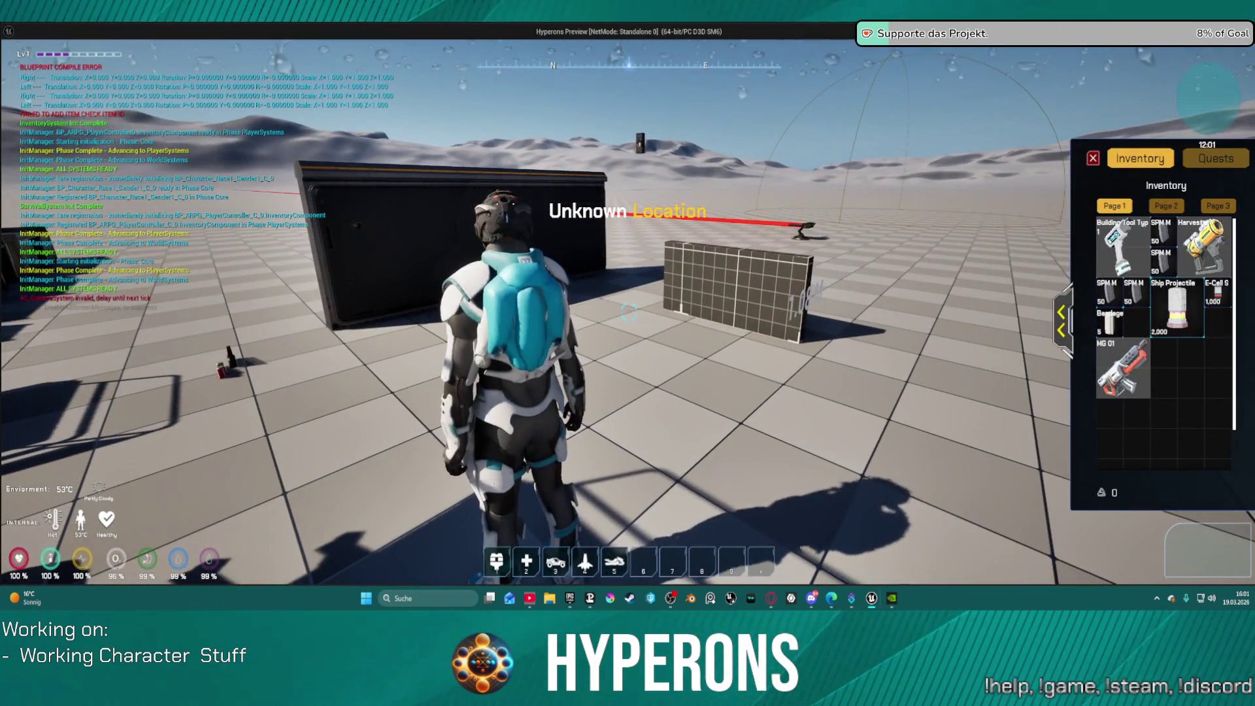
Step: Equip the MG 01 gun, then run, reload, aim, strafe left and crouch
{"action": "double_click", "coordinate": [1115, 377]}
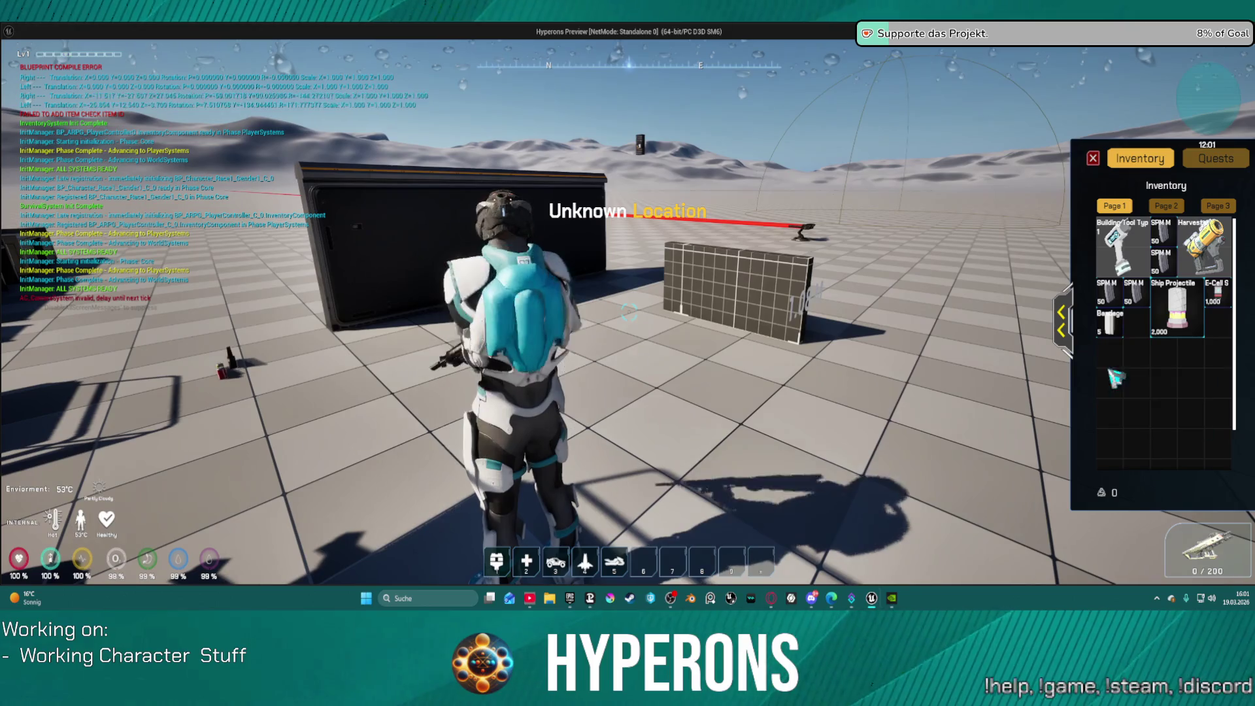
{"action": "key", "text": "i"}
{"action": "key", "text": "w"}
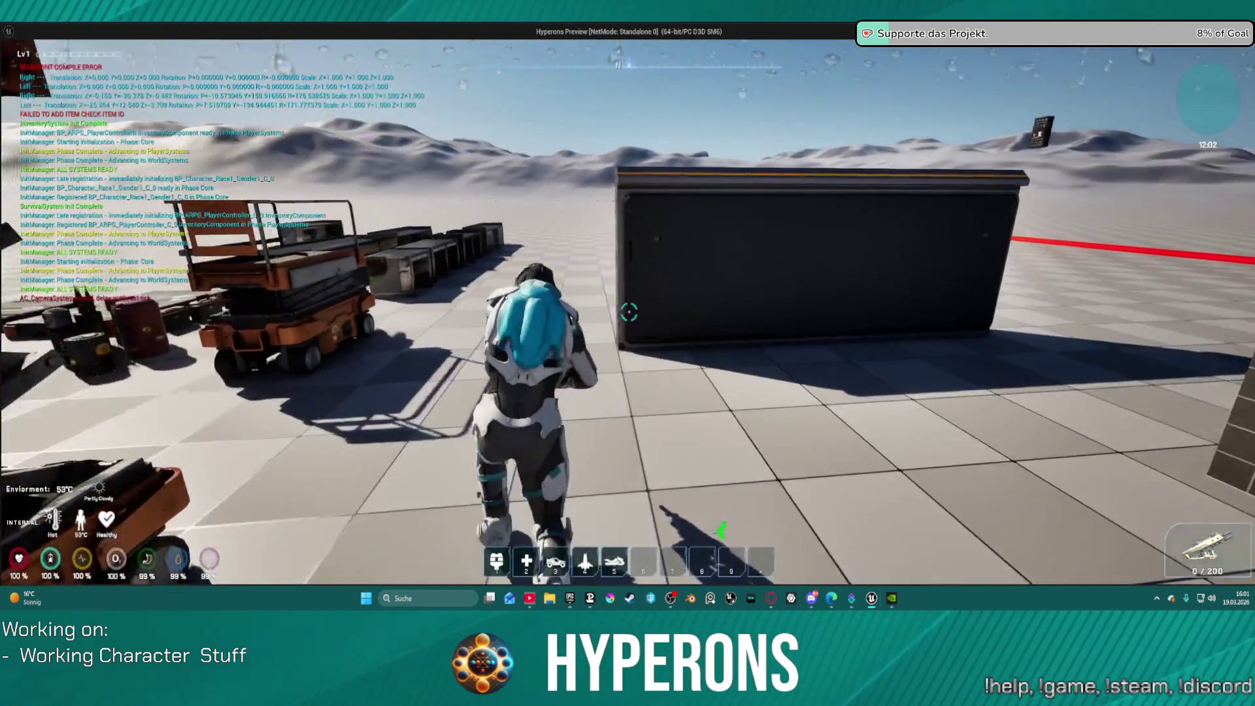
{"action": "key", "text": "r"}
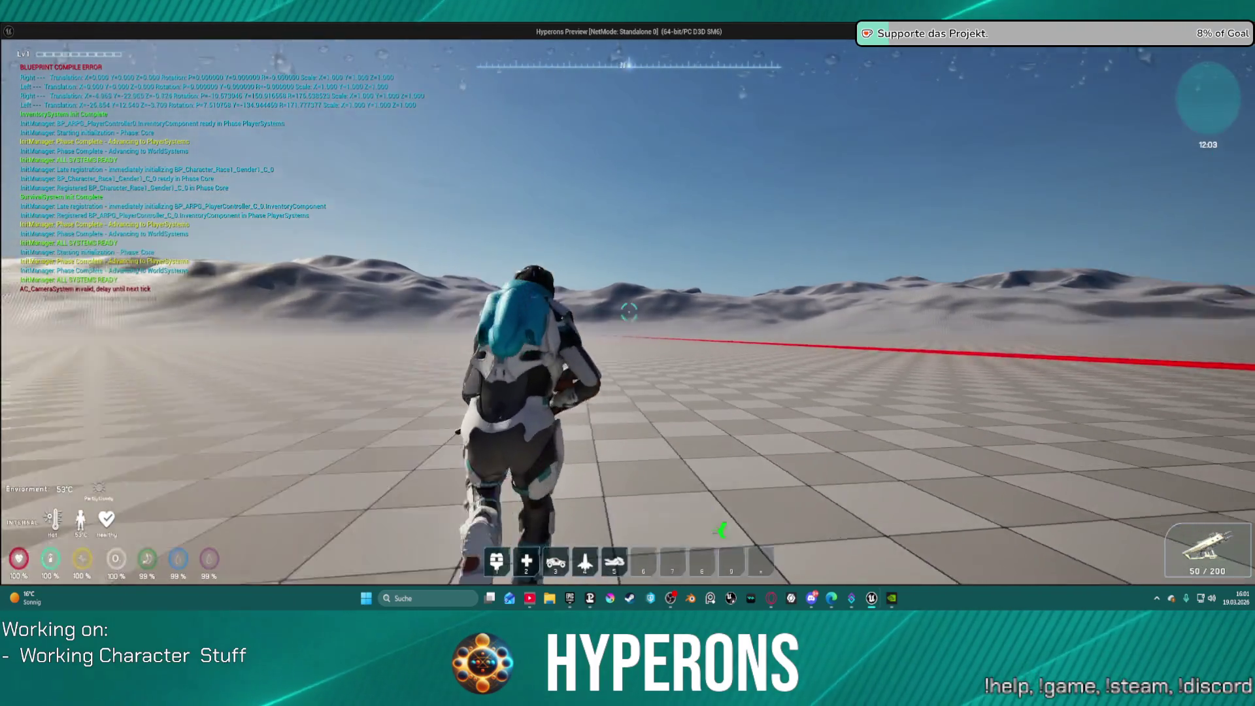
{"action": "right_click", "coordinate": [628, 313]}
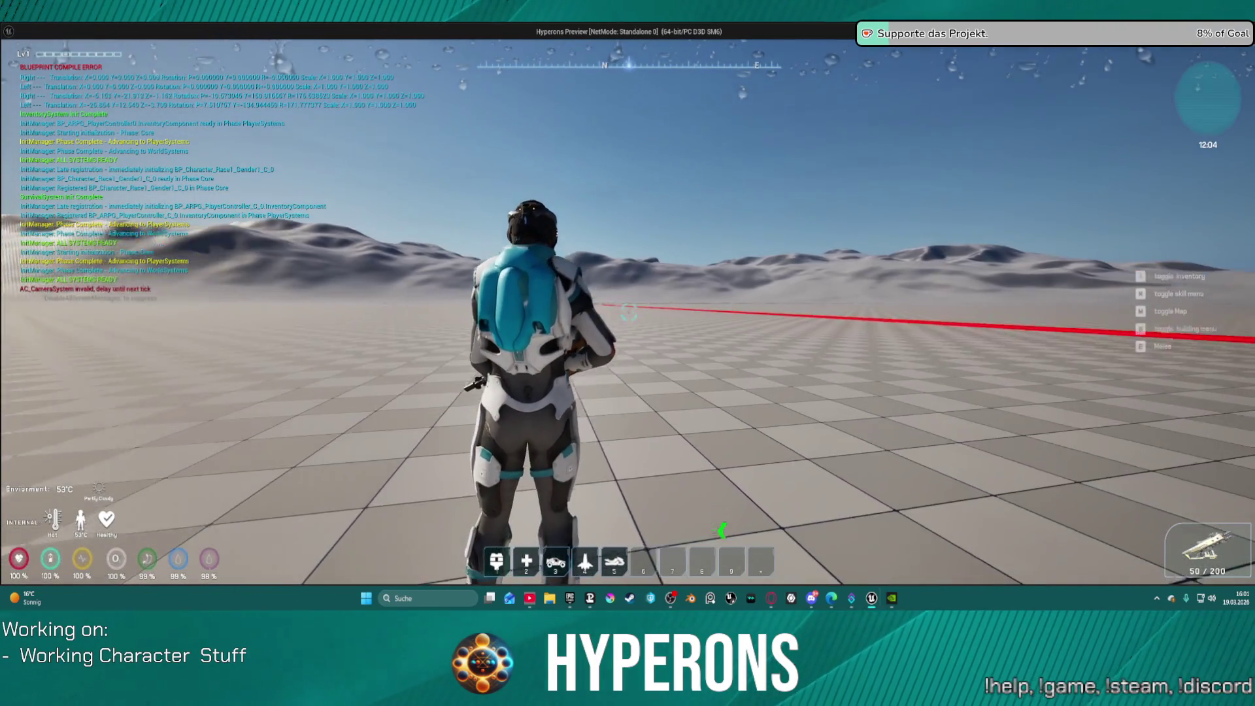
{"action": "key", "text": "a"}
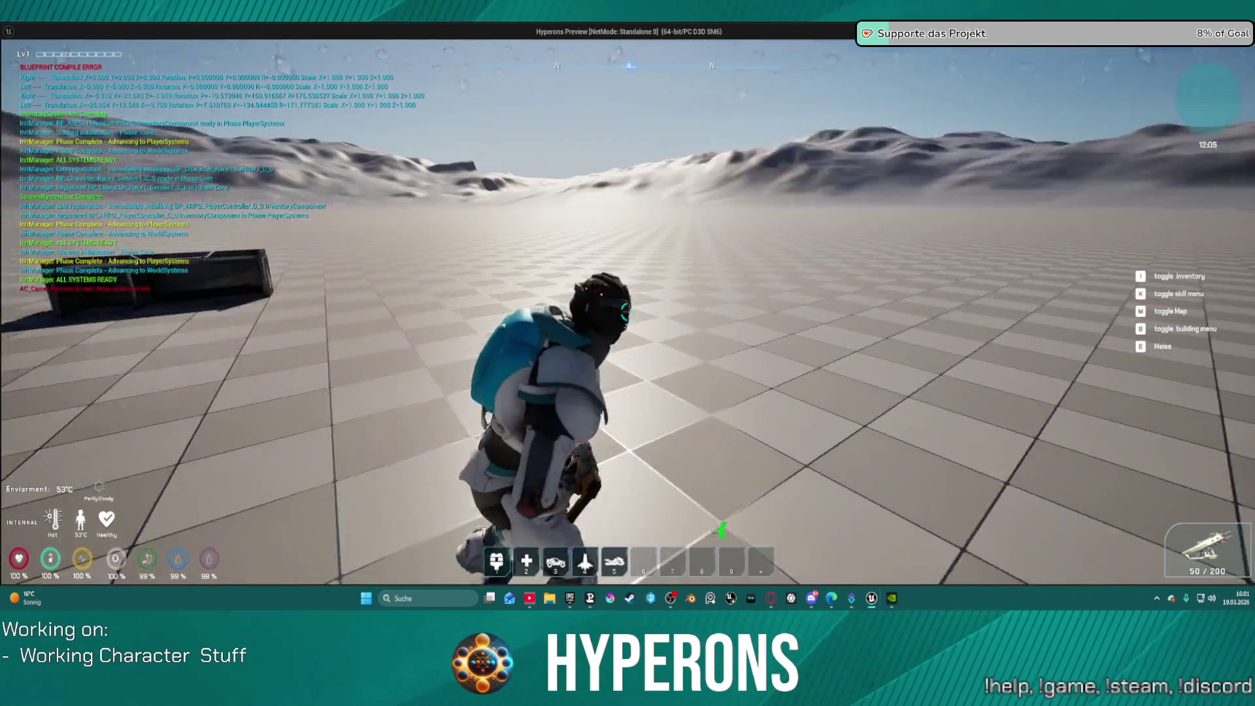
{"action": "key", "text": "c"}
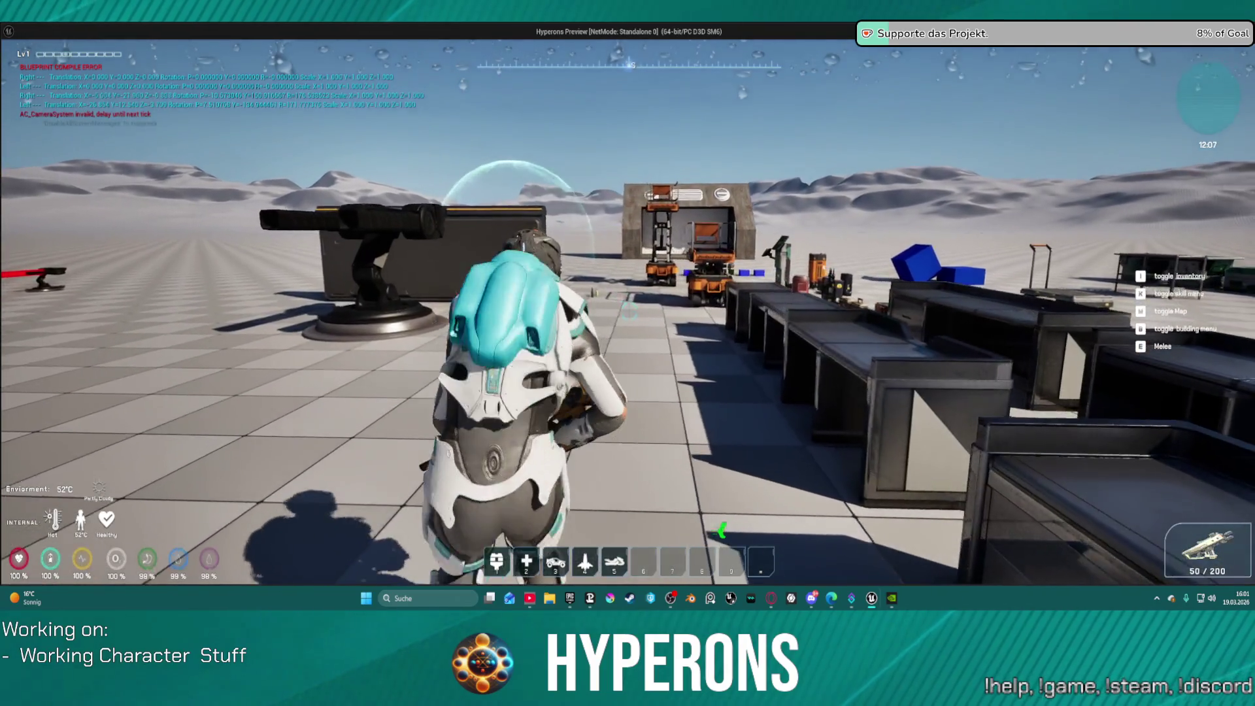
Step: Restart the play test and walk the character toward the bunker and item cubes
{"action": "key", "text": "Escape"}
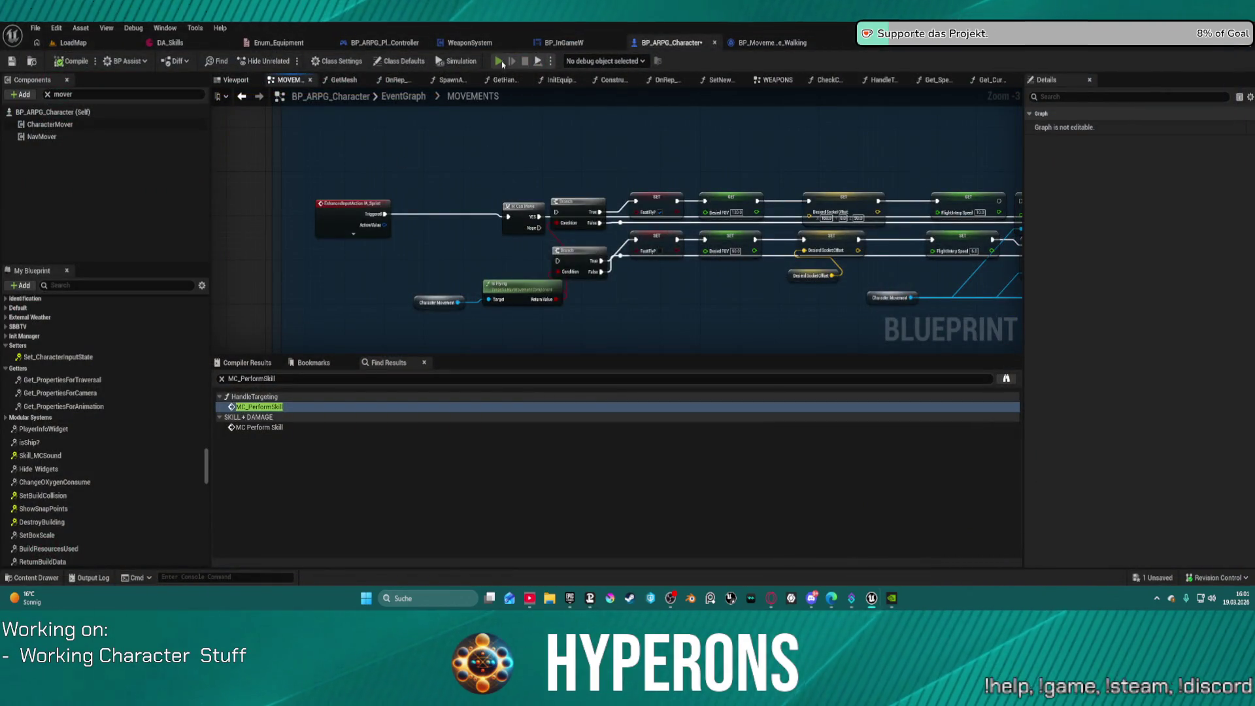
{"action": "key", "text": "i"}
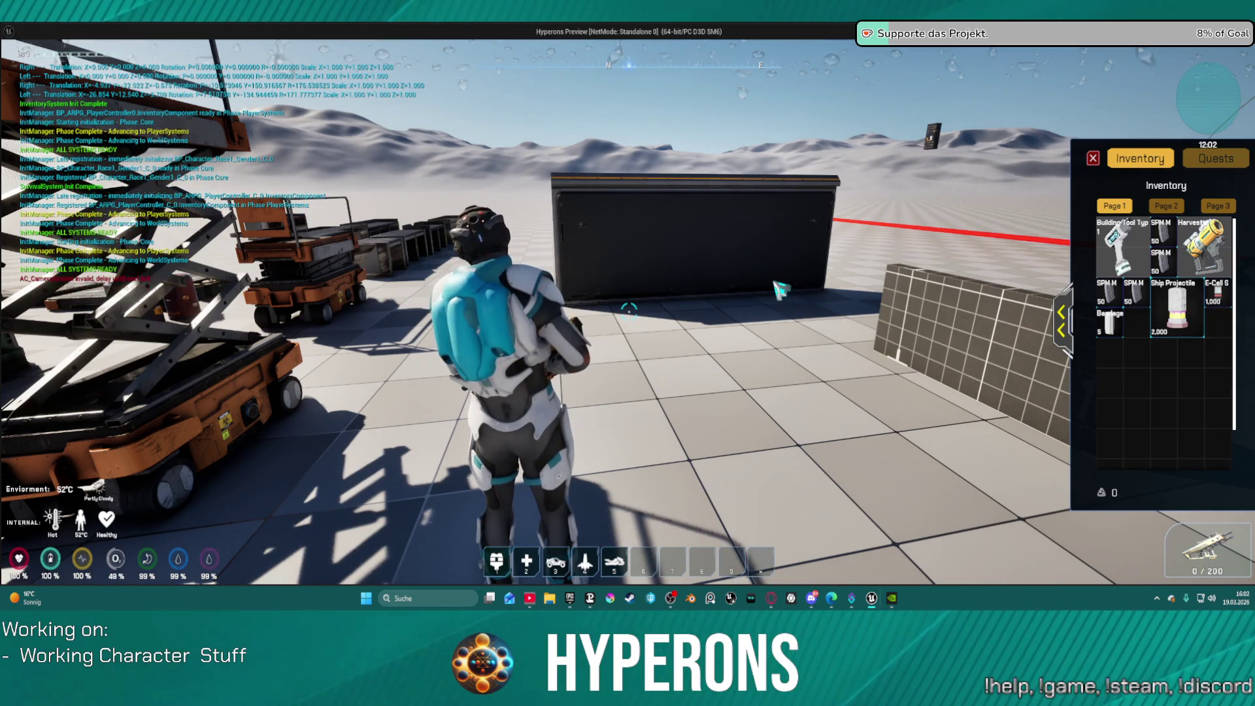
{"action": "key", "text": "i"}
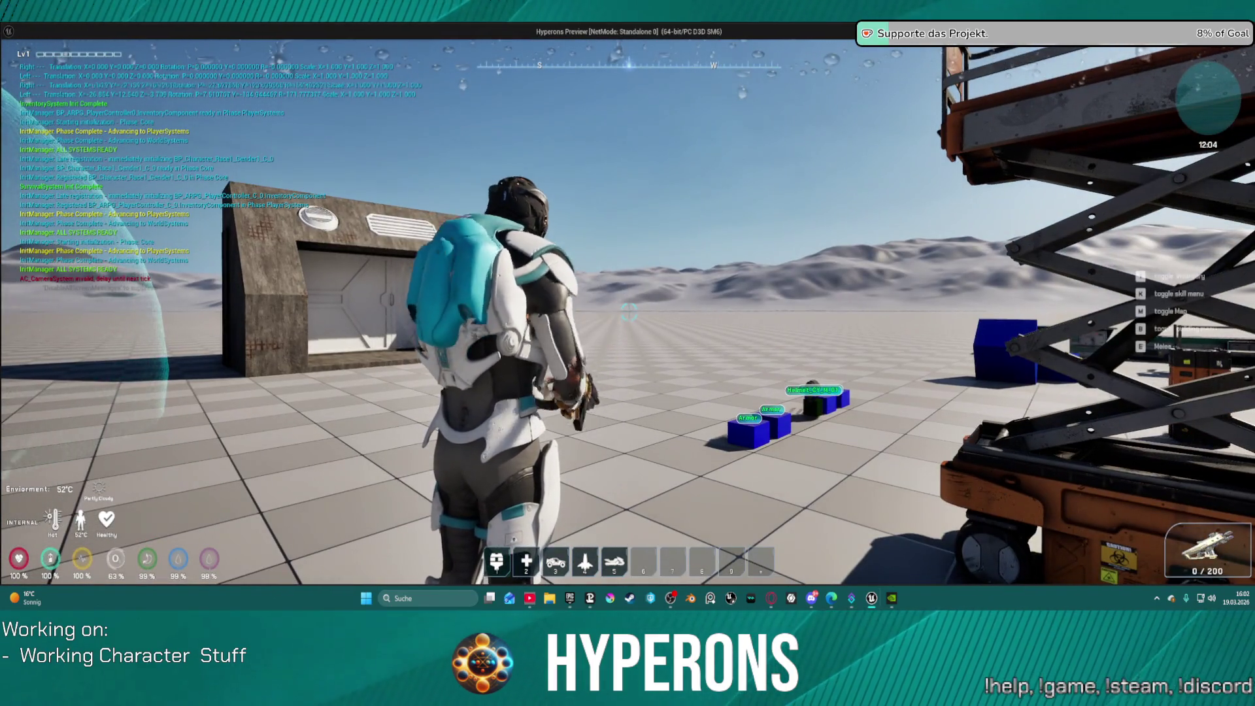
{"action": "key", "text": "w"}
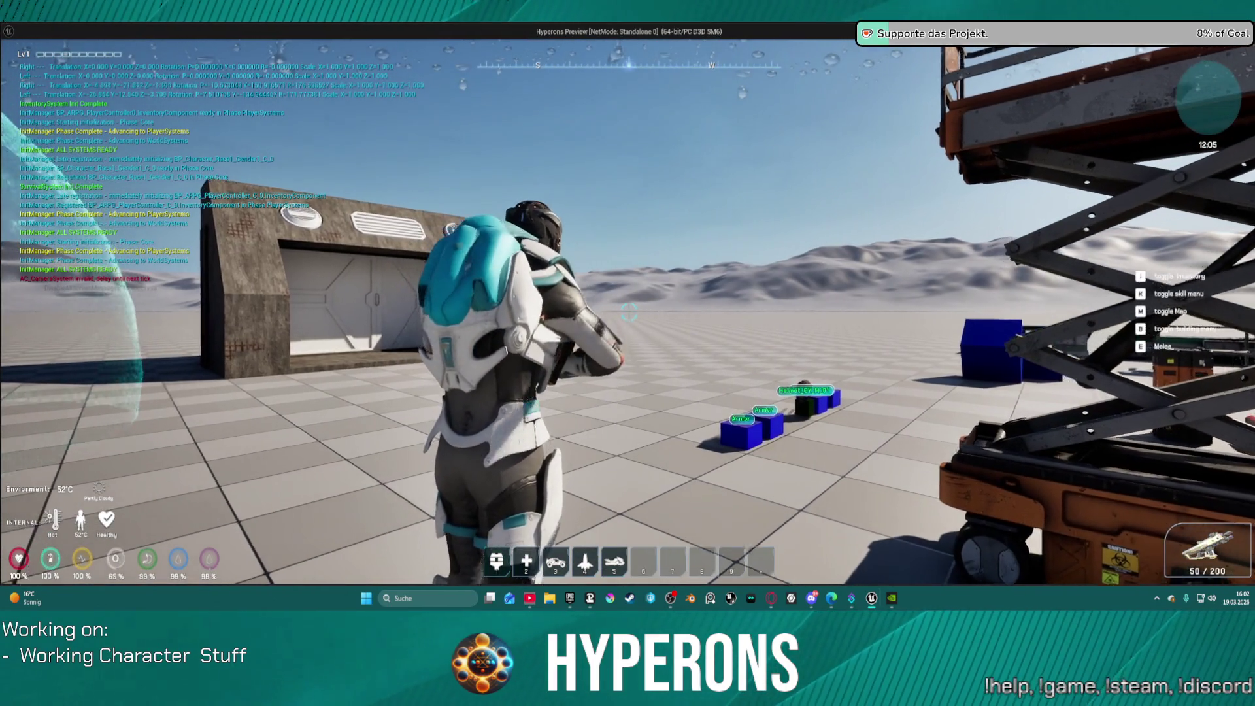
{"action": "key", "text": "w"}
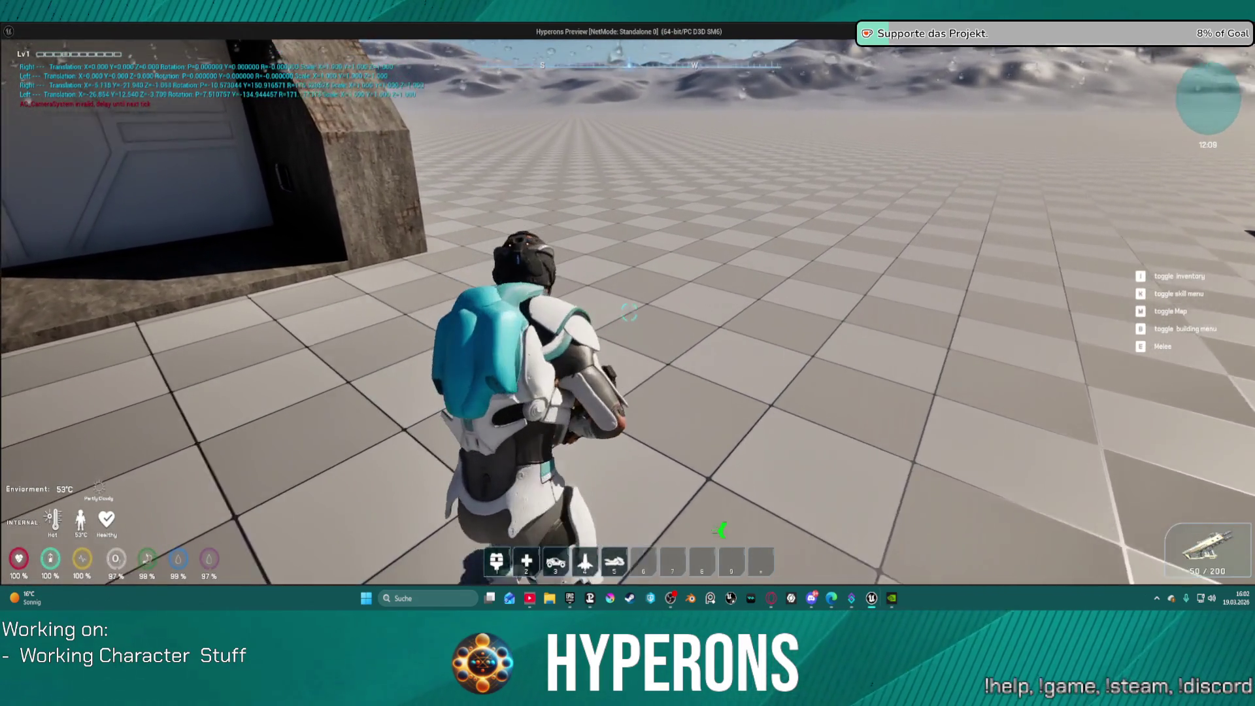
Step: Unequip MG 01 from the Primary slot, drop it into the world, and end the preview
{"action": "key", "text": "i"}
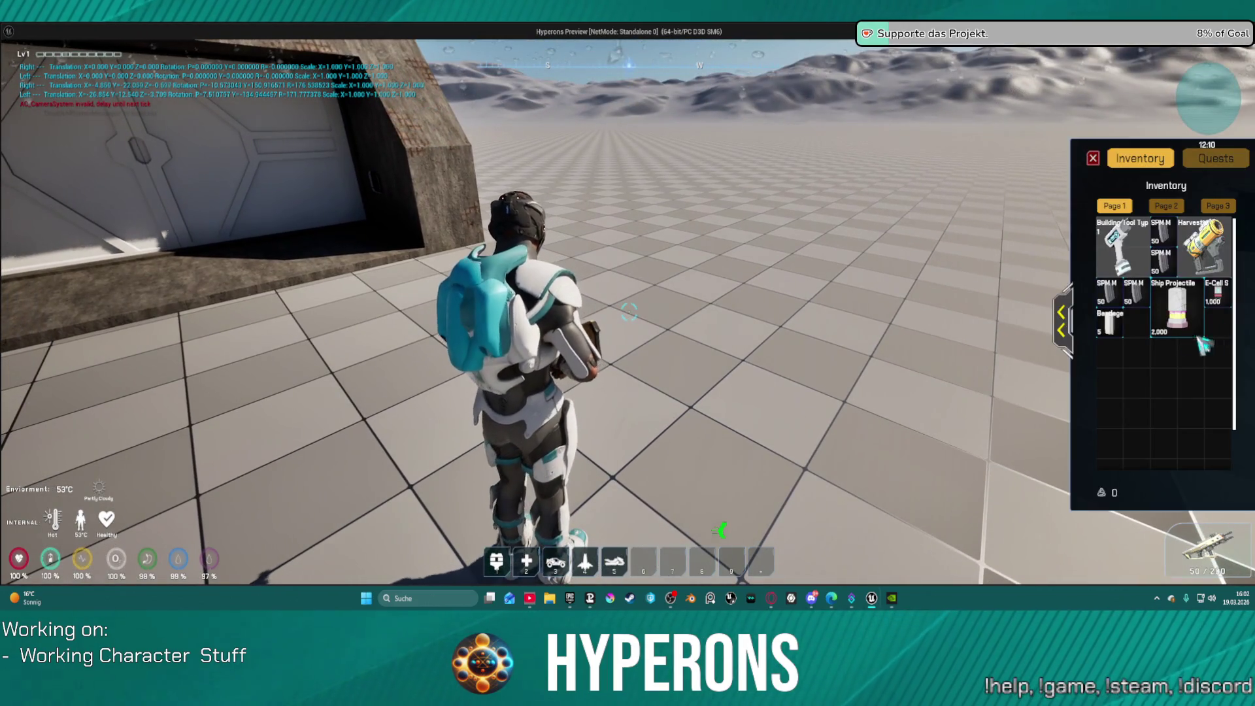
{"action": "left_click", "coordinate": [1061, 320]}
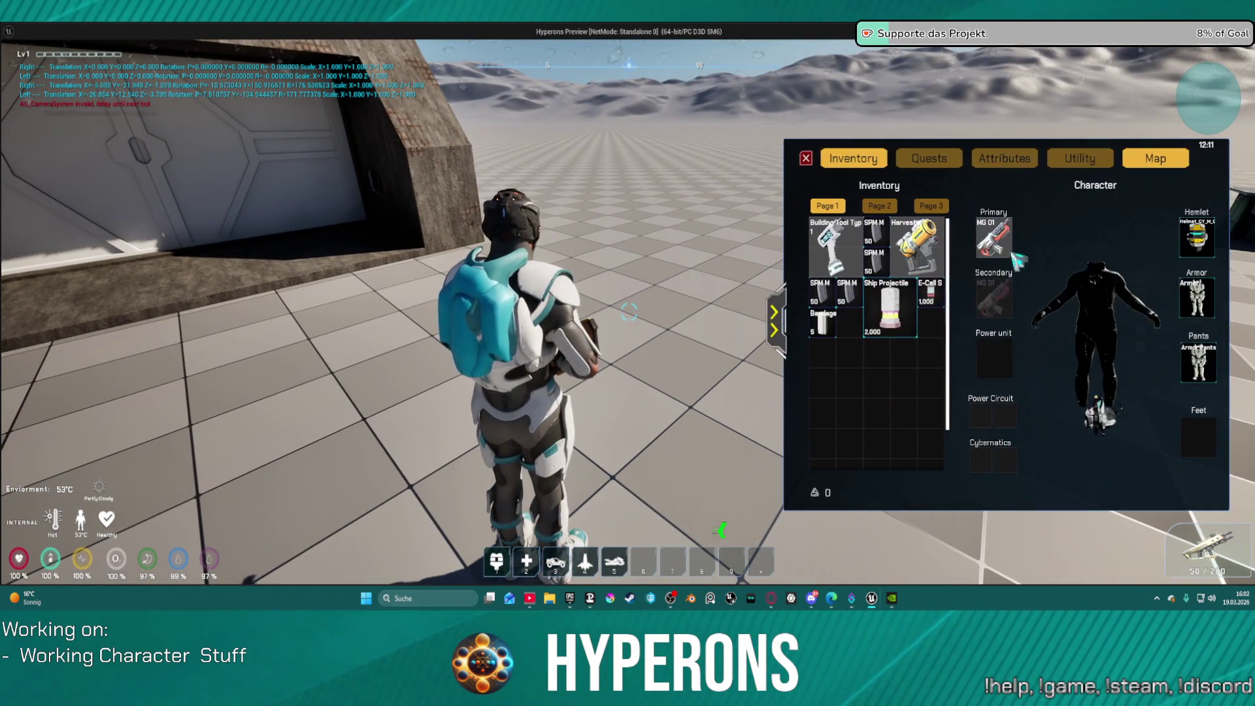
{"action": "right_click", "coordinate": [1003, 246]}
{"action": "left_click_drag", "start_coordinate": [835, 368], "coordinate": [616, 413]}
{"action": "key", "text": "i"}
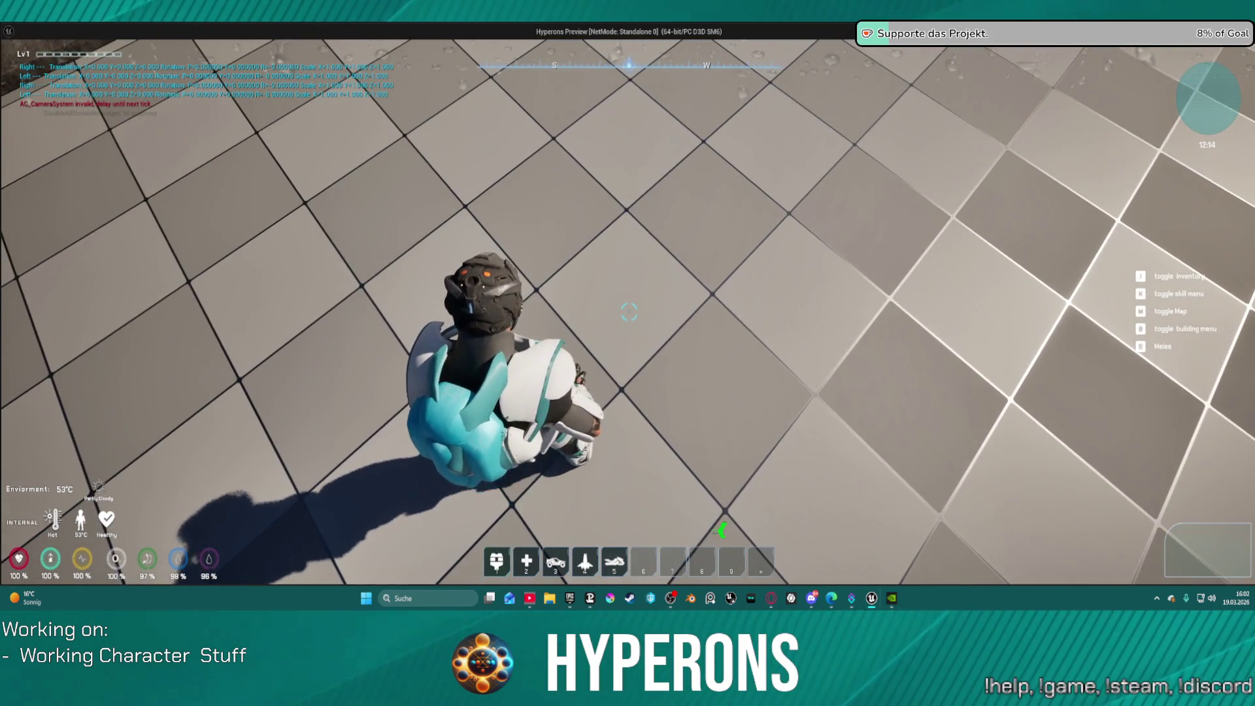
{"action": "key", "text": "Escape"}
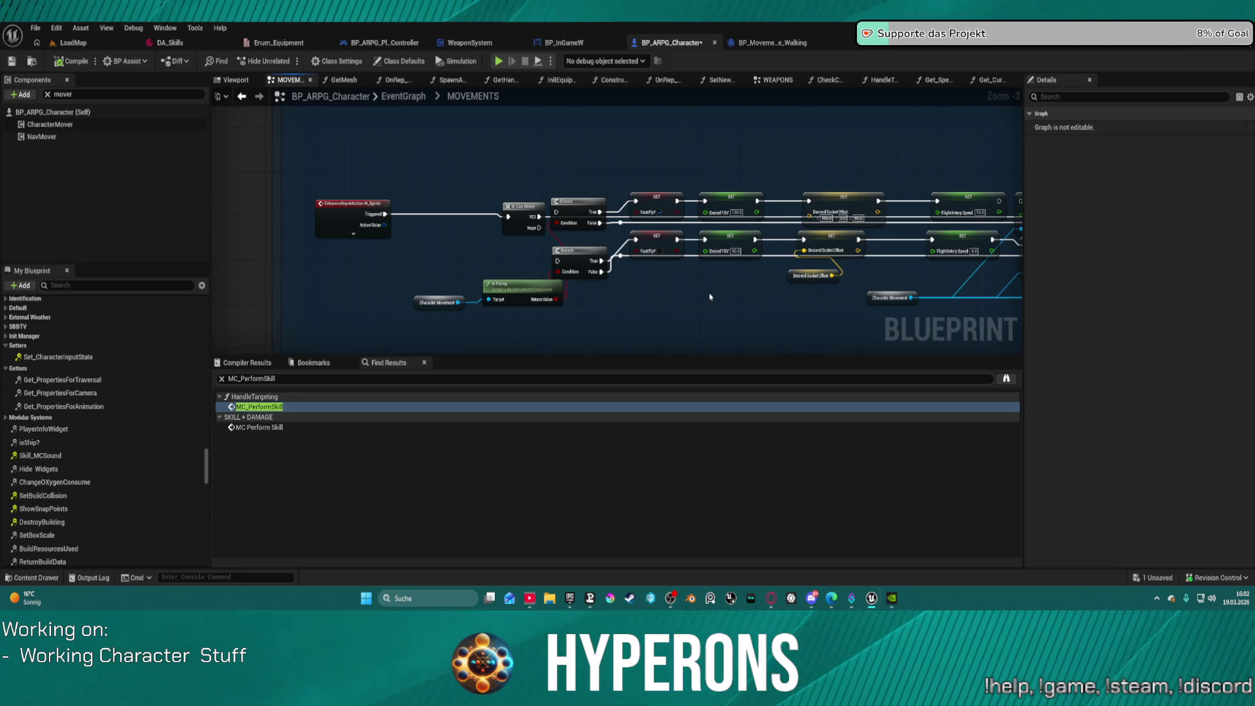
Step: Restore the Sprint Completed connection and move the Open Flight Event node up and left
{"action": "key", "text": "ctrl+z"}
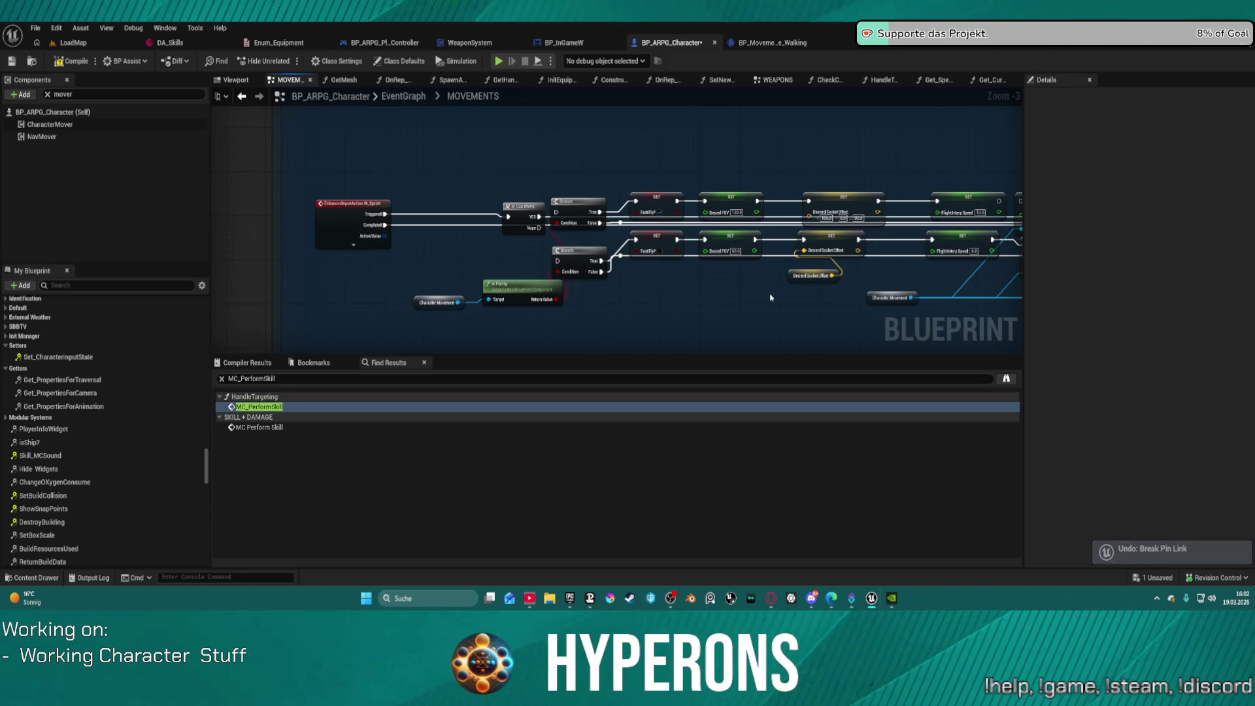
{"action": "left_click_drag", "start_coordinate": [822, 300], "coordinate": [492, 165]}
{"action": "mouse_move", "coordinate": [878, 188]}
{"action": "left_mouse_down"}
{"action": "mouse_move", "coordinate": [683, 171]}
{"action": "mouse_move", "coordinate": [525, 183]}
{"action": "mouse_move", "coordinate": [762, 188]}
{"action": "left_mouse_up"}
{"action": "left_click_drag", "start_coordinate": [621, 176], "coordinate": [1037, 226]}
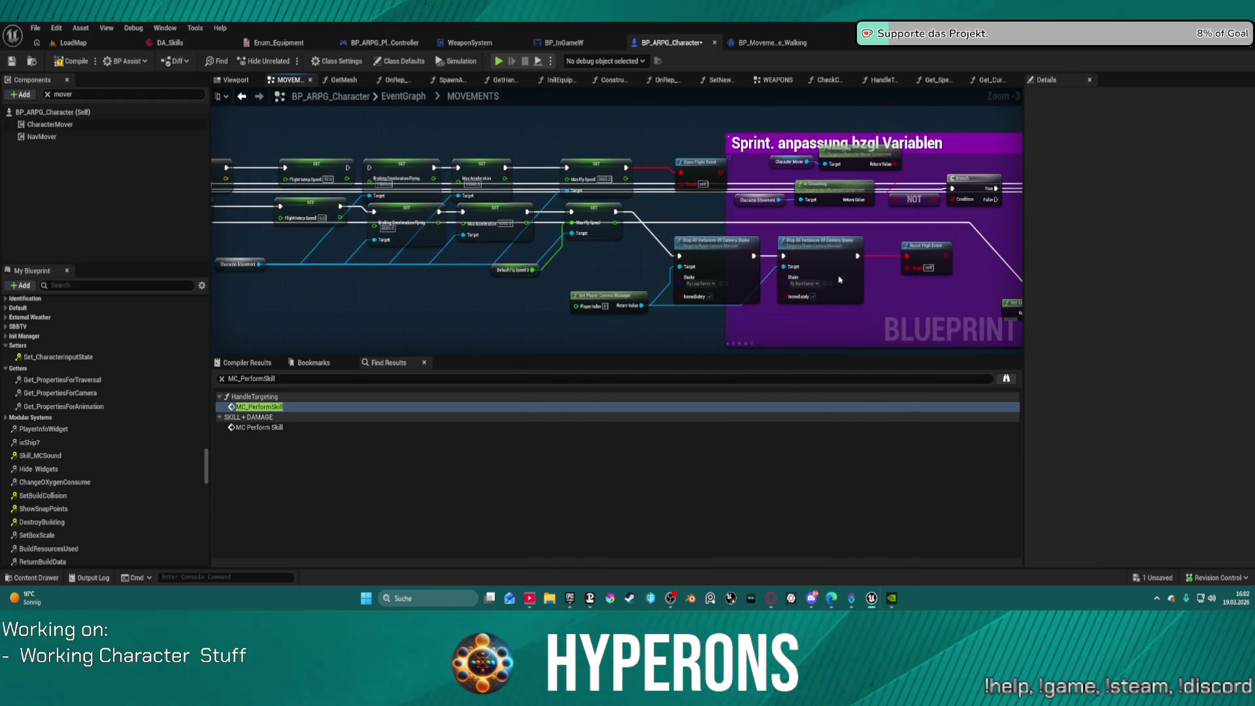
{"action": "left_click_drag", "start_coordinate": [697, 168], "coordinate": [664, 145]}
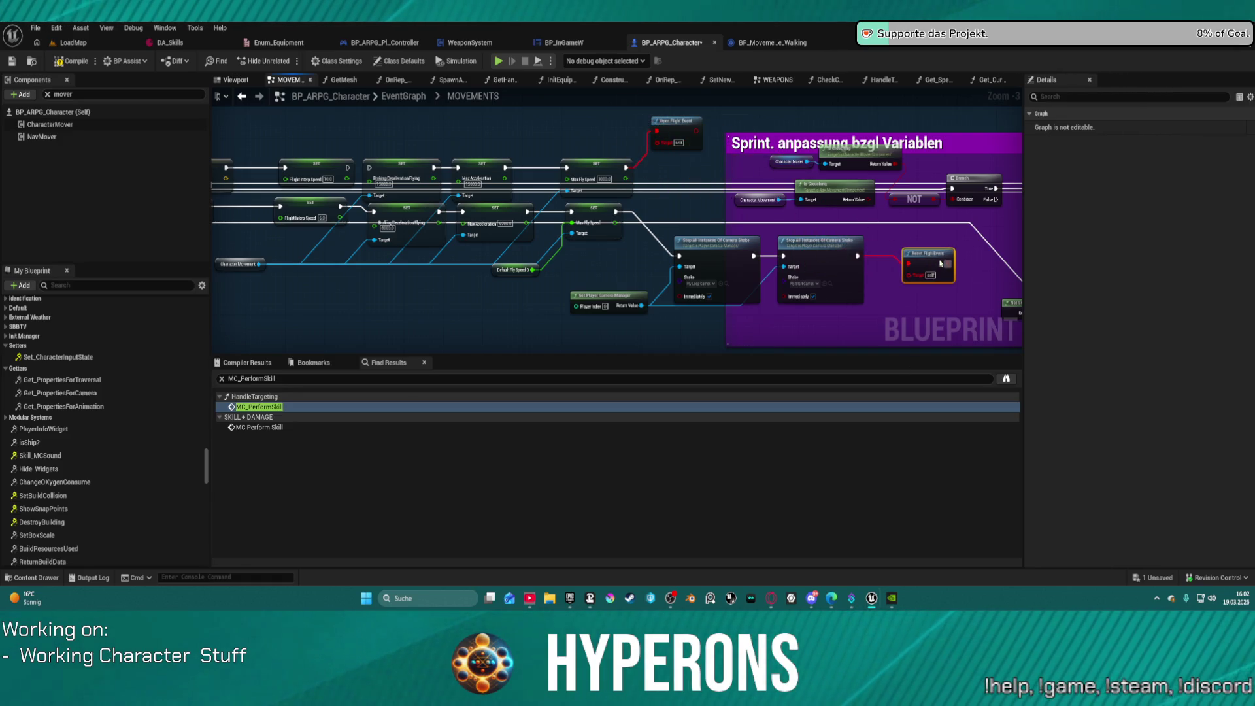
Step: Move the M Can Move node beside IA_Sprint and Character Movement up near the branches
{"action": "mouse_move", "coordinate": [923, 312]}
{"action": "left_mouse_down"}
{"action": "mouse_move", "coordinate": [400, 296]}
{"action": "mouse_move", "coordinate": [376, 280]}
{"action": "left_mouse_up"}
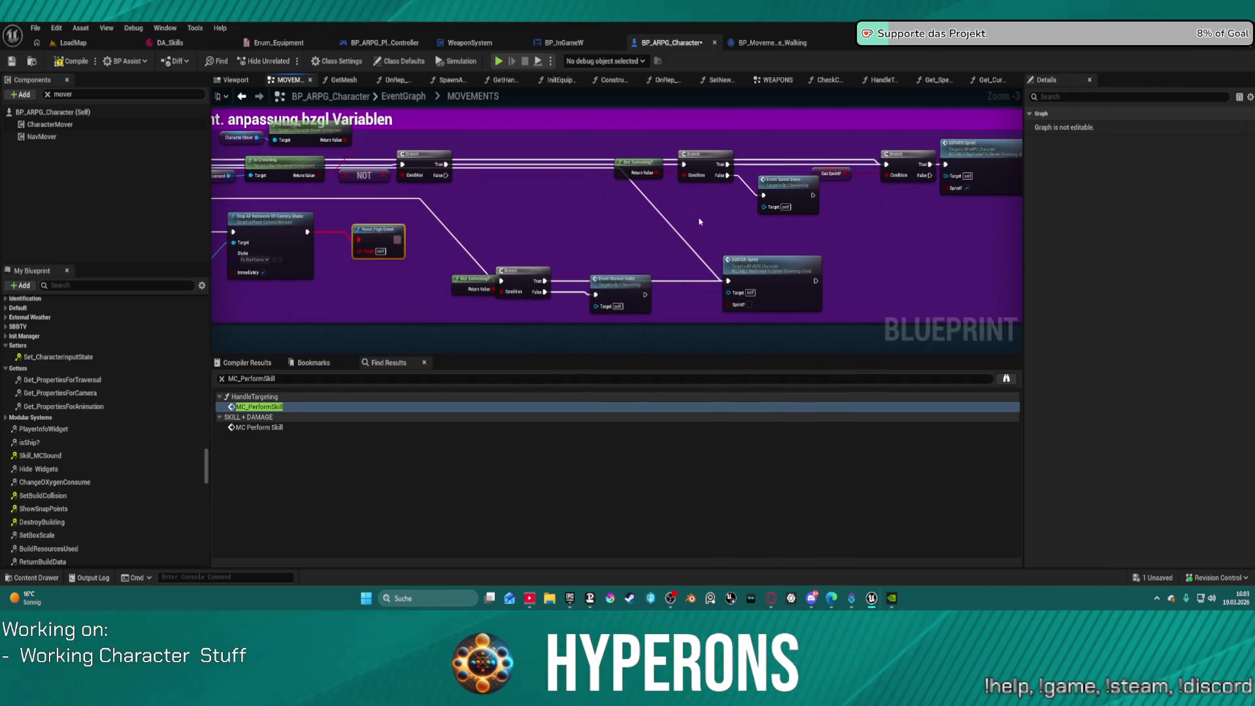
{"action": "scroll", "coordinate": [438, 208], "scroll_direction": "down", "scroll_amount": 4}
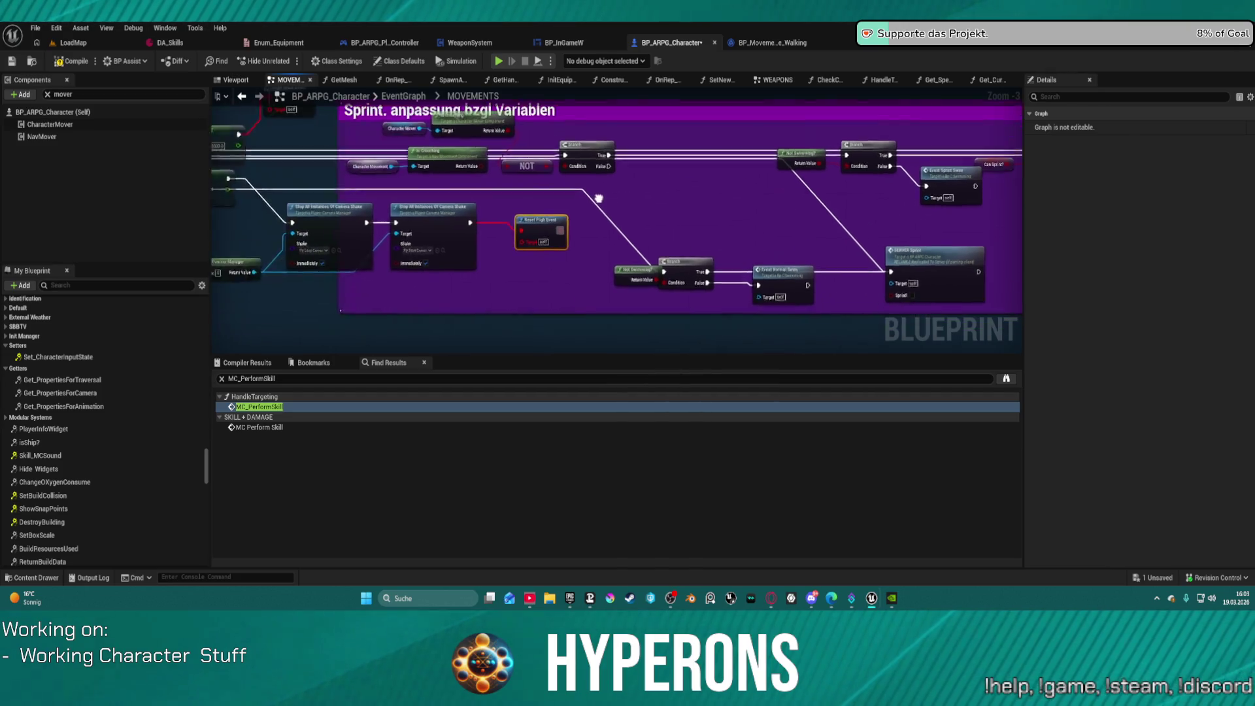
{"action": "scroll", "coordinate": [436, 210], "scroll_direction": "up", "scroll_amount": 4}
{"action": "scroll", "coordinate": [389, 234], "scroll_direction": "up", "scroll_amount": 1}
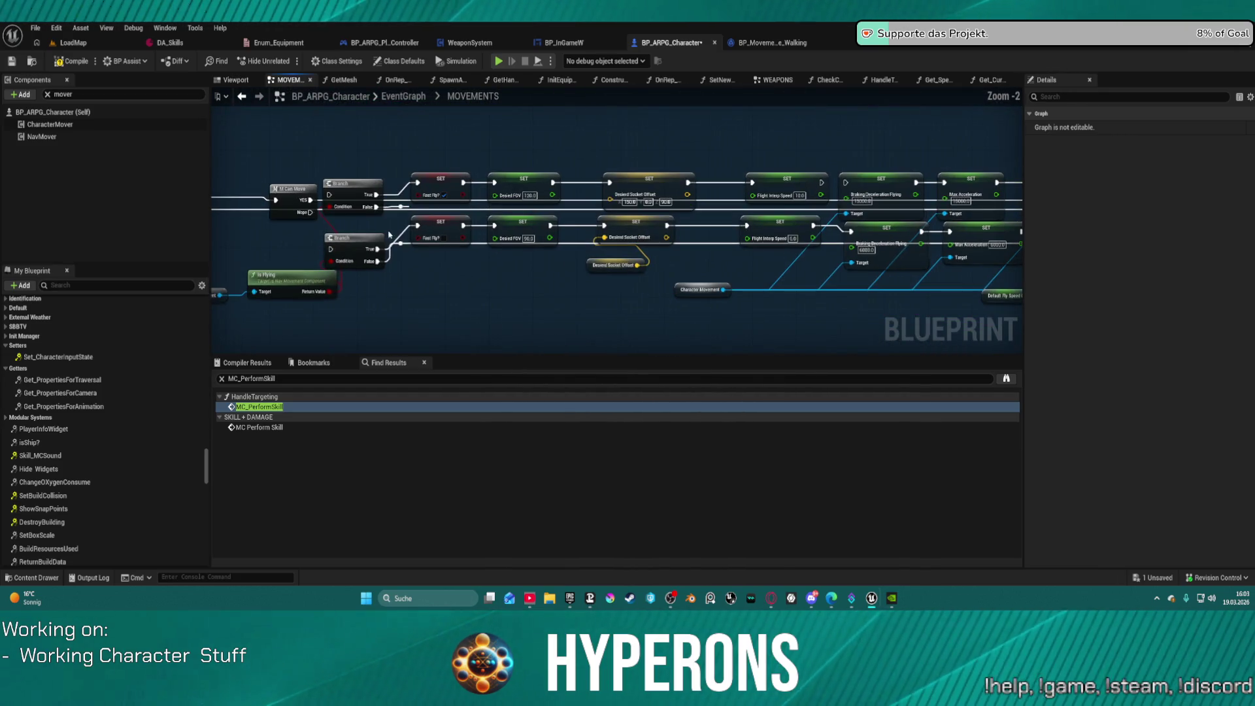
{"action": "left_click_drag", "start_coordinate": [386, 240], "coordinate": [702, 242]}
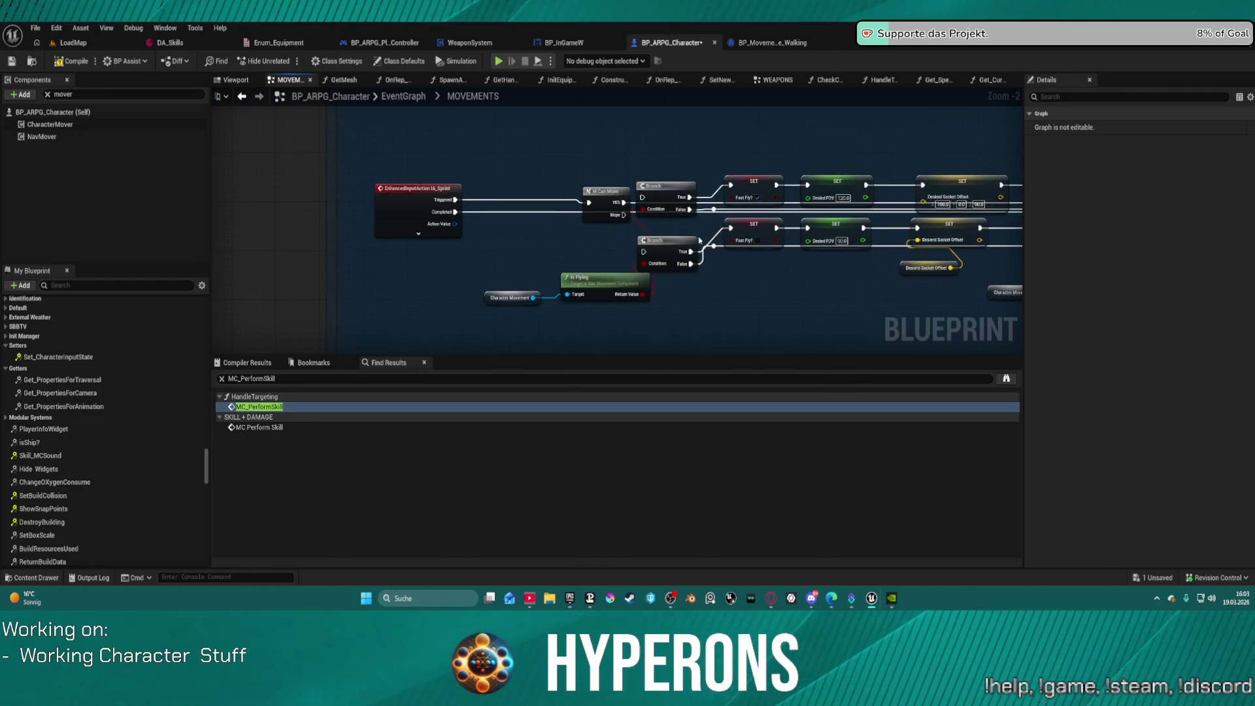
{"action": "left_click_drag", "start_coordinate": [620, 196], "coordinate": [504, 185]}
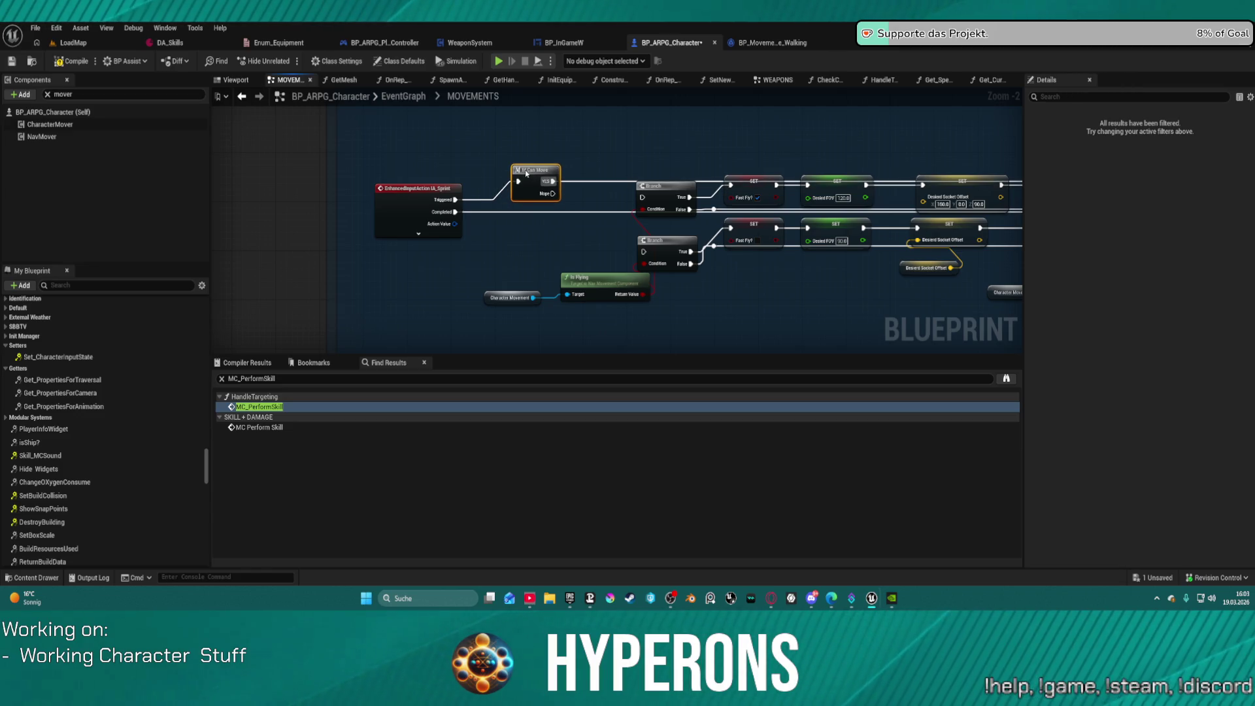
{"action": "left_click_drag", "start_coordinate": [521, 172], "coordinate": [507, 178]}
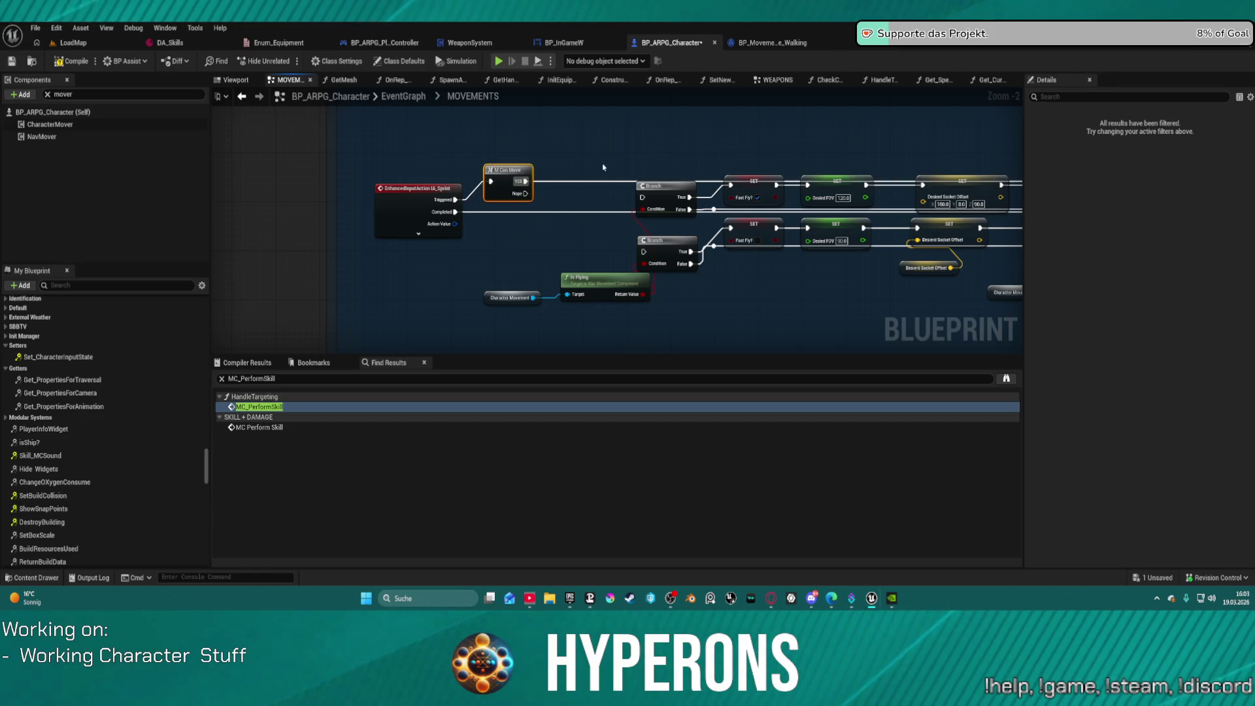
{"action": "left_click_drag", "start_coordinate": [509, 298], "coordinate": [558, 246]}
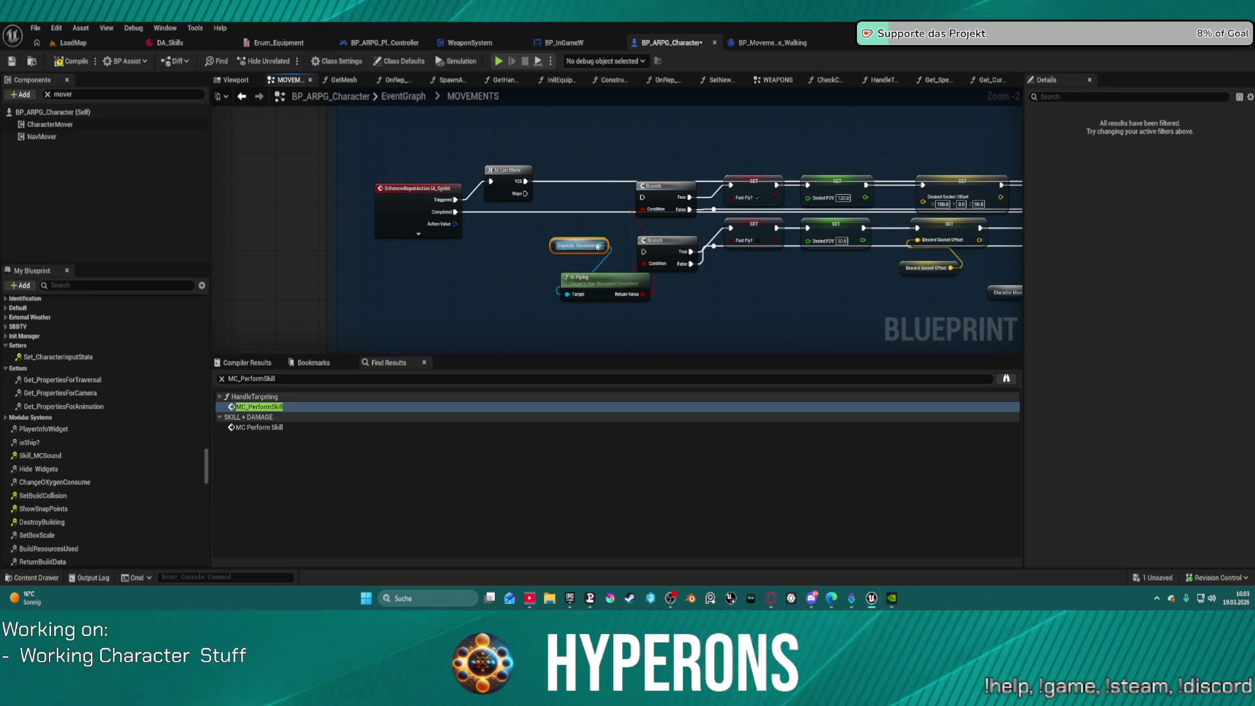
Step: Pan and zoom out to an overview of the whole MOVEMENTS graph
{"action": "scroll", "coordinate": [680, 288], "scroll_direction": "down", "scroll_amount": 2}
{"action": "mouse_move", "coordinate": [681, 288]}
{"action": "left_mouse_down"}
{"action": "mouse_move", "coordinate": [261, 237]}
{"action": "mouse_move", "coordinate": [555, 246]}
{"action": "left_mouse_up"}
{"action": "scroll", "coordinate": [536, 244], "scroll_direction": "down", "scroll_amount": 1}
{"action": "mouse_move", "coordinate": [633, 246]}
{"action": "left_mouse_down"}
{"action": "mouse_move", "coordinate": [670, 246]}
{"action": "mouse_move", "coordinate": [626, 181]}
{"action": "left_mouse_up"}
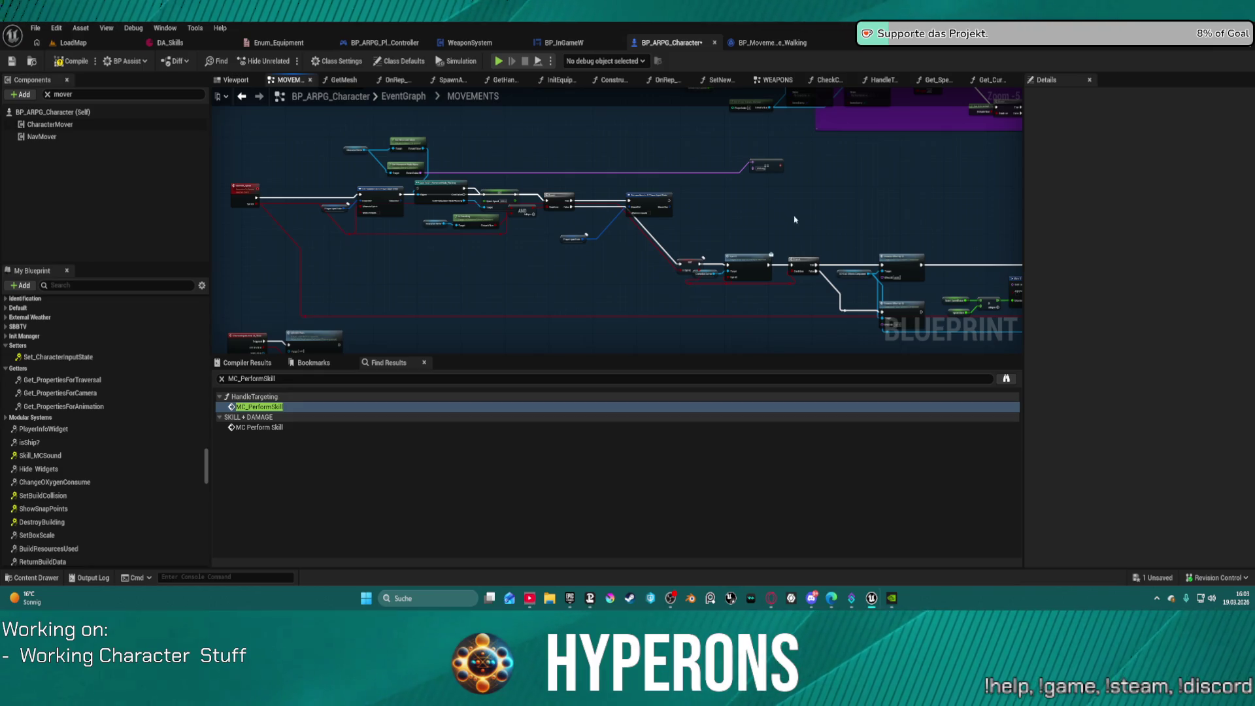
{"action": "scroll", "coordinate": [830, 227], "scroll_direction": "down", "scroll_amount": 4}
{"action": "mouse_move", "coordinate": [421, 188]}
{"action": "left_mouse_down"}
{"action": "mouse_move", "coordinate": [876, 202]}
{"action": "mouse_move", "coordinate": [597, 293]}
{"action": "mouse_move", "coordinate": [216, 360]}
{"action": "mouse_move", "coordinate": [281, 357]}
{"action": "mouse_move", "coordinate": [588, 196]}
{"action": "mouse_move", "coordinate": [644, 143]}
{"action": "left_mouse_up"}
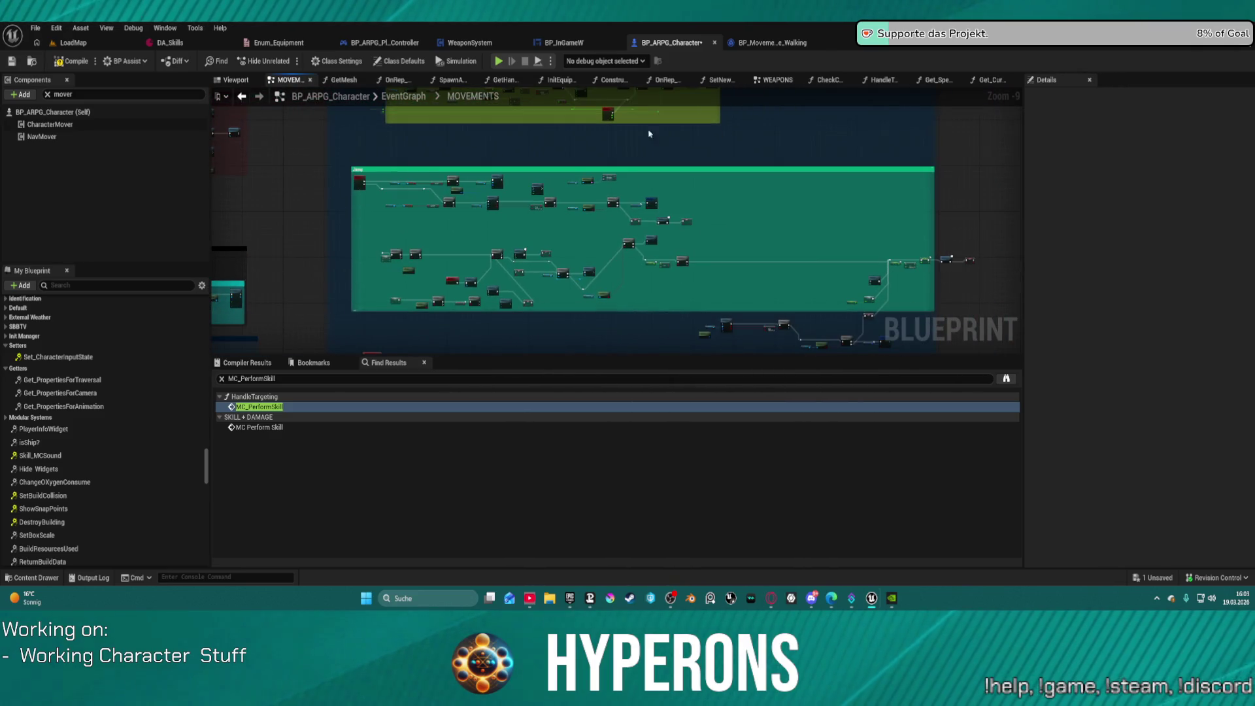
Step: Open the WEAPONS graph and zoom in on the start of the Aiming logic
{"action": "left_click", "coordinate": [778, 80]}
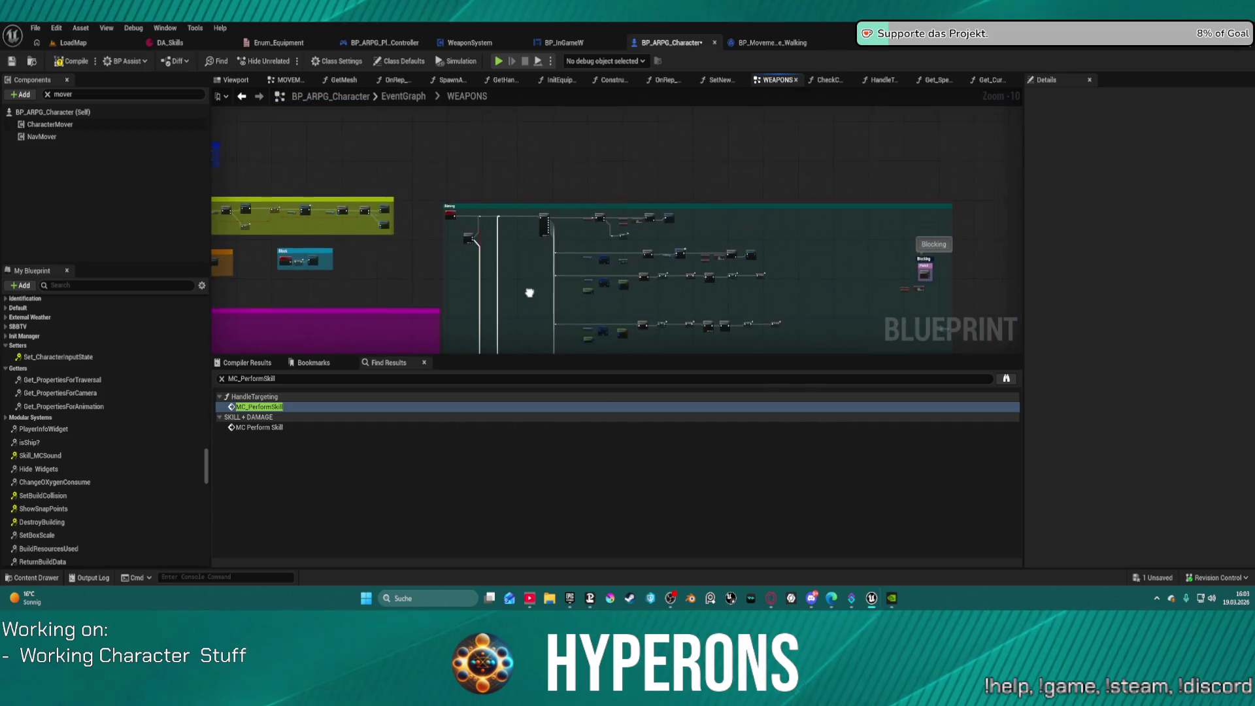
{"action": "scroll", "coordinate": [535, 236], "scroll_direction": "up", "scroll_amount": 5}
{"action": "scroll", "coordinate": [456, 266], "scroll_direction": "up", "scroll_amount": 2}
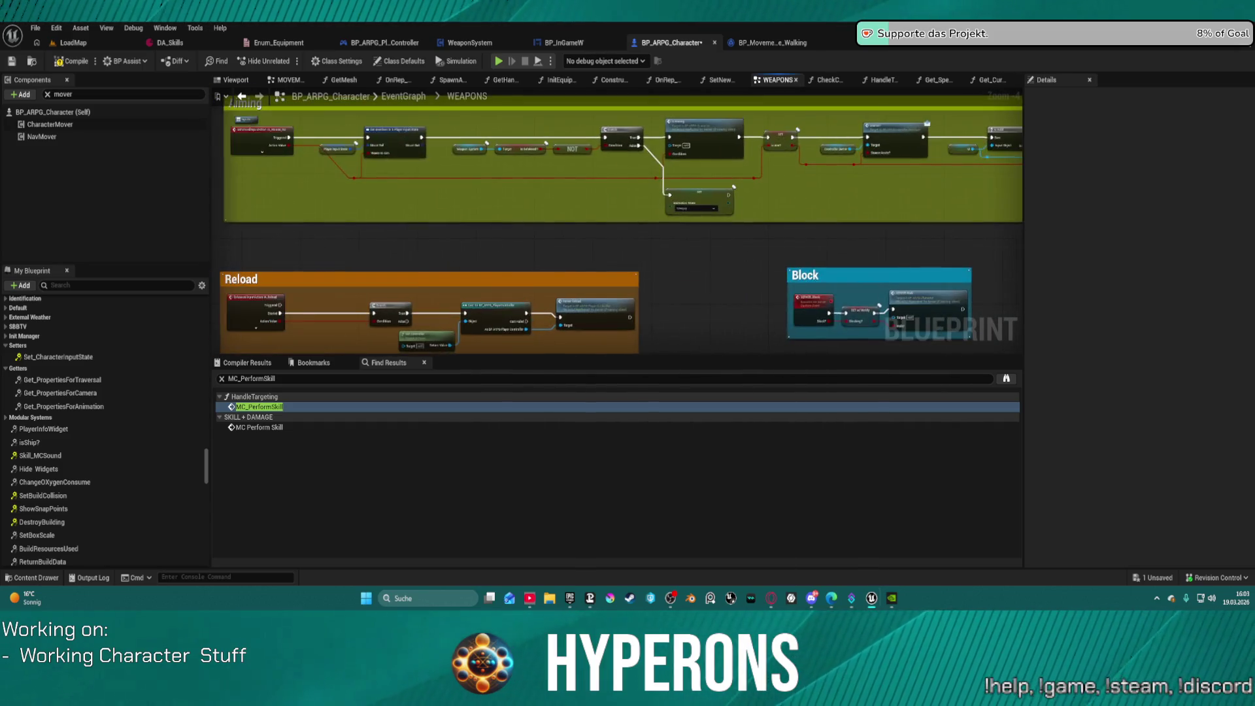
{"action": "scroll", "coordinate": [791, 223], "scroll_direction": "up", "scroll_amount": 4}
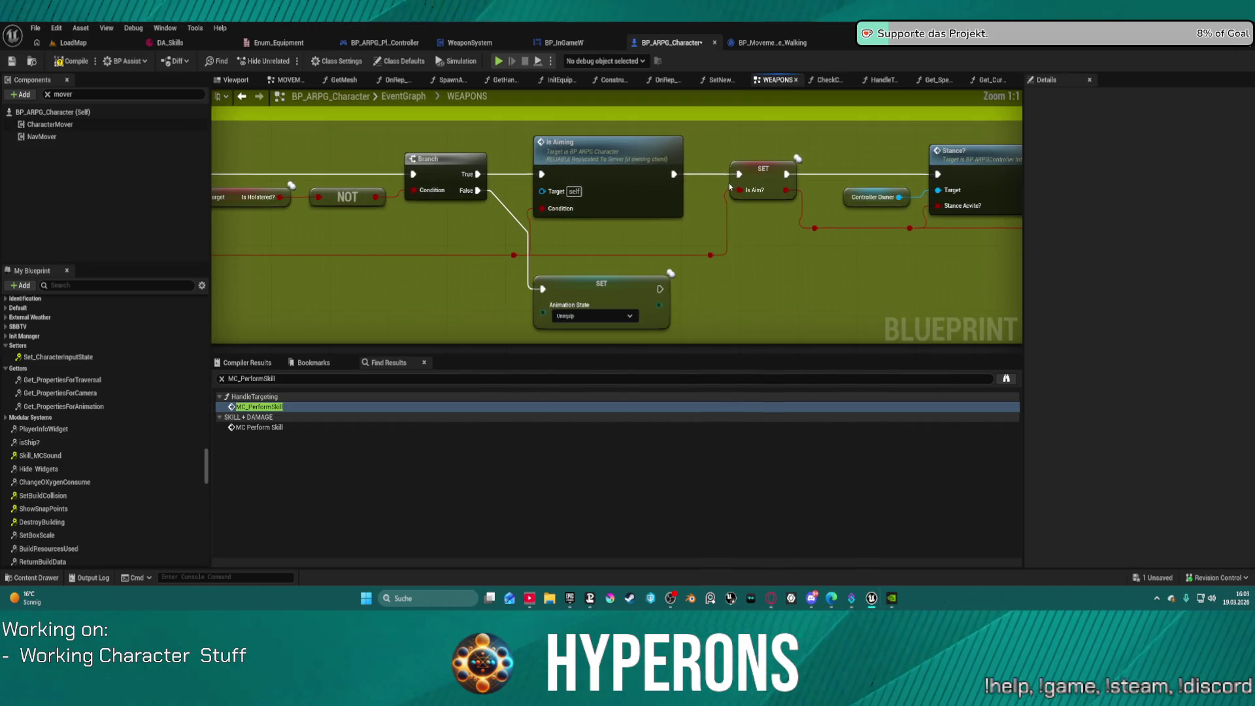
{"action": "mouse_move", "coordinate": [366, 215]}
{"action": "left_mouse_down"}
{"action": "mouse_move", "coordinate": [1070, 249]}
{"action": "mouse_move", "coordinate": [1024, 235]}
{"action": "left_mouse_up"}
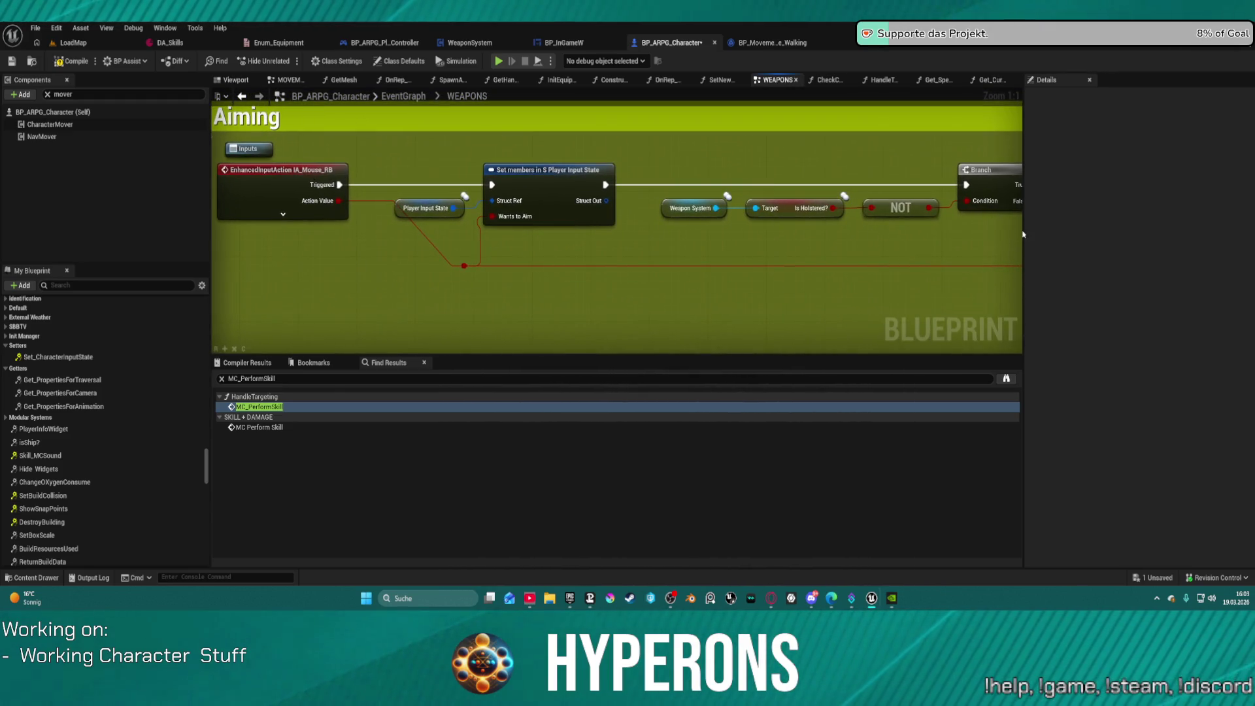
Step: Check the IA_Mouse_RB node's actions without changes, then switch to BP_ARPG_PlayerController
{"action": "right_click", "coordinate": [267, 205]}
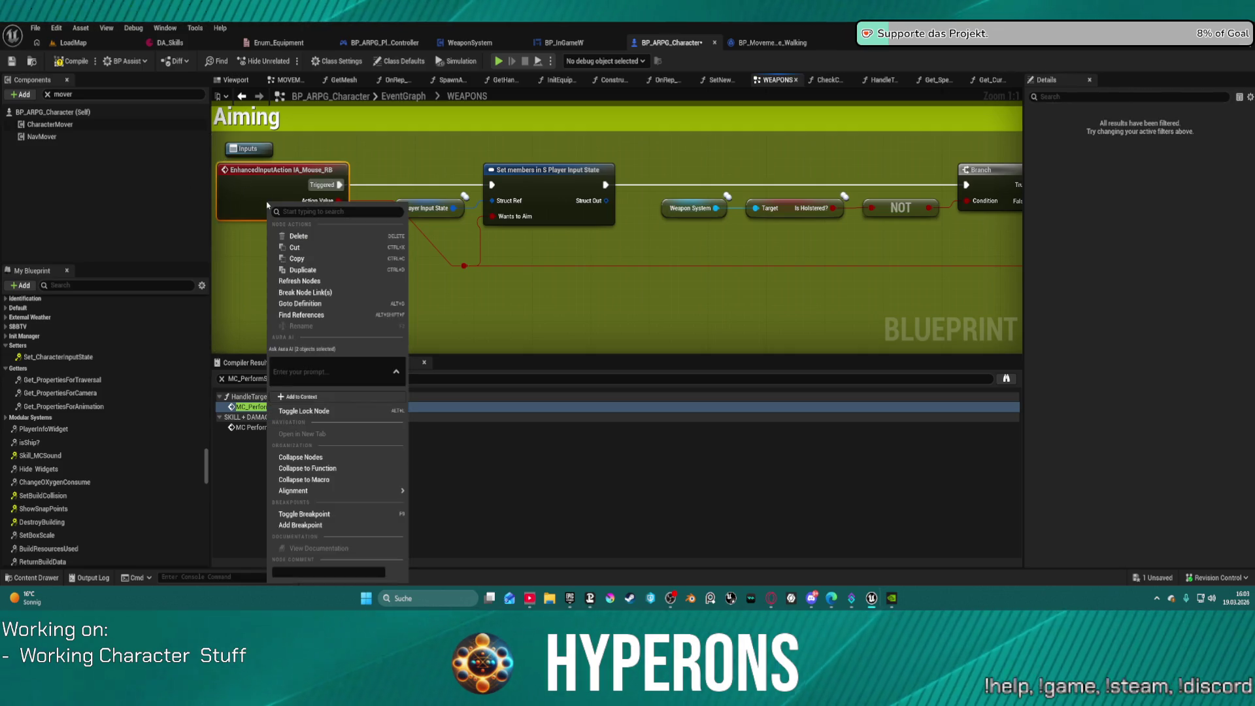
{"action": "left_click", "coordinate": [551, 258]}
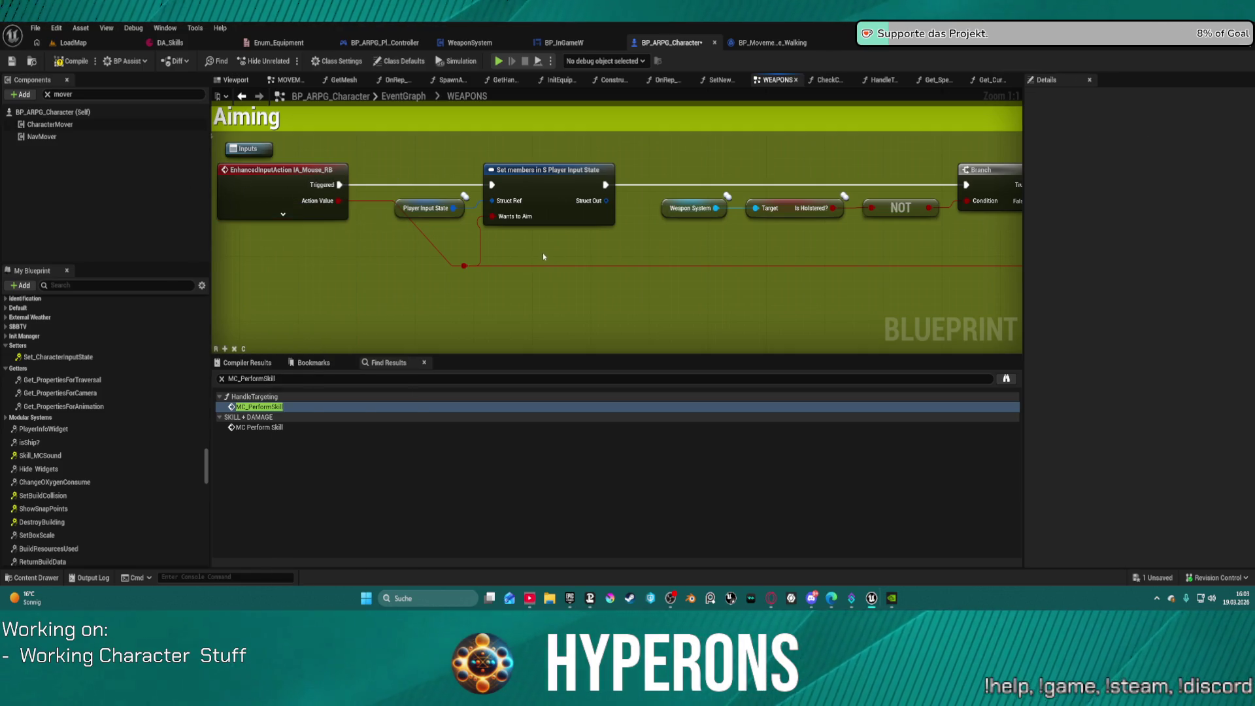
{"action": "left_click", "coordinate": [384, 43]}
{"action": "scroll", "coordinate": [641, 199], "scroll_direction": "down", "scroll_amount": 5}
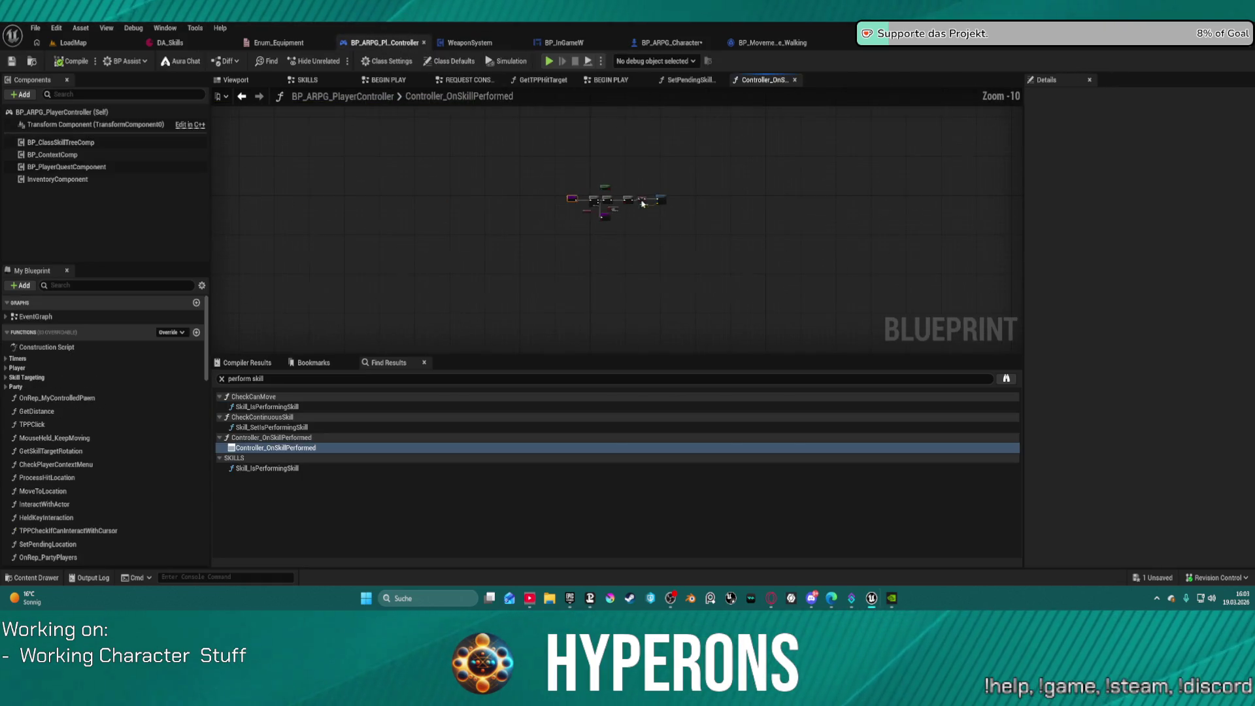
Step: Browse the player controller's BEGIN PLAY and GetTPPHitTarget graphs
{"action": "right_click", "coordinate": [641, 196]}
{"action": "left_click", "coordinate": [465, 80]}
{"action": "left_click", "coordinate": [614, 80]}
{"action": "left_click", "coordinate": [542, 81]}
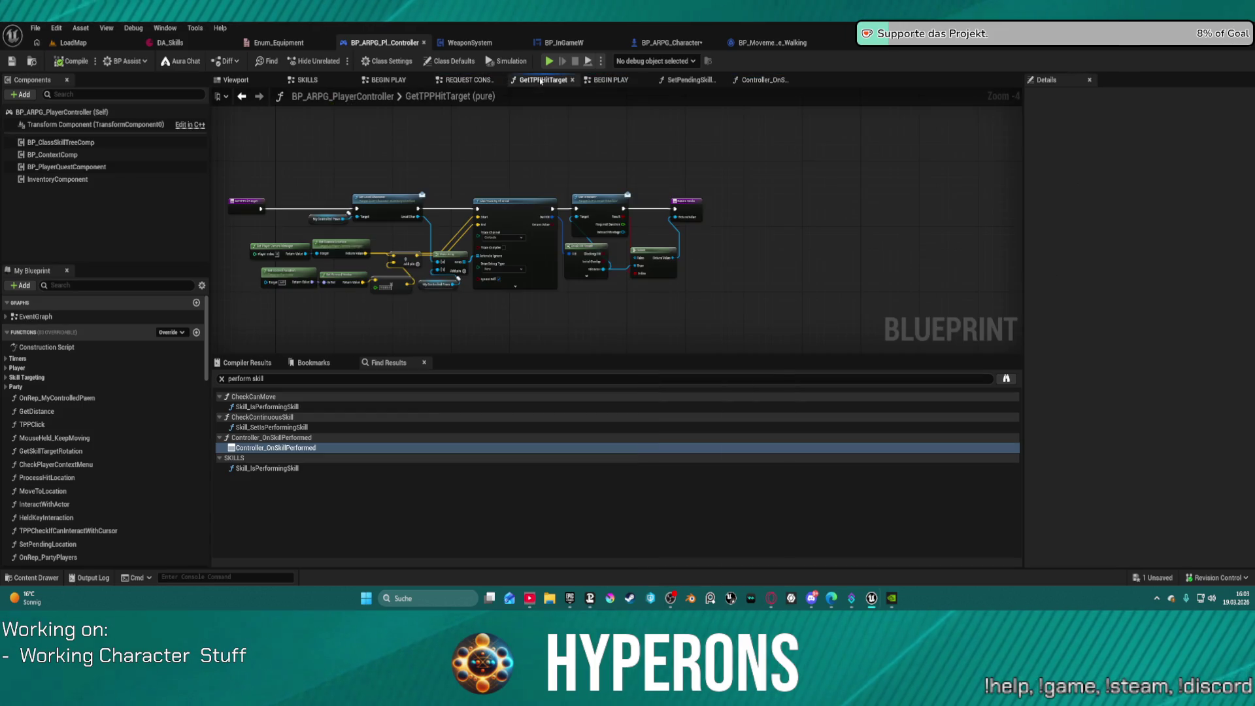
{"action": "left_click", "coordinate": [392, 80]}
{"action": "scroll", "coordinate": [401, 199], "scroll_direction": "down", "scroll_amount": 3}
{"action": "mouse_move", "coordinate": [400, 199]}
{"action": "left_mouse_down"}
{"action": "mouse_move", "coordinate": [757, 216]}
{"action": "mouse_move", "coordinate": [565, 212]}
{"action": "left_mouse_up"}
Step: Expand the EventGraph sections in My Blueprint and open INPUTS
{"action": "left_click", "coordinate": [8, 315]}
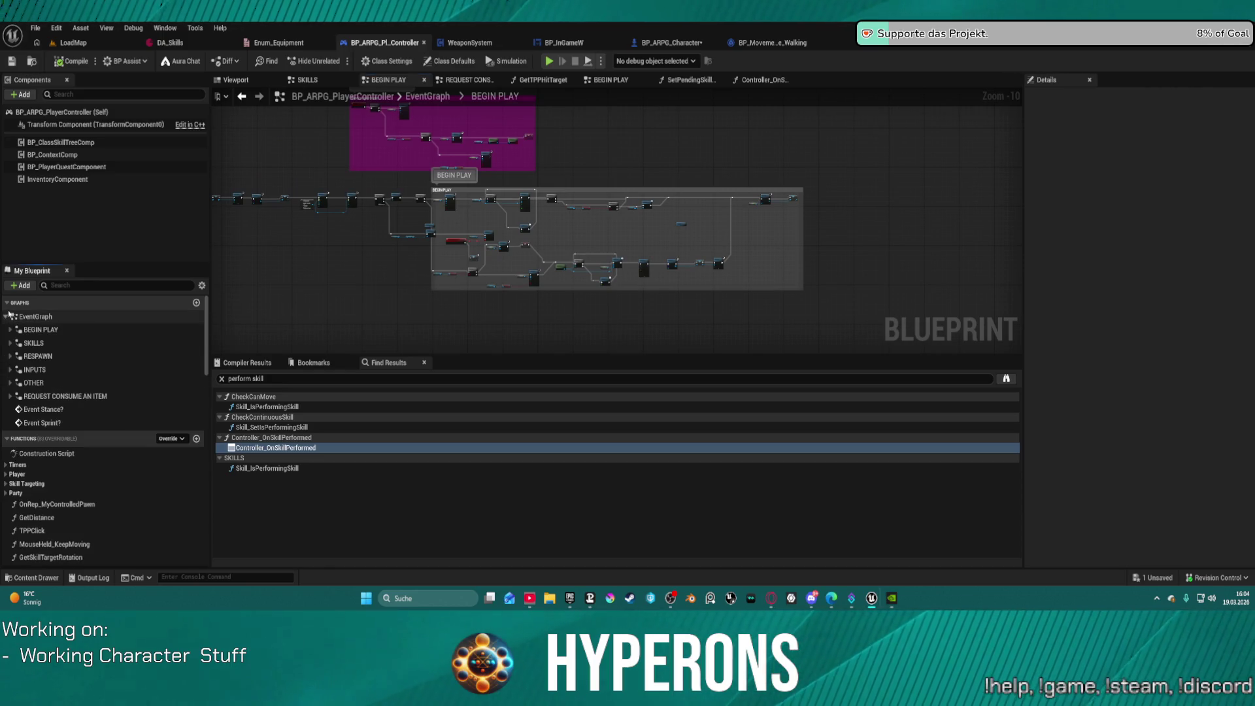
{"action": "left_click", "coordinate": [34, 343]}
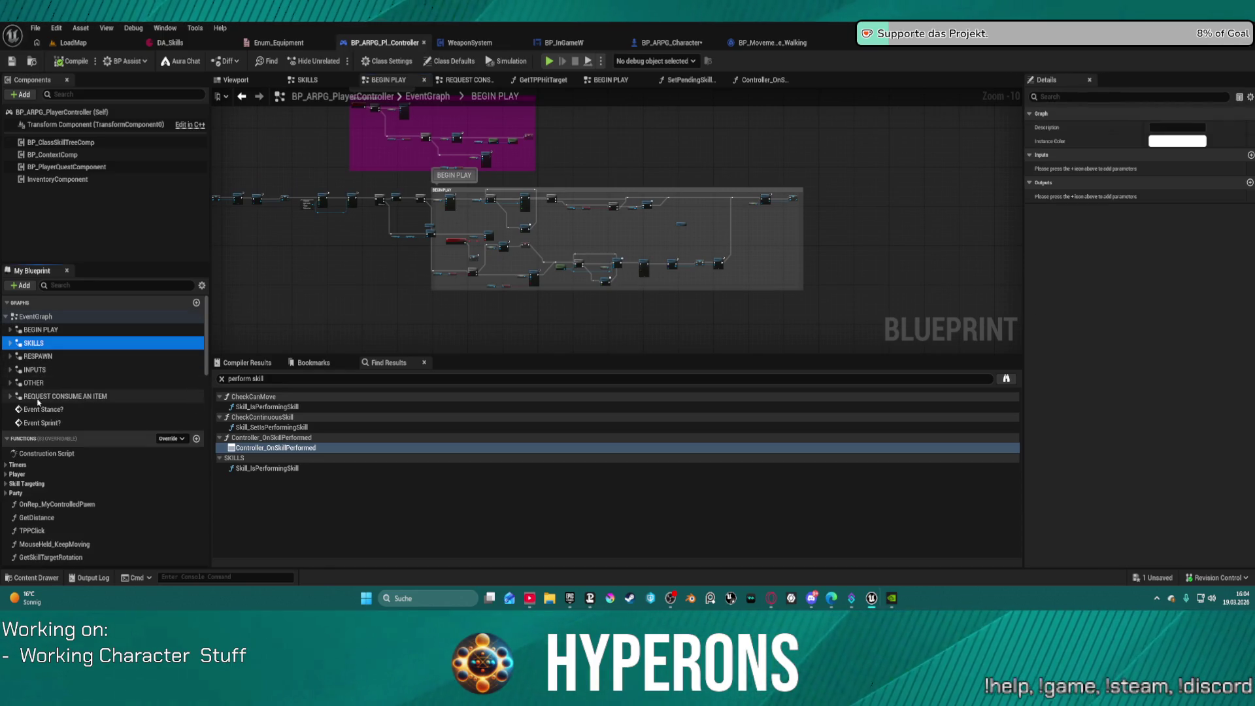
{"action": "double_click", "coordinate": [34, 369]}
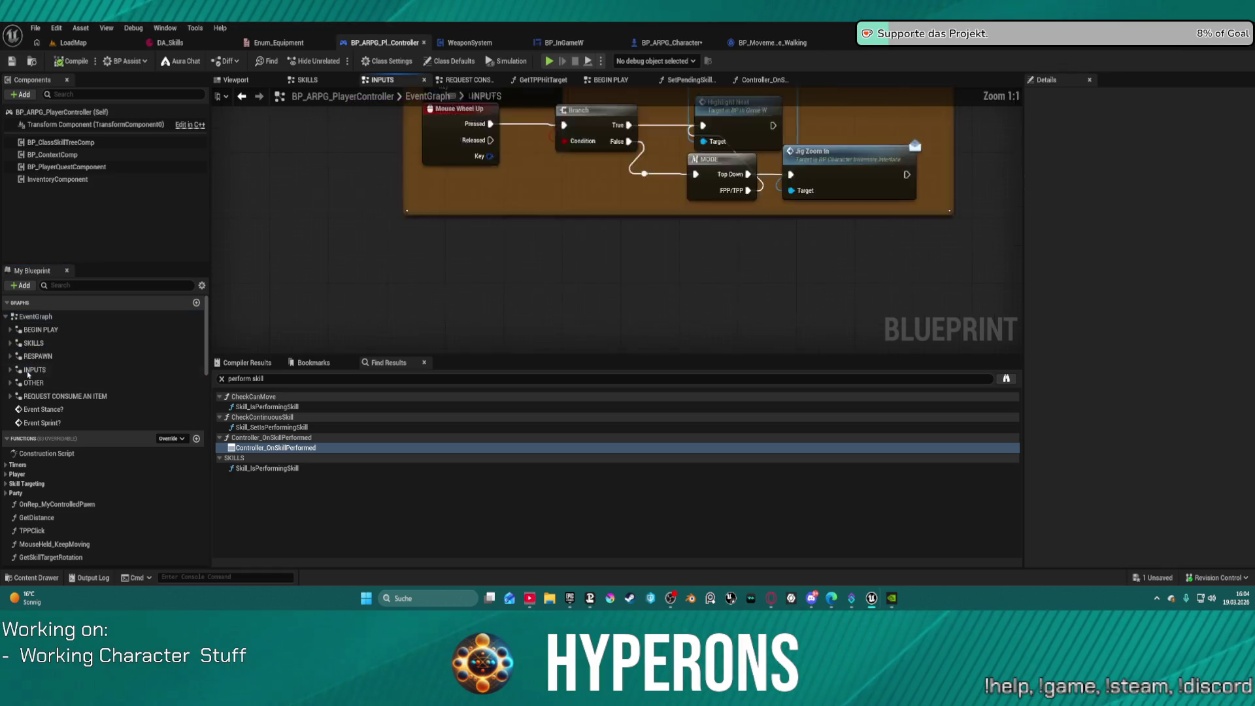
{"action": "scroll", "coordinate": [614, 261], "scroll_direction": "up", "scroll_amount": 10}
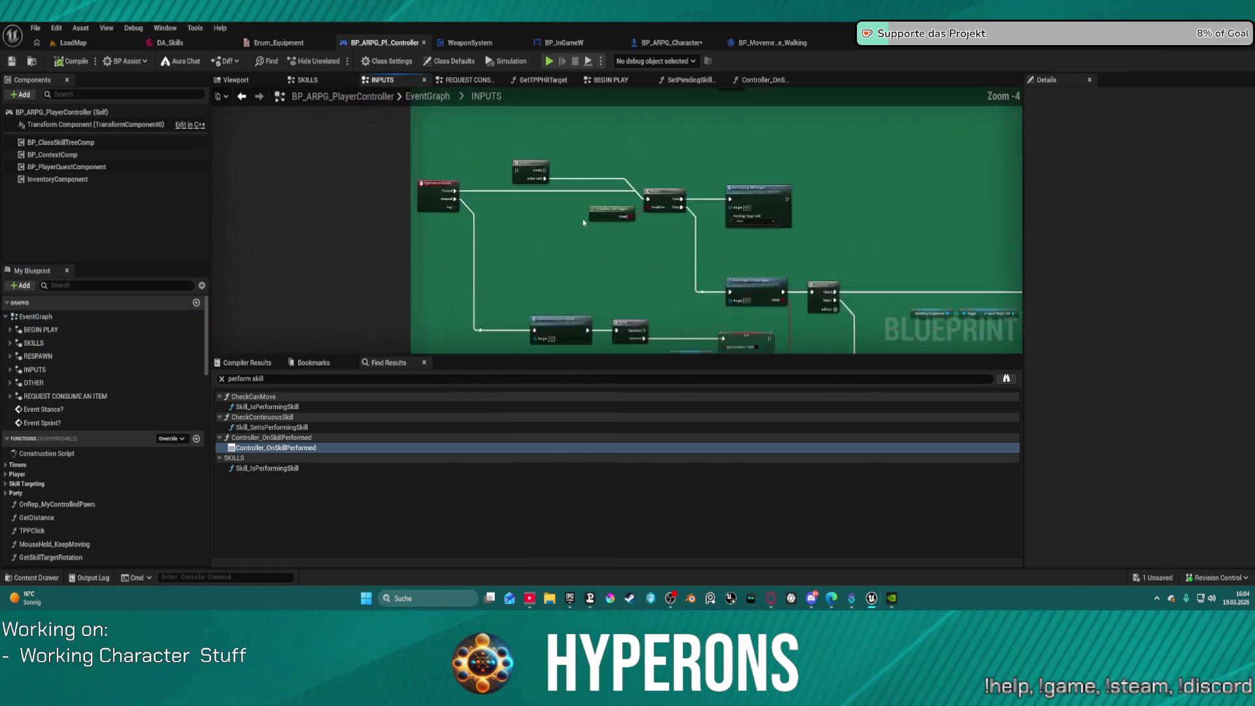
Step: Pan through INPUTS past the Gate and CancelRMouseAutoAttack nodes to Actionbar Key Press
{"action": "mouse_move", "coordinate": [605, 256]}
{"action": "left_mouse_down"}
{"action": "mouse_move", "coordinate": [417, 124]}
{"action": "mouse_move", "coordinate": [350, 3]}
{"action": "left_mouse_up"}
{"action": "mouse_move", "coordinate": [392, 131]}
{"action": "left_mouse_down"}
{"action": "mouse_move", "coordinate": [432, 164]}
{"action": "mouse_move", "coordinate": [981, 170]}
{"action": "mouse_move", "coordinate": [921, 200]}
{"action": "mouse_move", "coordinate": [336, 222]}
{"action": "mouse_move", "coordinate": [366, 242]}
{"action": "mouse_move", "coordinate": [482, 254]}
{"action": "mouse_move", "coordinate": [648, 256]}
{"action": "mouse_move", "coordinate": [149, 225]}
{"action": "left_mouse_up"}
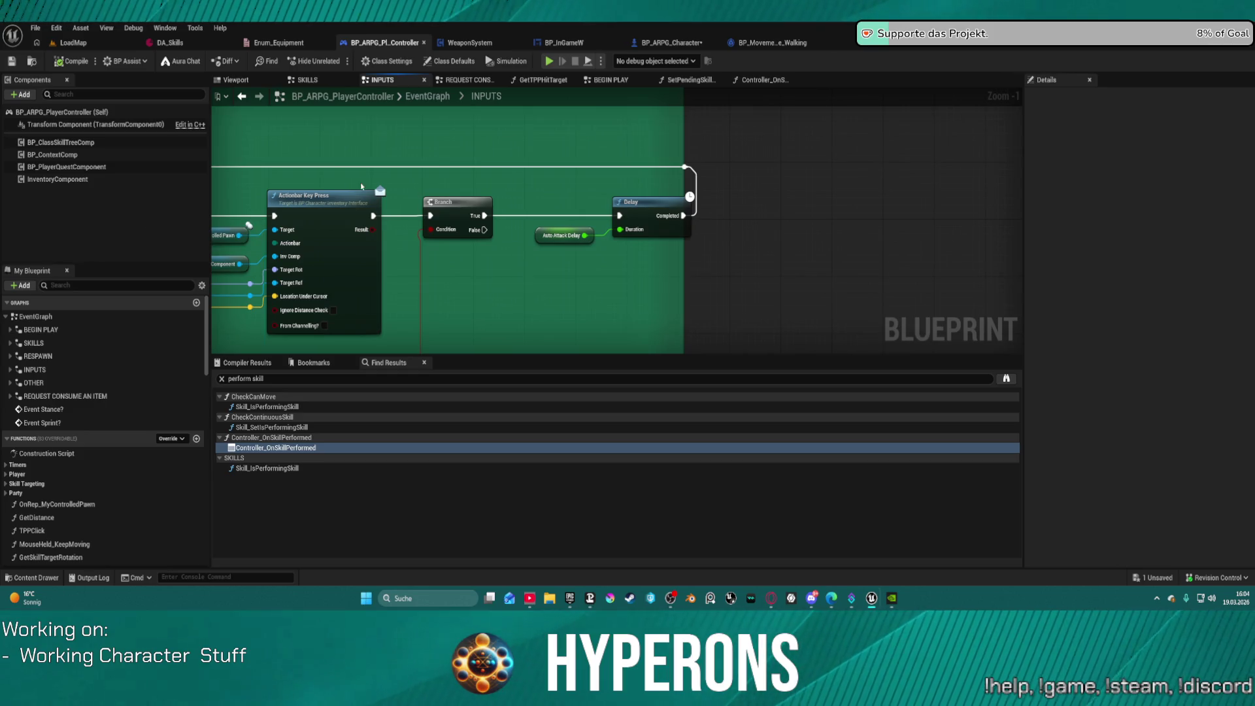
{"action": "left_click_drag", "start_coordinate": [361, 187], "coordinate": [676, 170]}
{"action": "mouse_move", "coordinate": [732, 272]}
{"action": "left_mouse_down"}
{"action": "mouse_move", "coordinate": [880, 242]}
{"action": "mouse_move", "coordinate": [1020, 233]}
{"action": "left_mouse_up"}
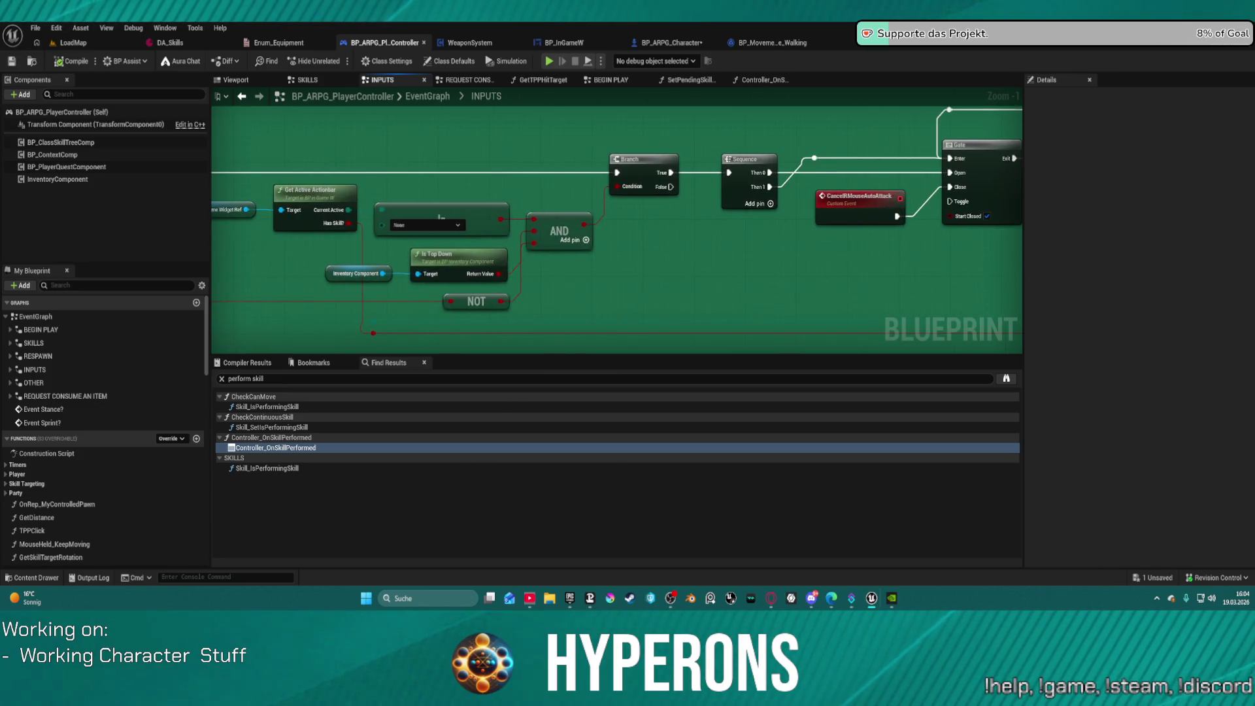
{"action": "mouse_move", "coordinate": [457, 275]}
{"action": "left_mouse_down"}
{"action": "mouse_move", "coordinate": [576, 137]}
{"action": "mouse_move", "coordinate": [951, 64]}
{"action": "left_mouse_up"}
{"action": "left_click_drag", "start_coordinate": [719, 131], "coordinate": [642, 259]}
{"action": "scroll", "coordinate": [642, 260], "scroll_direction": "down", "scroll_amount": 3}
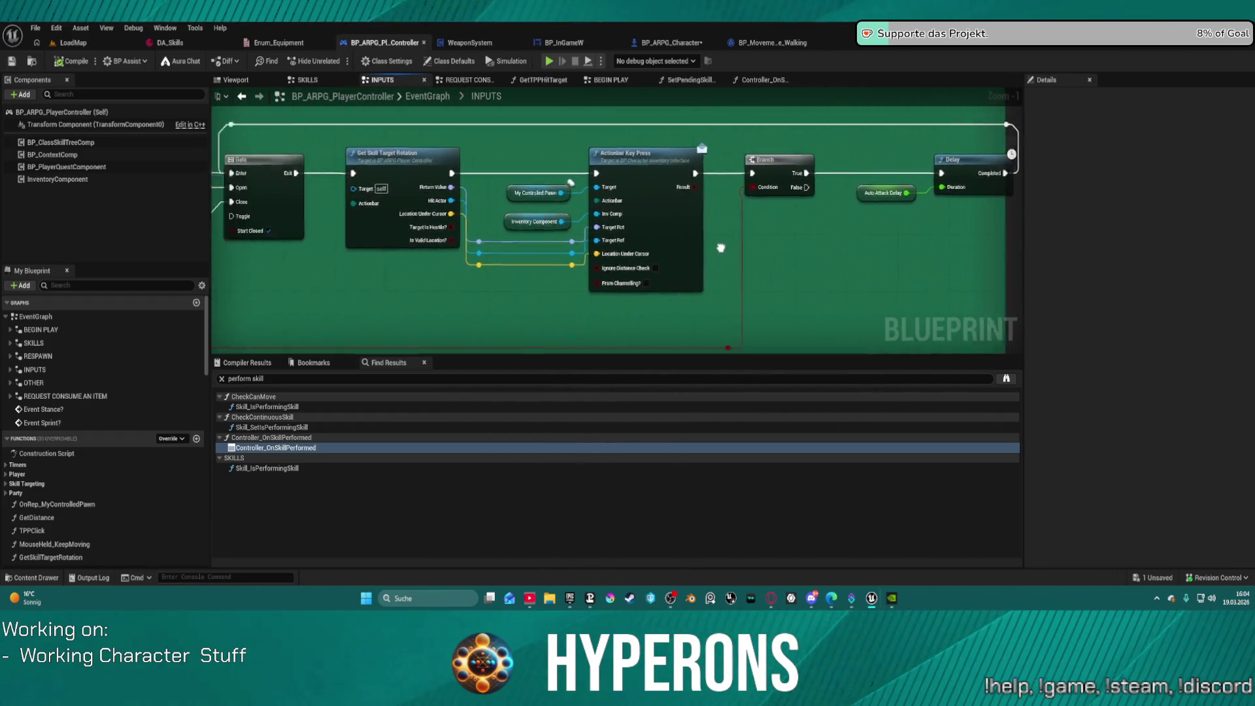
{"action": "scroll", "coordinate": [846, 264], "scroll_direction": "down", "scroll_amount": 4}
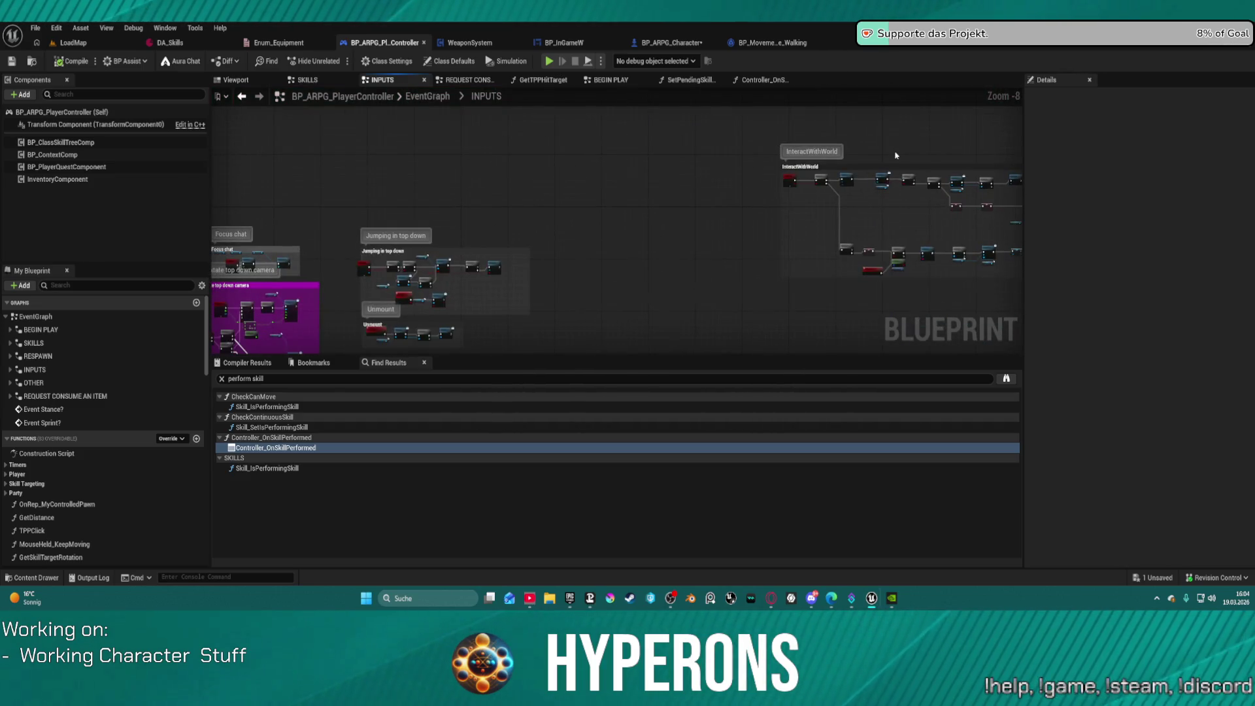
Step: Pan across the Zoom, Focus chat, camera and jumping groups to the lower input nodes
{"action": "left_click_drag", "start_coordinate": [748, 152], "coordinate": [1080, 163]}
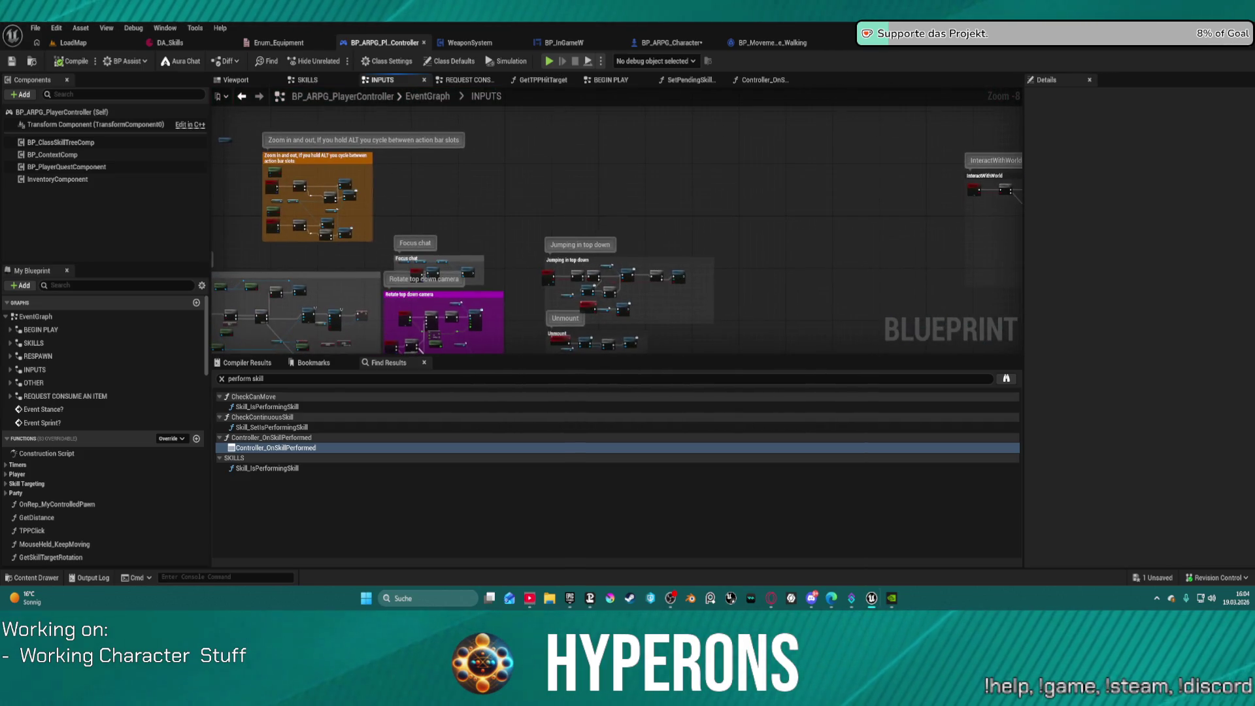
{"action": "scroll", "coordinate": [715, 240], "scroll_direction": "up", "scroll_amount": 6}
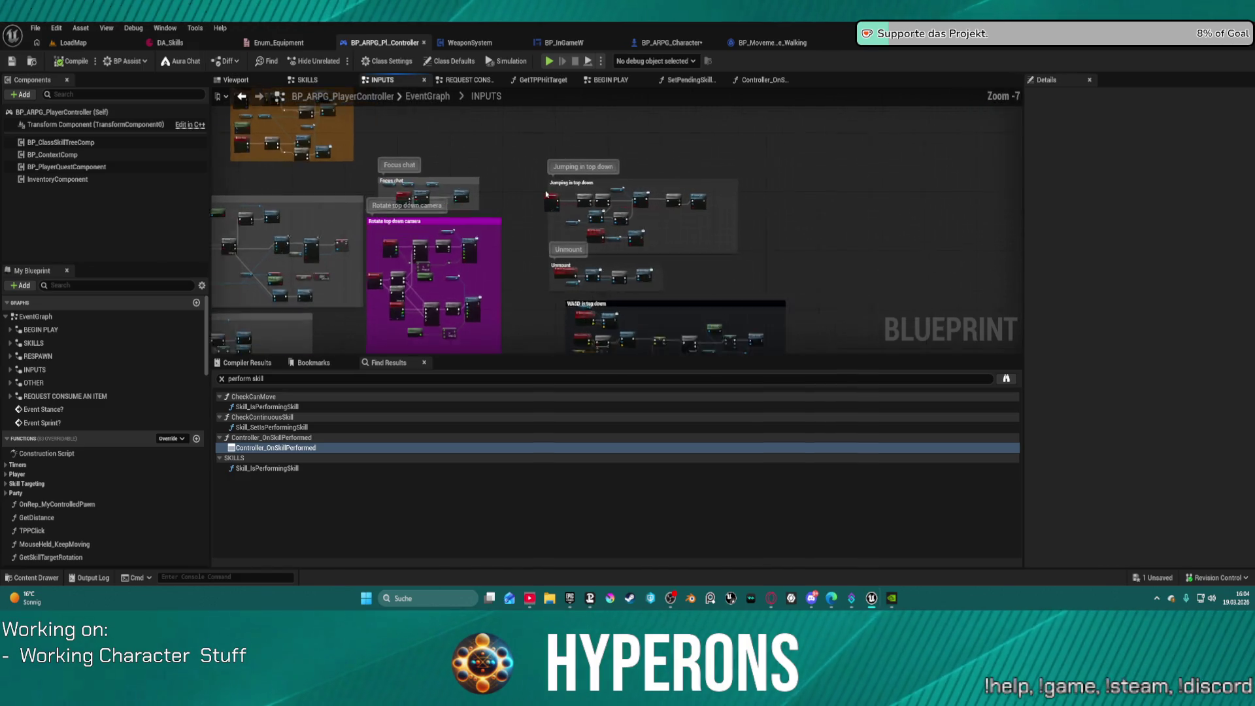
{"action": "mouse_move", "coordinate": [674, 232]}
{"action": "left_mouse_down"}
{"action": "mouse_move", "coordinate": [489, 243]}
{"action": "mouse_move", "coordinate": [455, 173]}
{"action": "left_mouse_up"}
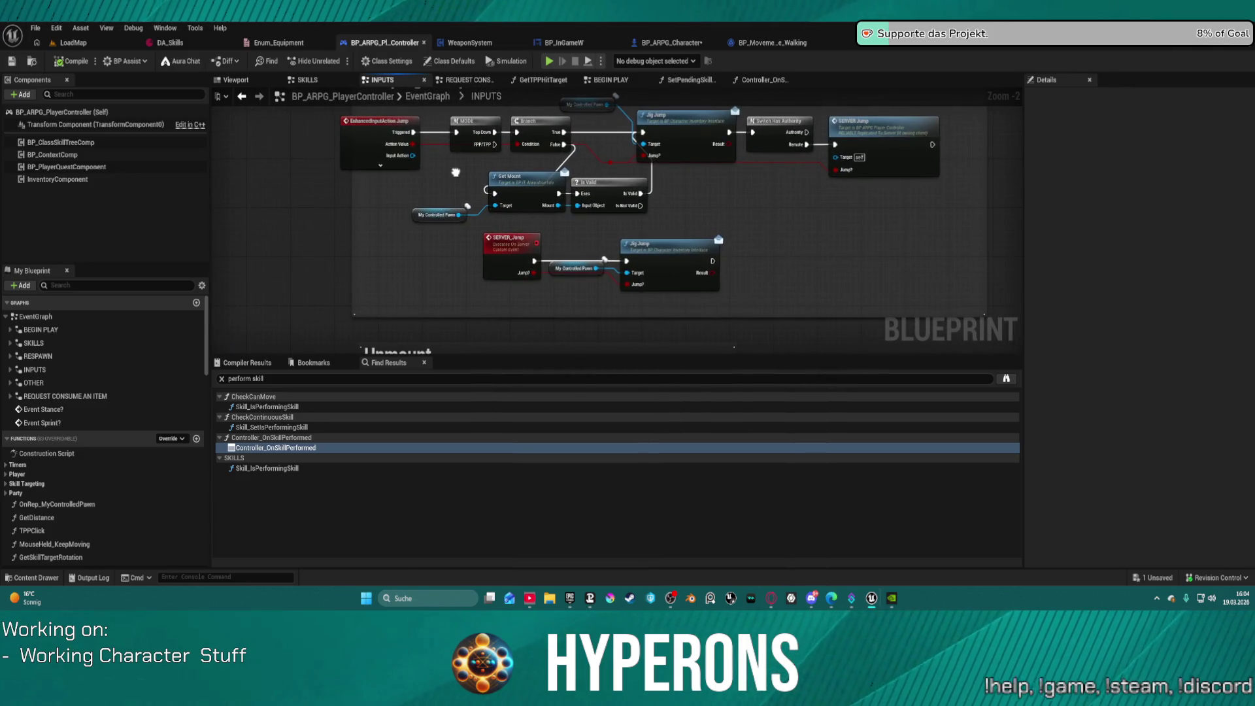
{"action": "scroll", "coordinate": [456, 172], "scroll_direction": "down", "scroll_amount": 3}
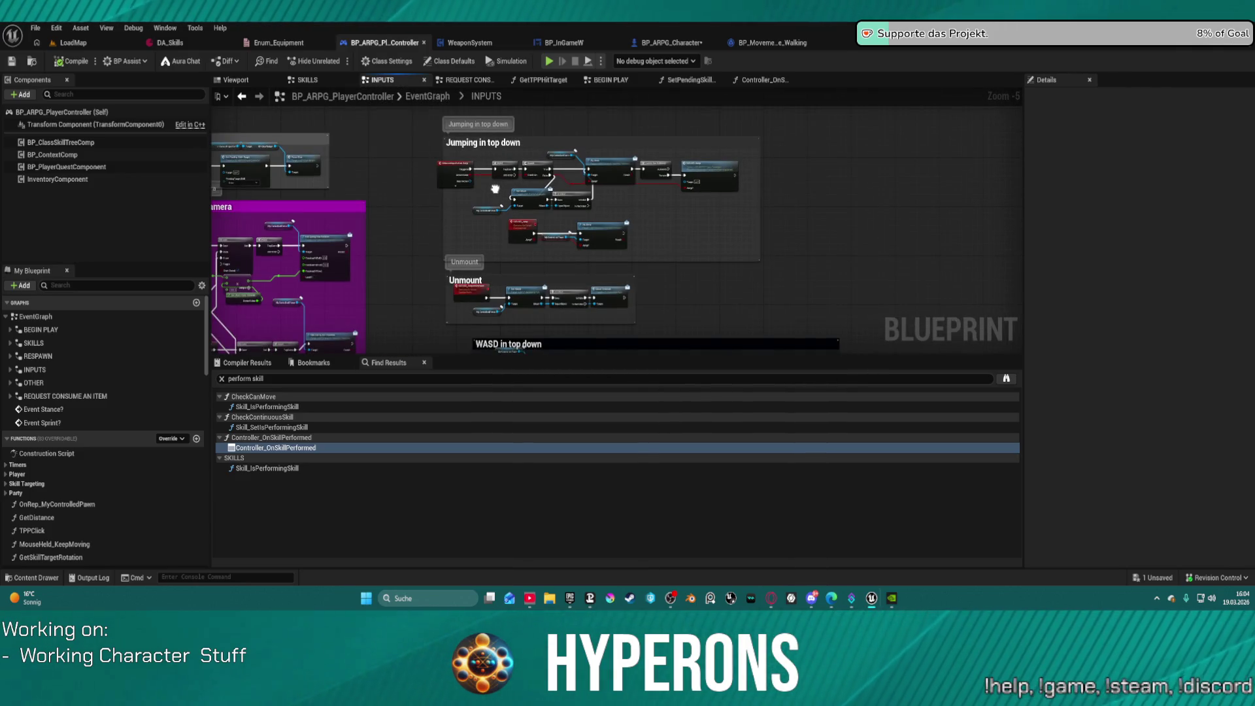
{"action": "scroll", "coordinate": [495, 189], "scroll_direction": "up", "scroll_amount": 5}
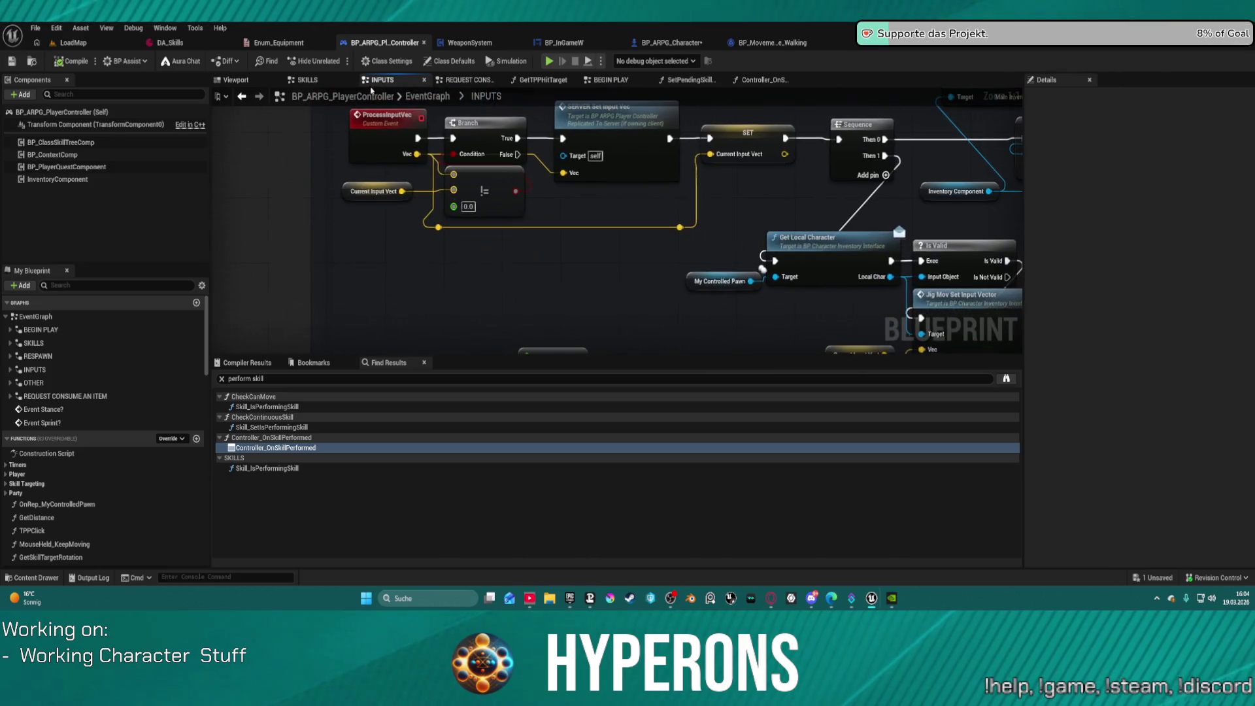
{"action": "scroll", "coordinate": [417, 253], "scroll_direction": "down", "scroll_amount": 2}
{"action": "mouse_move", "coordinate": [417, 253]}
{"action": "left_mouse_down"}
{"action": "mouse_move", "coordinate": [412, 126]}
{"action": "mouse_move", "coordinate": [450, 34]}
{"action": "left_mouse_up"}
{"action": "left_click_drag", "start_coordinate": [679, 298], "coordinate": [695, 257]}
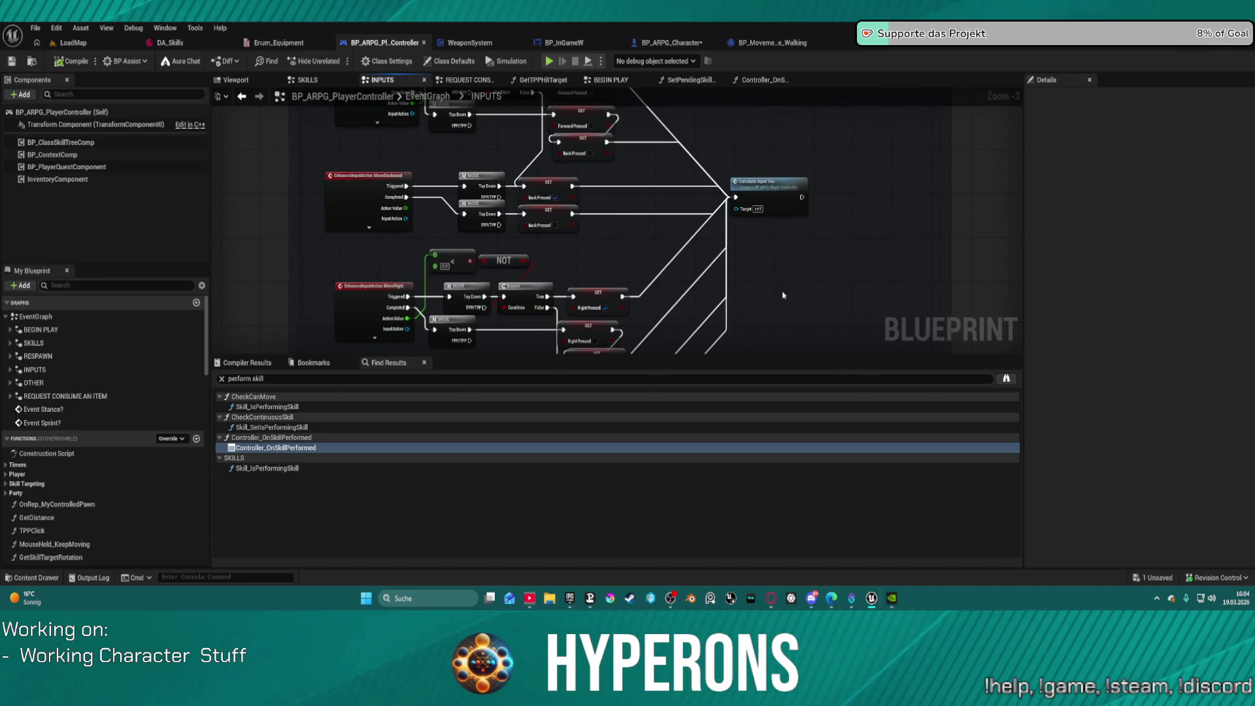
Step: Center the Reload group and shift the IA_Reload event slightly right
{"action": "scroll", "coordinate": [780, 277], "scroll_direction": "down", "scroll_amount": 5}
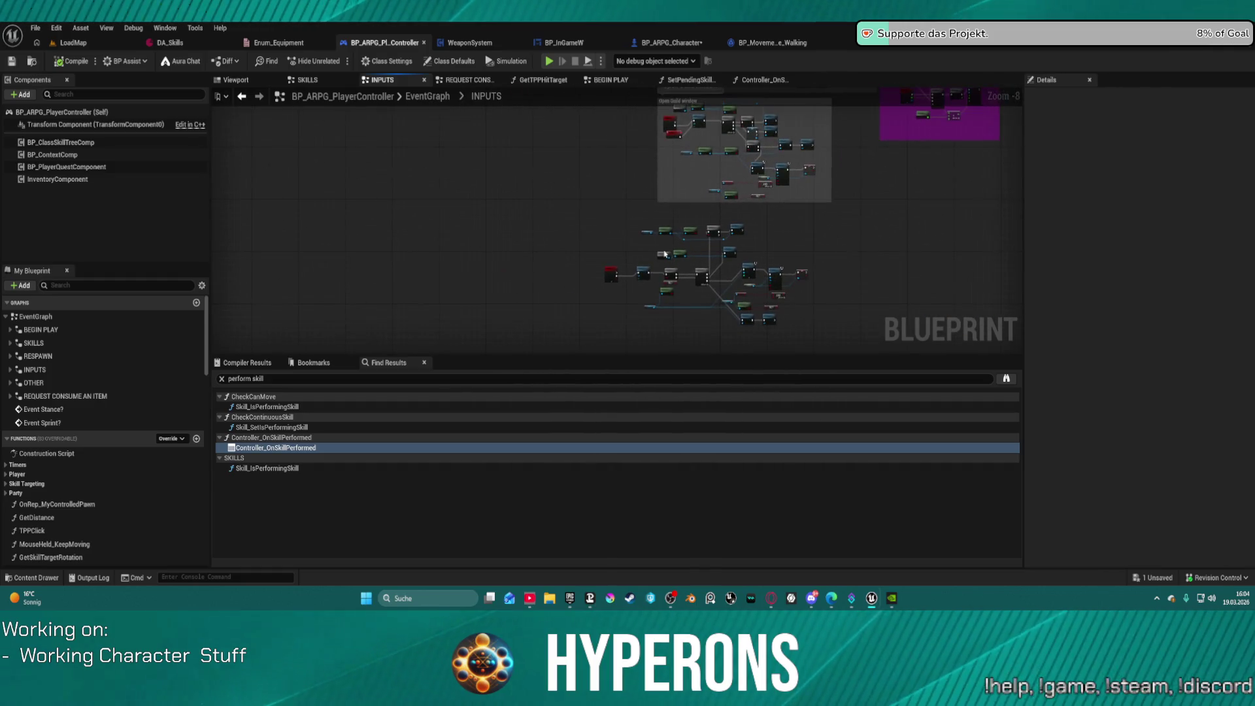
{"action": "scroll", "coordinate": [484, 242], "scroll_direction": "up", "scroll_amount": 5}
{"action": "scroll", "coordinate": [484, 241], "scroll_direction": "down", "scroll_amount": 4}
{"action": "mouse_move", "coordinate": [484, 241]}
{"action": "left_mouse_down"}
{"action": "mouse_move", "coordinate": [479, 311]}
{"action": "mouse_move", "coordinate": [521, 355]}
{"action": "left_mouse_up"}
{"action": "mouse_move", "coordinate": [523, 294]}
{"action": "left_mouse_down"}
{"action": "mouse_move", "coordinate": [668, 263]}
{"action": "mouse_move", "coordinate": [643, 301]}
{"action": "mouse_move", "coordinate": [653, 287]}
{"action": "left_mouse_up"}
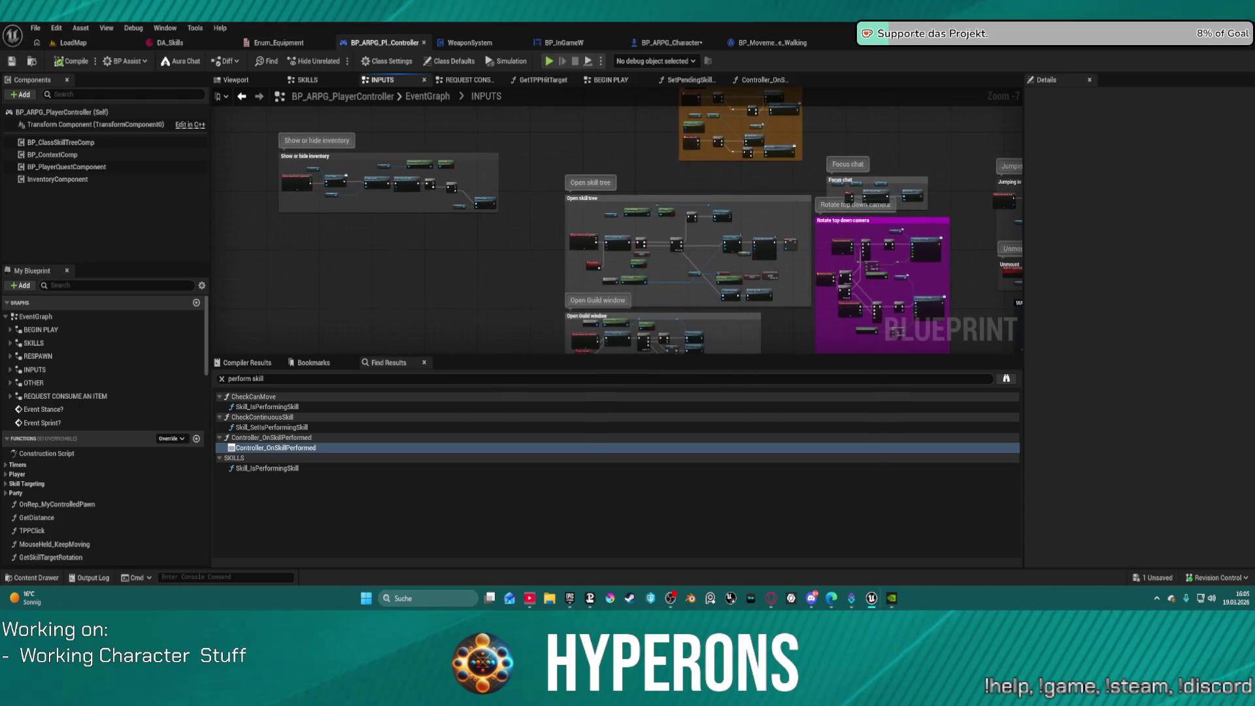
{"action": "mouse_move", "coordinate": [588, 196]}
{"action": "left_mouse_down"}
{"action": "mouse_move", "coordinate": [621, 258]}
{"action": "mouse_move", "coordinate": [783, 298]}
{"action": "left_mouse_up"}
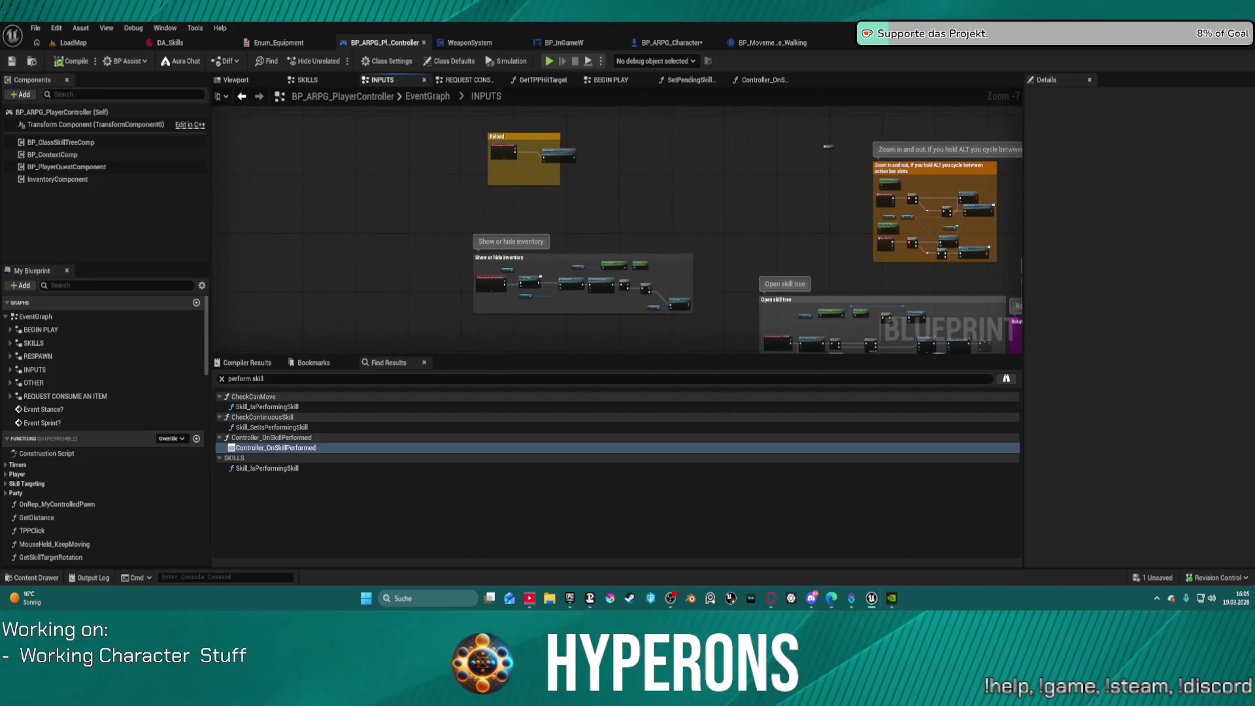
{"action": "scroll", "coordinate": [625, 155], "scroll_direction": "up", "scroll_amount": 7}
{"action": "left_click_drag", "start_coordinate": [559, 214], "coordinate": [622, 282]}
{"action": "left_click_drag", "start_coordinate": [458, 201], "coordinate": [534, 224]}
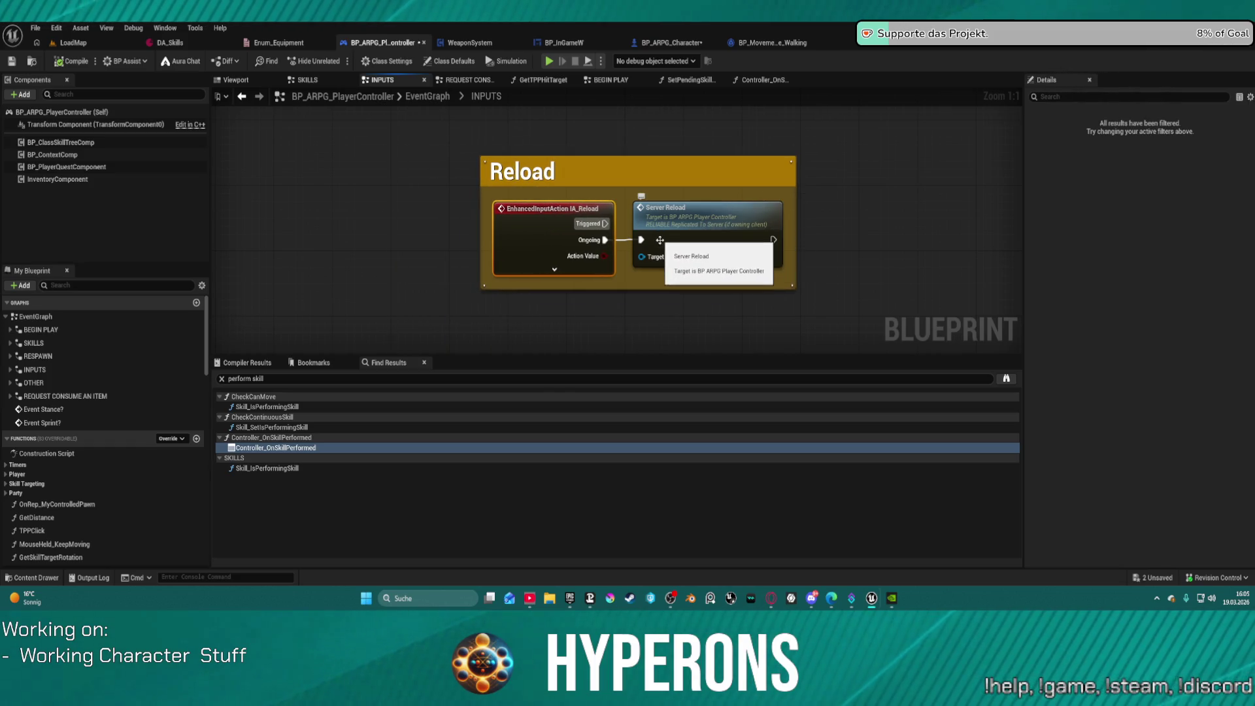
Step: Jump to the Server Reload event in SKILLS, inspect its ammo nodes, then return to BP_ARPG_Character
{"action": "double_click", "coordinate": [690, 233]}
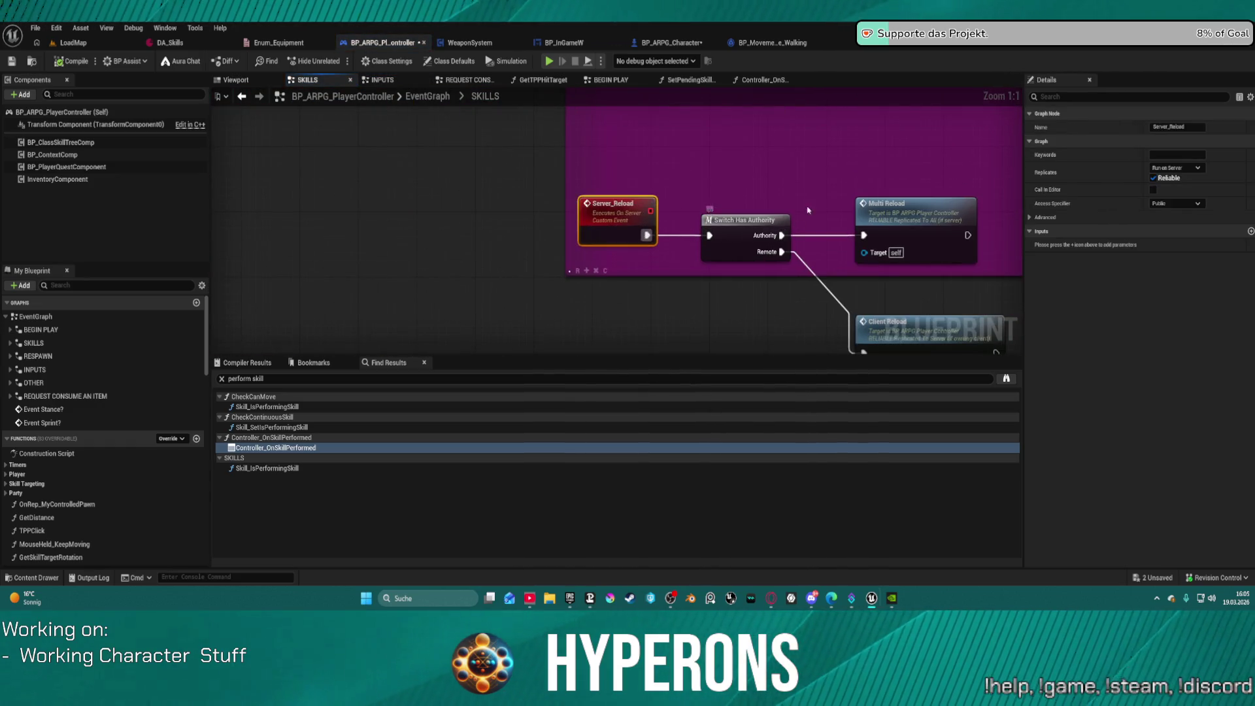
{"action": "scroll", "coordinate": [806, 213], "scroll_direction": "down", "scroll_amount": 7}
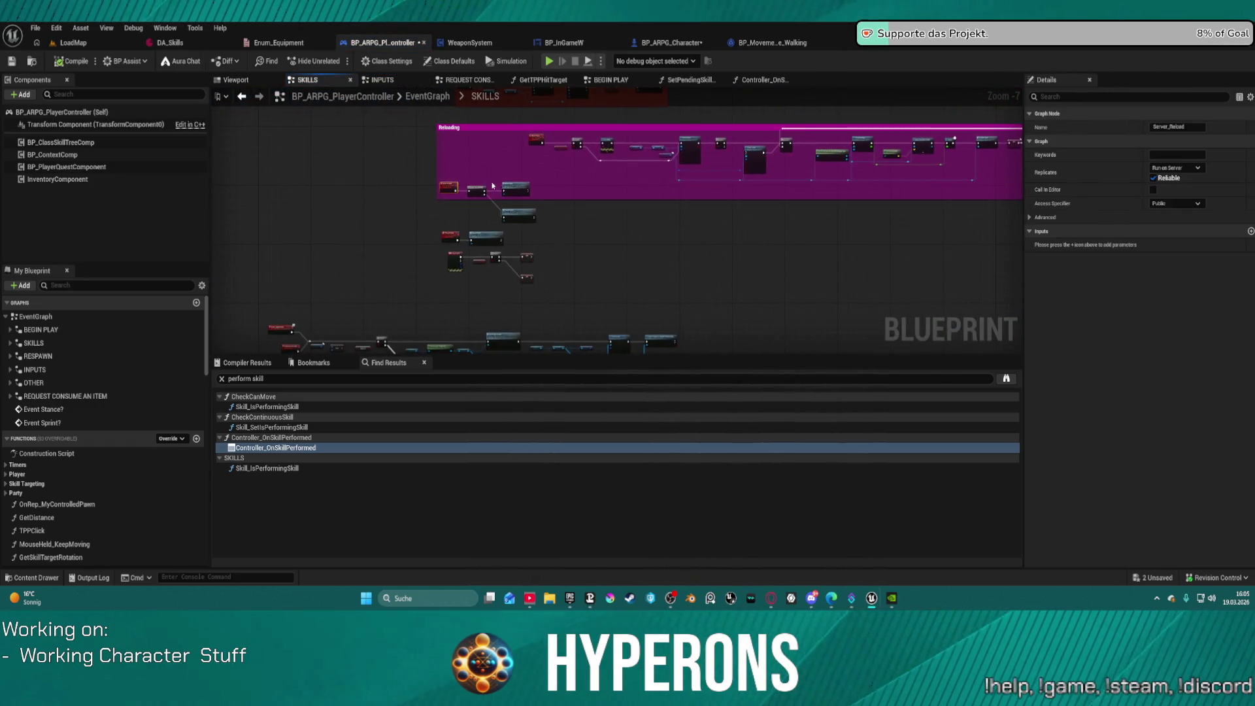
{"action": "scroll", "coordinate": [493, 183], "scroll_direction": "up", "scroll_amount": 4}
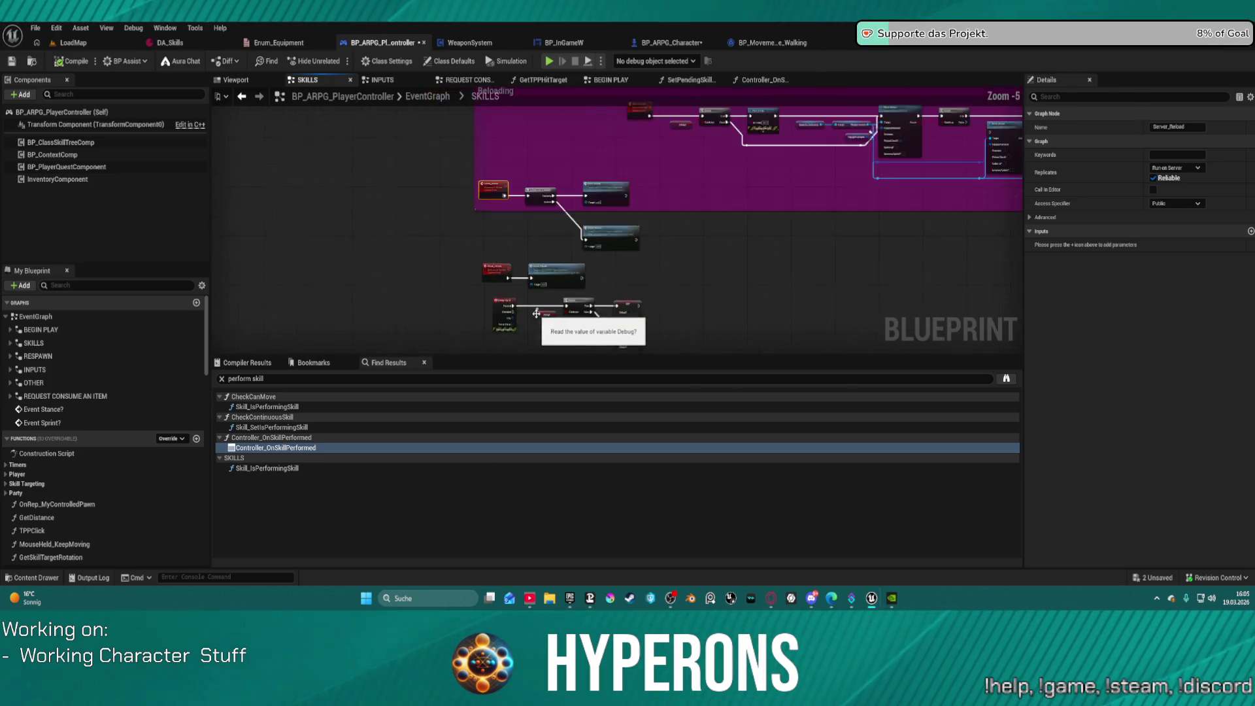
{"action": "scroll", "coordinate": [618, 198], "scroll_direction": "up", "scroll_amount": 1}
{"action": "scroll", "coordinate": [684, 223], "scroll_direction": "down", "scroll_amount": 1}
{"action": "mouse_move", "coordinate": [684, 223]}
{"action": "left_mouse_down"}
{"action": "mouse_move", "coordinate": [578, 215]}
{"action": "mouse_move", "coordinate": [656, 190]}
{"action": "mouse_move", "coordinate": [863, 202]}
{"action": "left_mouse_up"}
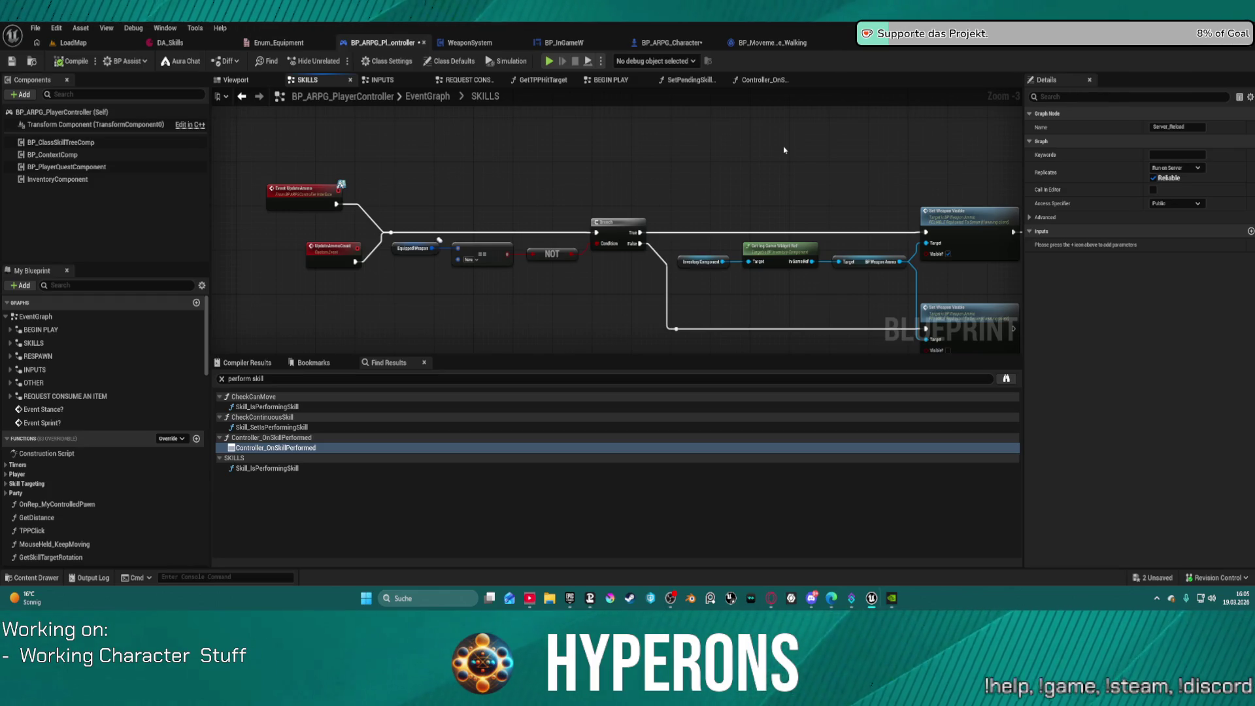
{"action": "left_click", "coordinate": [686, 45]}
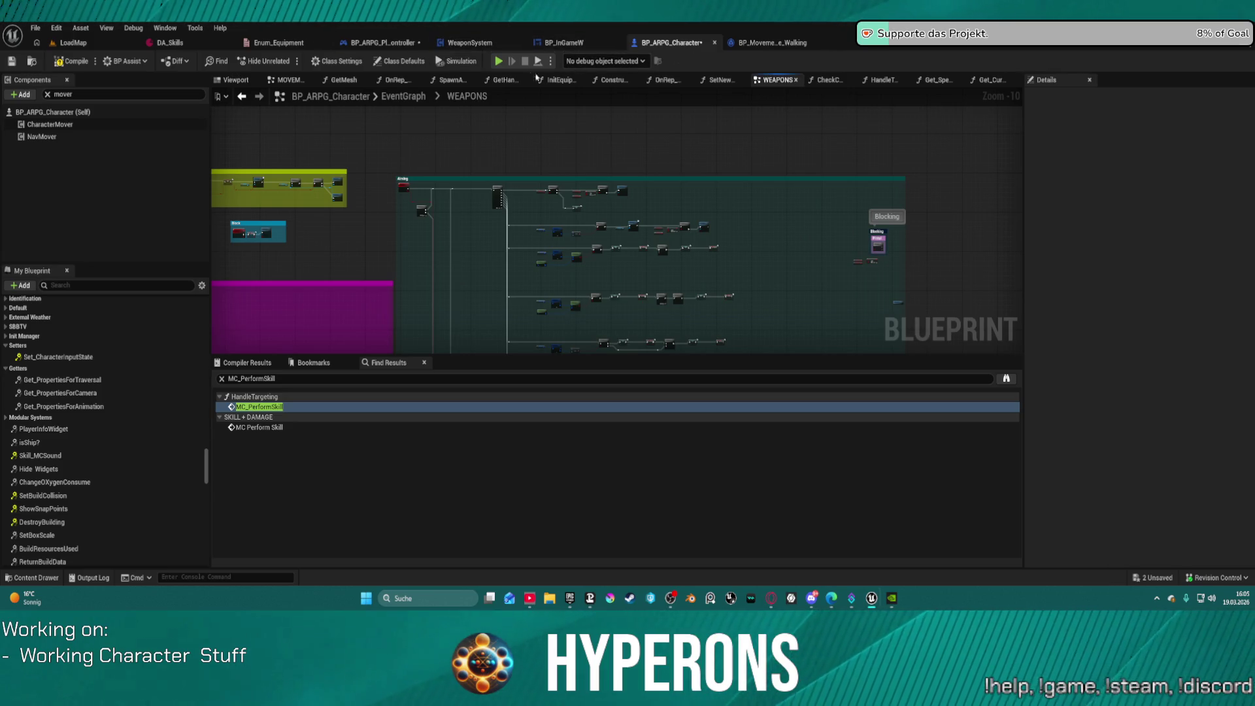
Step: Open the SKILL + DAMAGE collapsed graph from the MOVEMENTS graph
{"action": "left_click", "coordinate": [291, 80]}
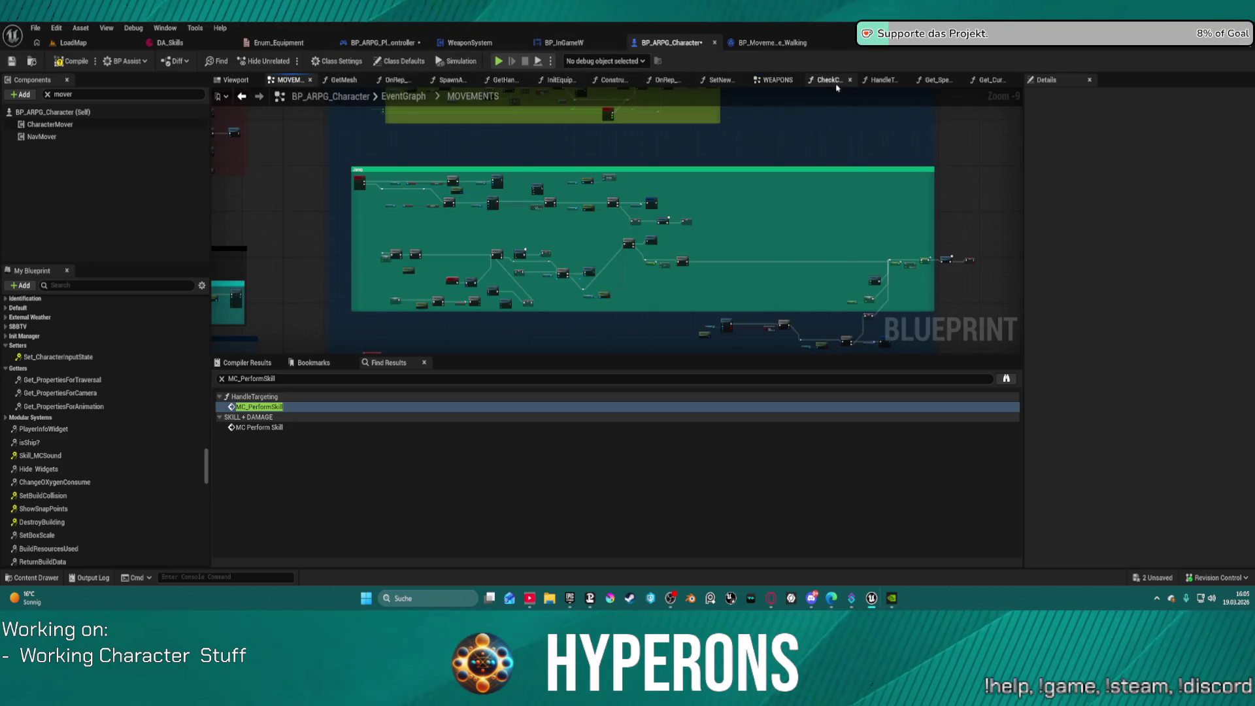
{"action": "scroll", "coordinate": [57, 348], "scroll_direction": "up", "scroll_amount": 10}
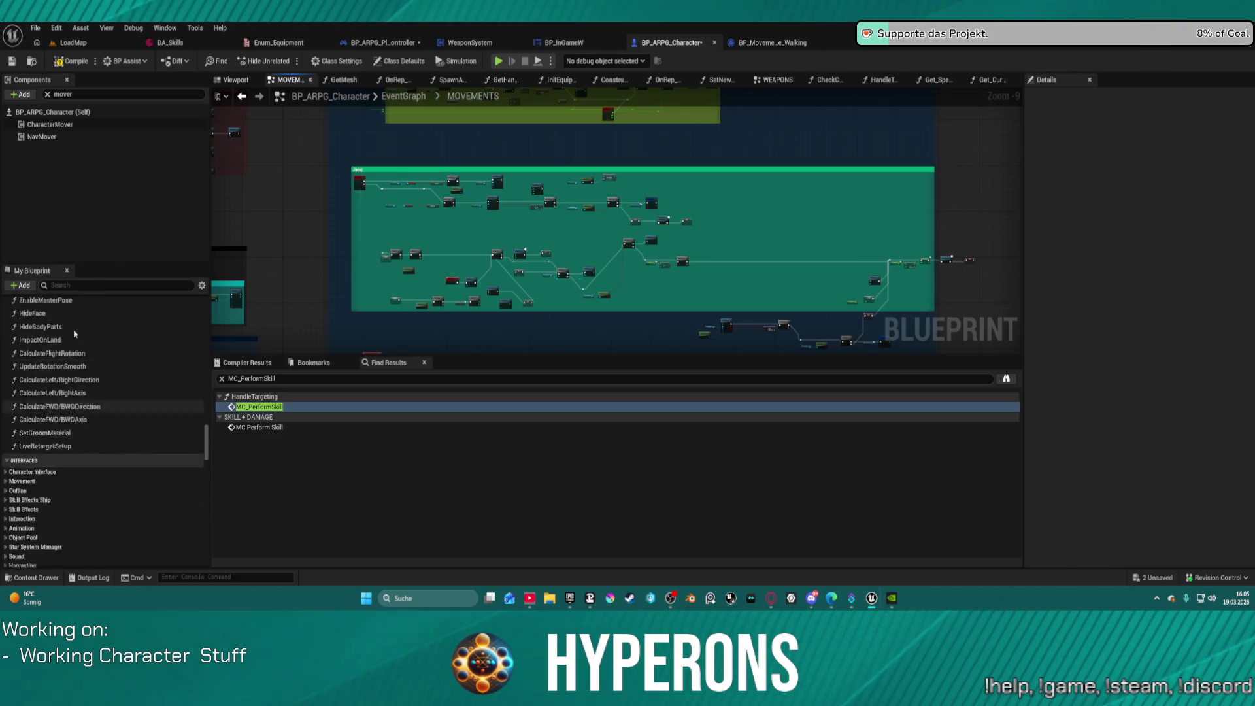
{"action": "scroll", "coordinate": [119, 310], "scroll_direction": "up", "scroll_amount": 10}
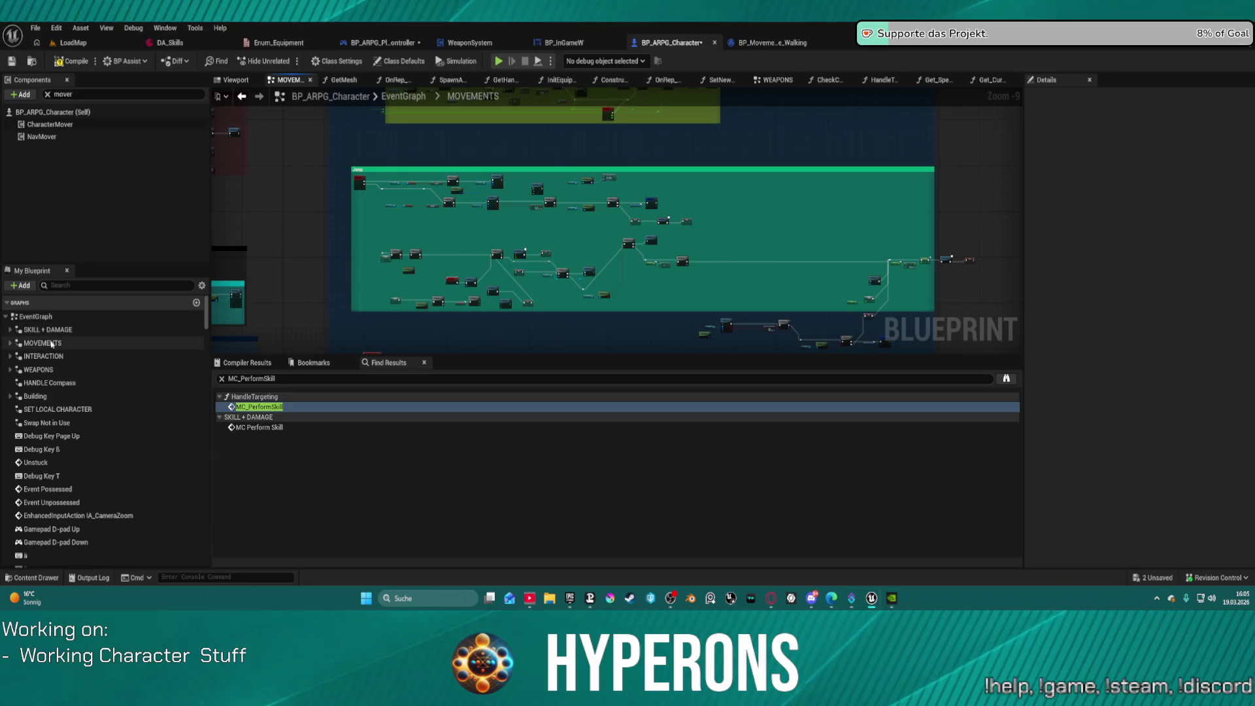
{"action": "double_click", "coordinate": [39, 329]}
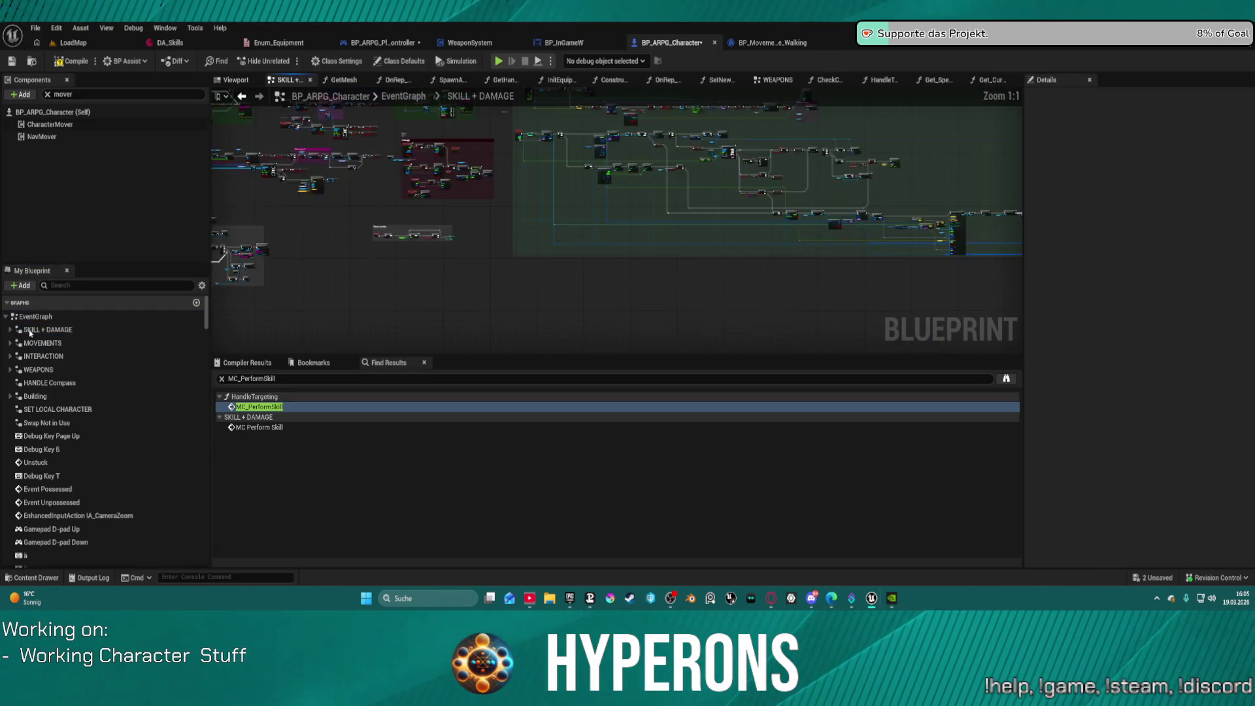
{"action": "scroll", "coordinate": [781, 170], "scroll_direction": "up", "scroll_amount": 6}
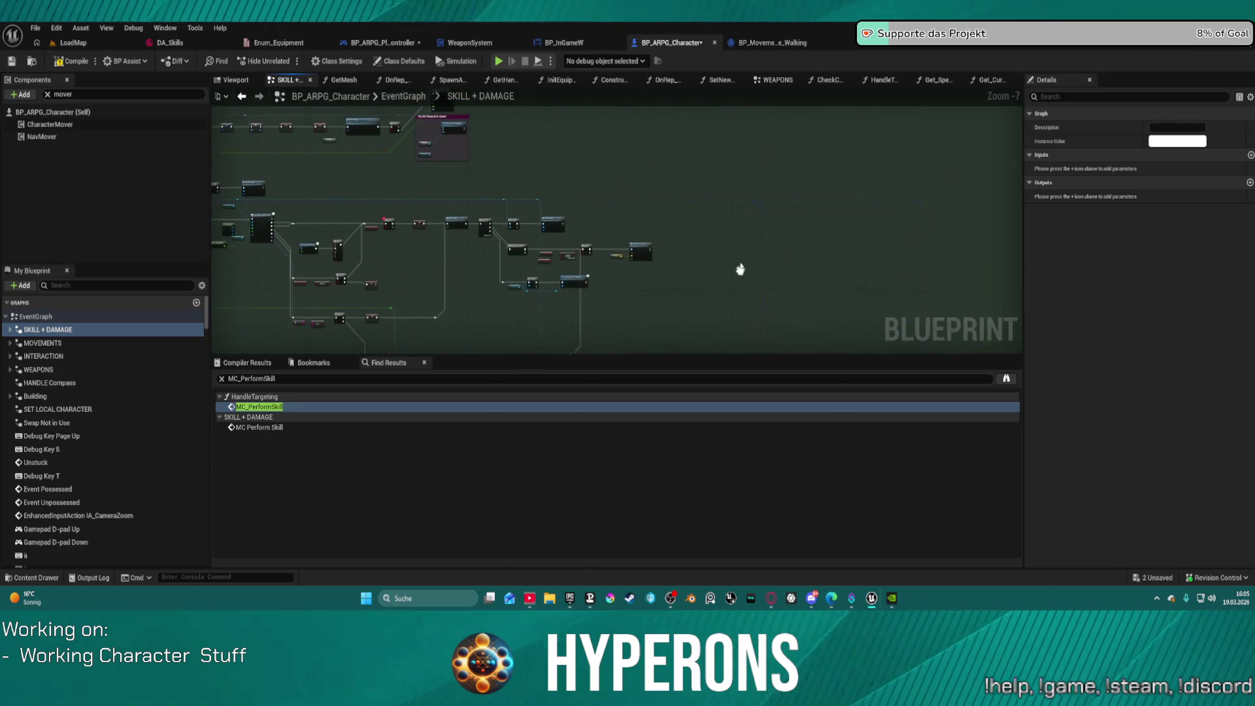
{"action": "scroll", "coordinate": [528, 167], "scroll_direction": "up", "scroll_amount": 5}
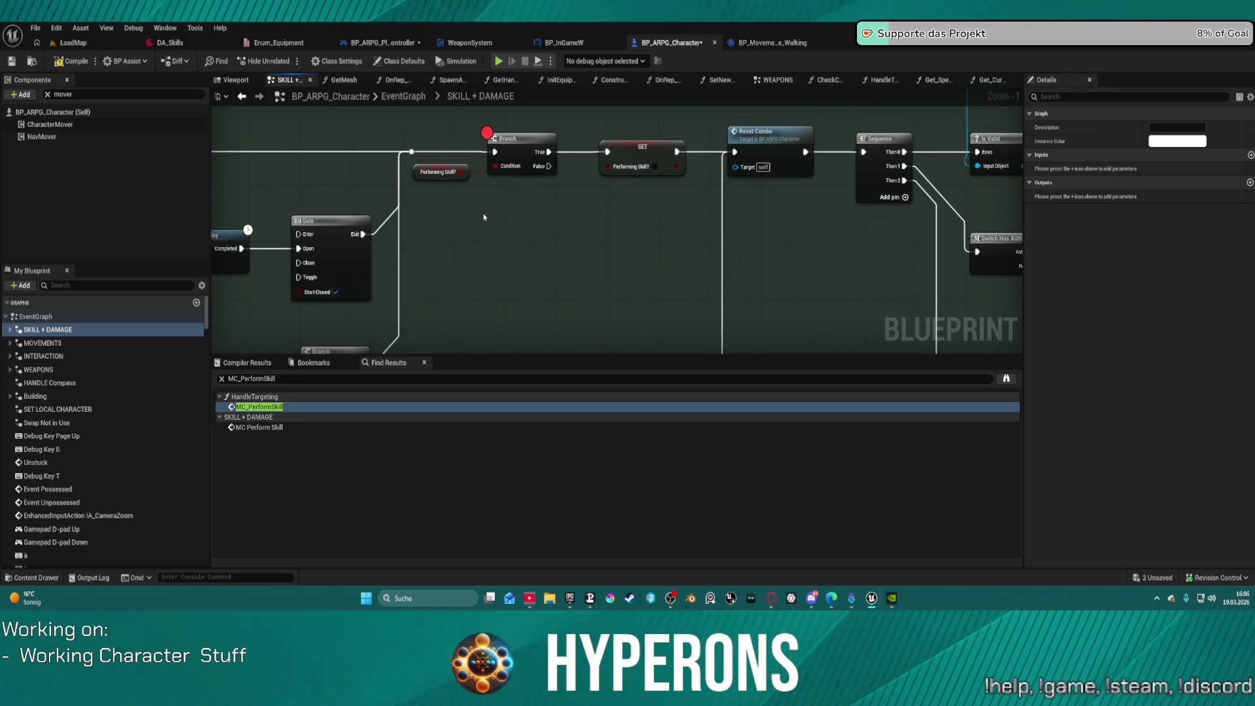
Step: Move the breakpoint from the Branch to the Sequence node and play in editor anyway
{"action": "right_click", "coordinate": [882, 146]}
{"action": "left_click", "coordinate": [915, 467]}
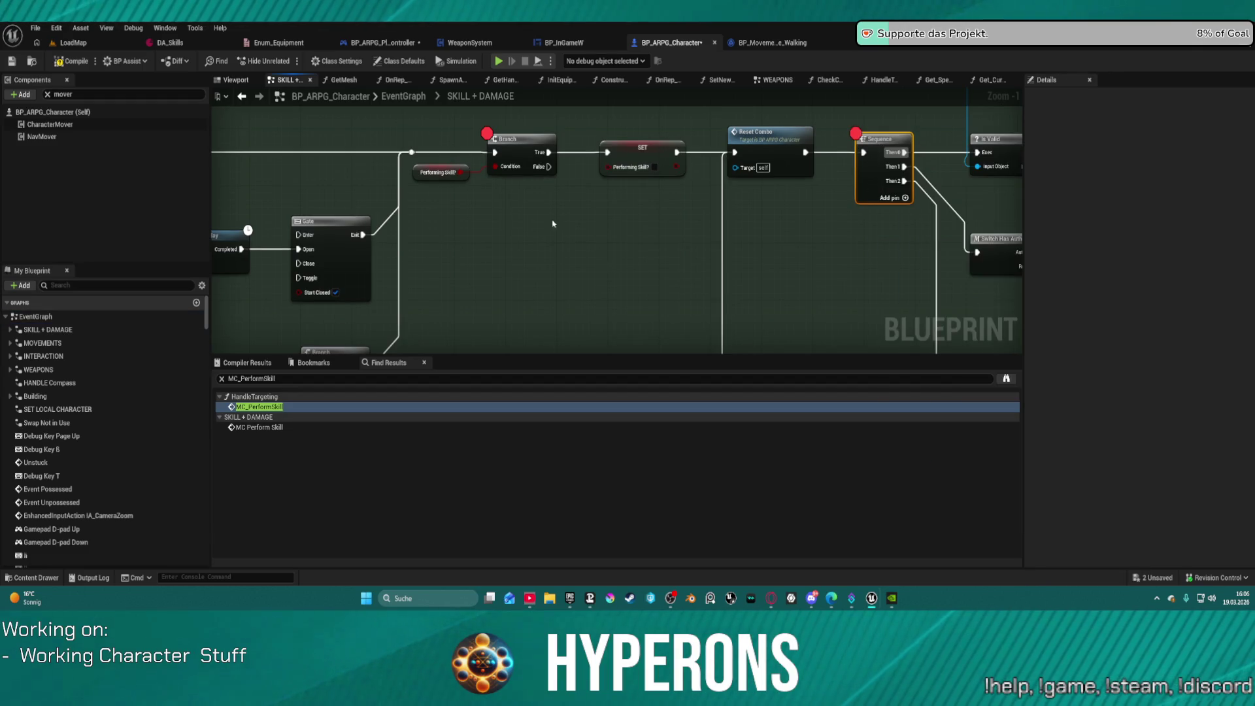
{"action": "right_click", "coordinate": [516, 148]}
{"action": "left_click", "coordinate": [603, 459]}
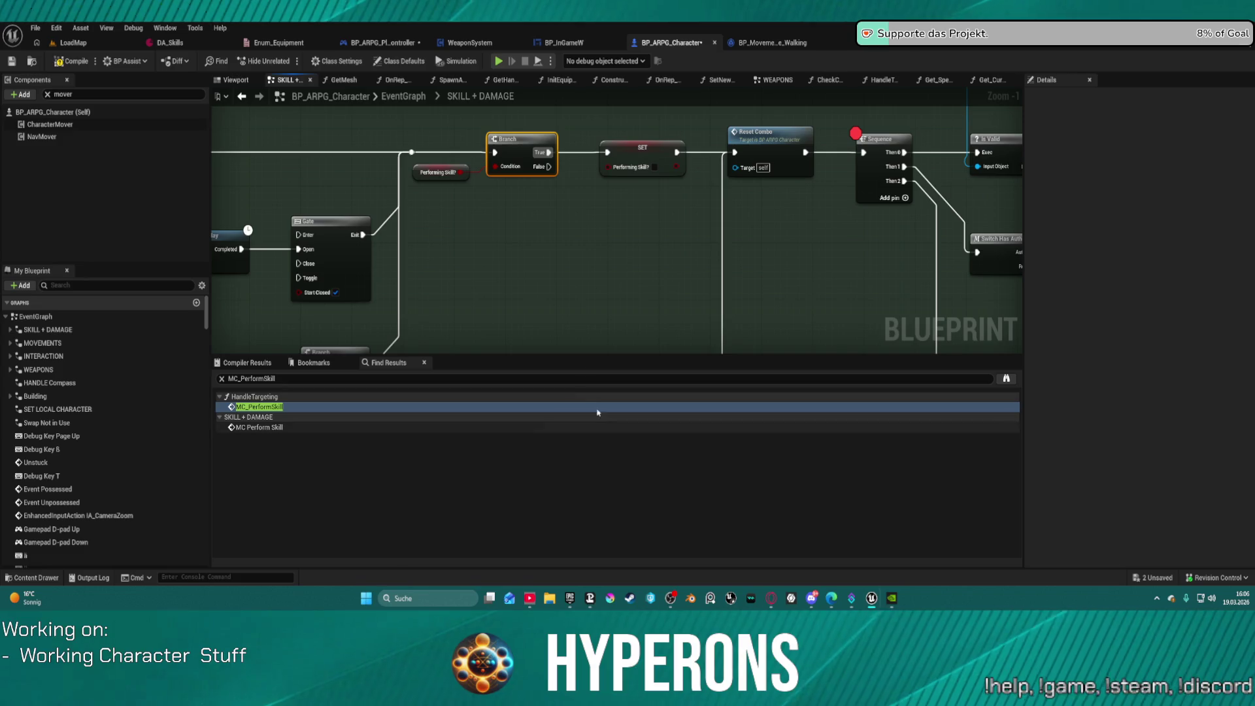
{"action": "scroll", "coordinate": [598, 276], "scroll_direction": "down", "scroll_amount": 4}
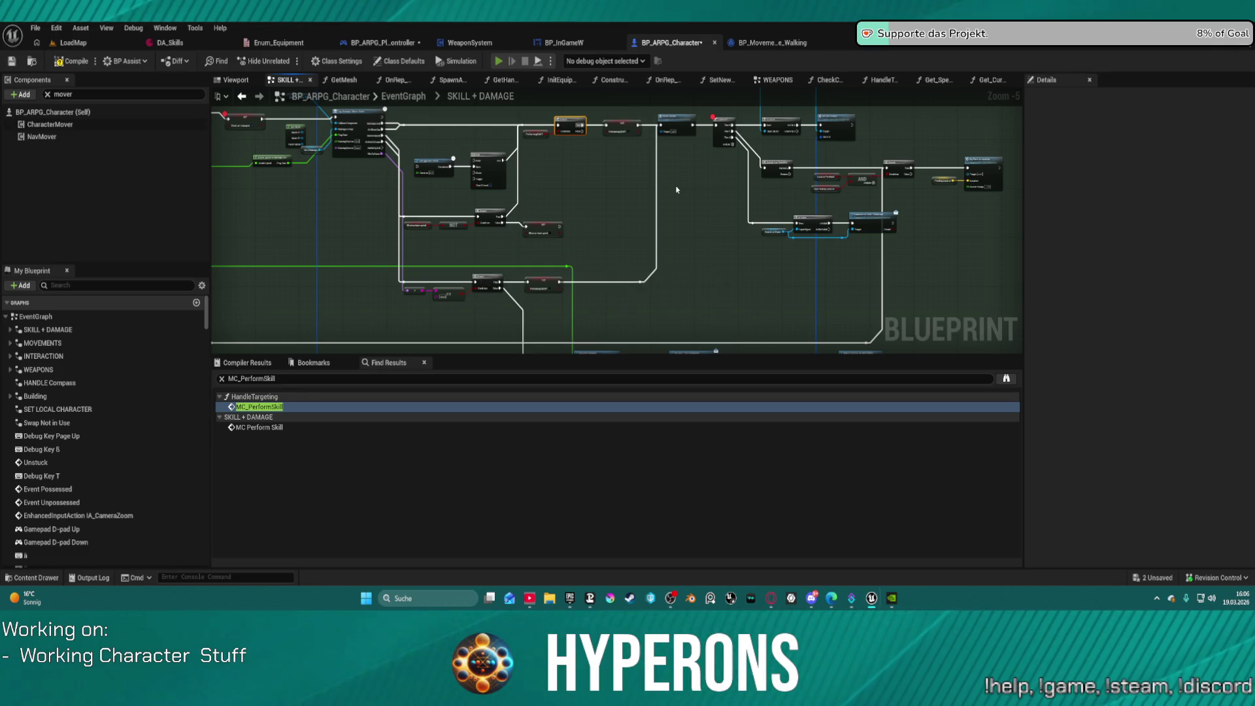
{"action": "key", "text": "alt+p"}
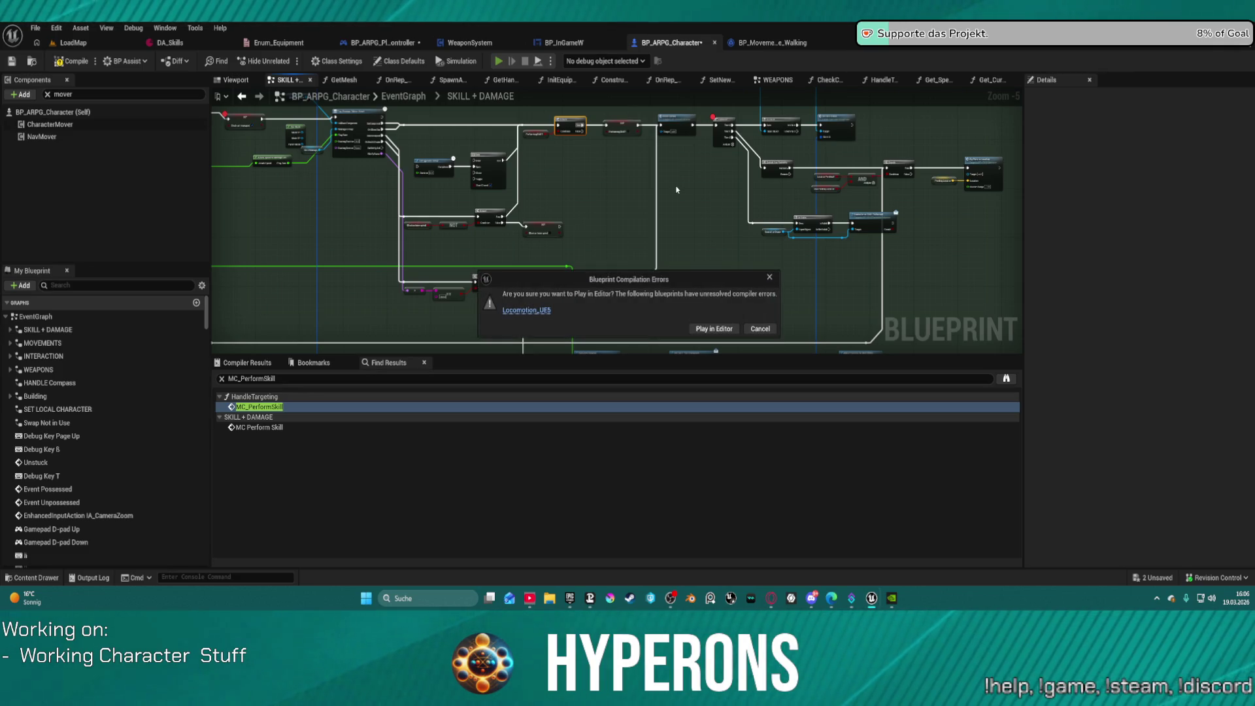
{"action": "left_click", "coordinate": [713, 332]}
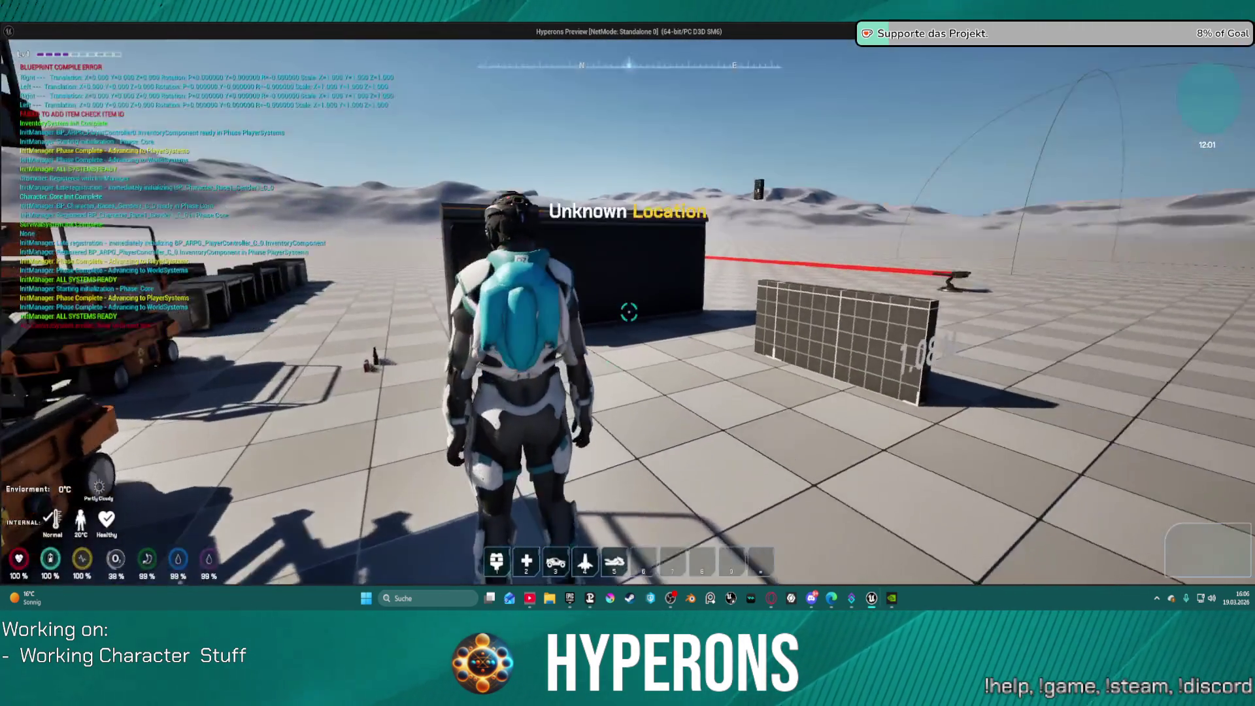
Step: Equip the MG 01 rifle, reload it, and fire toward the shield bubble
{"action": "key", "text": "i"}
{"action": "right_click", "coordinate": [1098, 344]}
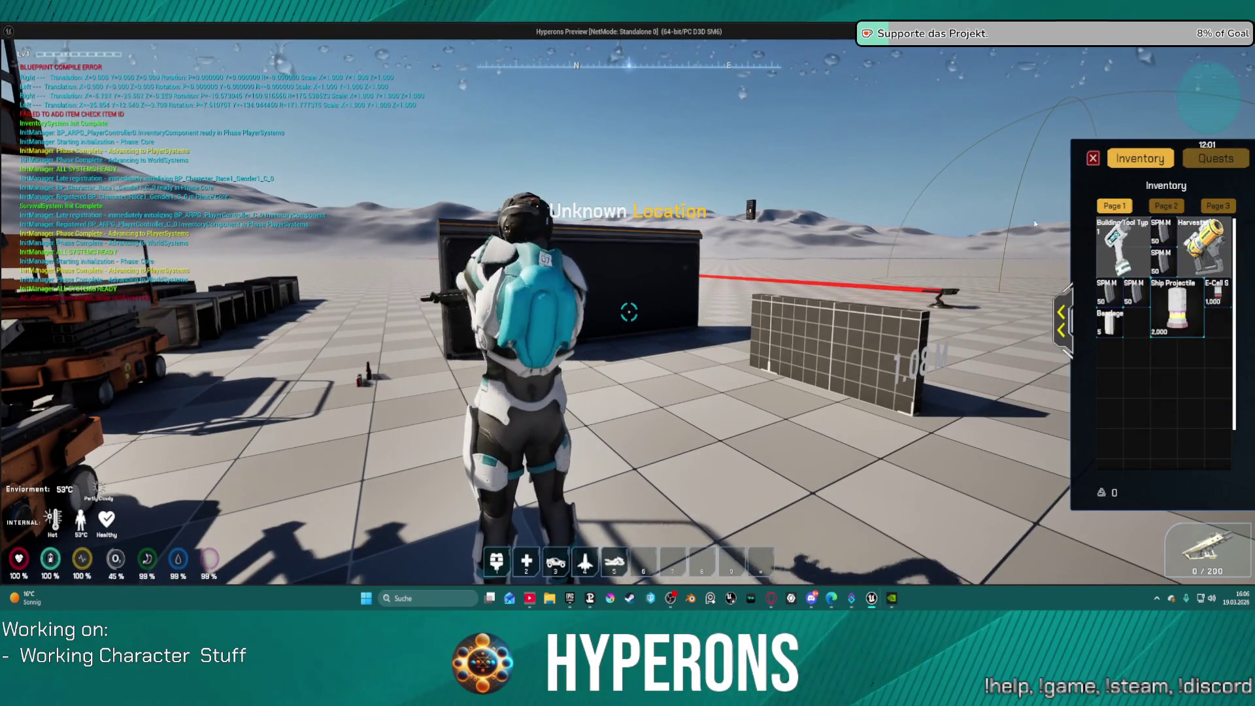
{"action": "key", "text": "i"}
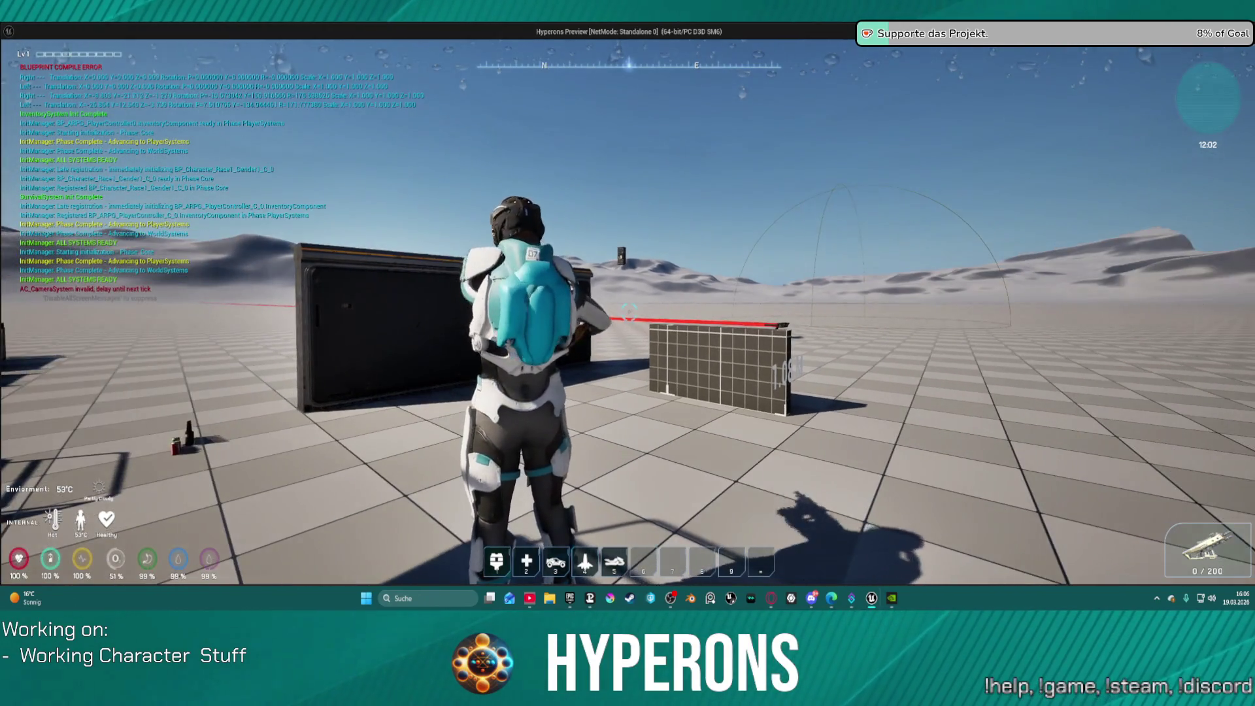
{"action": "key", "text": "r"}
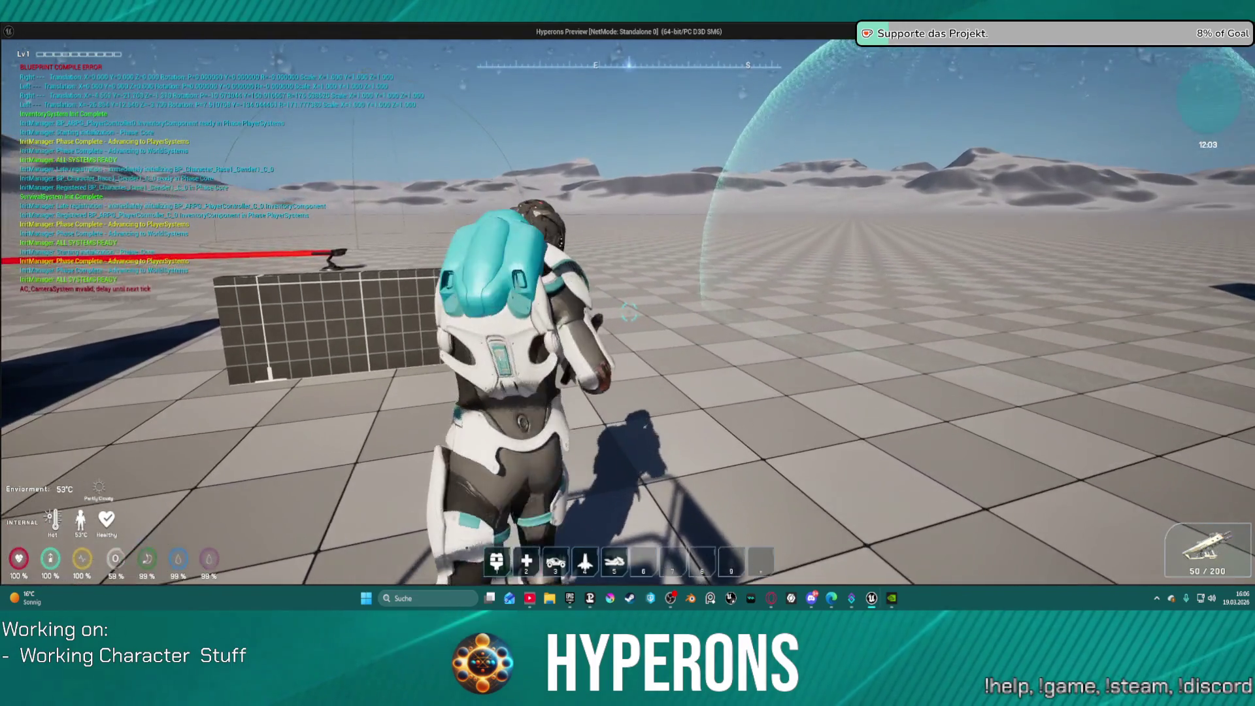
{"action": "left_click", "coordinate": [629, 312]}
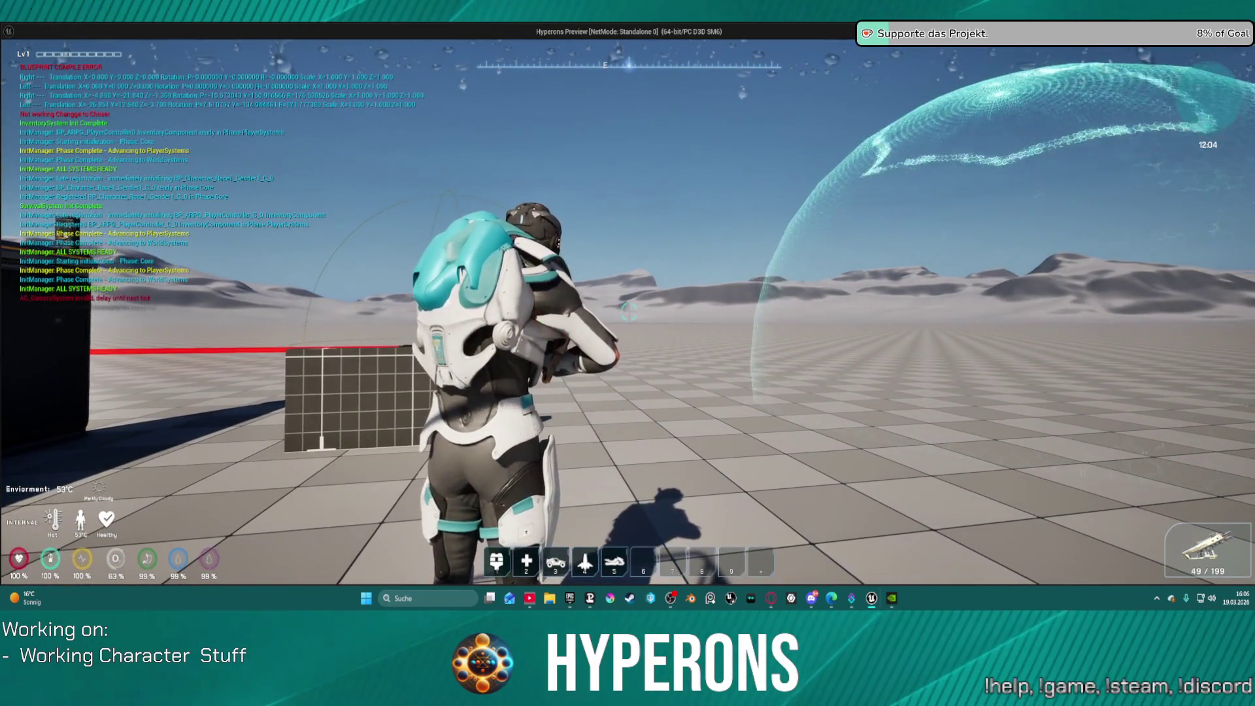
{"action": "left_click", "coordinate": [629, 312]}
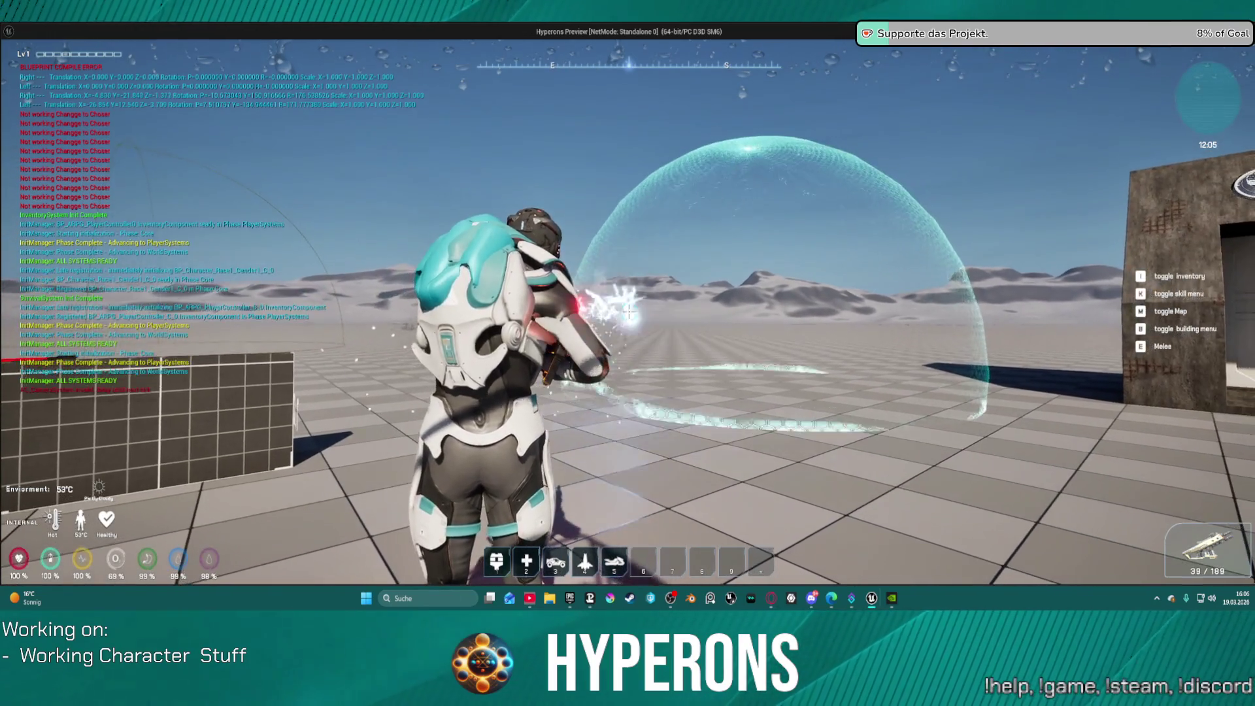
Step: Walk to a new spot, end the play test and open the DA_Skills data asset
{"action": "key", "text": "w"}
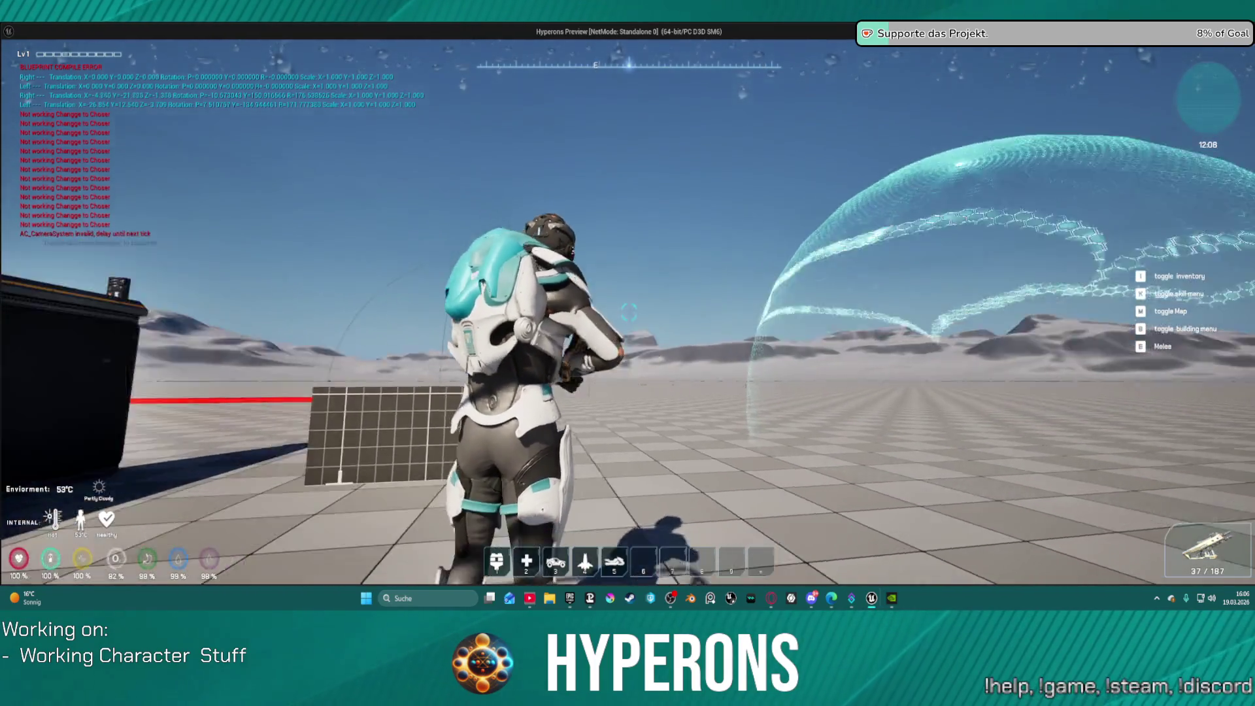
{"action": "key", "text": "Escape"}
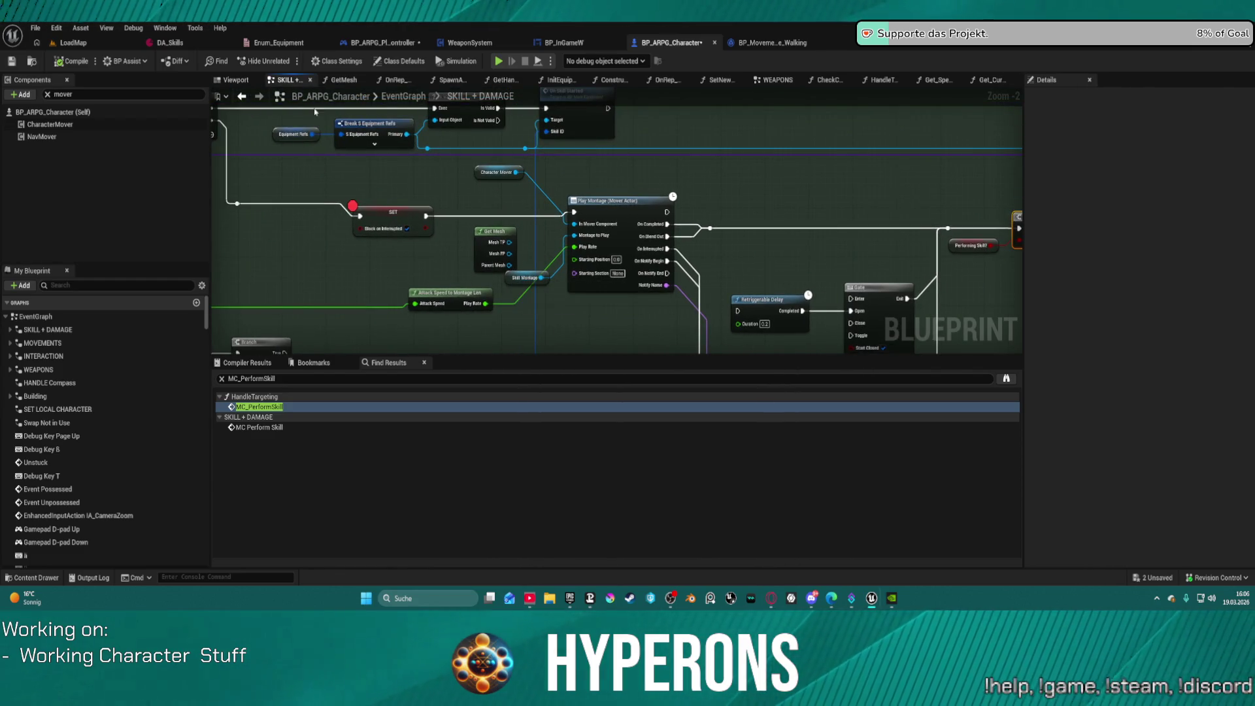
{"action": "left_click", "coordinate": [160, 42]}
Step: Browse the WeaponSystem, player controller and BP_InGameW tabs, then return to BP_ARPG_Character
{"action": "scroll", "coordinate": [607, 403], "scroll_direction": "down", "scroll_amount": 5}
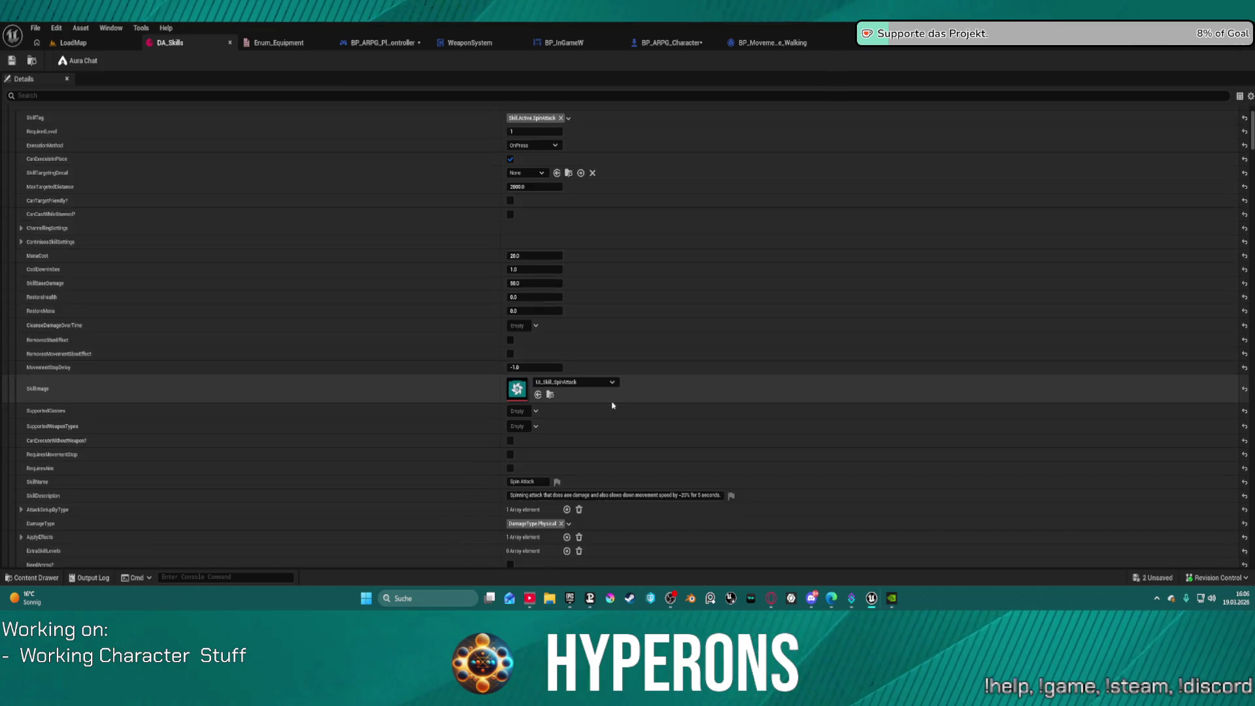
{"action": "scroll", "coordinate": [612, 405], "scroll_direction": "up", "scroll_amount": 2}
{"action": "left_click", "coordinate": [470, 43]}
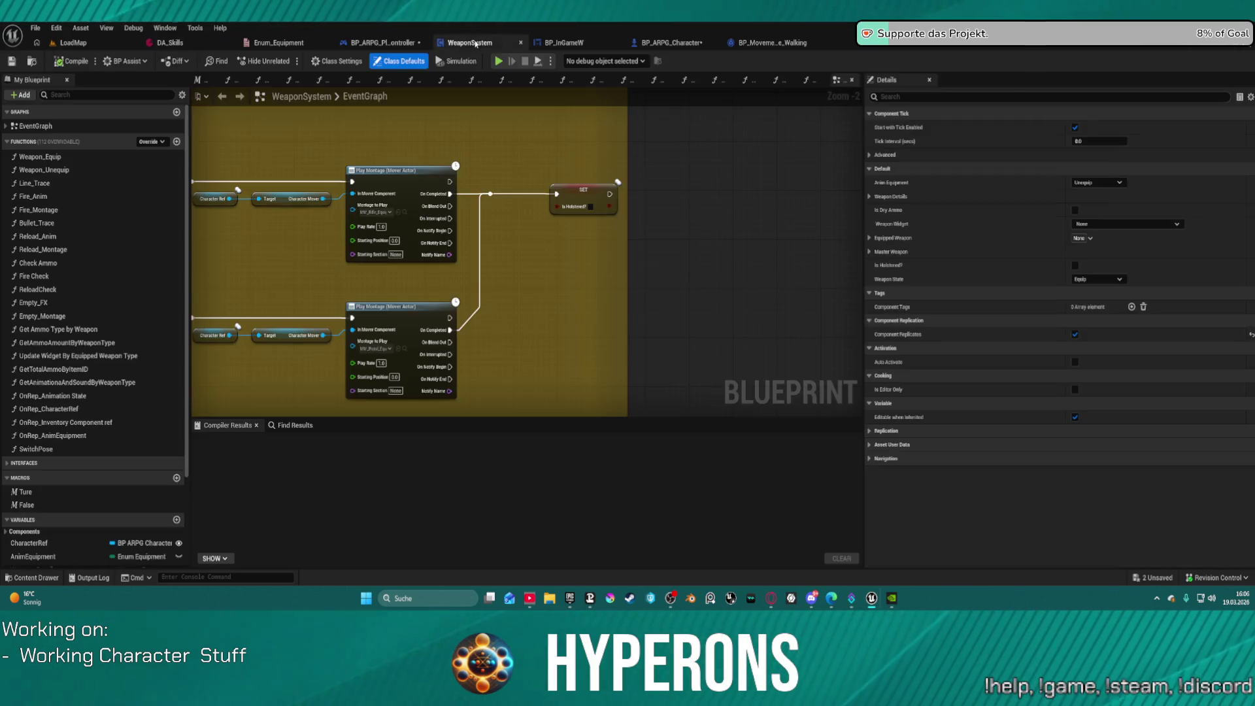
{"action": "left_click", "coordinate": [382, 43]}
{"action": "left_click", "coordinate": [552, 43]}
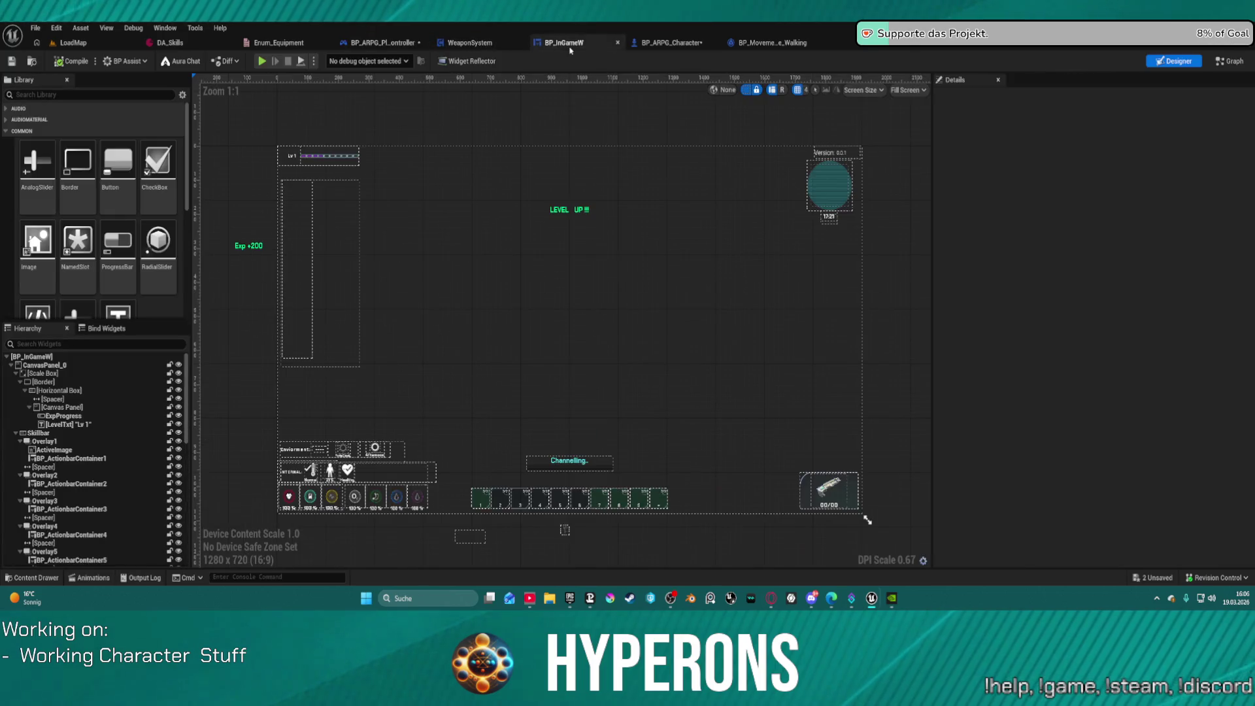
{"action": "left_click", "coordinate": [667, 43]}
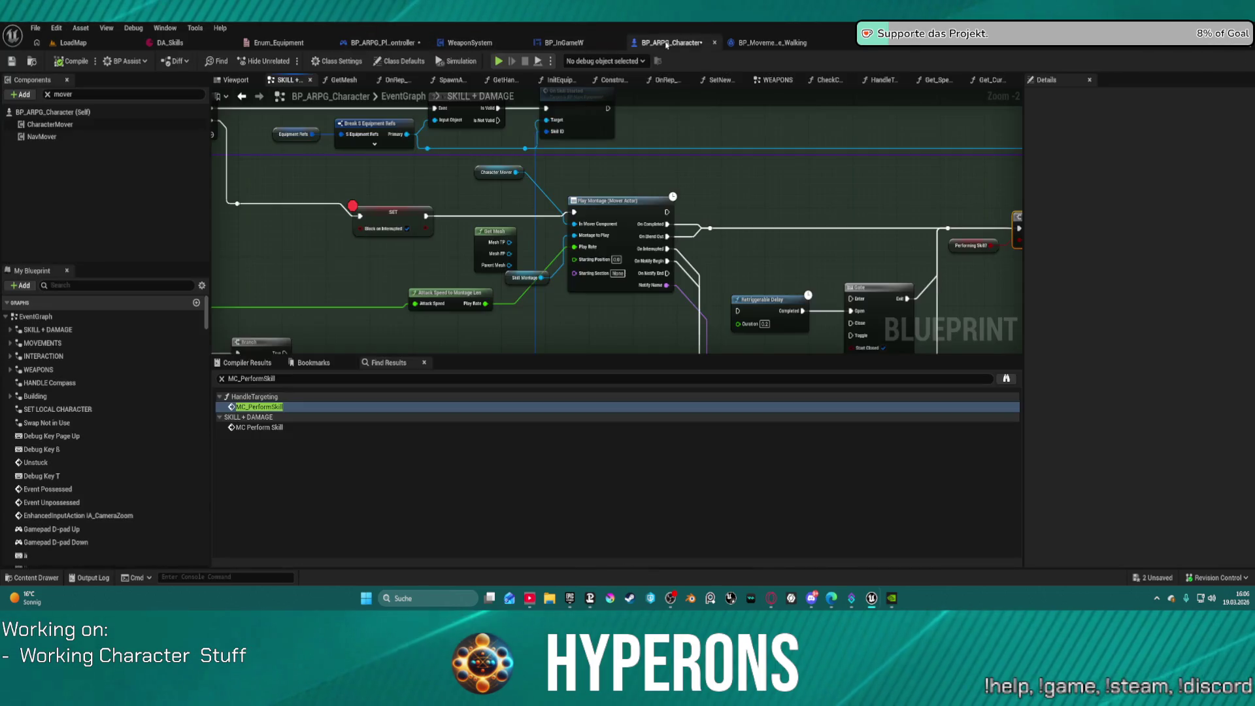
Step: Add a breakpoint to the Play Montage node in the skill graph
{"action": "right_click", "coordinate": [625, 207]}
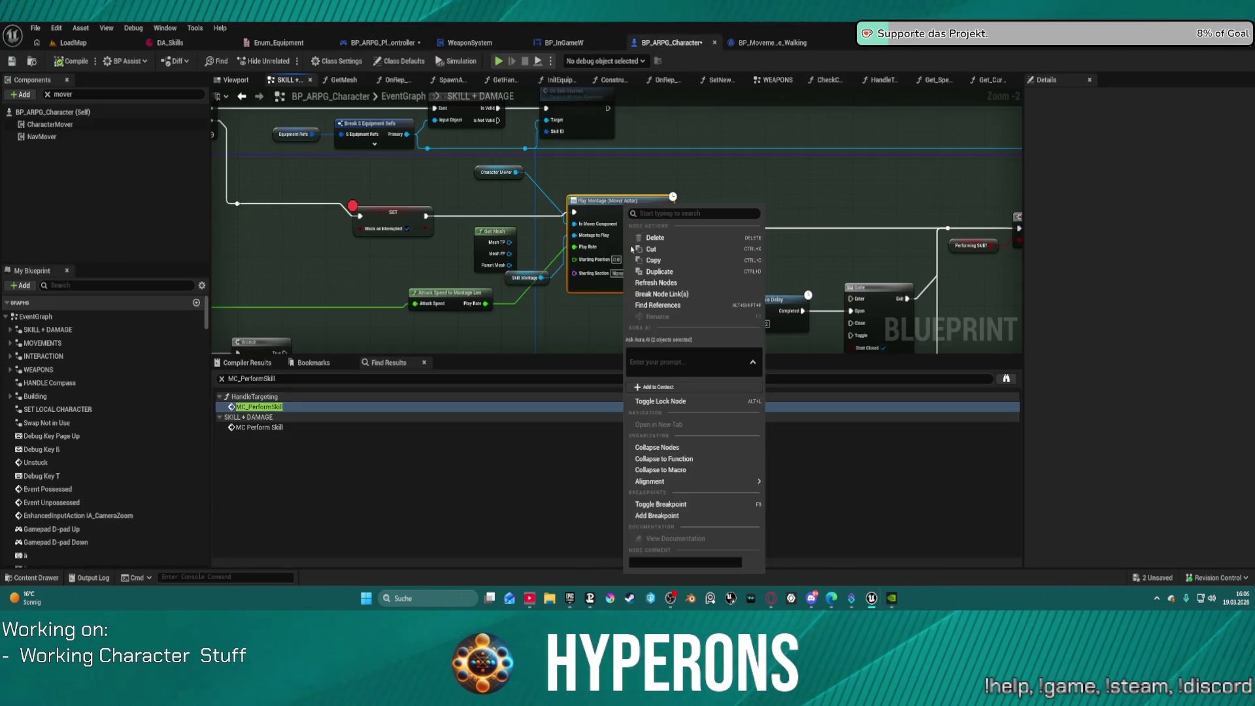
{"action": "left_click", "coordinate": [681, 517]}
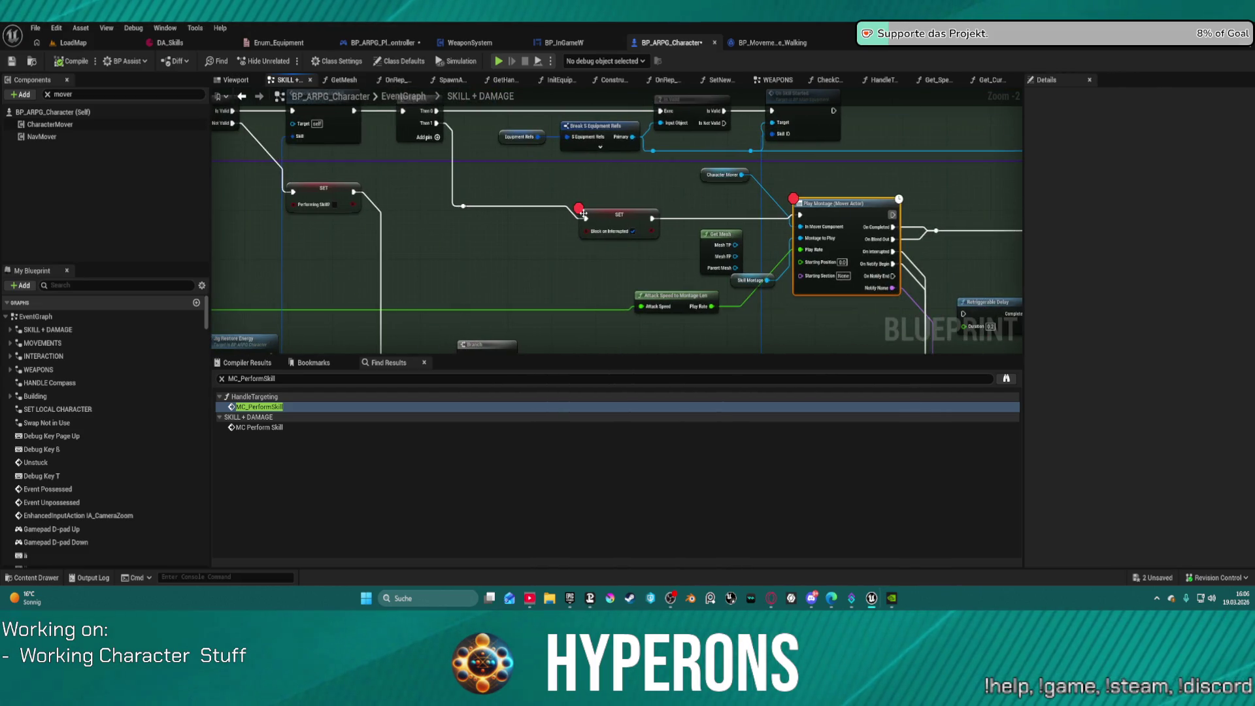
{"action": "scroll", "coordinate": [709, 215], "scroll_direction": "down", "scroll_amount": 6}
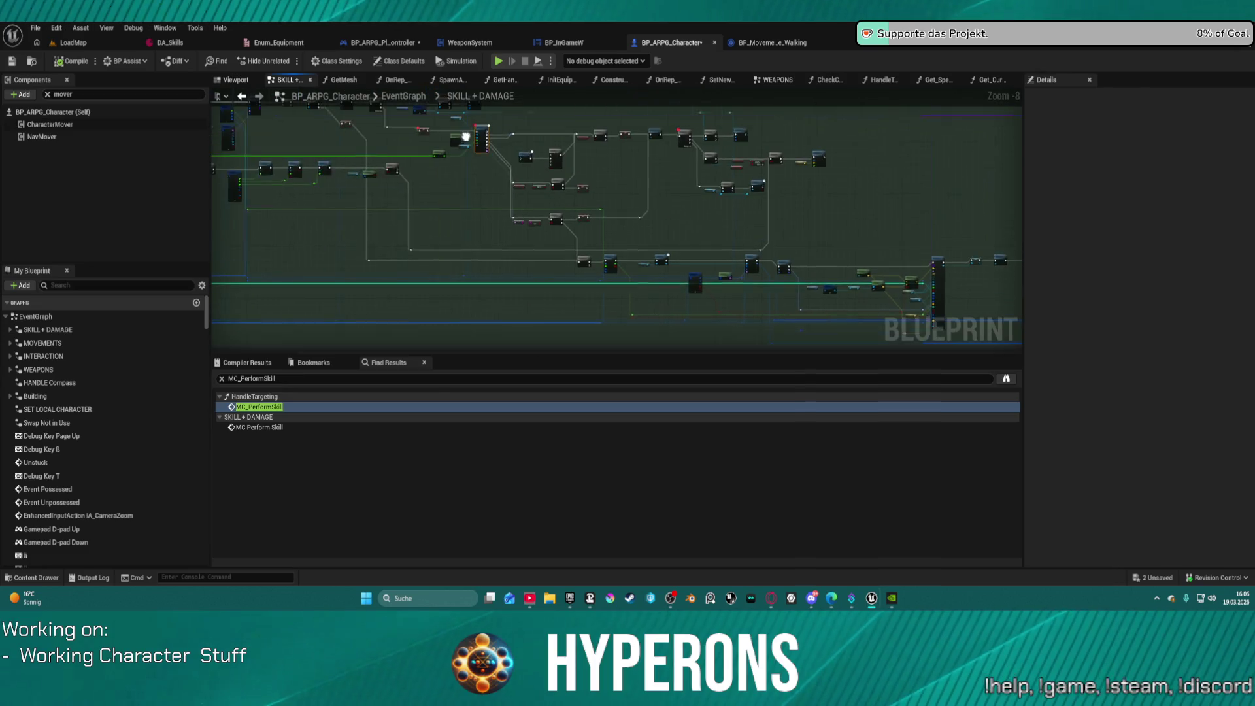
{"action": "scroll", "coordinate": [553, 188], "scroll_direction": "up", "scroll_amount": 4}
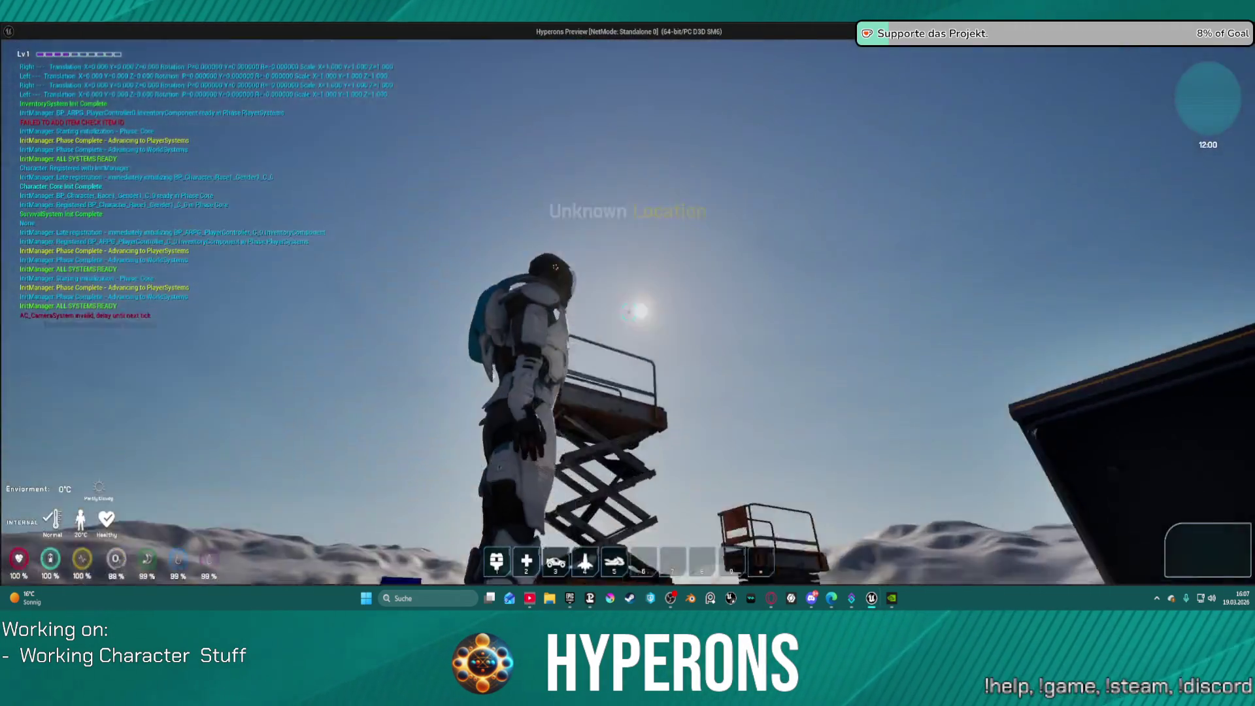
Step: In game, toggle the inventory, walk toward the dark box and fire a skill at it
{"action": "key", "text": "i"}
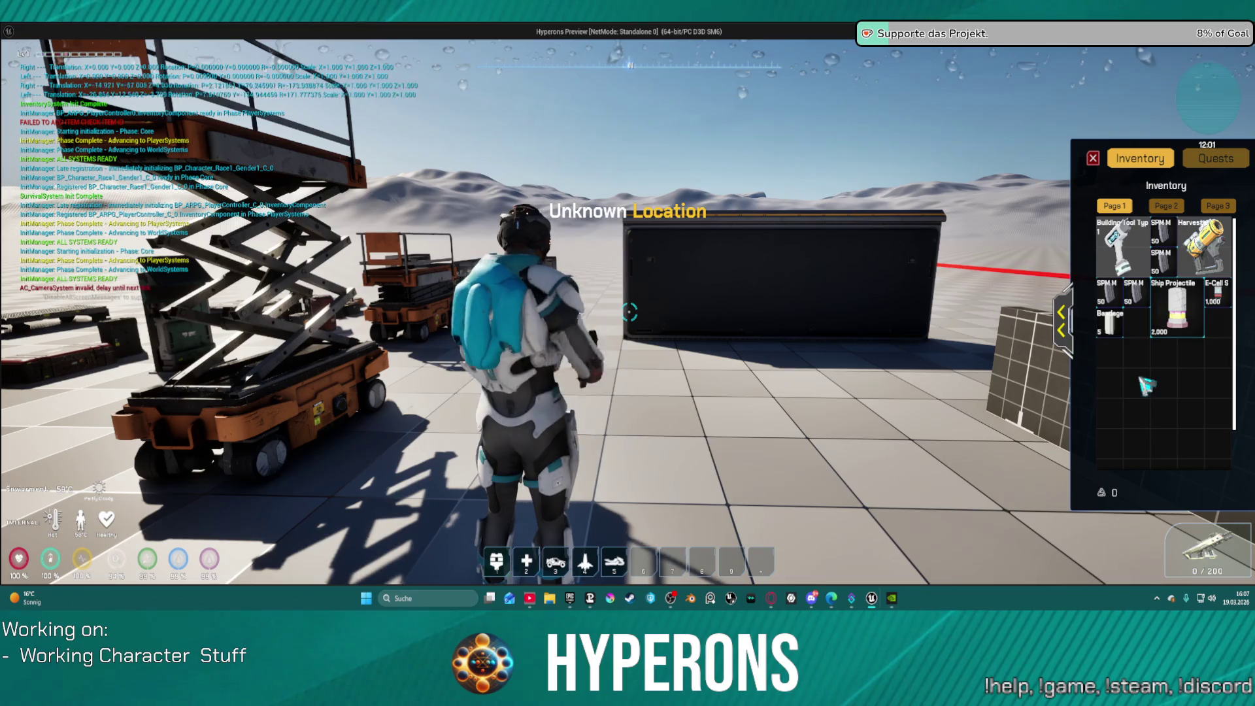
{"action": "key", "text": "i"}
{"action": "key", "text": "w"}
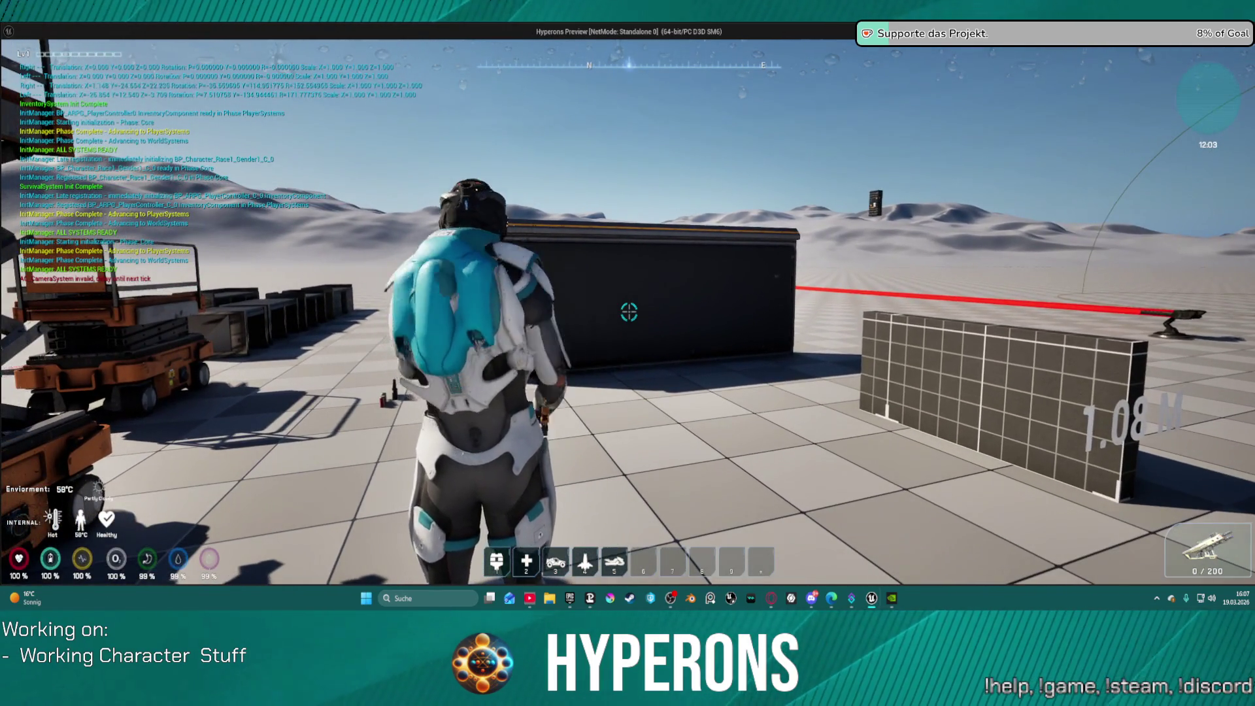
{"action": "left_click", "coordinate": [628, 312]}
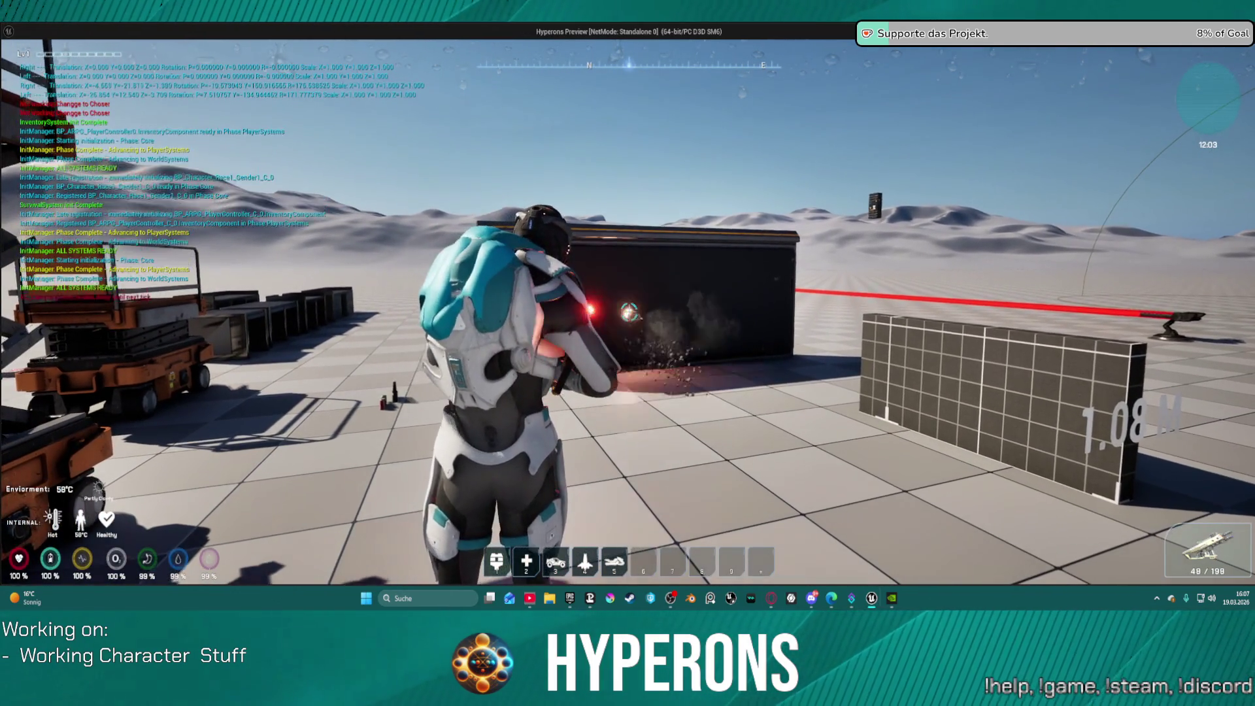
Step: Stop the simulation and add a breakpoint to the SET Skill Montage node
{"action": "key", "text": "Escape"}
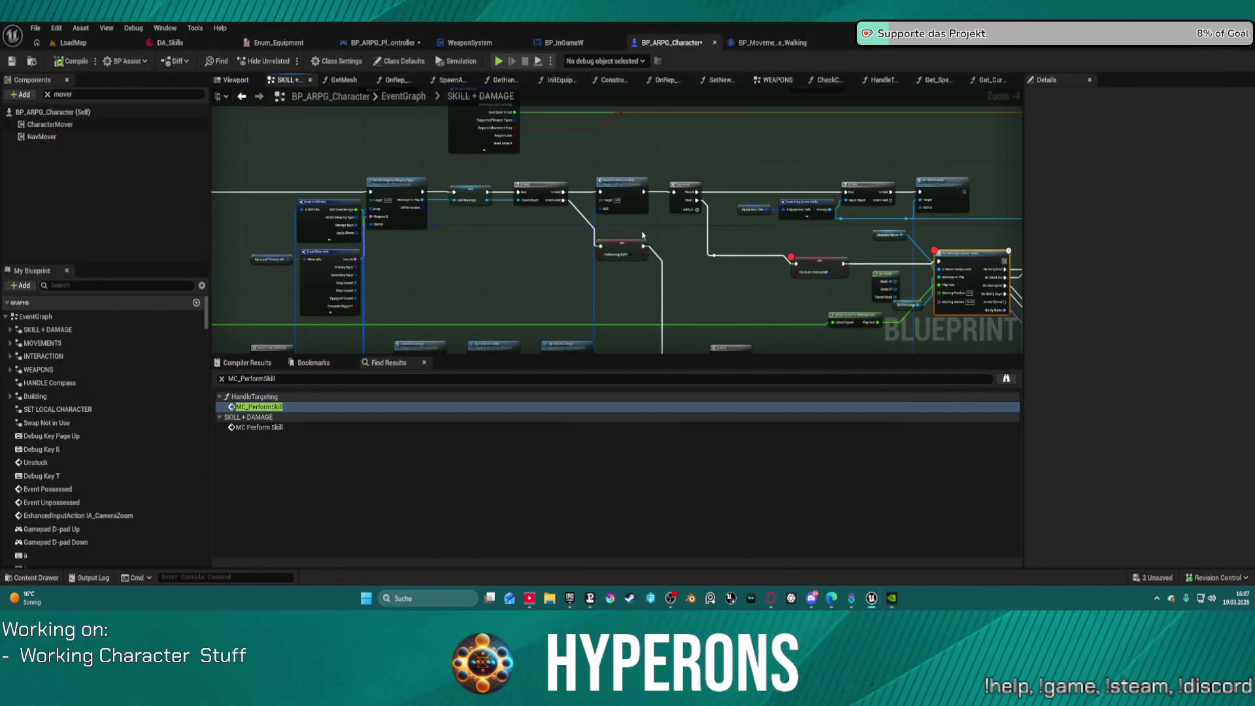
{"action": "scroll", "coordinate": [522, 205], "scroll_direction": "up", "scroll_amount": 2}
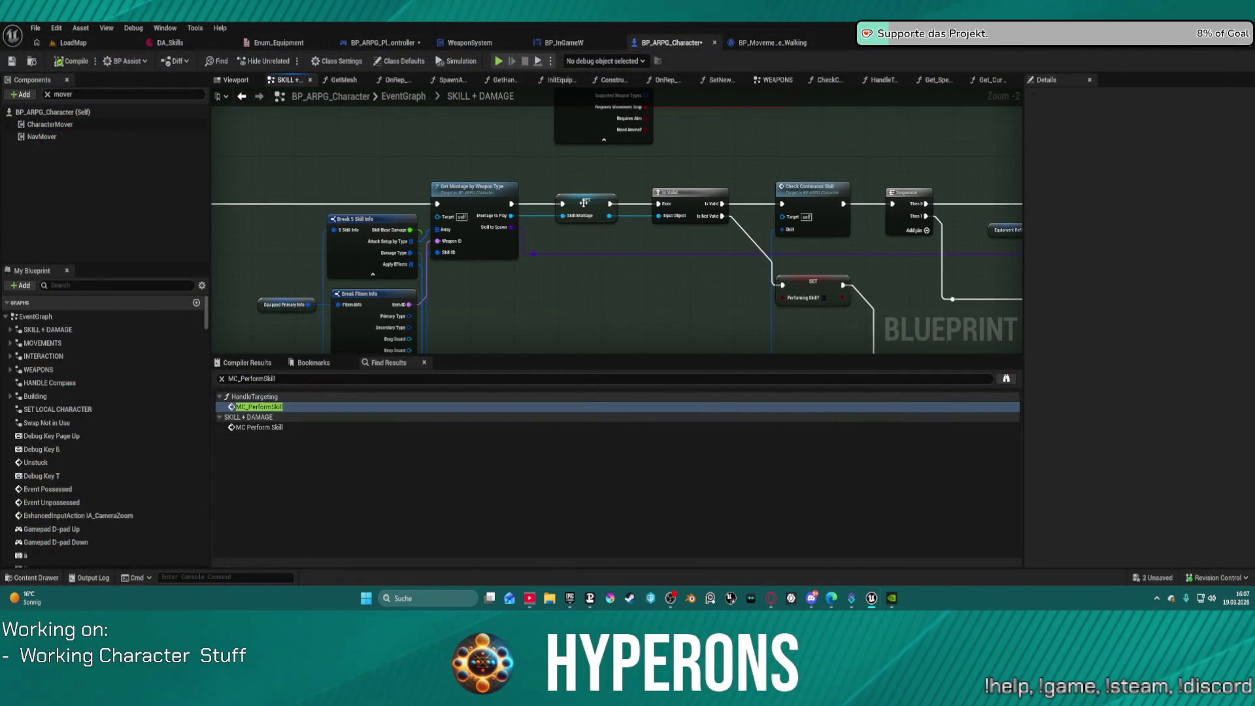
{"action": "right_click", "coordinate": [583, 203]}
{"action": "left_click", "coordinate": [633, 529]}
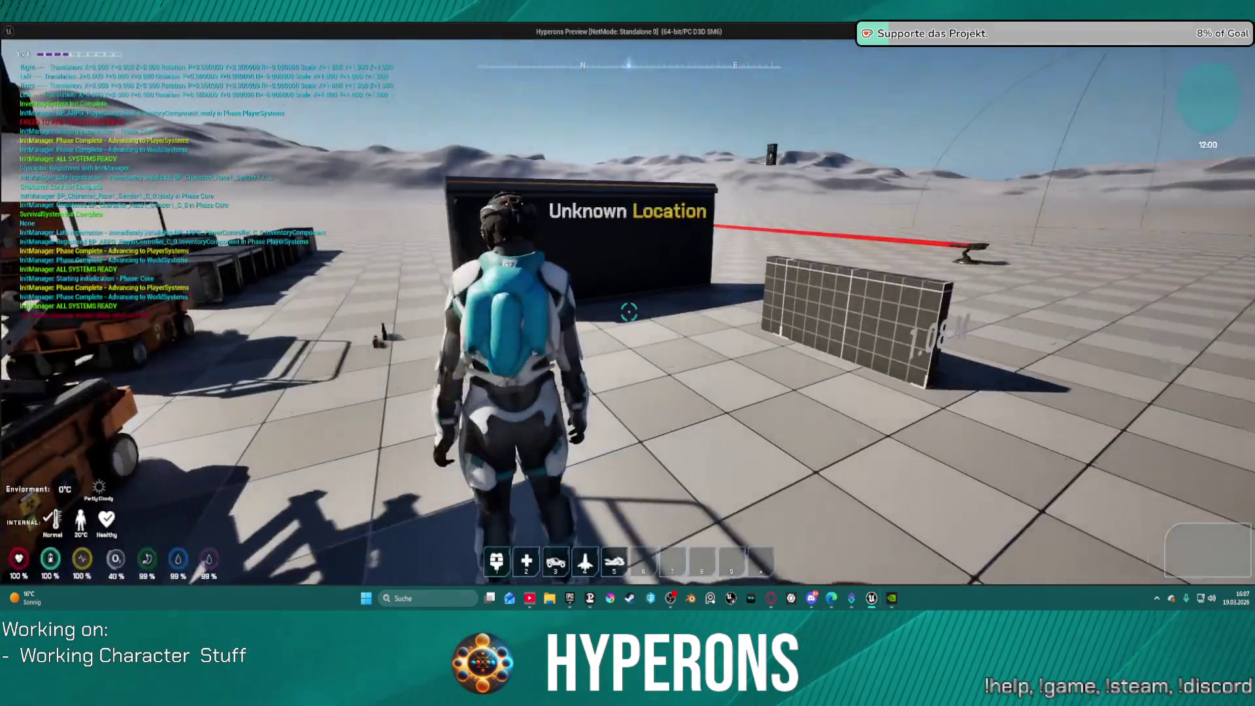
Step: Replay and trigger the skill to hit the new breakpoint, then stop the paused simulation
{"action": "key", "text": "i"}
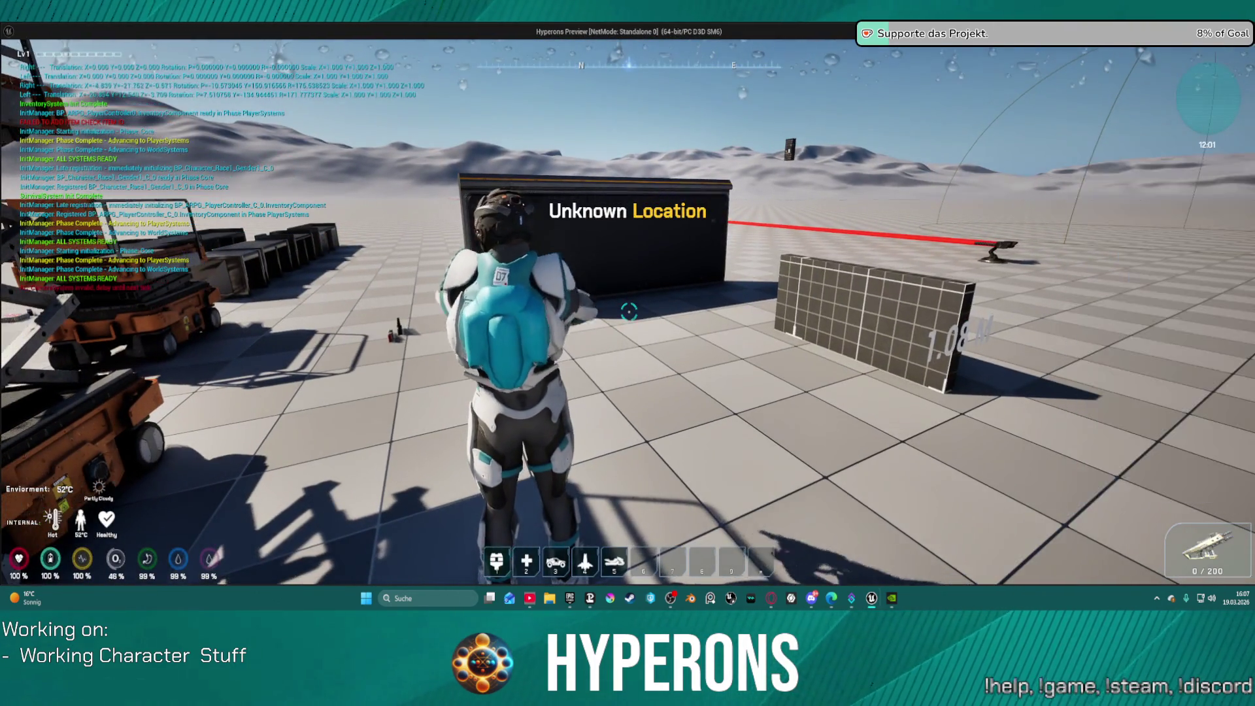
{"action": "key", "text": "i"}
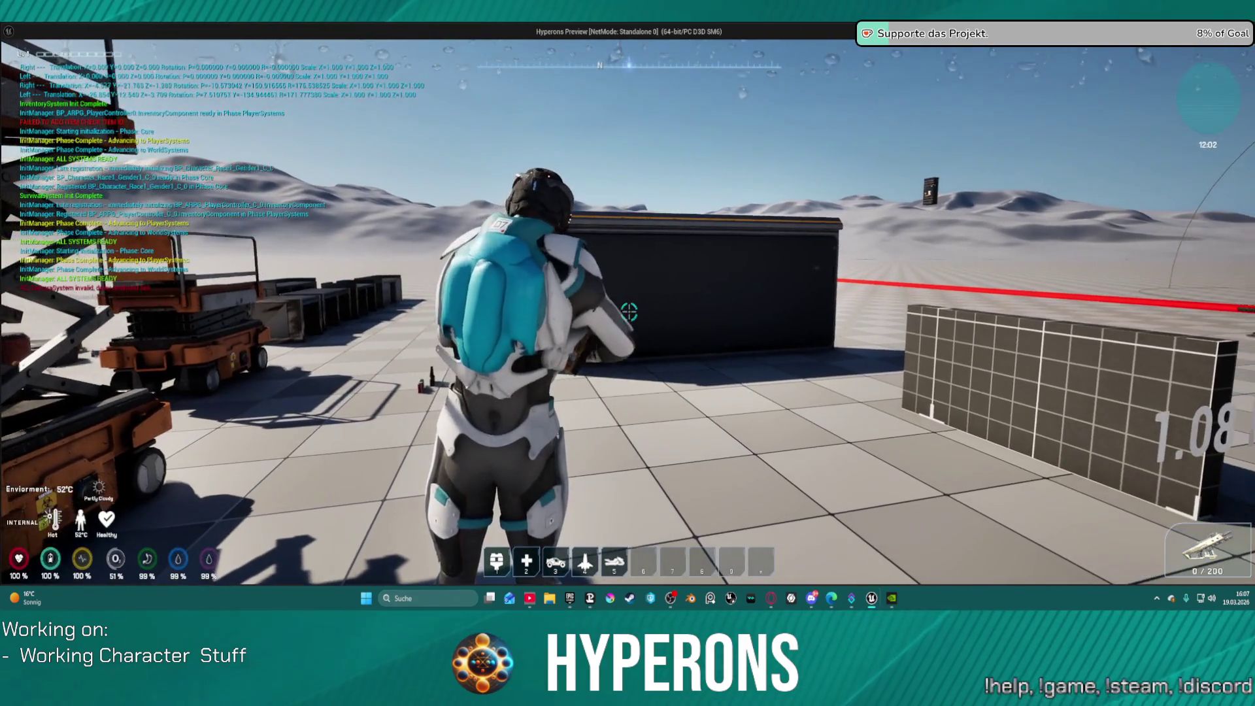
{"action": "left_click", "coordinate": [629, 312]}
{"action": "right_click", "coordinate": [1073, 141]}
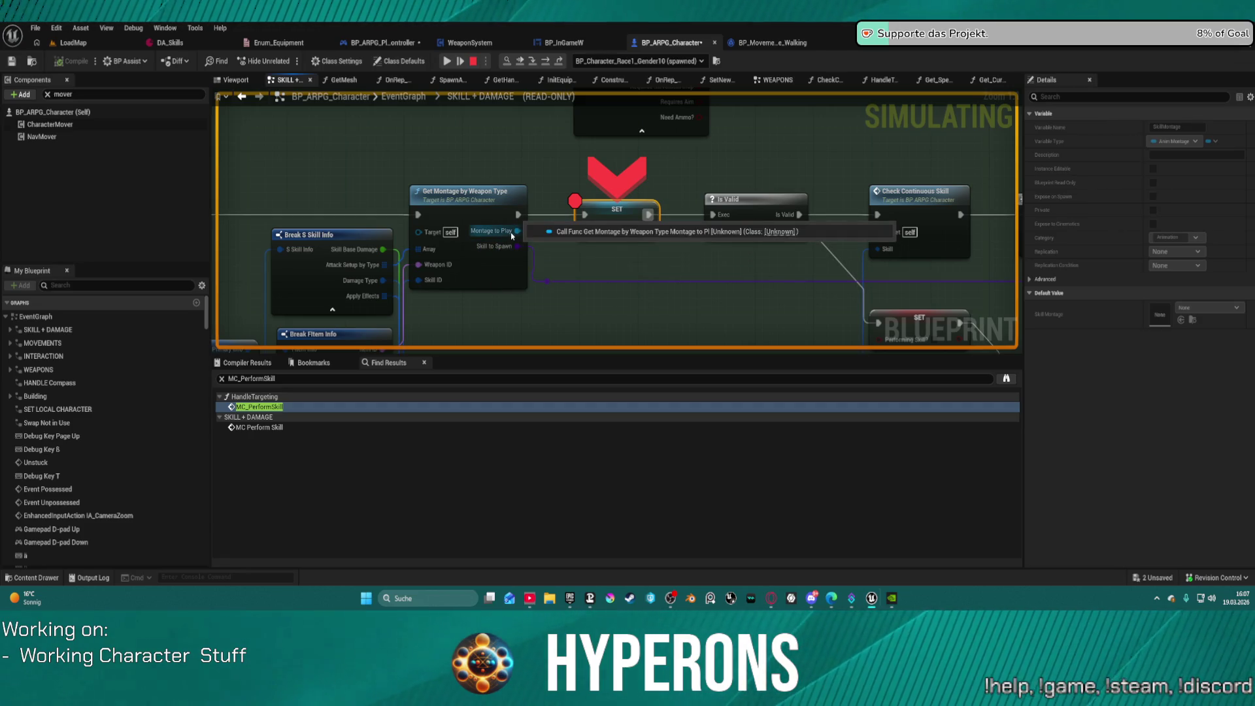
{"action": "left_click", "coordinate": [475, 62]}
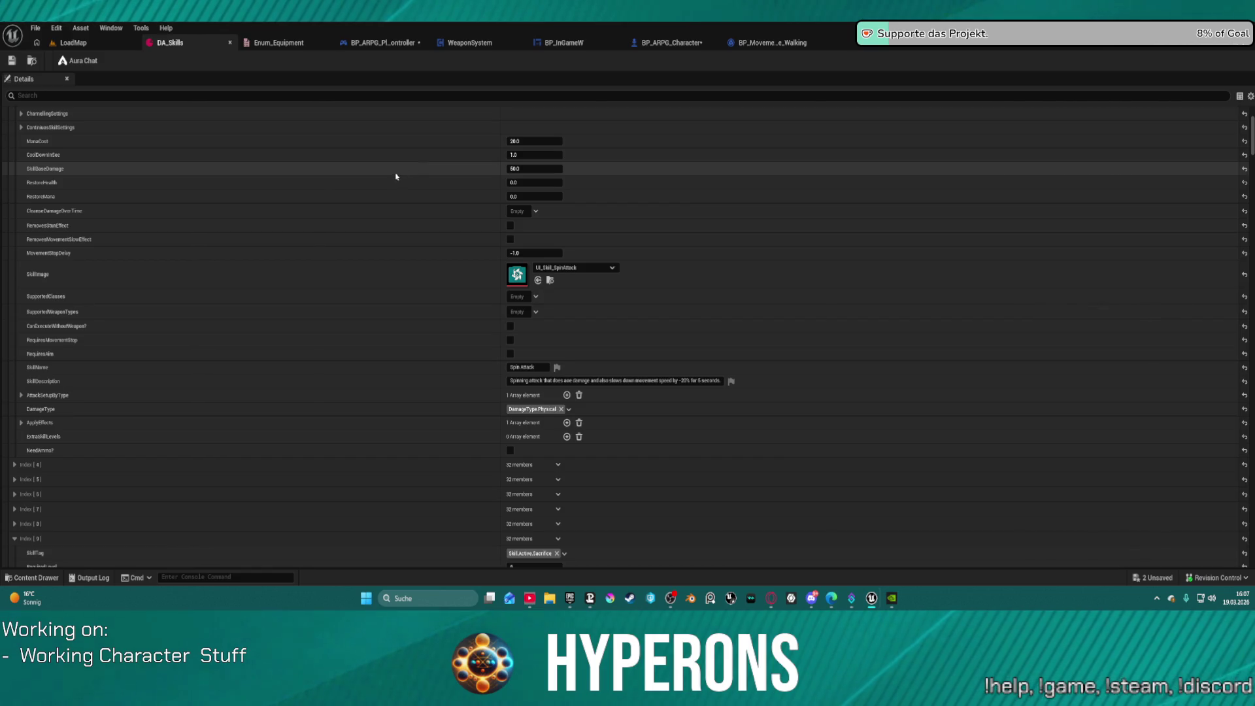
Step: Check skill entries Index [0] and [1] in DA_Skills, then expand the Basic Attack entry Index [2]
{"action": "scroll", "coordinate": [425, 170], "scroll_direction": "up", "scroll_amount": 5}
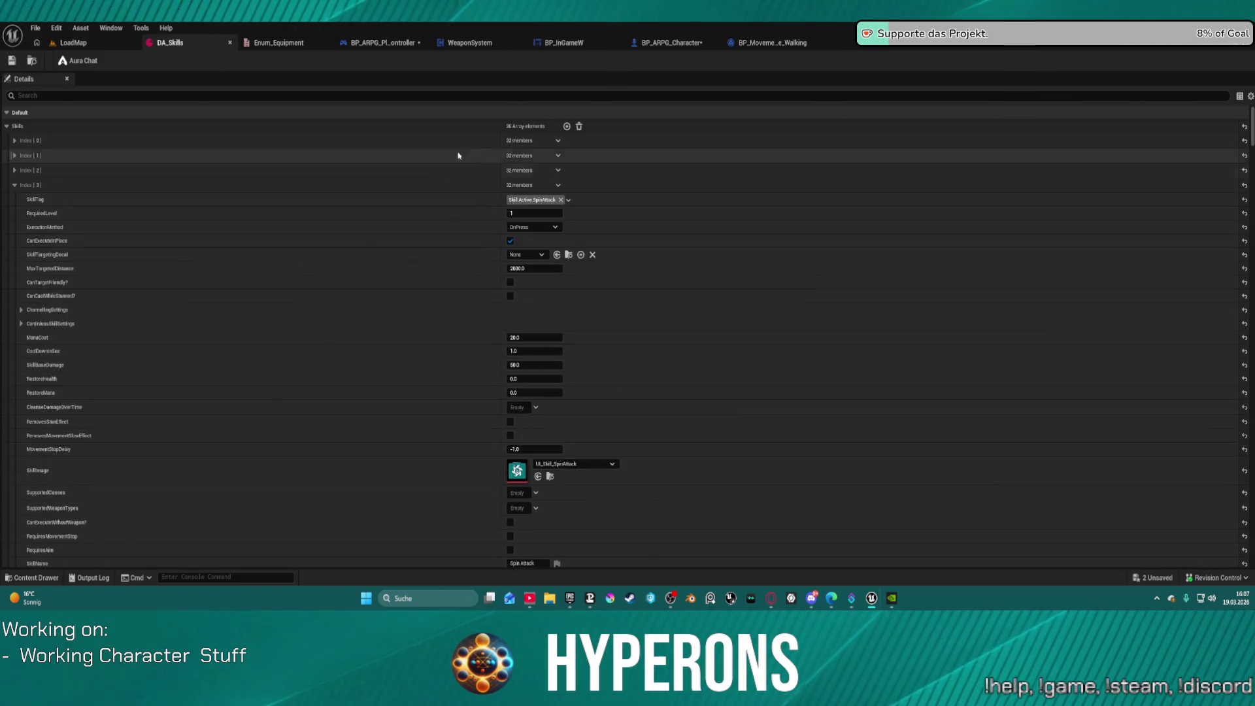
{"action": "left_click", "coordinate": [15, 140]}
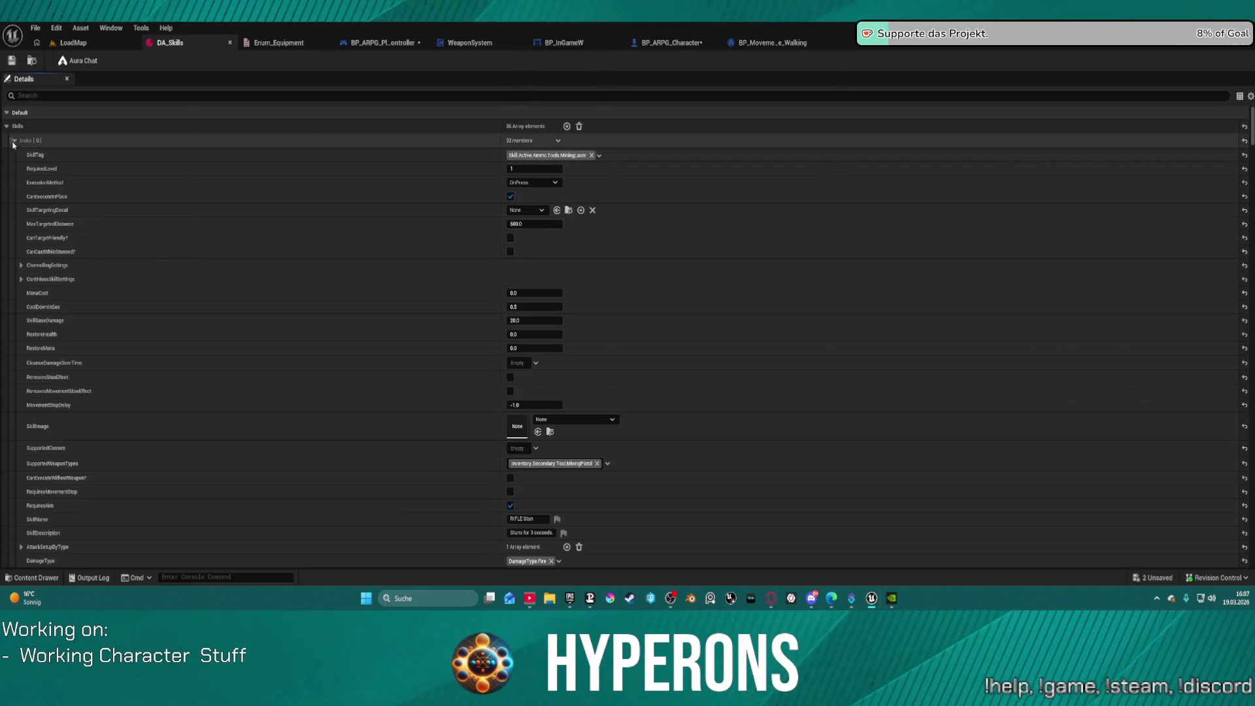
{"action": "left_click", "coordinate": [14, 140]}
{"action": "left_click", "coordinate": [14, 156]}
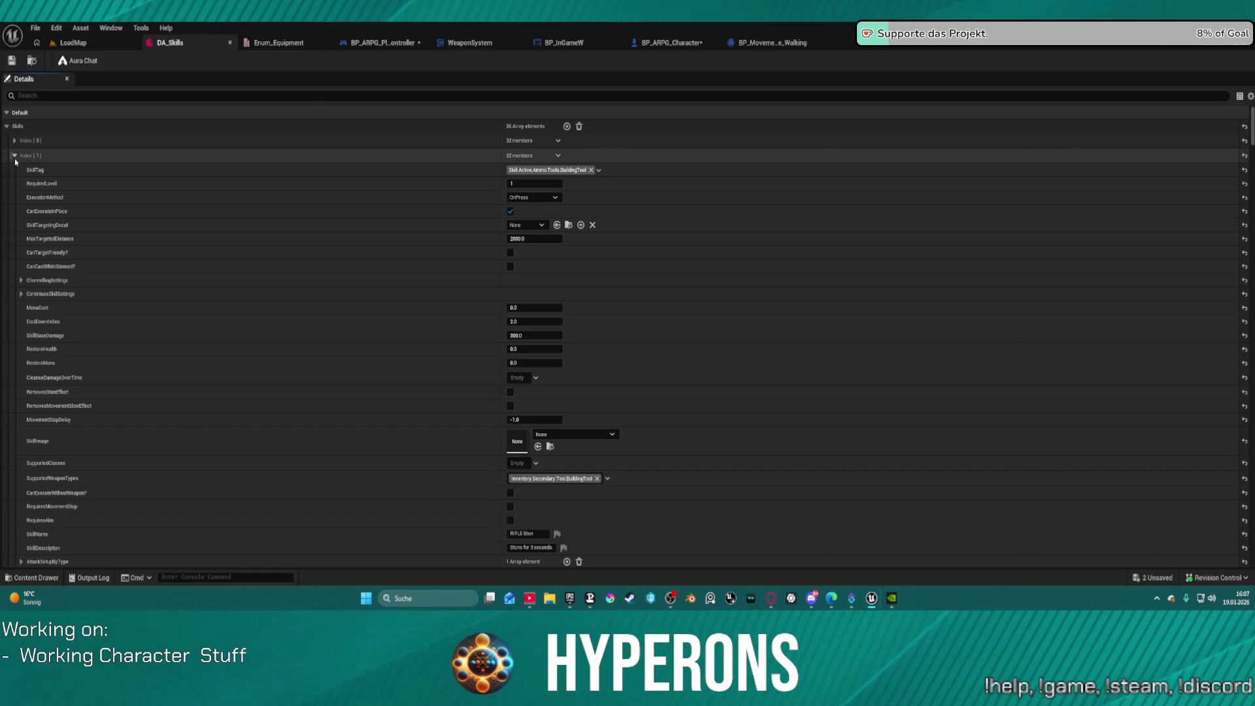
{"action": "left_click", "coordinate": [14, 156]}
{"action": "left_click", "coordinate": [14, 170]}
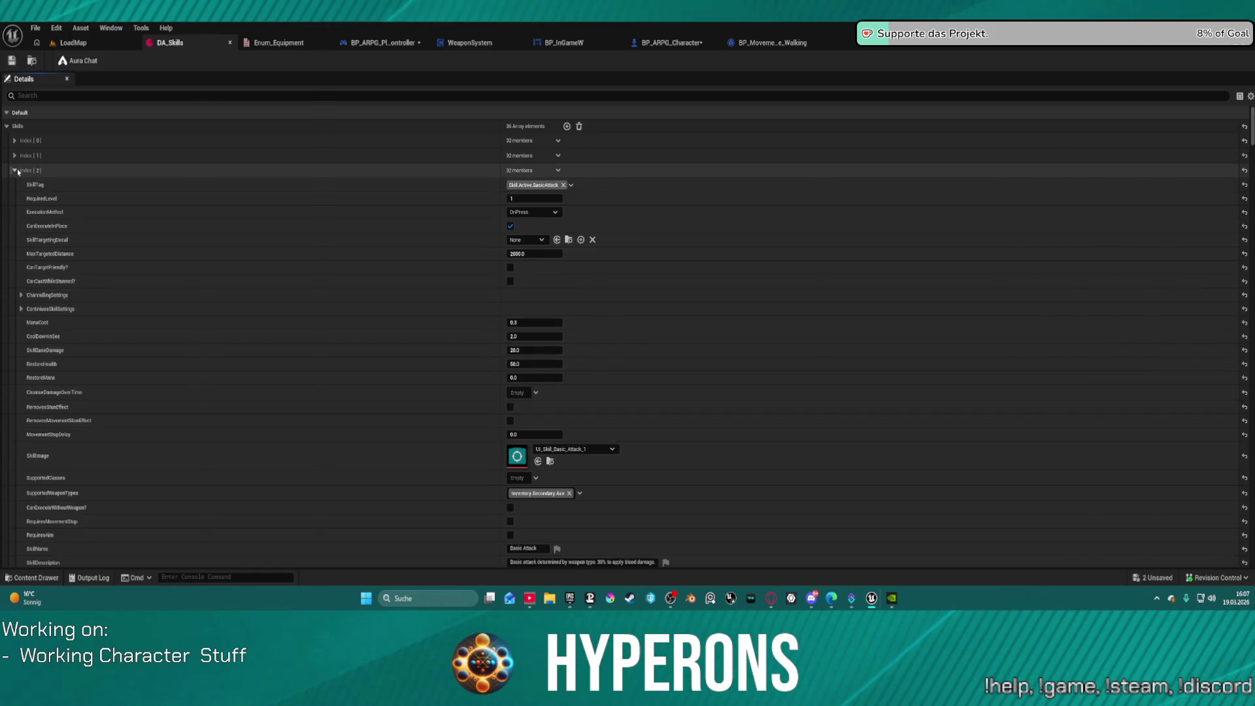
Step: Expand AttackSetupByType Index [6] > MontagesToPlay Index [0], showing Montages(combo) and ForMesh
{"action": "scroll", "coordinate": [168, 236], "scroll_direction": "down", "scroll_amount": 10}
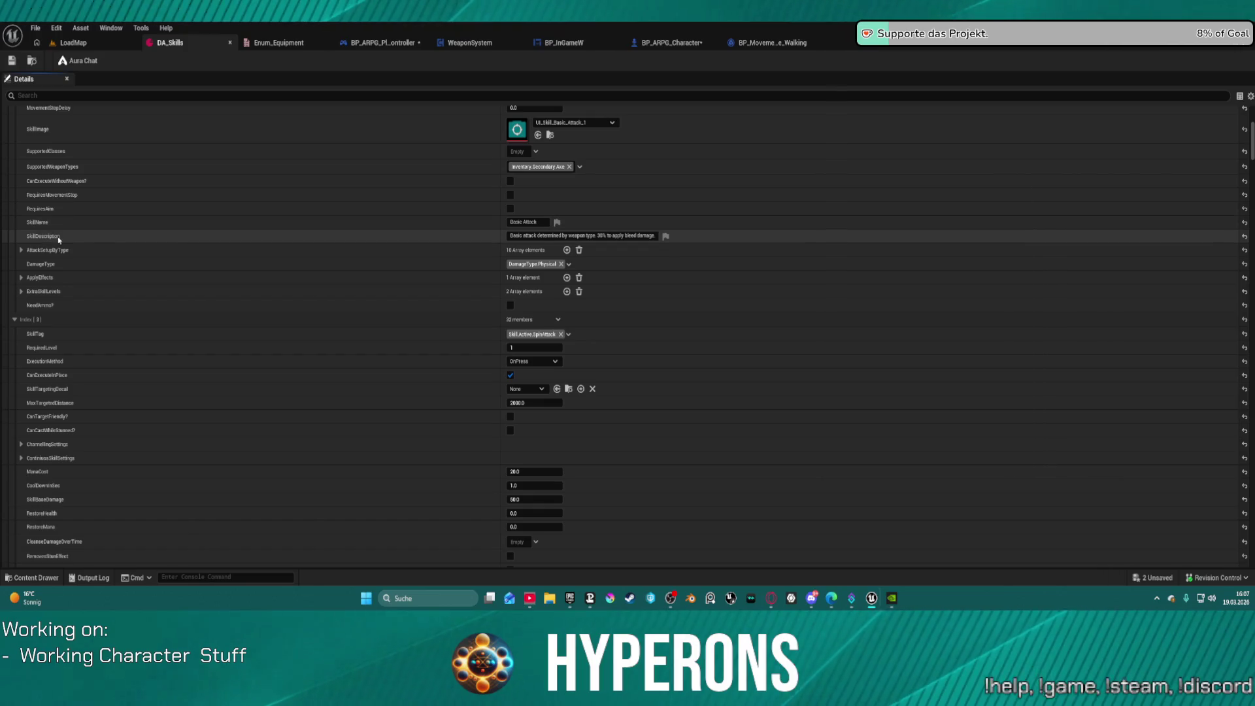
{"action": "left_click", "coordinate": [22, 250]}
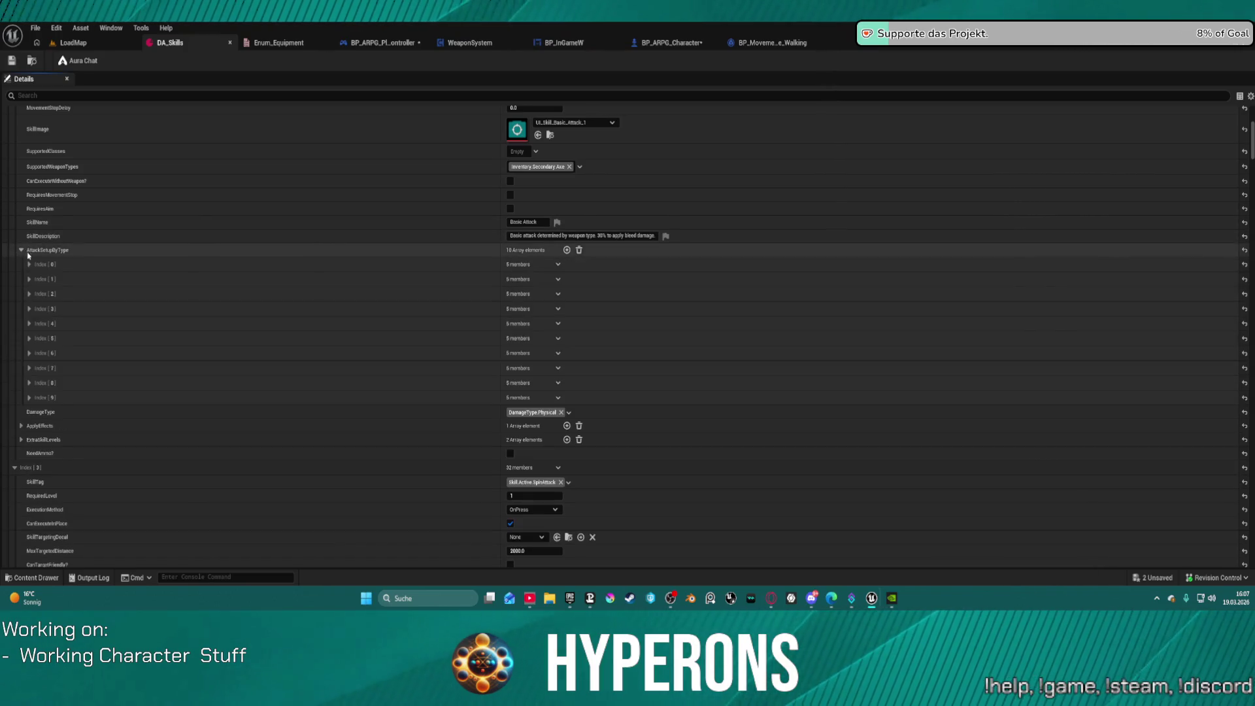
{"action": "left_click", "coordinate": [29, 353]}
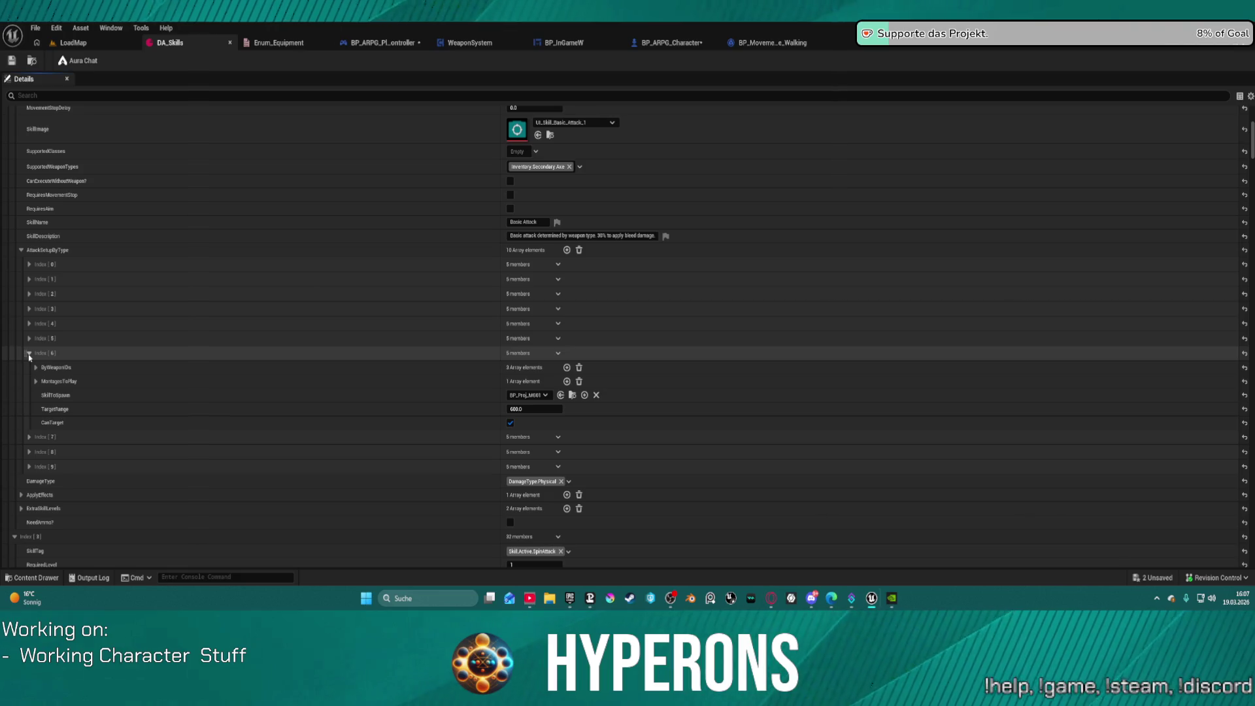
{"action": "left_click", "coordinate": [44, 395]}
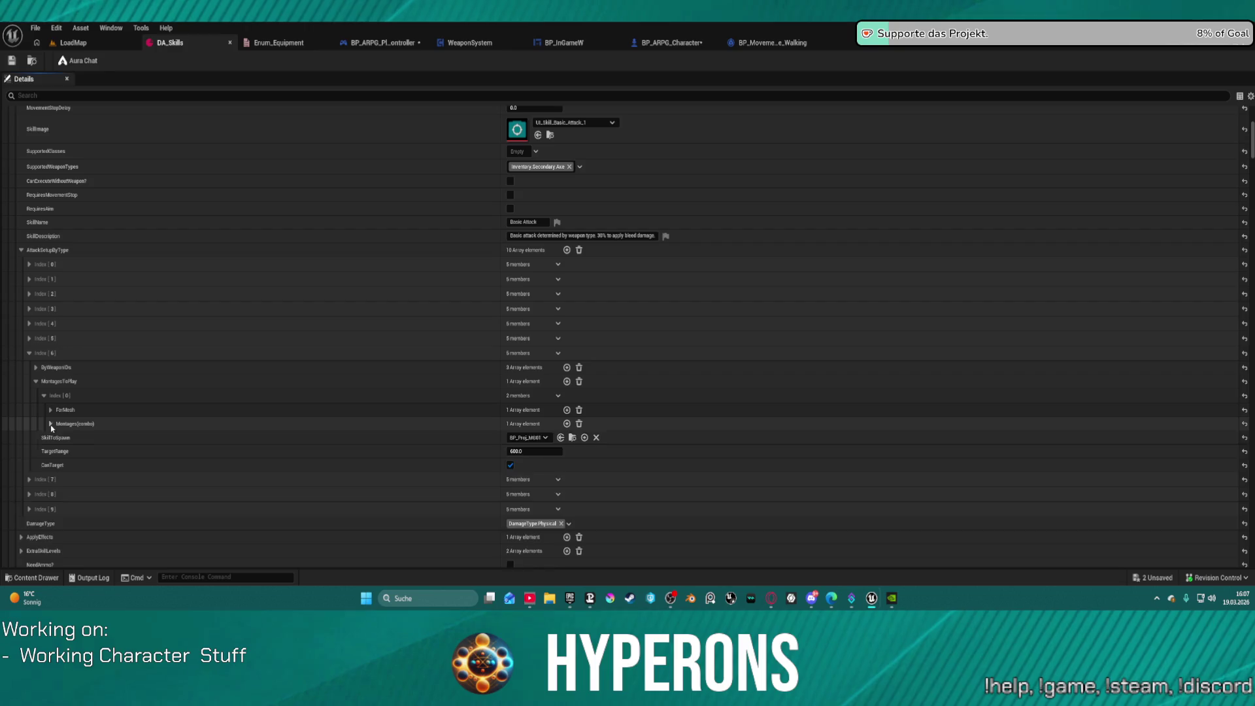
{"action": "left_click", "coordinate": [50, 423]}
{"action": "left_click", "coordinate": [50, 410]}
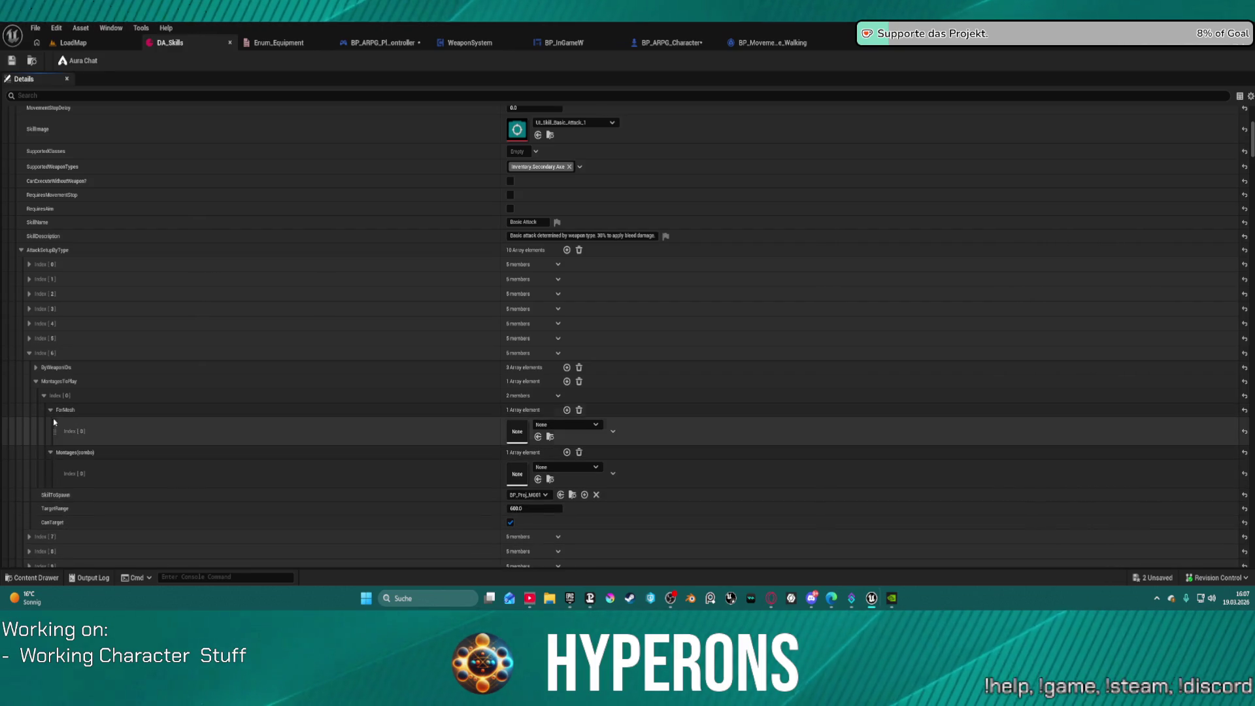
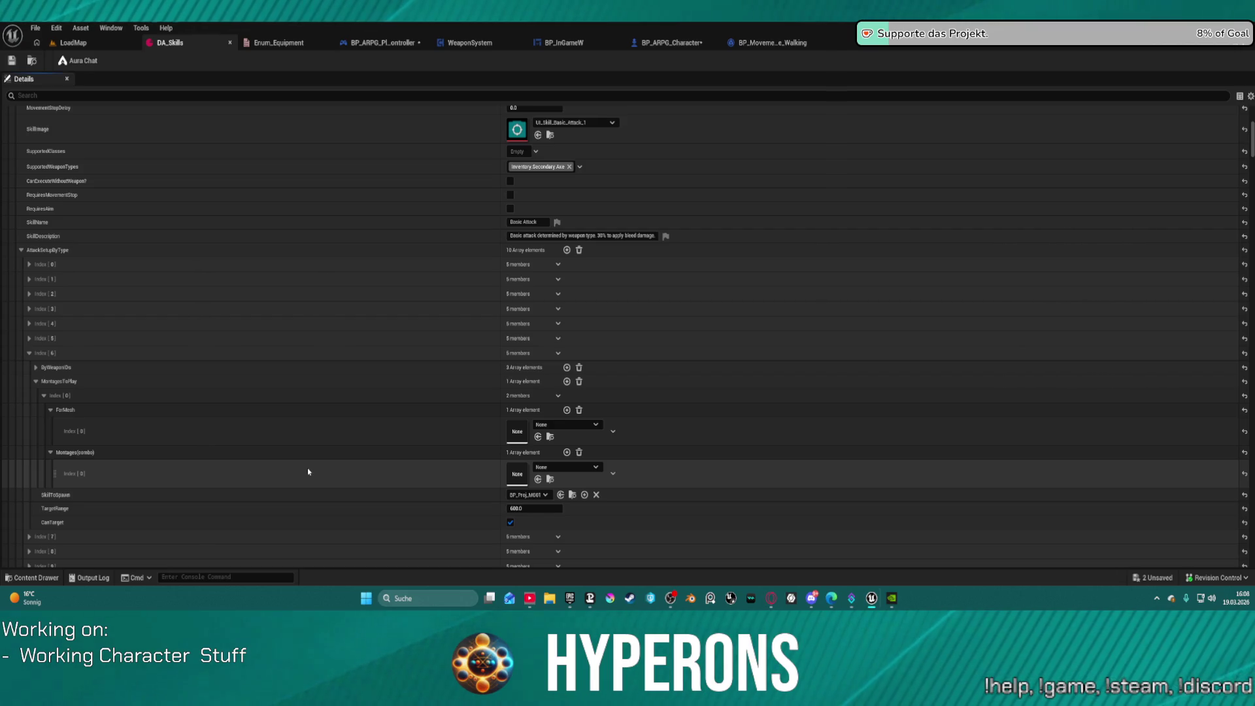
Step: Review the ByWeaponIDs list and AttackSetupByType entries in DA_Skills
{"action": "left_click", "coordinate": [36, 368]}
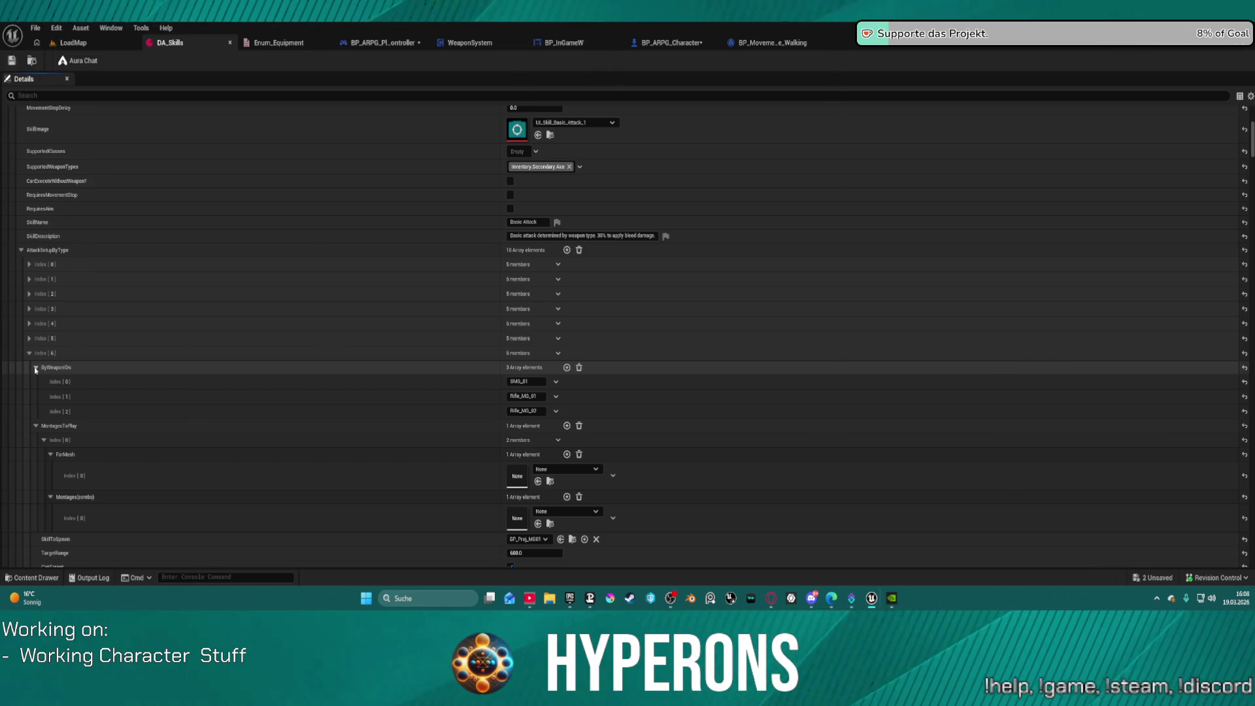
{"action": "left_click", "coordinate": [36, 368]}
{"action": "scroll", "coordinate": [113, 466], "scroll_direction": "down", "scroll_amount": 10}
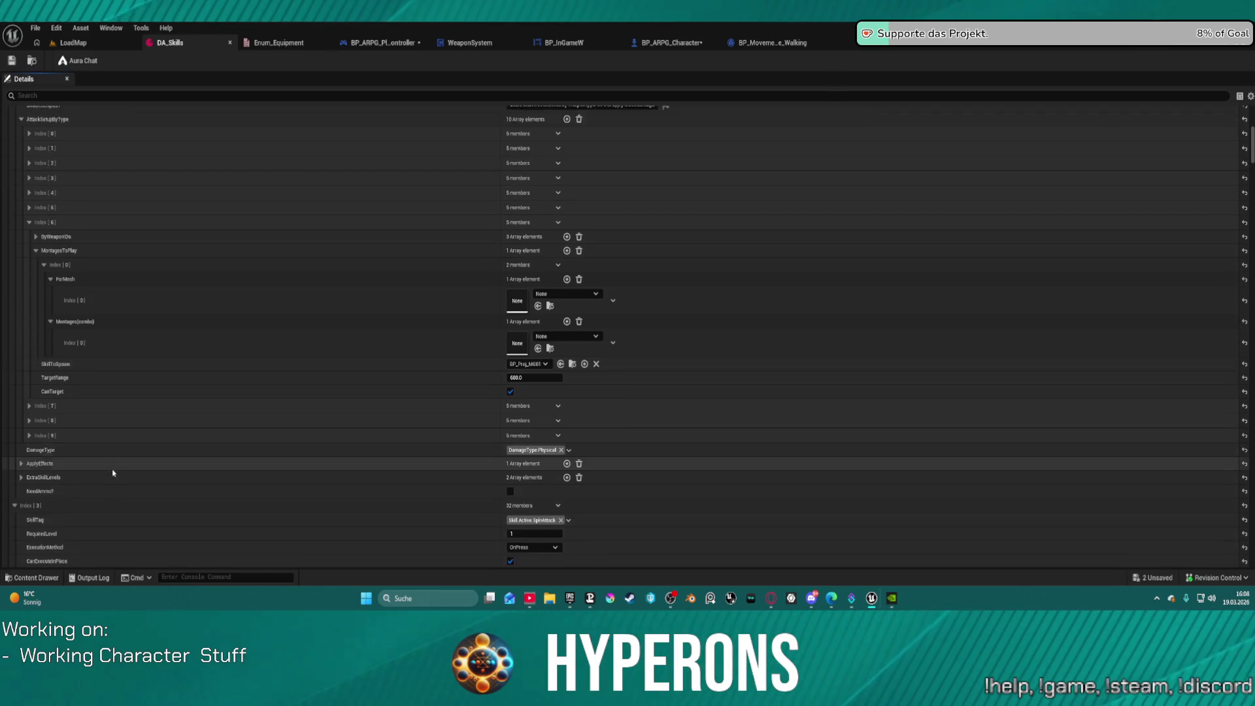
{"action": "scroll", "coordinate": [113, 467], "scroll_direction": "down", "scroll_amount": 2}
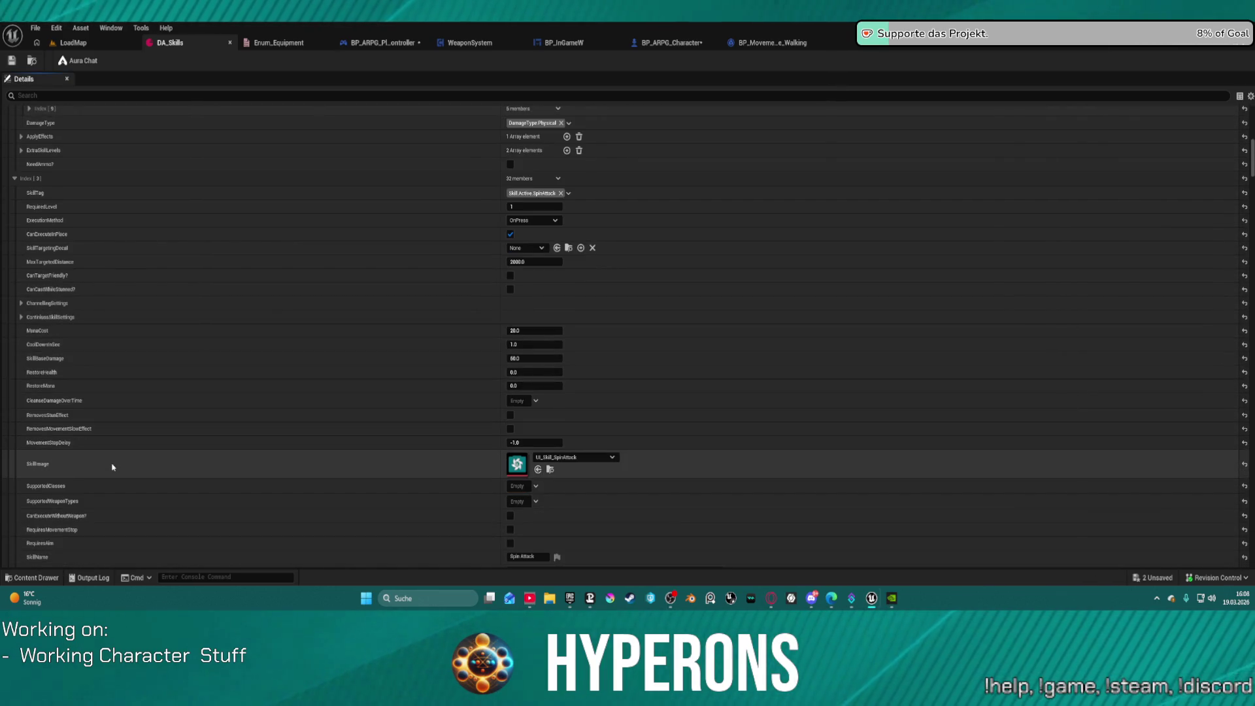
{"action": "scroll", "coordinate": [113, 467], "scroll_direction": "down", "scroll_amount": 15}
{"action": "scroll", "coordinate": [136, 469], "scroll_direction": "down", "scroll_amount": 15}
{"action": "scroll", "coordinate": [138, 466], "scroll_direction": "down", "scroll_amount": 12}
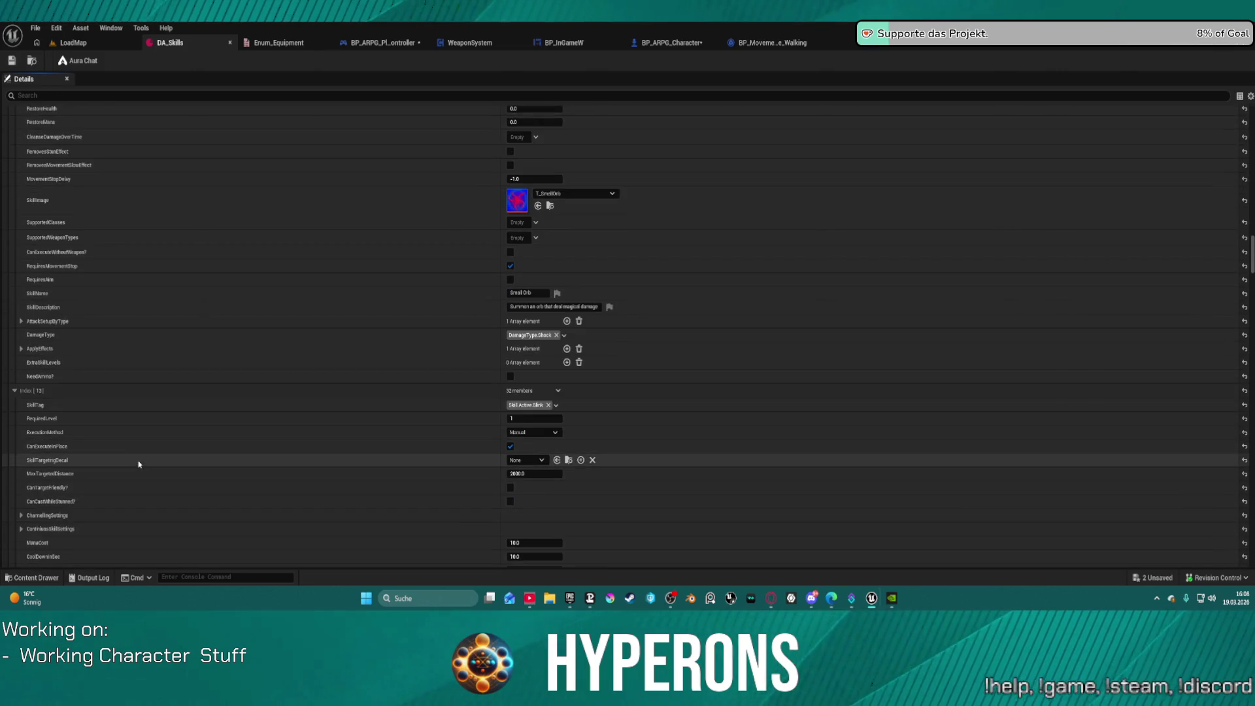
{"action": "scroll", "coordinate": [138, 464], "scroll_direction": "down", "scroll_amount": 20}
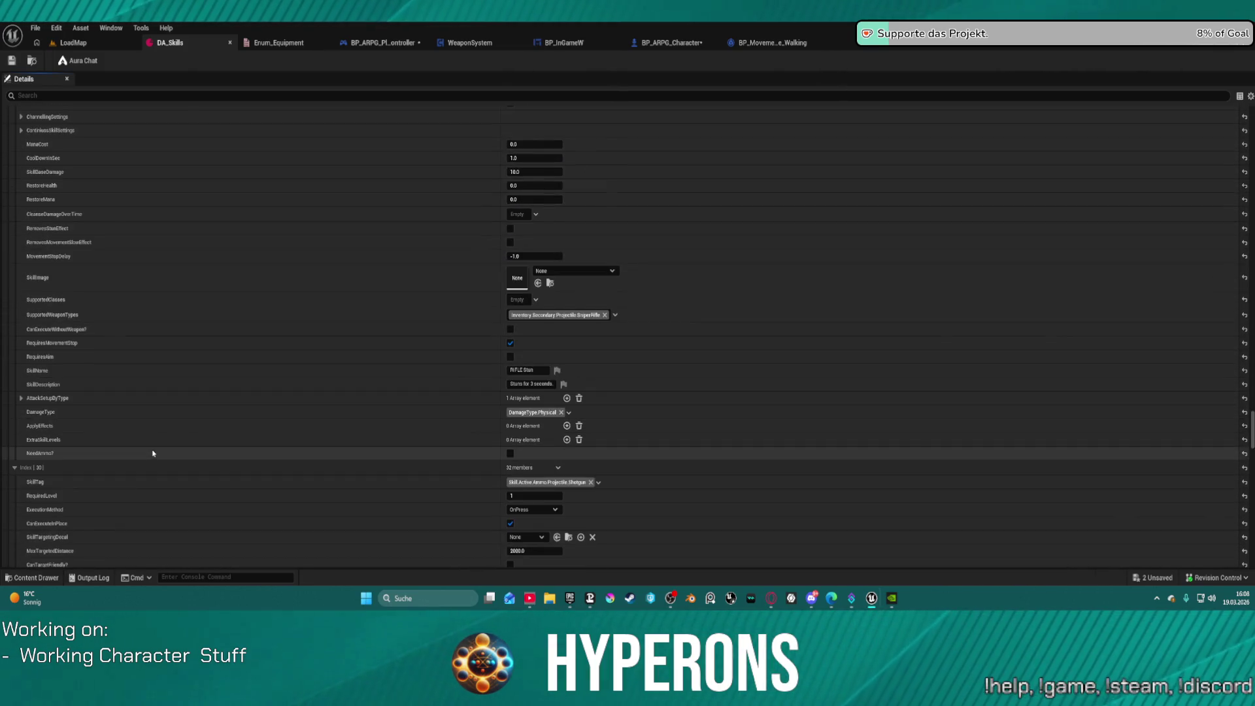
Step: Paste the rifle MontagesToPlay array (Manny/Quinn with MM_Rifle_Fire) into Basic Attack's Index [6]
{"action": "scroll", "coordinate": [493, 297], "scroll_direction": "up", "scroll_amount": 8}
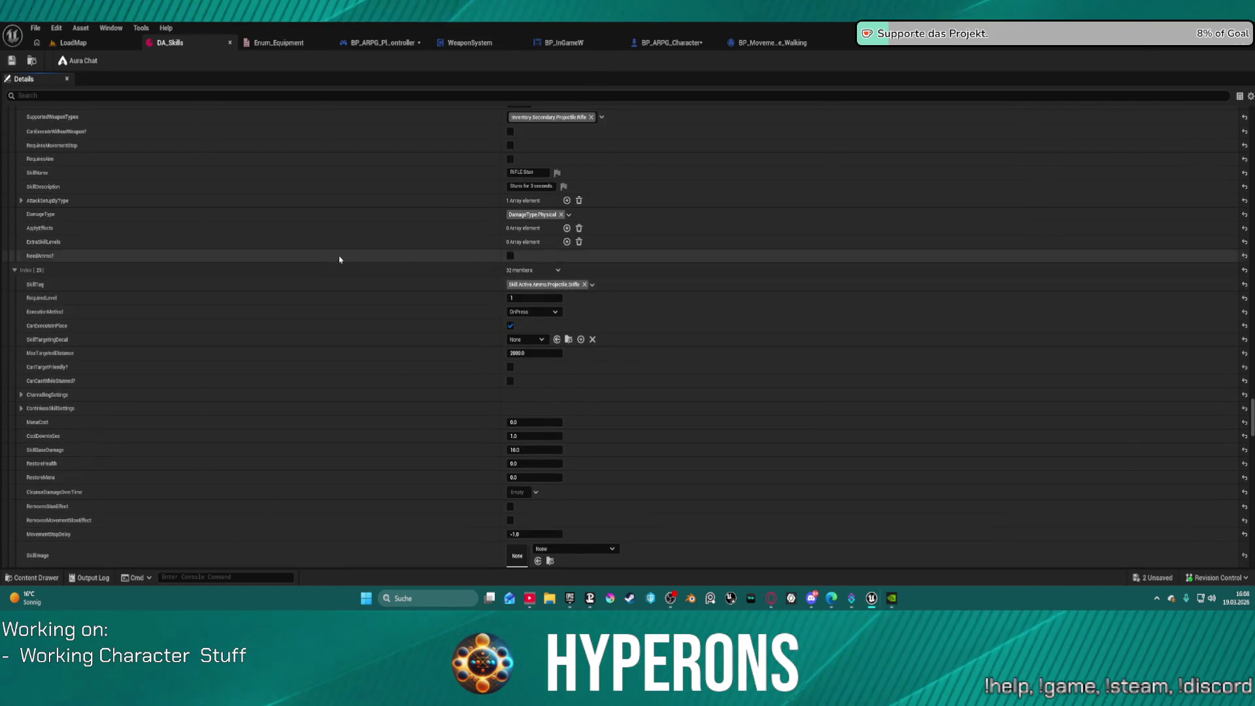
{"action": "scroll", "coordinate": [327, 265], "scroll_direction": "up", "scroll_amount": 2}
{"action": "scroll", "coordinate": [314, 280], "scroll_direction": "up", "scroll_amount": 8}
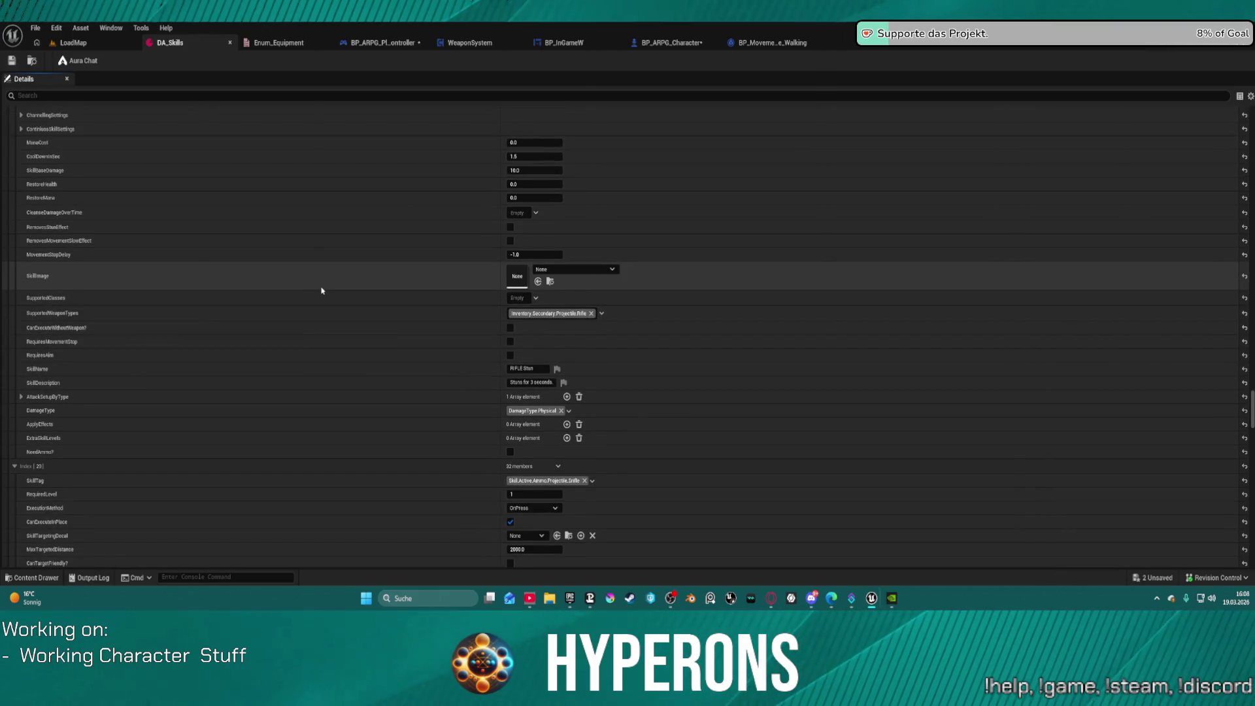
{"action": "scroll", "coordinate": [414, 280], "scroll_direction": "up", "scroll_amount": 5}
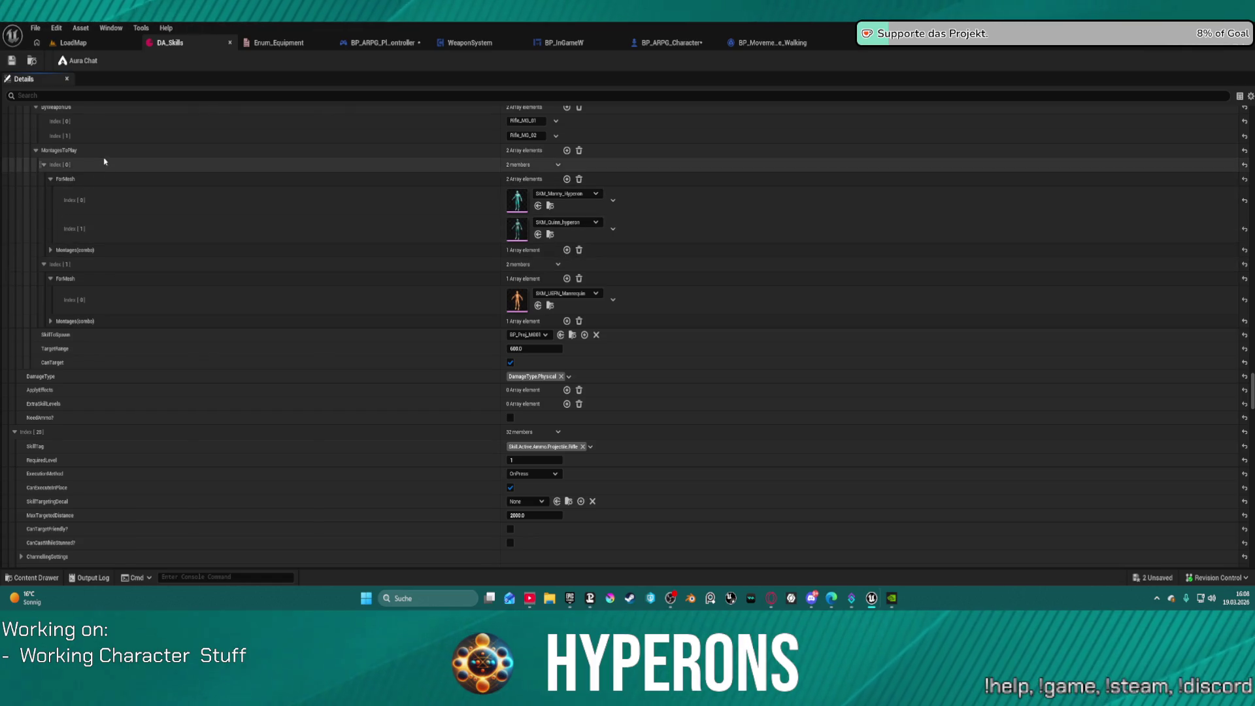
{"action": "scroll", "coordinate": [123, 156], "scroll_direction": "up", "scroll_amount": 1}
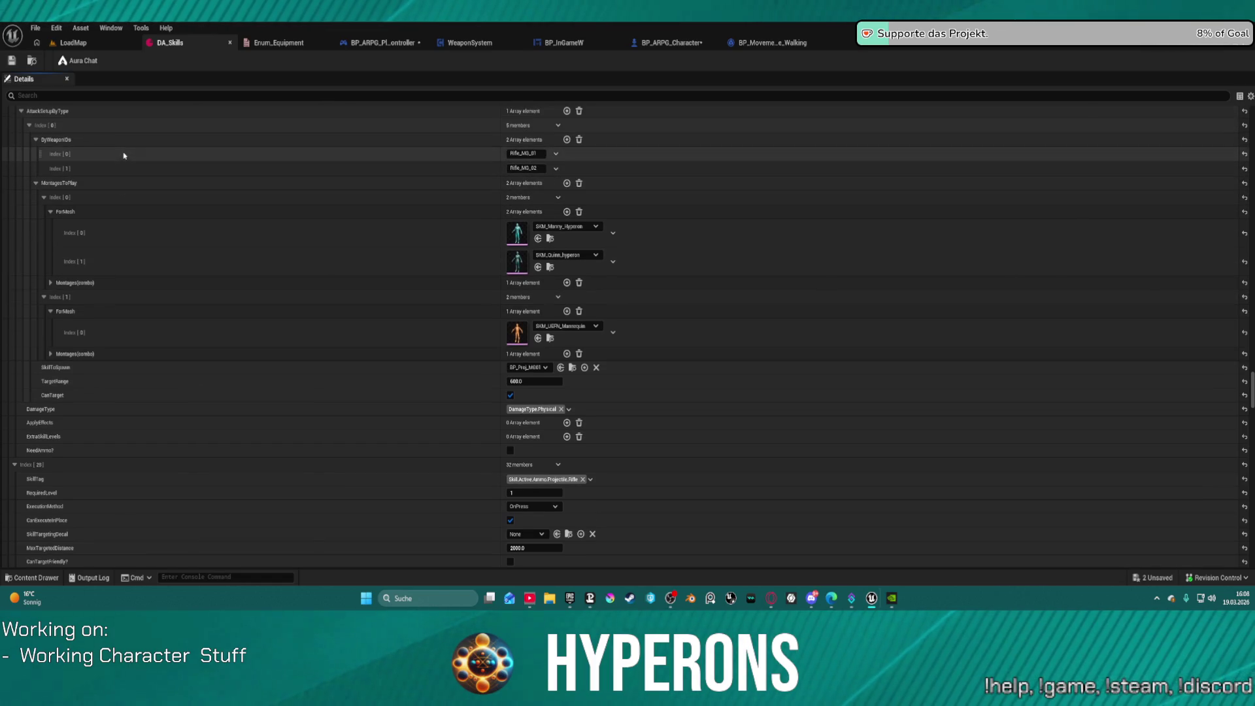
{"action": "scroll", "coordinate": [392, 180], "scroll_direction": "up", "scroll_amount": 15}
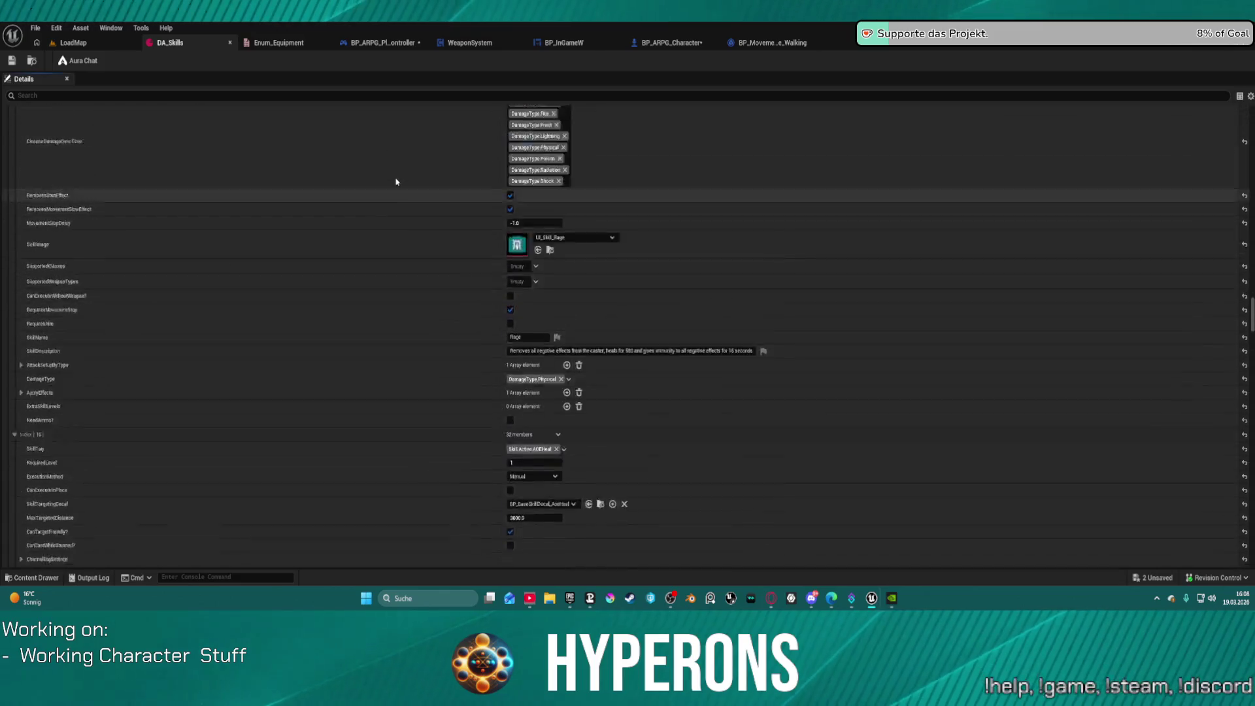
{"action": "scroll", "coordinate": [394, 181], "scroll_direction": "up", "scroll_amount": 20}
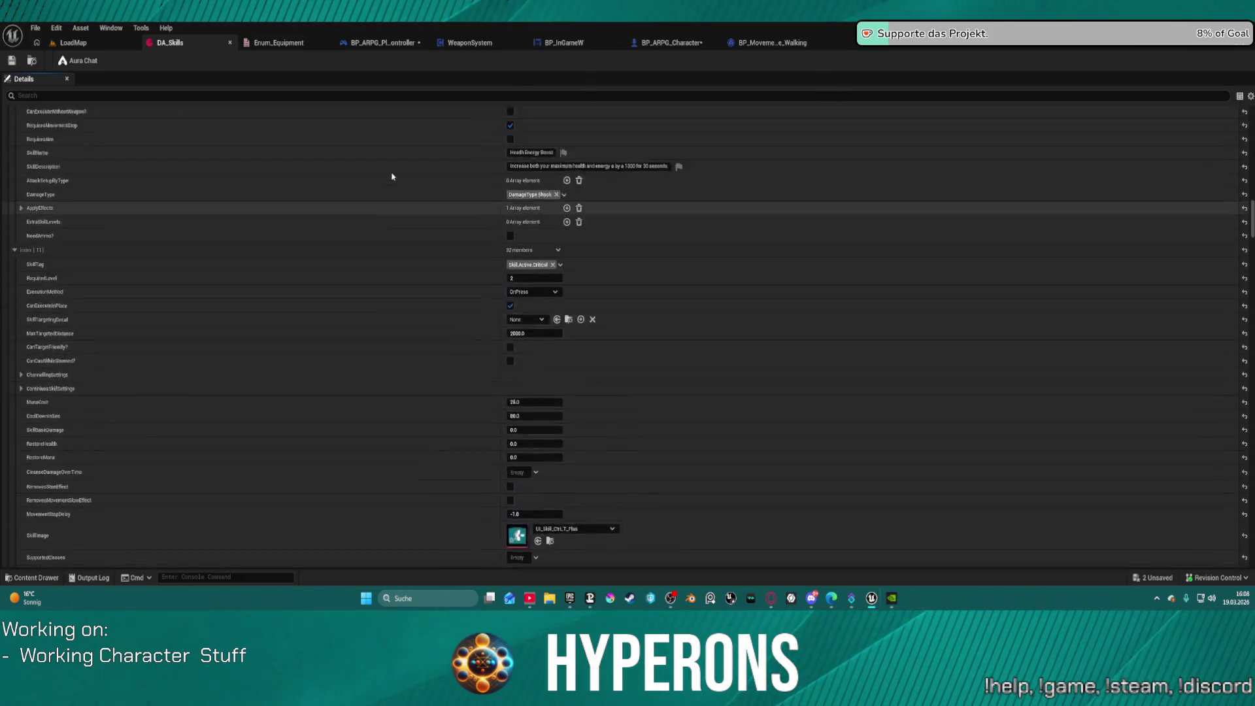
{"action": "scroll", "coordinate": [392, 177], "scroll_direction": "up", "scroll_amount": 20}
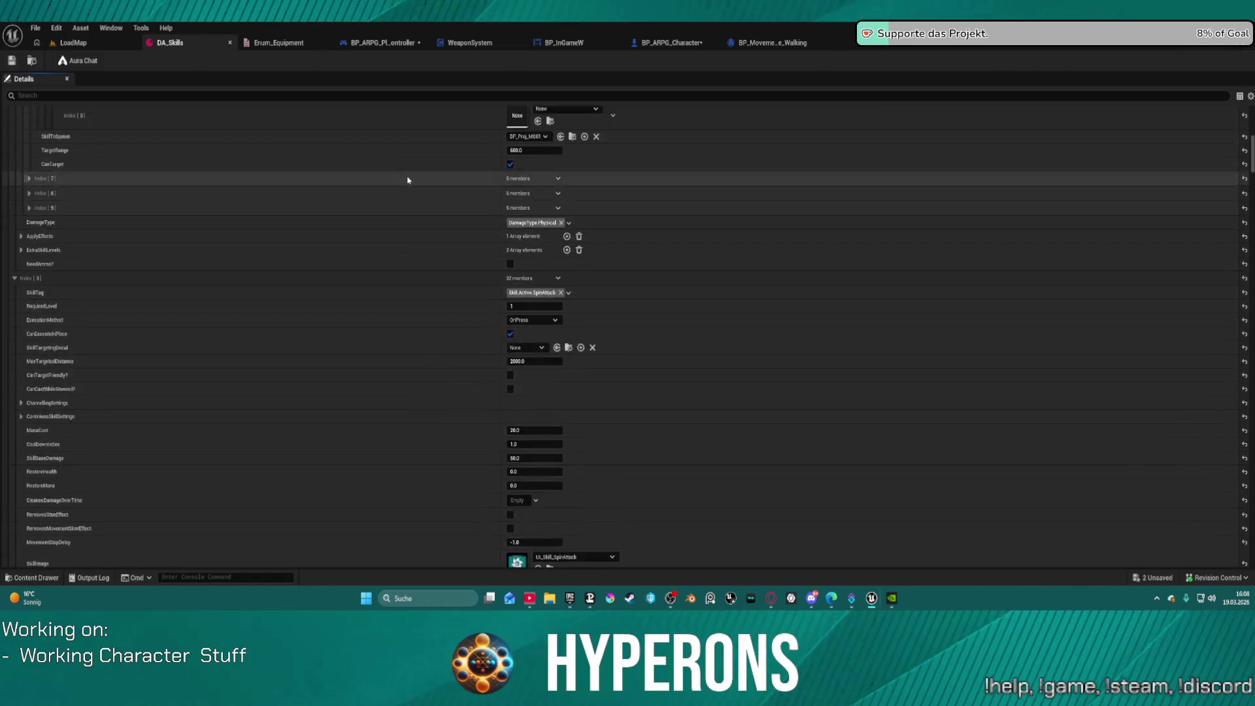
{"action": "scroll", "coordinate": [408, 183], "scroll_direction": "up", "scroll_amount": 3}
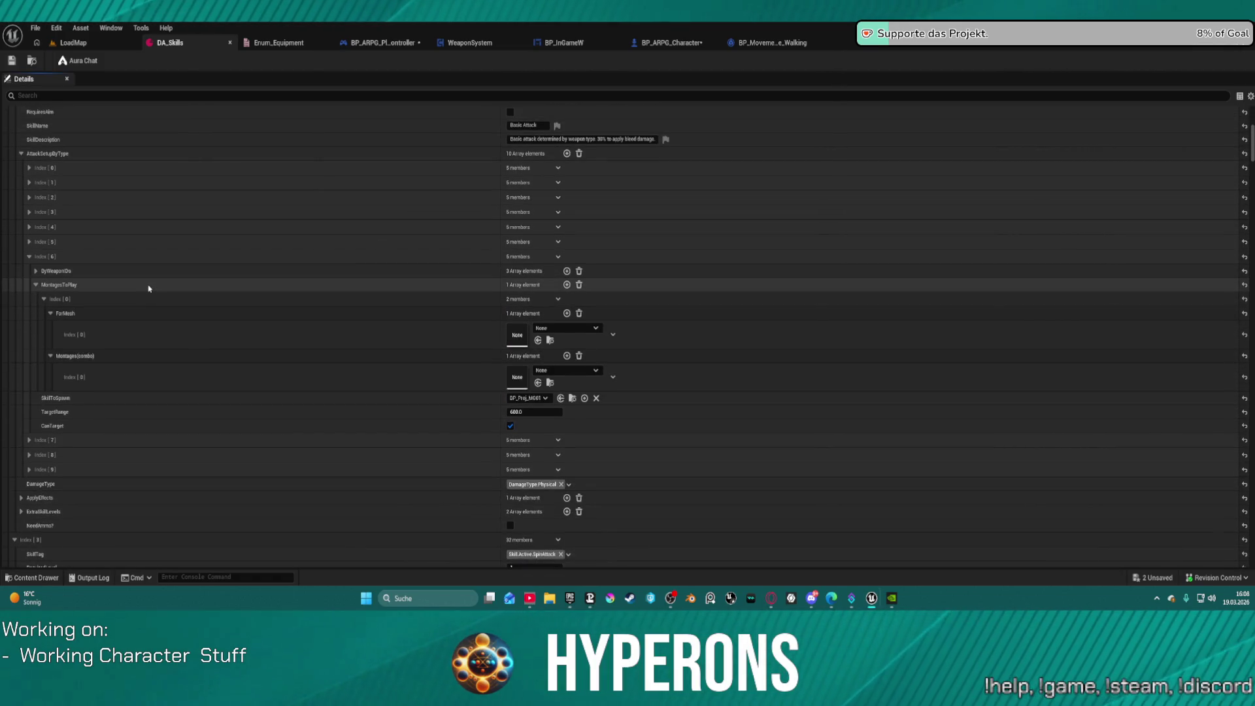
{"action": "key", "text": "ctrl+v"}
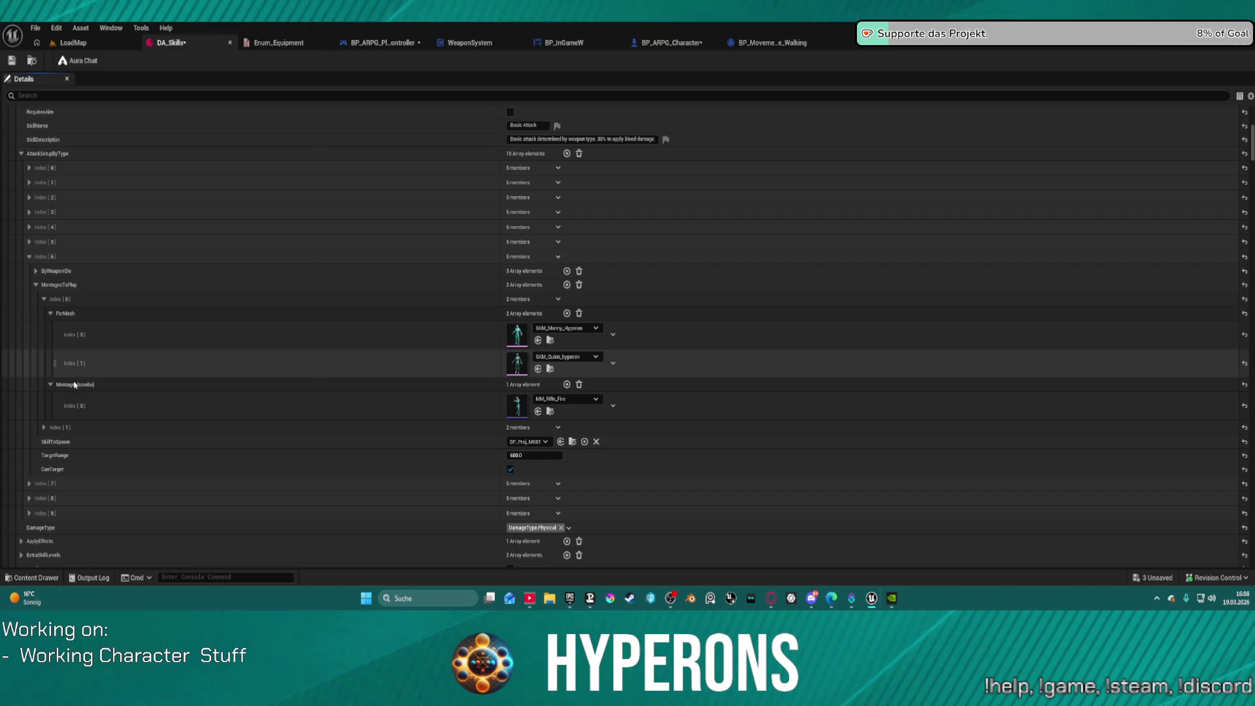
Step: Play LoadMap, toggle the inventory open and closed, and reload the rifle
{"action": "left_click", "coordinate": [96, 43]}
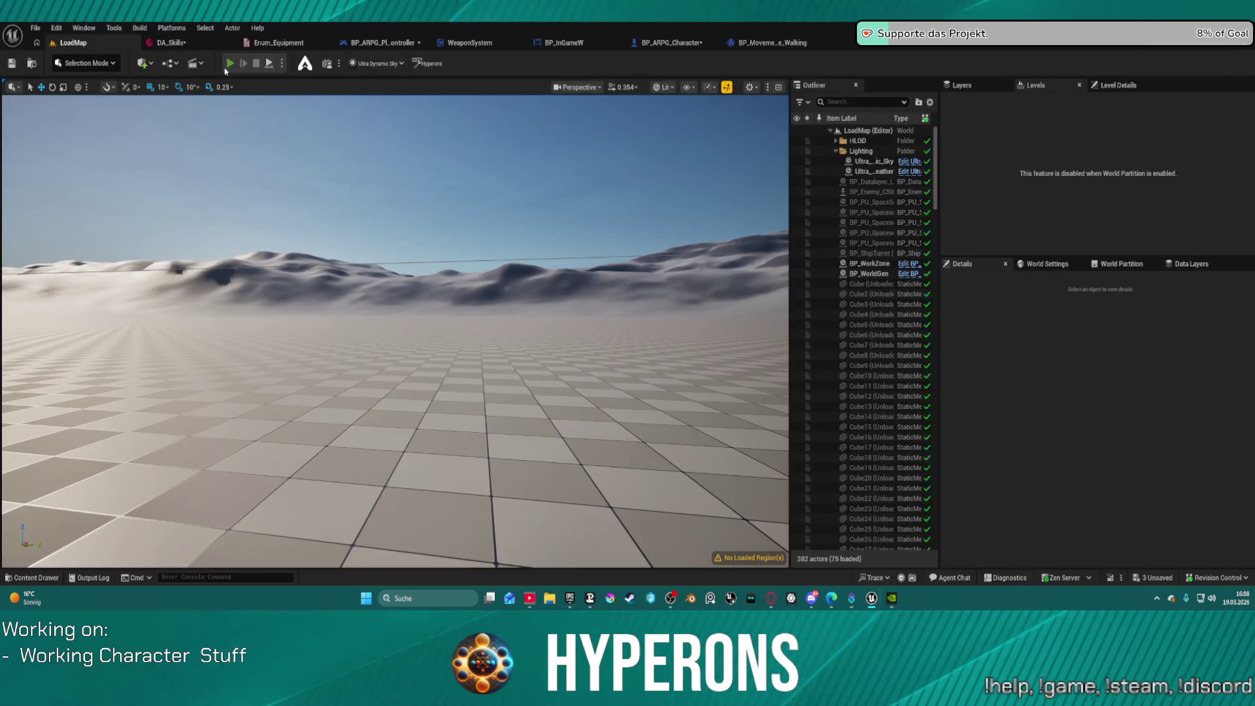
{"action": "key", "text": "alt+p"}
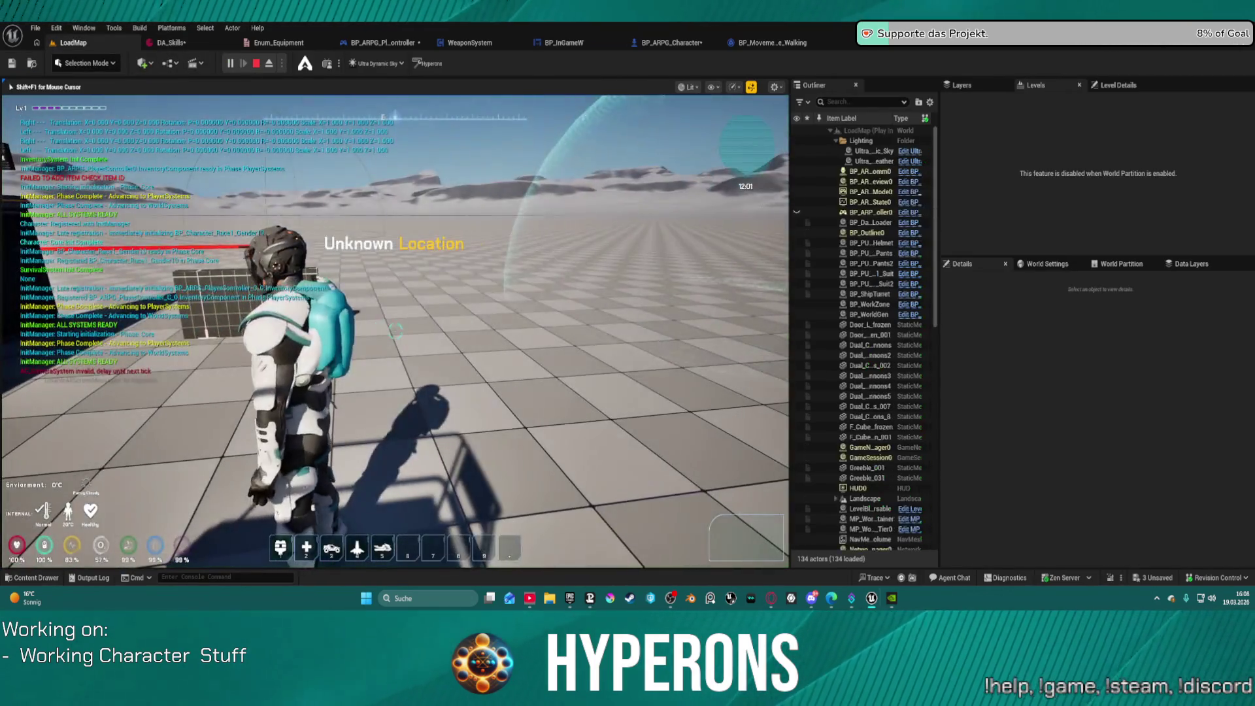
{"action": "key", "text": "i"}
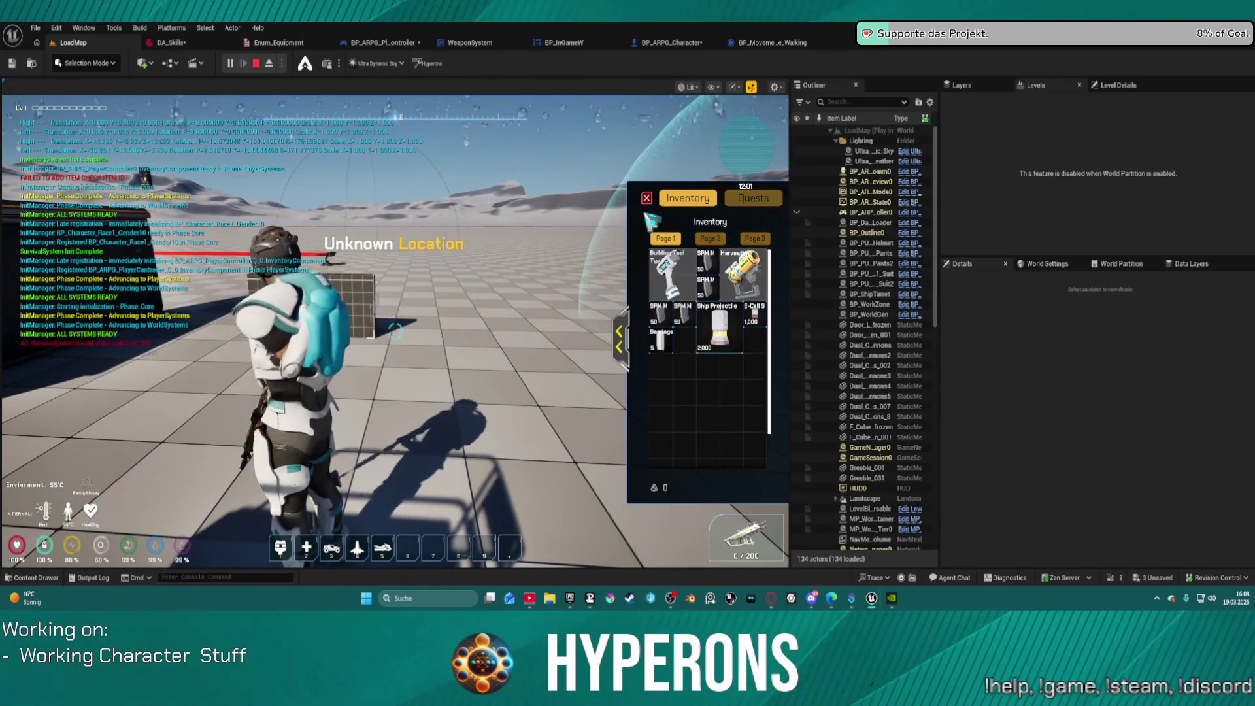
{"action": "key", "text": "i"}
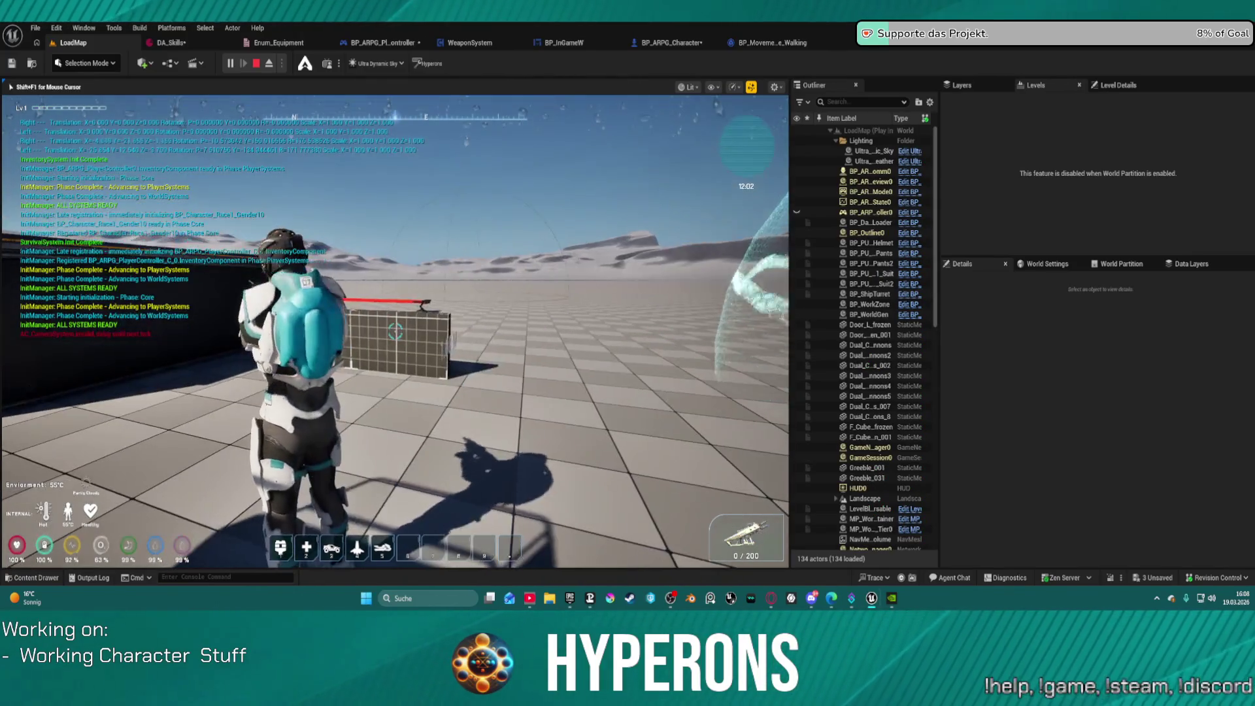
{"action": "key", "text": "r"}
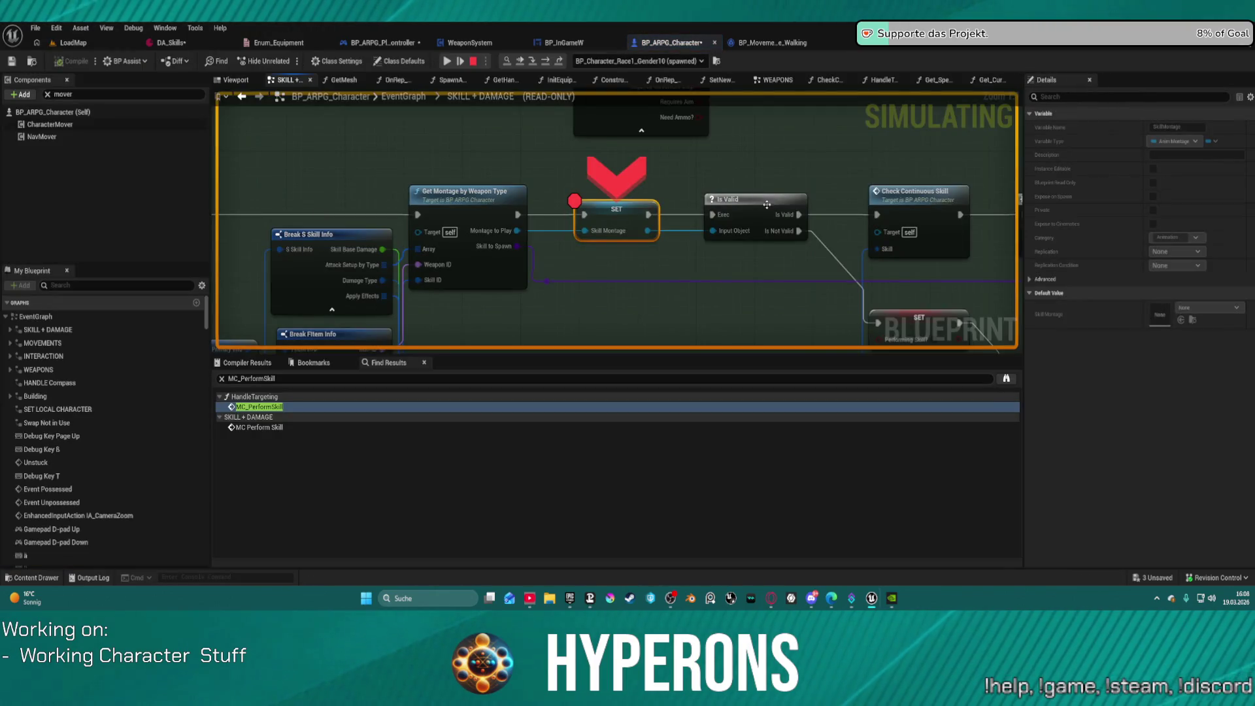
Step: Add a breakpoint on the Get Montage node and remove the one on the SET node
{"action": "mouse_move", "coordinate": [509, 229]}
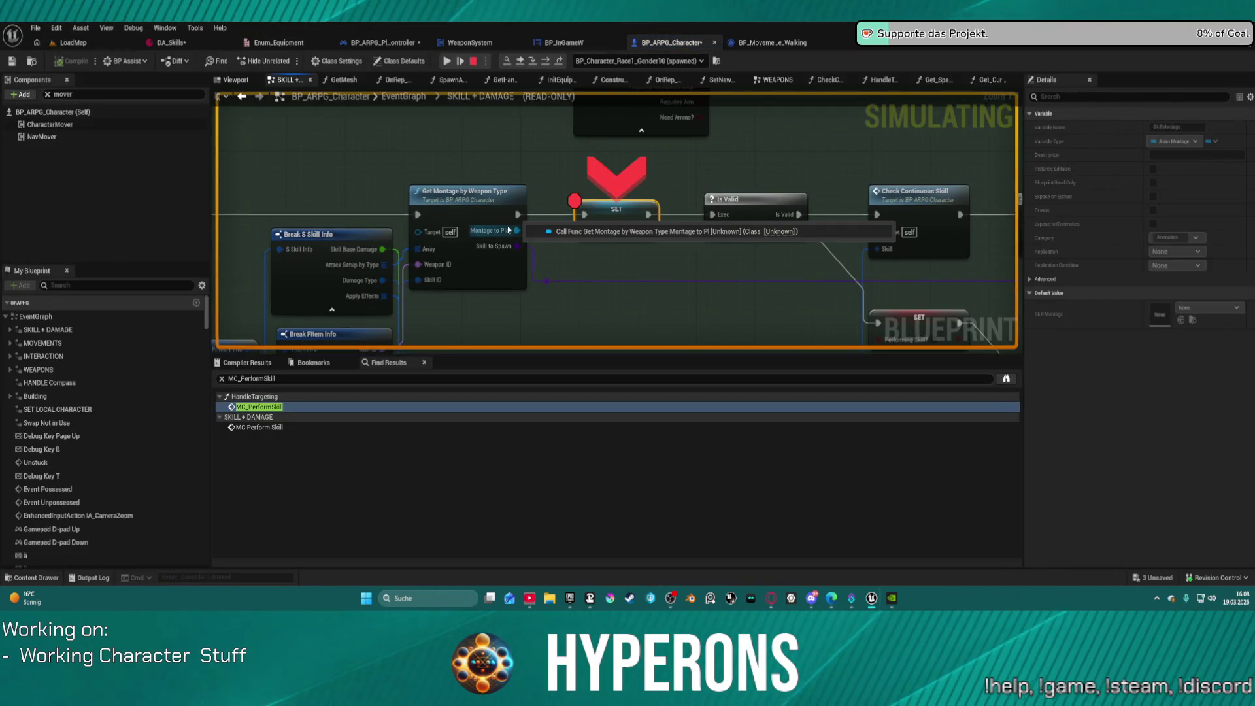
{"action": "left_click_drag", "start_coordinate": [509, 229], "coordinate": [581, 156]}
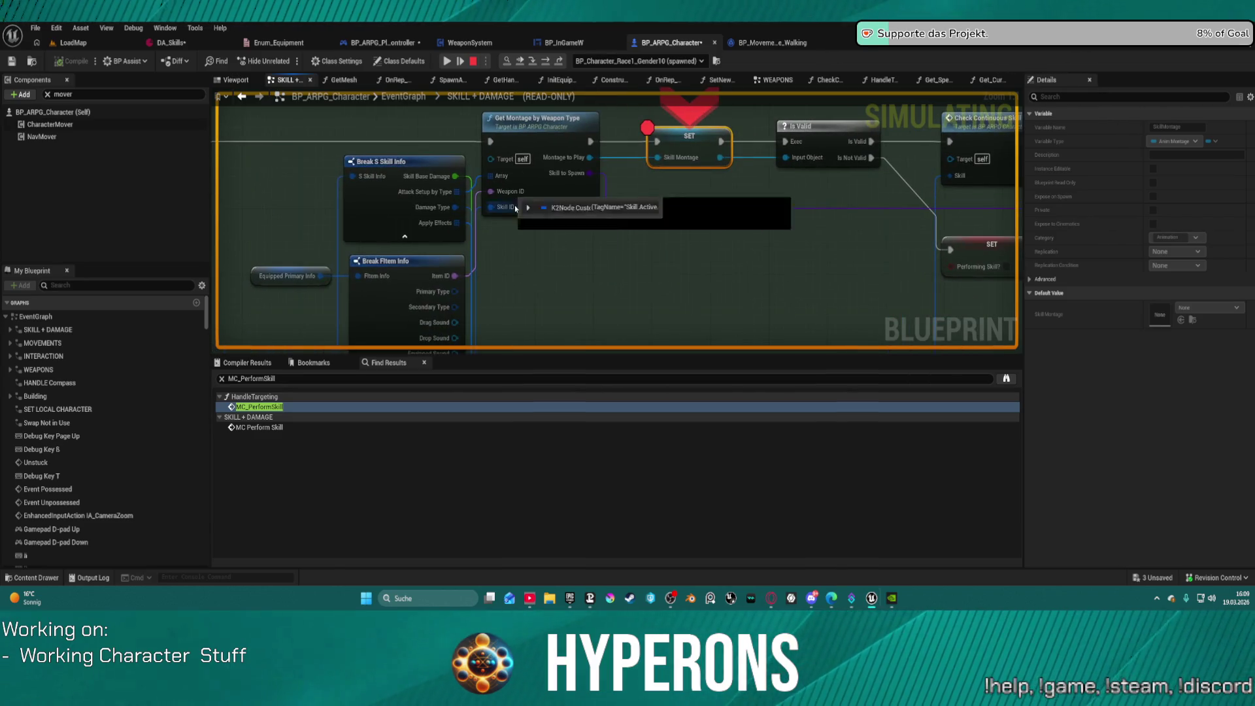
{"action": "mouse_move", "coordinate": [511, 210]}
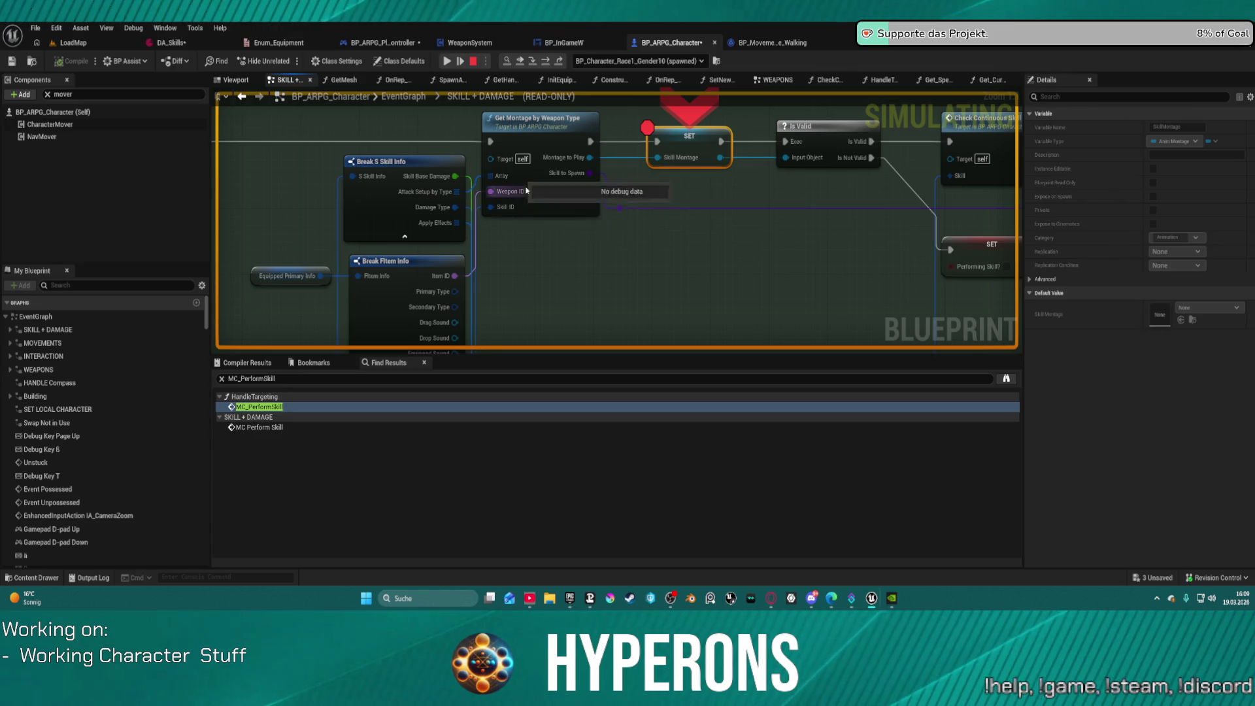
{"action": "right_click", "coordinate": [529, 132]}
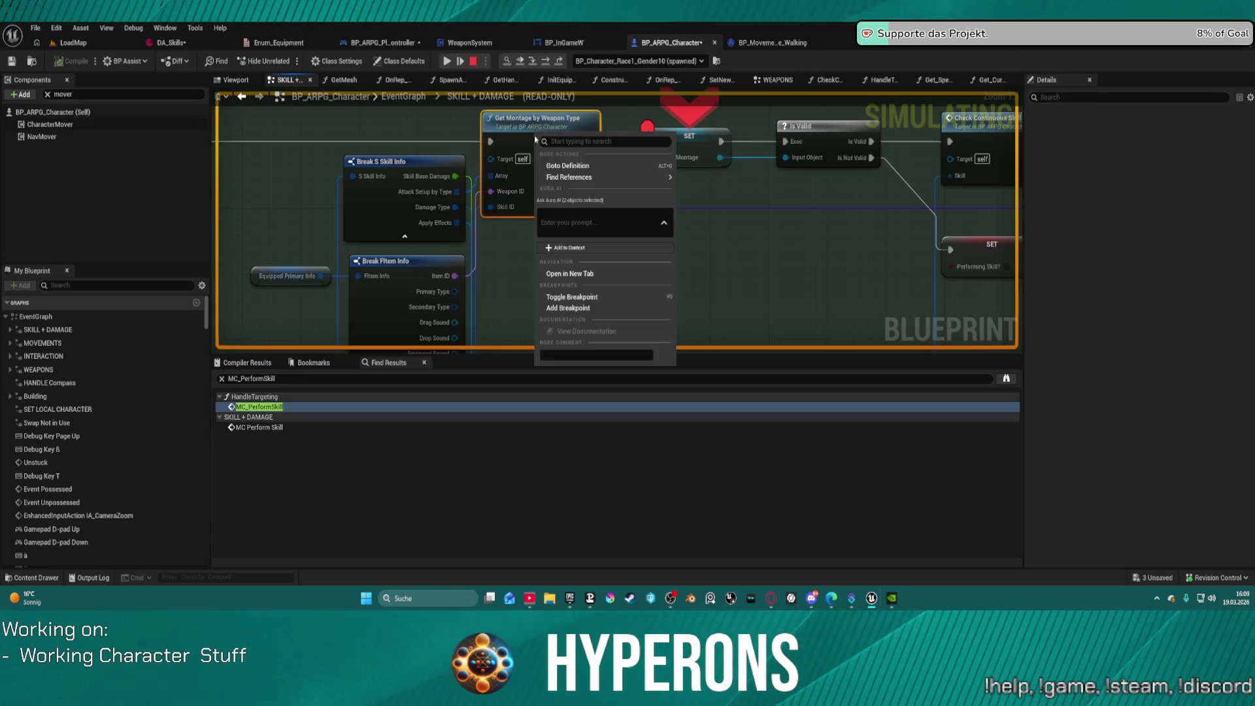
{"action": "left_click", "coordinate": [566, 308]}
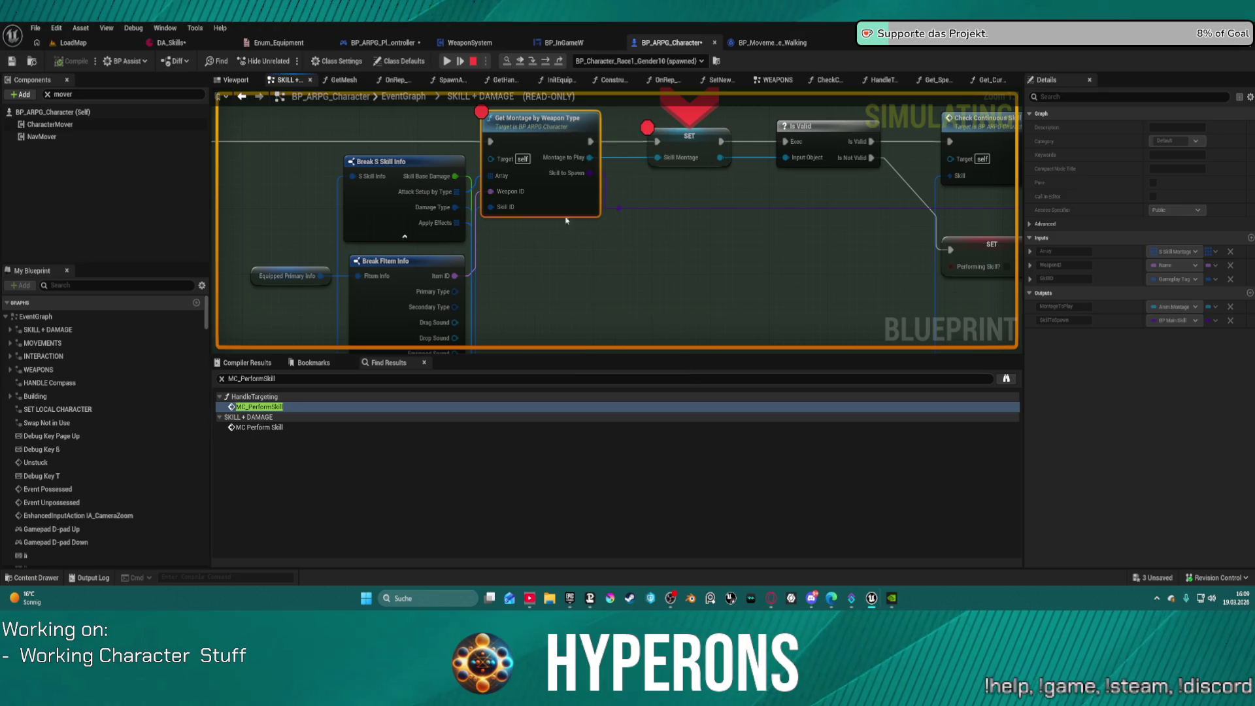
{"action": "right_click", "coordinate": [681, 149]}
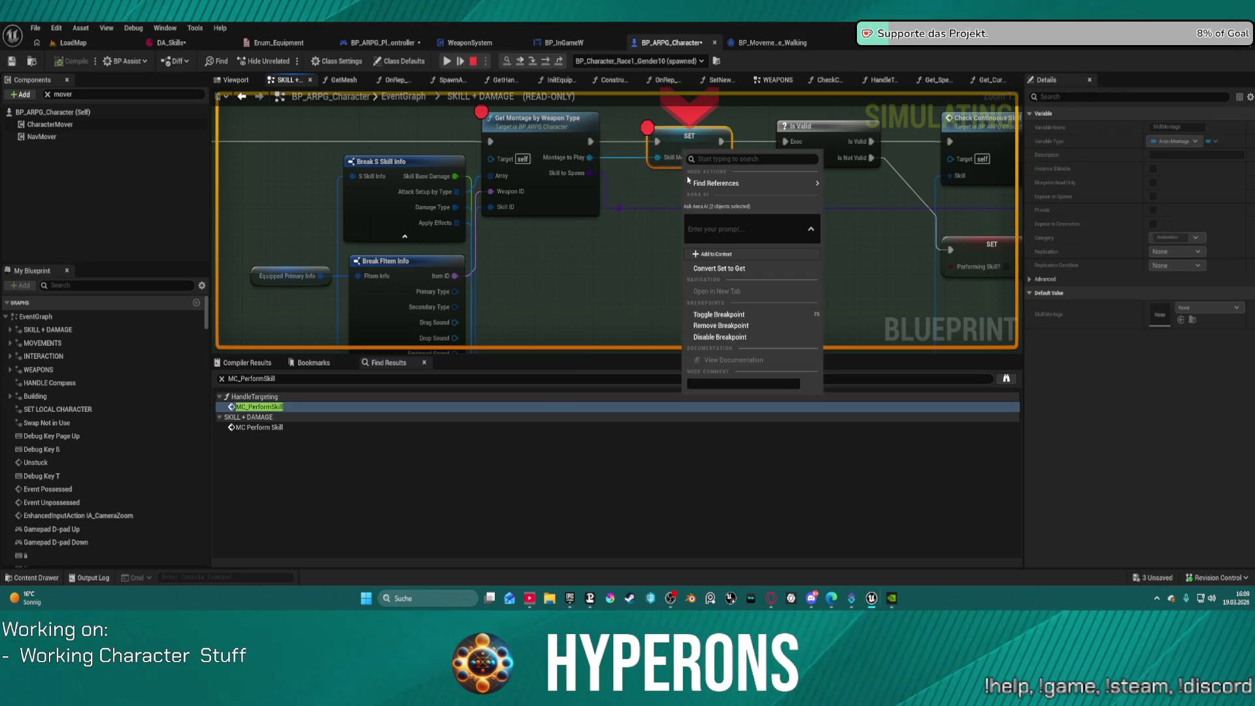
{"action": "left_click", "coordinate": [723, 325]}
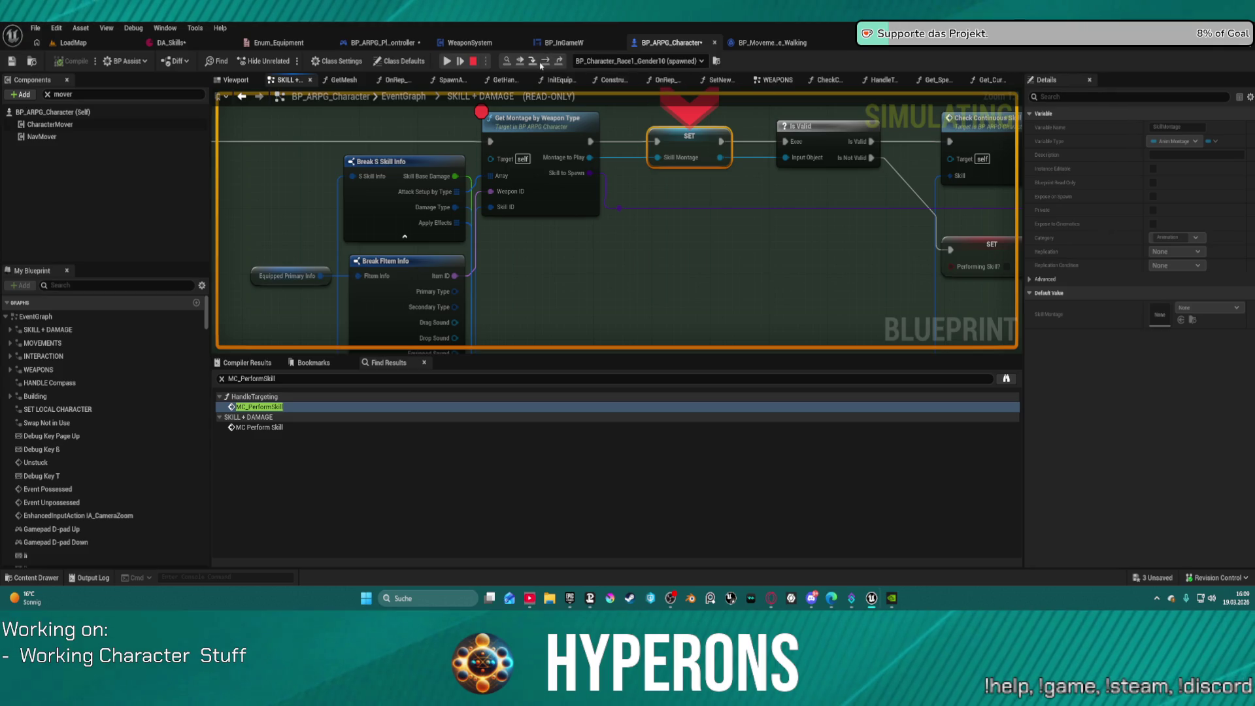
Step: Step and resume execution until it steps into GetMontageByWeaponType
{"action": "left_click", "coordinate": [548, 65]}
{"action": "mouse_move", "coordinate": [465, 238]}
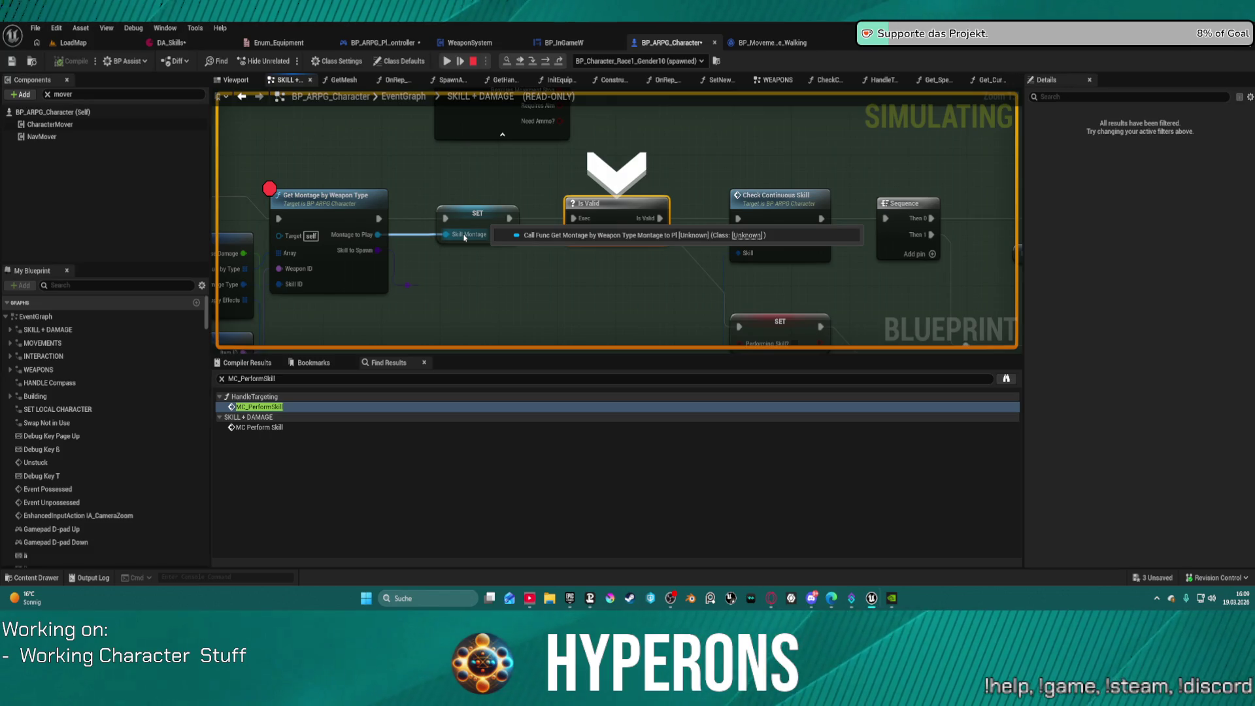
{"action": "mouse_move", "coordinate": [603, 238]}
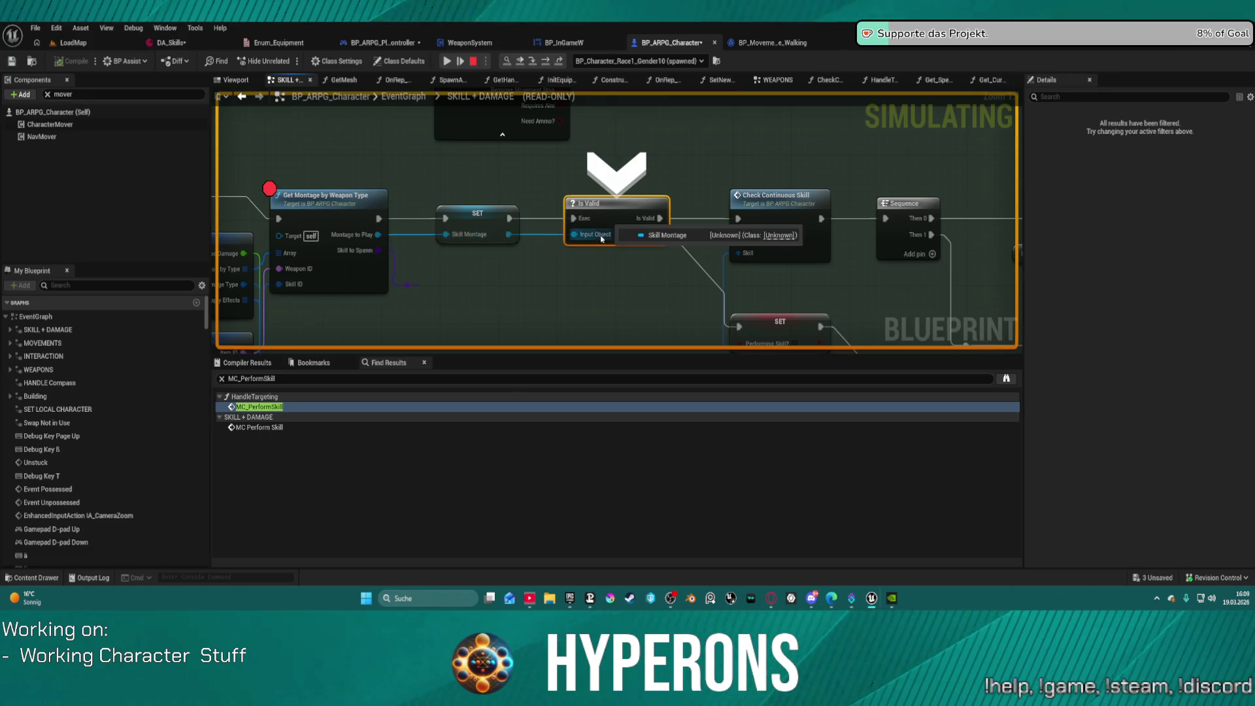
{"action": "left_click", "coordinate": [452, 62]}
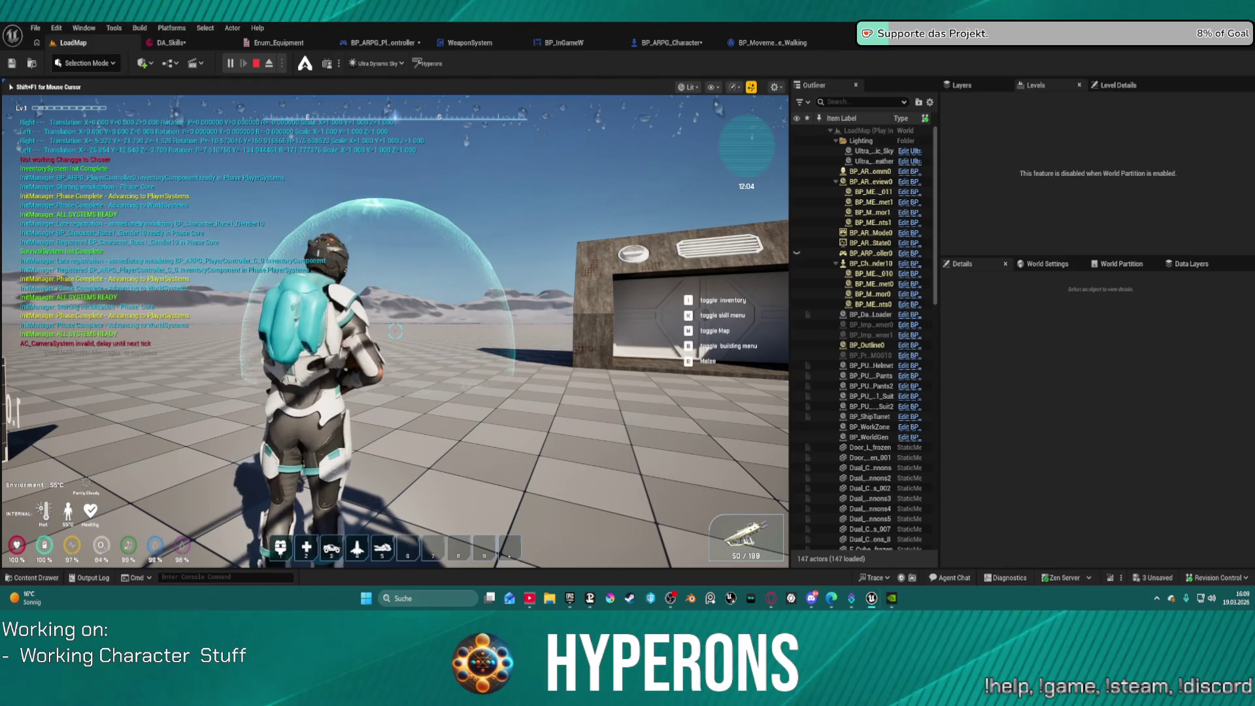
{"action": "right_click", "coordinate": [536, 267]}
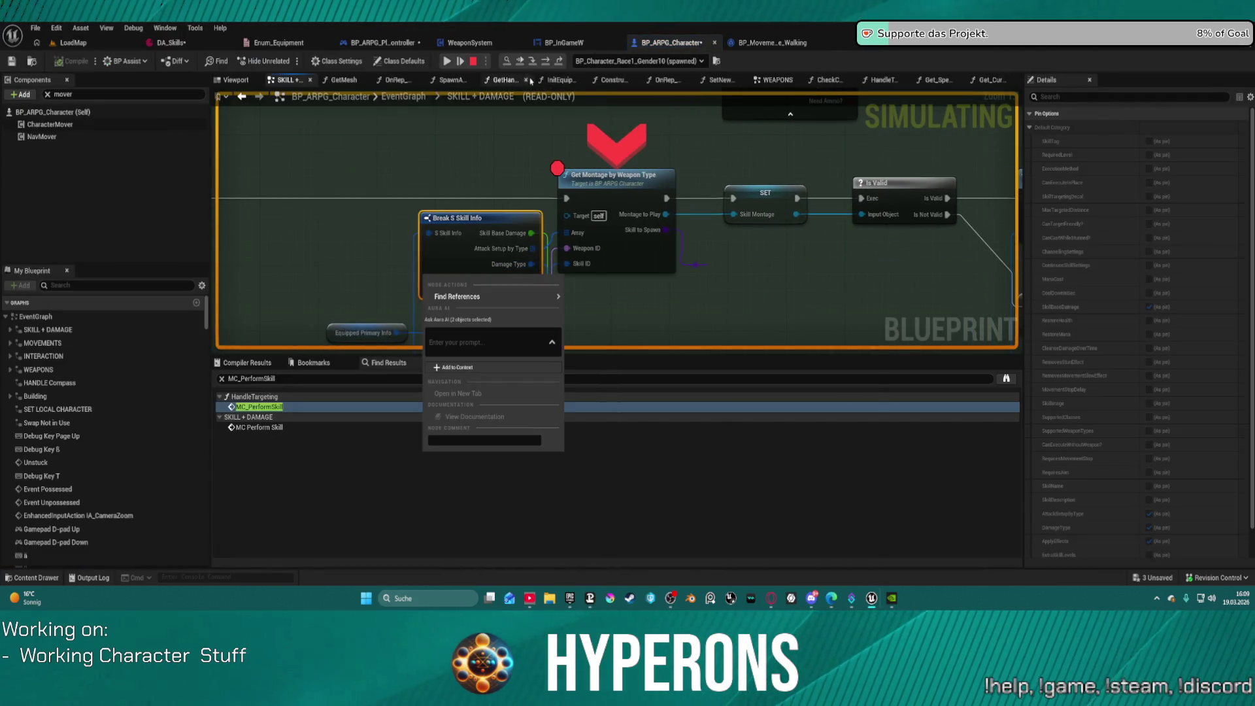
{"action": "left_click", "coordinate": [528, 63]}
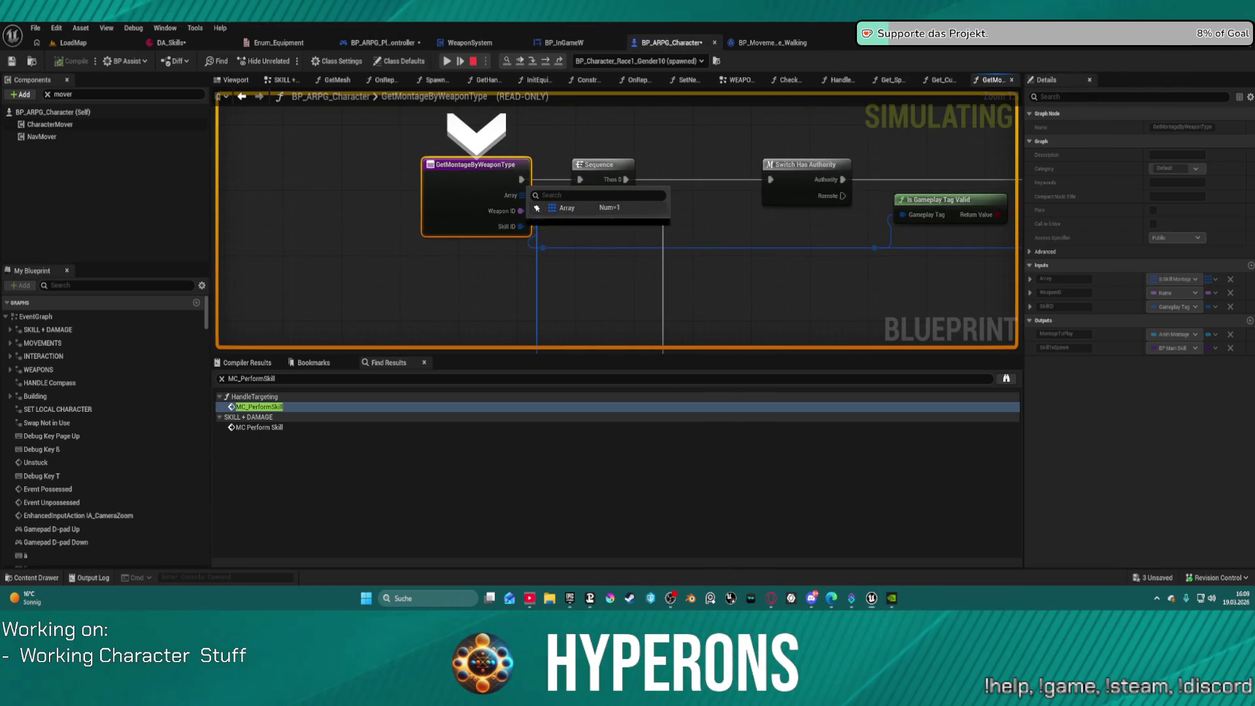
Step: Inspect the Array elements and the Skill ID tag on the function's inputs
{"action": "left_click", "coordinate": [537, 207]}
{"action": "mouse_move", "coordinate": [523, 212]}
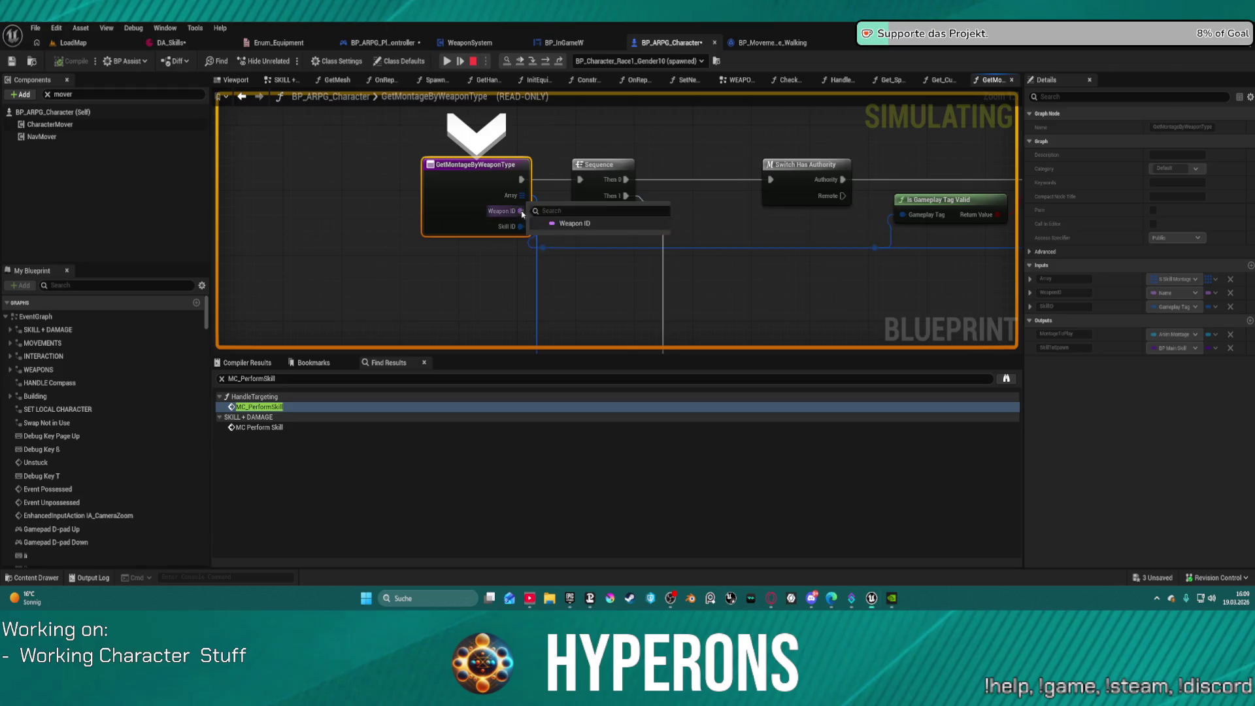
{"action": "left_click", "coordinate": [537, 239]}
{"action": "scroll", "coordinate": [652, 214], "scroll_direction": "down", "scroll_amount": 5}
{"action": "scroll", "coordinate": [652, 214], "scroll_direction": "up", "scroll_amount": 5}
{"action": "scroll", "coordinate": [651, 215], "scroll_direction": "down", "scroll_amount": 2}
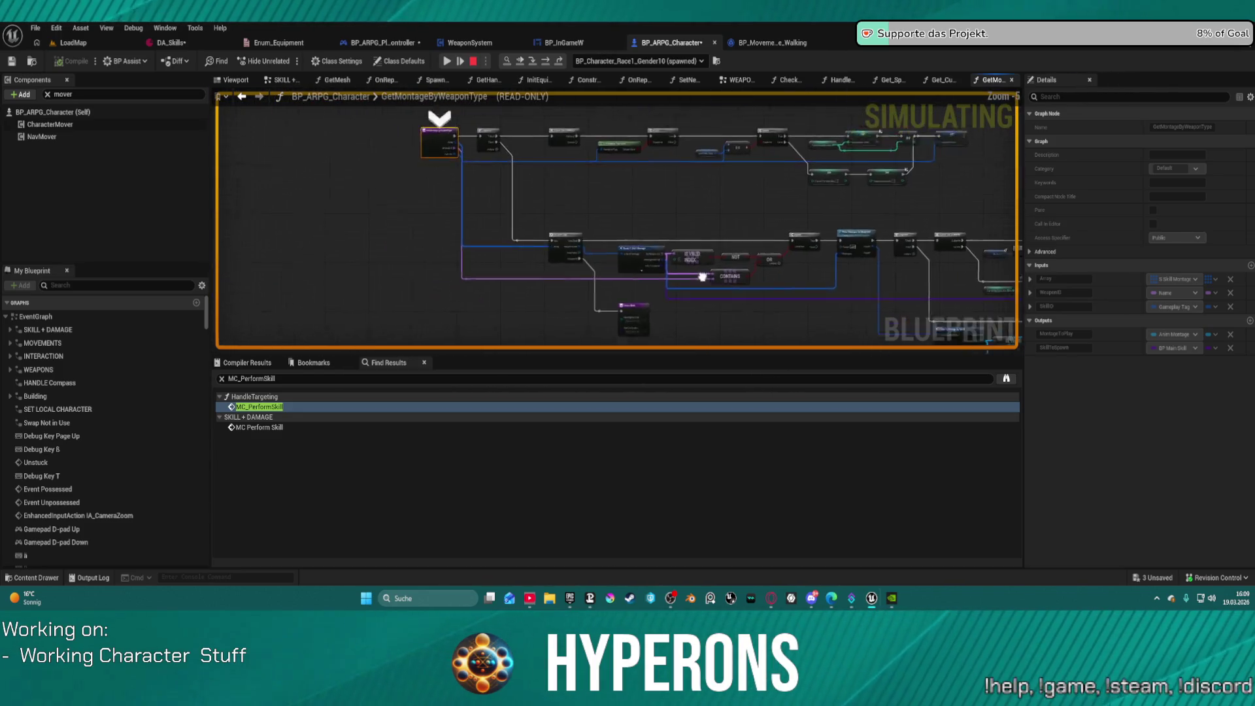
Step: Step through both Branch nodes, checking their conditions and the Skill ID tag name
{"action": "left_click", "coordinate": [546, 62]}
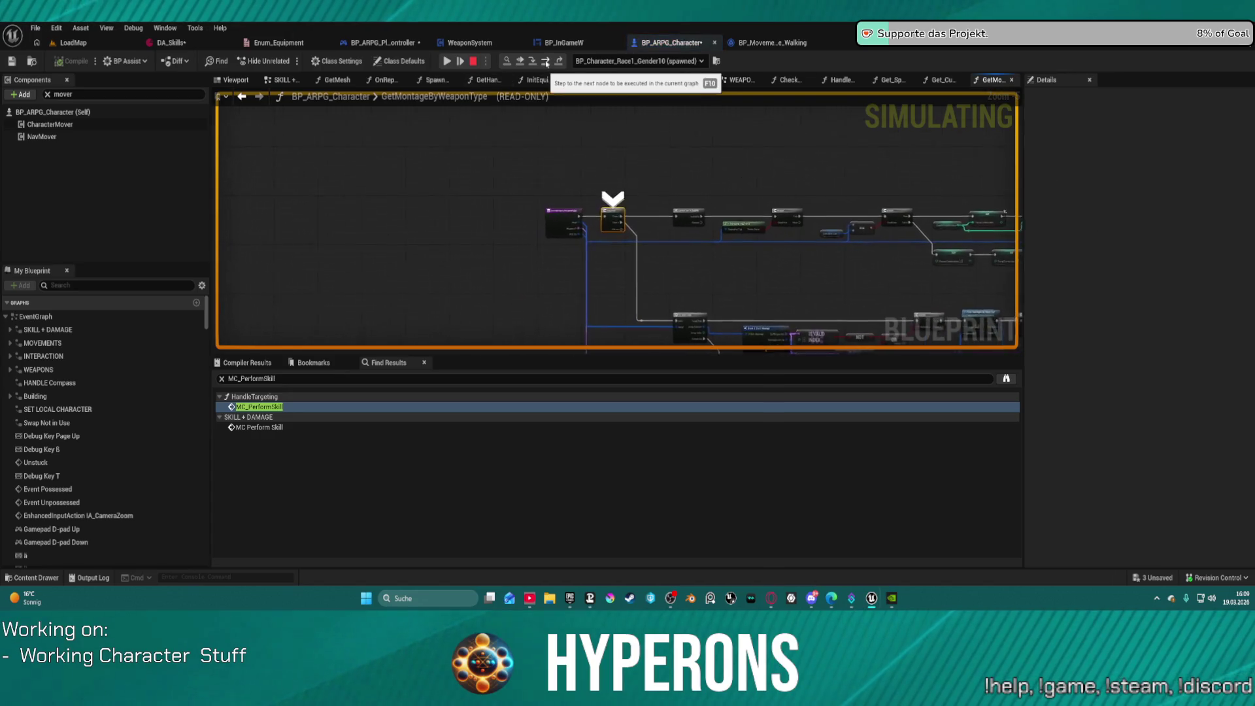
{"action": "left_click", "coordinate": [547, 62]}
{"action": "left_click", "coordinate": [546, 62]}
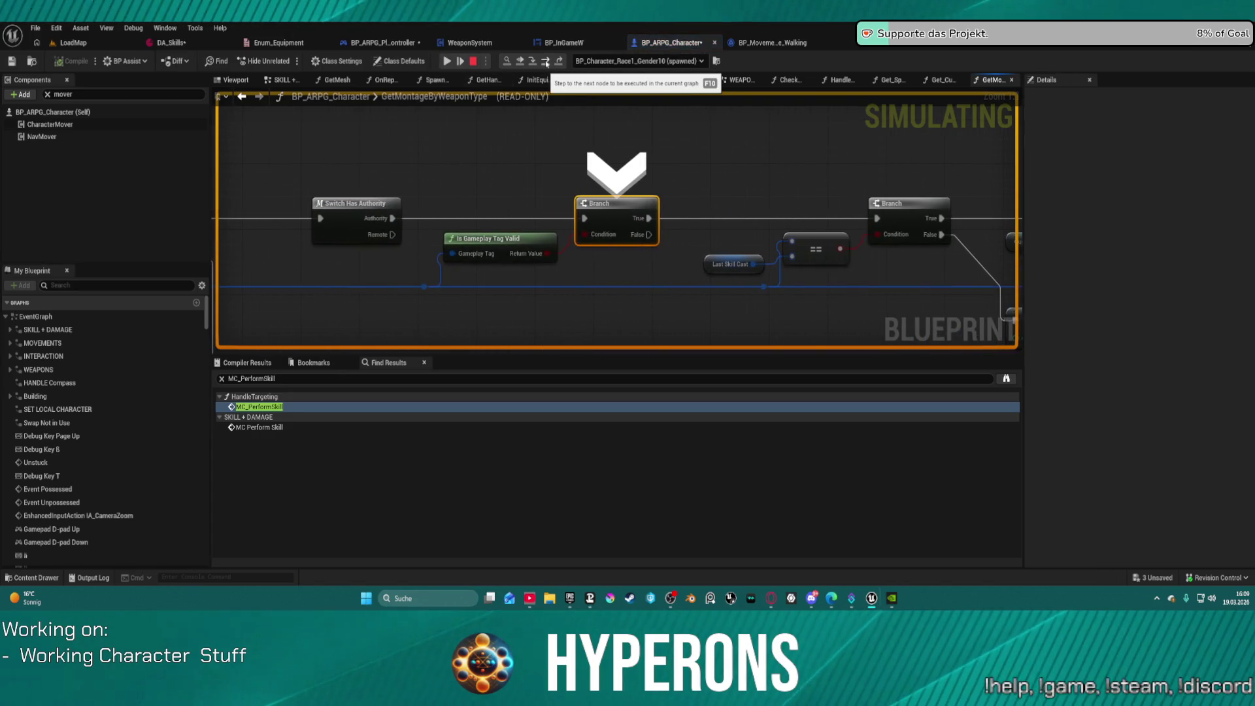
{"action": "mouse_move", "coordinate": [480, 256]}
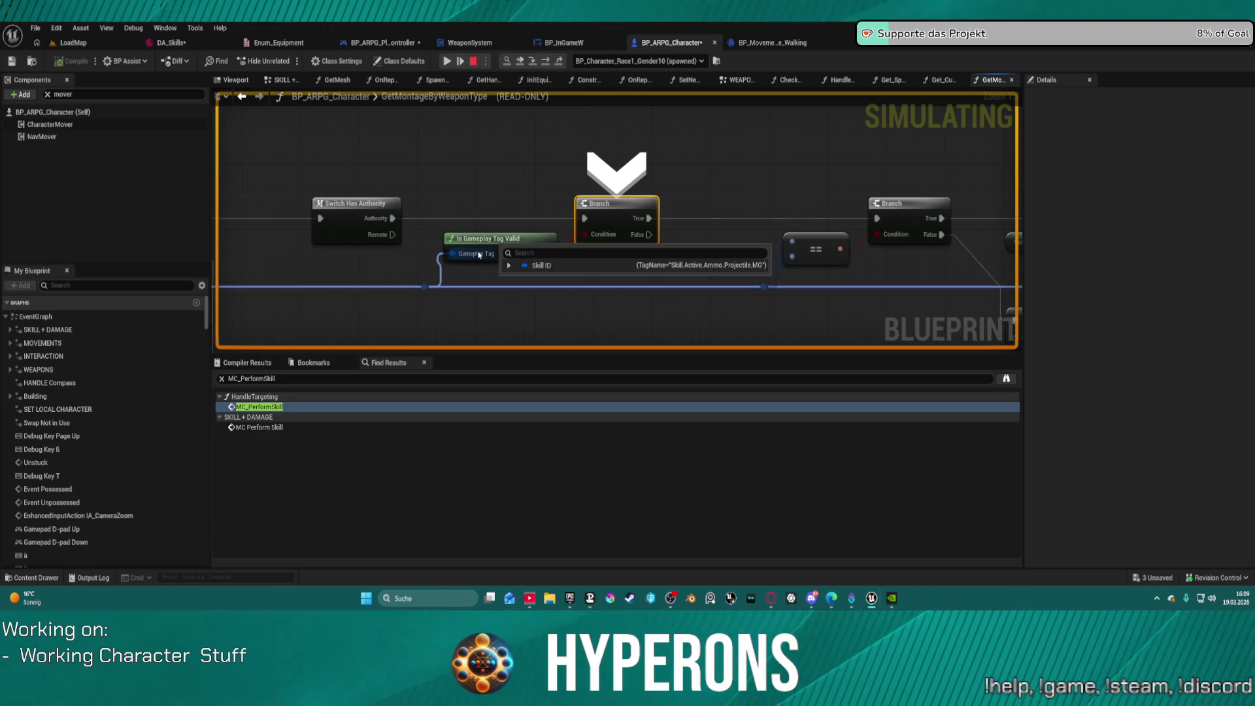
{"action": "mouse_move", "coordinate": [596, 237]}
{"action": "left_click", "coordinate": [547, 62]}
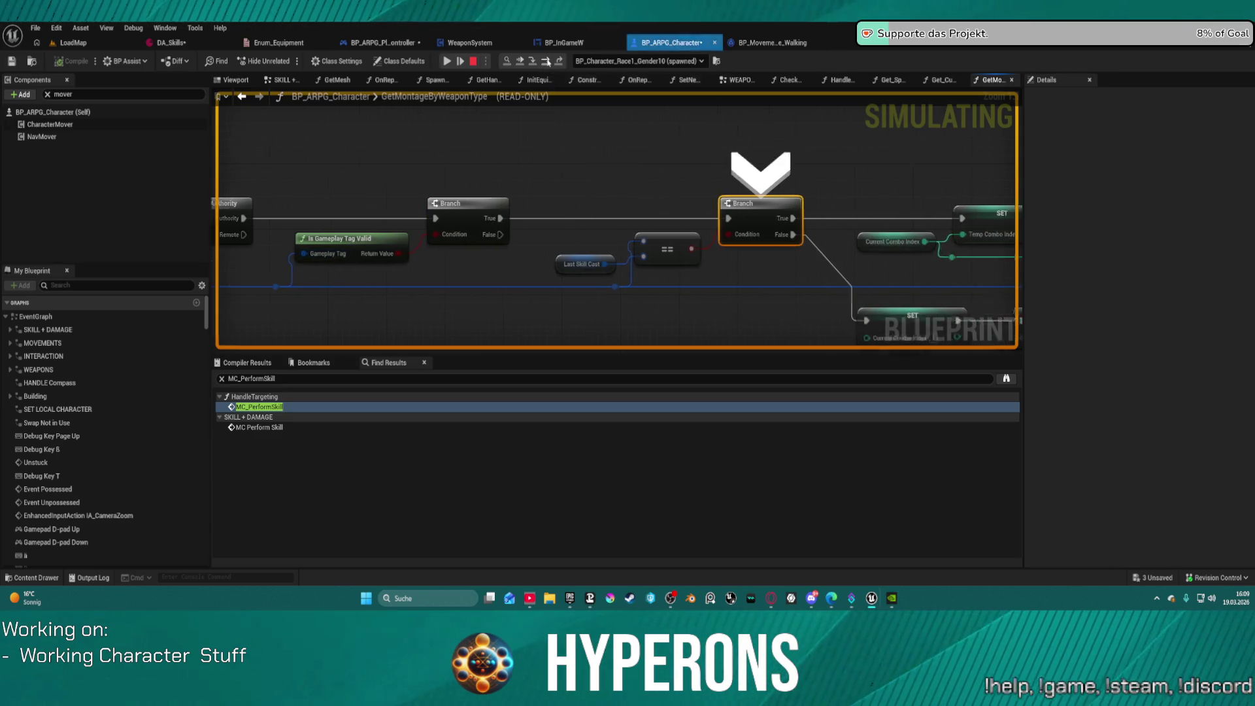
{"action": "mouse_move", "coordinate": [608, 237]}
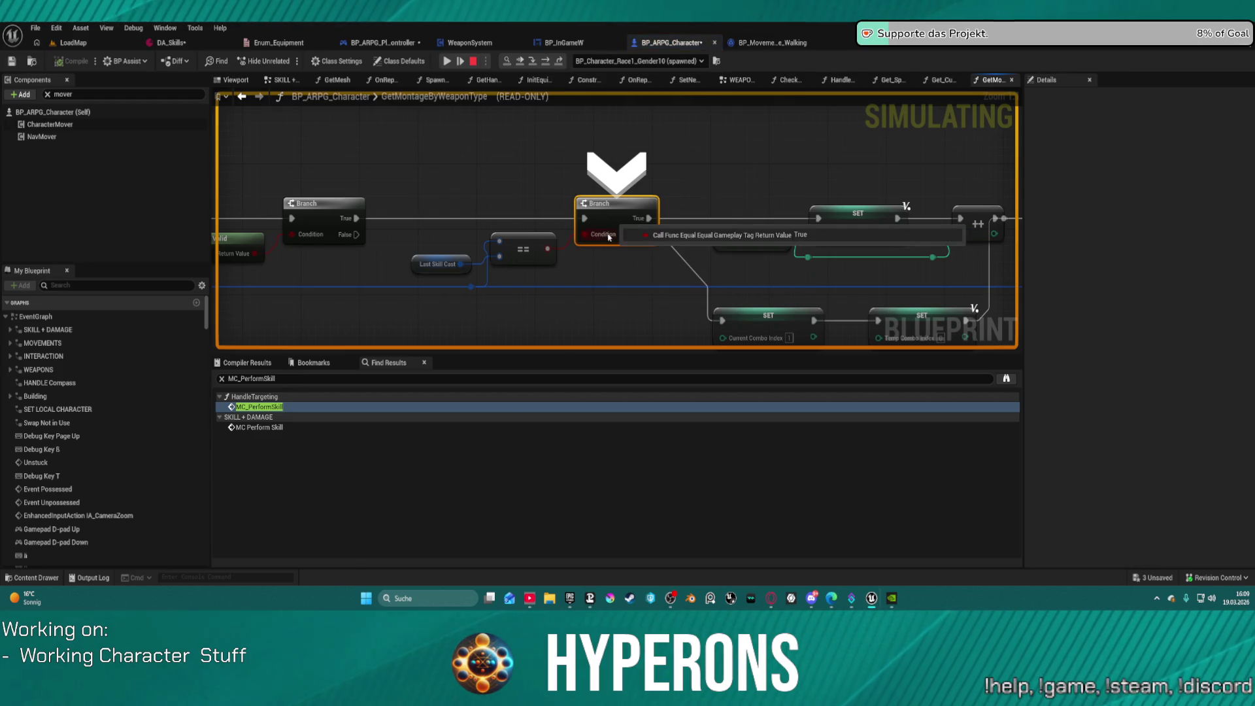
{"action": "mouse_move", "coordinate": [677, 207]}
{"action": "left_mouse_down"}
{"action": "mouse_move", "coordinate": [630, 194]}
{"action": "mouse_move", "coordinate": [313, 185]}
{"action": "left_mouse_up"}
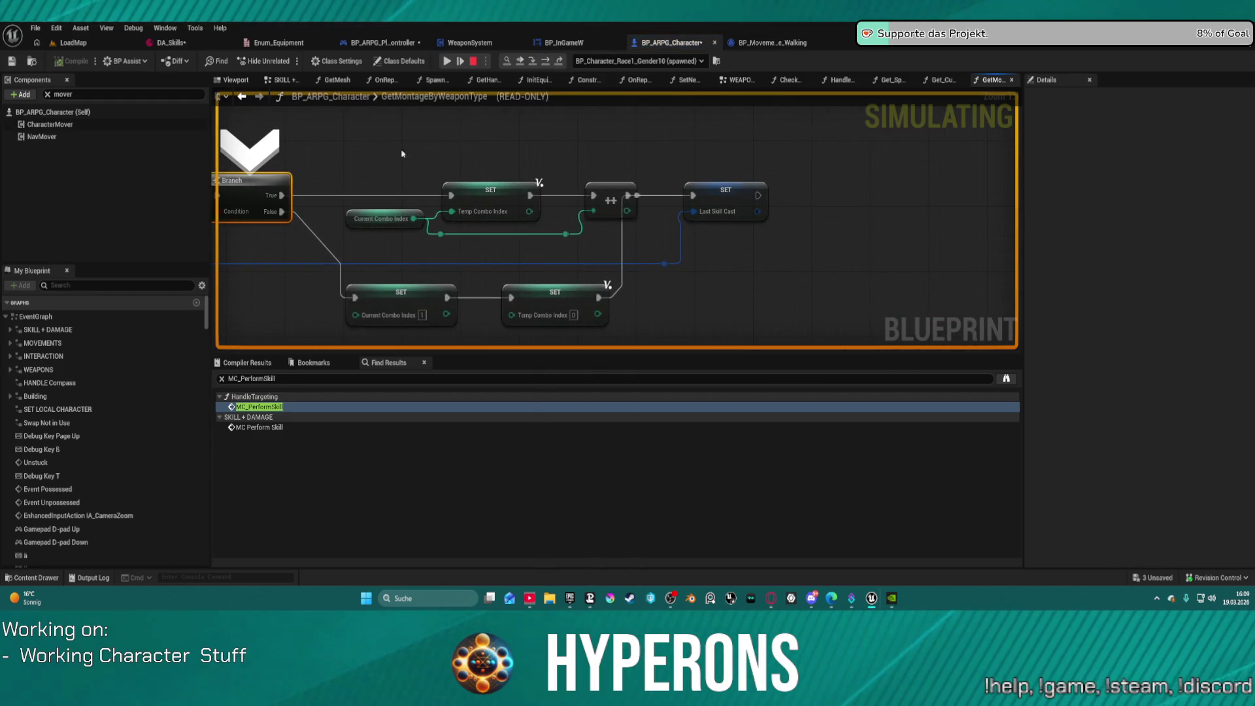
{"action": "mouse_move", "coordinate": [701, 219]}
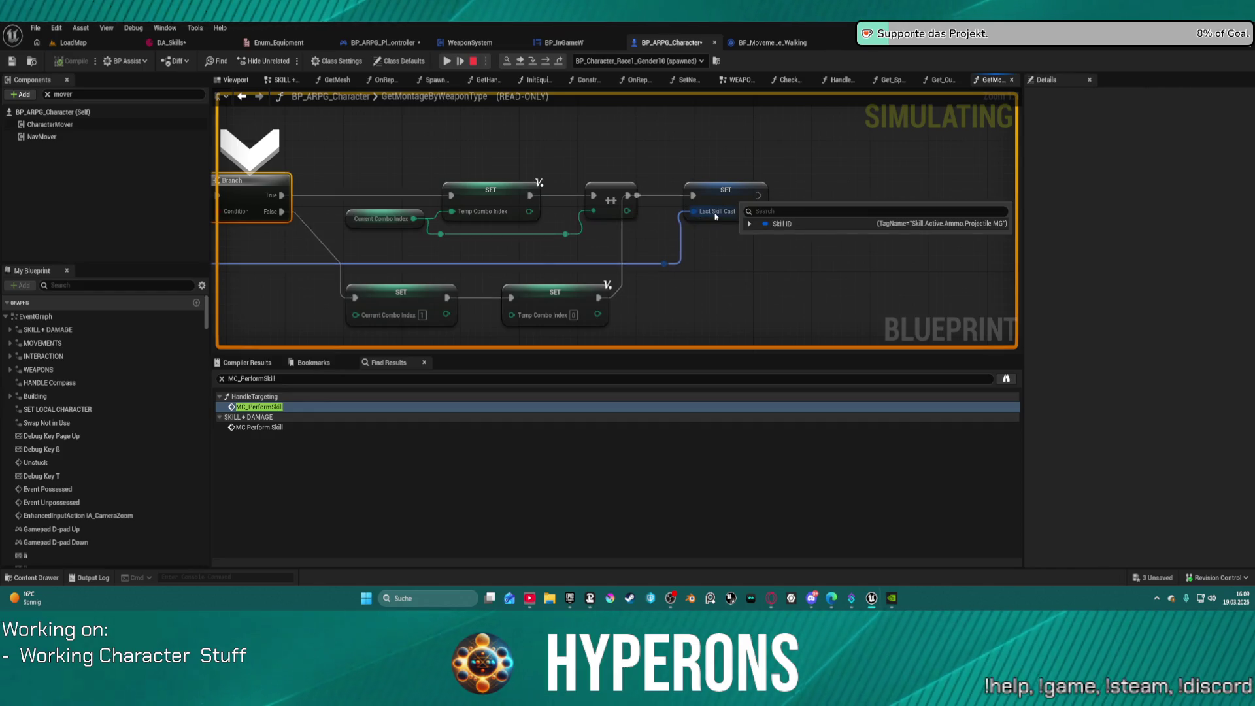
{"action": "left_click", "coordinate": [750, 224]}
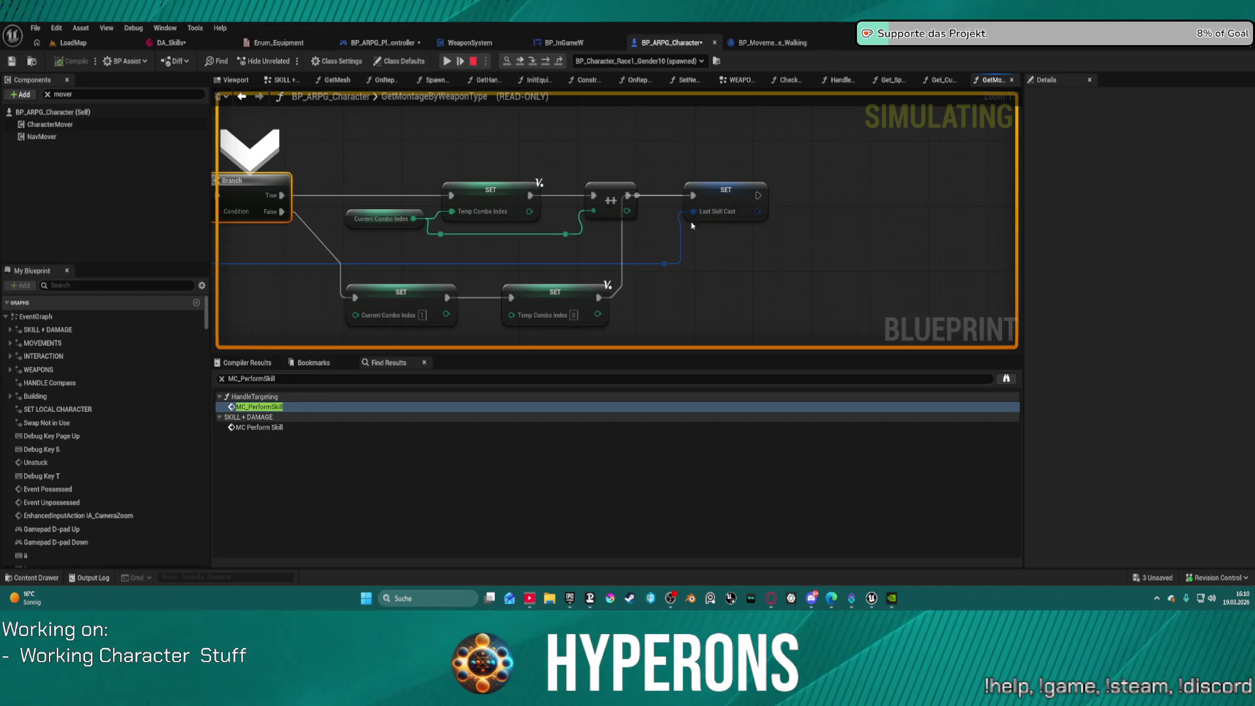
{"action": "scroll", "coordinate": [320, 195], "scroll_direction": "down", "scroll_amount": 4}
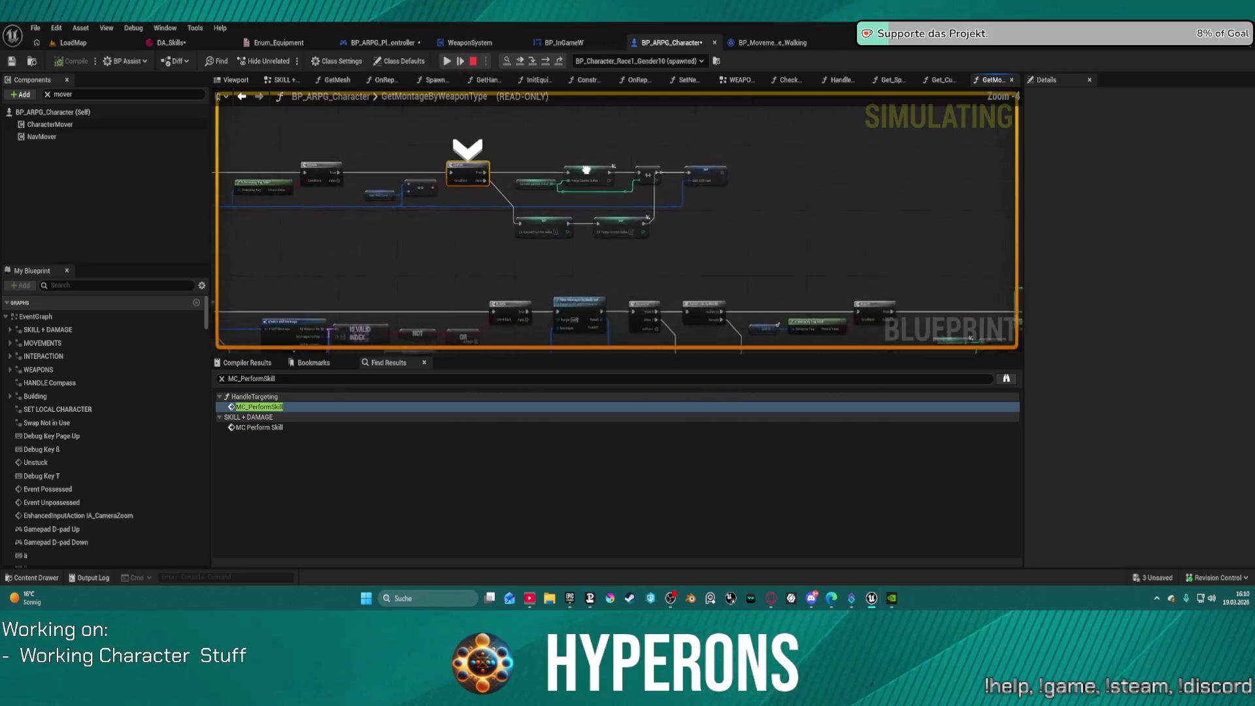
Step: Step on to Filter Montages by Mesh Ref and step into FilterMontagesByMeshRef
{"action": "left_click", "coordinate": [548, 64]}
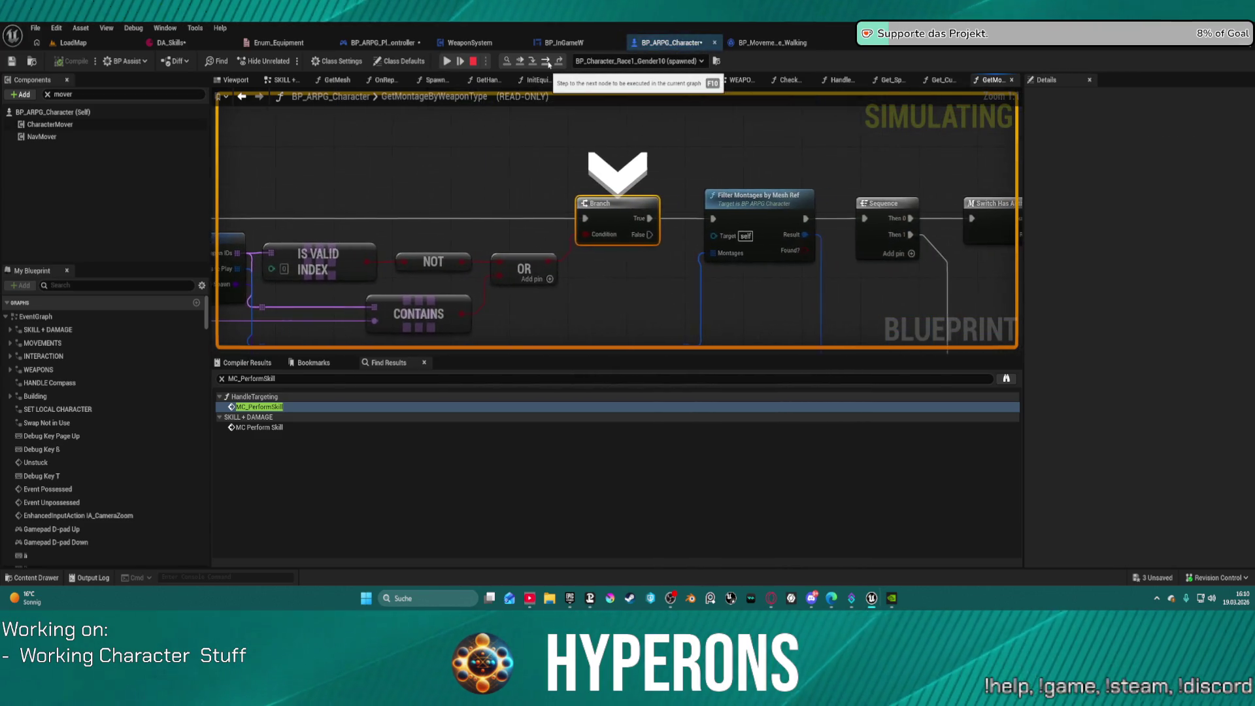
{"action": "left_click_drag", "start_coordinate": [529, 192], "coordinate": [836, 162]}
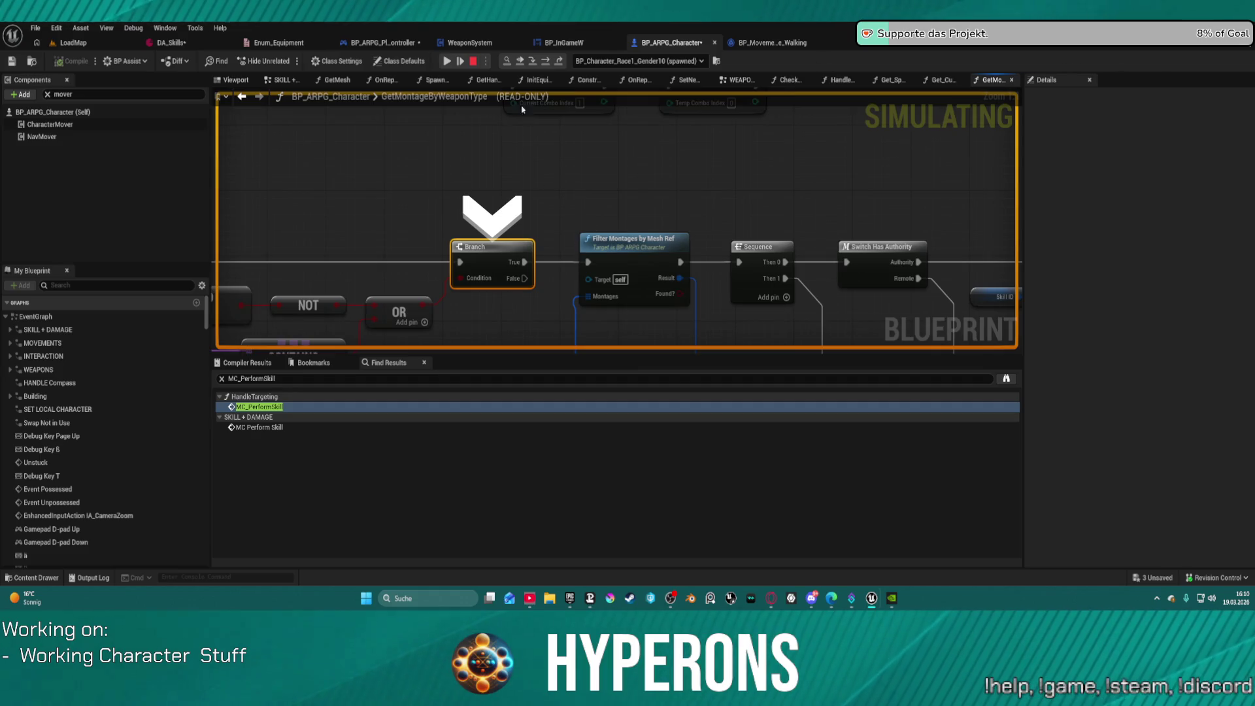
{"action": "left_click", "coordinate": [545, 61]}
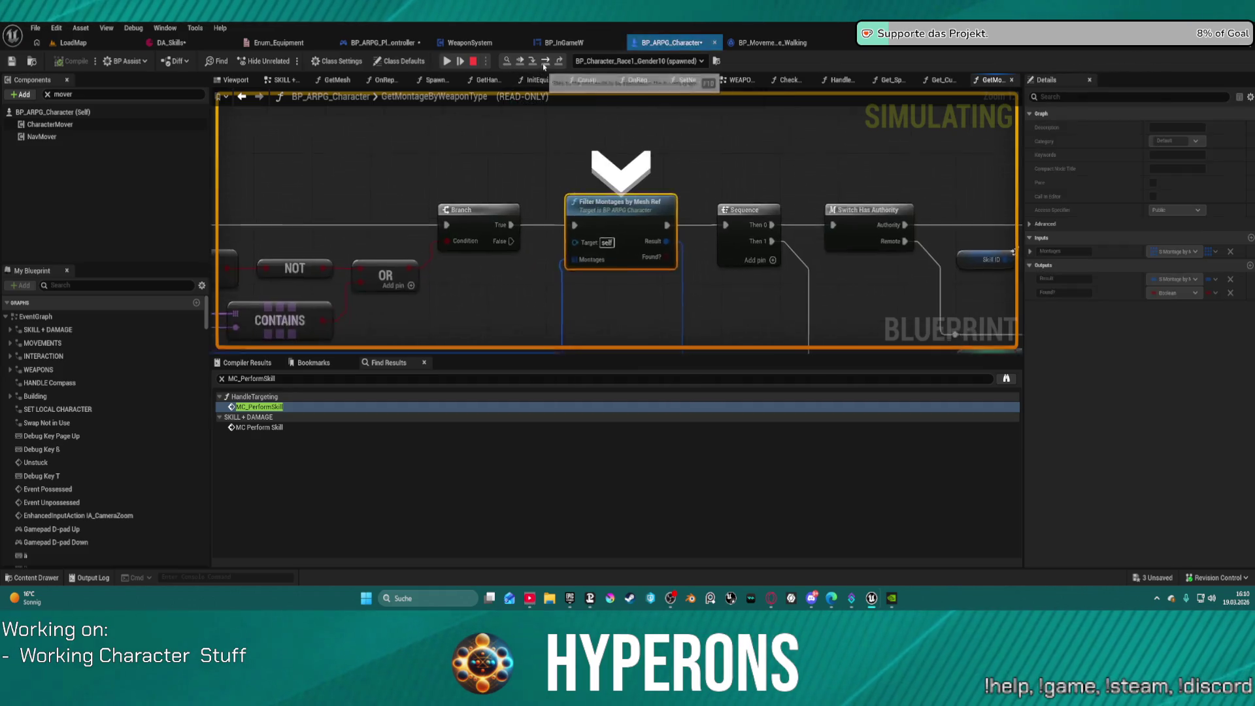
{"action": "left_click", "coordinate": [544, 62]}
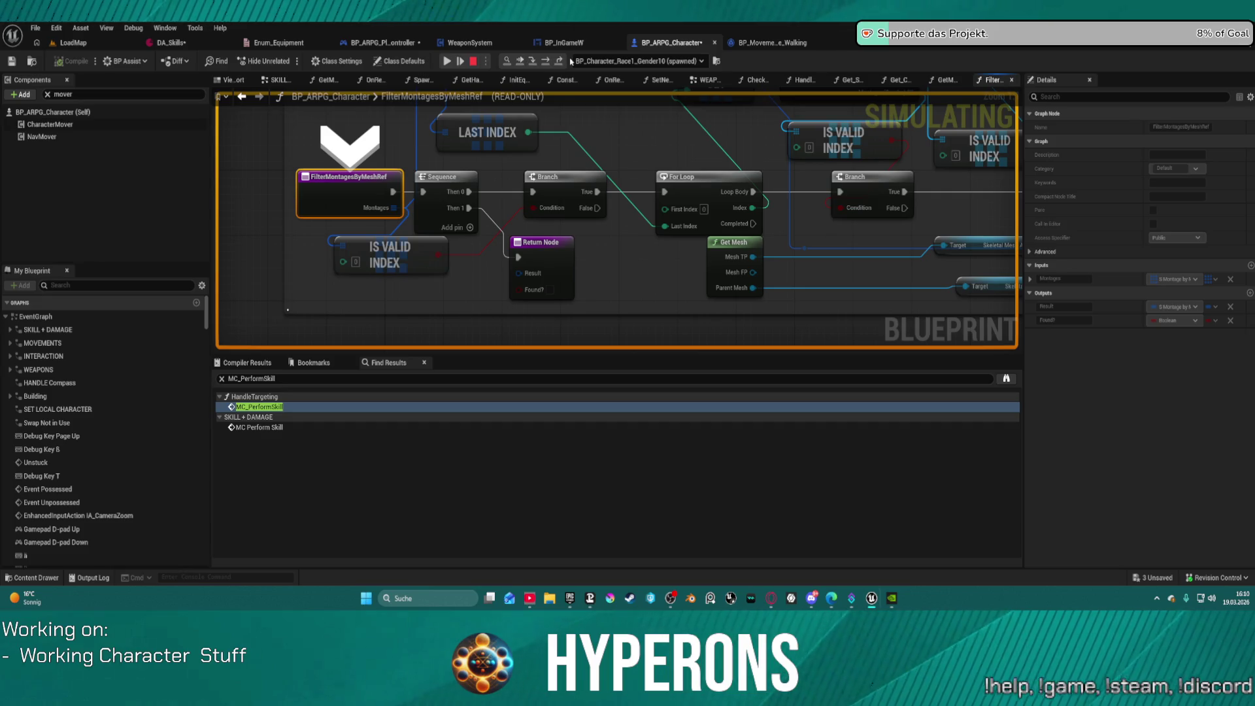
Step: Expand Montages entries [0] and [1] with their mesh lists and combo montages
{"action": "key", "text": "F10"}
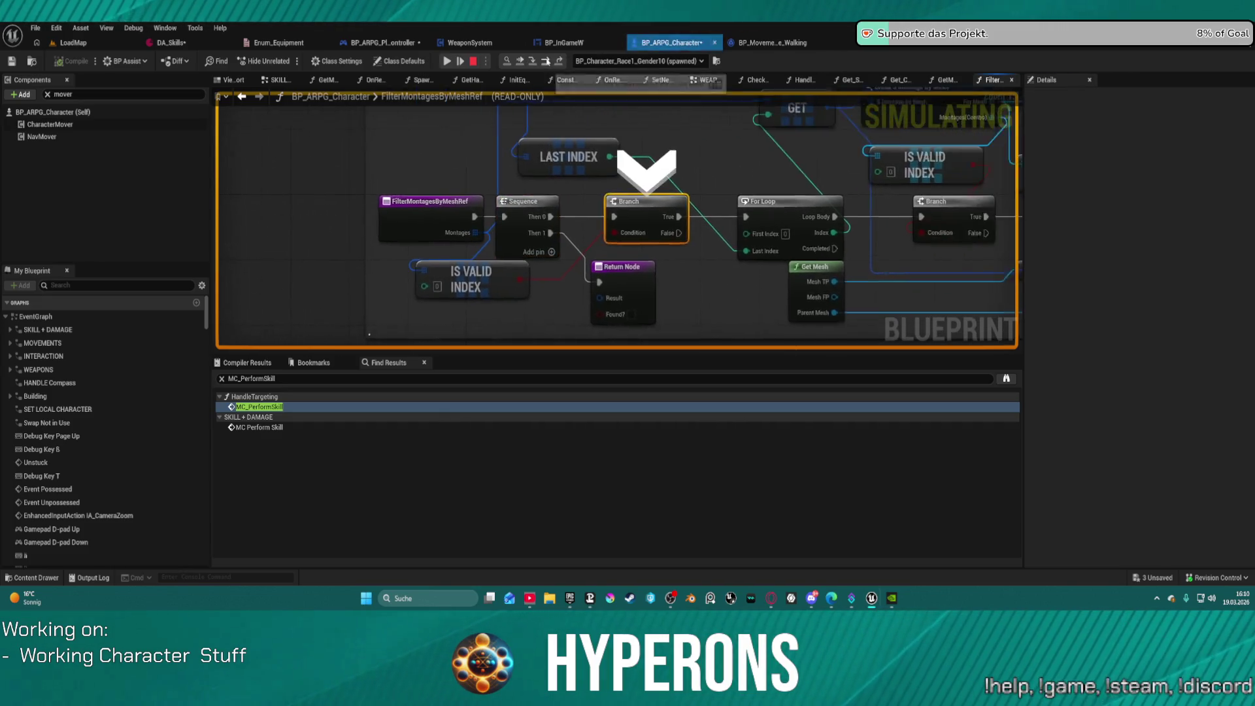
{"action": "mouse_move", "coordinate": [613, 237]}
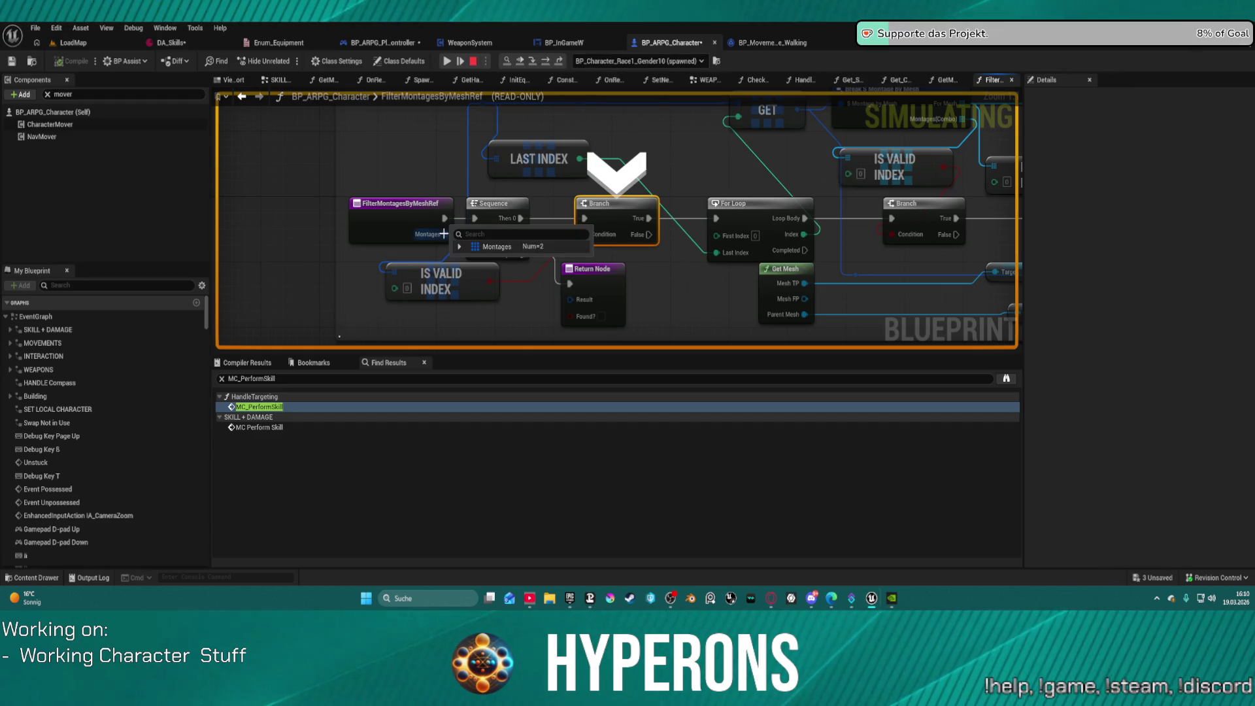
{"action": "left_click", "coordinate": [466, 247]}
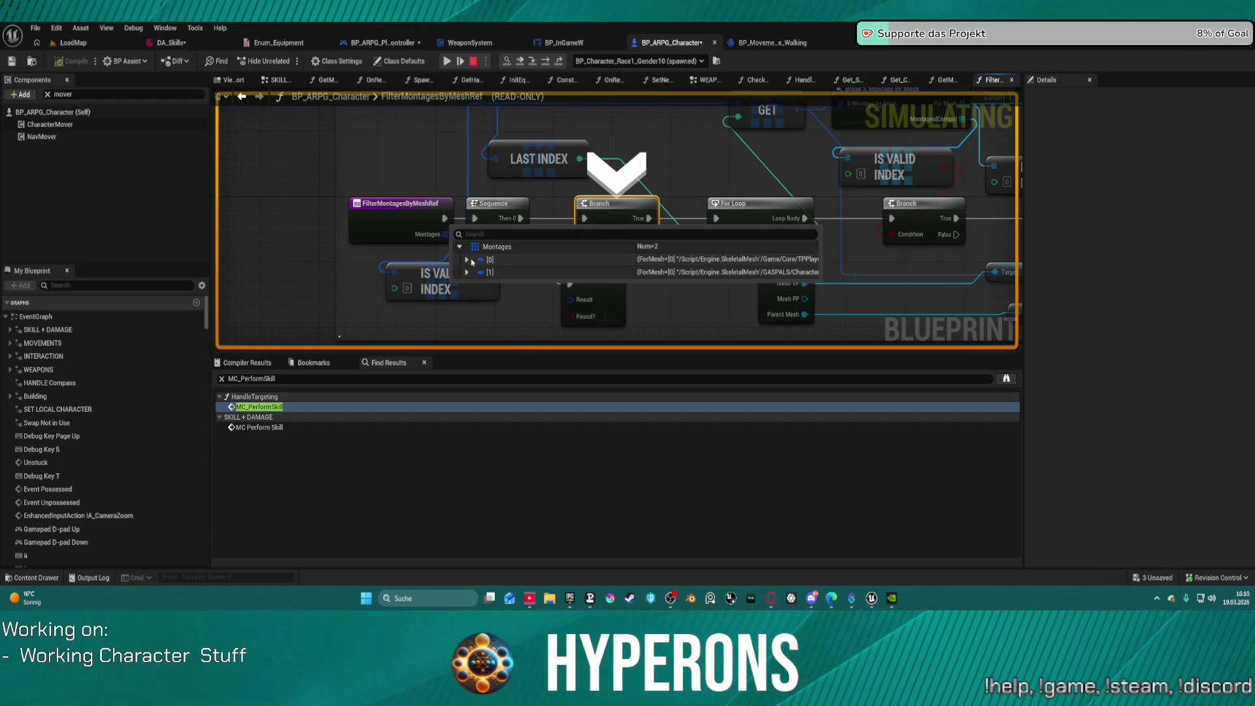
{"action": "left_click", "coordinate": [467, 259]}
{"action": "left_click", "coordinate": [467, 298]}
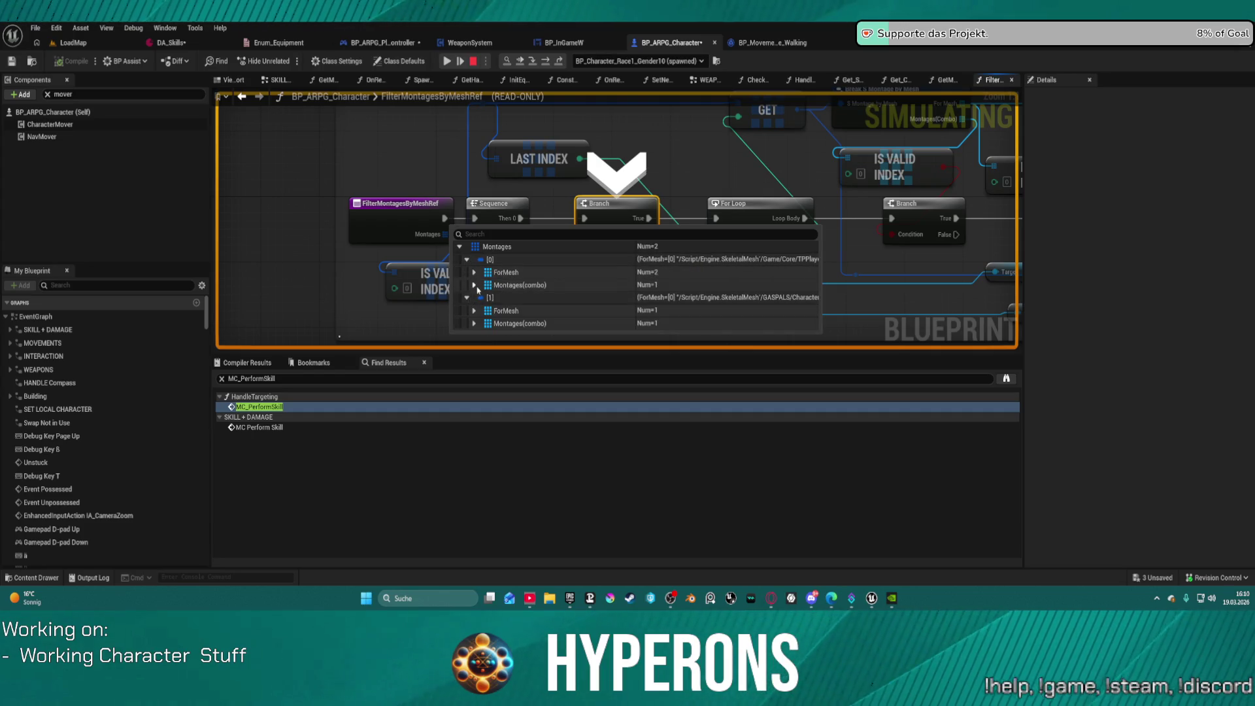
{"action": "left_click", "coordinate": [475, 312]}
{"action": "left_click", "coordinate": [475, 336]}
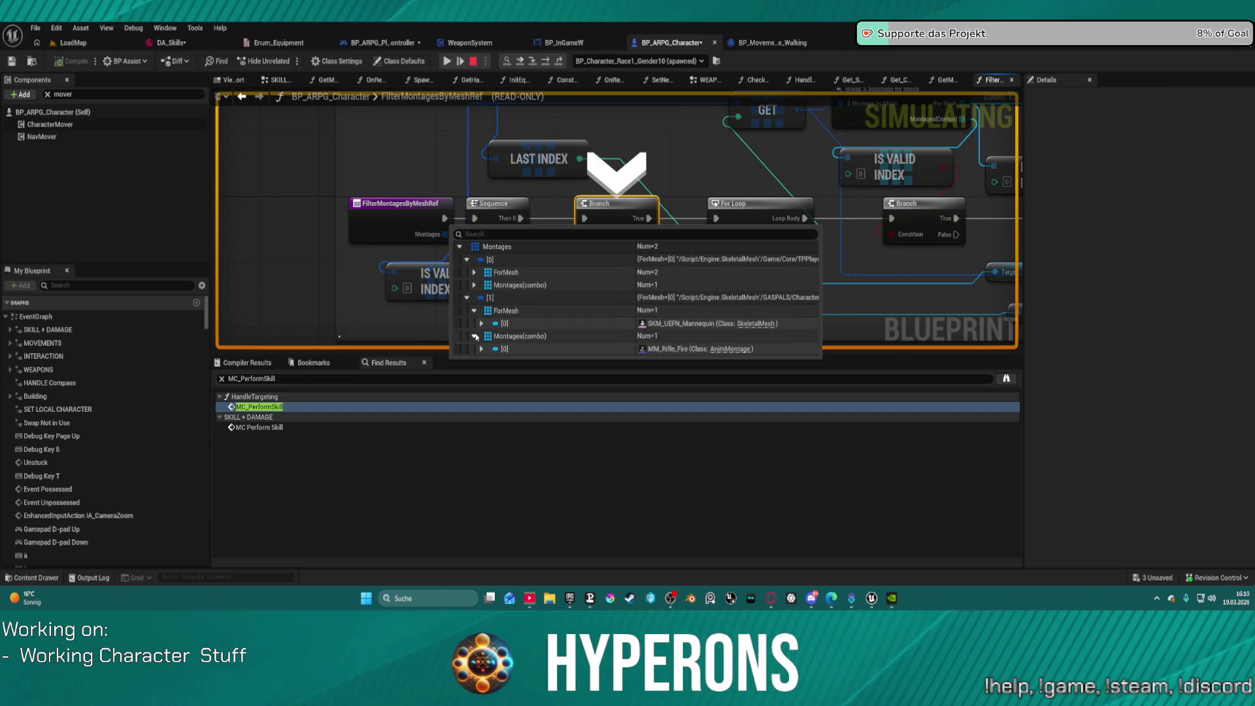
{"action": "left_click", "coordinate": [474, 285]}
{"action": "left_click", "coordinate": [474, 272]}
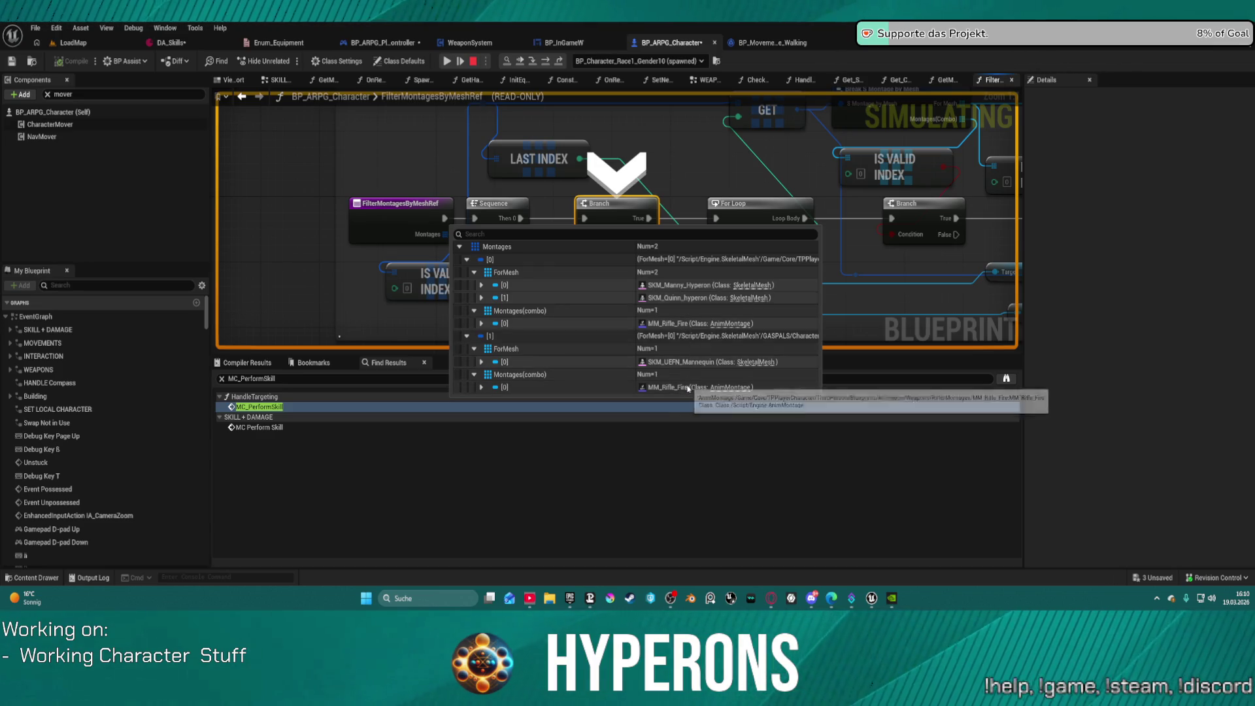
Step: Step execution to the For Loop, then stop the simulation
{"action": "left_click", "coordinate": [546, 67]}
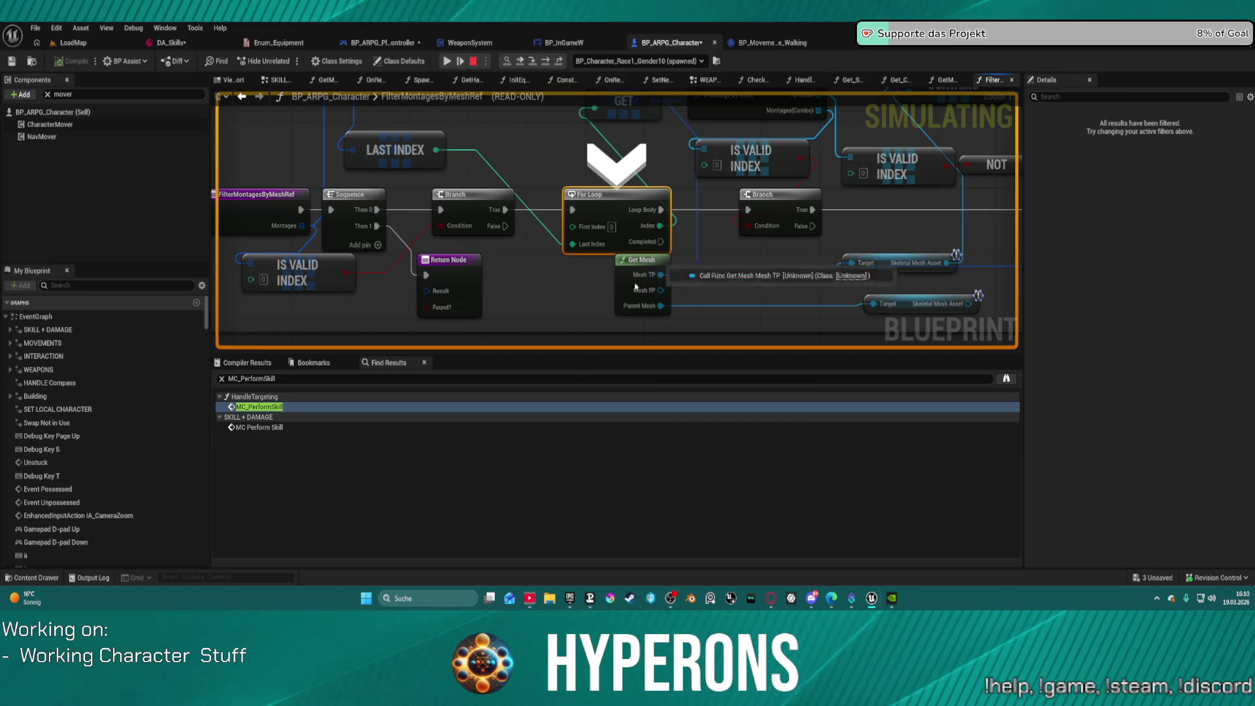
{"action": "mouse_move", "coordinate": [669, 286]}
{"action": "left_mouse_down"}
{"action": "mouse_move", "coordinate": [556, 257]}
{"action": "mouse_move", "coordinate": [581, 270]}
{"action": "mouse_move", "coordinate": [590, 296]}
{"action": "mouse_move", "coordinate": [595, 256]}
{"action": "left_mouse_up"}
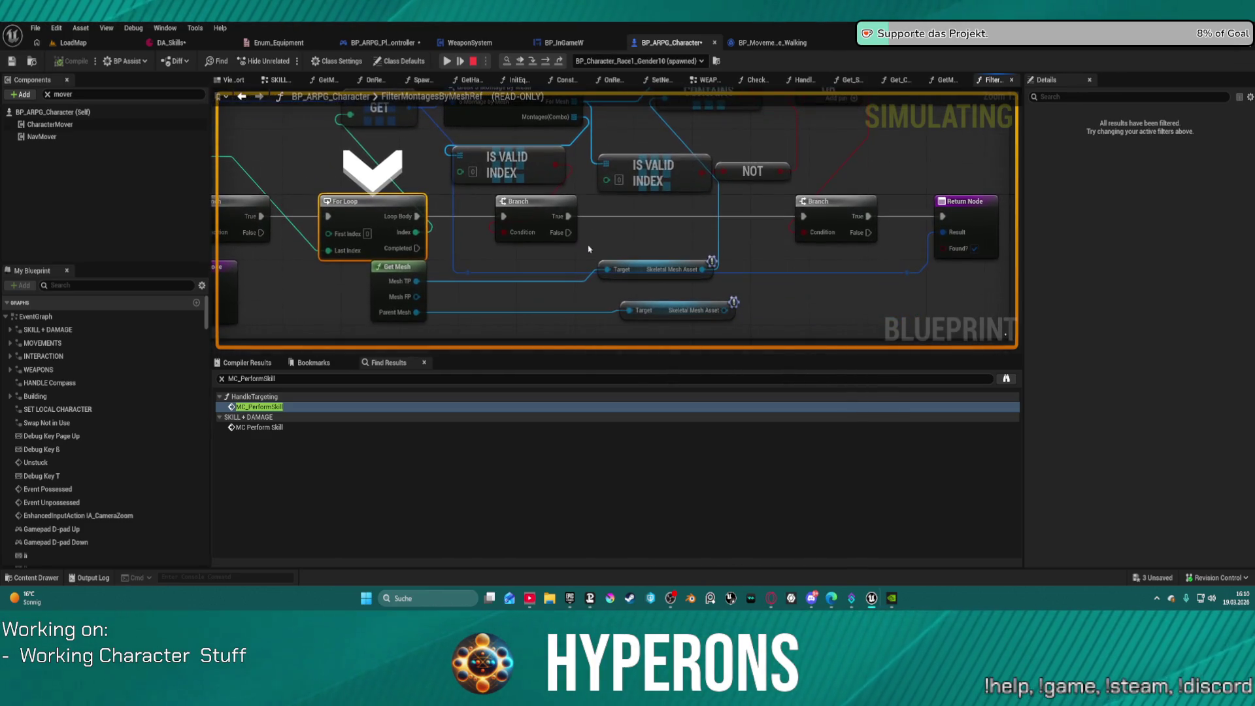
{"action": "left_click", "coordinate": [476, 61]}
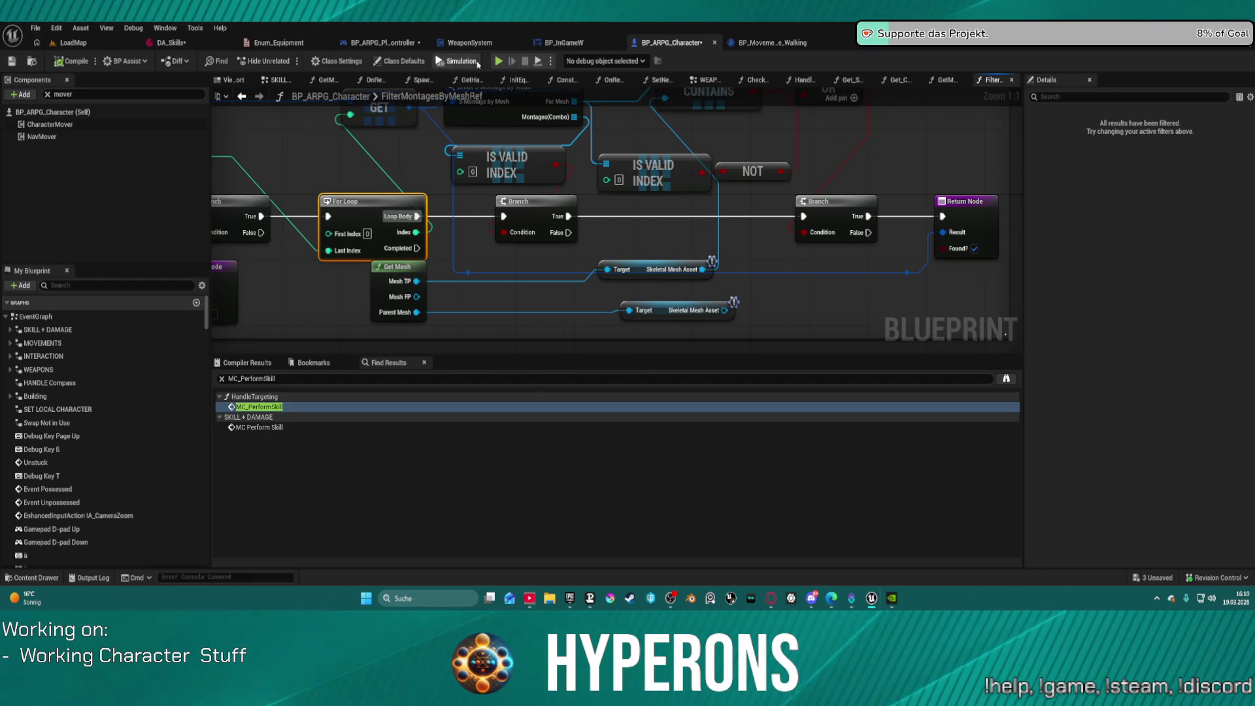
Step: Wire the Skeletal Mesh Asset pin, compile, and play in editor despite compile errors
{"action": "mouse_move", "coordinate": [722, 313]}
{"action": "left_mouse_down"}
{"action": "mouse_move", "coordinate": [664, 95]}
{"action": "mouse_move", "coordinate": [650, 133]}
{"action": "mouse_move", "coordinate": [666, 130]}
{"action": "left_mouse_up"}
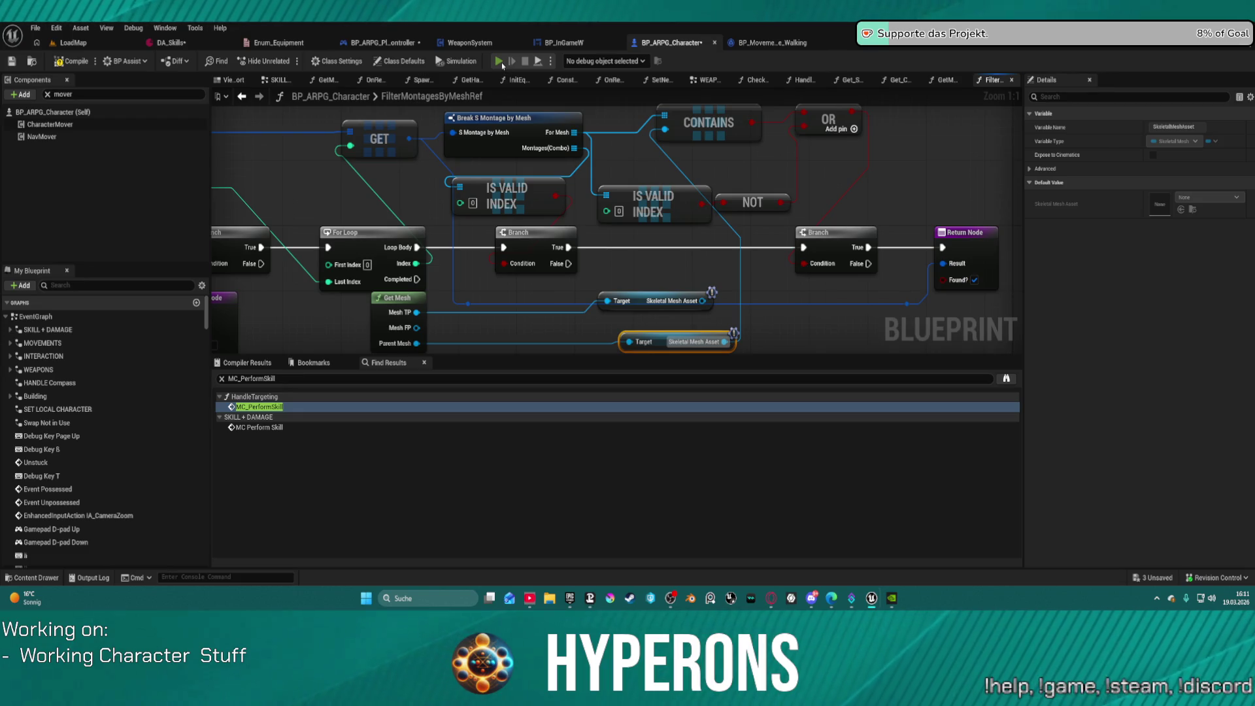
{"action": "key", "text": "F7"}
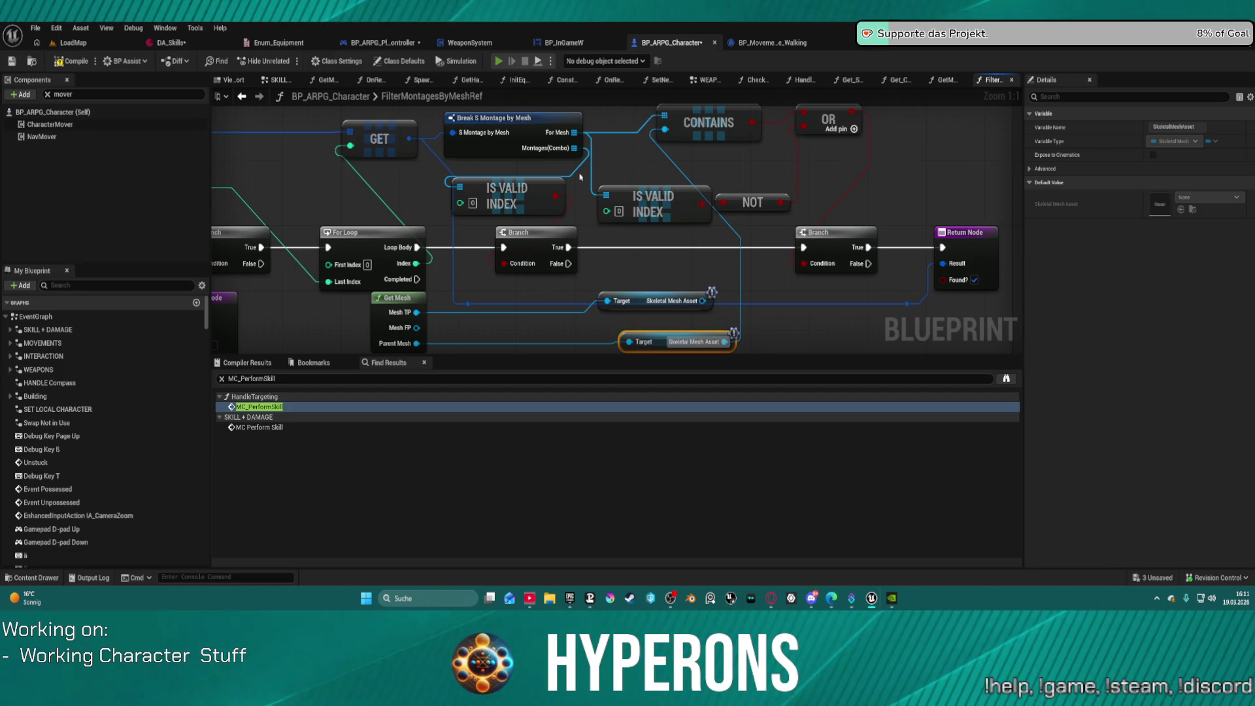
{"action": "key", "text": "alt+p"}
{"action": "left_click", "coordinate": [713, 329]}
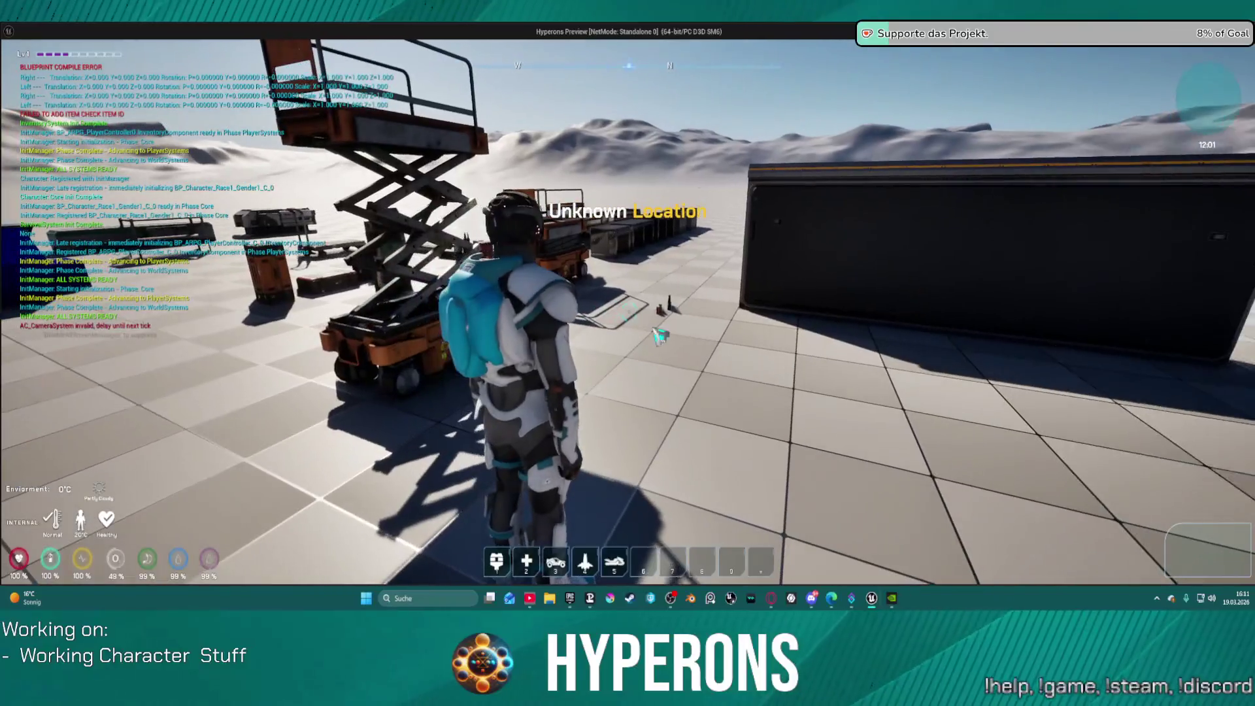
Step: Equip the MG rifle from the inventory and reload it to 50/200
{"action": "key", "text": "i"}
{"action": "double_click", "coordinate": [1123, 369]}
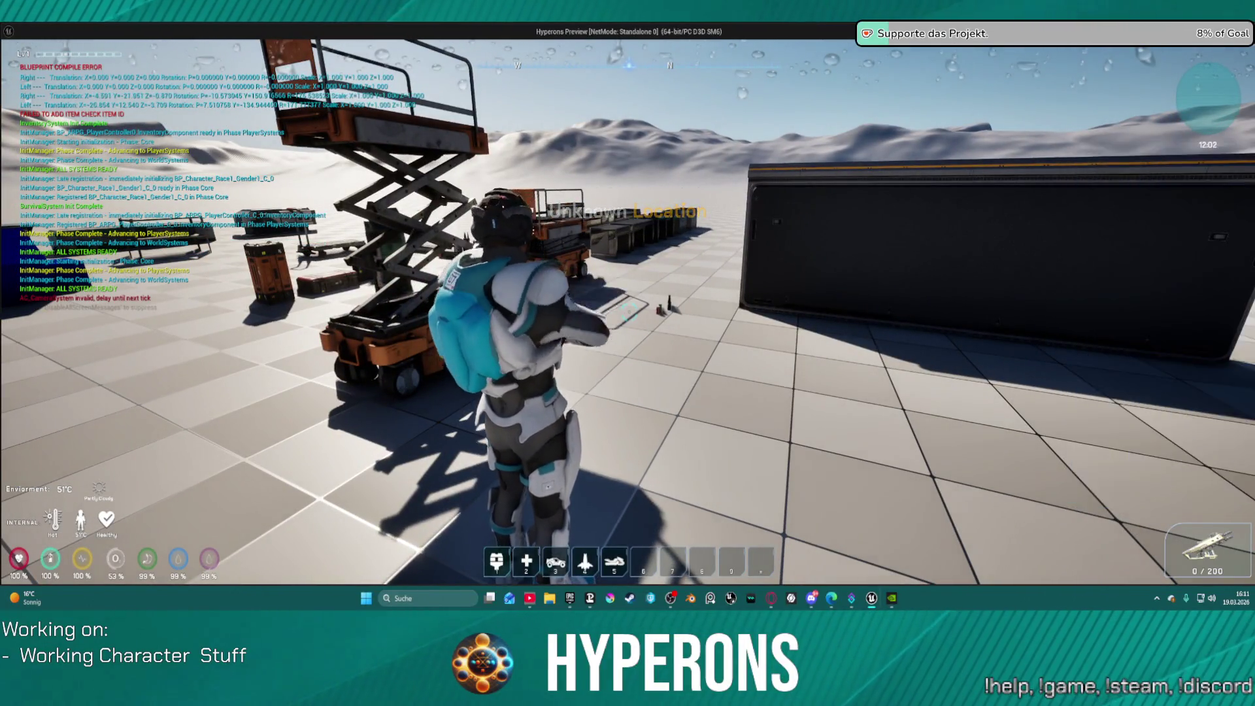
{"action": "key", "text": "r"}
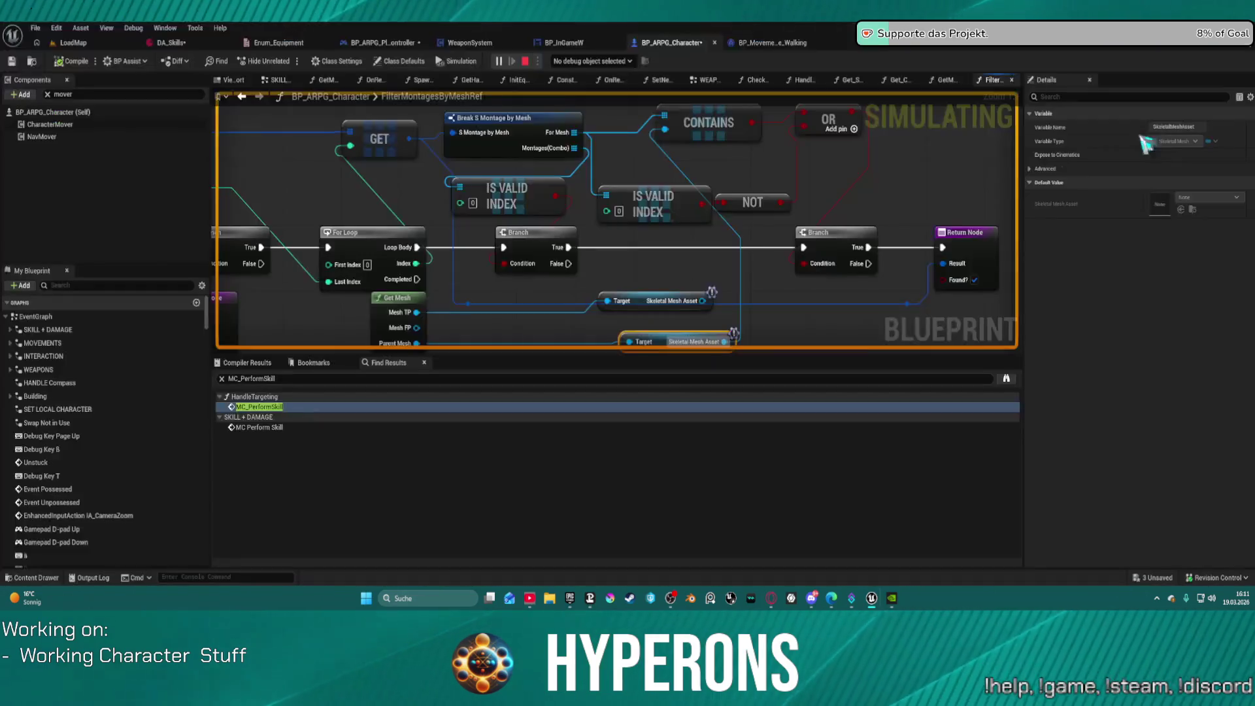
{"action": "right_click", "coordinate": [1040, 144]}
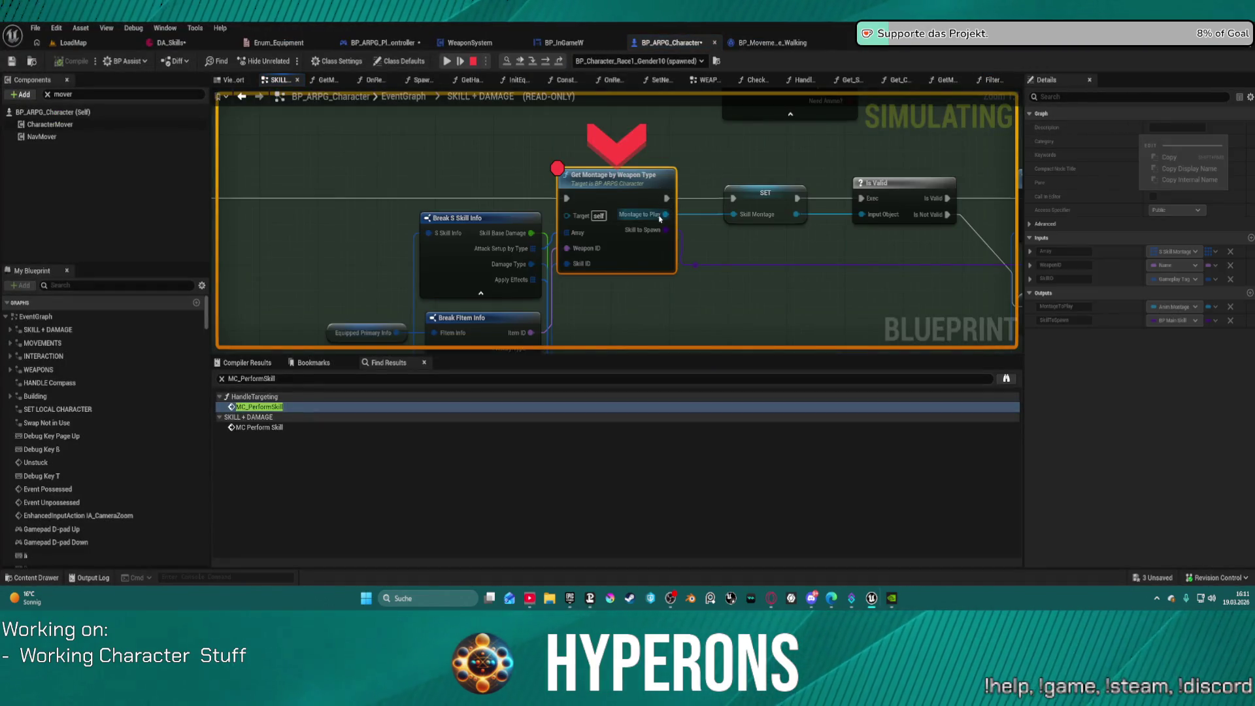
Step: Remove breakpoints from Get Montage by Weapon Type, Block on Interrupted SET and Play Montage
{"action": "left_click", "coordinate": [534, 61]}
{"action": "mouse_move", "coordinate": [591, 234]}
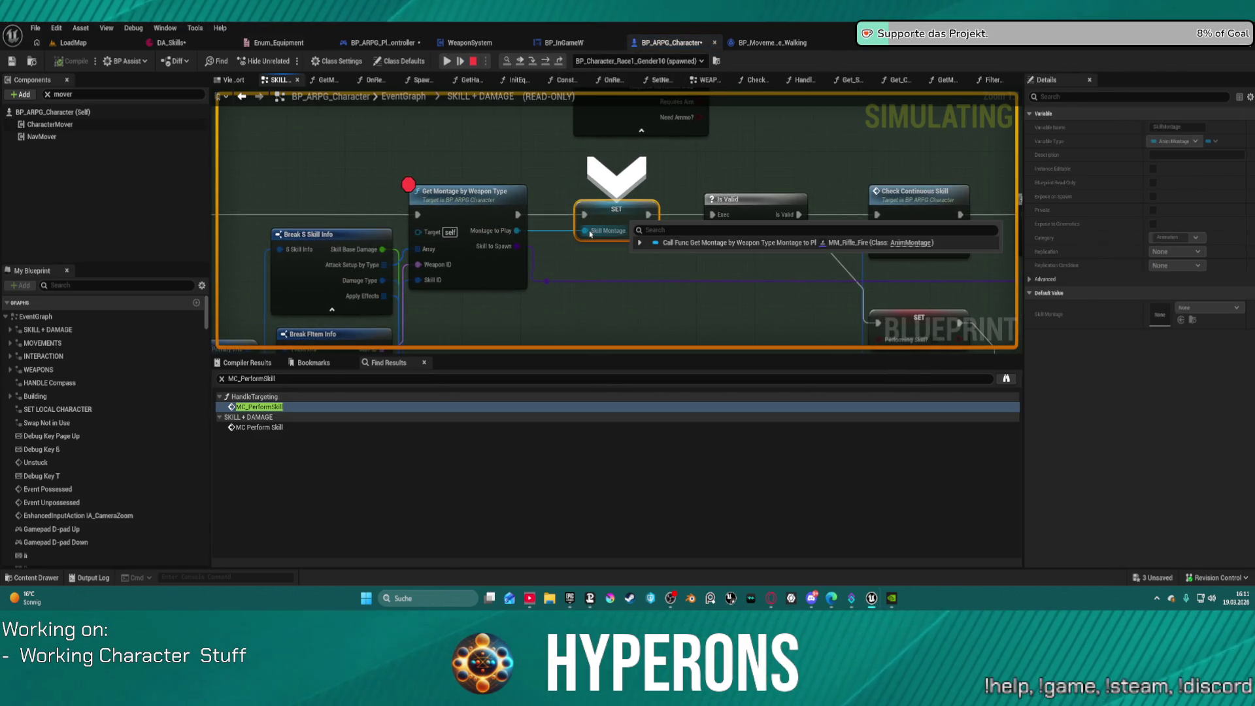
{"action": "right_click", "coordinate": [447, 197]}
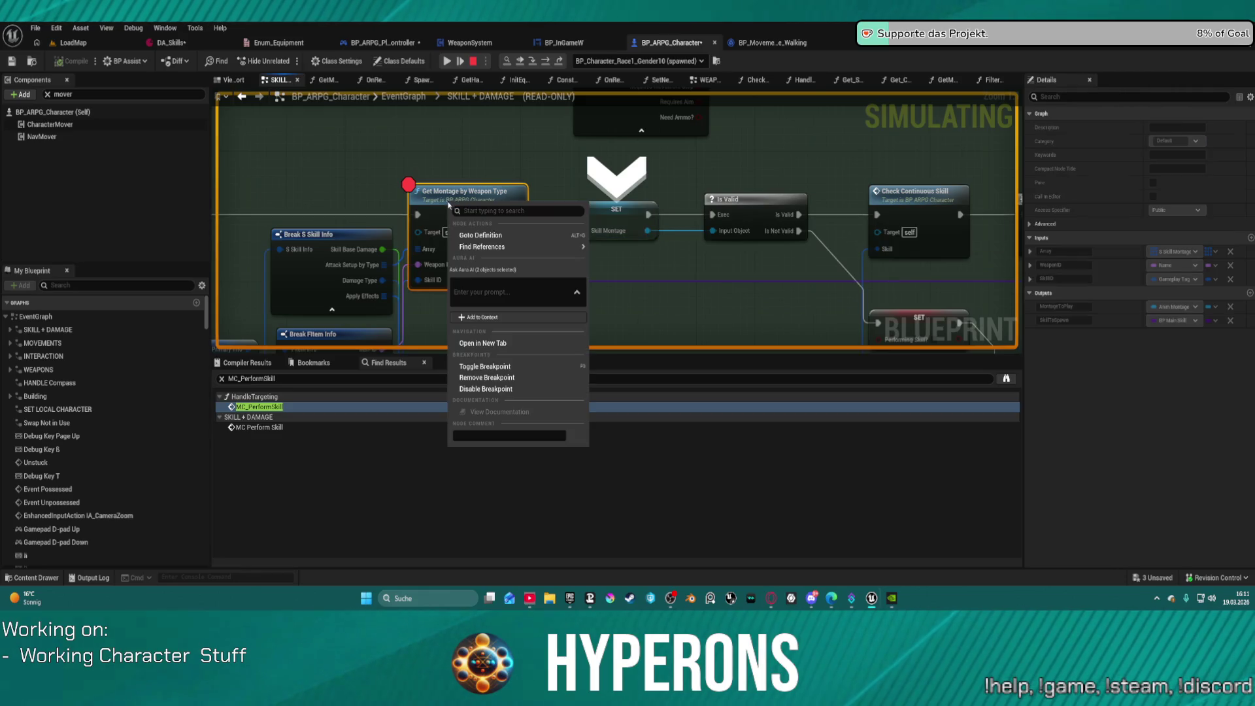
{"action": "left_click", "coordinate": [497, 379]}
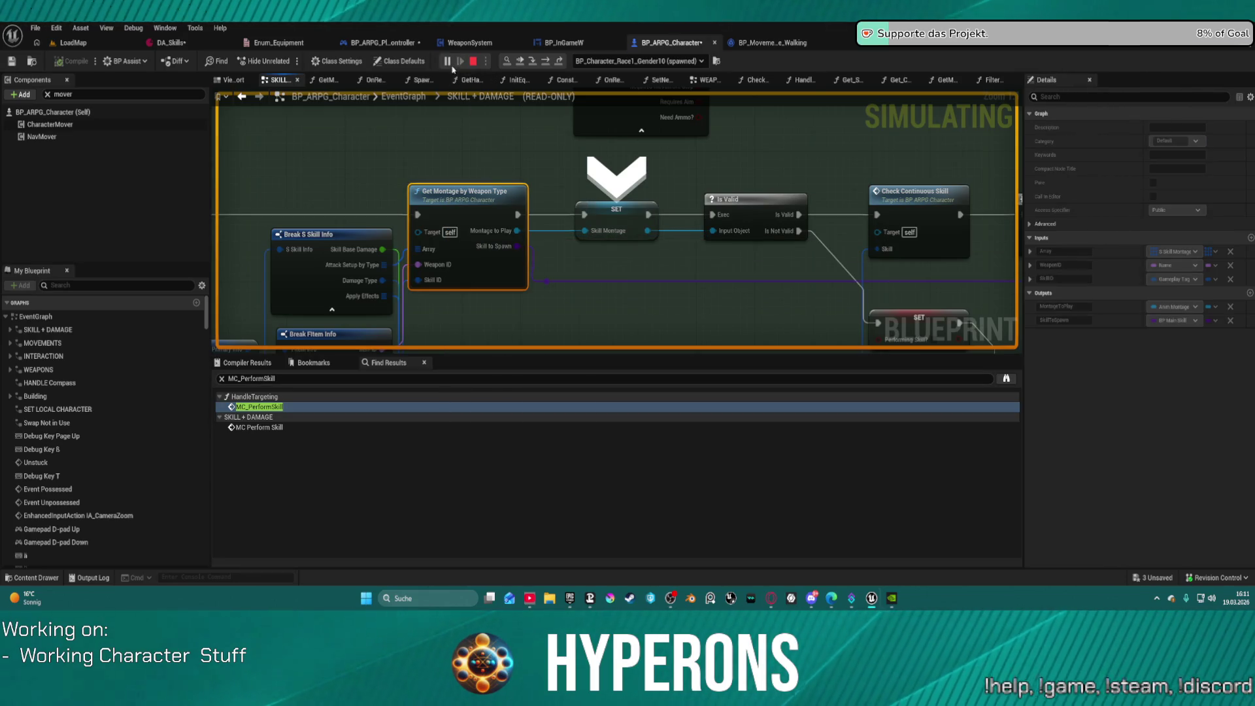
{"action": "right_click", "coordinate": [595, 210]}
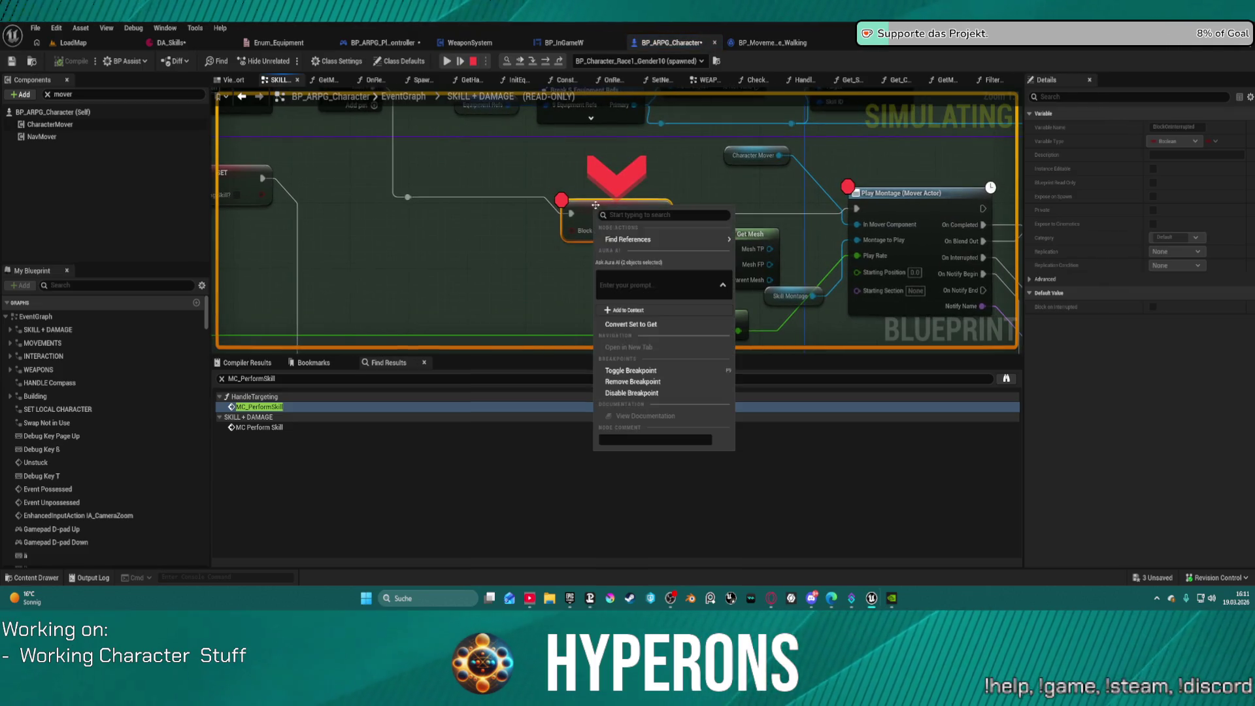
{"action": "left_click", "coordinate": [632, 369]}
{"action": "right_click", "coordinate": [906, 215]}
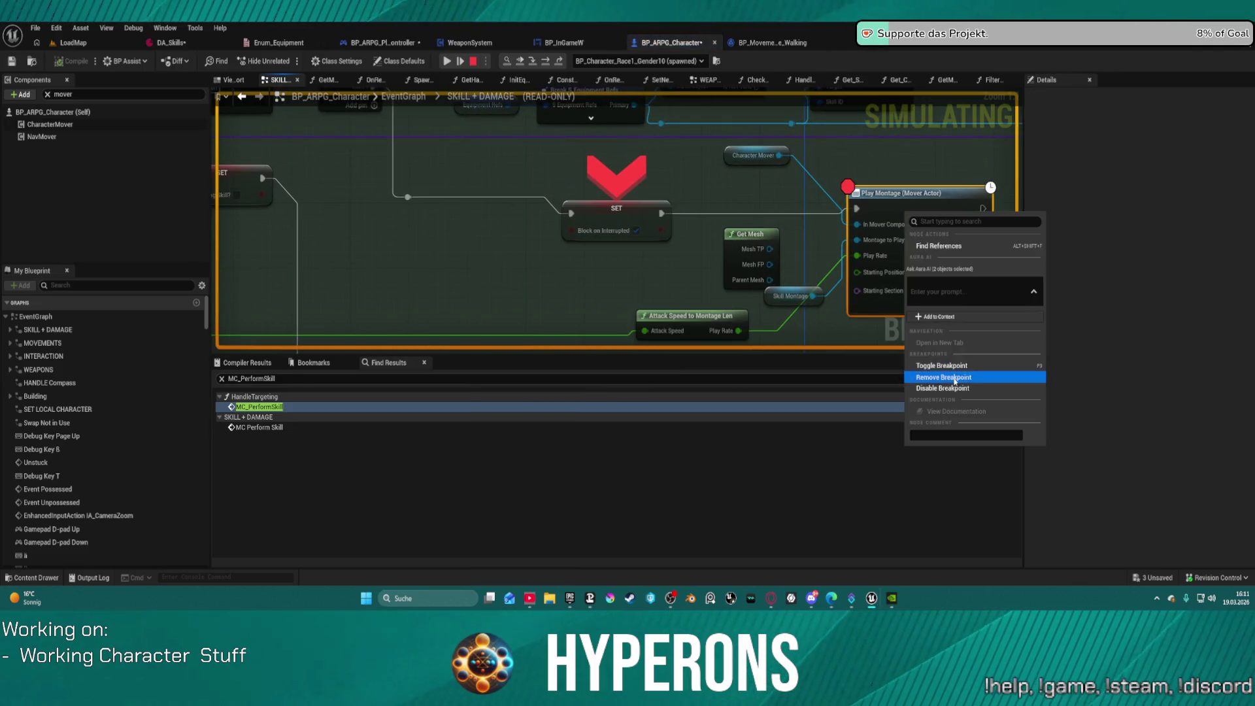
{"action": "left_click", "coordinate": [955, 381]}
Step: Resume the play-test so the rifle fires, dropping ammo to 49/199
{"action": "left_click", "coordinate": [447, 61]}
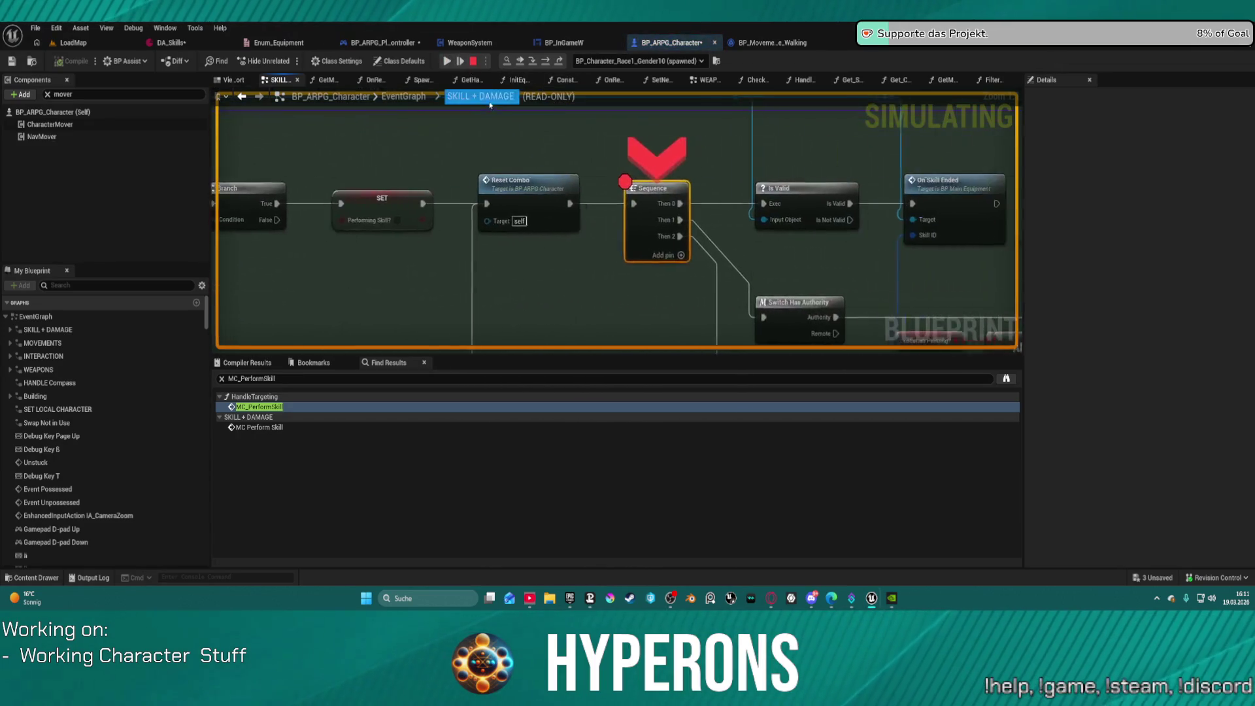
{"action": "right_click", "coordinate": [611, 185]}
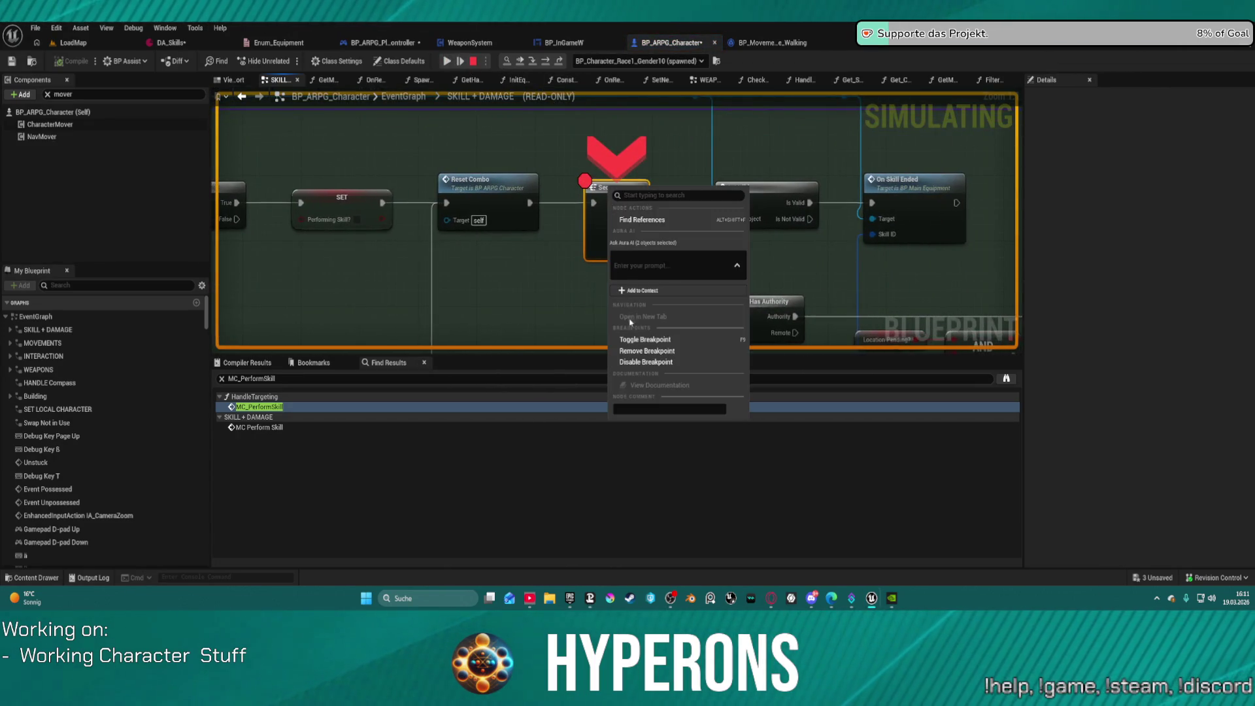
{"action": "left_click", "coordinate": [447, 61]}
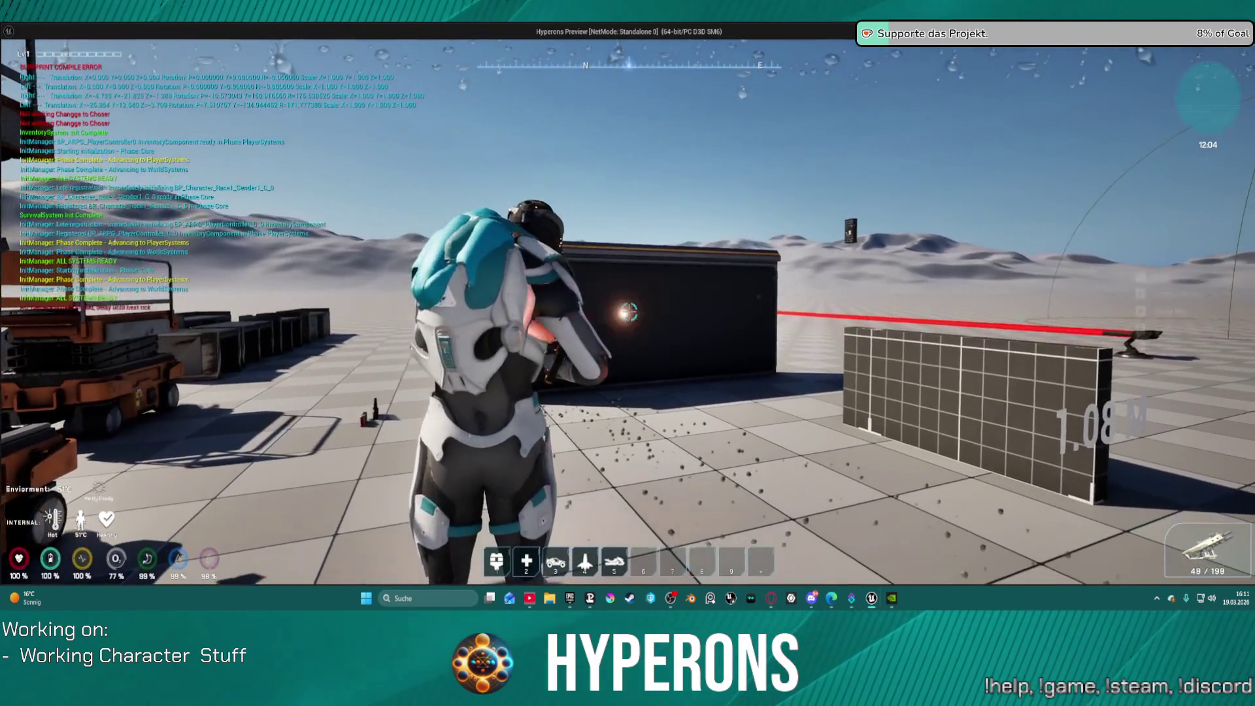
Step: Fire at the wall down to 37/187 ammo, run forward, then exit with Esc
{"action": "left_click", "coordinate": [628, 312]}
{"action": "left_click", "coordinate": [629, 312]}
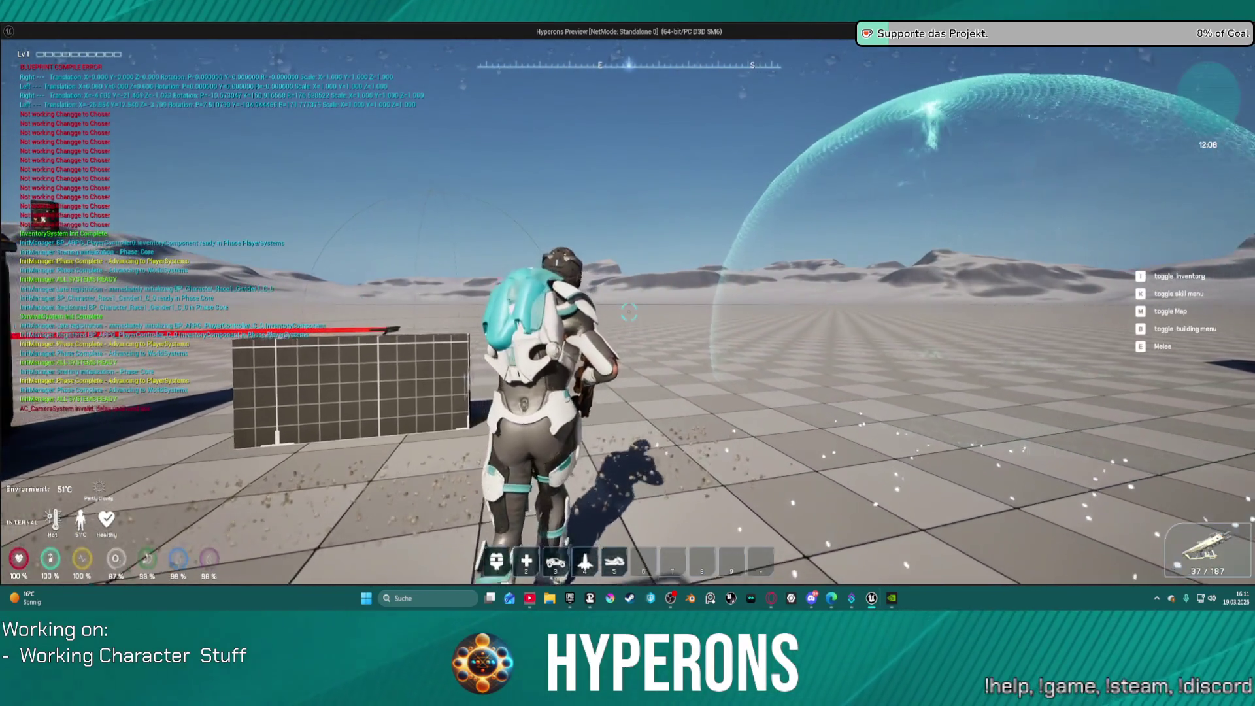
{"action": "key", "text": "w"}
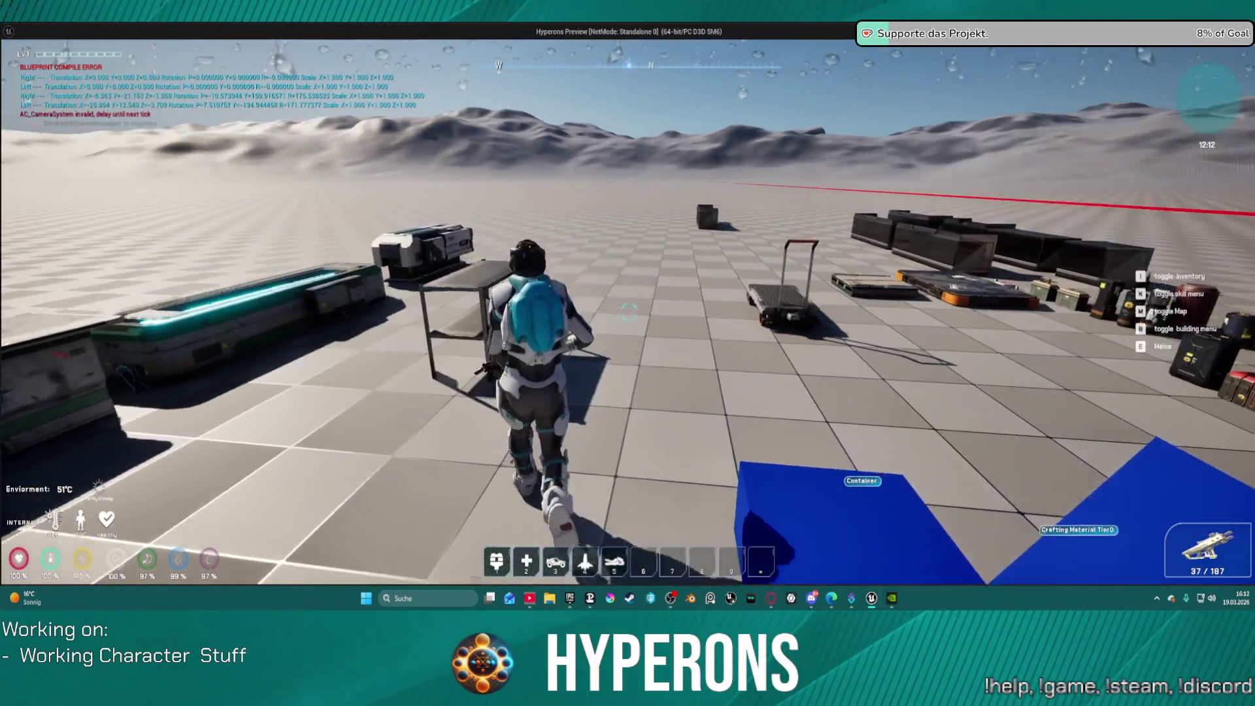
{"action": "key", "text": "Escape"}
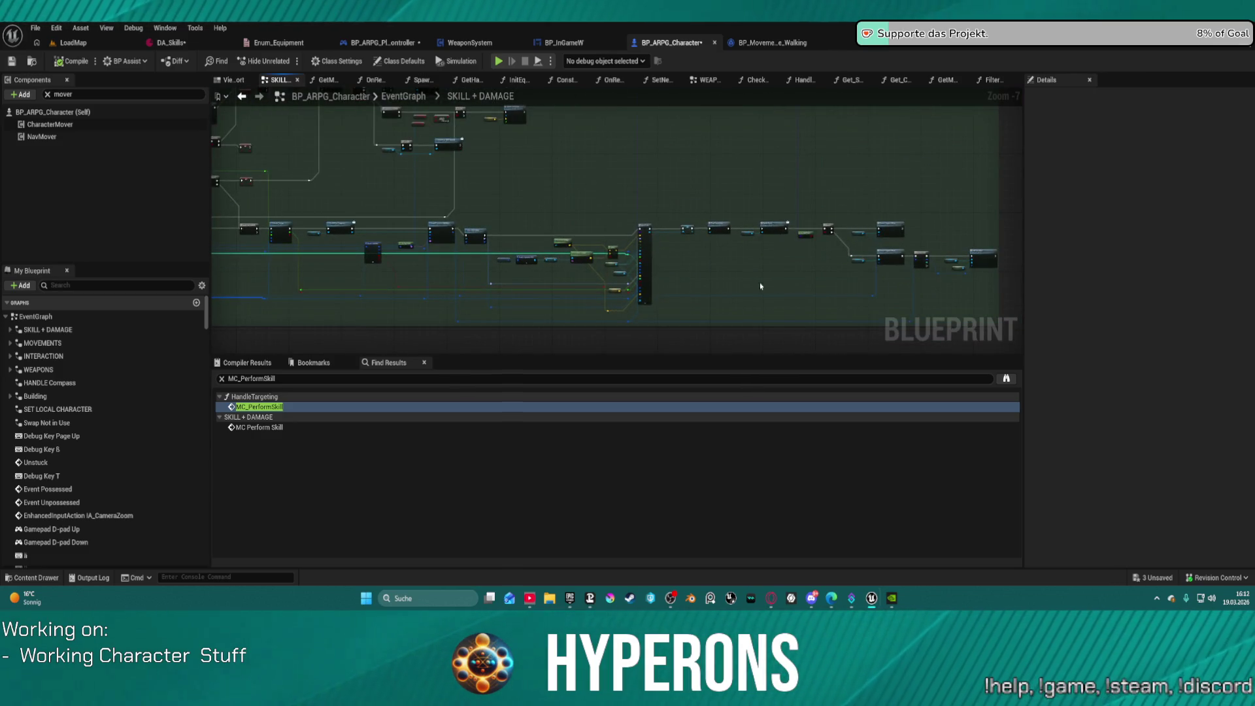
Step: Find On Skill Ended in SKILL + DAMAGE and open its BP_MainEquipment implementation
{"action": "scroll", "coordinate": [628, 251], "scroll_direction": "up", "scroll_amount": 5}
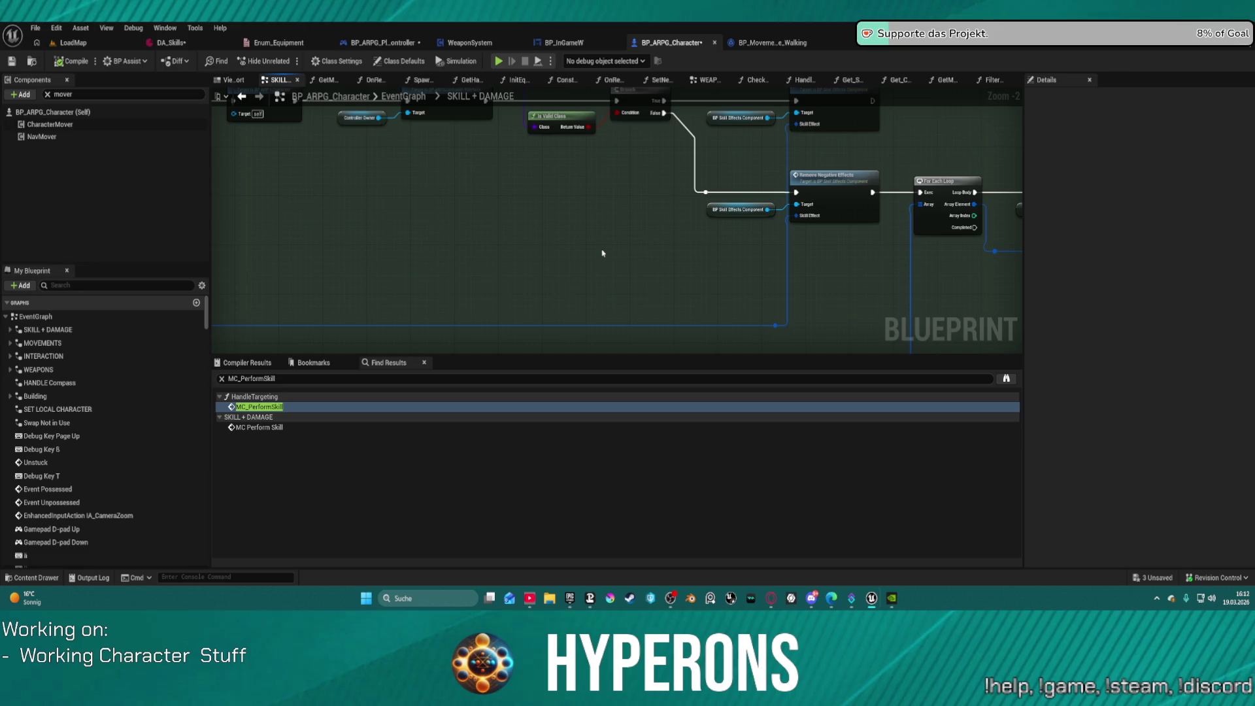
{"action": "mouse_move", "coordinate": [493, 252]}
{"action": "left_mouse_down"}
{"action": "mouse_move", "coordinate": [499, 323]}
{"action": "mouse_move", "coordinate": [1020, 308]}
{"action": "left_mouse_up"}
{"action": "left_click_drag", "start_coordinate": [653, 320], "coordinate": [728, 311]}
{"action": "scroll", "coordinate": [827, 287], "scroll_direction": "down", "scroll_amount": 6}
{"action": "scroll", "coordinate": [826, 287], "scroll_direction": "up", "scroll_amount": 8}
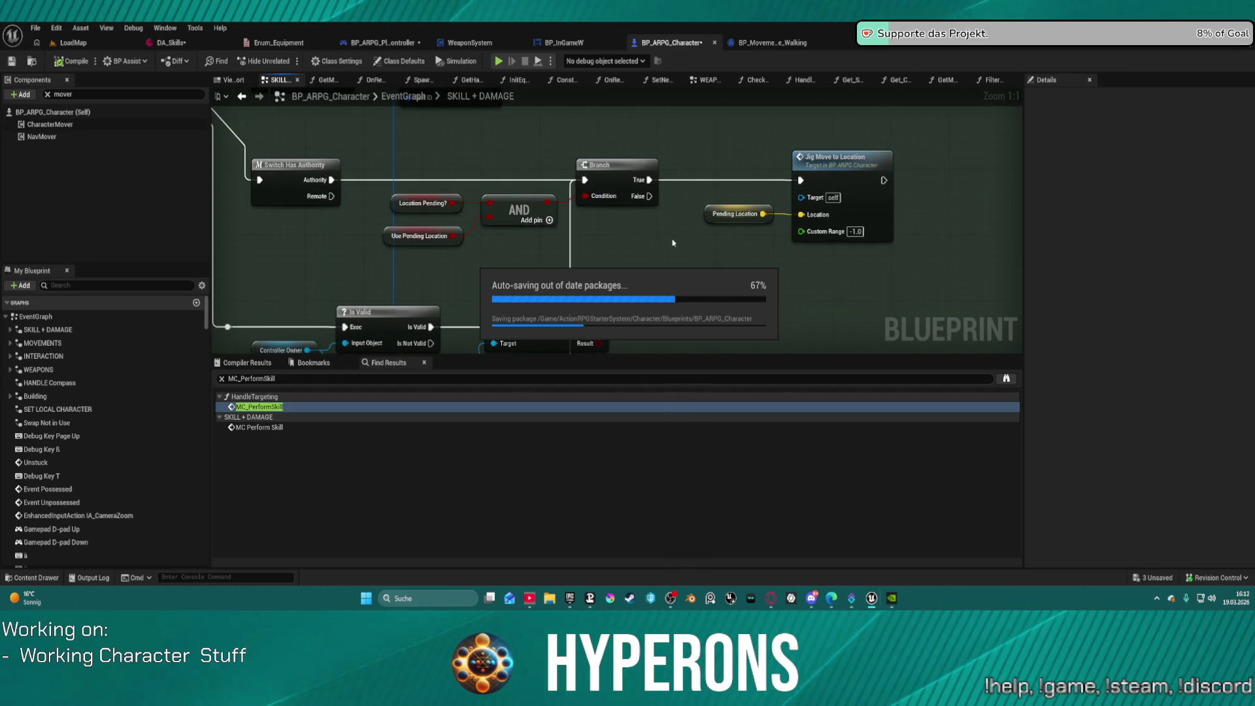
{"action": "scroll", "coordinate": [614, 259], "scroll_direction": "down", "scroll_amount": 2}
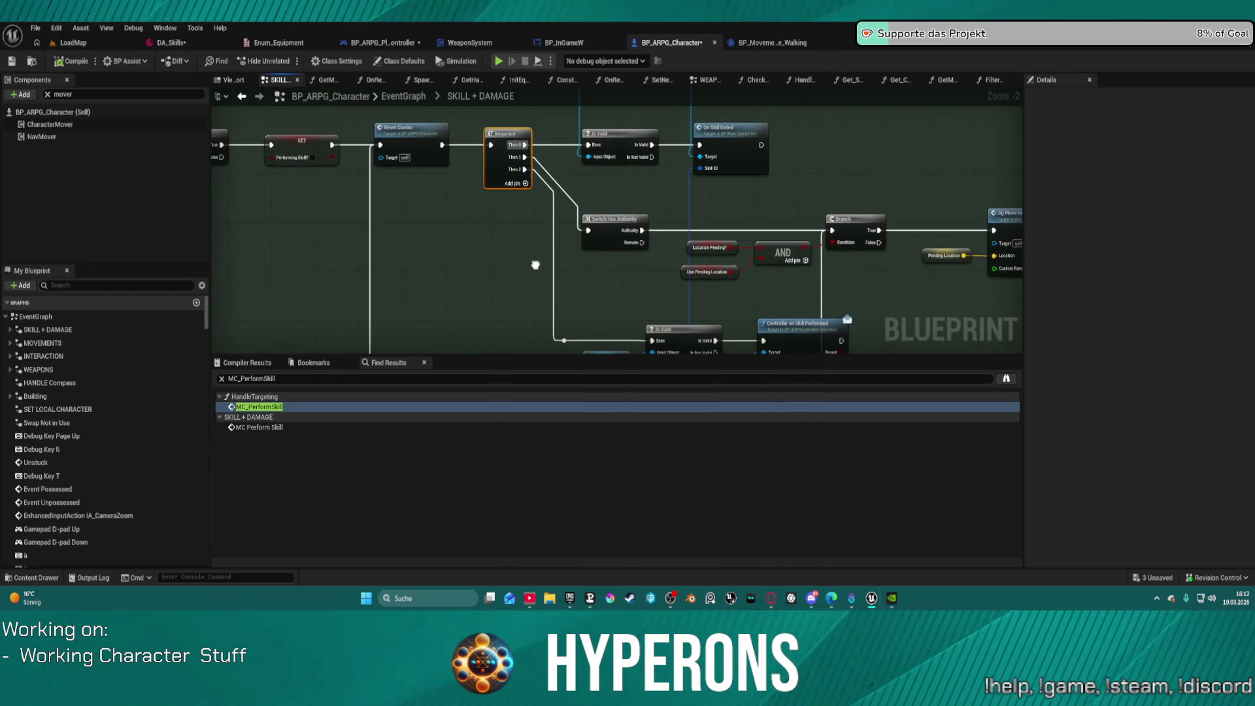
{"action": "left_click_drag", "start_coordinate": [540, 266], "coordinate": [321, 344]}
{"action": "left_click", "coordinate": [506, 224]}
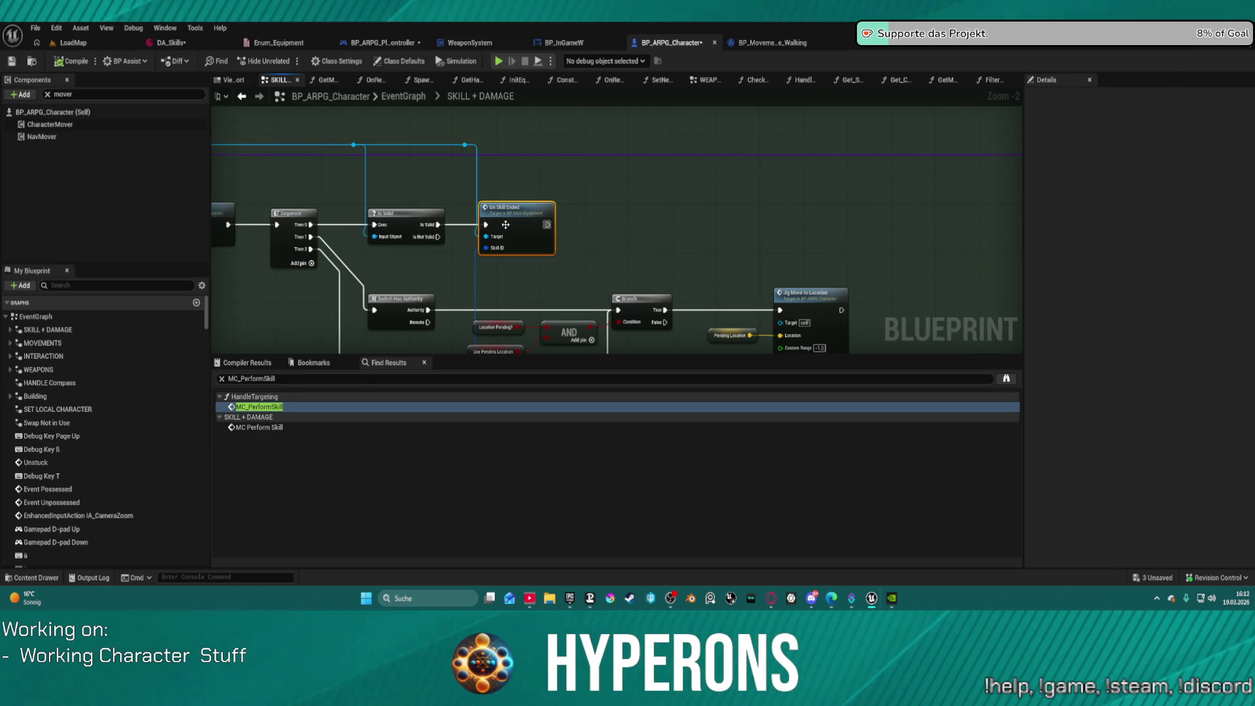
{"action": "double_click", "coordinate": [505, 225]}
{"action": "mouse_move", "coordinate": [868, 247]}
{"action": "left_mouse_down"}
{"action": "mouse_move", "coordinate": [483, 287]}
{"action": "mouse_move", "coordinate": [605, 341]}
{"action": "mouse_move", "coordinate": [622, 316]}
{"action": "mouse_move", "coordinate": [585, 317]}
{"action": "mouse_move", "coordinate": [924, 239]}
{"action": "mouse_move", "coordinate": [902, 237]}
{"action": "left_mouse_up"}
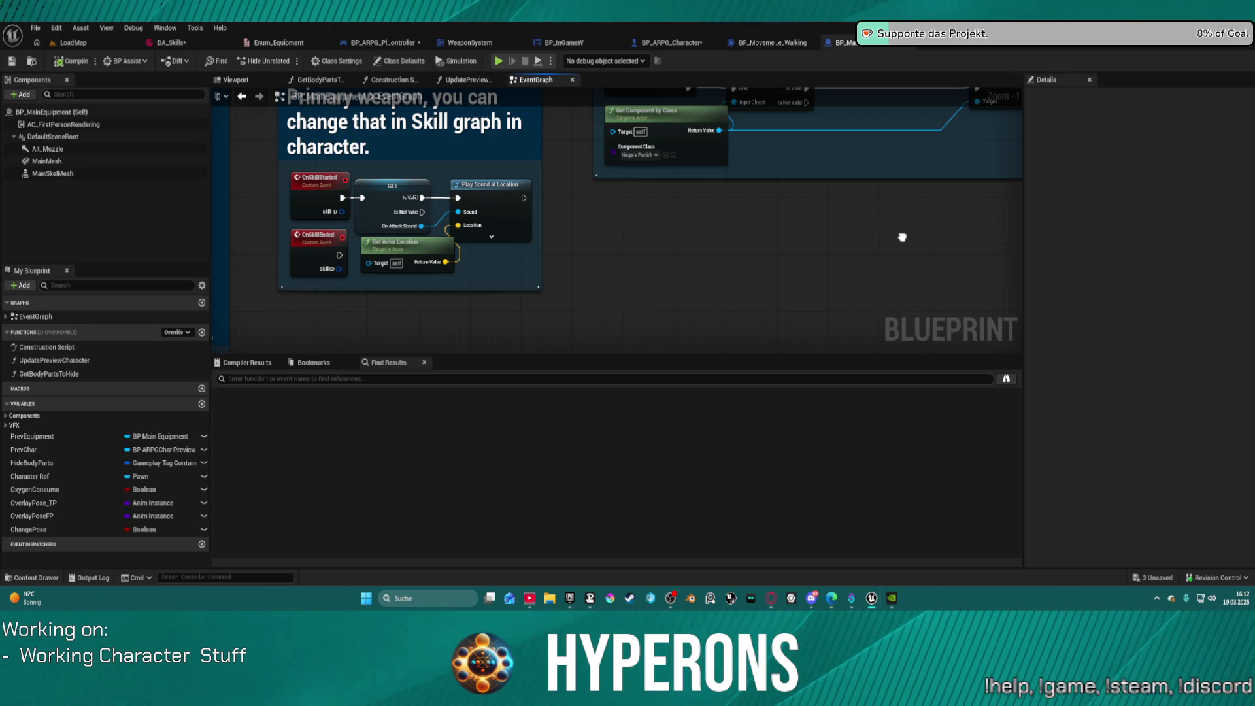
{"action": "left_click_drag", "start_coordinate": [902, 237], "coordinate": [895, 237]}
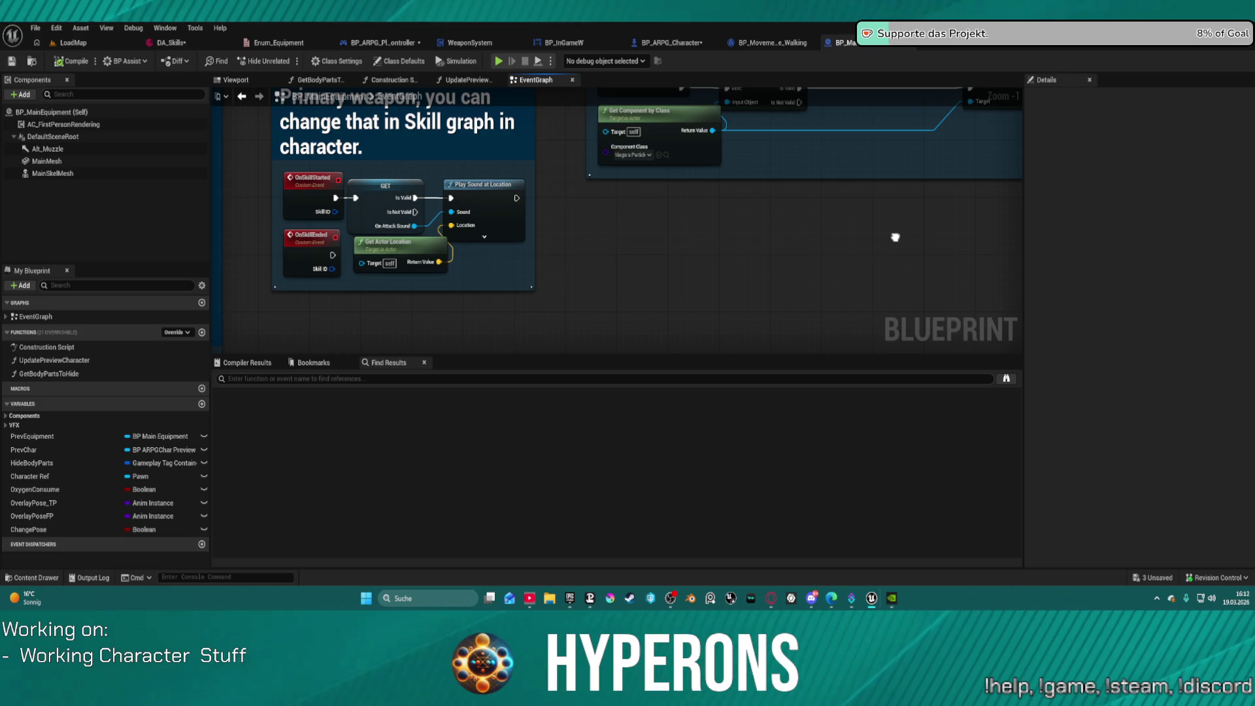
{"action": "left_click_drag", "start_coordinate": [895, 237], "coordinate": [879, 248]}
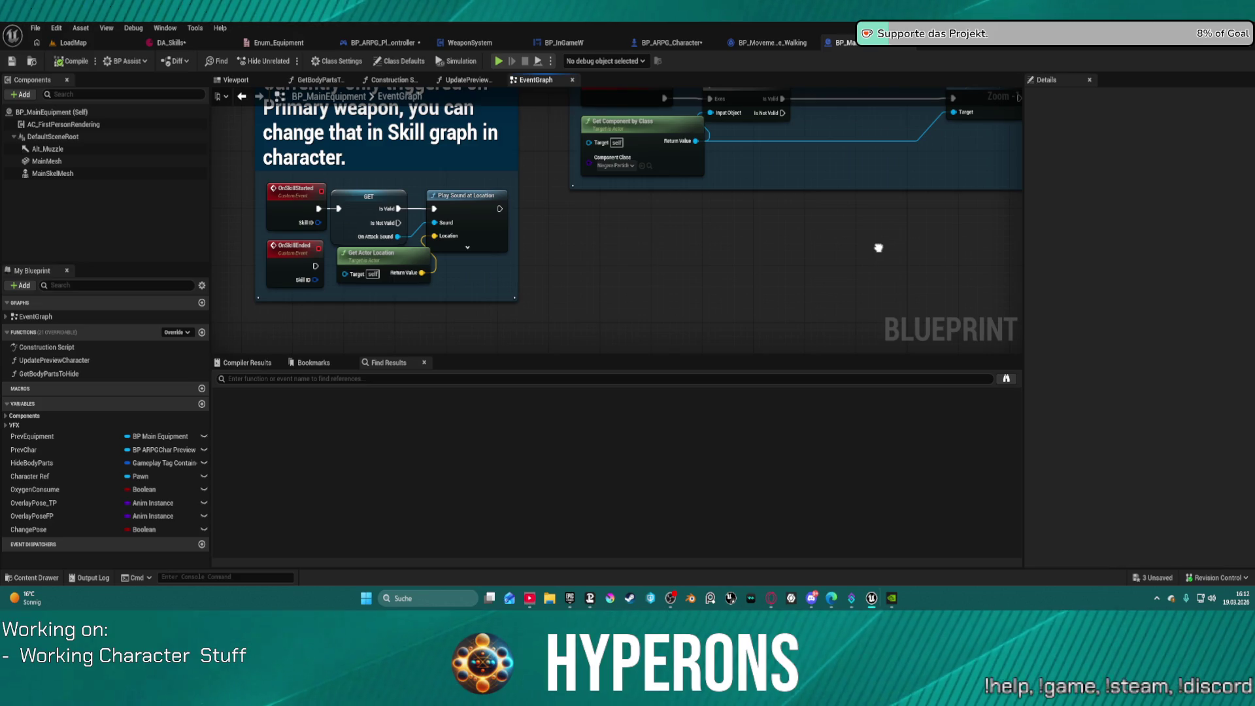
{"action": "left_click", "coordinate": [294, 246]}
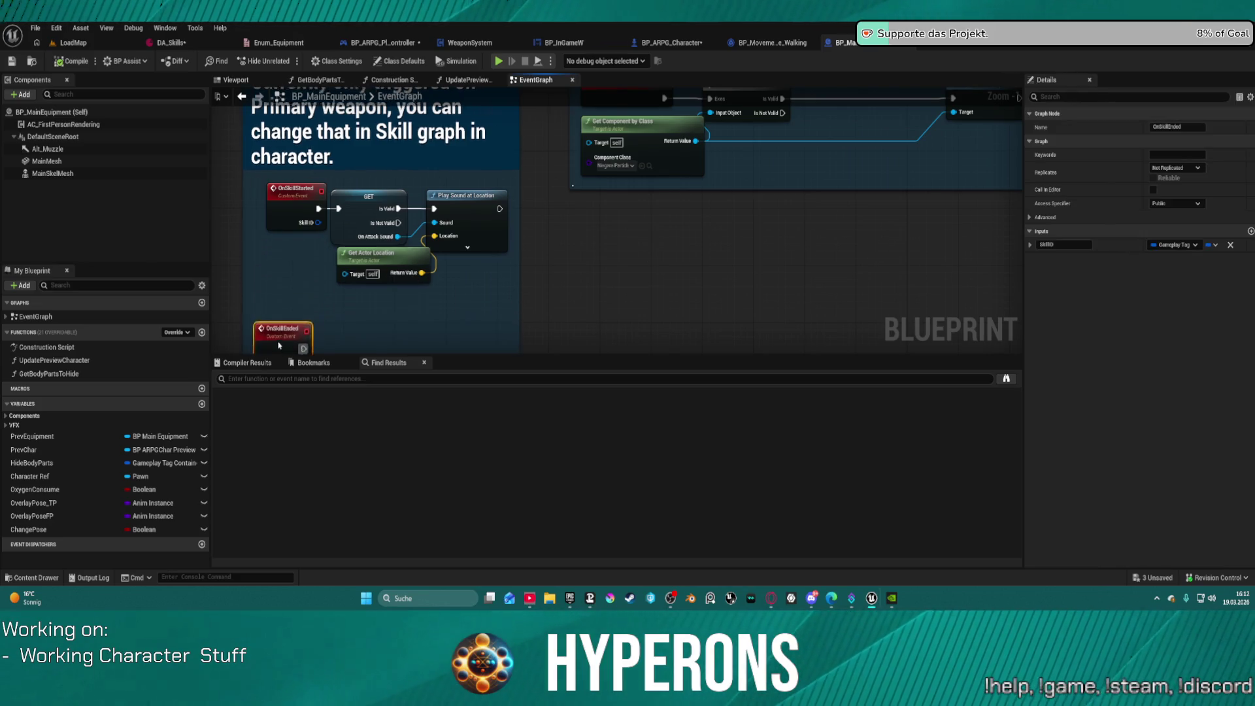
{"action": "scroll", "coordinate": [487, 316], "scroll_direction": "down", "scroll_amount": 3}
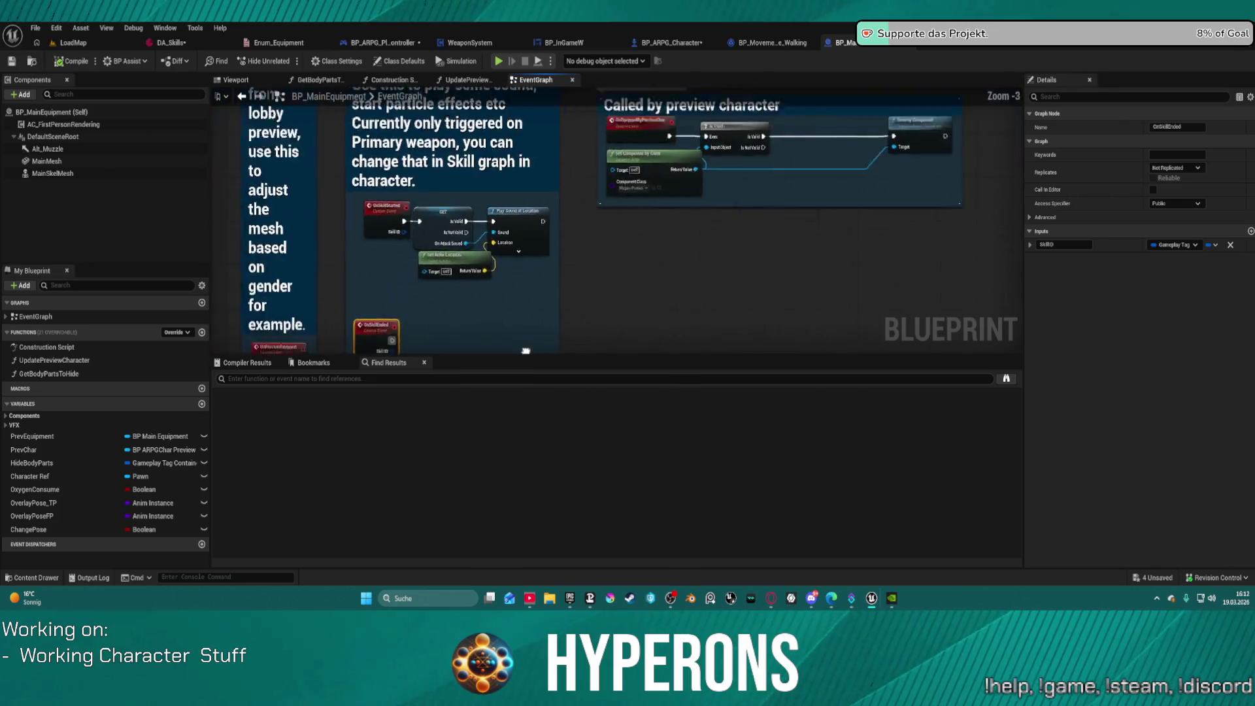
{"action": "scroll", "coordinate": [488, 316], "scroll_direction": "up", "scroll_amount": 4}
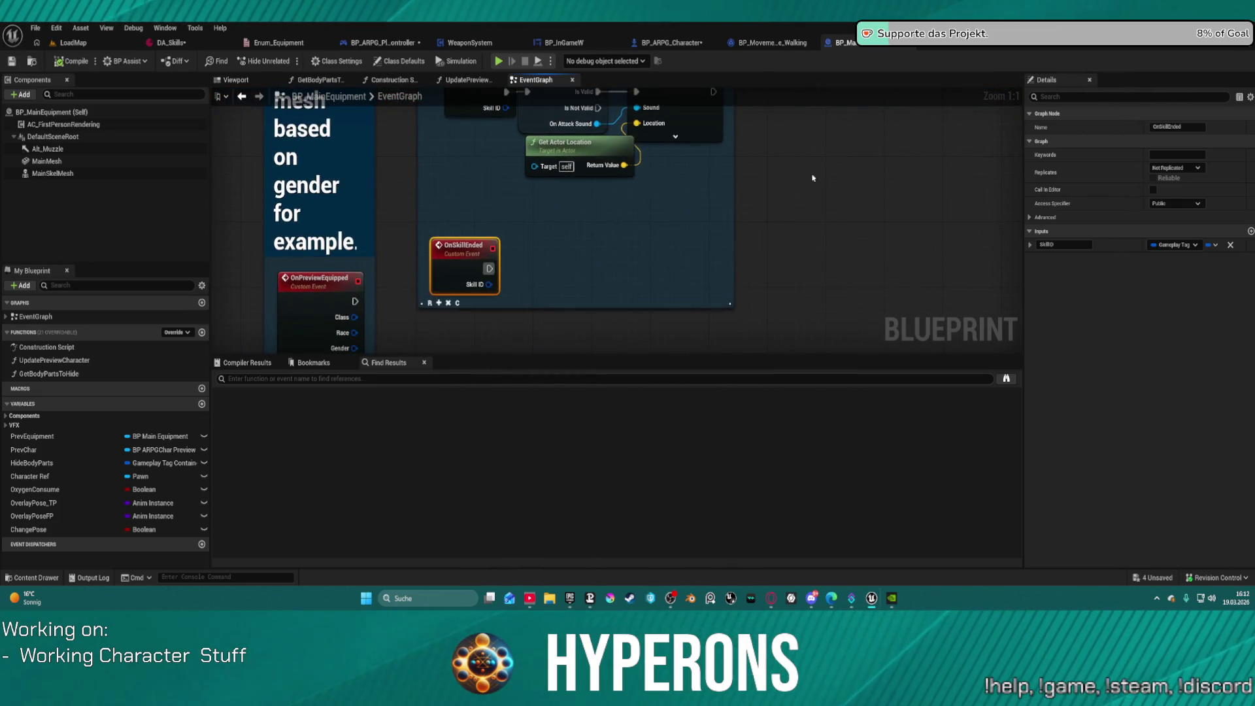
{"action": "left_click_drag", "start_coordinate": [854, 195], "coordinate": [406, 207]}
{"action": "mouse_move", "coordinate": [379, 287]}
{"action": "left_mouse_down"}
{"action": "mouse_move", "coordinate": [687, 280]}
{"action": "mouse_move", "coordinate": [665, 280]}
{"action": "left_mouse_up"}
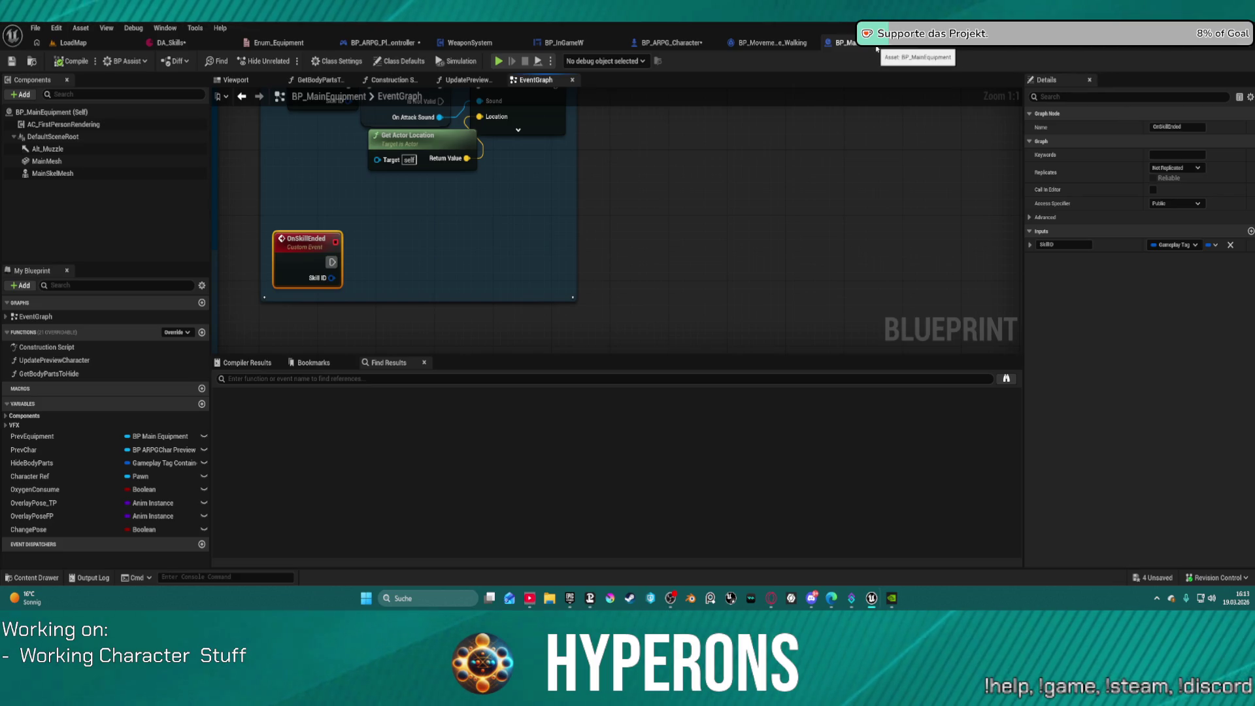
{"action": "middle_click", "coordinate": [877, 49]}
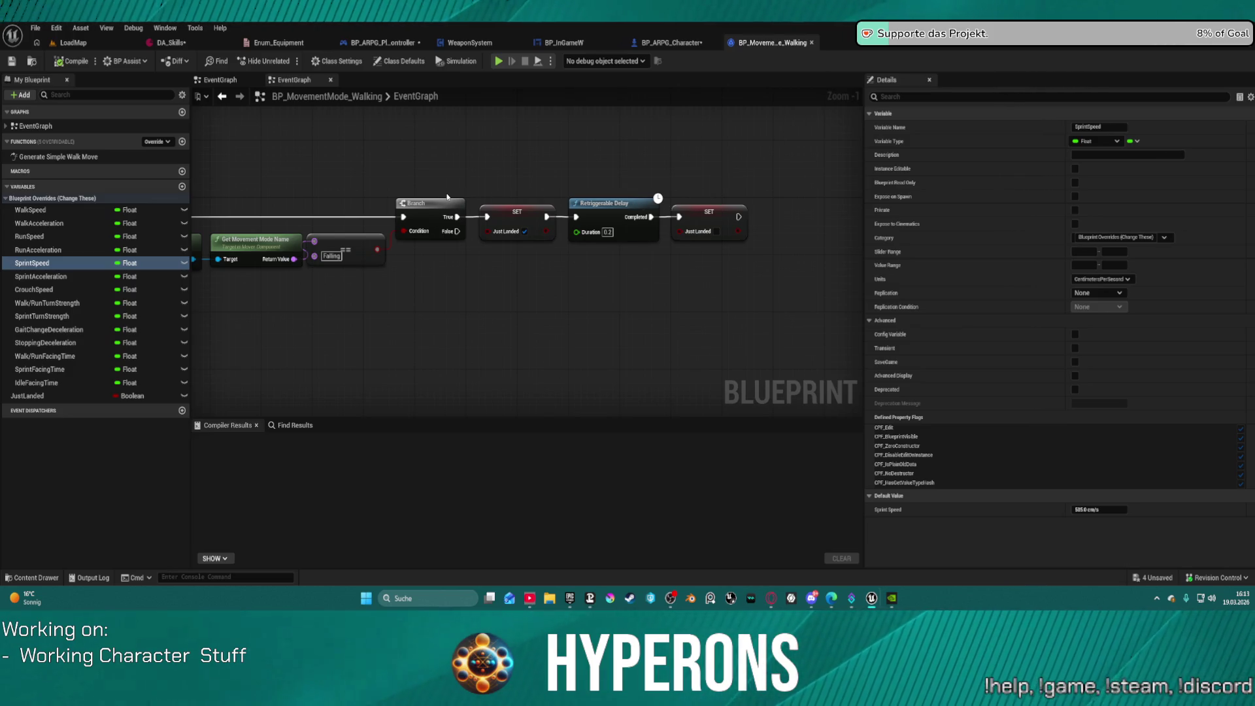
Step: Pan along the Event On Activated chain, then return to the SKILL + DAMAGE graph
{"action": "mouse_move", "coordinate": [350, 190]}
{"action": "left_mouse_down"}
{"action": "mouse_move", "coordinate": [529, 179]}
{"action": "mouse_move", "coordinate": [443, 218]}
{"action": "left_mouse_up"}
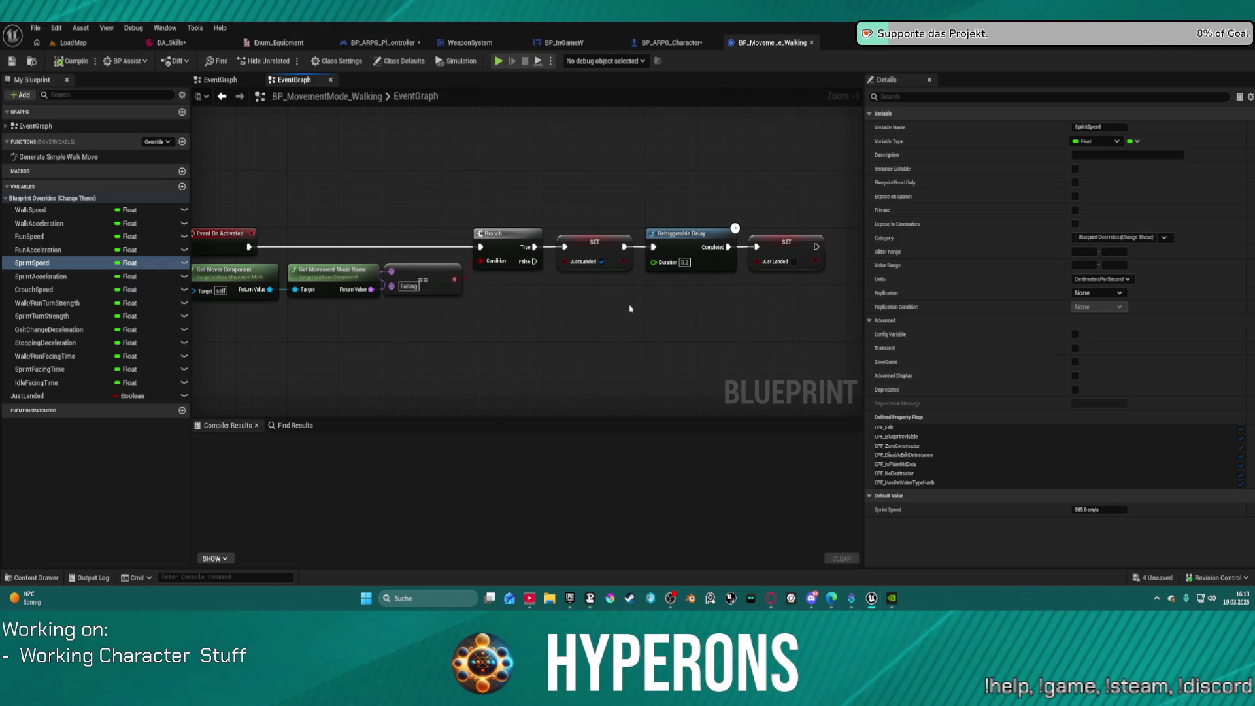
{"action": "left_click_drag", "start_coordinate": [587, 296], "coordinate": [713, 295]}
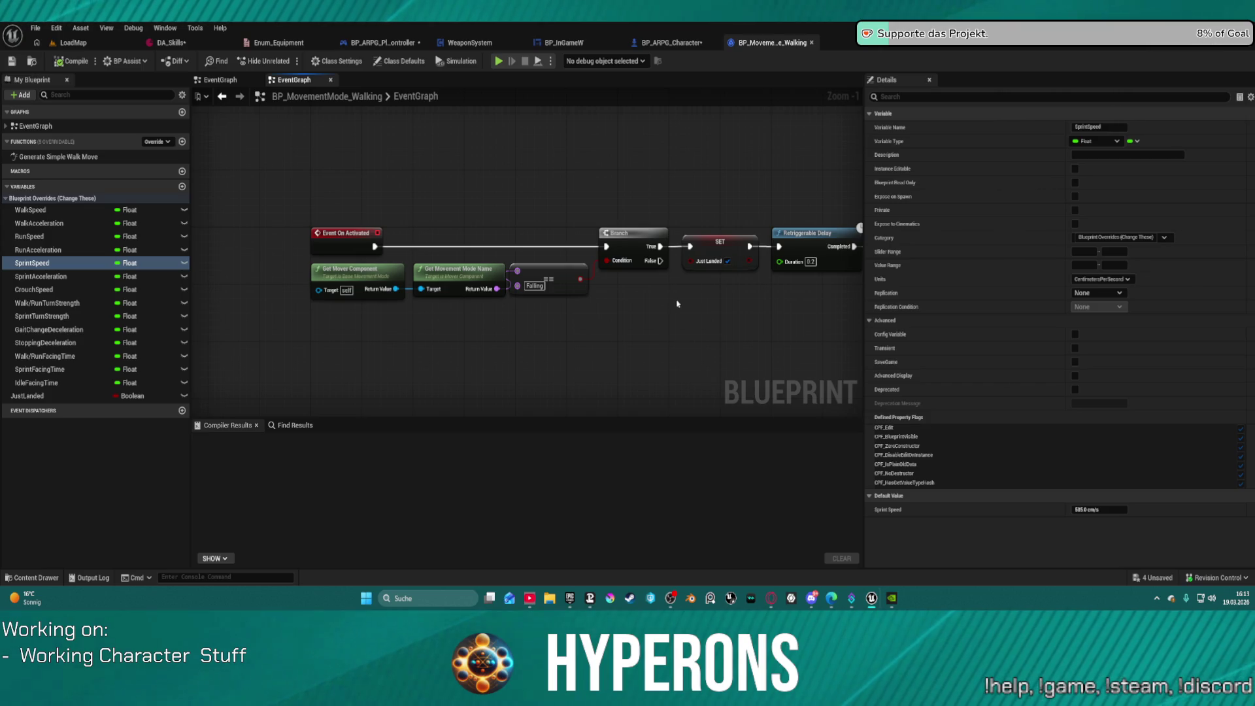
{"action": "left_click", "coordinate": [671, 42]}
Step: Pan and zoom around the SKILL + DAMAGE graph to inspect the Calculate Damage and Apply Passives nodes
{"action": "left_click_drag", "start_coordinate": [638, 227], "coordinate": [706, 215]}
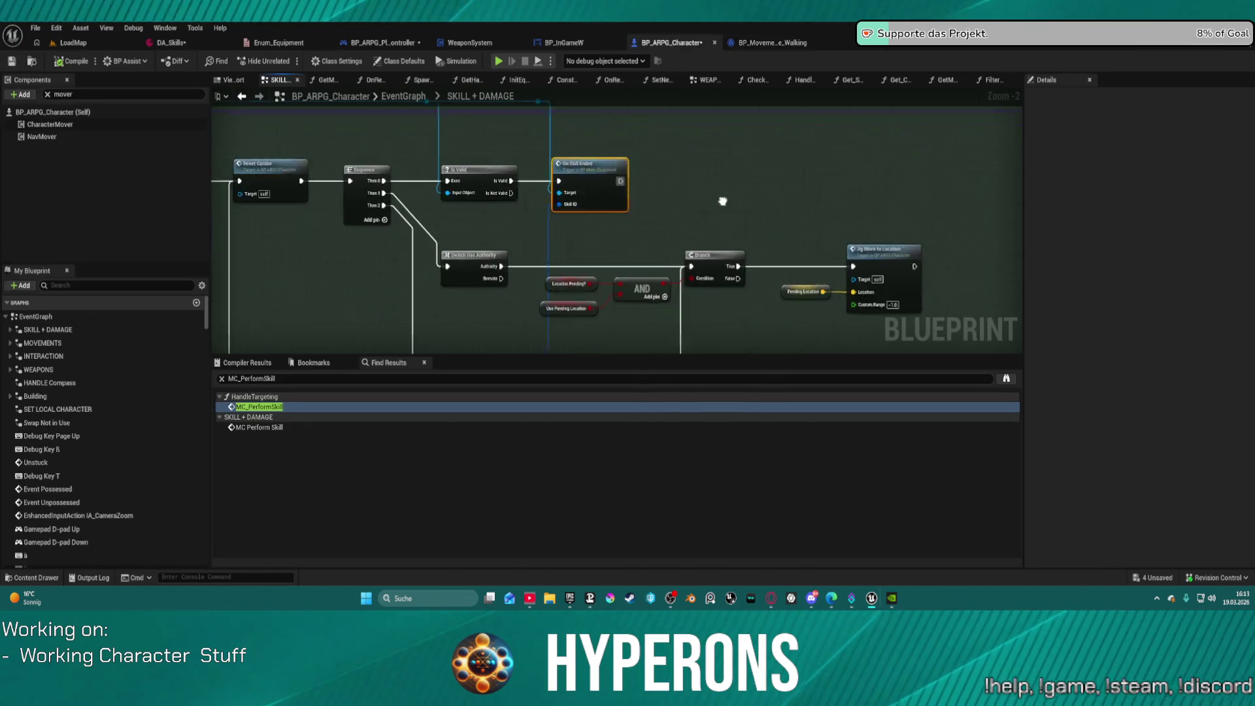
{"action": "scroll", "coordinate": [706, 215], "scroll_direction": "down", "scroll_amount": 3}
{"action": "mouse_move", "coordinate": [717, 138]}
{"action": "left_mouse_down"}
{"action": "mouse_move", "coordinate": [629, 168]}
{"action": "mouse_move", "coordinate": [915, 260]}
{"action": "mouse_move", "coordinate": [866, 252]}
{"action": "mouse_move", "coordinate": [739, 154]}
{"action": "mouse_move", "coordinate": [653, 127]}
{"action": "mouse_move", "coordinate": [571, 155]}
{"action": "mouse_move", "coordinate": [584, 162]}
{"action": "left_mouse_up"}
{"action": "scroll", "coordinate": [654, 127], "scroll_direction": "up", "scroll_amount": 2}
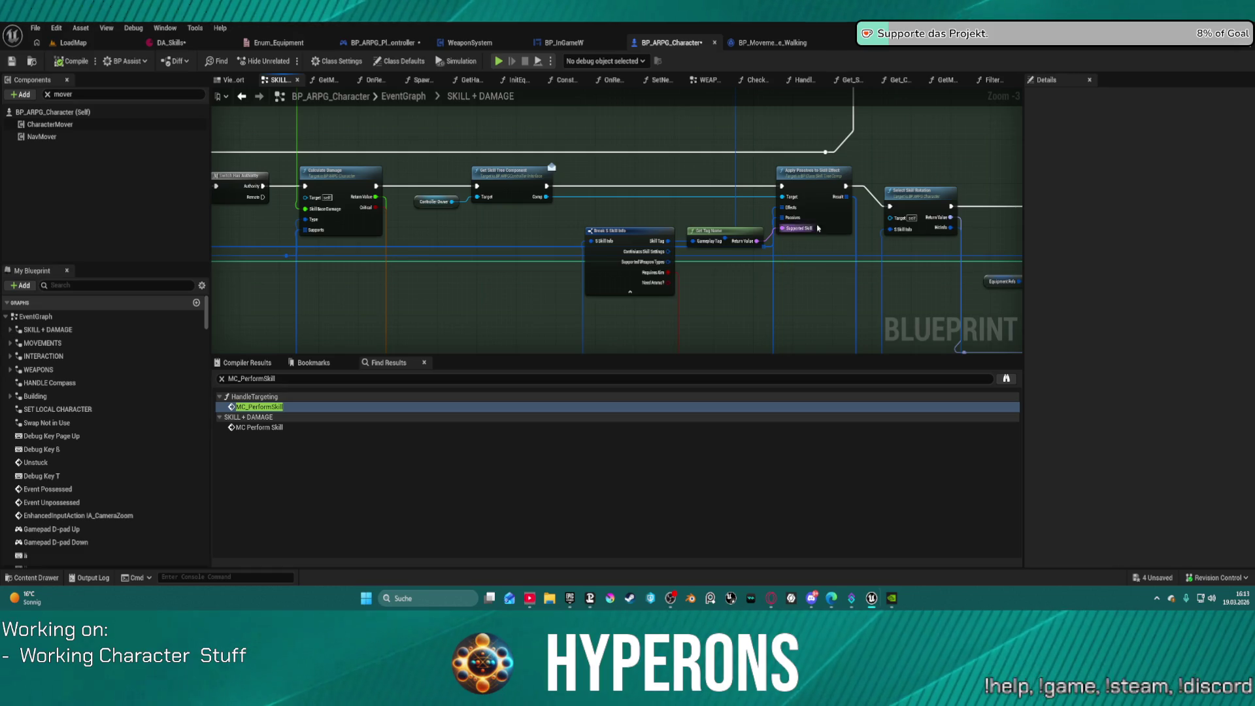
{"action": "scroll", "coordinate": [550, 160], "scroll_direction": "down", "scroll_amount": 3}
{"action": "left_click_drag", "start_coordinate": [550, 160], "coordinate": [571, 117]}
{"action": "scroll", "coordinate": [570, 117], "scroll_direction": "up", "scroll_amount": 3}
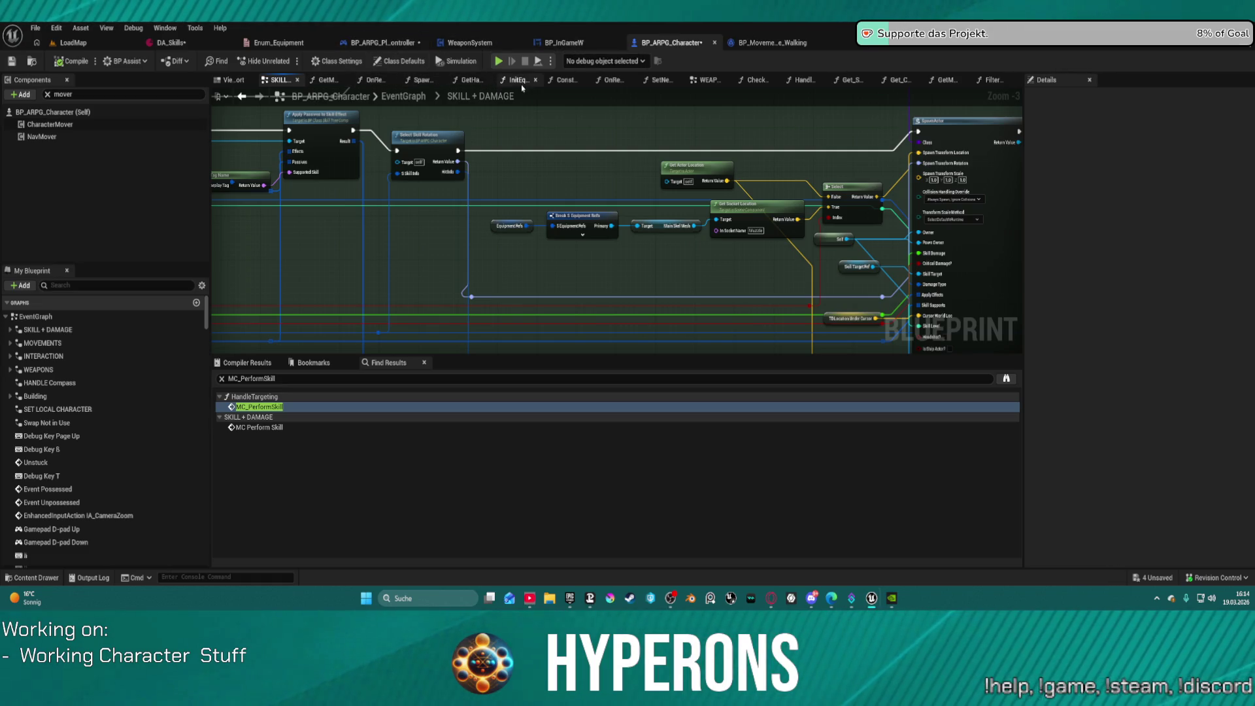
Step: Return to the full EventGraph via the breadcrumb and pan to another group of nodes
{"action": "left_click", "coordinate": [403, 96]}
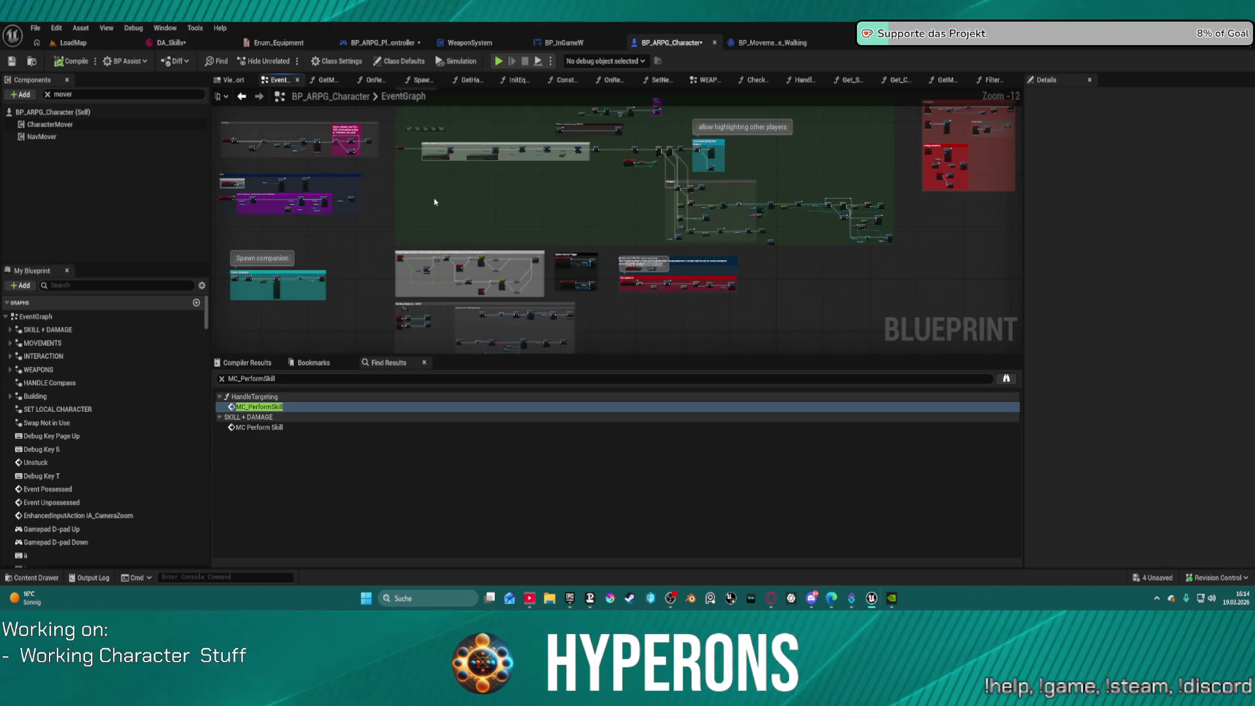
{"action": "scroll", "coordinate": [434, 196], "scroll_direction": "up", "scroll_amount": 4}
{"action": "scroll", "coordinate": [555, 189], "scroll_direction": "up", "scroll_amount": 4}
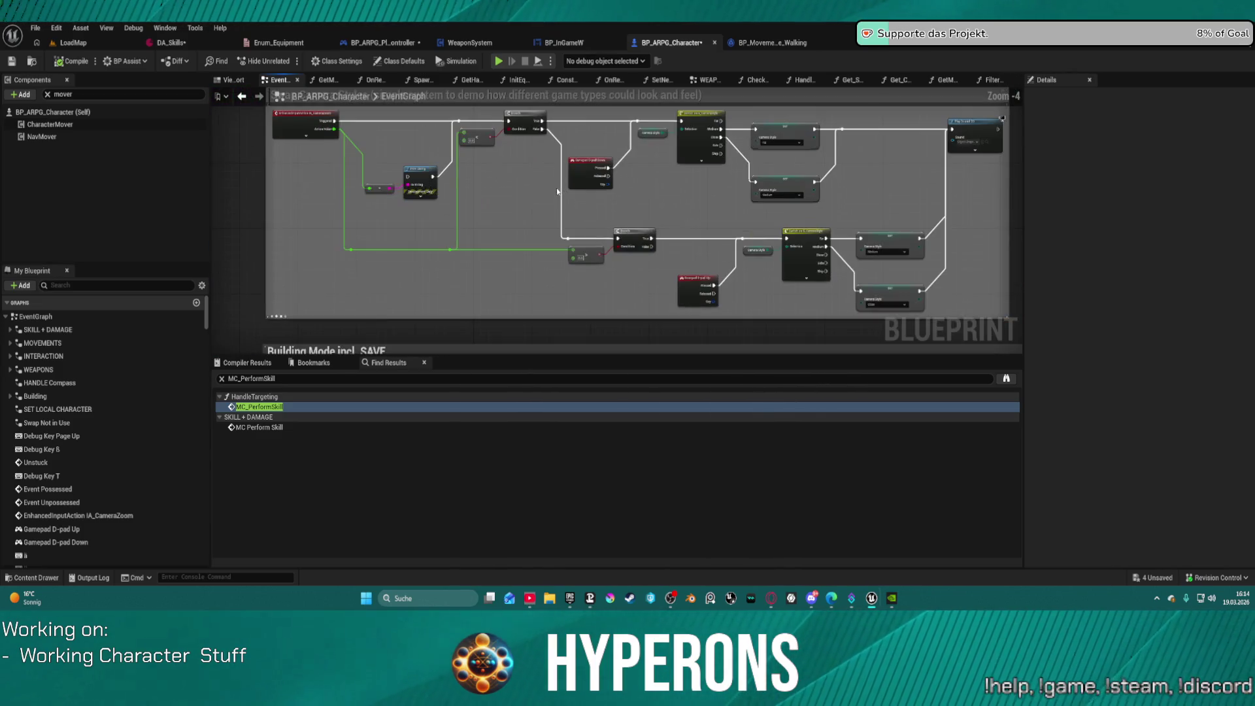
{"action": "scroll", "coordinate": [497, 185], "scroll_direction": "down", "scroll_amount": 5}
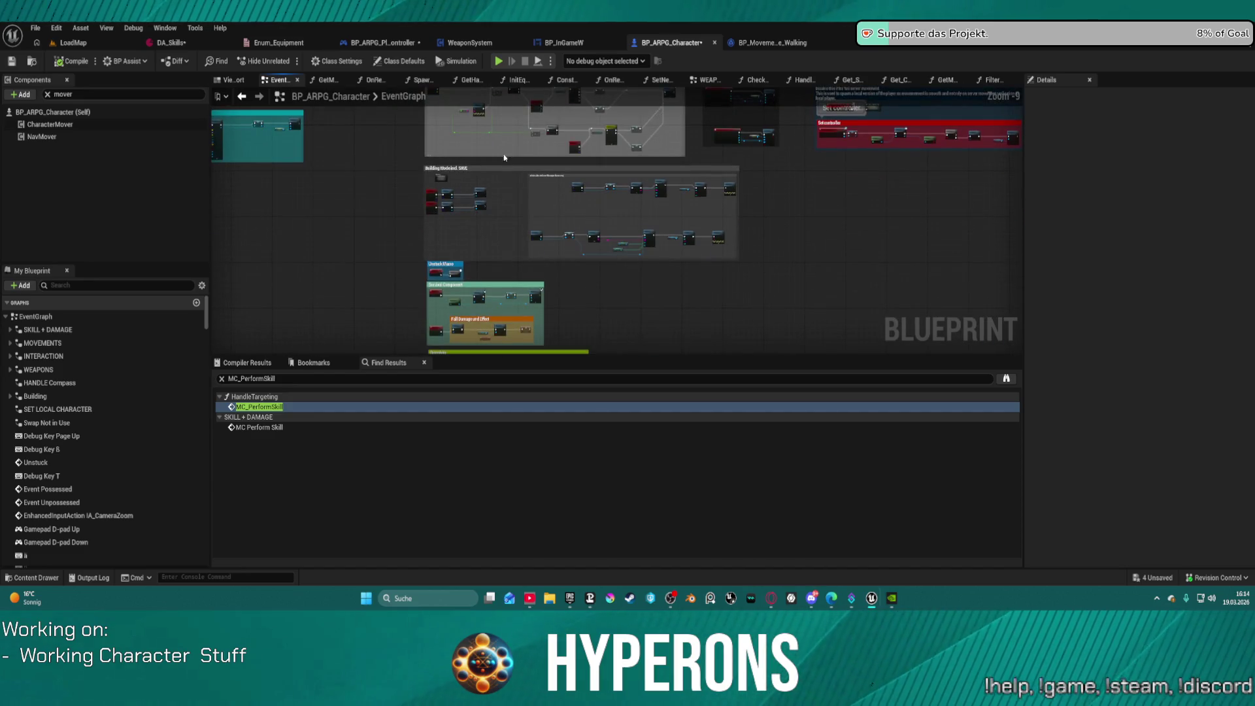
{"action": "left_click_drag", "start_coordinate": [597, 176], "coordinate": [484, 177]}
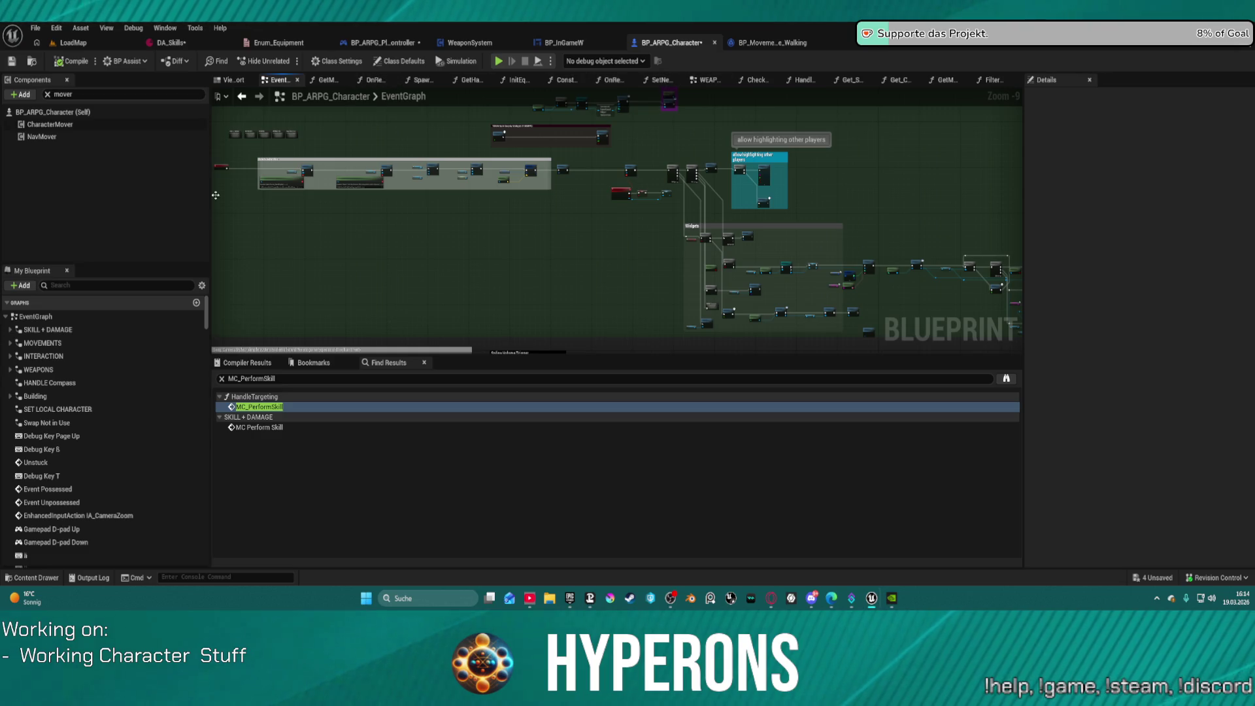
Step: Open the MOVEMENTS collapsed graph from My Blueprint and zoom around it
{"action": "left_click", "coordinate": [46, 343]}
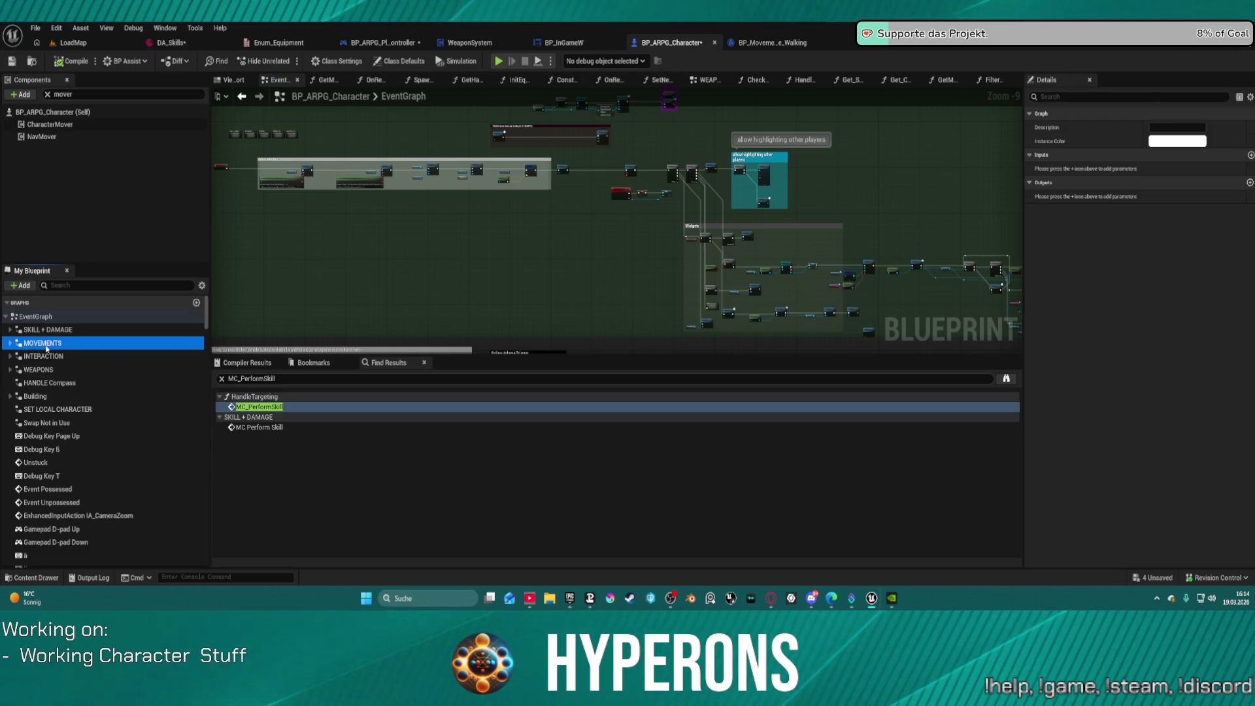
{"action": "double_click", "coordinate": [46, 344]}
{"action": "scroll", "coordinate": [423, 280], "scroll_direction": "up", "scroll_amount": 8}
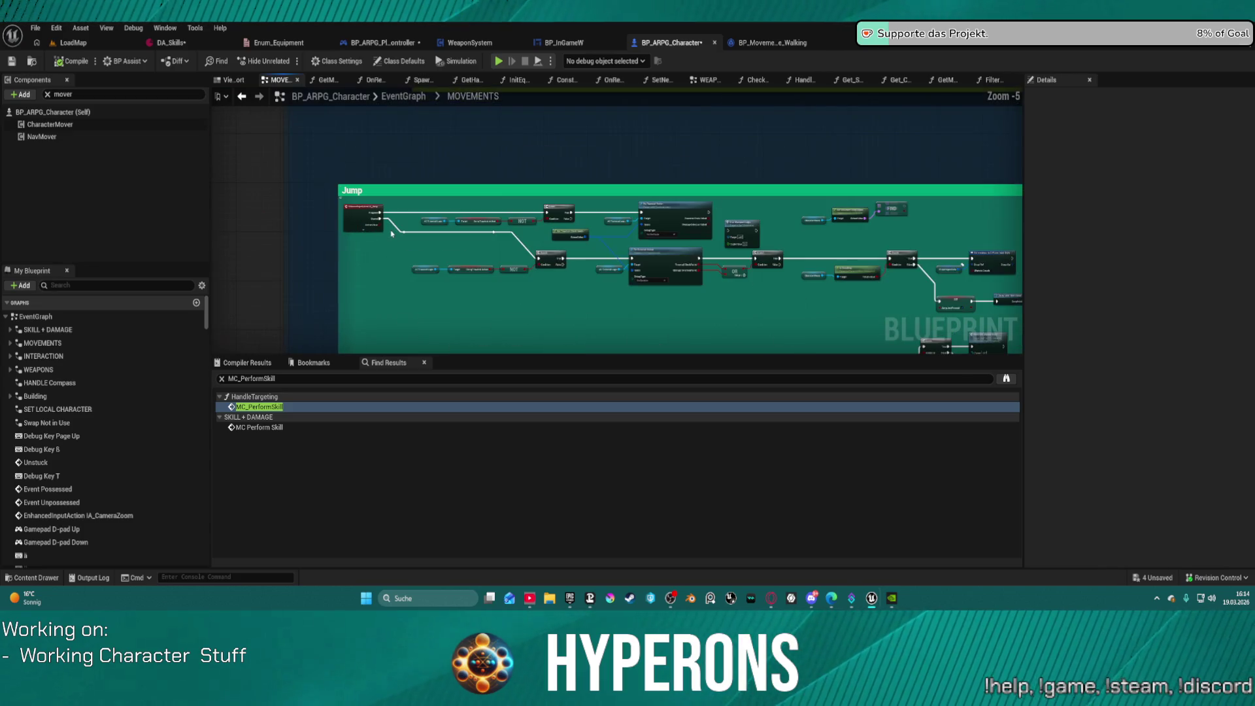
{"action": "scroll", "coordinate": [423, 279], "scroll_direction": "down", "scroll_amount": 8}
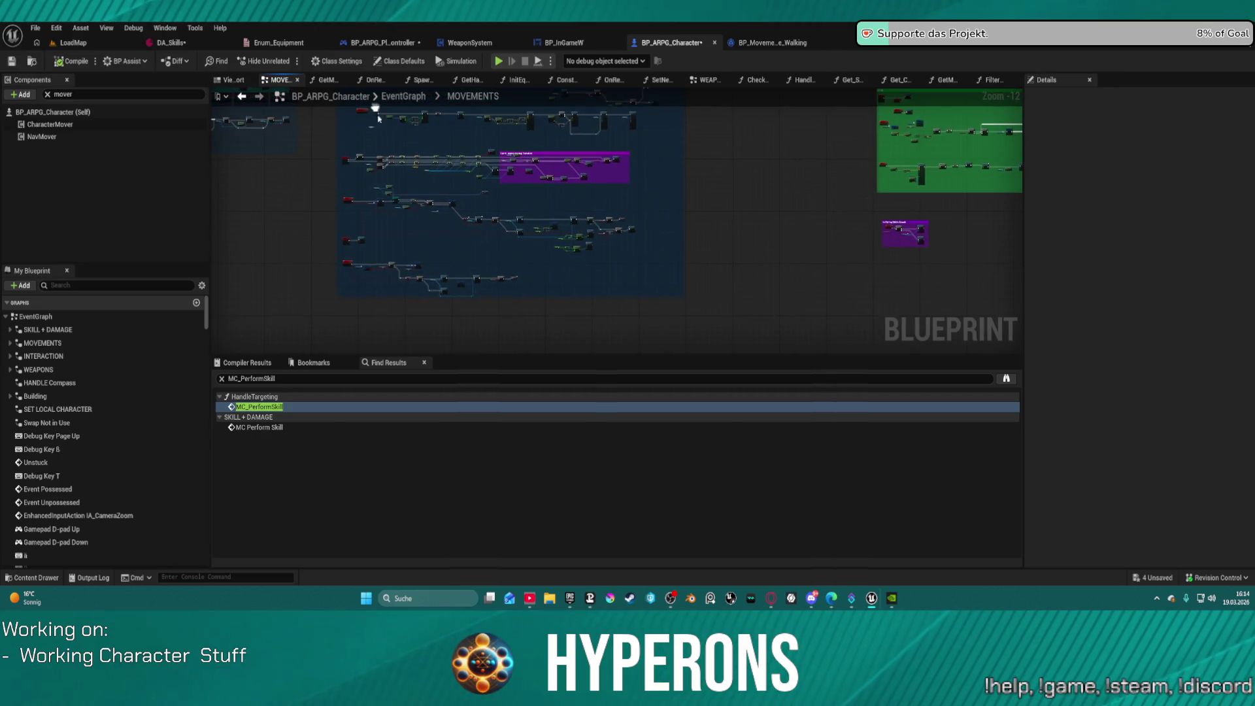
{"action": "scroll", "coordinate": [334, 158], "scroll_direction": "up", "scroll_amount": 9}
{"action": "scroll", "coordinate": [523, 190], "scroll_direction": "up", "scroll_amount": 1}
Step: Add a Print String node printing 'Sprint' after SERVER_Sprint and launch a play-test despite compile errors
{"action": "mouse_move", "coordinate": [493, 204]}
{"action": "left_mouse_down"}
{"action": "mouse_move", "coordinate": [513, 215]}
{"action": "mouse_move", "coordinate": [532, 191]}
{"action": "left_mouse_up"}
{"action": "type", "text": "print"}
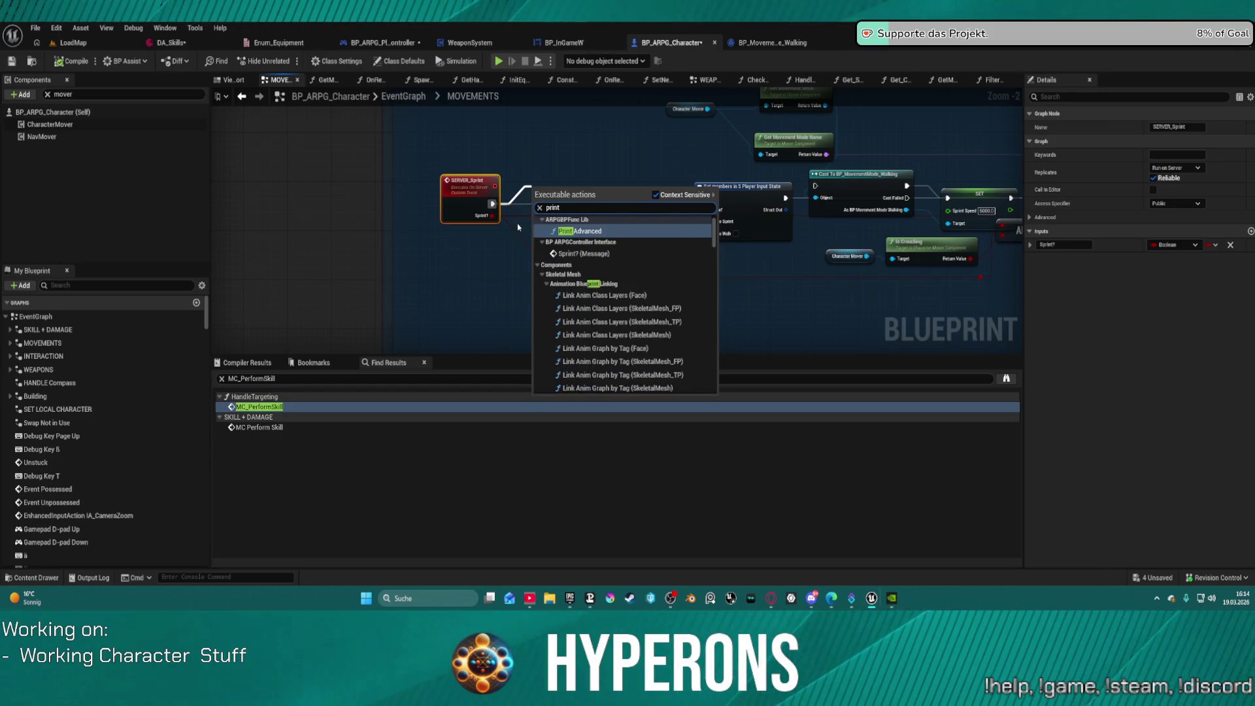
{"action": "type", "text": " string"}
{"action": "key", "text": "Return"}
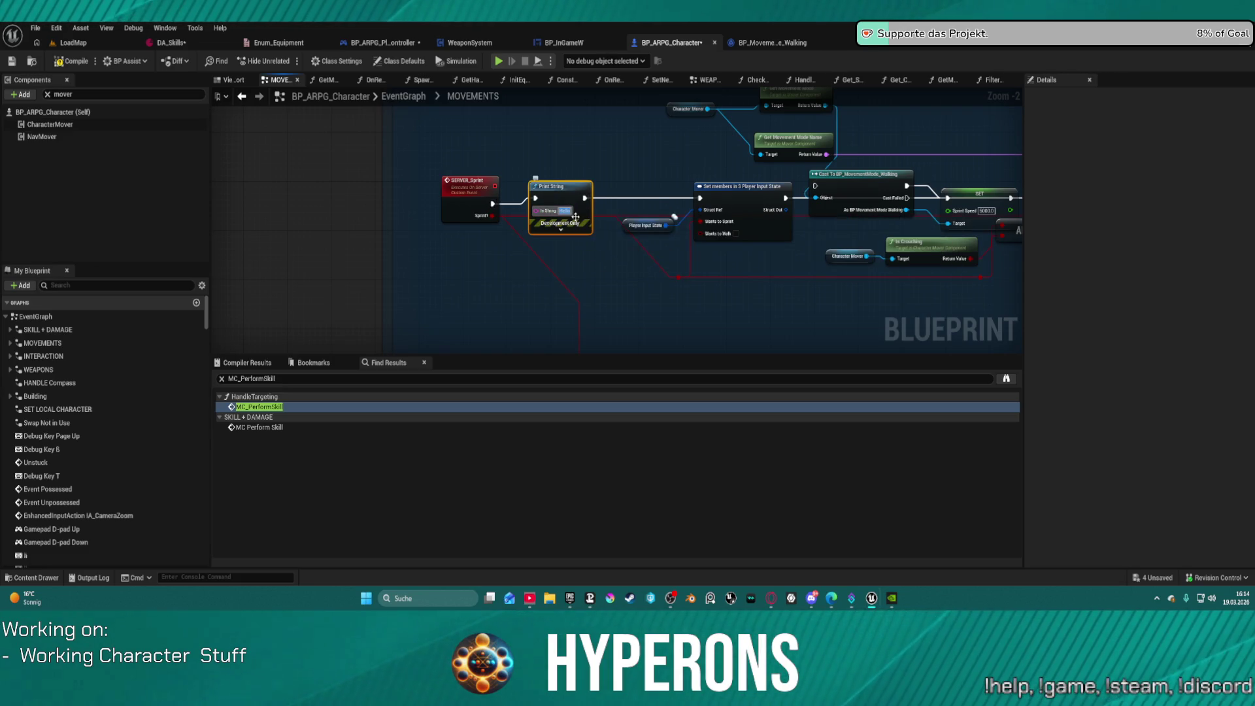
{"action": "type", "text": "Sprint"}
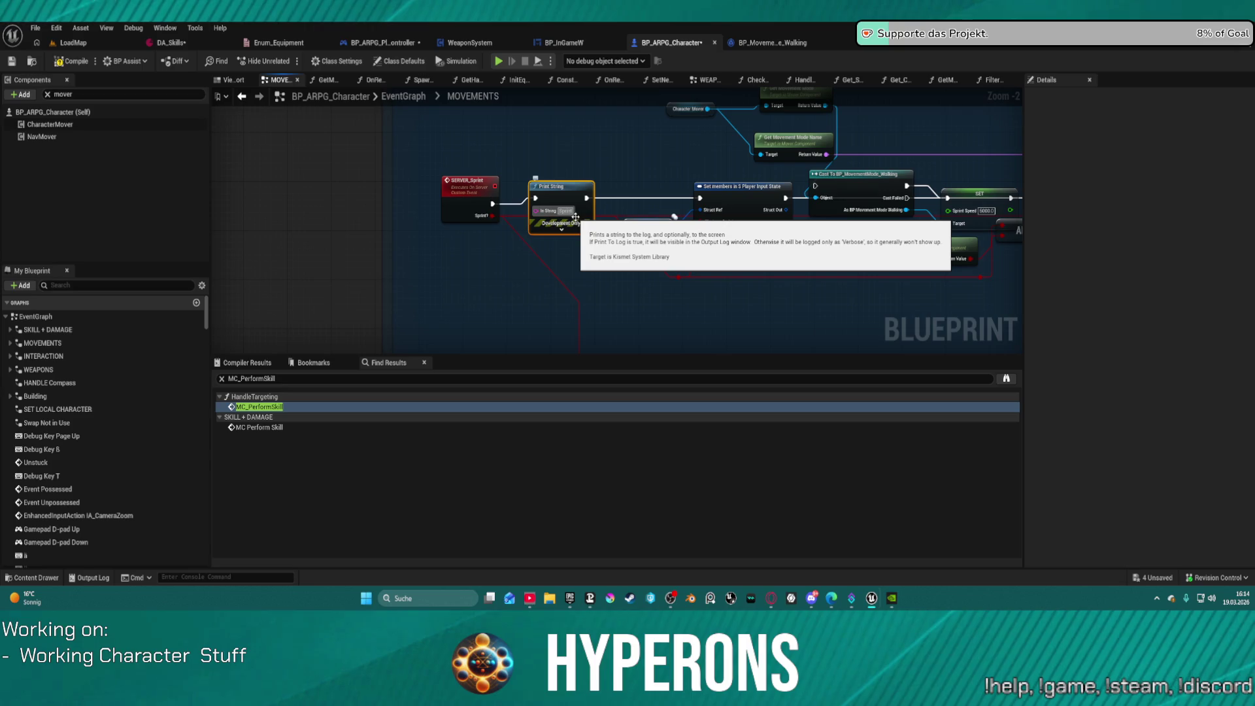
{"action": "key", "text": "alt+p"}
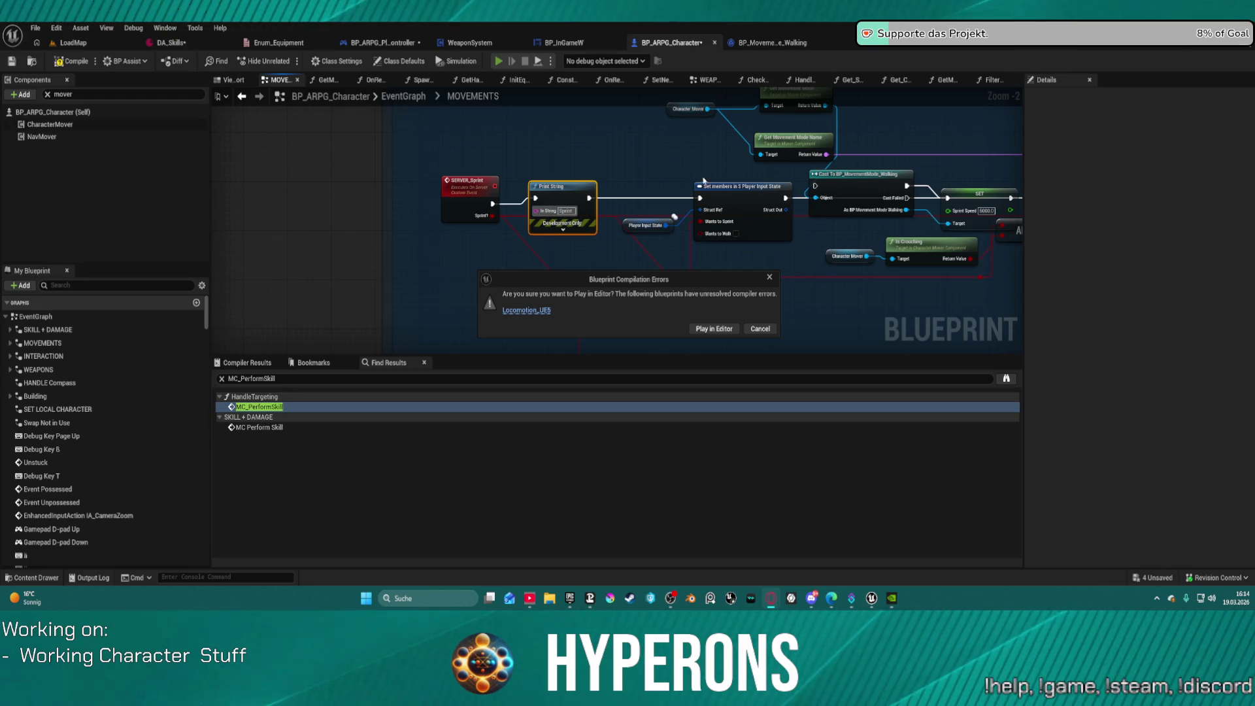
{"action": "left_click", "coordinate": [715, 329]}
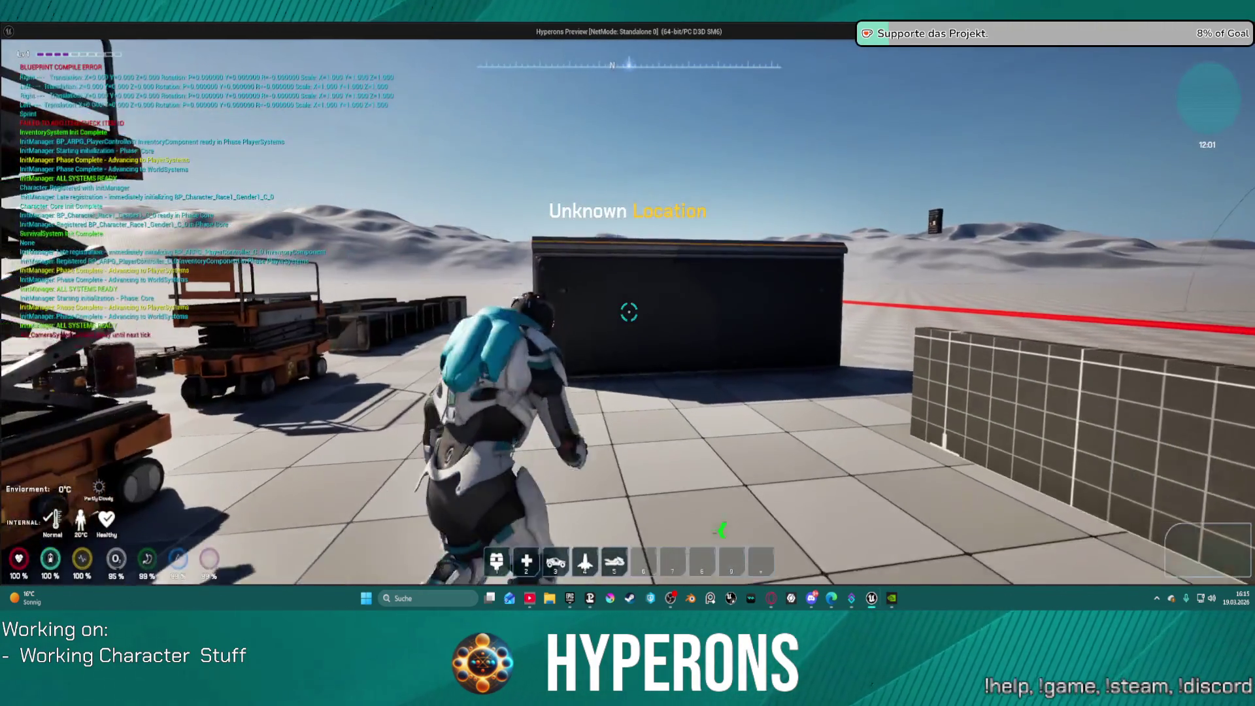
Step: Run to the dark wall, jump over it, and open the inventory
{"action": "key", "text": "w"}
{"action": "key", "text": "space"}
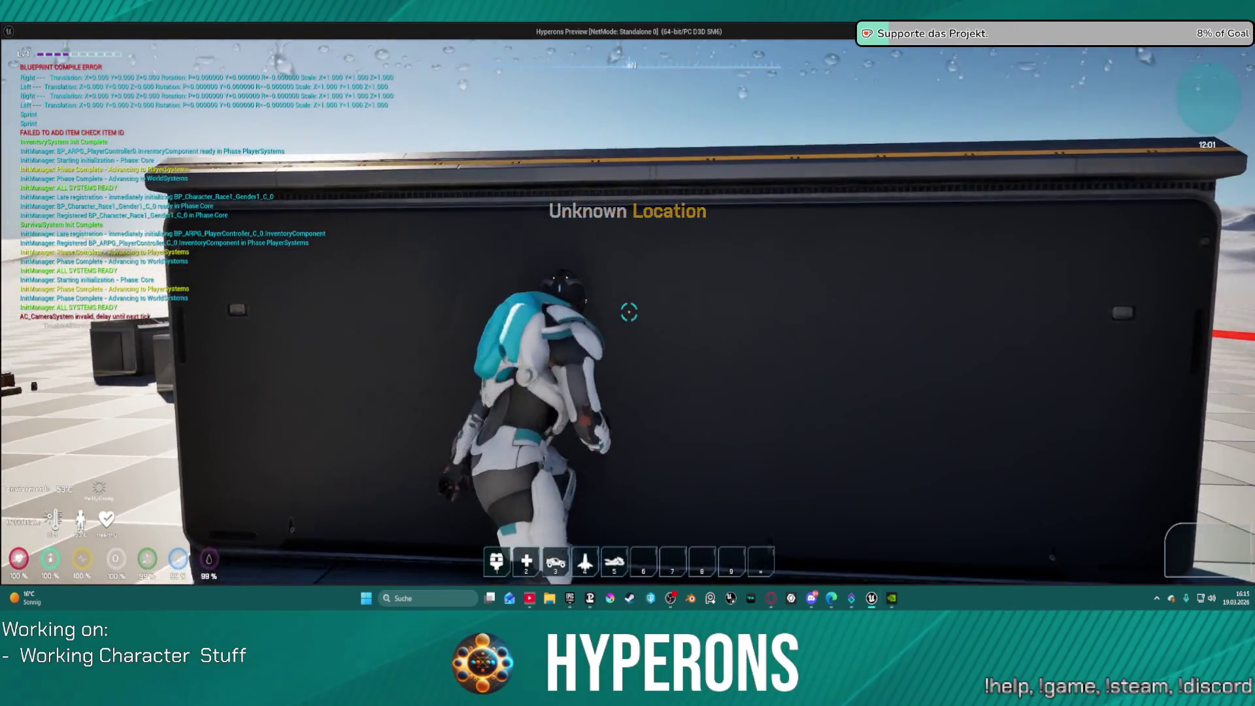
{"action": "key", "text": "space"}
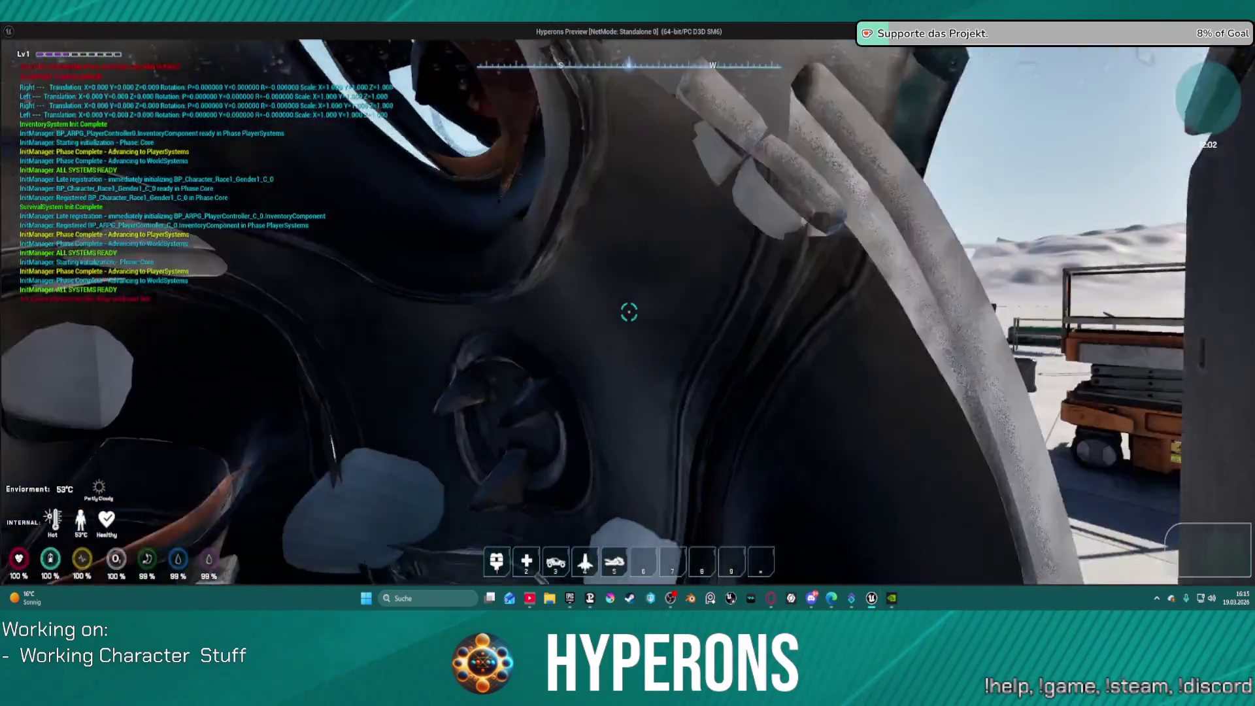
{"action": "key", "text": "i"}
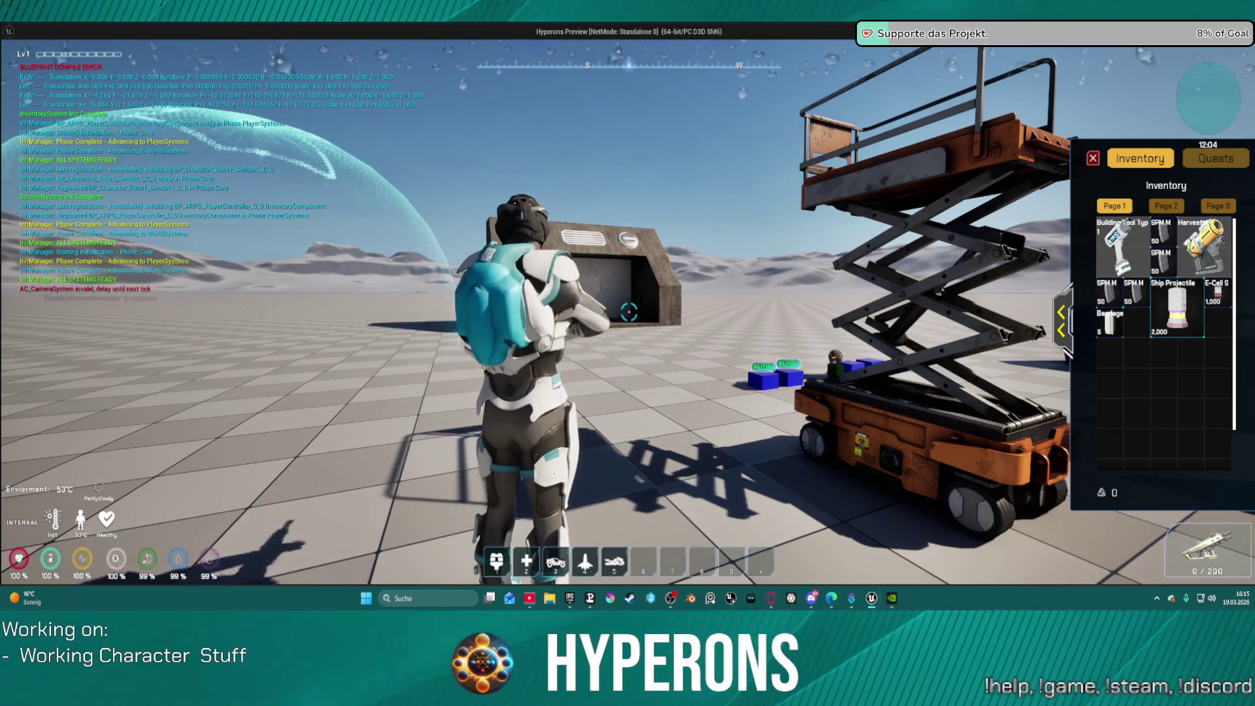
Step: Walk toward the hangar, reload, sprint repeatedly to log Sprint messages, and aim the rifle
{"action": "key", "text": "w"}
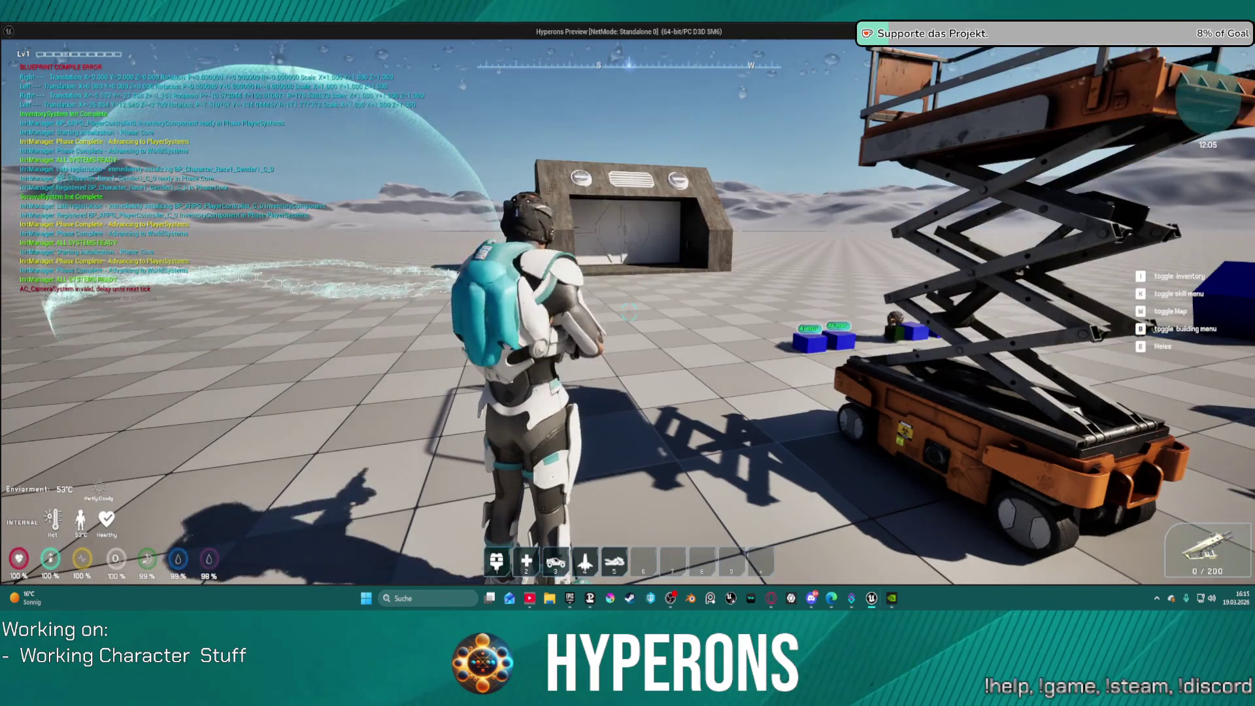
{"action": "key", "text": "r"}
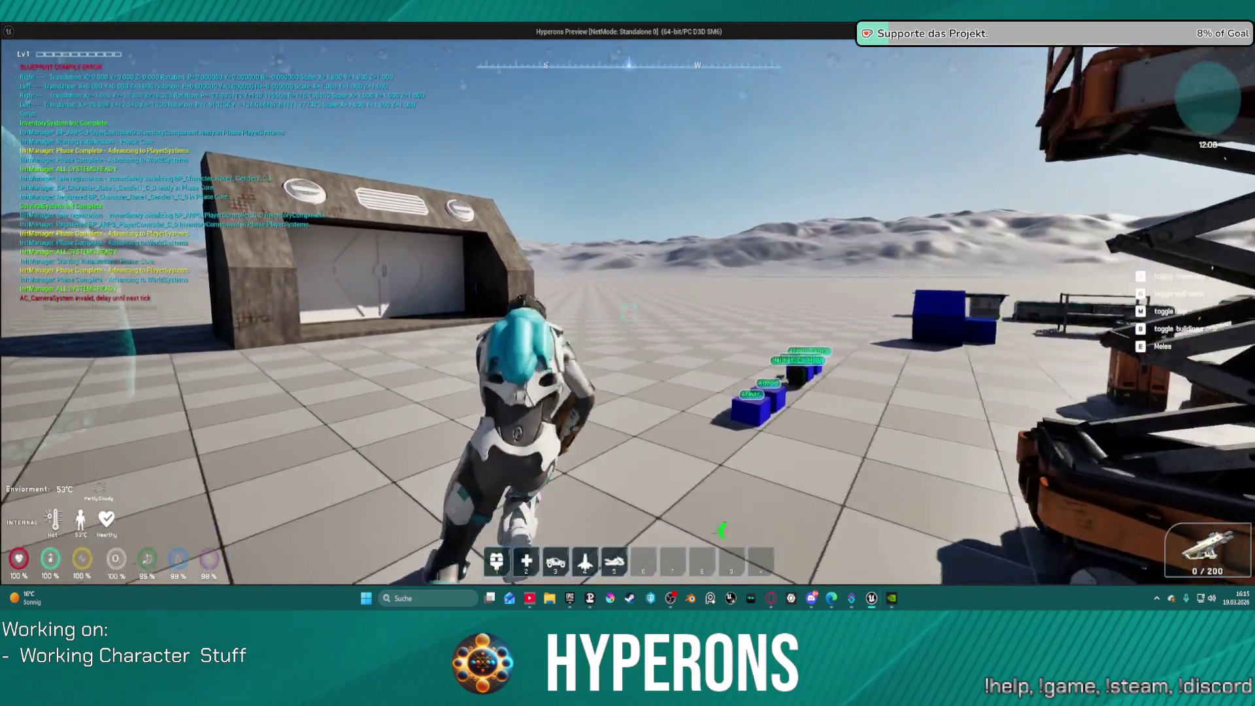
{"action": "key", "text": "shift"}
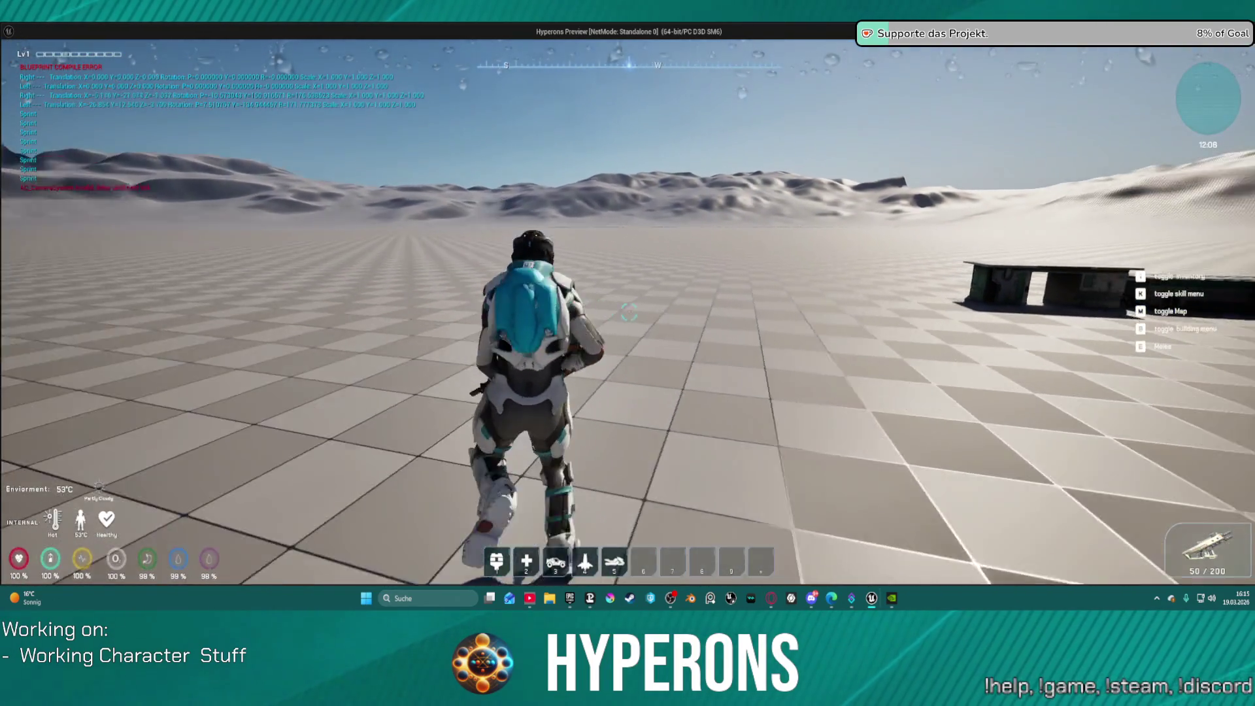
{"action": "key", "text": "shift"}
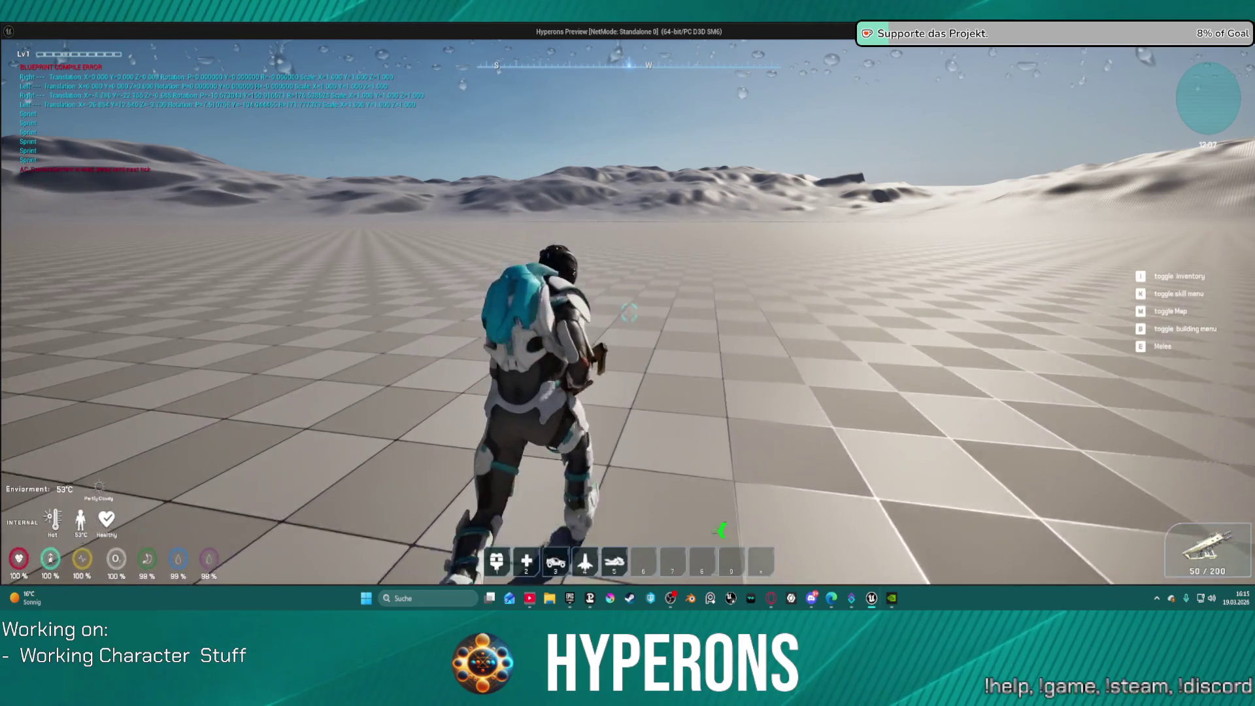
{"action": "key", "text": "w"}
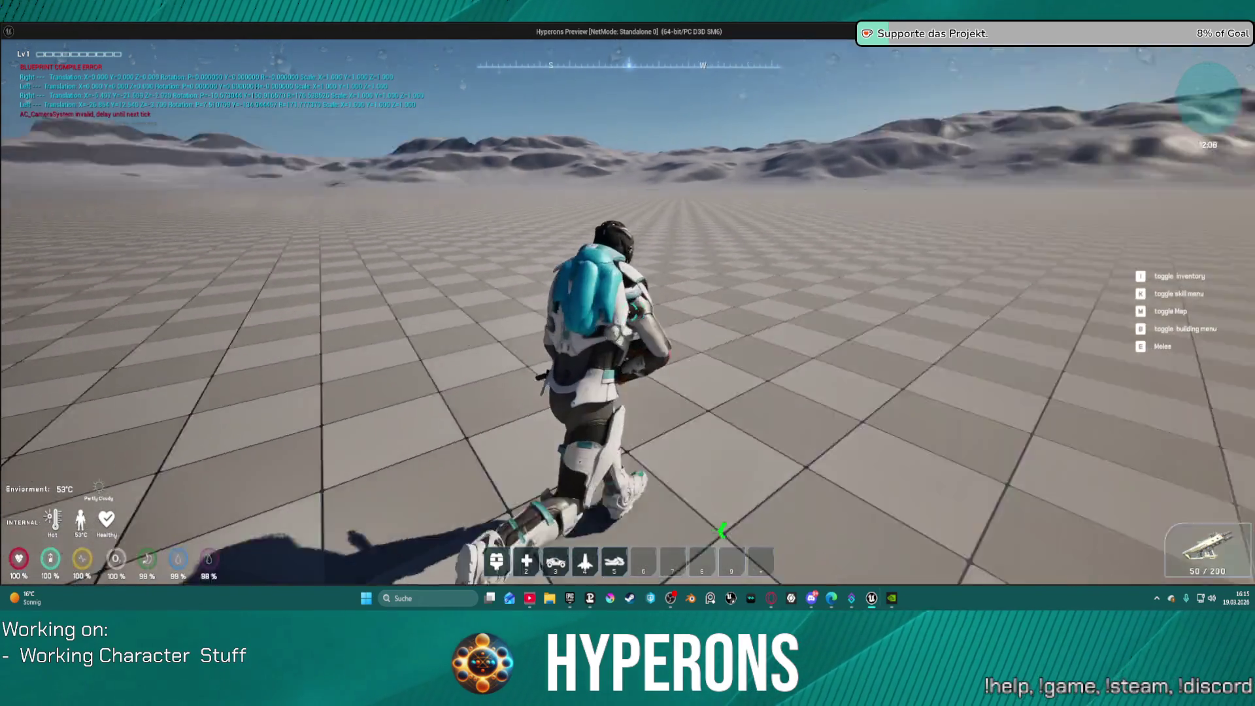
{"action": "key", "text": "w"}
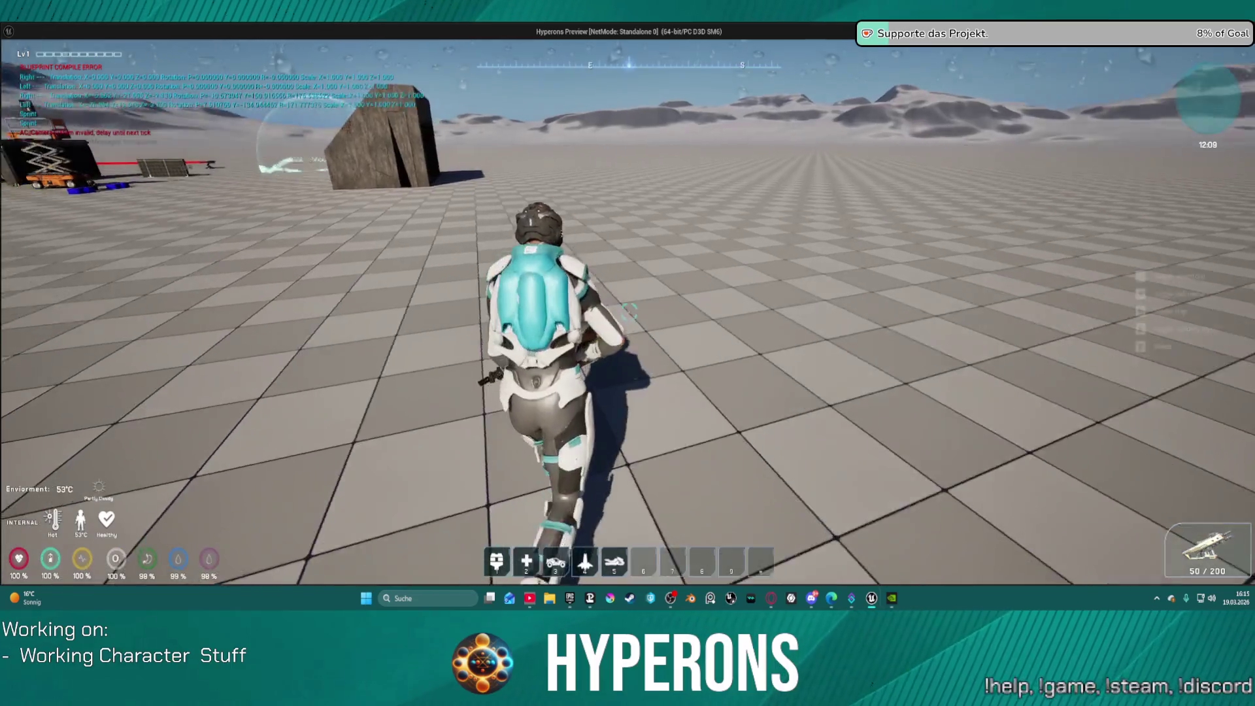
{"action": "key", "text": "shift"}
{"action": "key", "text": "shift"}
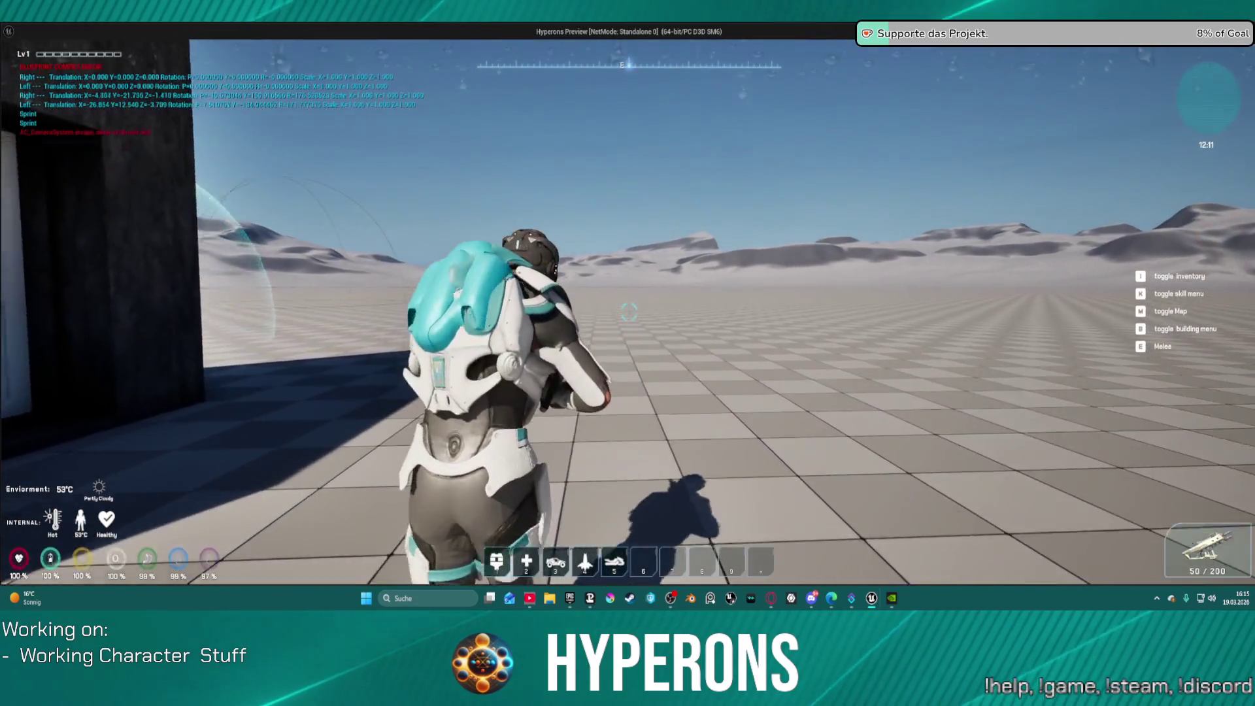
{"action": "right_click", "coordinate": [629, 311]}
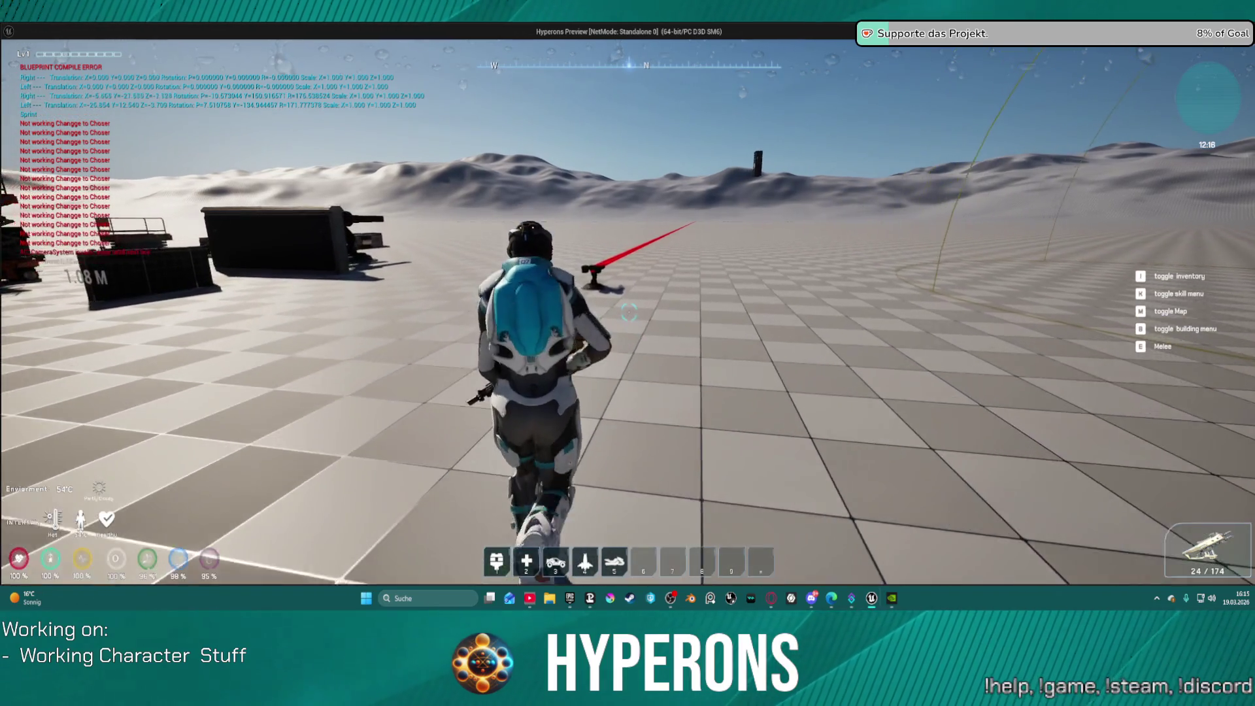
Step: Sprint onward and fire off the rest of the rifle magazine
{"action": "key", "text": "shift"}
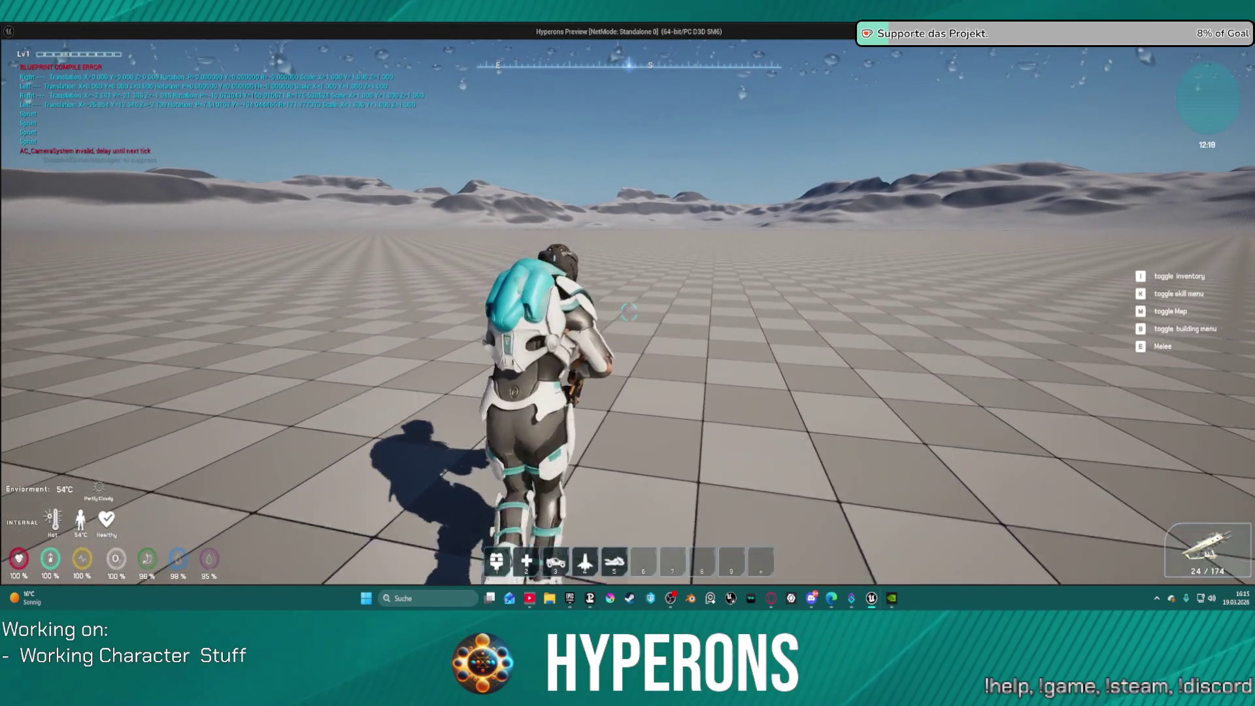
{"action": "left_click", "coordinate": [629, 312]}
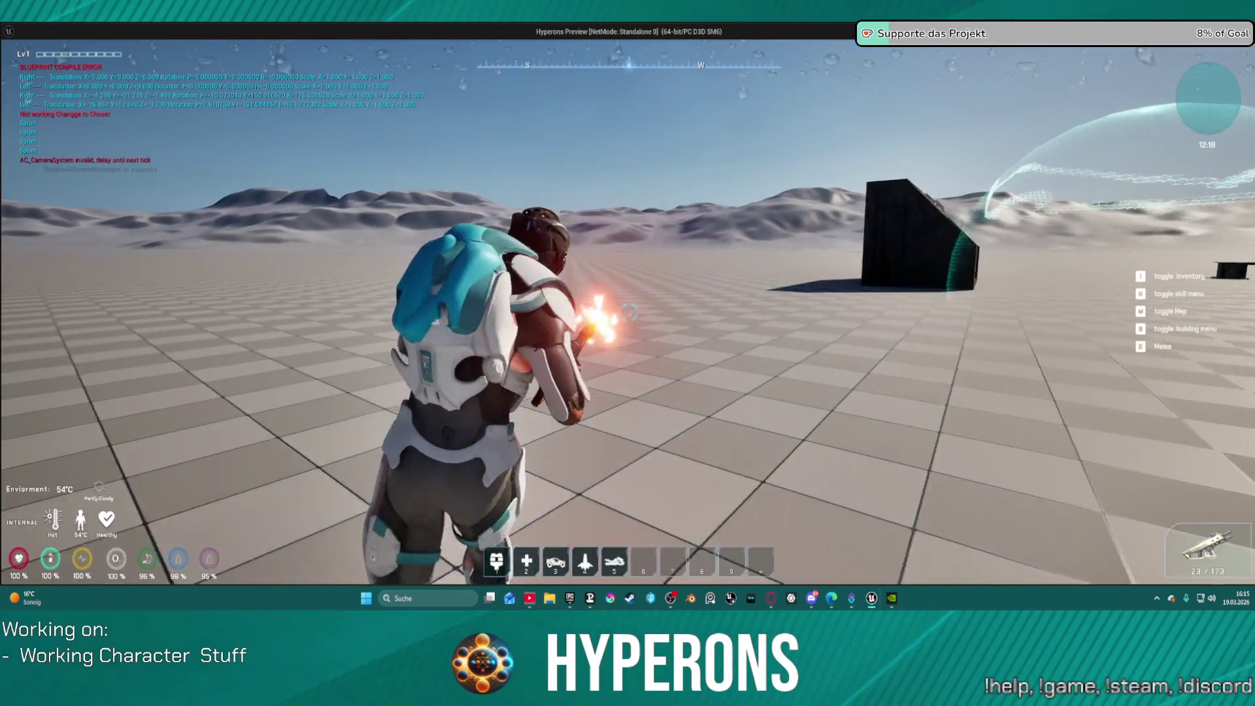
{"action": "left_click", "coordinate": [628, 313]}
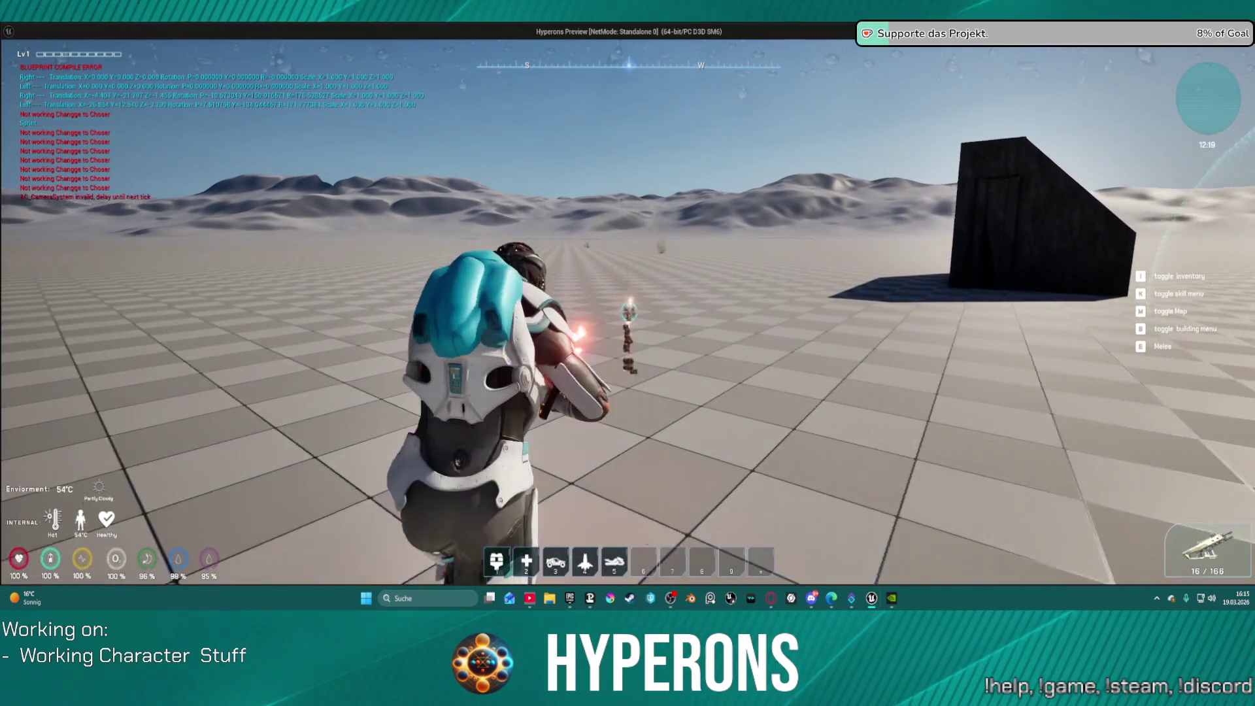
{"action": "left_click", "coordinate": [629, 313]}
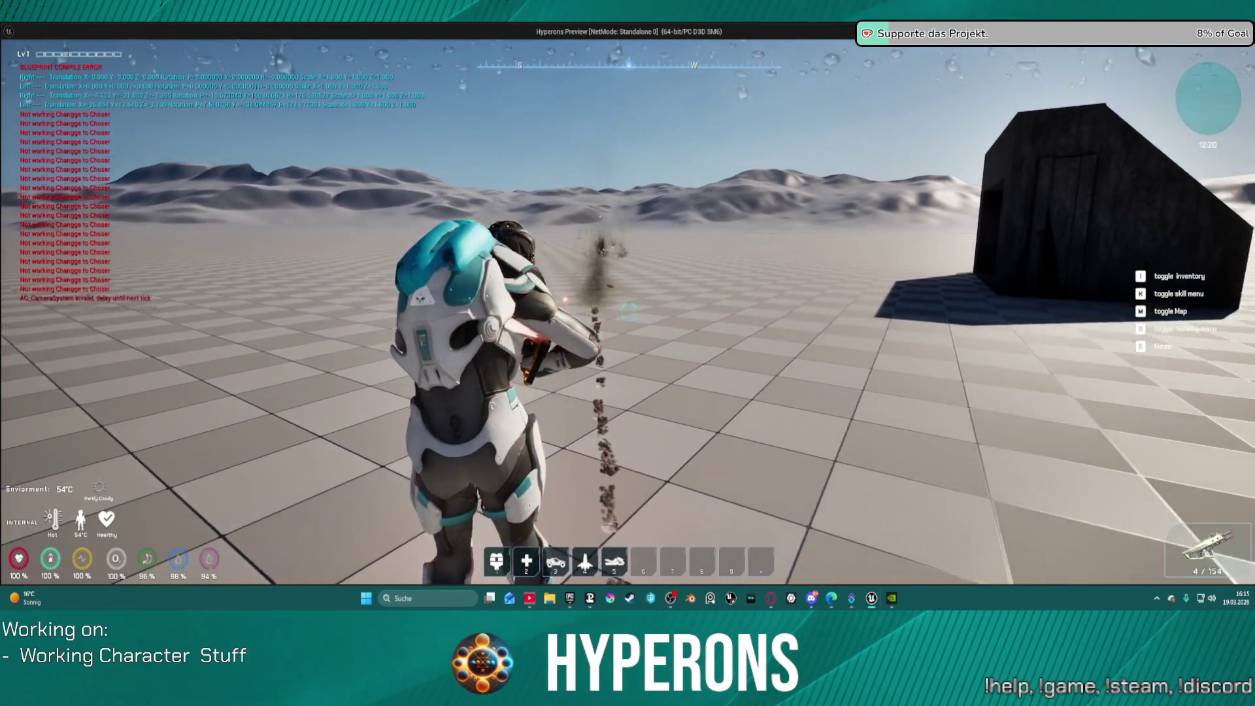
{"action": "left_click", "coordinate": [629, 313]}
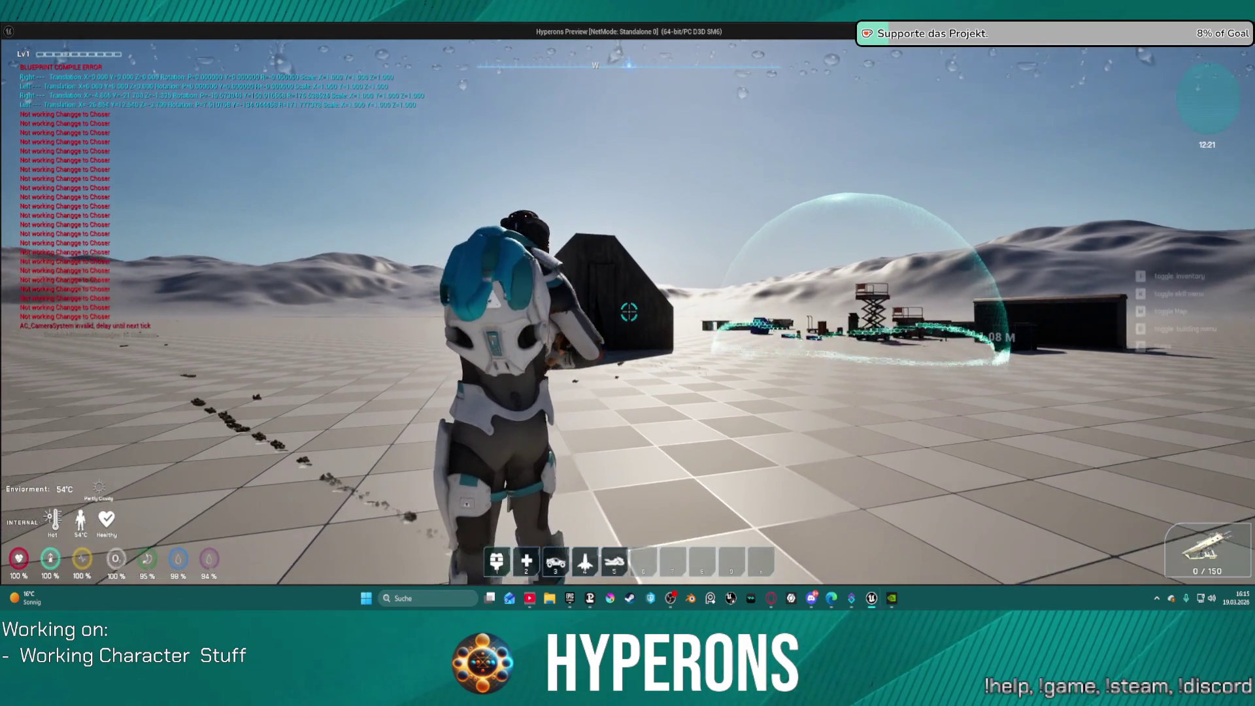
Step: Walk to the dark structure, reload the rifle, and fire two more shots
{"action": "key", "text": "w"}
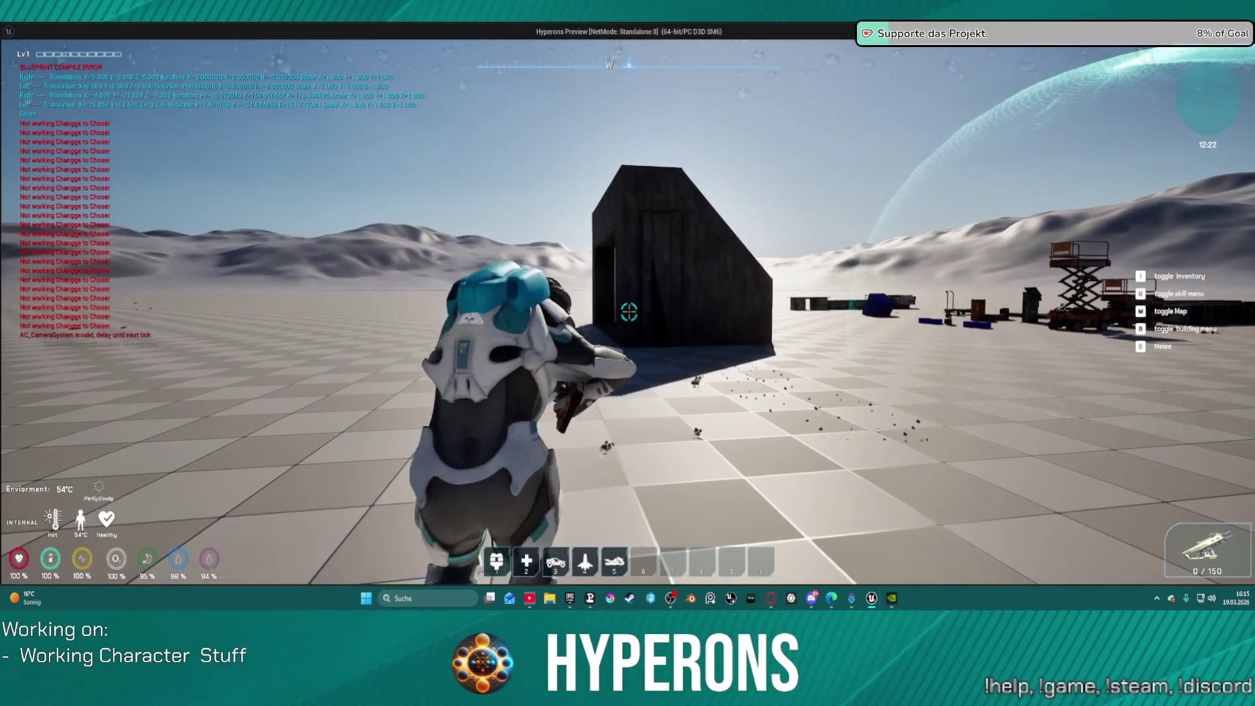
{"action": "key", "text": "w"}
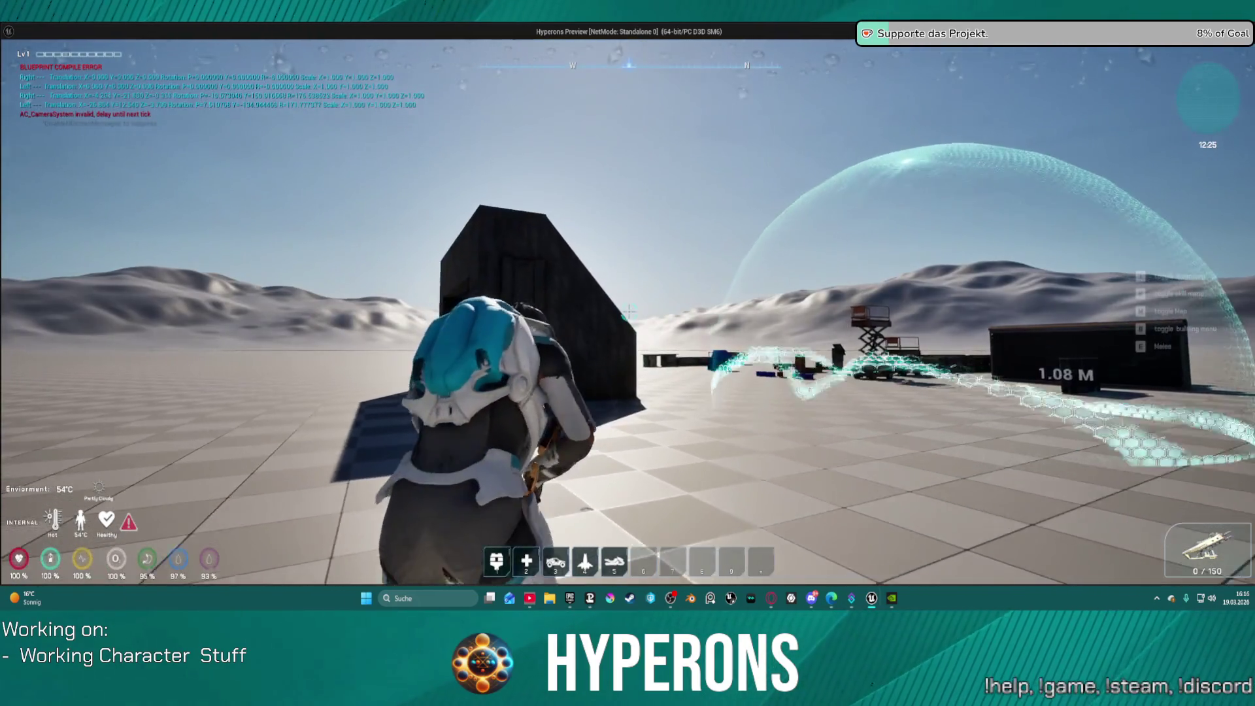
{"action": "key", "text": "r"}
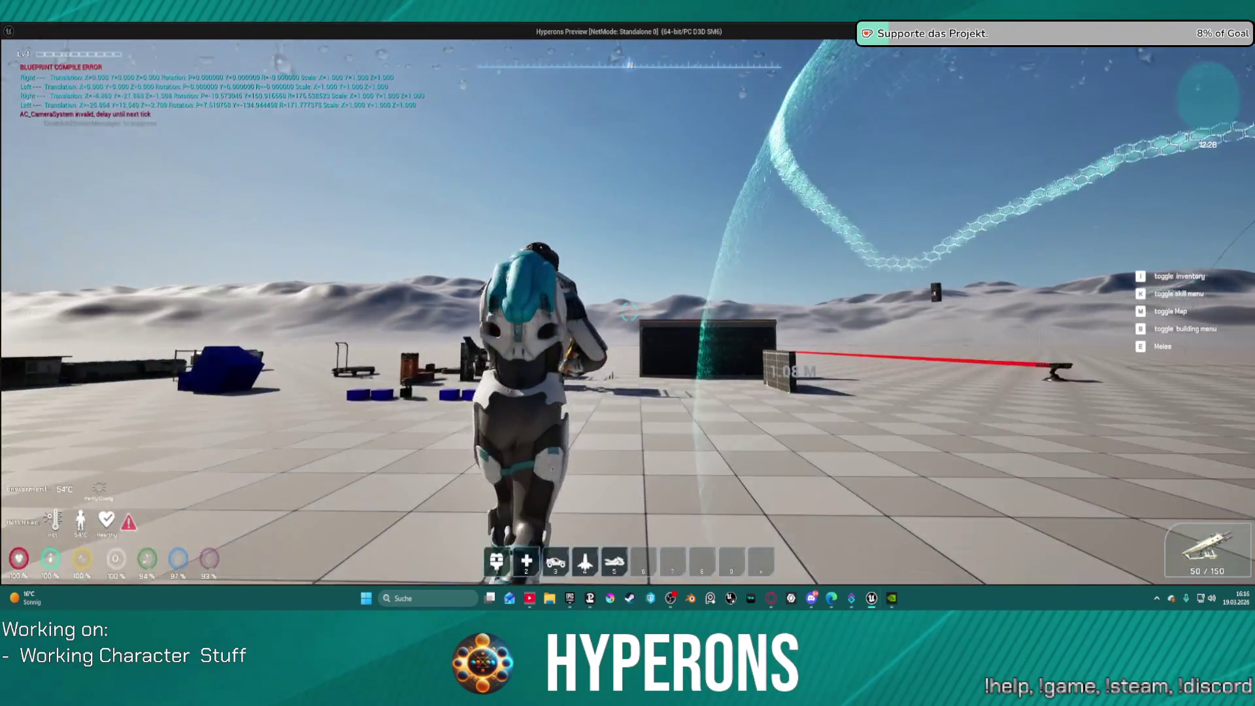
{"action": "left_click", "coordinate": [629, 311]}
{"action": "left_click", "coordinate": [629, 311]}
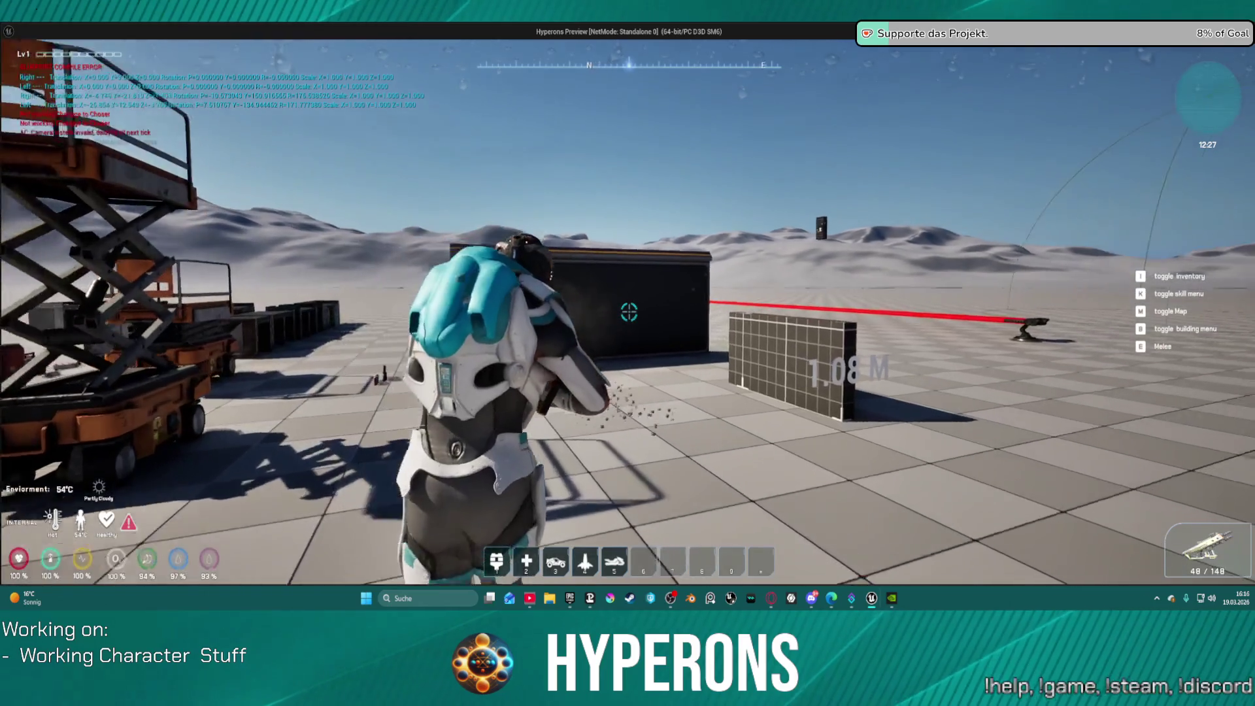
Step: Sprint across the open plane toward the base, then open, expand, and close the inventory
{"action": "key", "text": "w"}
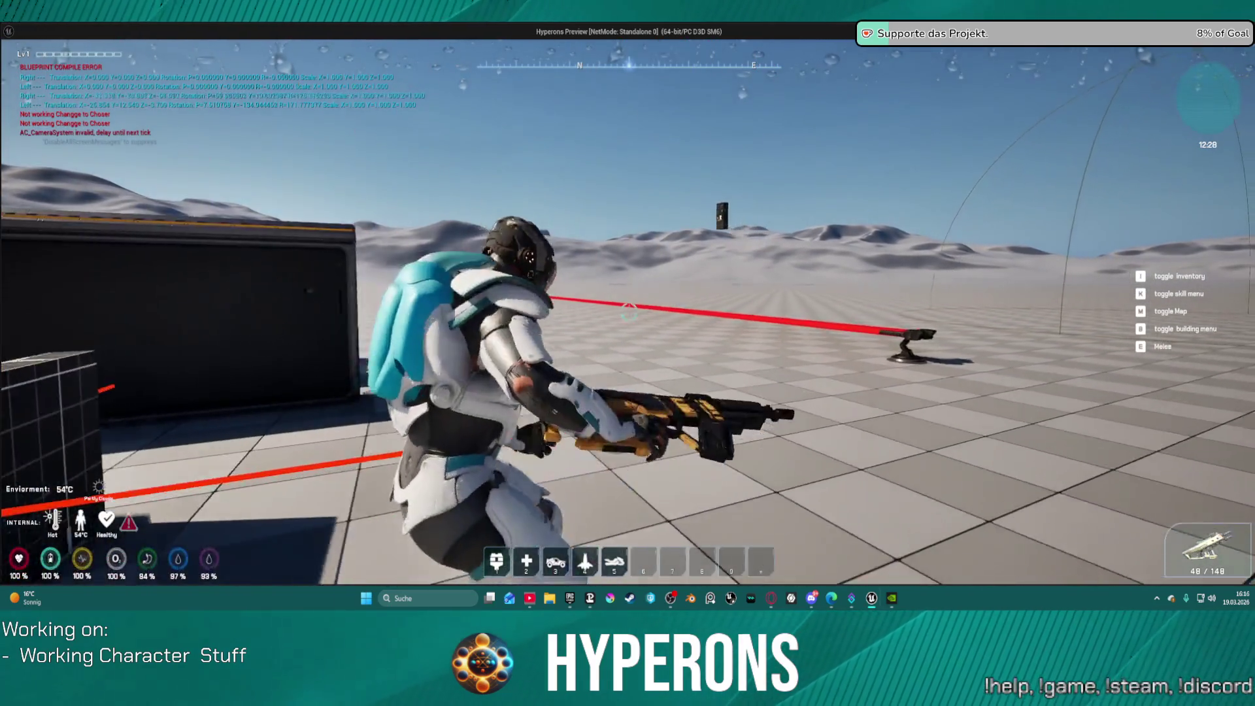
{"action": "key", "text": "shift+w"}
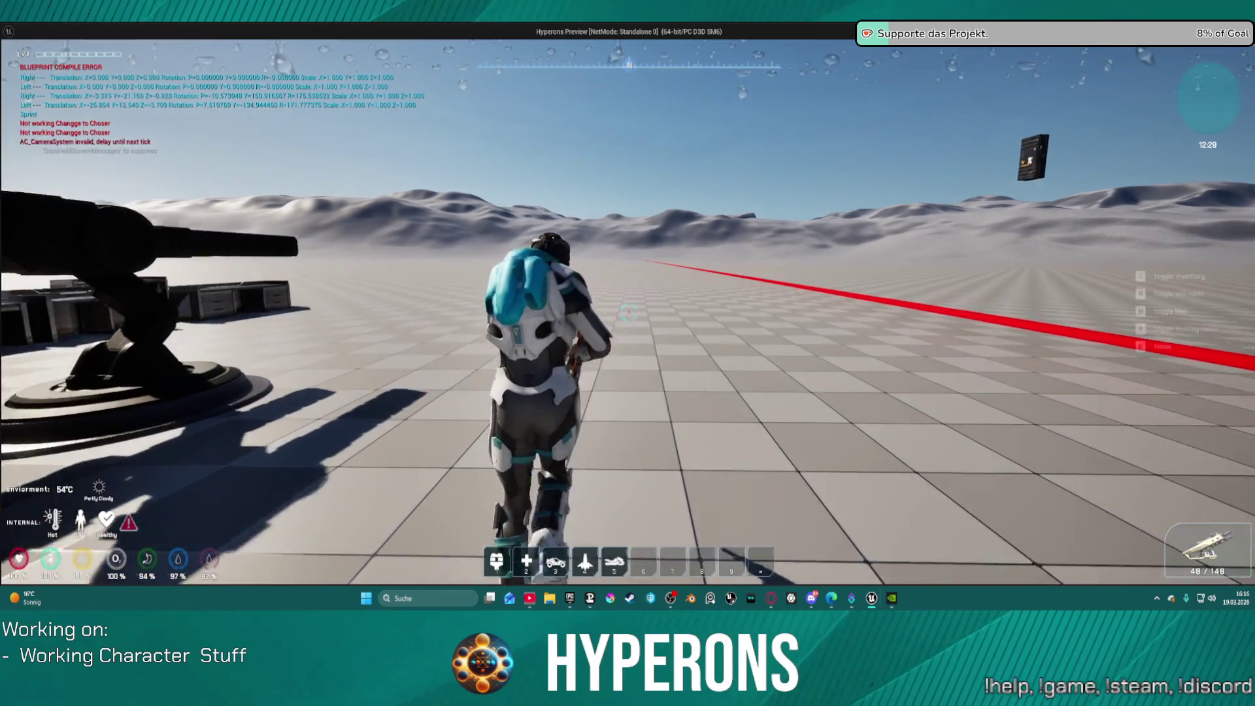
{"action": "key", "text": "shift"}
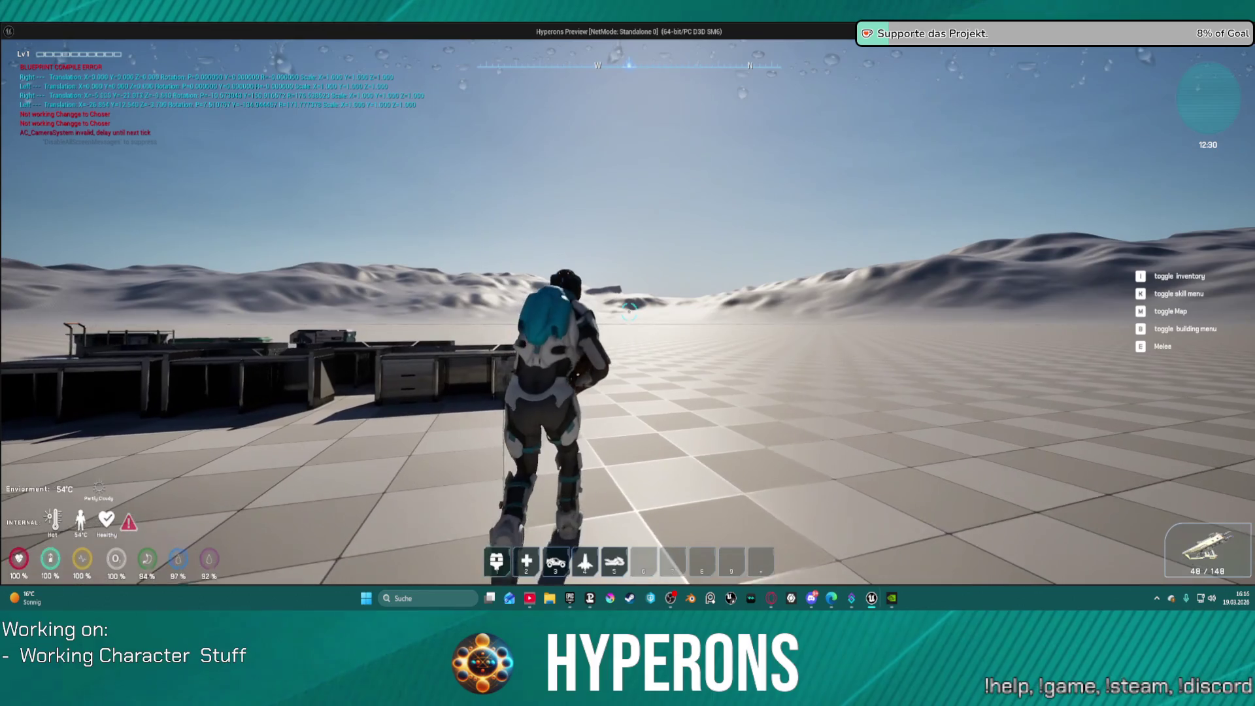
{"action": "key", "text": "w"}
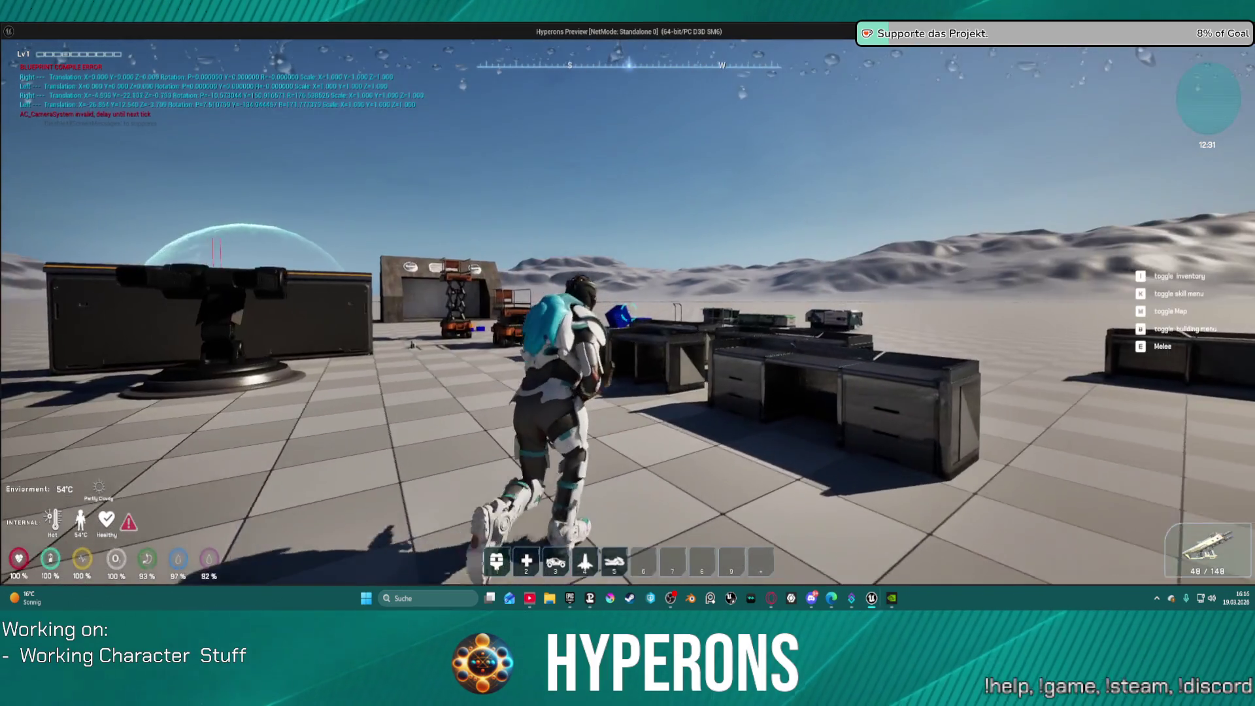
{"action": "key", "text": "shift"}
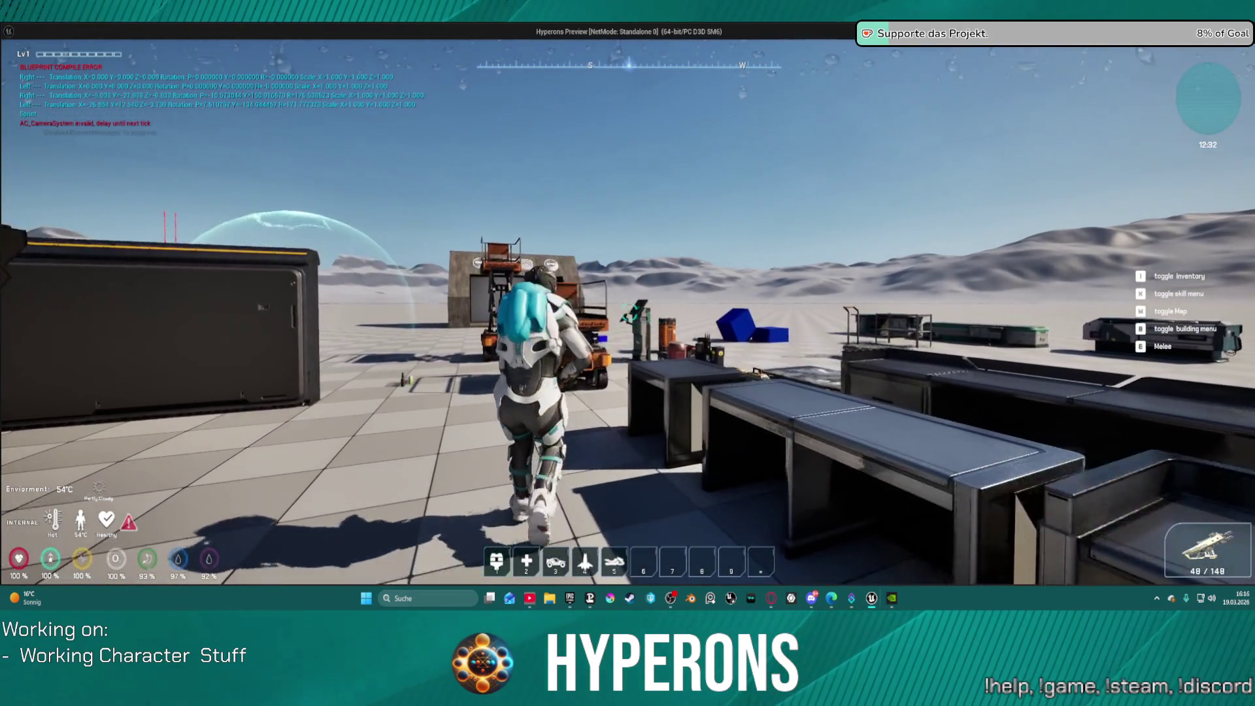
{"action": "key", "text": "i"}
{"action": "left_click", "coordinate": [1062, 320]}
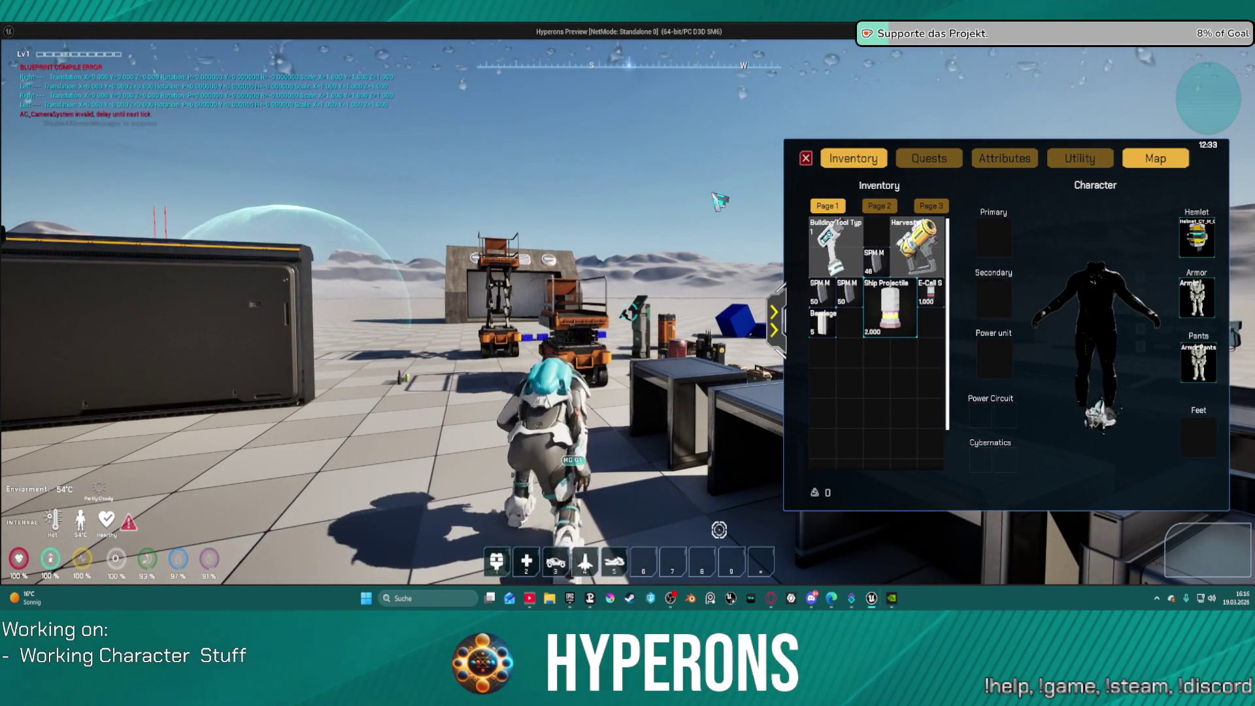
{"action": "left_click", "coordinate": [808, 159]}
Step: Run to the lift platform and blue item boxes, then stop the play session
{"action": "key", "text": "w"}
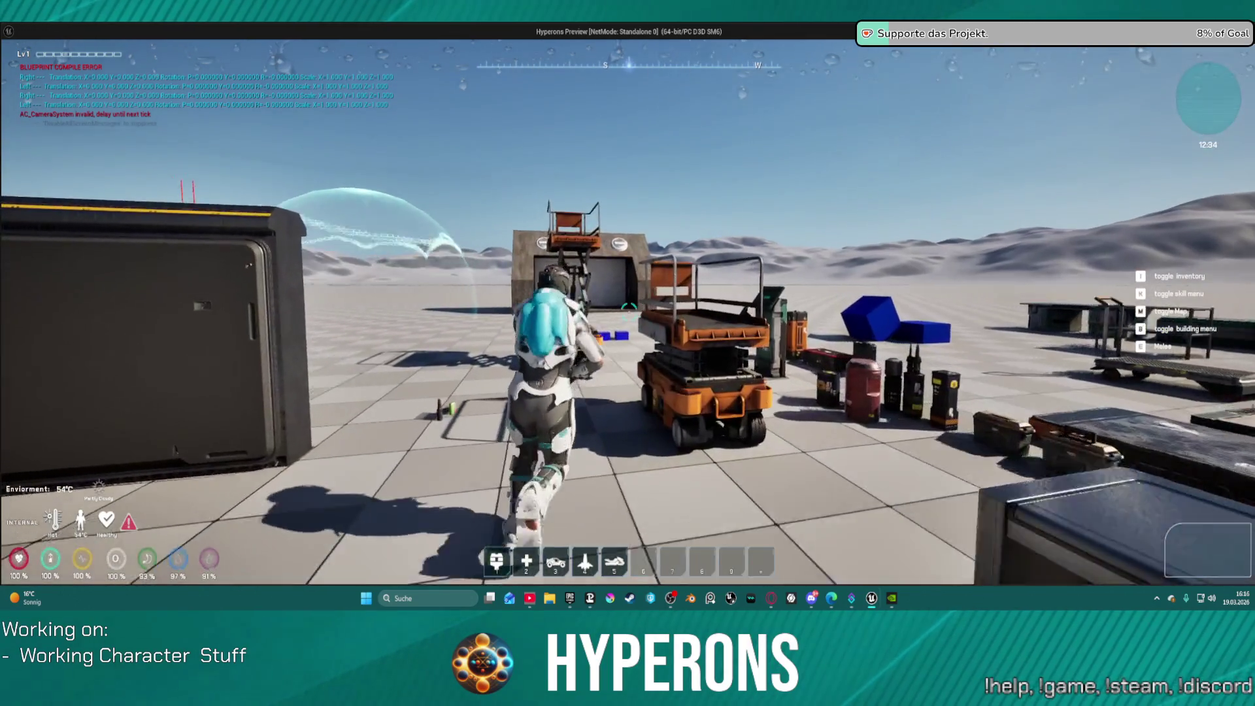
{"action": "key", "text": "shift"}
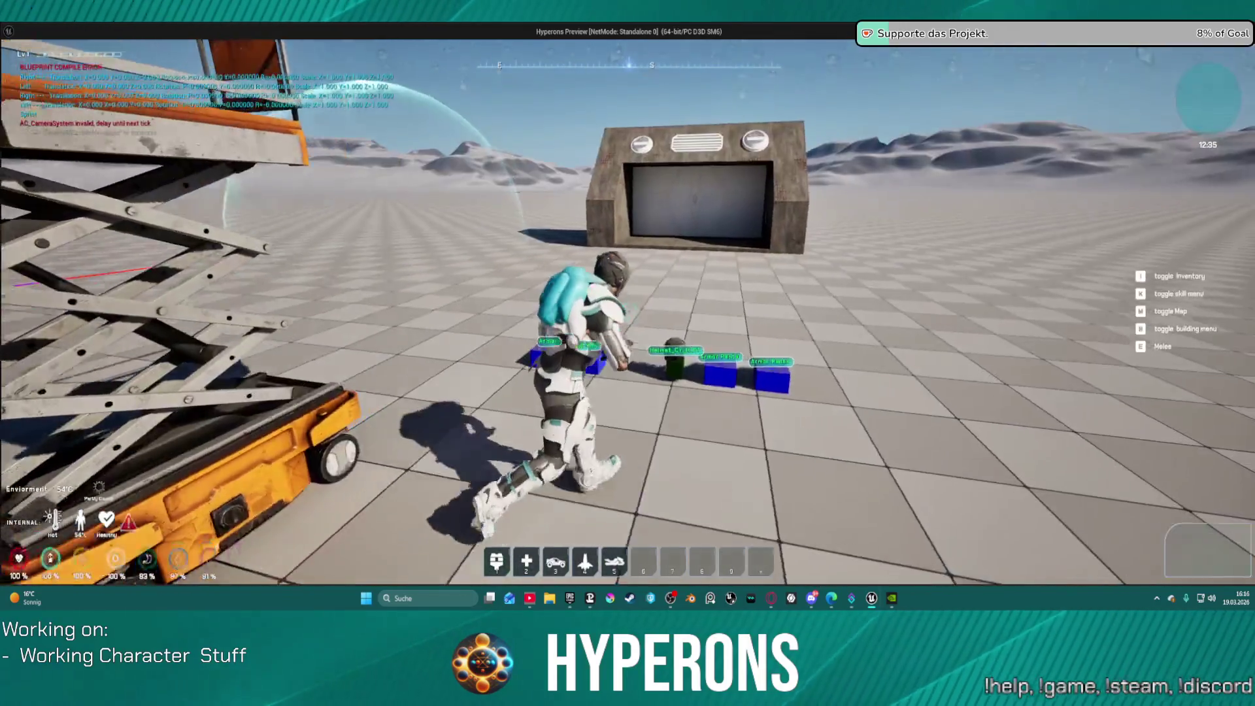
{"action": "key", "text": "Escape"}
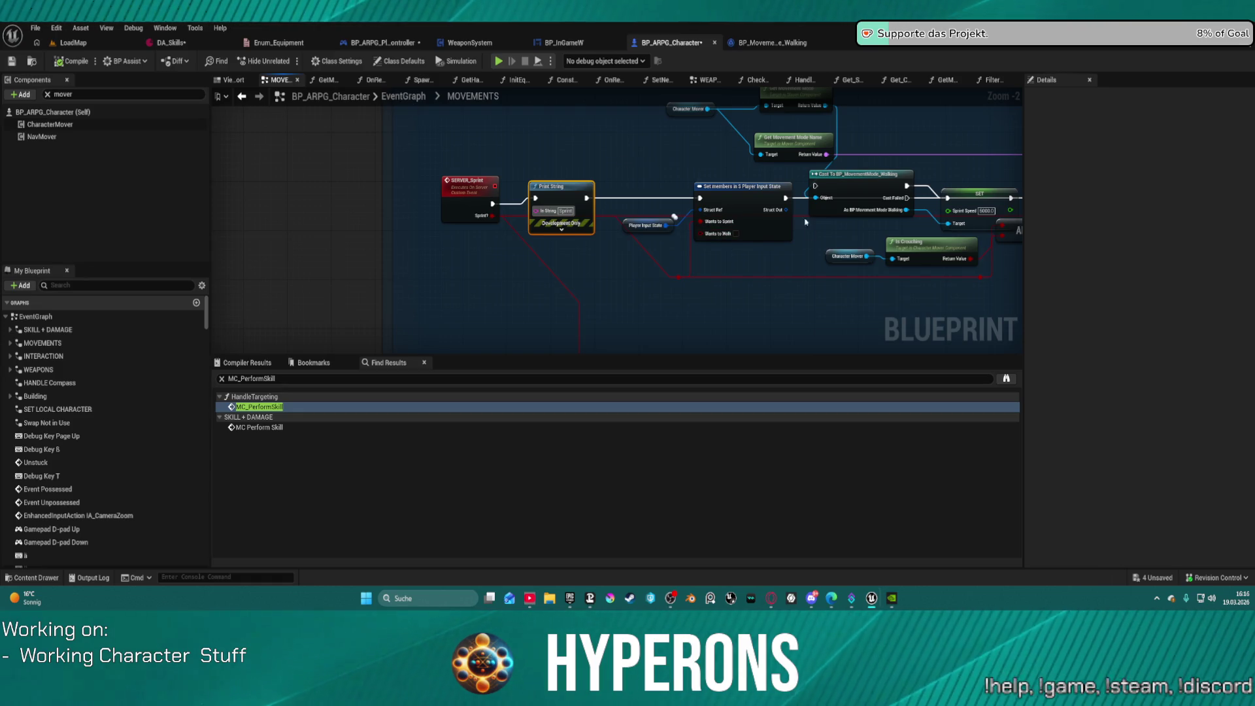
Step: Connect SERVER_Sprint's exec output to the Set members node and pan to the SERVER_Walk nodes
{"action": "left_click", "coordinate": [483, 209]}
{"action": "left_click_drag", "start_coordinate": [492, 203], "coordinate": [703, 204]}
{"action": "scroll", "coordinate": [721, 277], "scroll_direction": "down", "scroll_amount": 4}
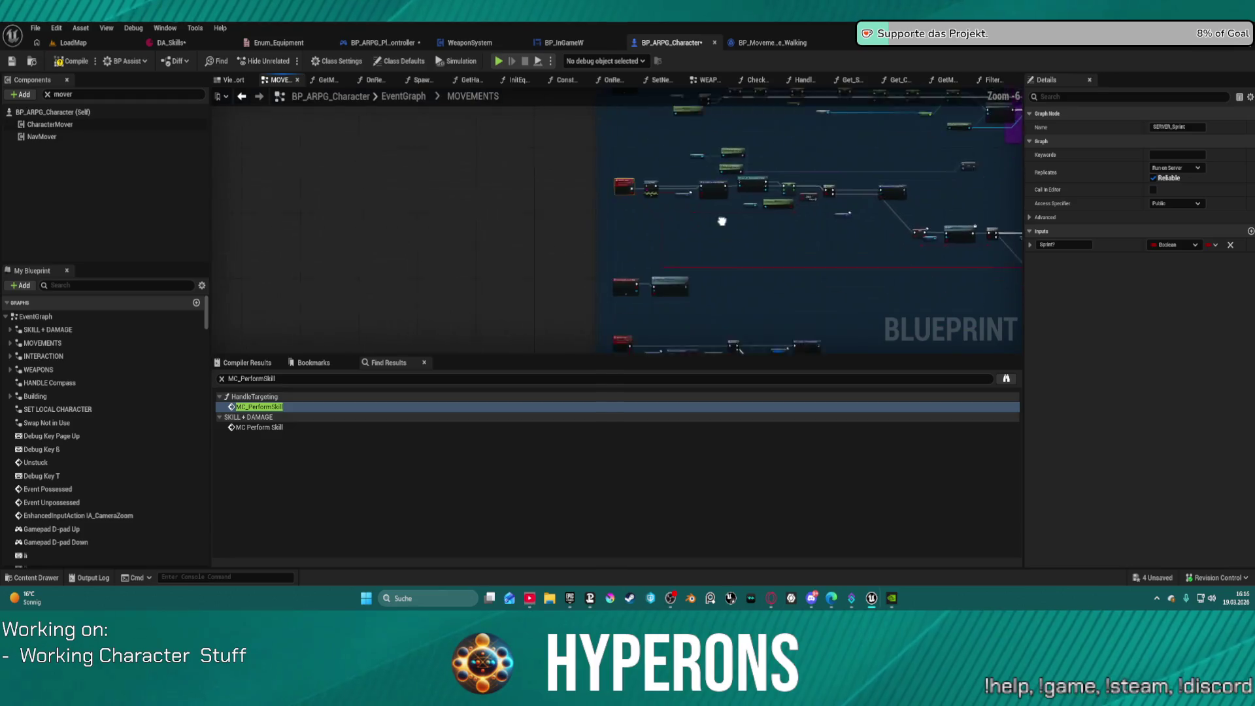
{"action": "scroll", "coordinate": [720, 193], "scroll_direction": "up", "scroll_amount": 3}
{"action": "mouse_move", "coordinate": [719, 144]}
{"action": "left_mouse_down"}
{"action": "mouse_move", "coordinate": [737, 269]}
{"action": "mouse_move", "coordinate": [904, 249]}
{"action": "mouse_move", "coordinate": [889, 250]}
{"action": "left_mouse_up"}
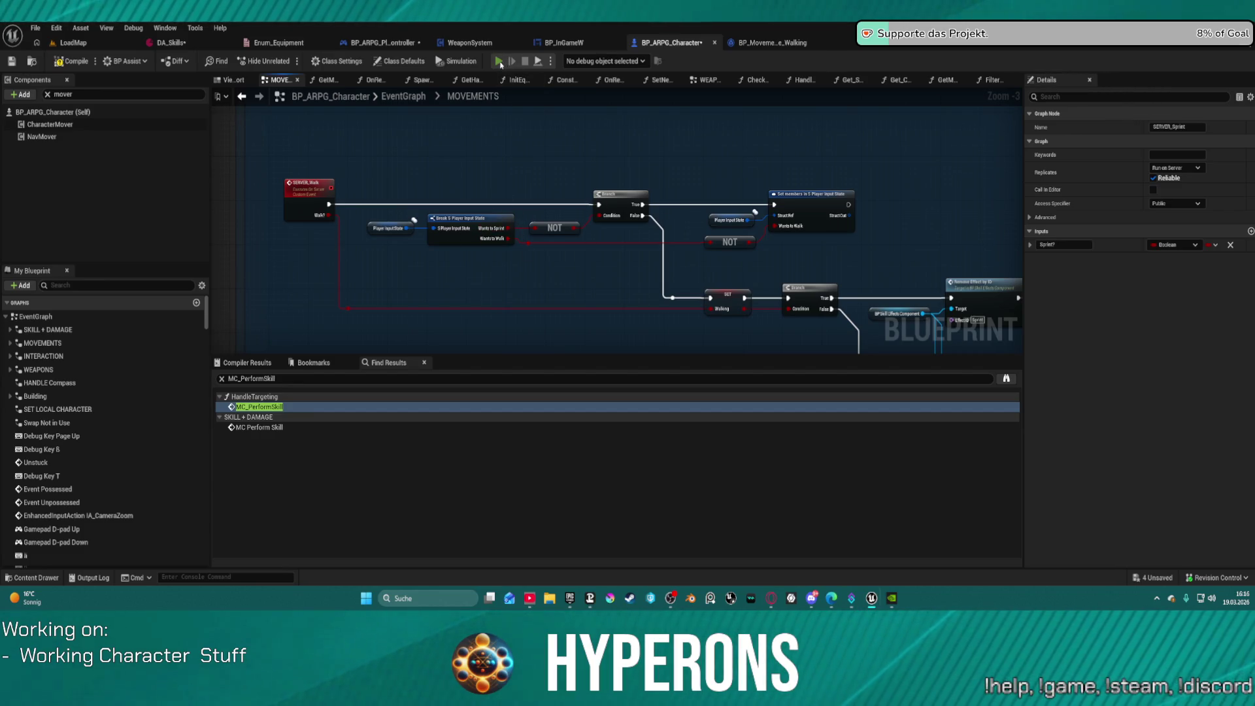
Step: Compile the character Blueprint and start play despite the compile errors
{"action": "key", "text": "F7"}
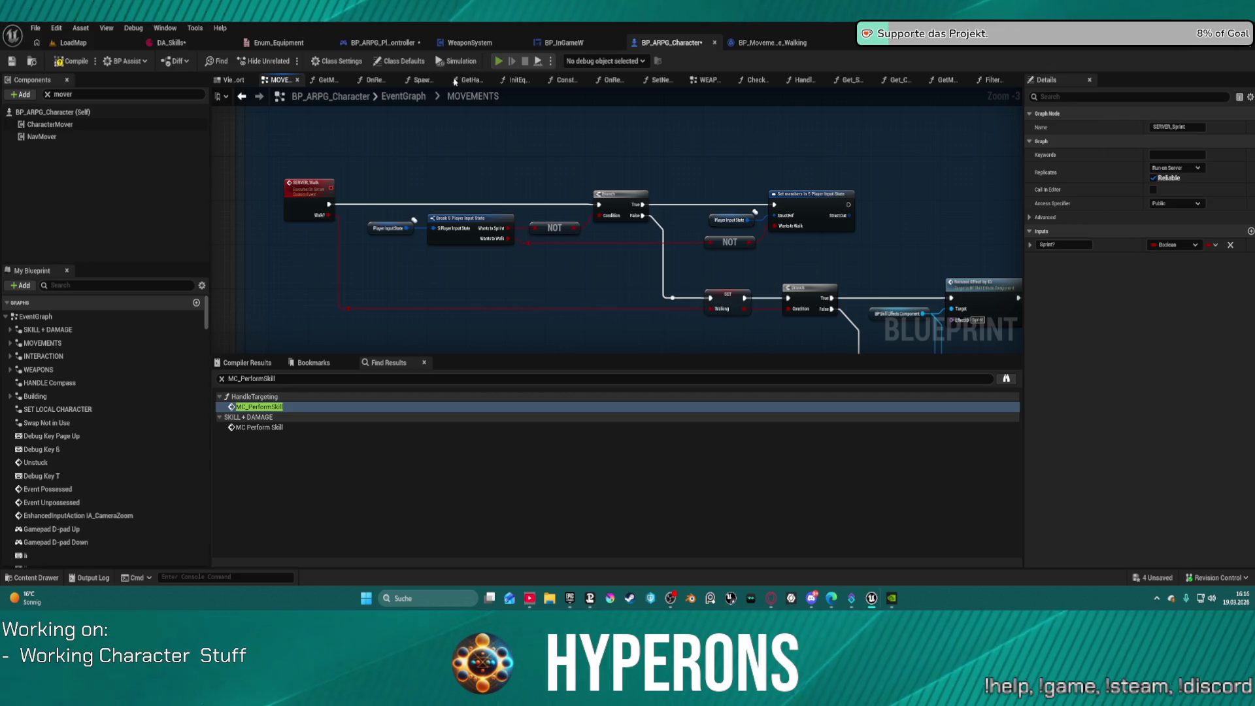
{"action": "key", "text": "alt+p"}
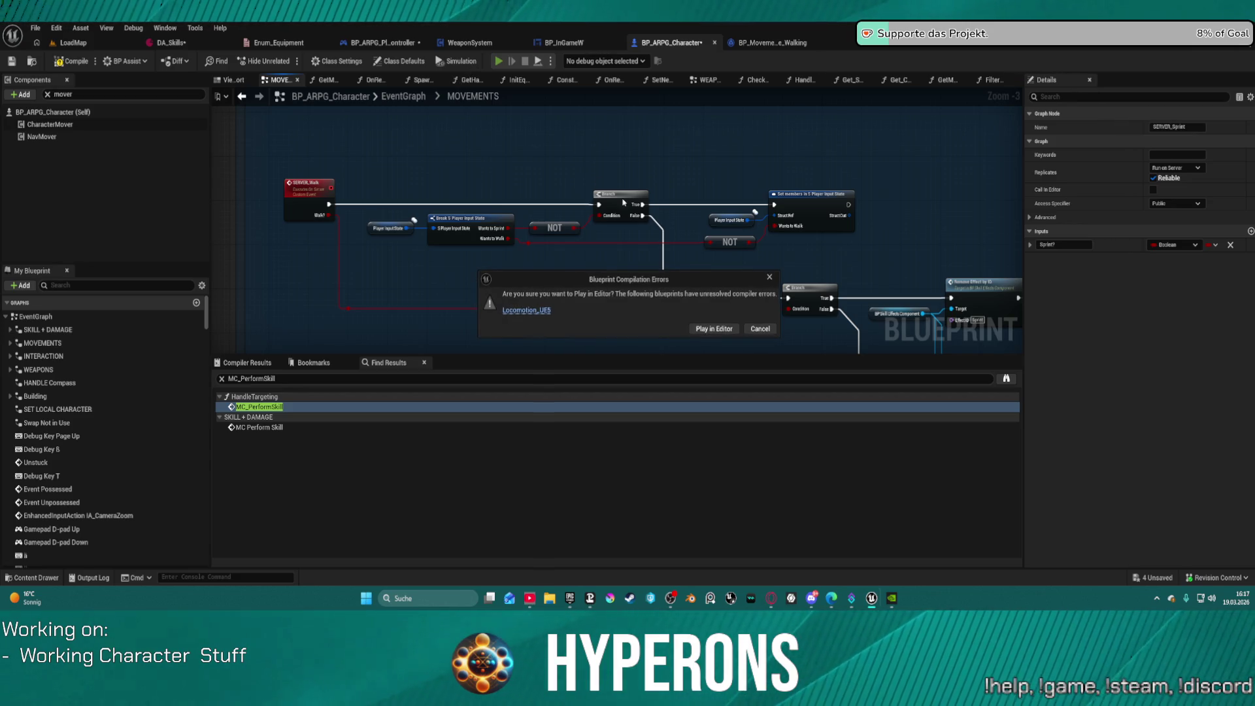
{"action": "left_click", "coordinate": [724, 328]}
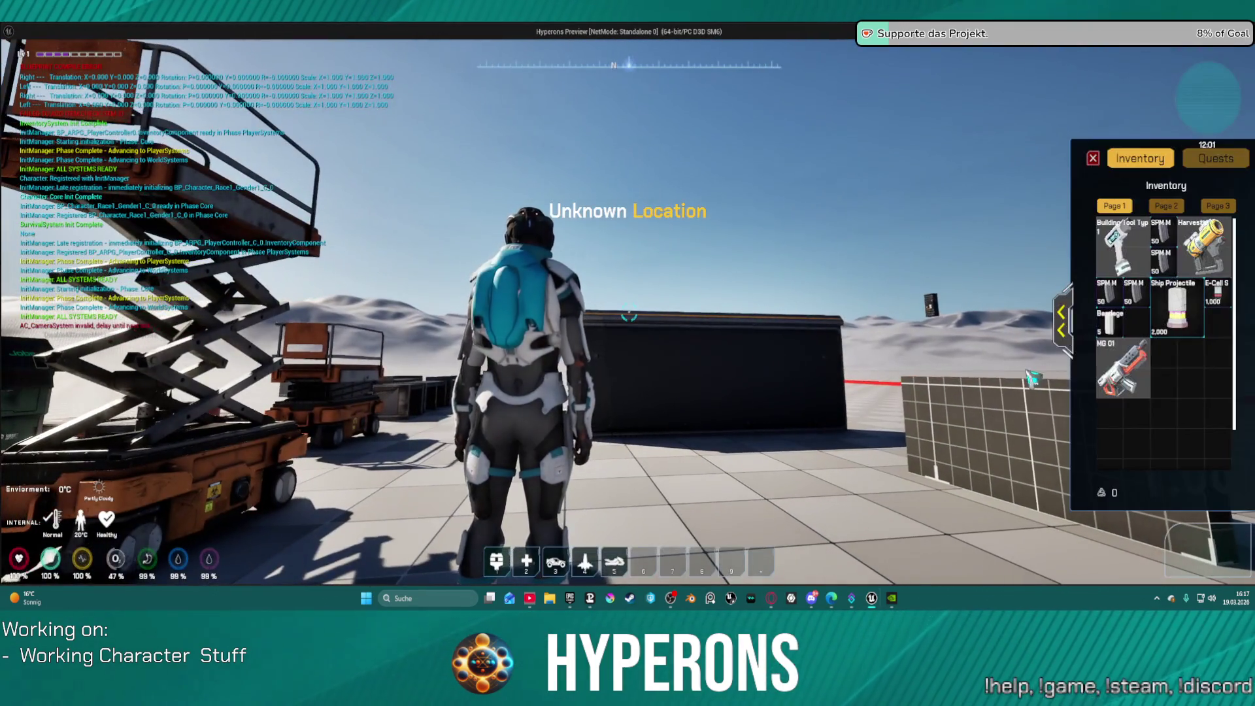
Step: Equip MG 01 from the inventory, close it, and fire a burst plus a single shot
{"action": "double_click", "coordinate": [1122, 353]}
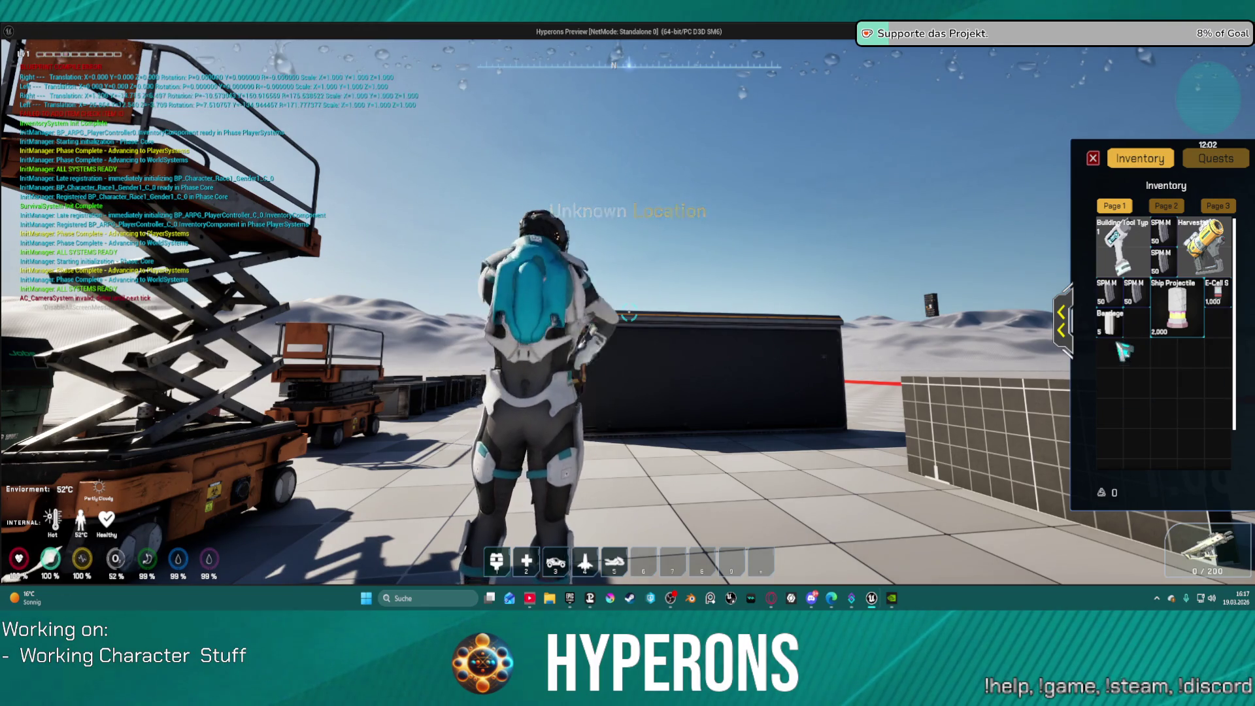
{"action": "key", "text": "i"}
{"action": "key", "text": "w"}
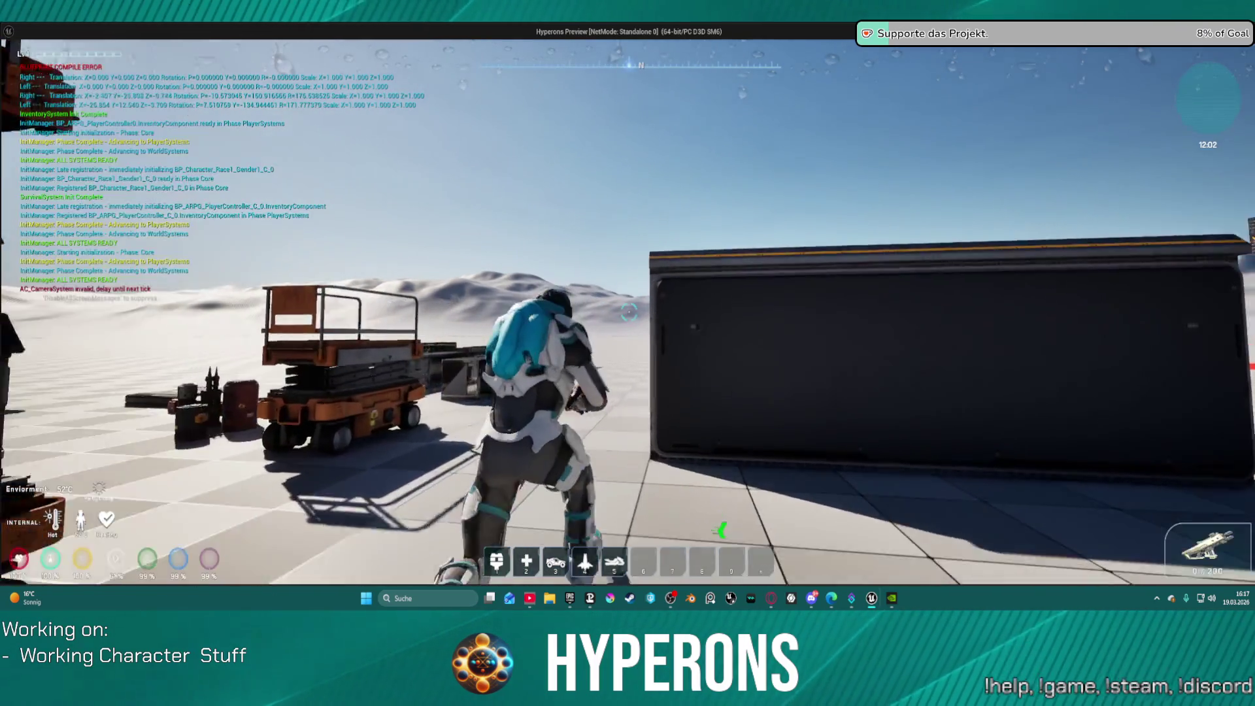
{"action": "key", "text": "w"}
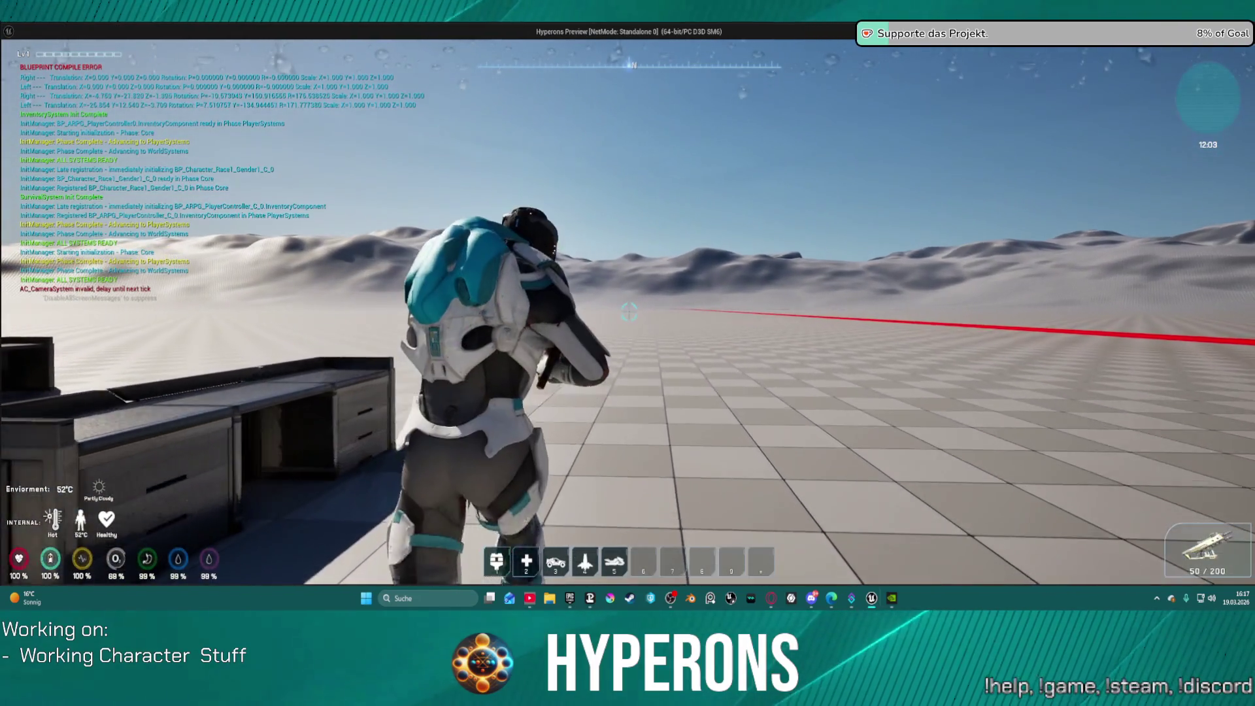
{"action": "left_click_drag", "start_coordinate": [629, 312], "coordinate": [629, 312]}
{"action": "left_click", "coordinate": [628, 312]}
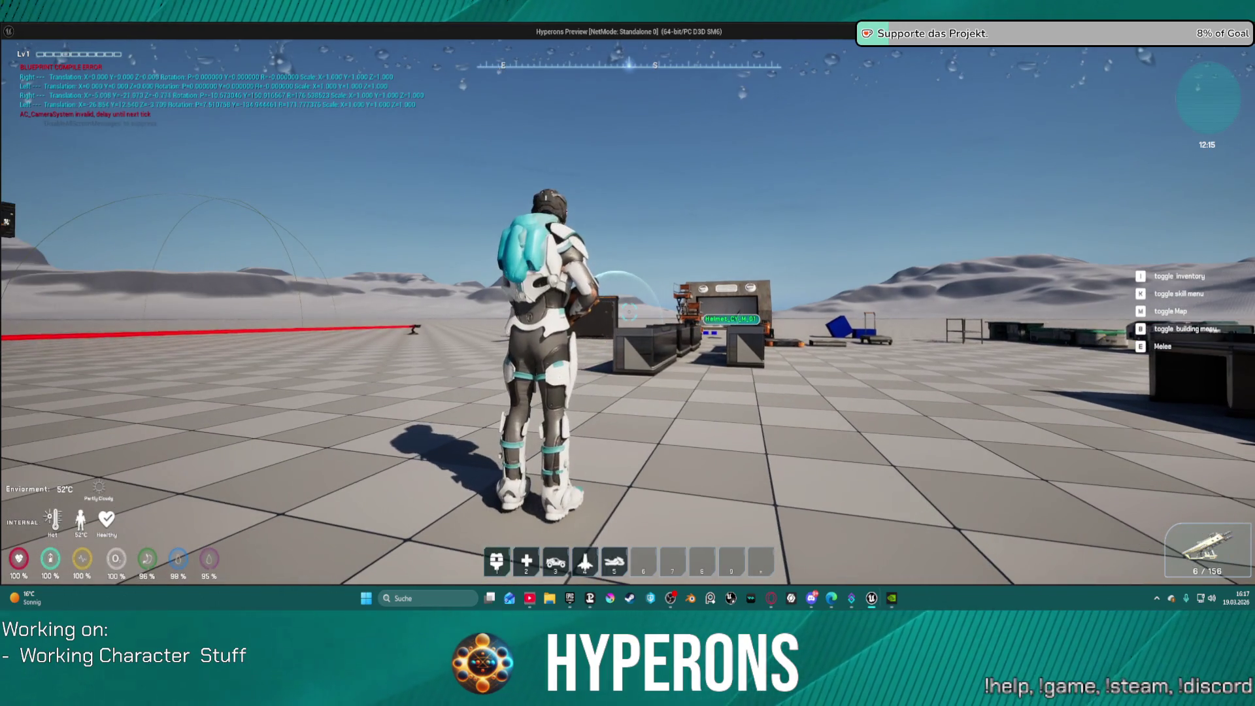
Step: Crouch, turn left, back away from the base, then stand up again
{"action": "key", "text": "c"}
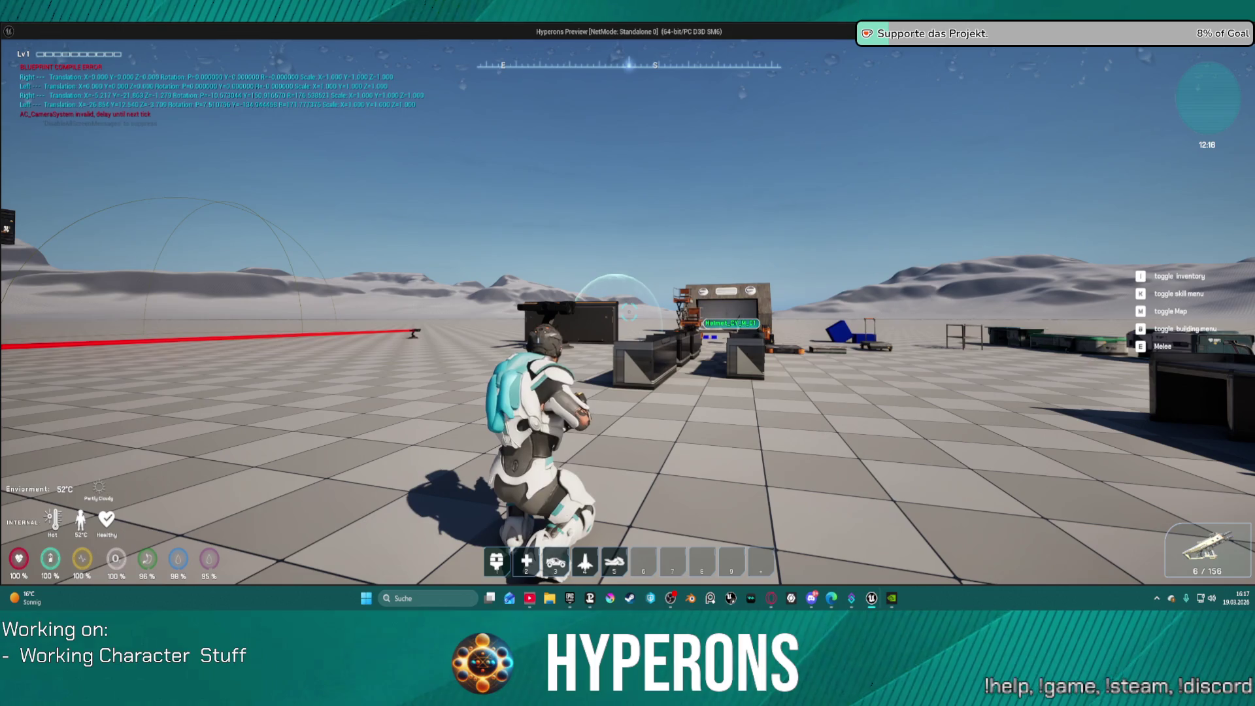
{"action": "key", "text": "a"}
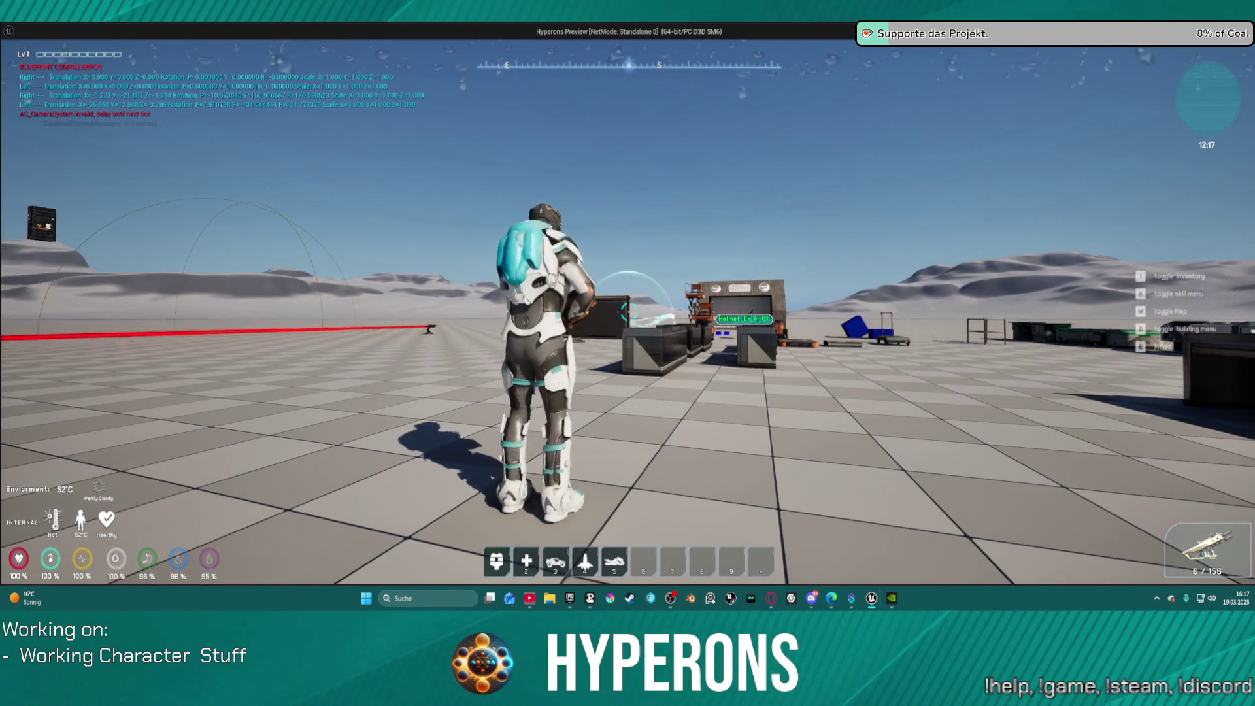
{"action": "key", "text": "c"}
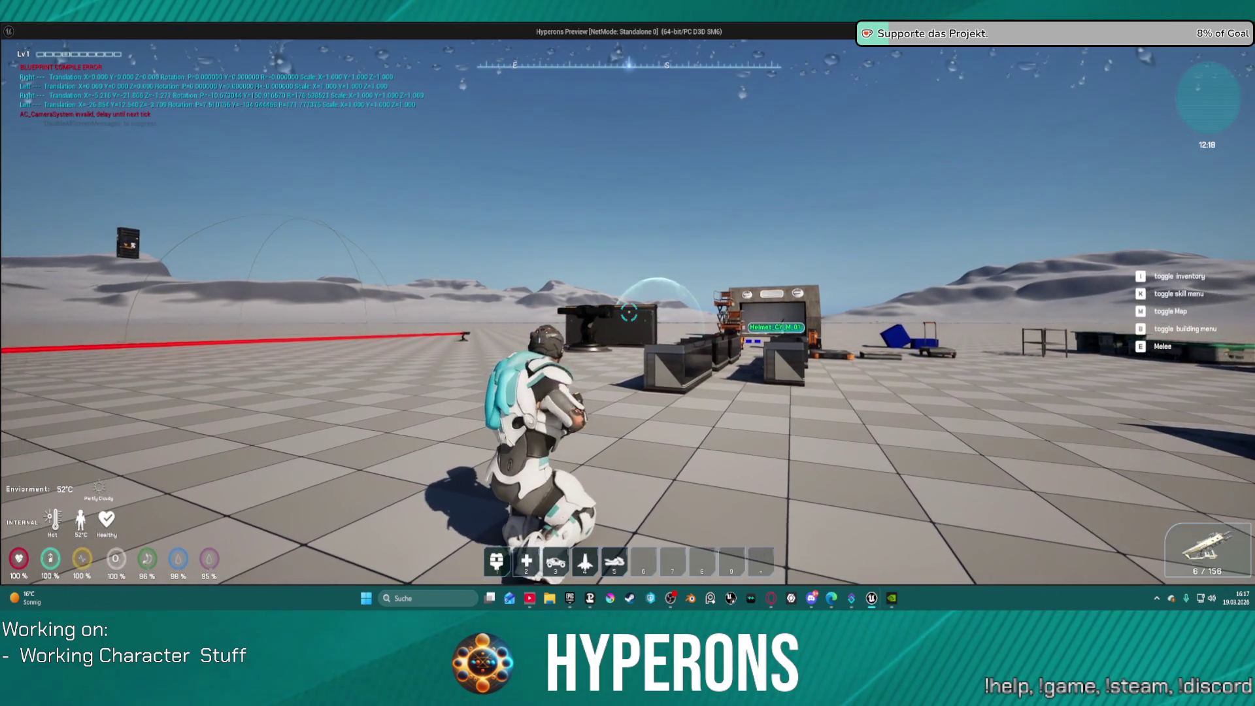
{"action": "key", "text": "s"}
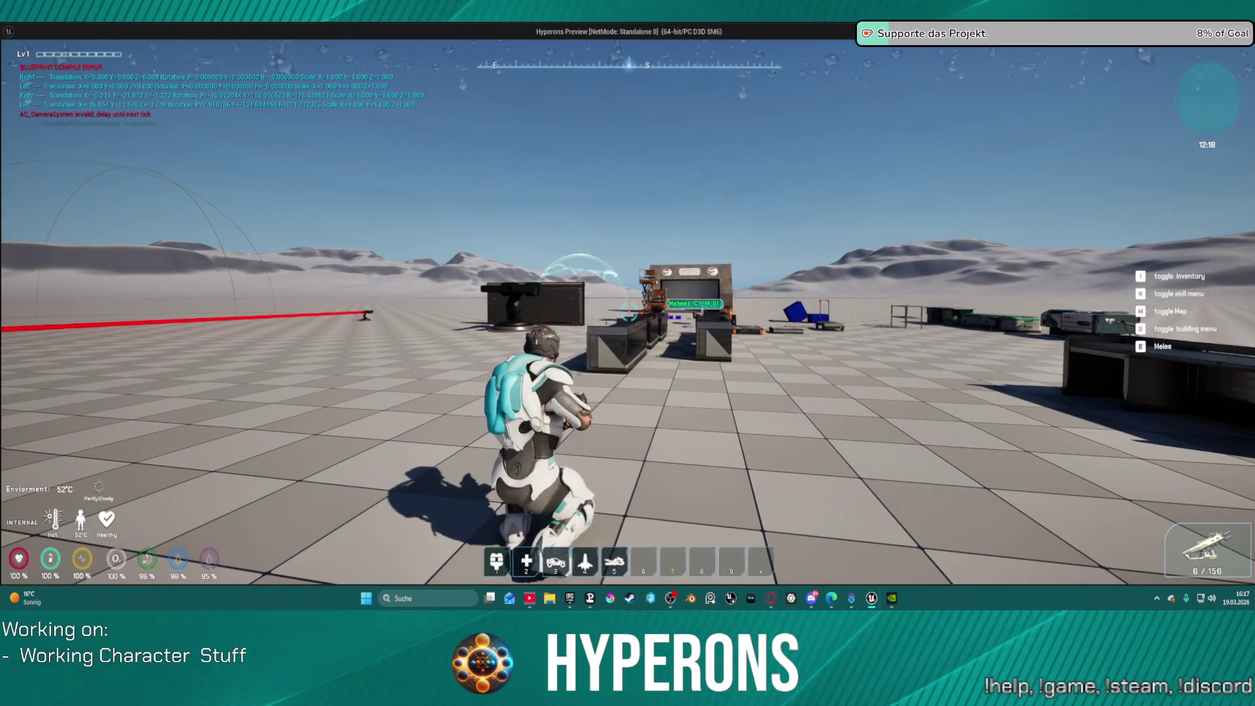
{"action": "key", "text": "super"}
{"action": "key", "text": "super"}
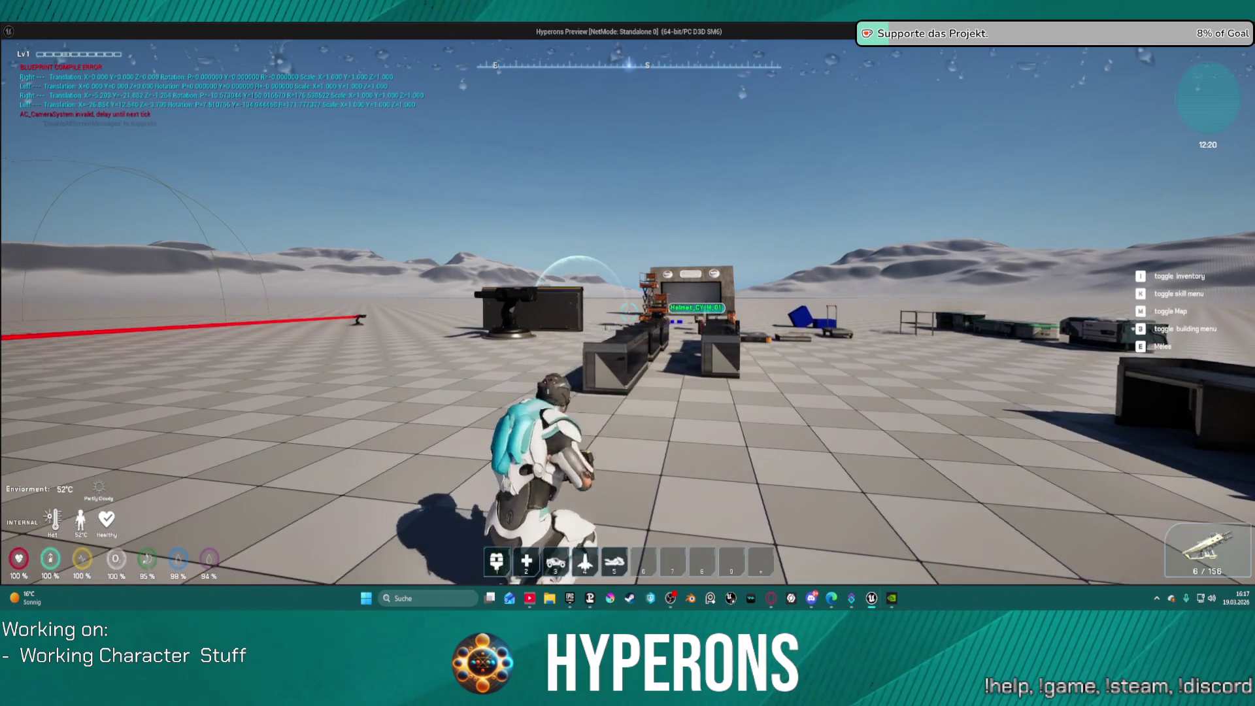
{"action": "key", "text": "c"}
Step: Move toward the base, toggle crouch, walk across the map, and open the inventory
{"action": "key", "text": "w"}
{"action": "key", "text": "a"}
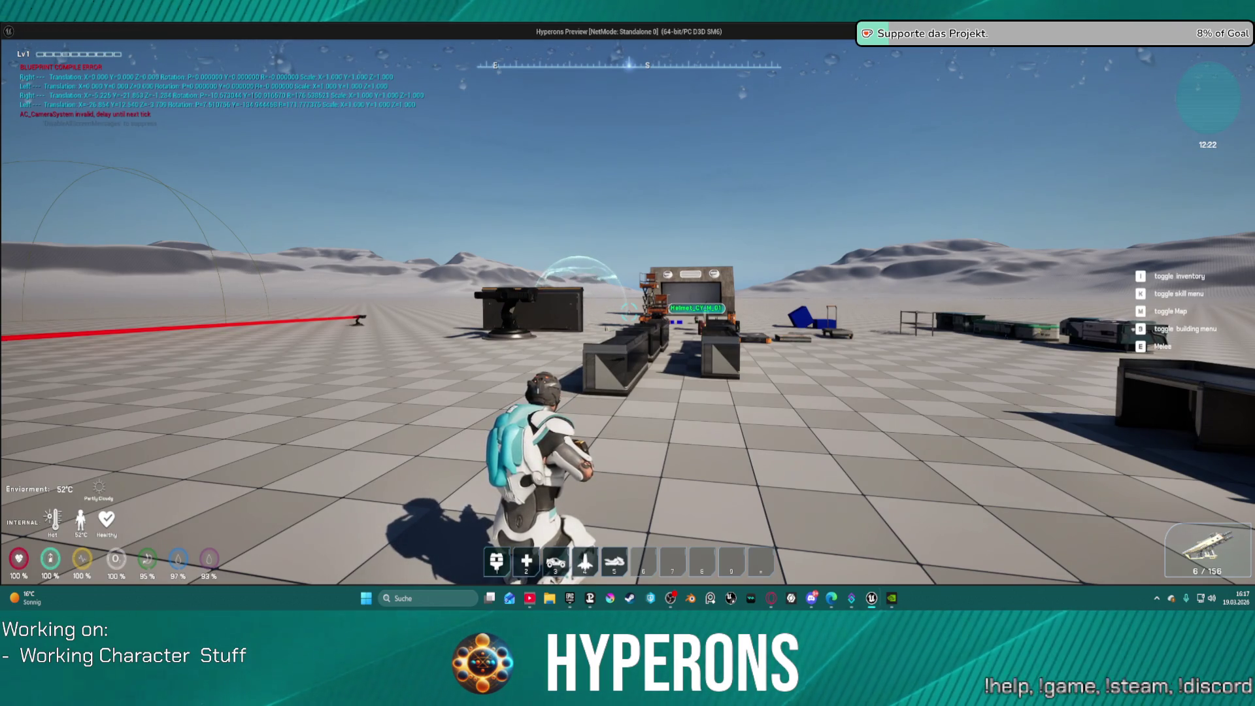
{"action": "key", "text": "c"}
{"action": "key", "text": "c"}
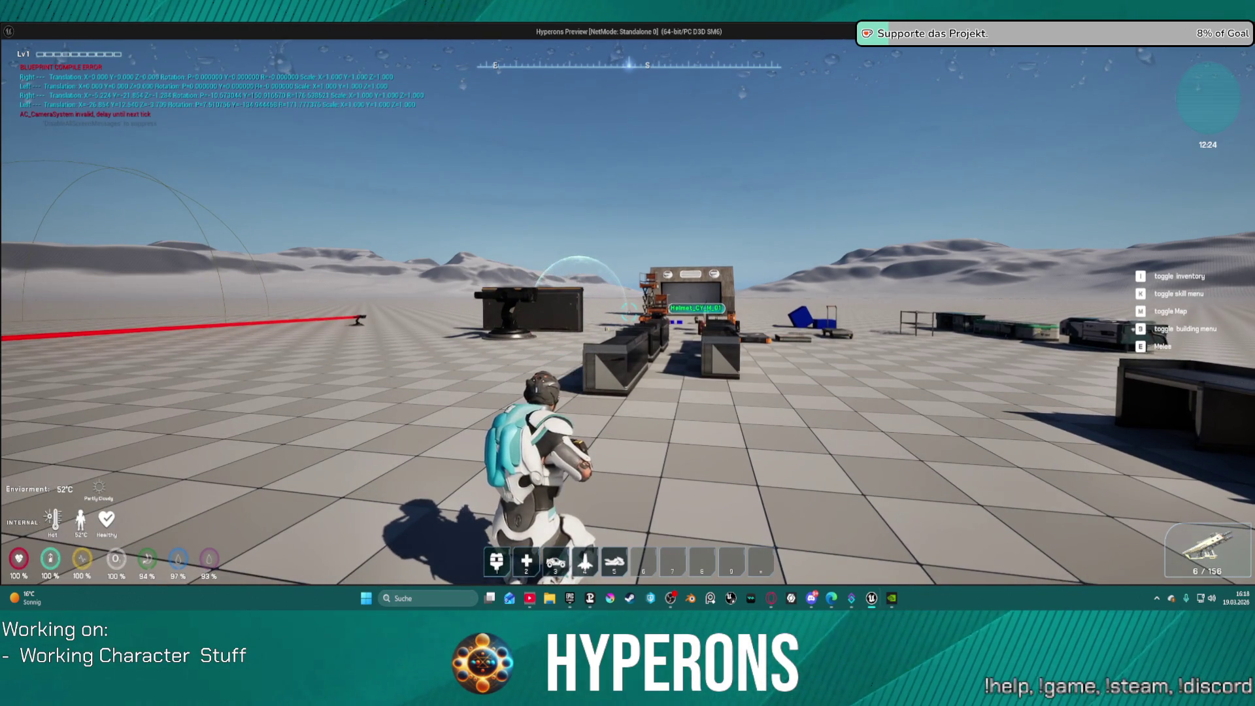
{"action": "key", "text": "c"}
{"action": "key", "text": "c"}
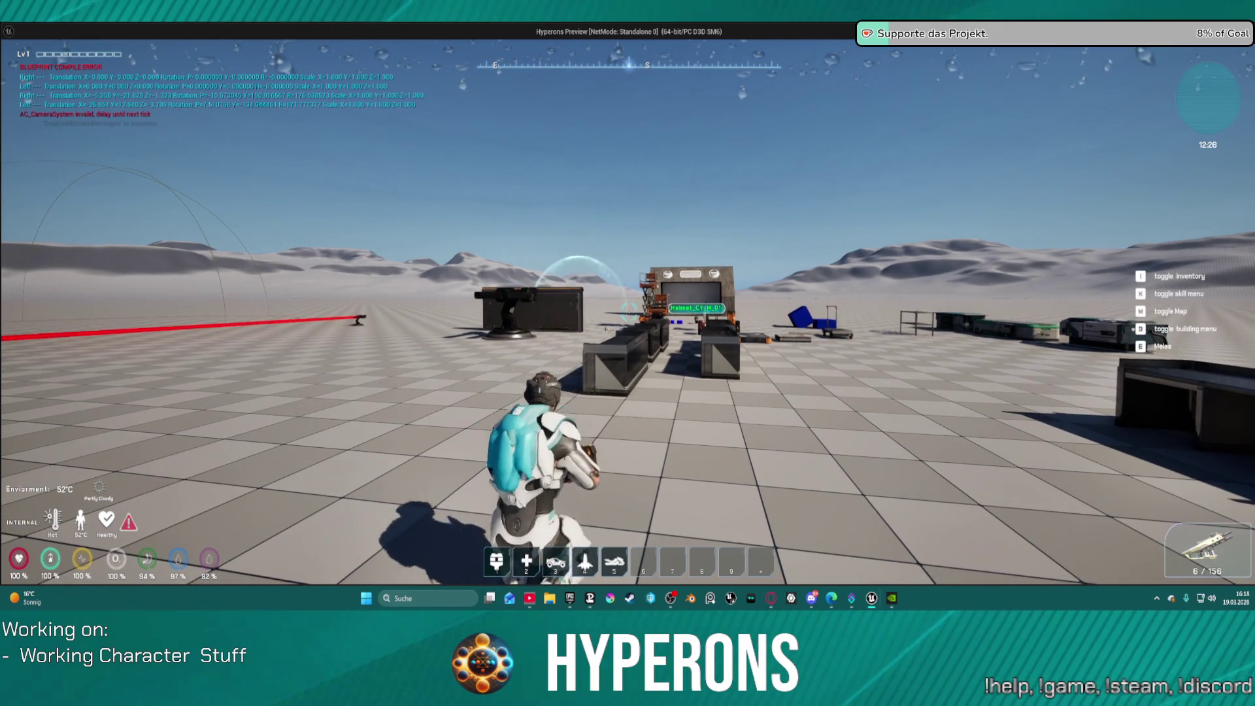
{"action": "key", "text": "w"}
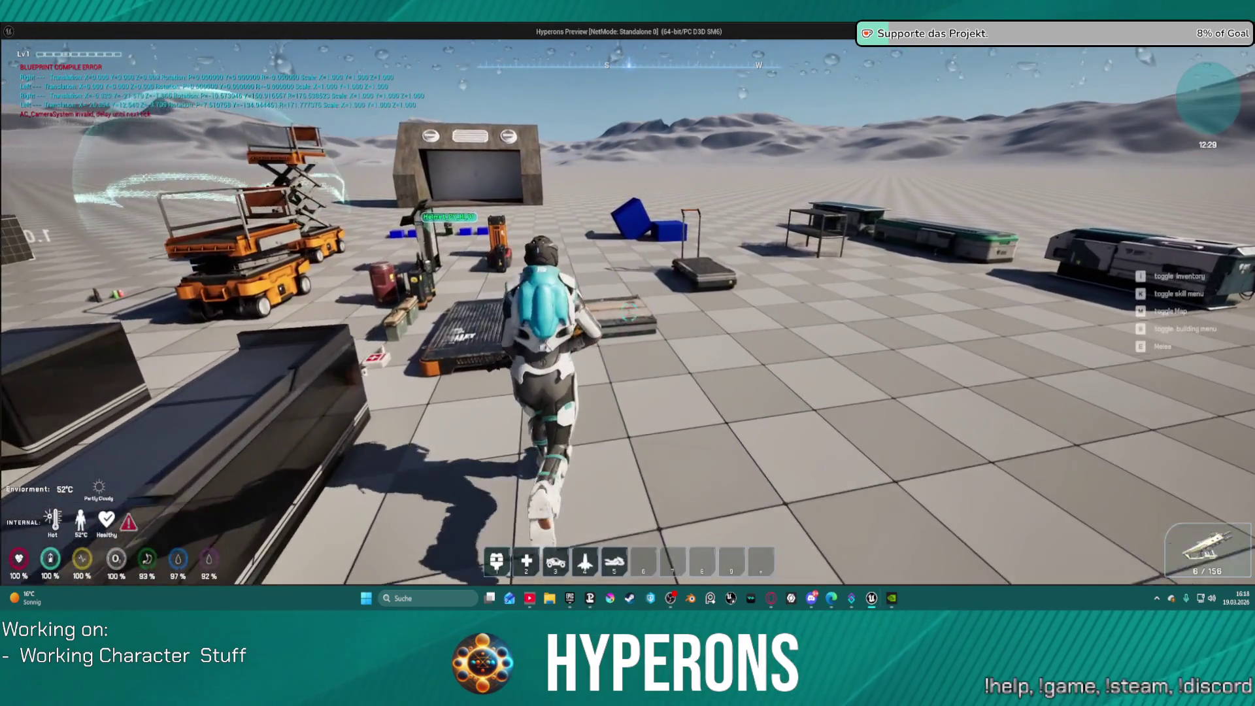
{"action": "key", "text": "i"}
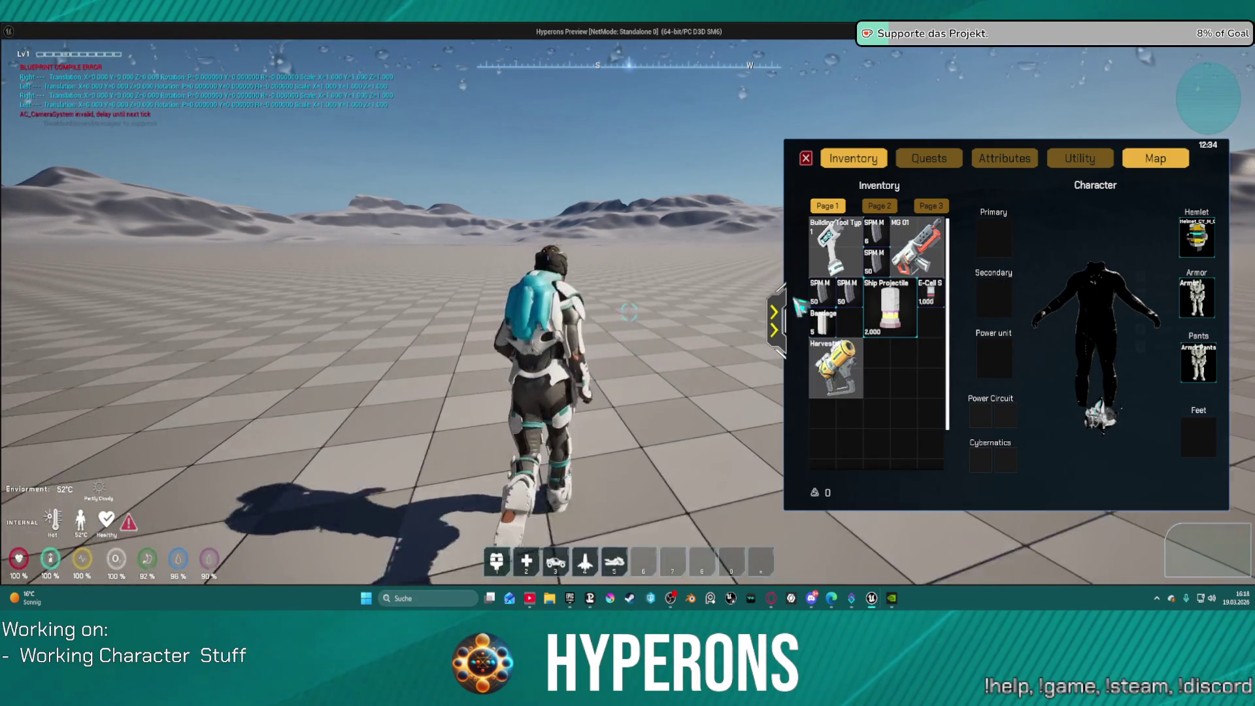
Step: Close the inventory, walk the character past the props, and end the play session
{"action": "key", "text": "i"}
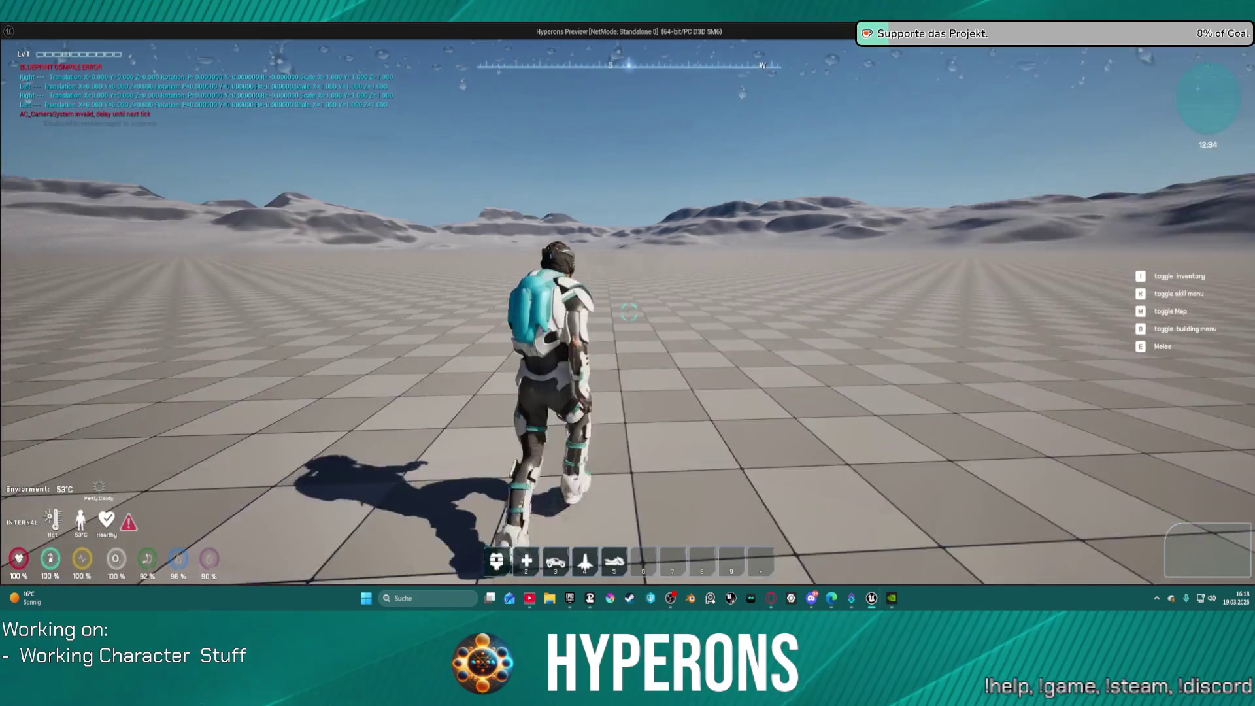
{"action": "key", "text": "w"}
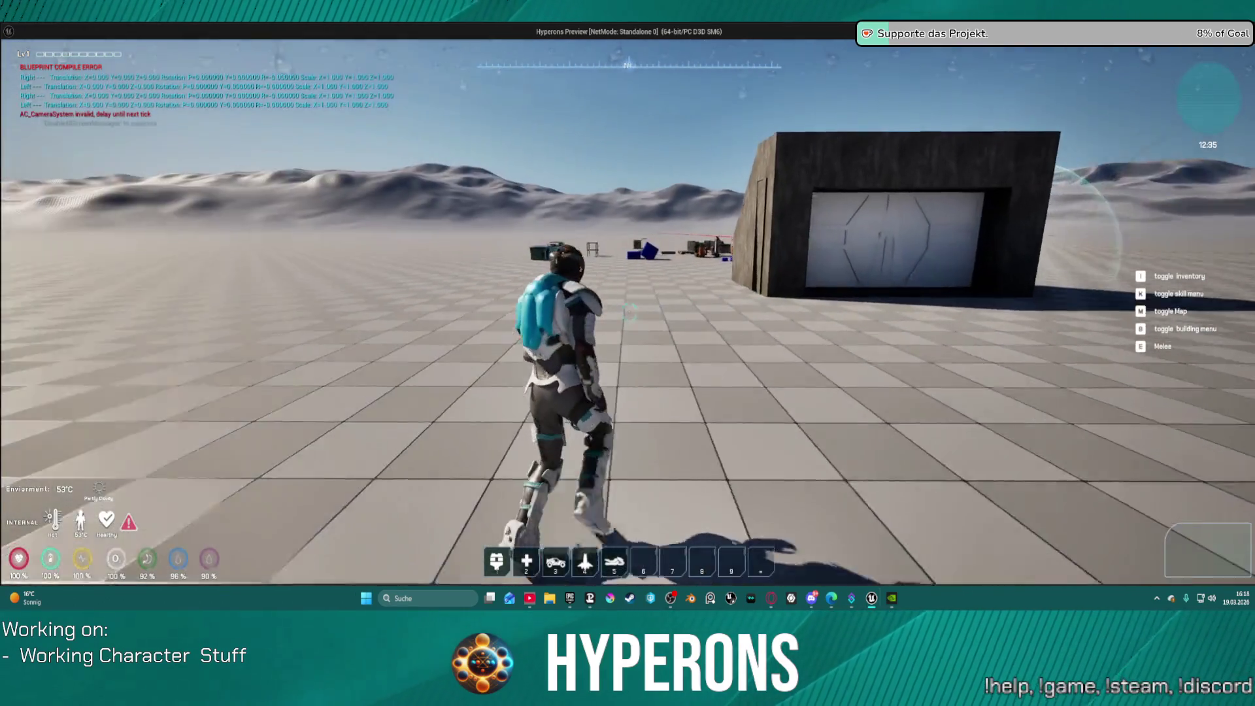
{"action": "key", "text": "w"}
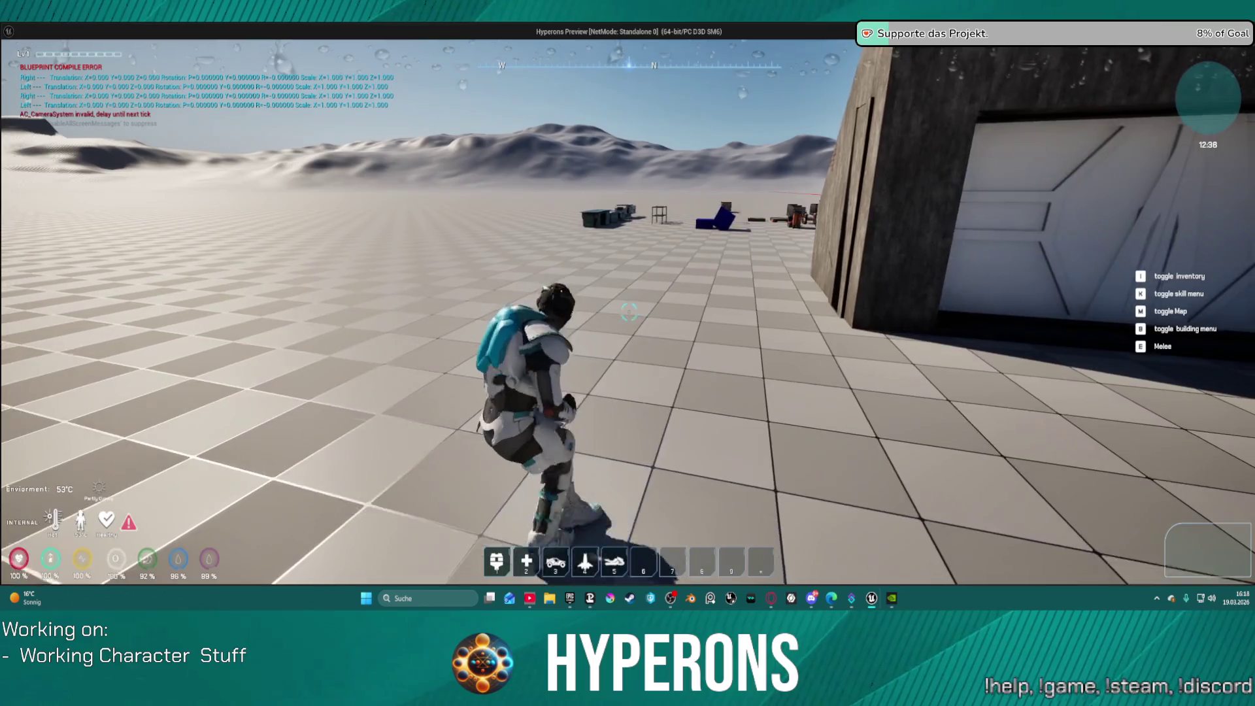
{"action": "key", "text": "w"}
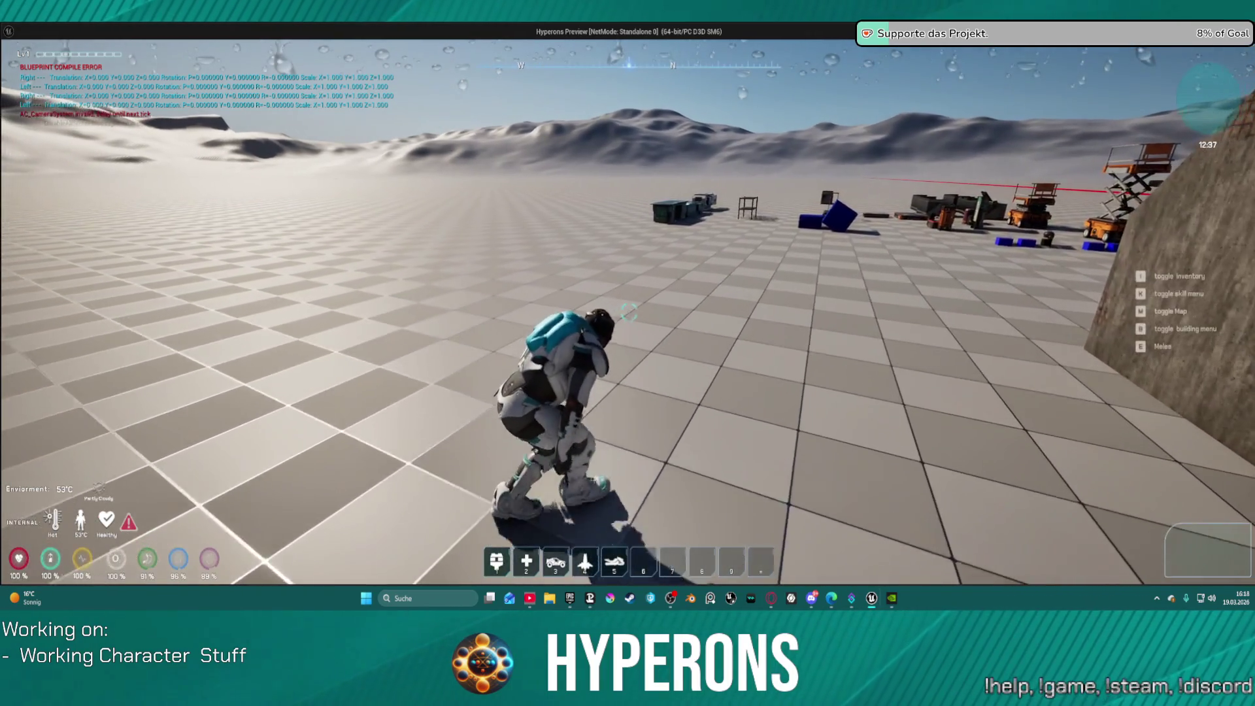
{"action": "key", "text": "w"}
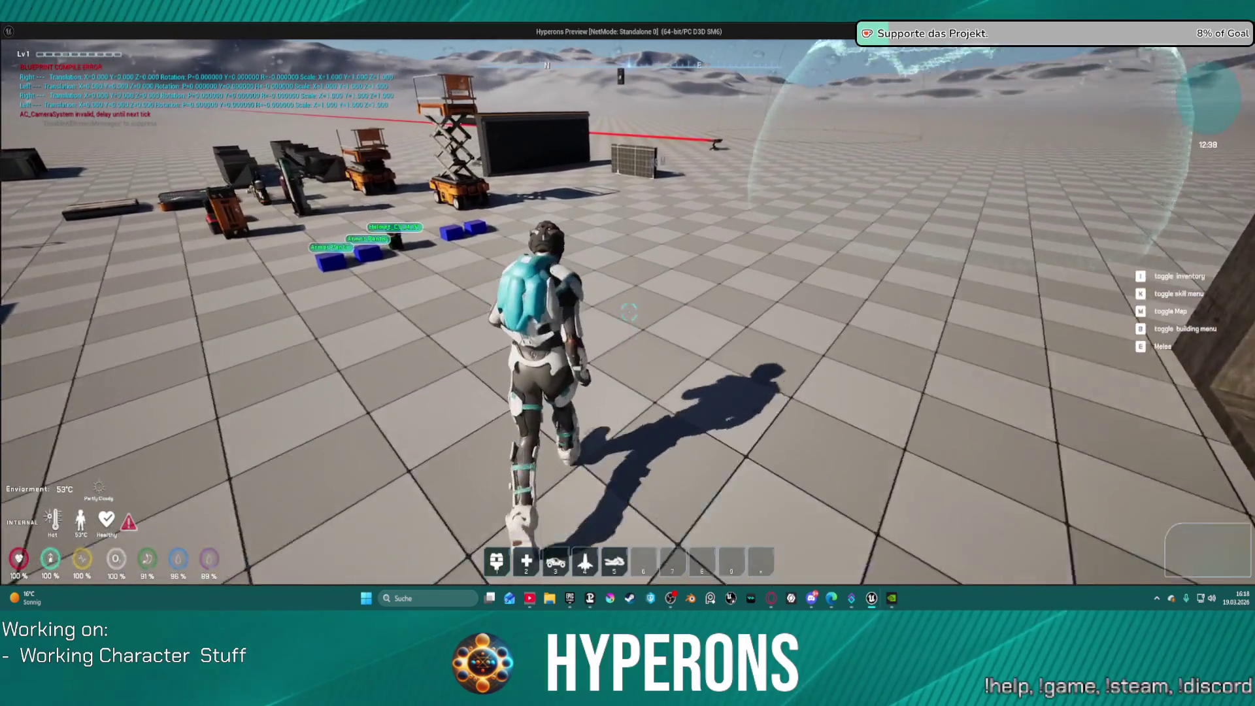
{"action": "key", "text": "Escape"}
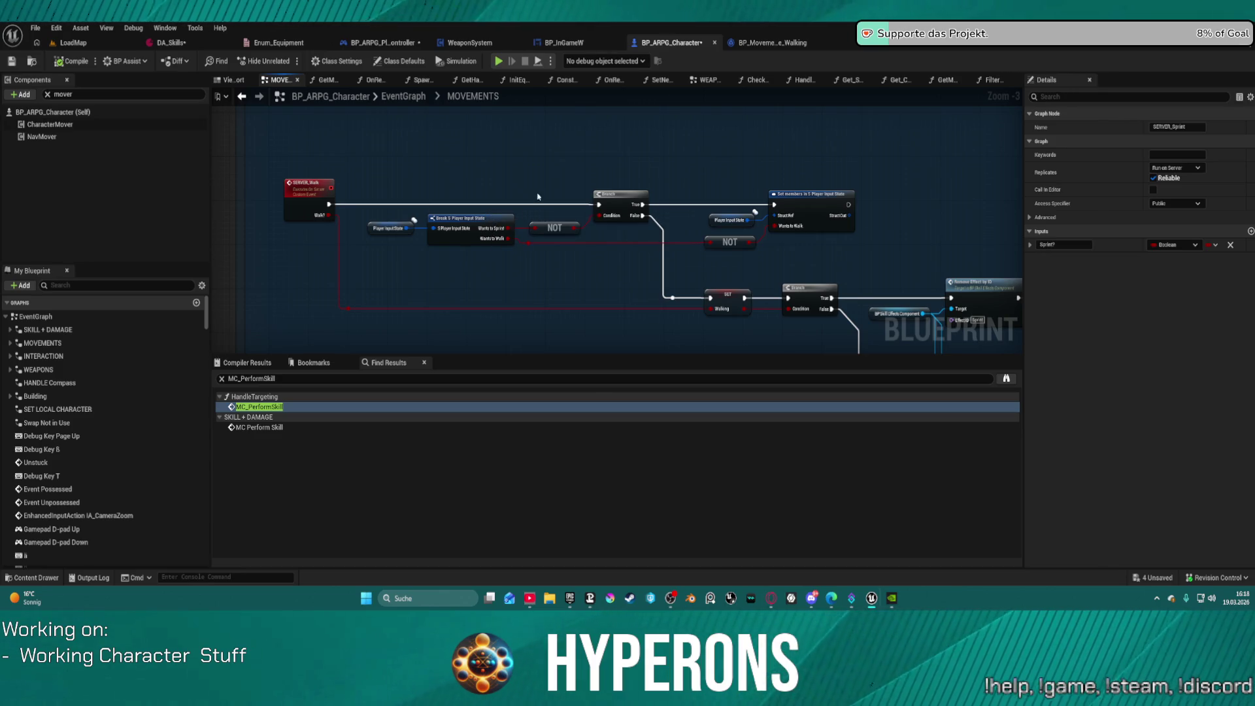
Step: Pan to the Remove Effect nodes, select SET IsSprint and its Branch node, and compile
{"action": "mouse_move", "coordinate": [589, 257]}
{"action": "left_mouse_down"}
{"action": "mouse_move", "coordinate": [567, 233]}
{"action": "mouse_move", "coordinate": [325, 192]}
{"action": "mouse_move", "coordinate": [87, 190]}
{"action": "left_mouse_up"}
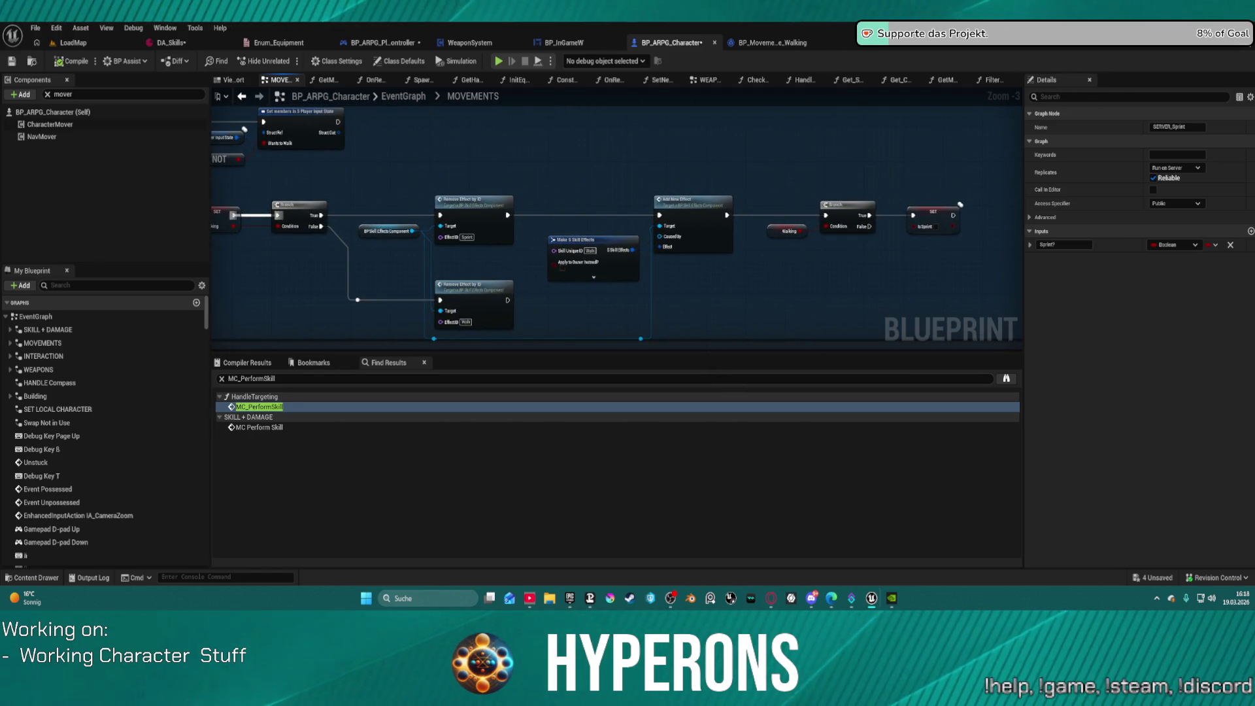
{"action": "left_click_drag", "start_coordinate": [675, 245], "coordinate": [669, 246]}
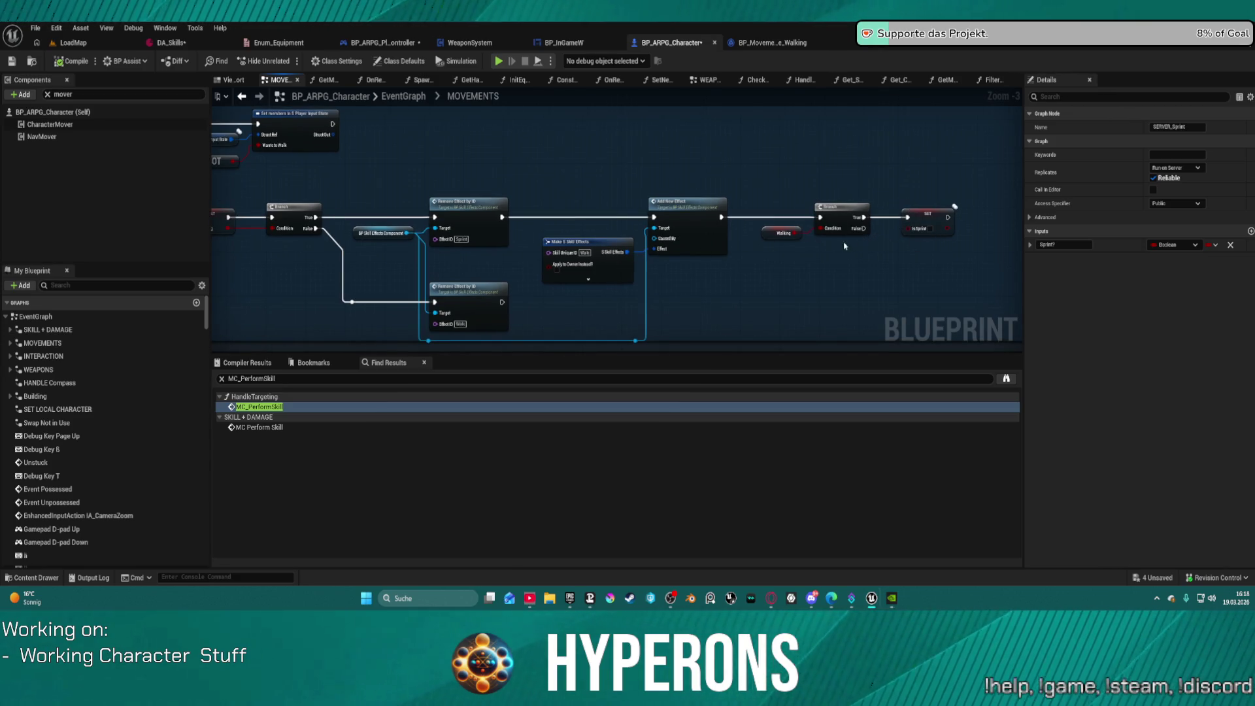
{"action": "mouse_move", "coordinate": [690, 283]}
{"action": "left_mouse_down"}
{"action": "mouse_move", "coordinate": [876, 283]}
{"action": "mouse_move", "coordinate": [801, 280]}
{"action": "mouse_move", "coordinate": [882, 249]}
{"action": "left_mouse_up"}
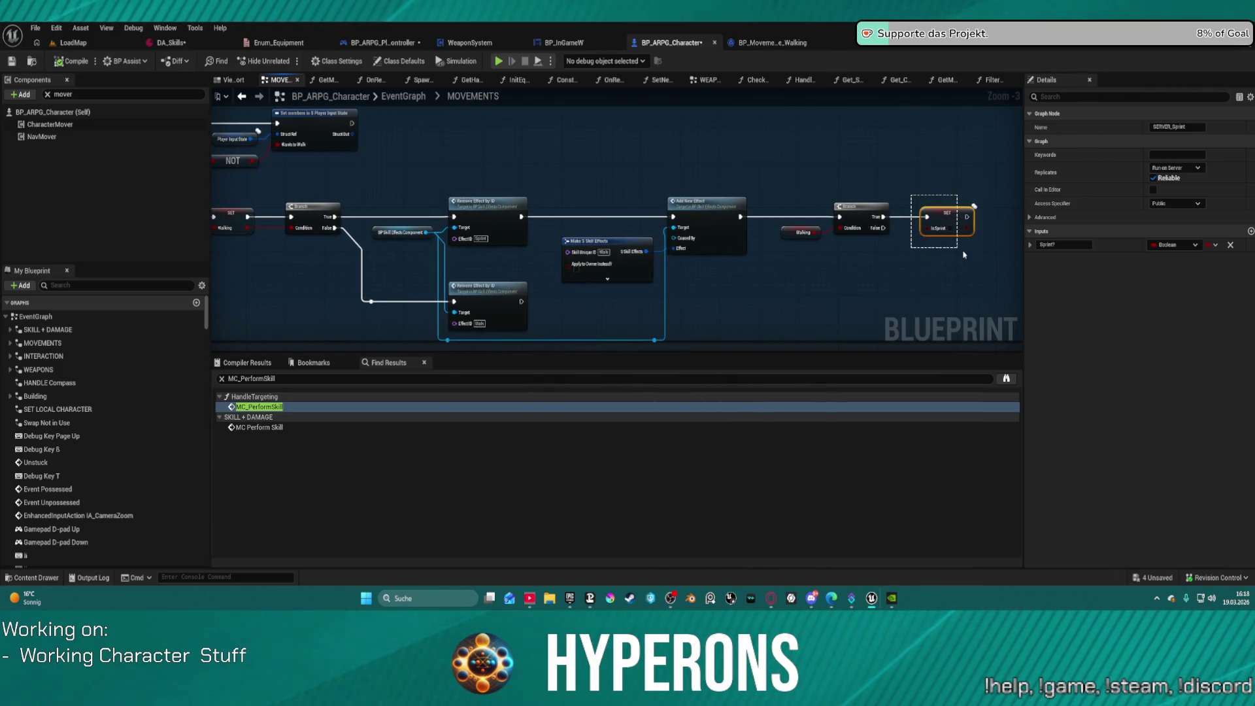
{"action": "left_click_drag", "start_coordinate": [966, 254], "coordinate": [965, 253]}
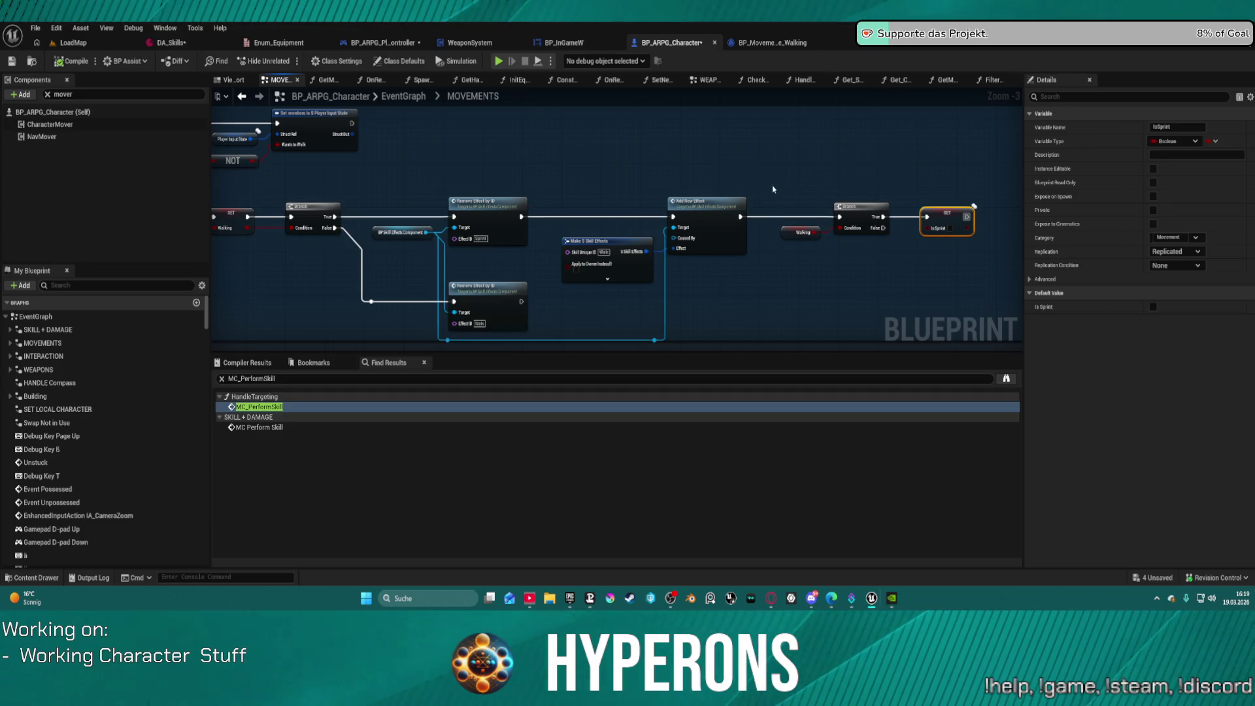
{"action": "left_click_drag", "start_coordinate": [776, 220], "coordinate": [843, 218]}
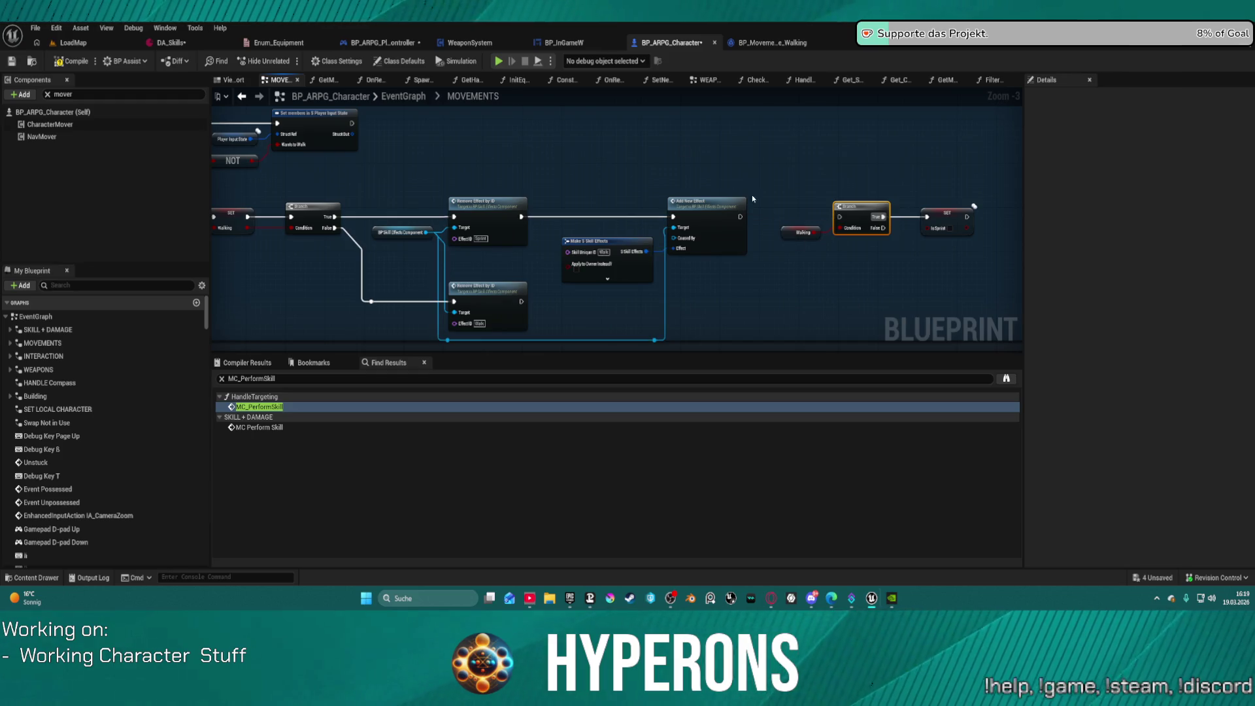
{"action": "key", "text": "F7"}
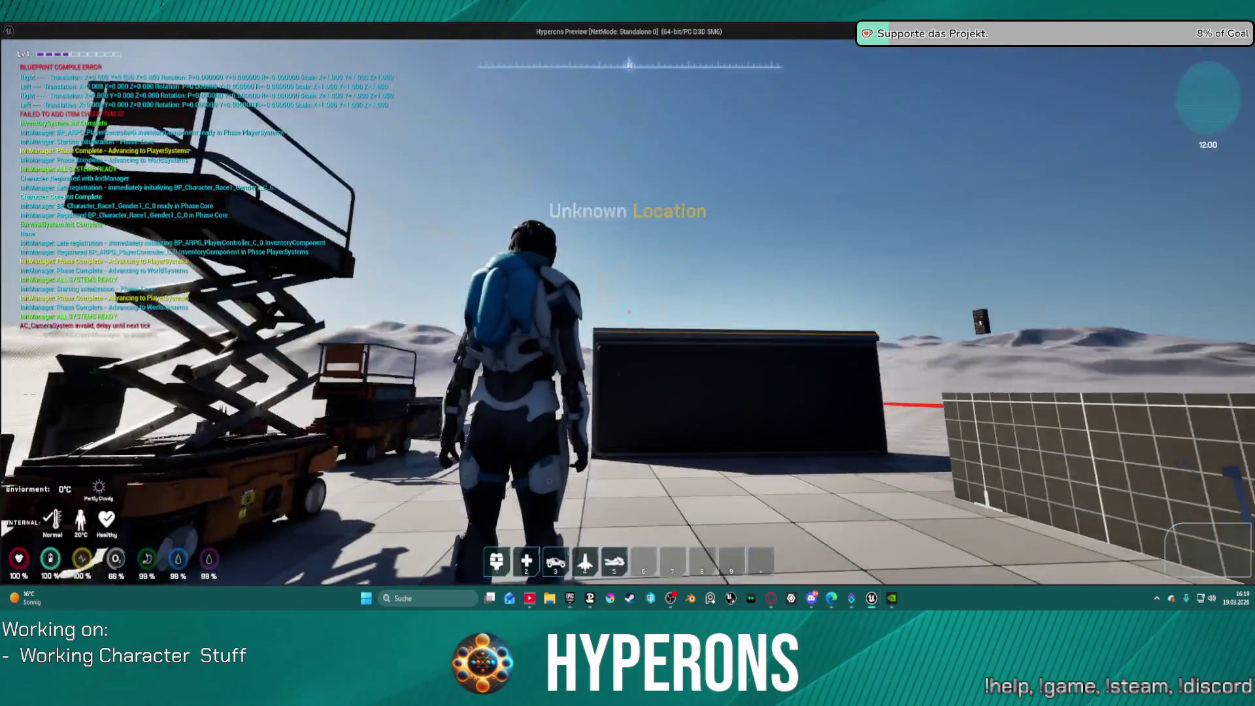
Step: Equip the MG 01 gun from the in-game inventory
{"action": "key", "text": "i"}
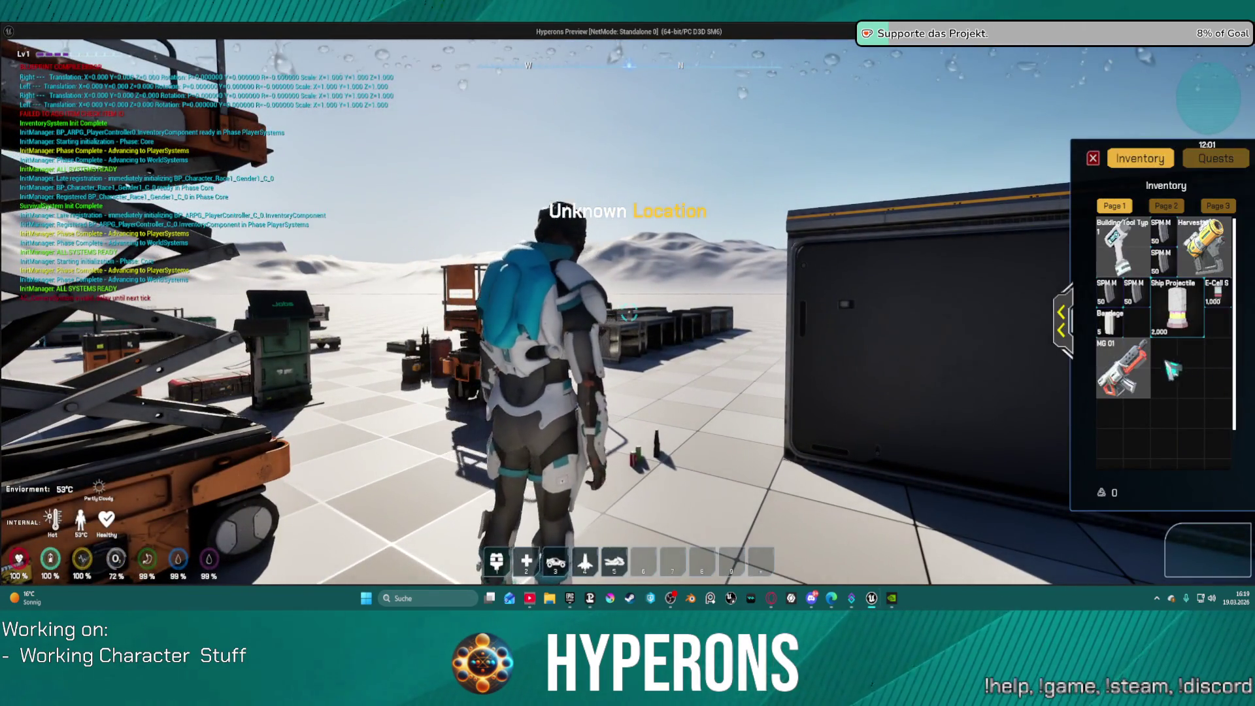
{"action": "right_click", "coordinate": [1131, 375]}
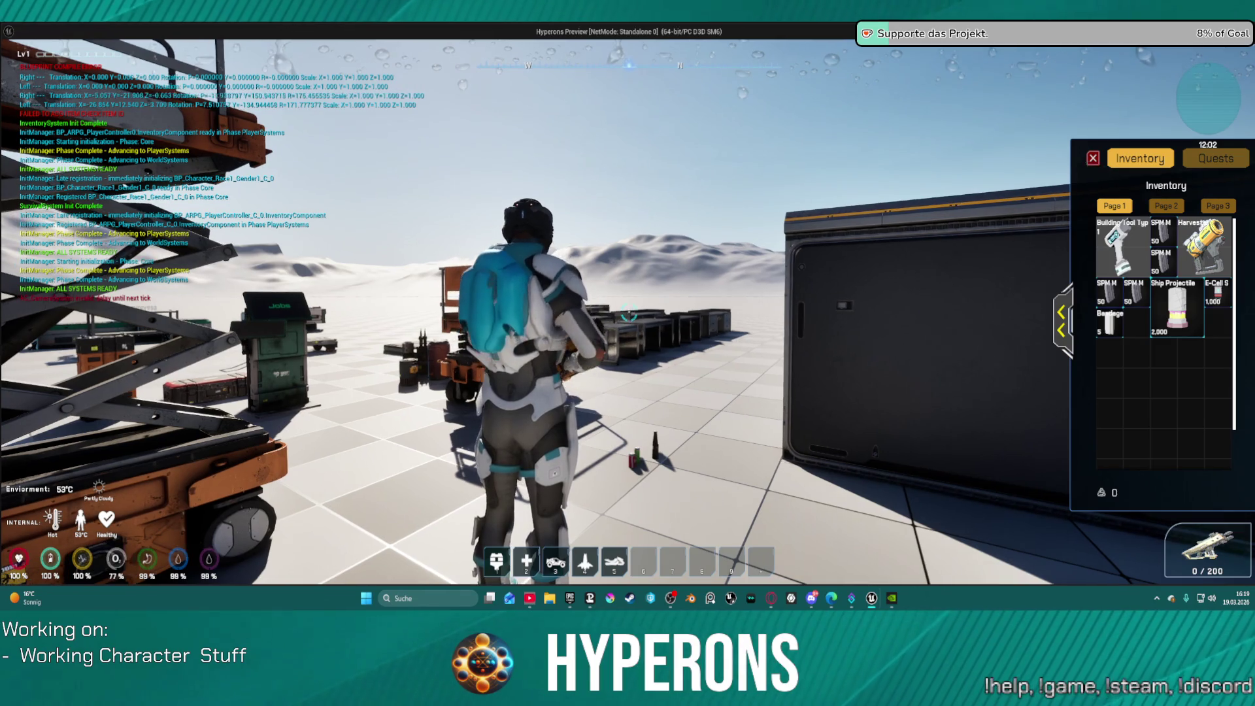
{"action": "left_click", "coordinate": [1093, 158]}
Step: Run forward, fire the gun twice, and end the play session
{"action": "key", "text": "w"}
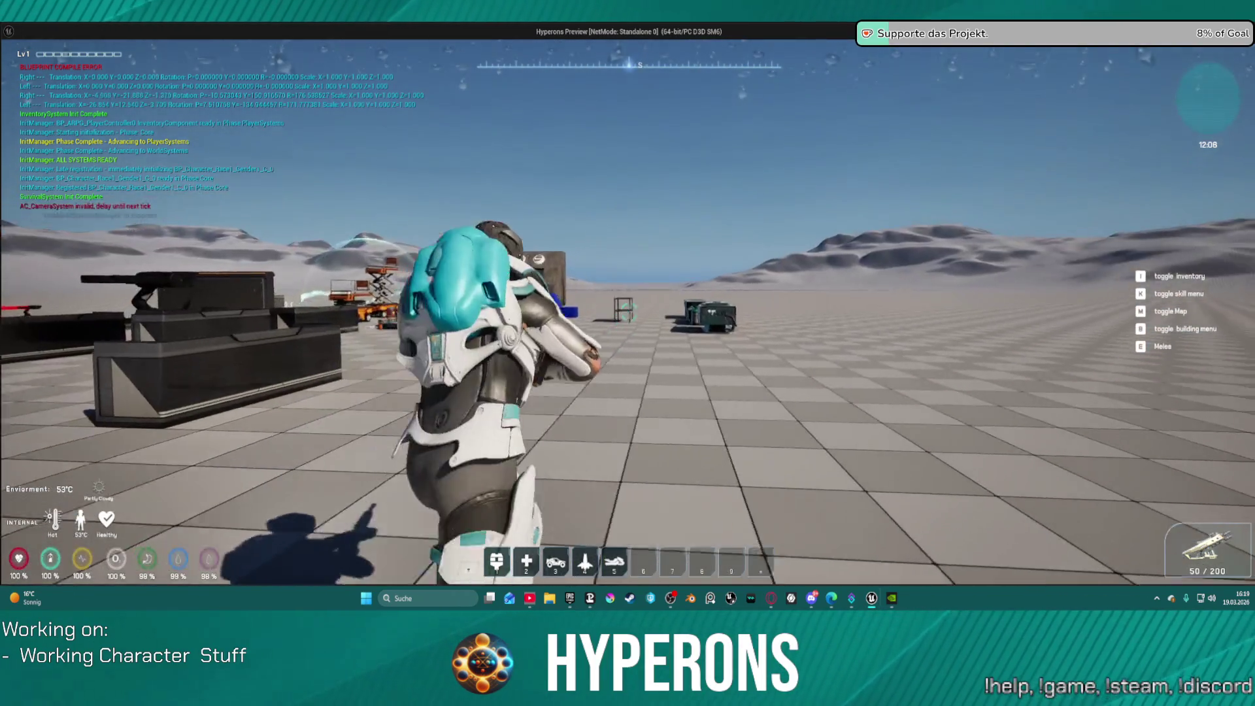
{"action": "left_click", "coordinate": [629, 312]}
{"action": "left_click", "coordinate": [629, 312]}
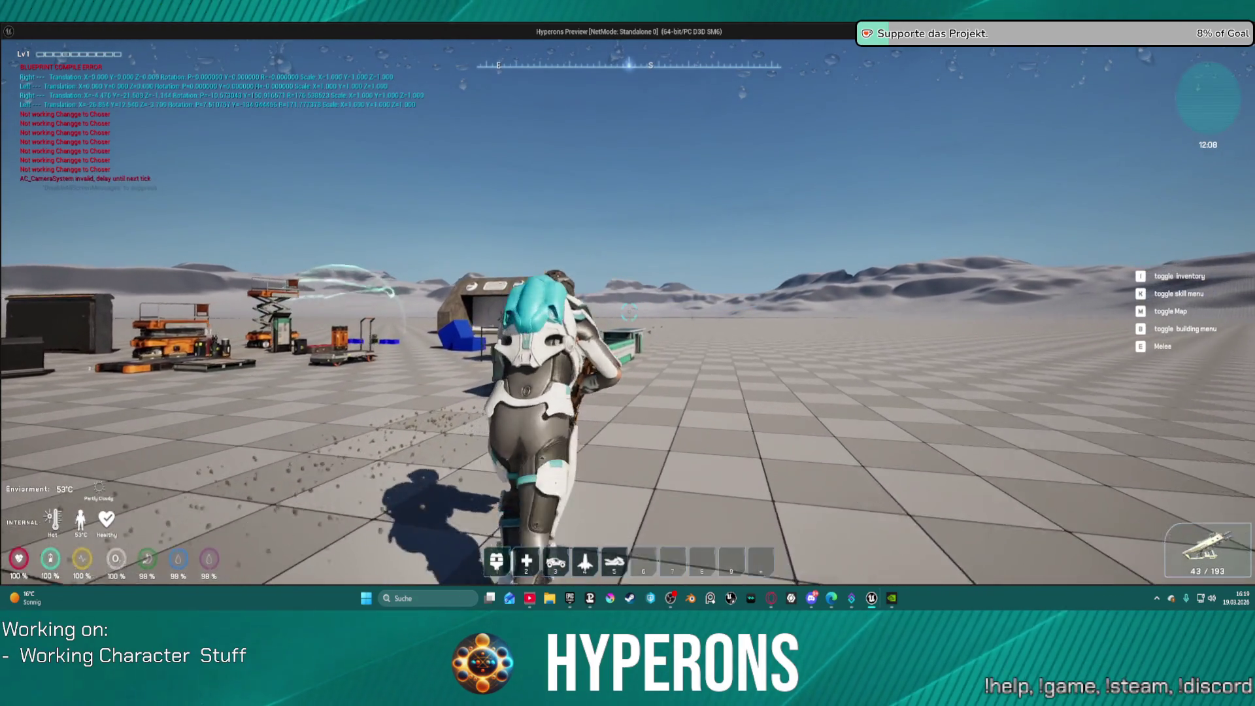
{"action": "key", "text": "Escape"}
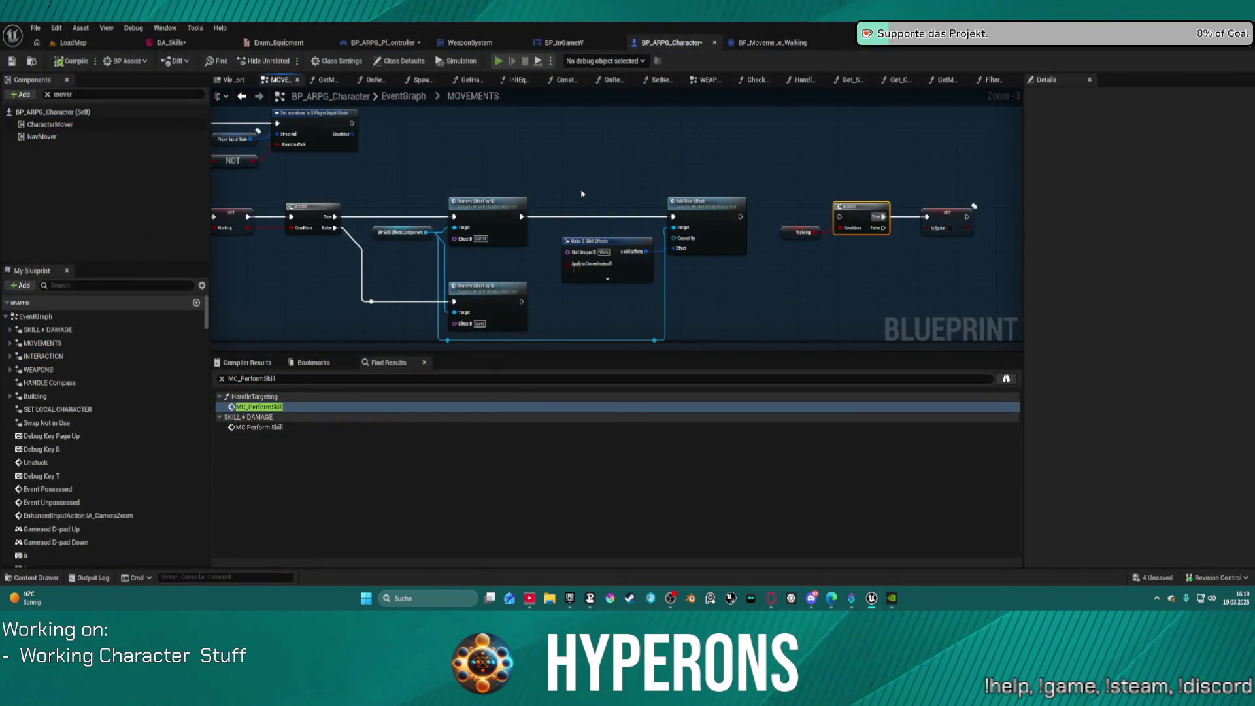
Step: Start a new play session, equip the MG 01 gun and reload it
{"action": "key", "text": "alt+p"}
{"action": "key", "text": "i"}
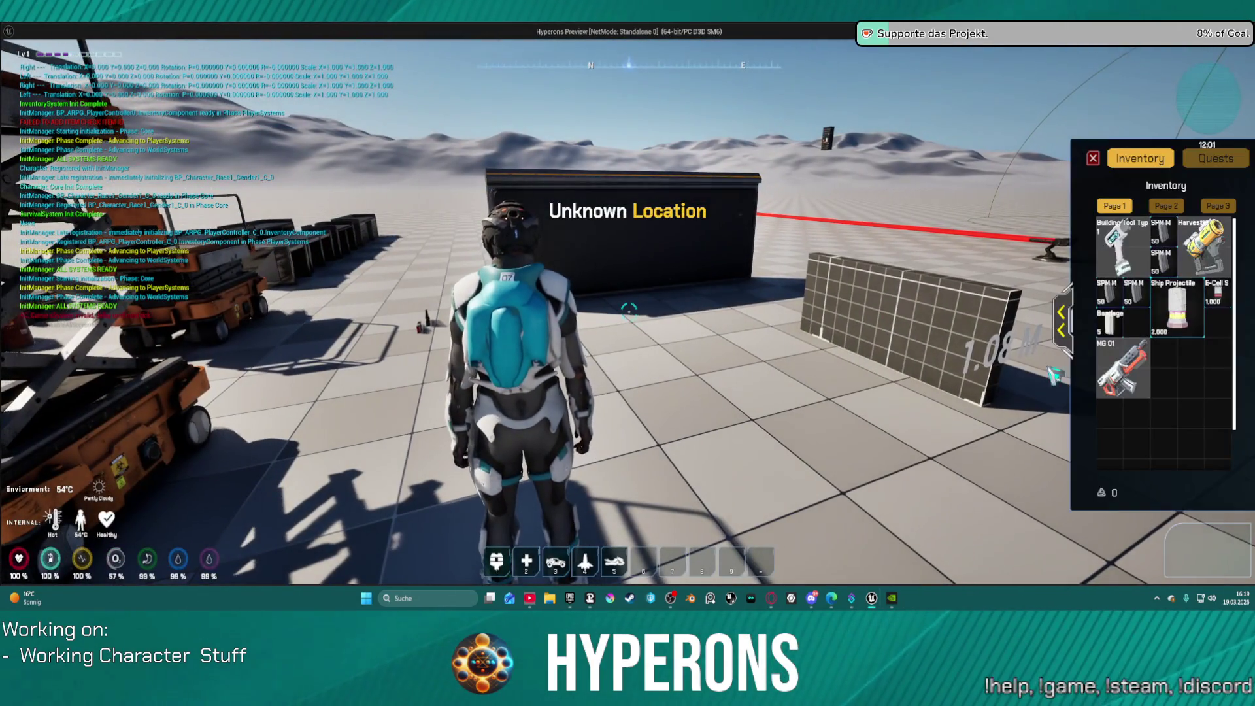
{"action": "double_click", "coordinate": [1137, 362]}
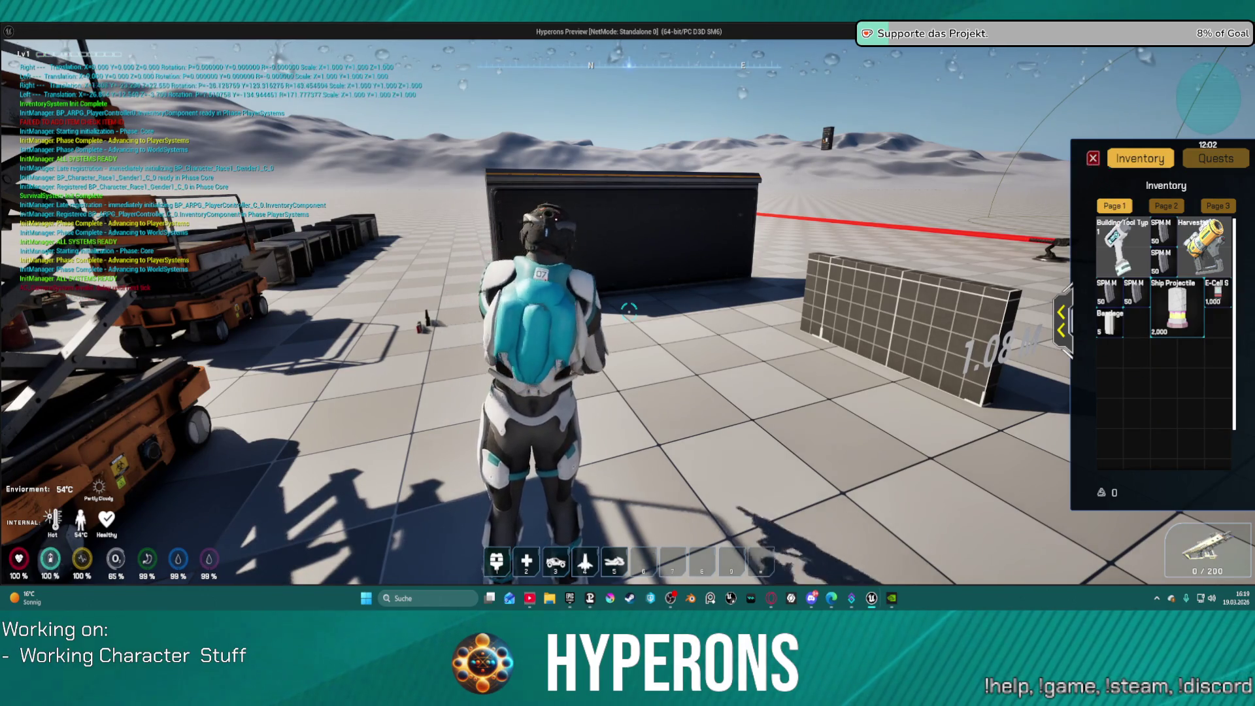
{"action": "left_click", "coordinate": [1094, 159]}
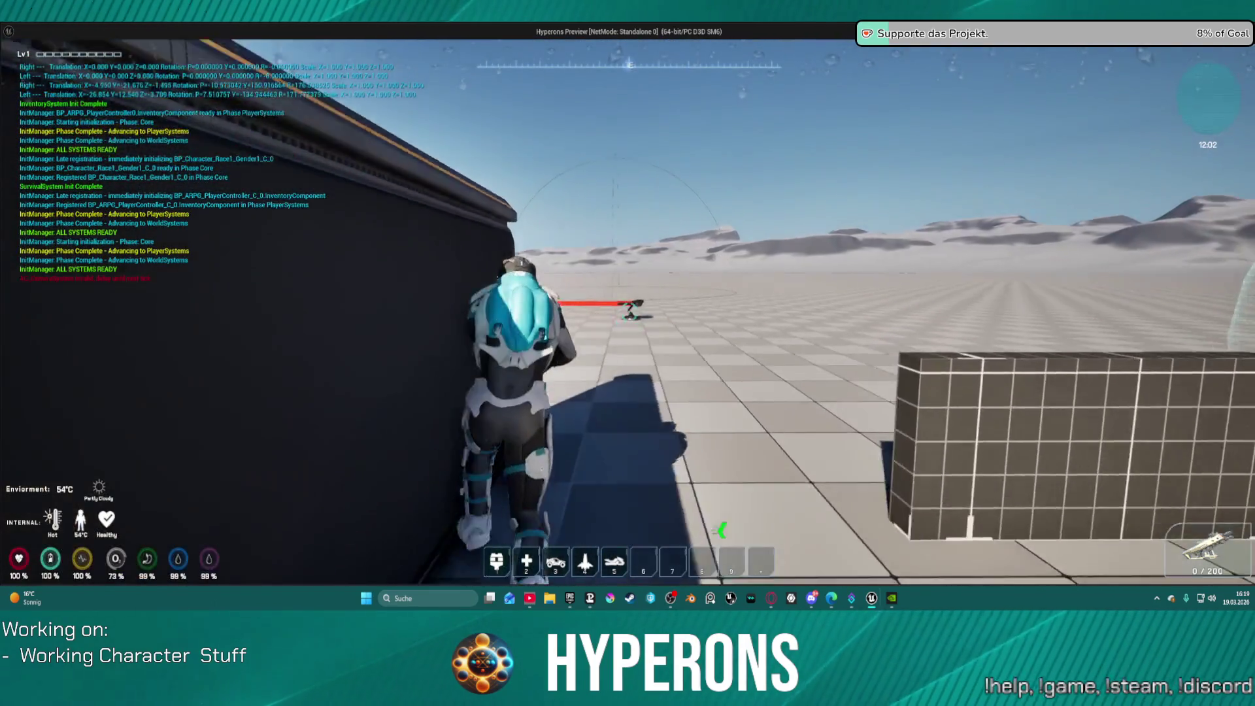
{"action": "key", "text": "r"}
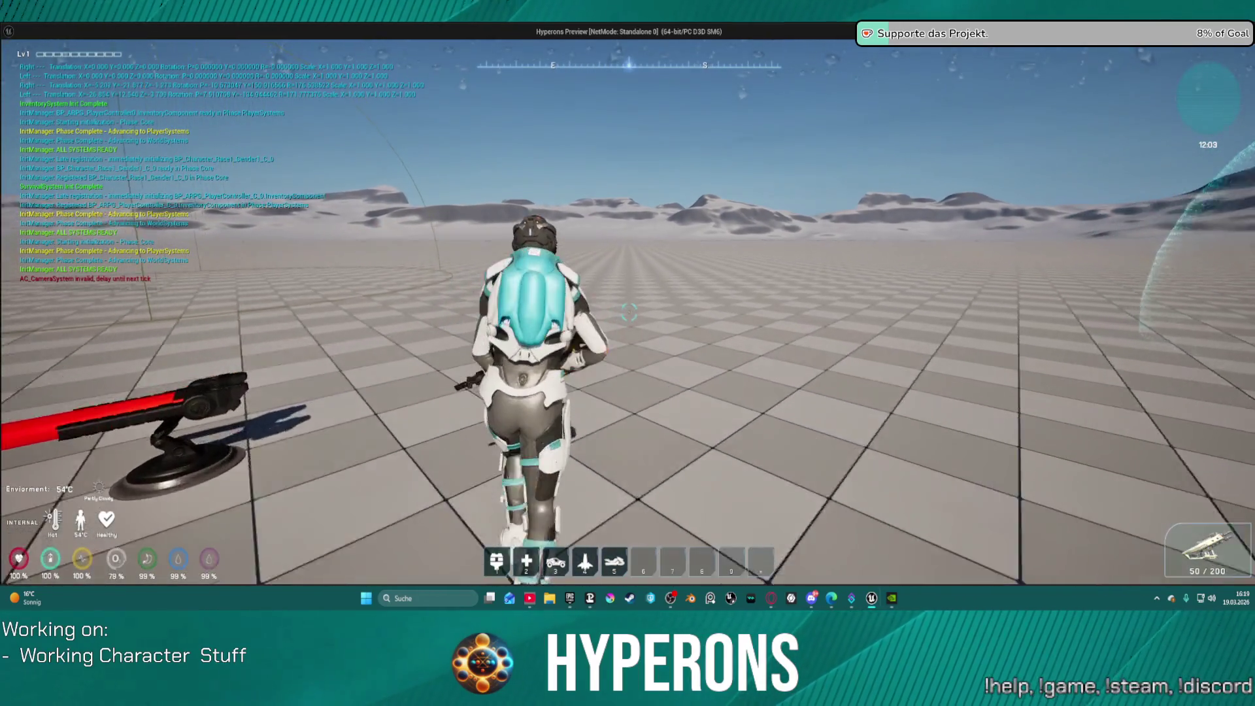
Step: Walk toward the dark building, fire the weapon, then stop playing
{"action": "key", "text": "w"}
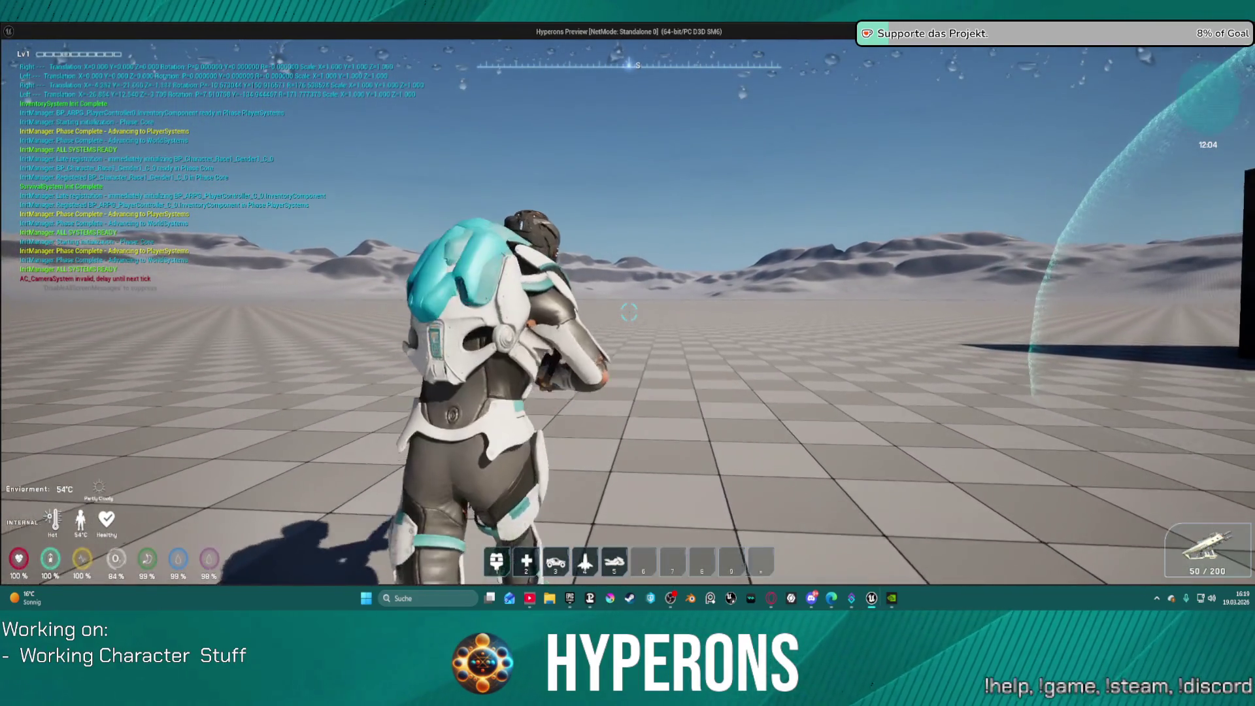
{"action": "key", "text": "w"}
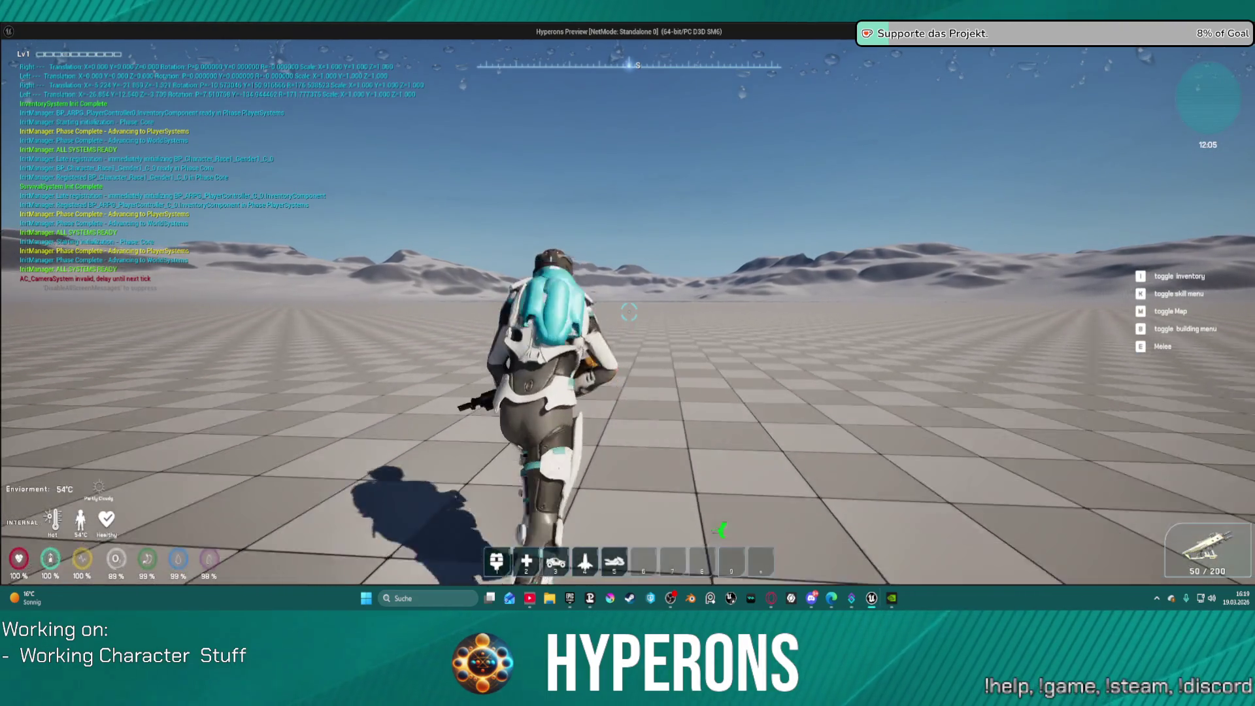
{"action": "key", "text": "w"}
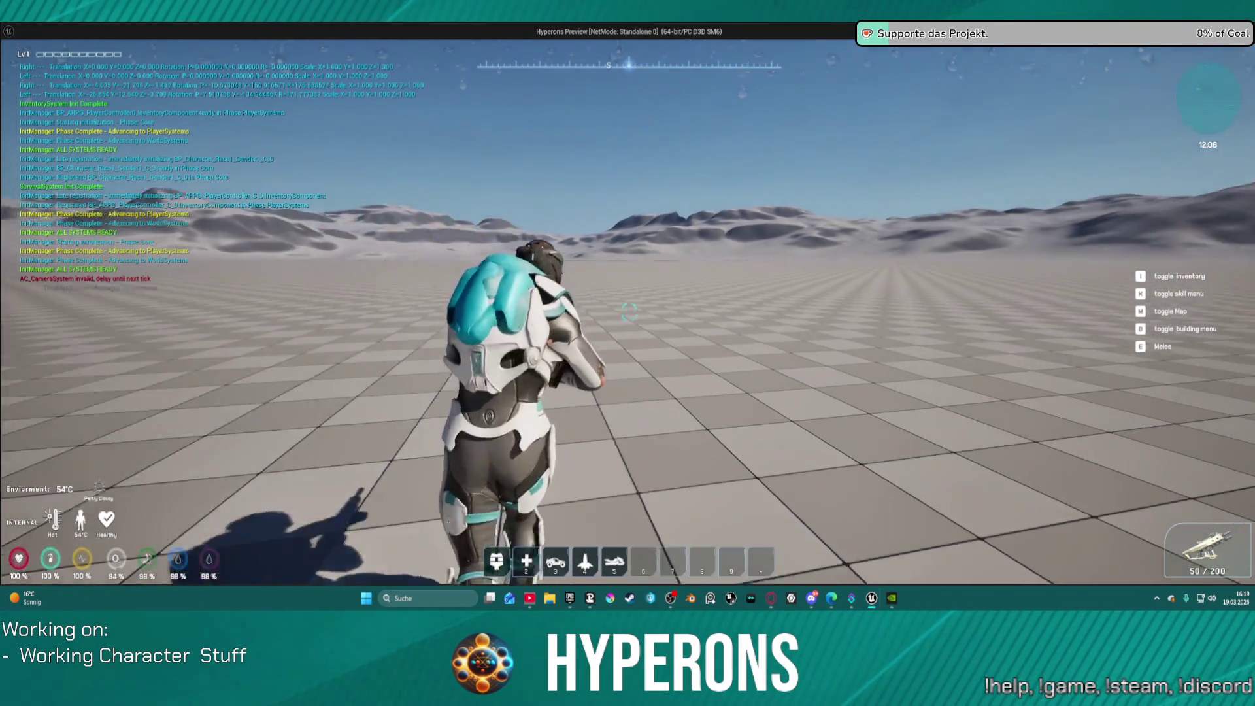
{"action": "key", "text": "w"}
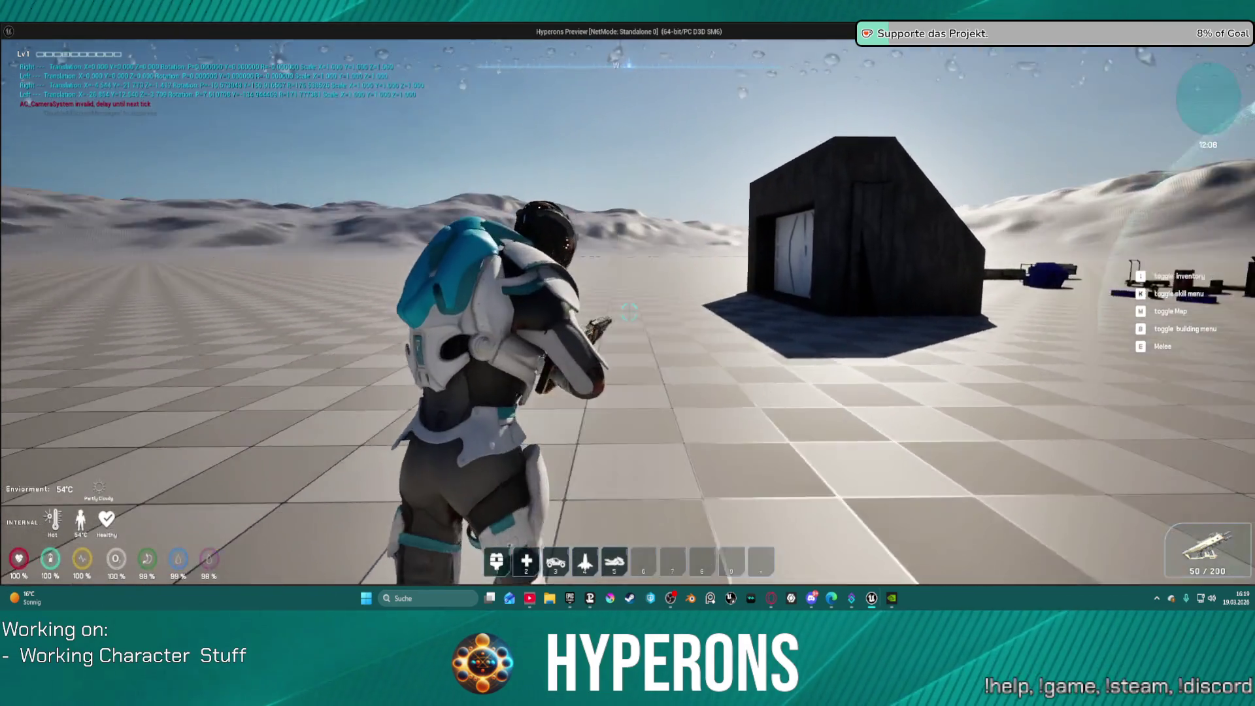
{"action": "key", "text": "s"}
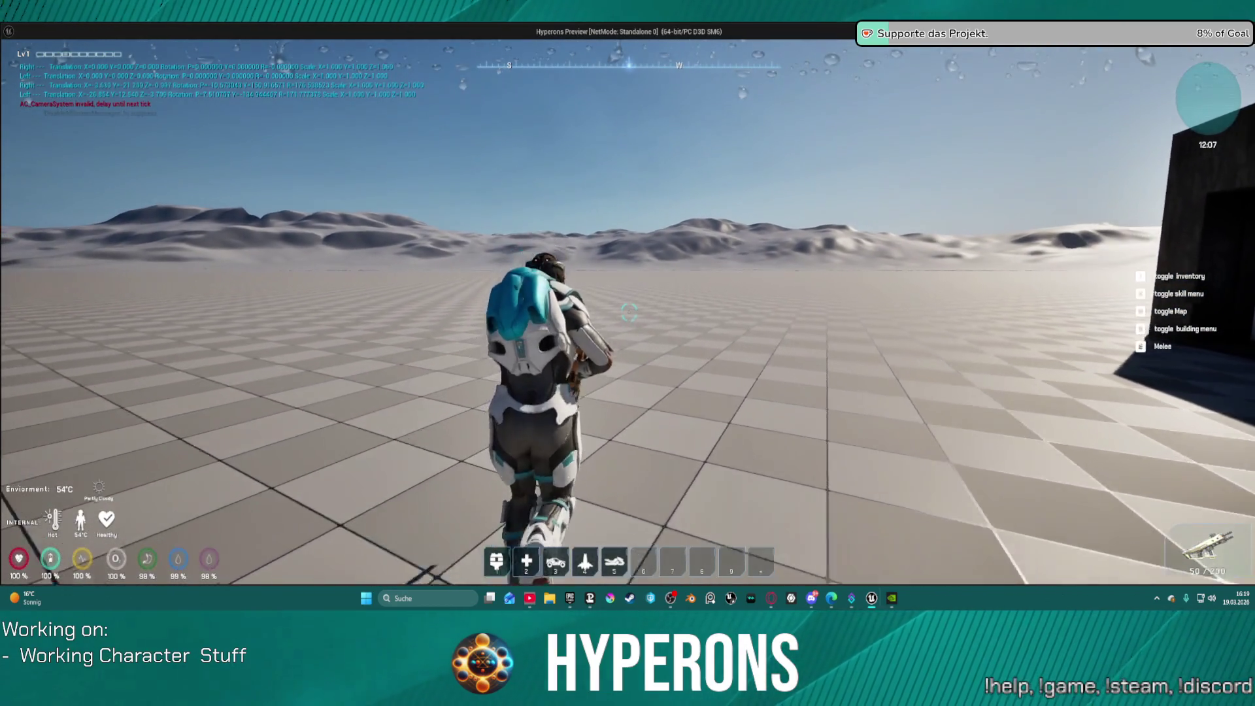
{"action": "key", "text": "w"}
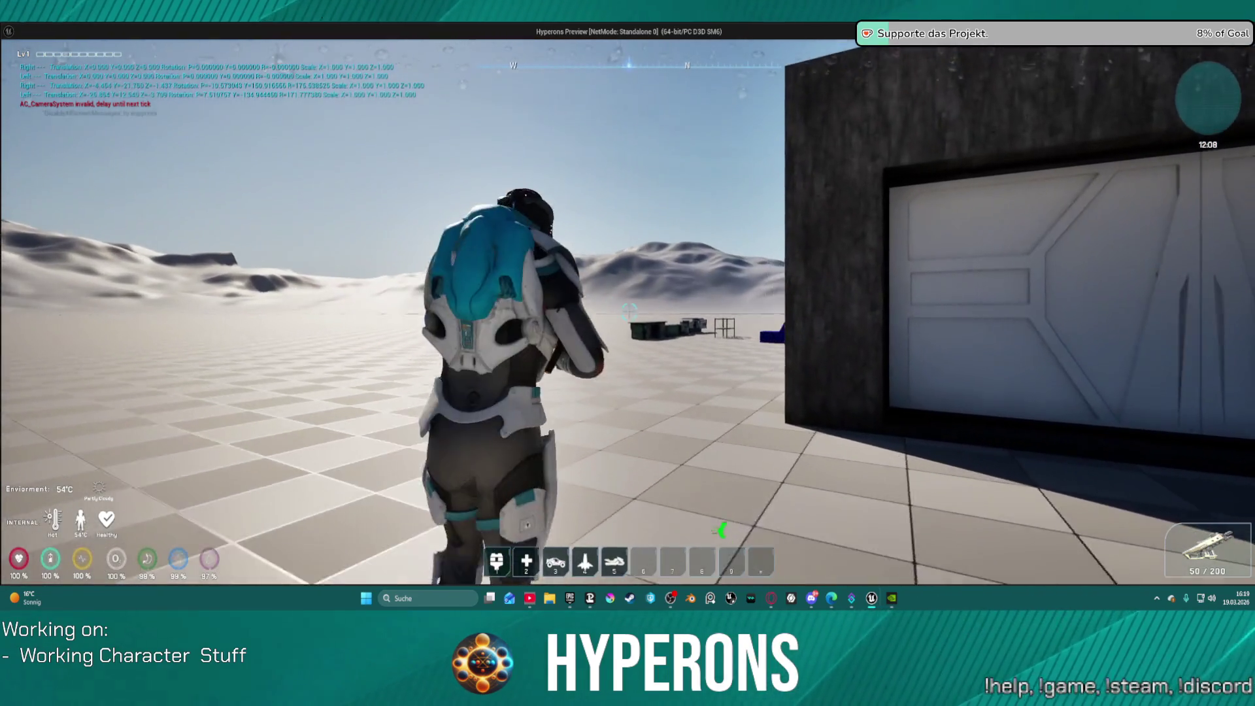
{"action": "left_click", "coordinate": [629, 311]}
{"action": "key", "text": "w"}
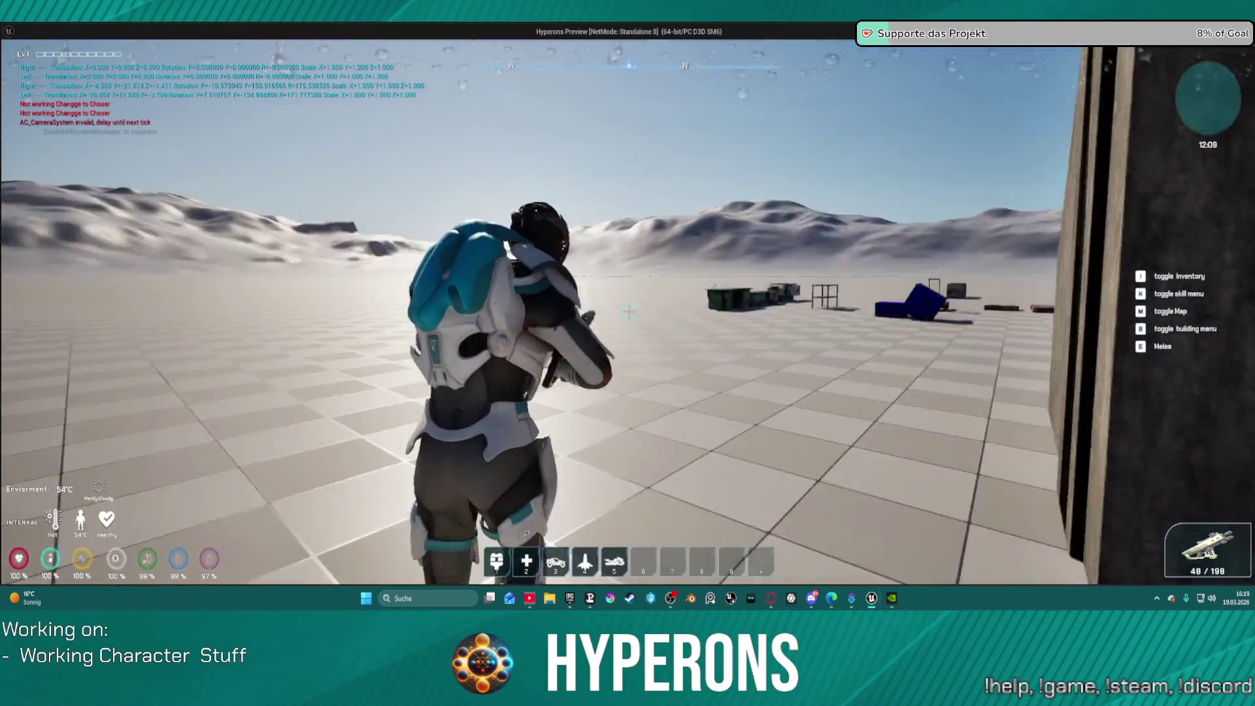
{"action": "key", "text": "Escape"}
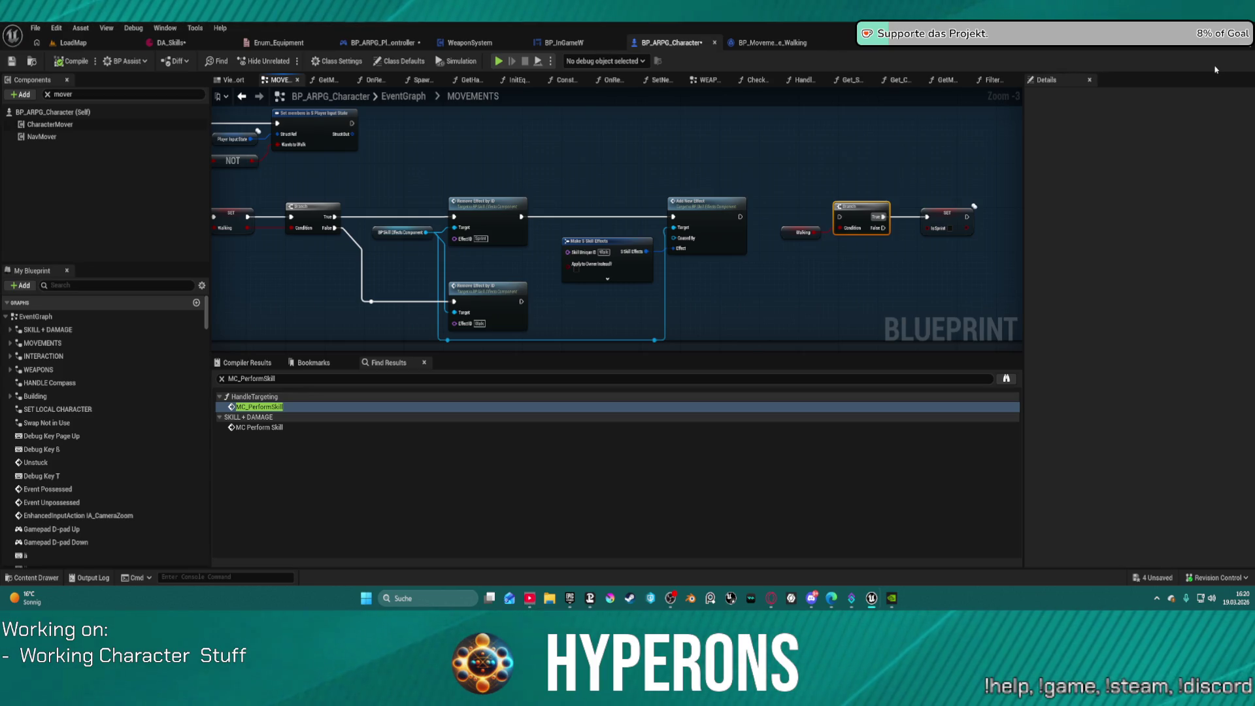
Step: Connect Add New Effect's execution output to the next Branch's input
{"action": "left_click", "coordinate": [735, 213]}
{"action": "left_click_drag", "start_coordinate": [739, 217], "coordinate": [839, 216]}
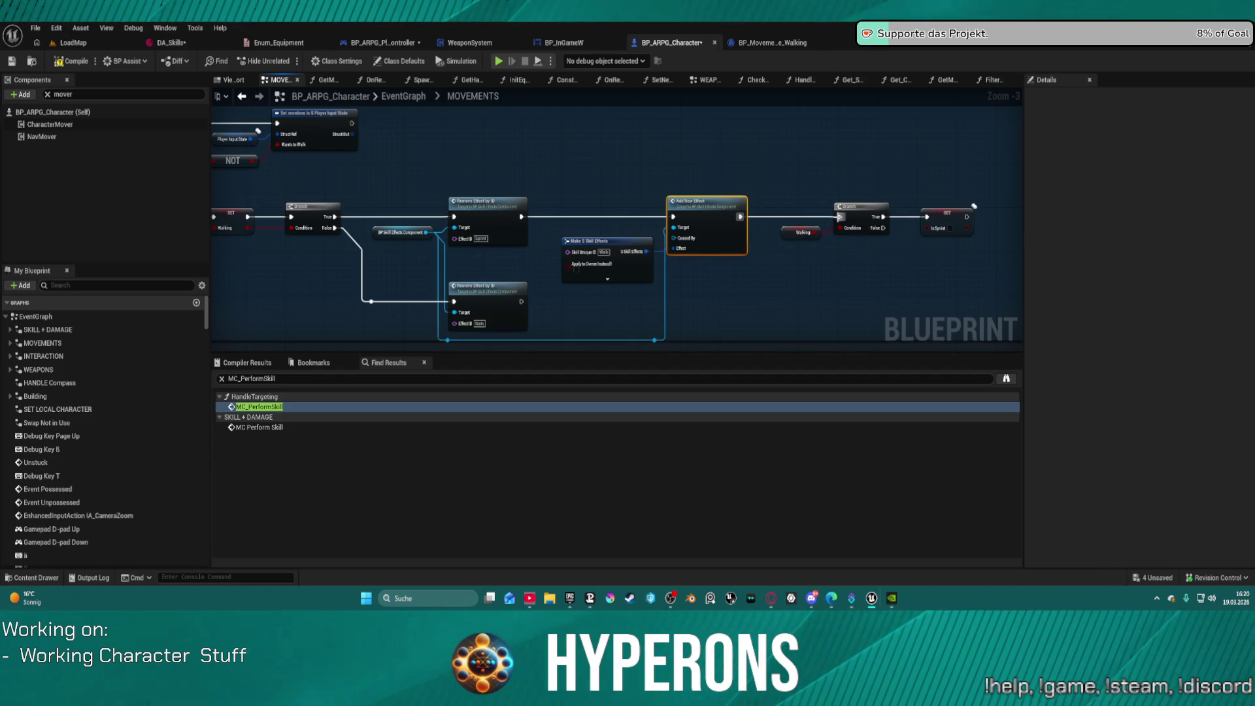
{"action": "scroll", "coordinate": [567, 141], "scroll_direction": "down", "scroll_amount": 3}
{"action": "scroll", "coordinate": [771, 194], "scroll_direction": "up", "scroll_amount": 3}
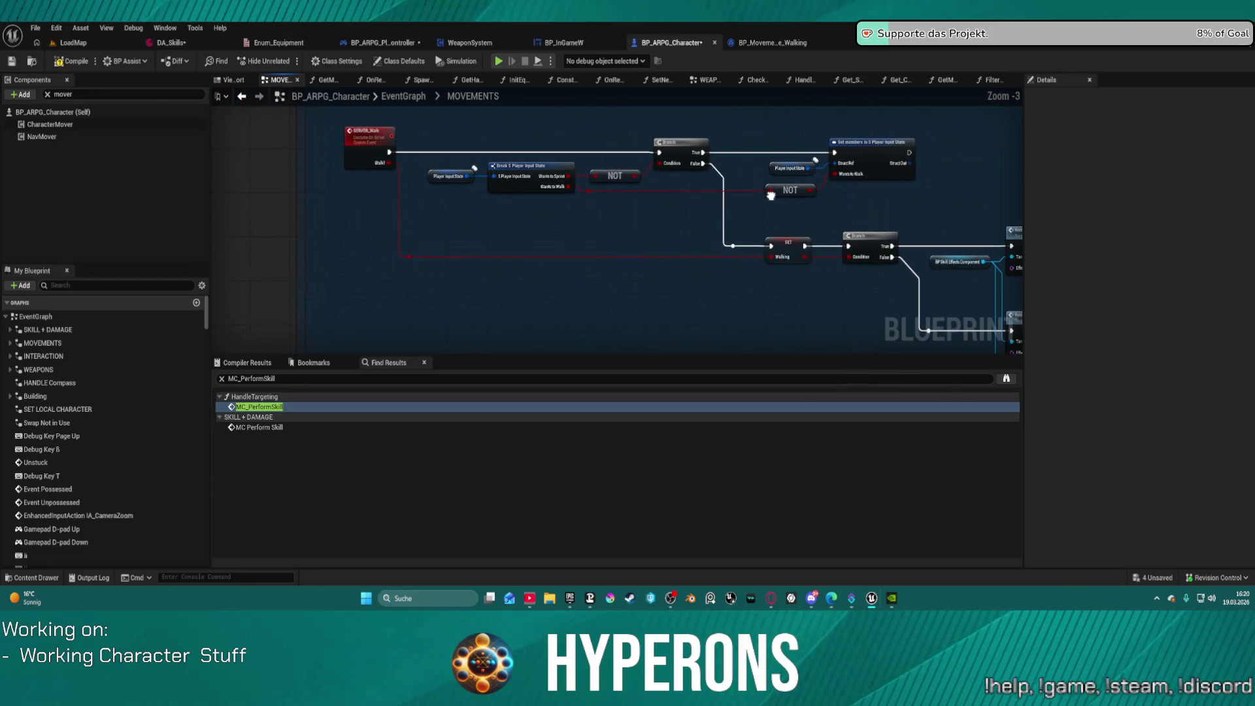
Step: Disconnect the False execution wire of the Branch after the input-state break
{"action": "mouse_move", "coordinate": [770, 194]}
{"action": "left_mouse_down"}
{"action": "mouse_move", "coordinate": [590, 161]}
{"action": "mouse_move", "coordinate": [473, 172]}
{"action": "left_mouse_up"}
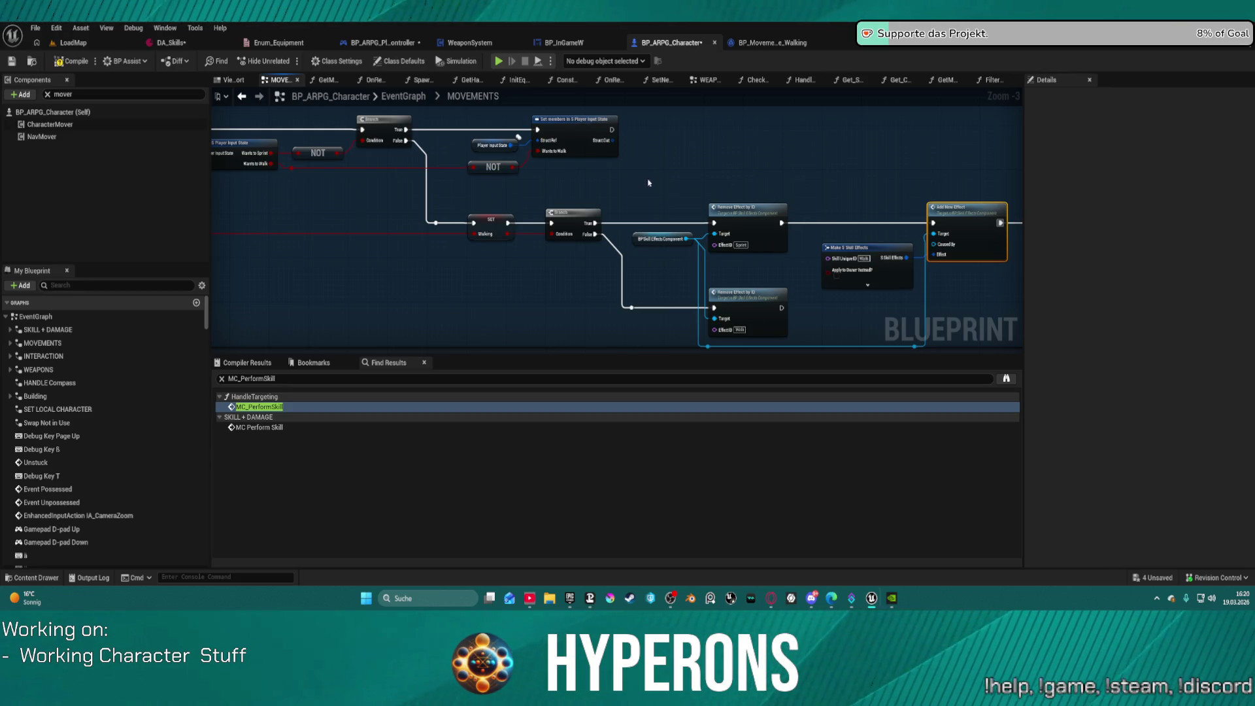
{"action": "mouse_move", "coordinate": [760, 202]}
{"action": "left_mouse_down"}
{"action": "mouse_move", "coordinate": [719, 209]}
{"action": "mouse_move", "coordinate": [919, 249]}
{"action": "left_mouse_up"}
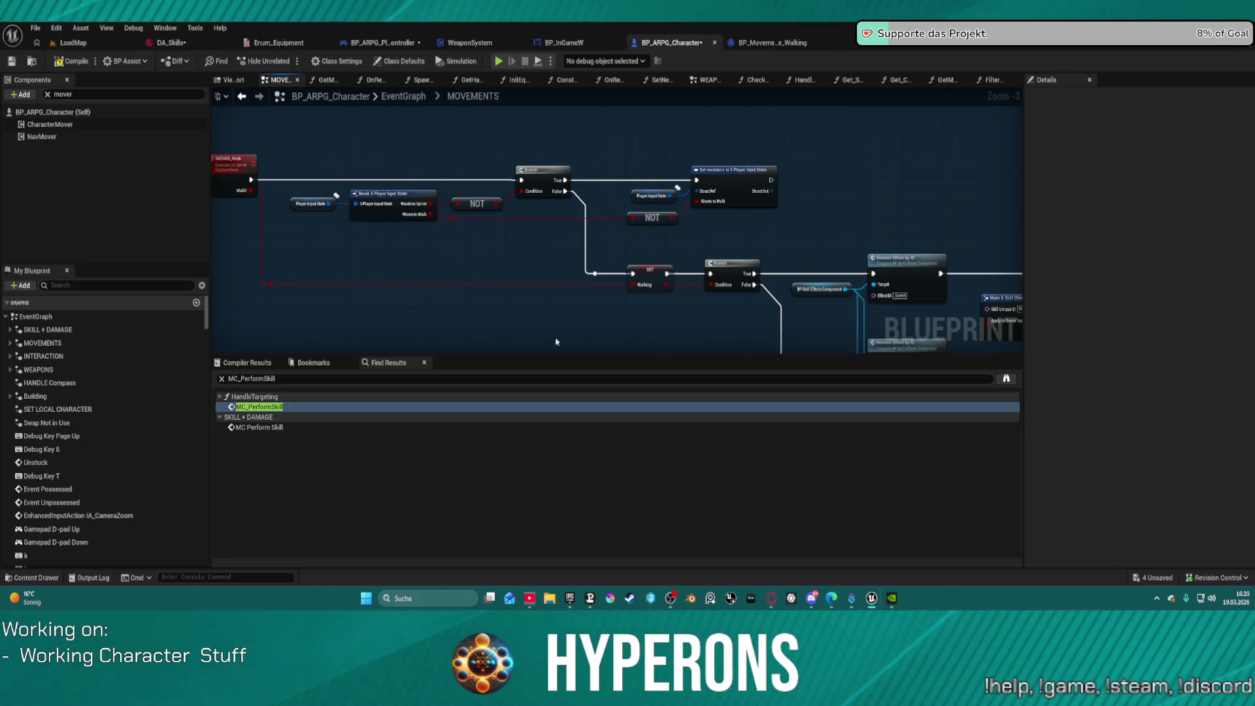
{"action": "left_click", "coordinate": [542, 171]}
{"action": "left_click", "coordinate": [565, 191], "text": "alt"}
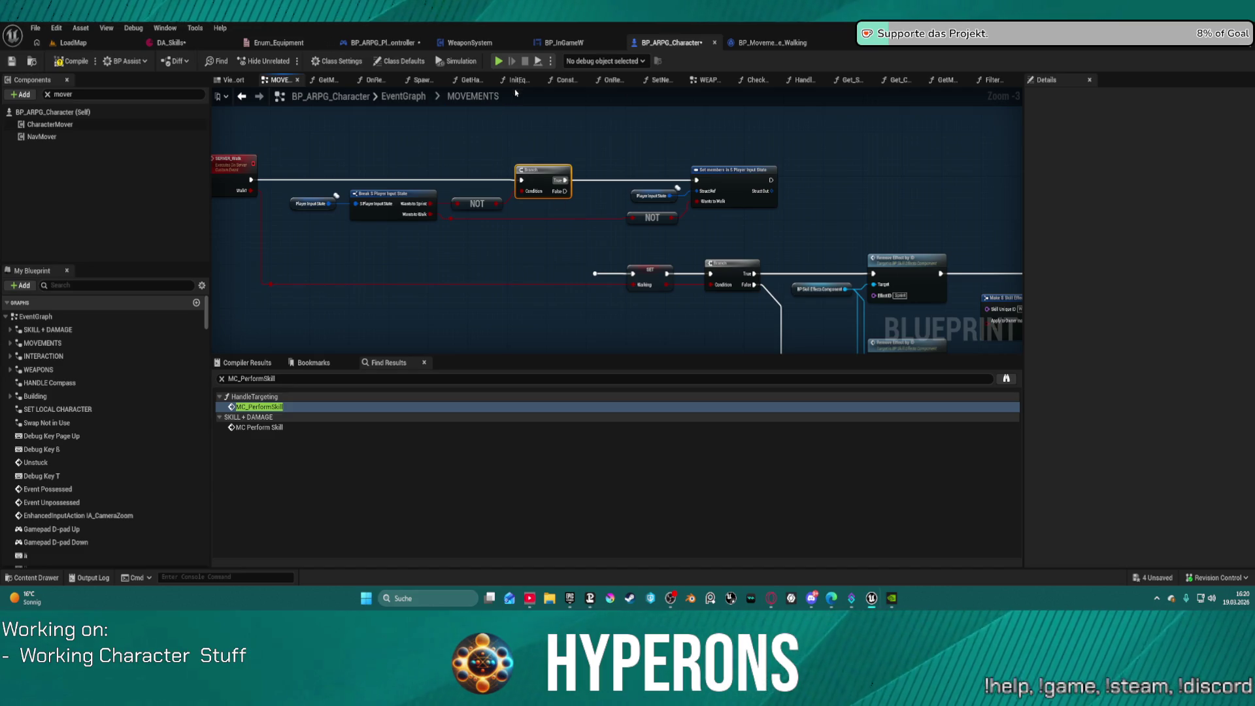
Step: Move the Character Mover node down-left and the Is Crouching node up-left
{"action": "left_click", "coordinate": [473, 96]}
{"action": "mouse_move", "coordinate": [705, 348]}
{"action": "left_mouse_down"}
{"action": "mouse_move", "coordinate": [547, 184]}
{"action": "mouse_move", "coordinate": [504, 258]}
{"action": "mouse_move", "coordinate": [491, 255]}
{"action": "mouse_move", "coordinate": [495, 167]}
{"action": "mouse_move", "coordinate": [390, 164]}
{"action": "mouse_move", "coordinate": [431, 181]}
{"action": "mouse_move", "coordinate": [606, 41]}
{"action": "mouse_move", "coordinate": [537, 120]}
{"action": "left_mouse_up"}
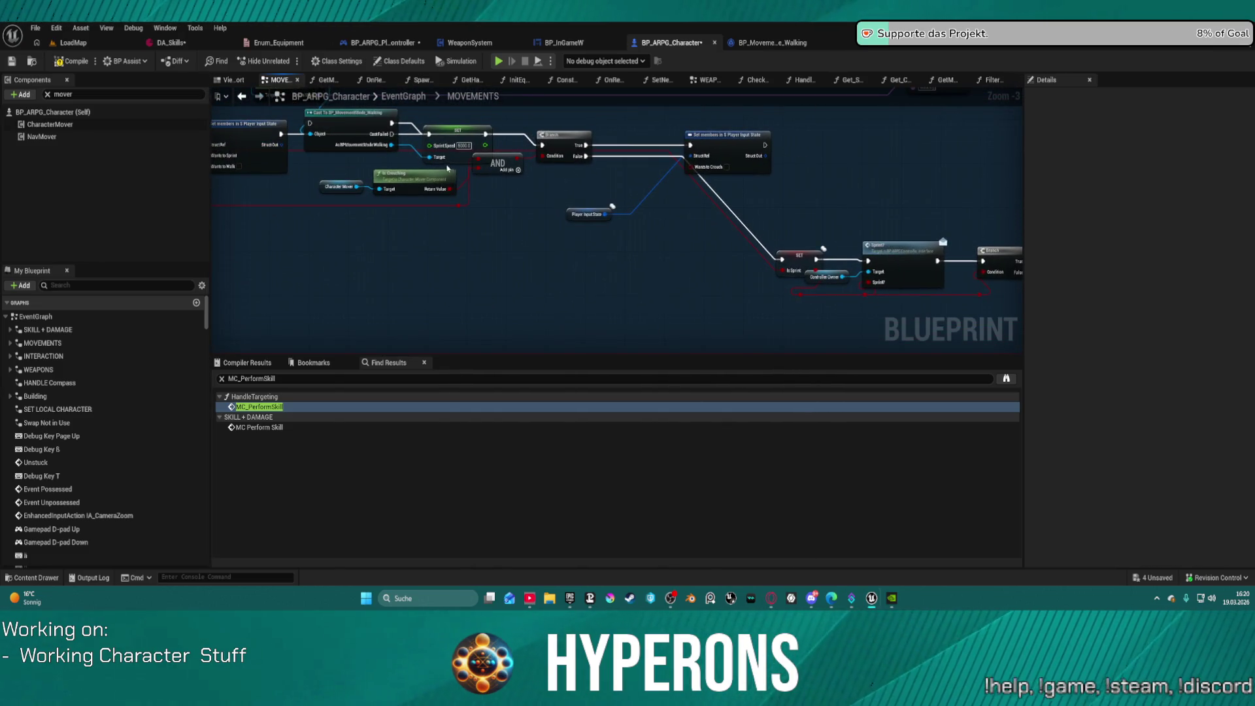
{"action": "left_click_drag", "start_coordinate": [336, 188], "coordinate": [263, 199]}
{"action": "left_click_drag", "start_coordinate": [425, 183], "coordinate": [385, 172]}
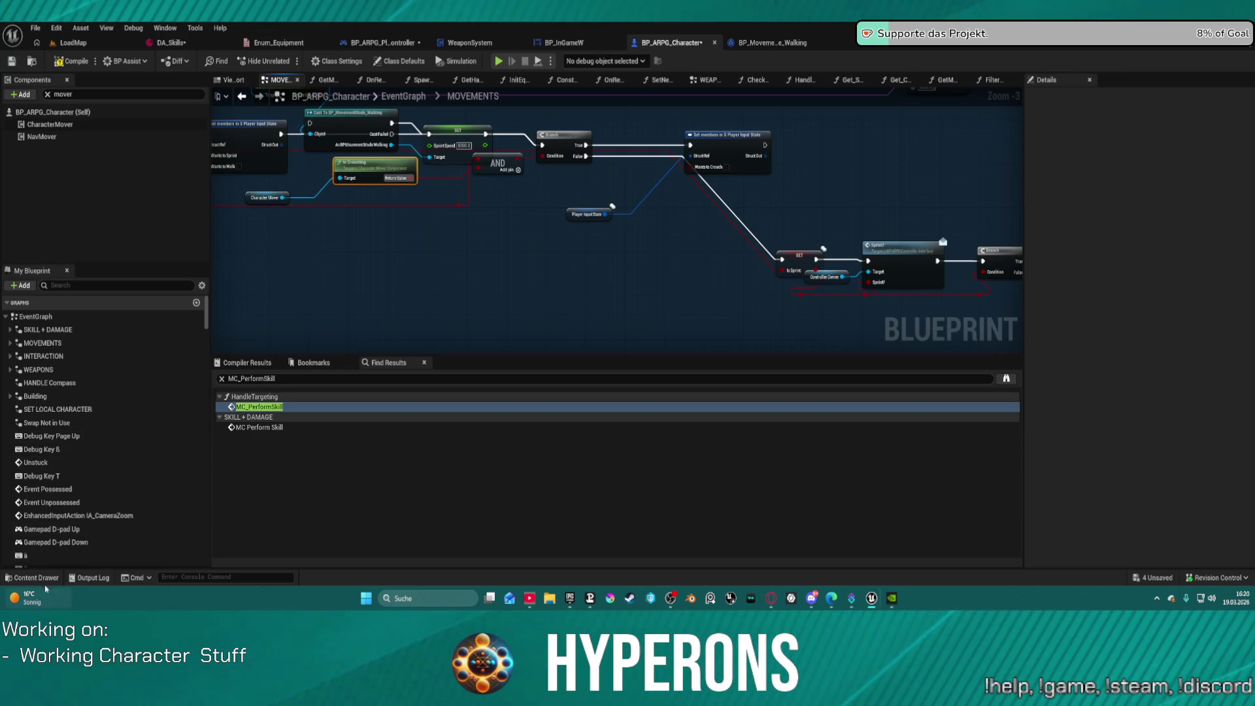
Step: Open SandboxCharacter_Mover from Plugins/MoverWithWeapons/Blueprints in the Content Drawer
{"action": "left_click", "coordinate": [32, 578]}
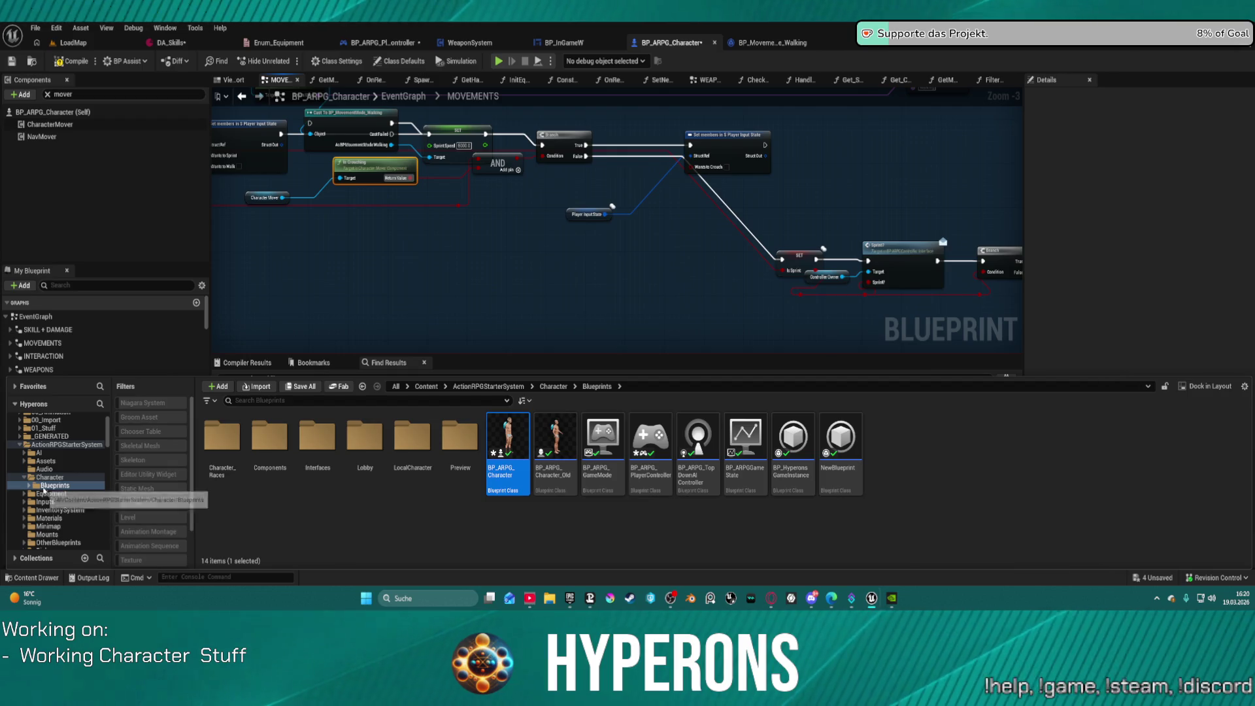
{"action": "scroll", "coordinate": [75, 516], "scroll_direction": "down", "scroll_amount": 5}
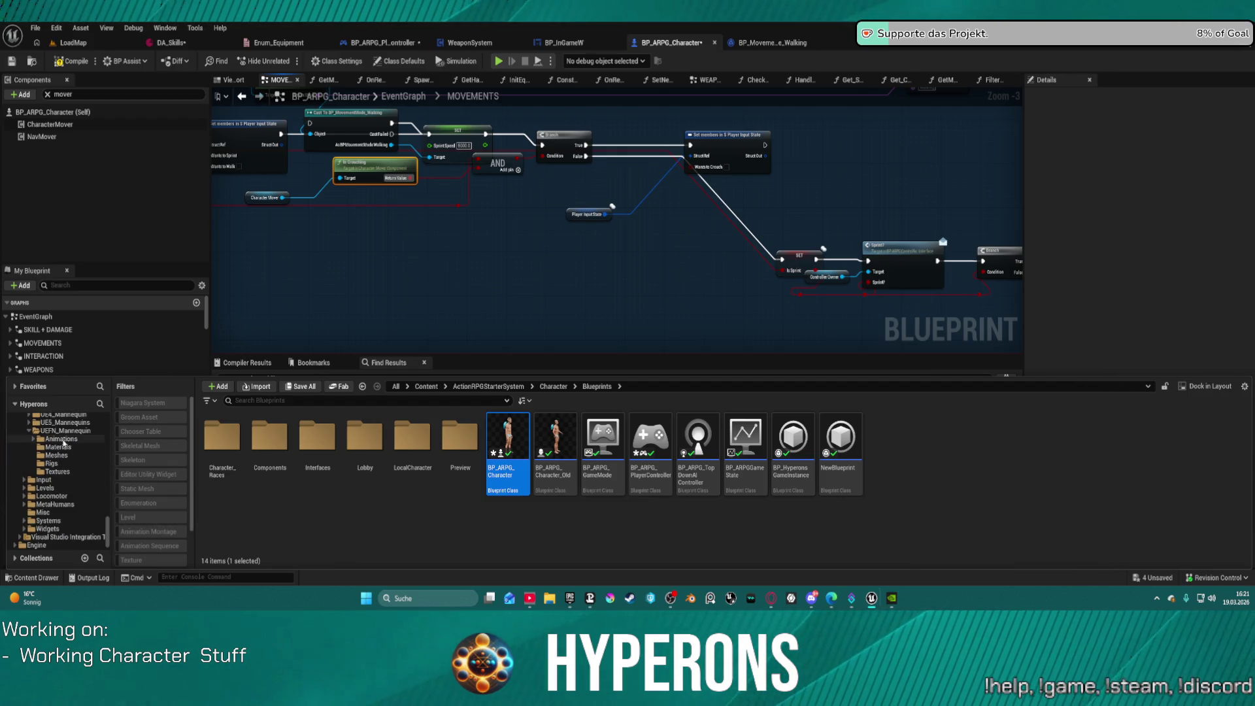
{"action": "scroll", "coordinate": [58, 471], "scroll_direction": "up", "scroll_amount": 3}
{"action": "scroll", "coordinate": [59, 471], "scroll_direction": "down", "scroll_amount": 10}
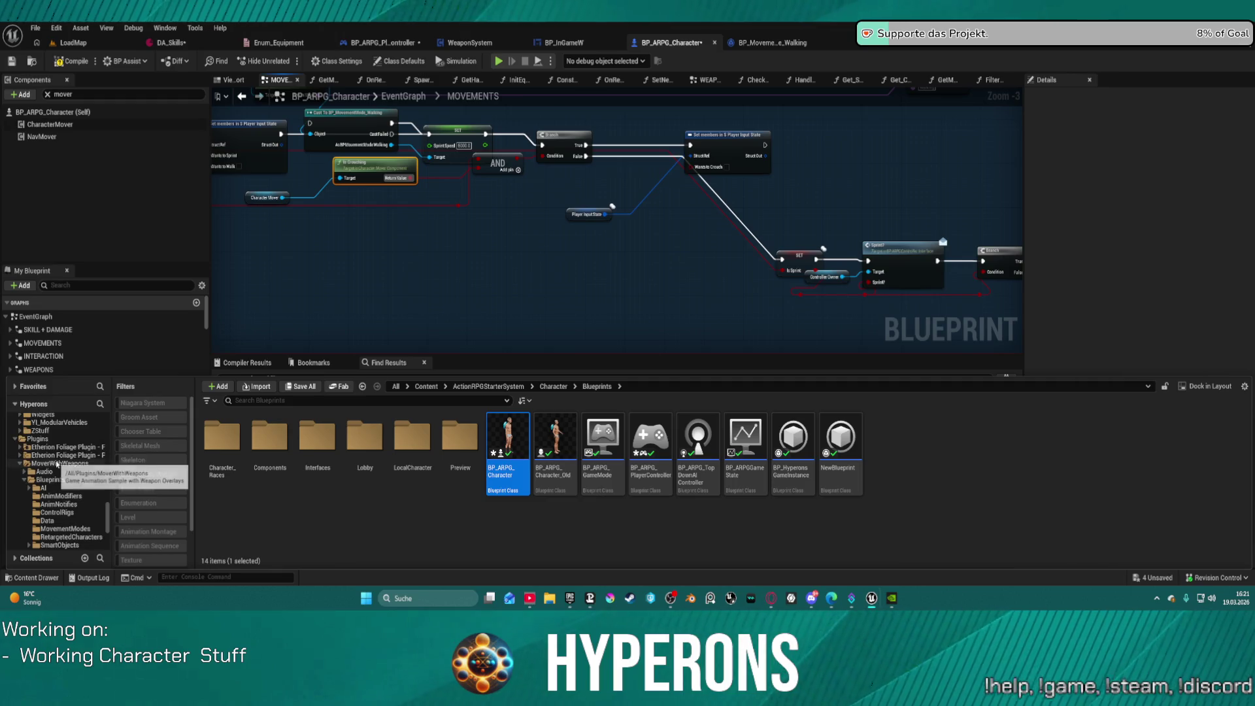
{"action": "left_click", "coordinate": [61, 487]}
{"action": "left_click", "coordinate": [51, 480]}
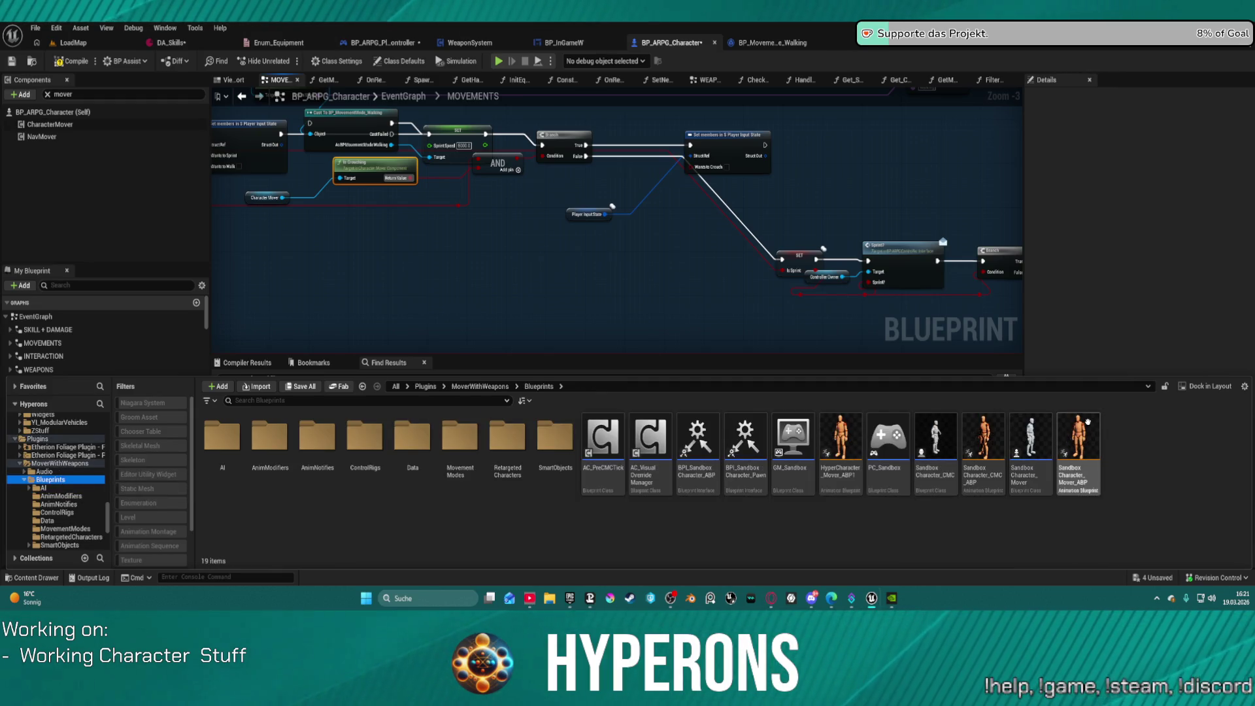
{"action": "double_click", "coordinate": [1028, 438]}
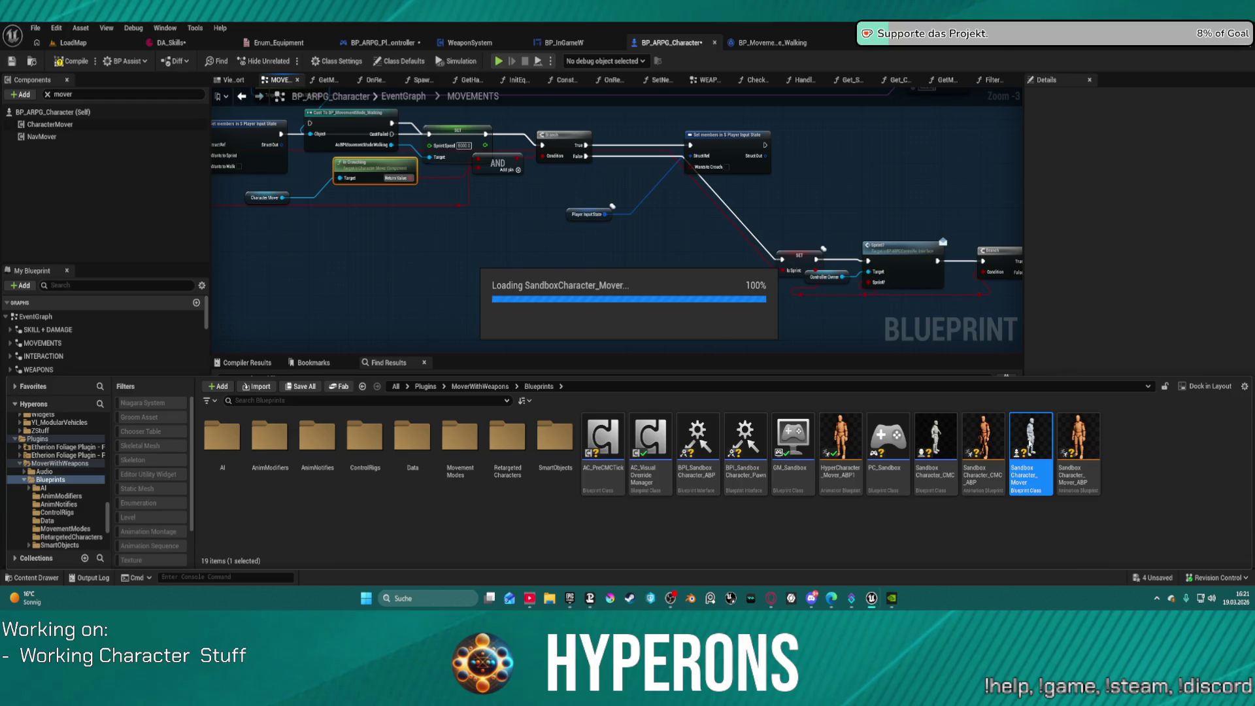
Step: Inspect the Sprint Input chain, then switch to BP_MovementMode_Walking's event graph
{"action": "scroll", "coordinate": [752, 222], "scroll_direction": "down", "scroll_amount": 3}
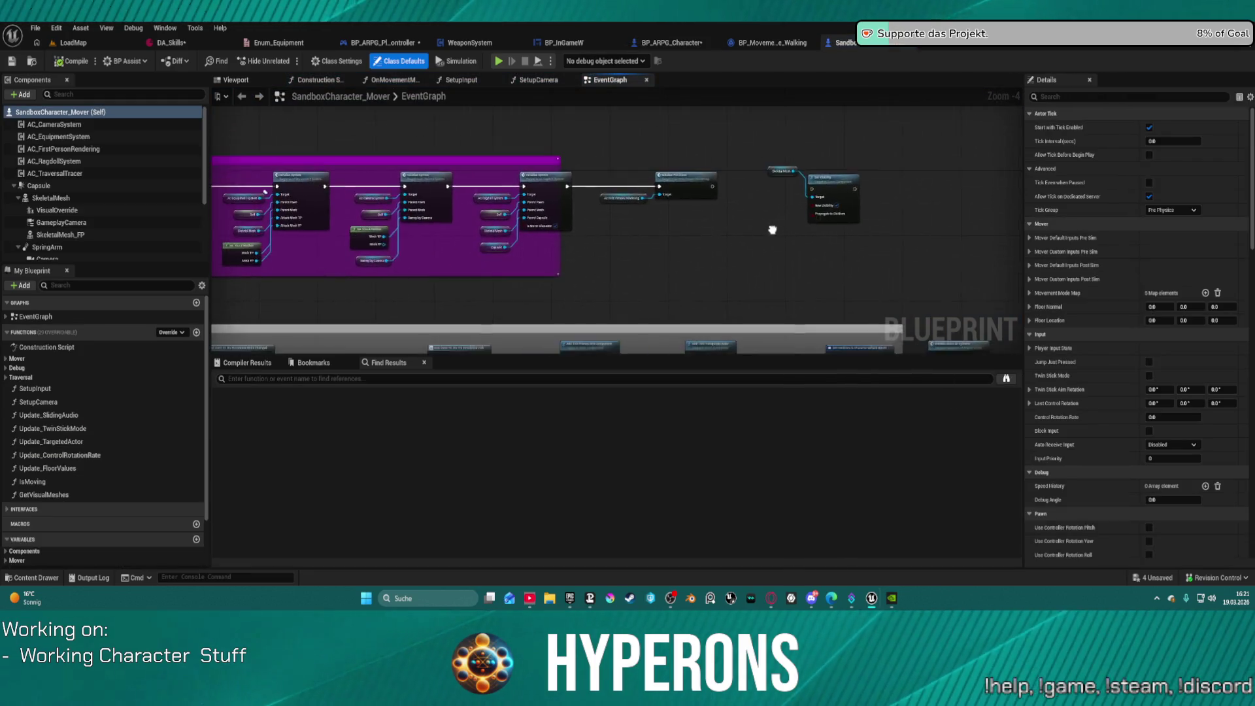
{"action": "scroll", "coordinate": [692, 172], "scroll_direction": "down", "scroll_amount": 1}
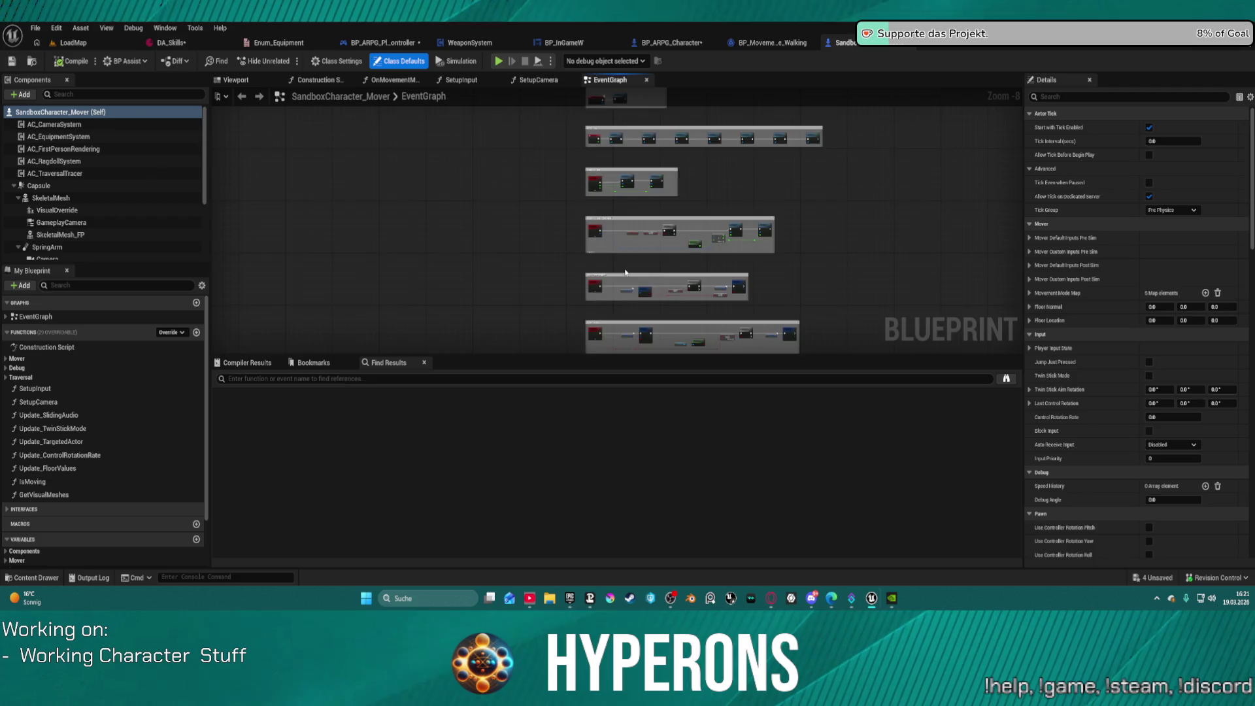
{"action": "scroll", "coordinate": [625, 273], "scroll_direction": "up", "scroll_amount": 6}
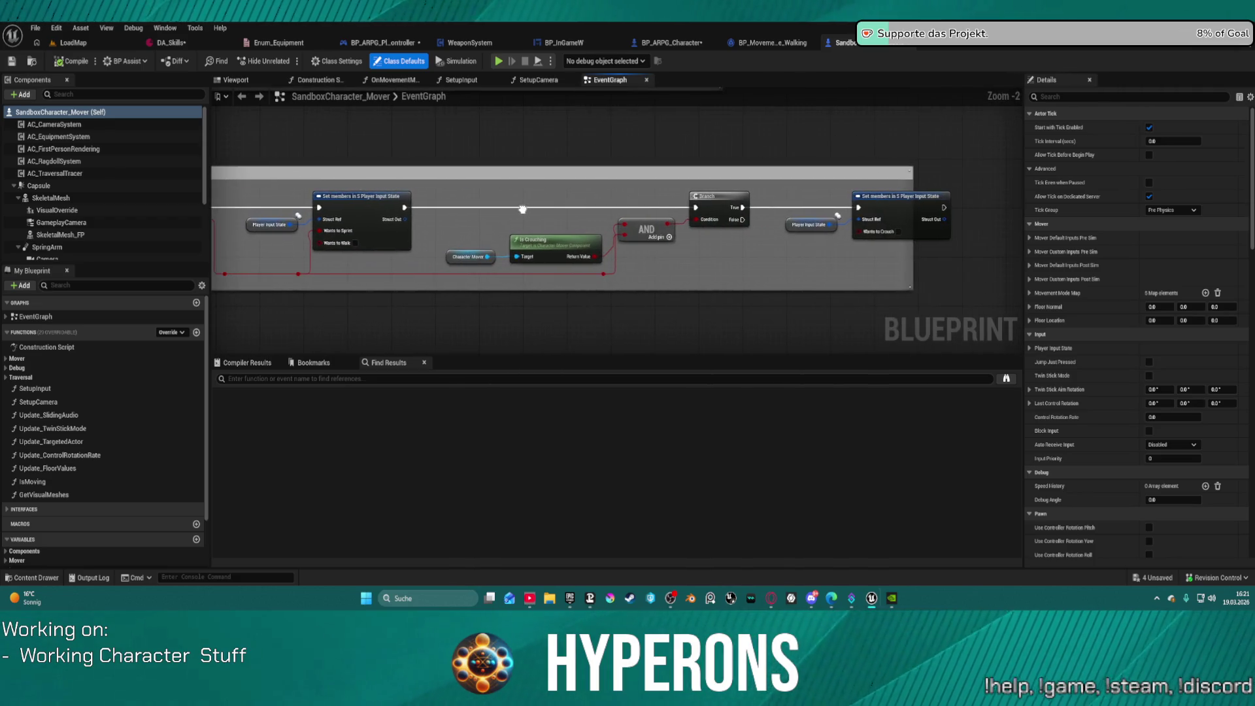
{"action": "left_click_drag", "start_coordinate": [522, 209], "coordinate": [795, 166]}
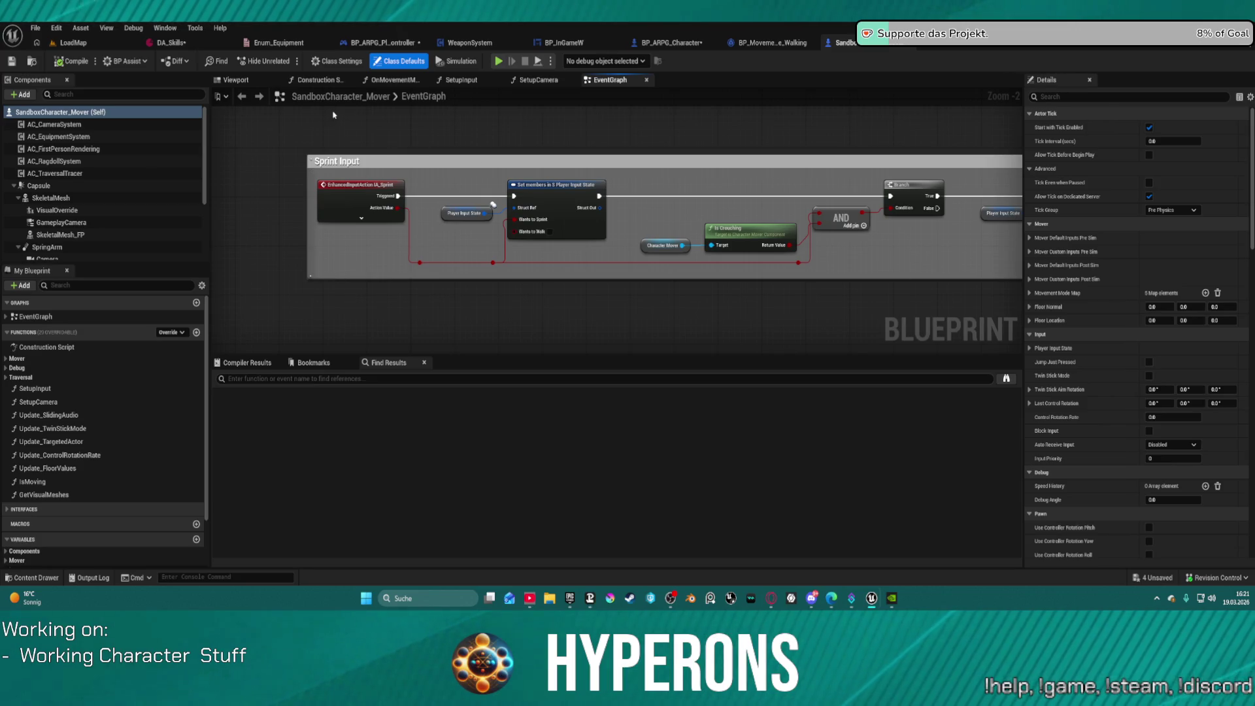
{"action": "left_click_drag", "start_coordinate": [698, 181], "coordinate": [561, 173]}
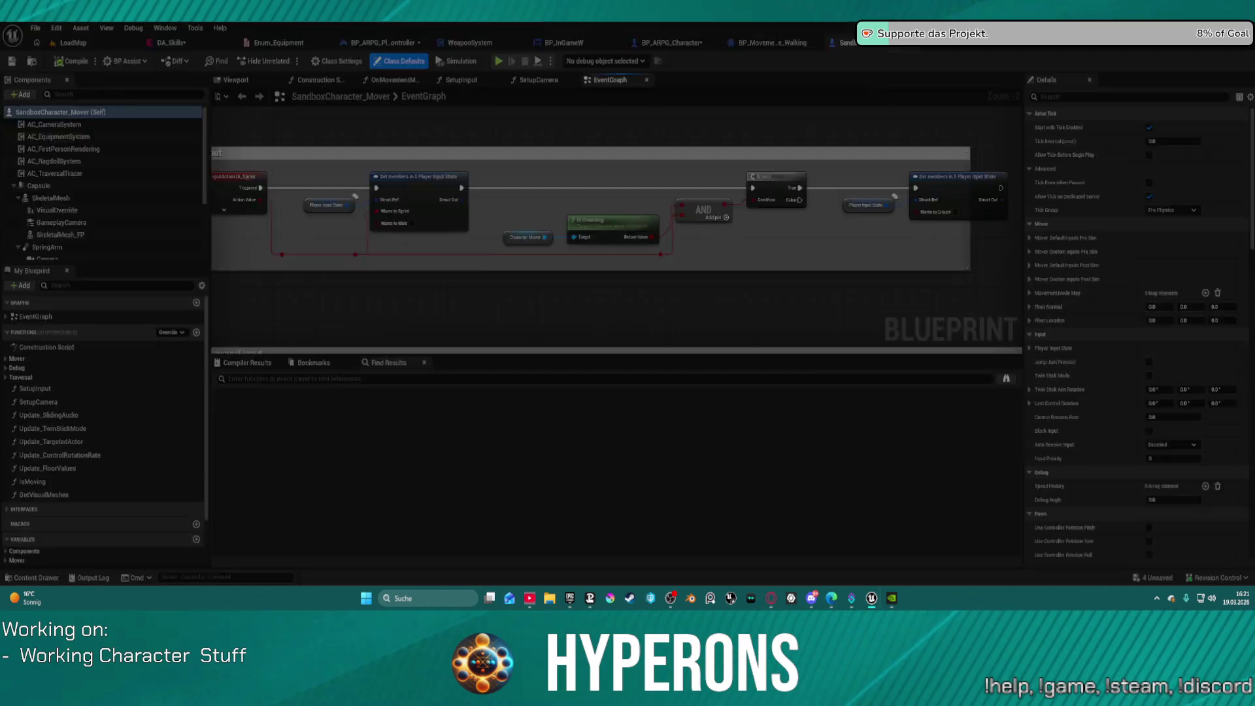
{"action": "left_click", "coordinate": [772, 43]}
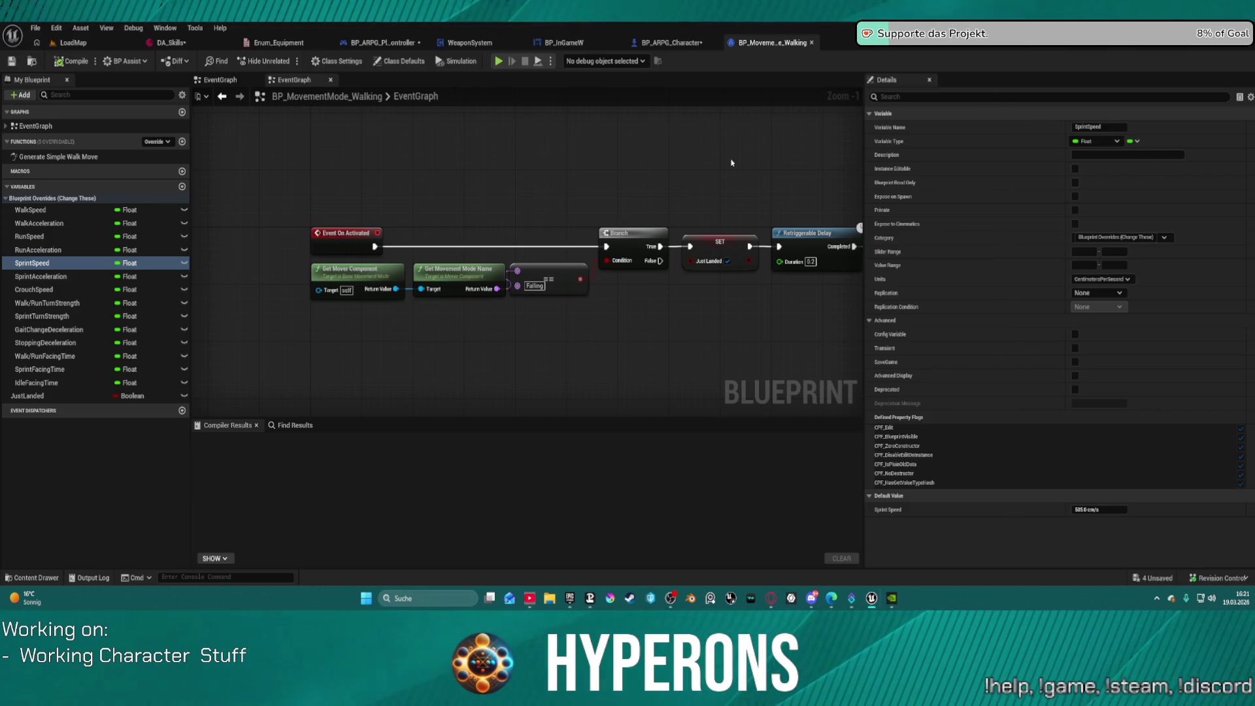
Step: Back in the MOVEMENTS graph, move the AND node down-right and Is Crouching lower
{"action": "left_click", "coordinate": [670, 43]}
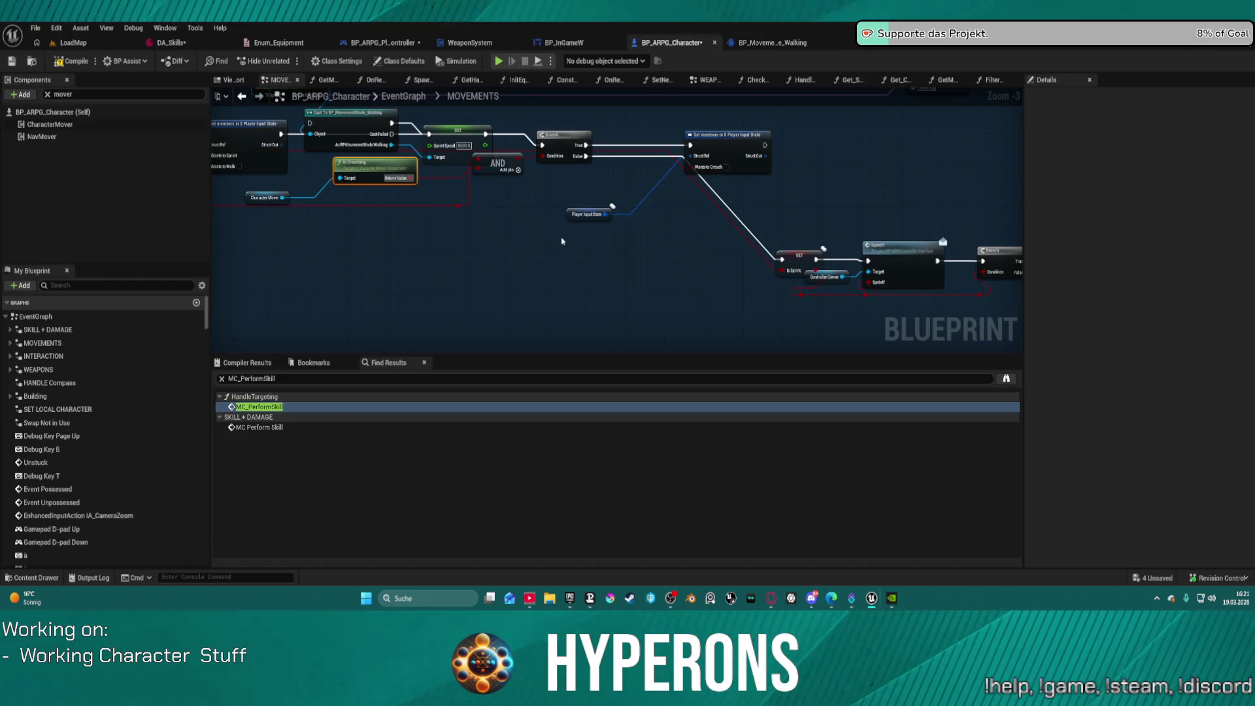
{"action": "scroll", "coordinate": [683, 238], "scroll_direction": "down", "scroll_amount": 3}
{"action": "scroll", "coordinate": [720, 229], "scroll_direction": "up", "scroll_amount": 6}
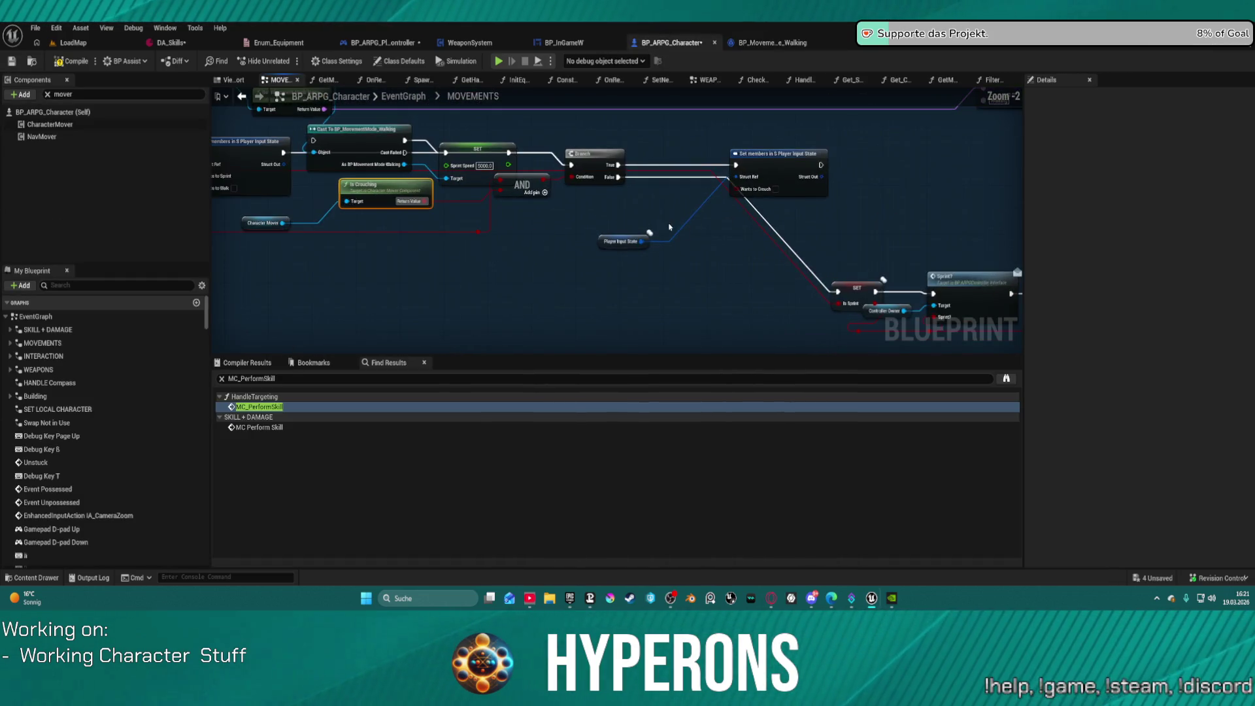
{"action": "left_click_drag", "start_coordinate": [487, 185], "coordinate": [523, 235]}
{"action": "mouse_move", "coordinate": [315, 187]}
{"action": "left_mouse_down"}
{"action": "mouse_move", "coordinate": [337, 277]}
{"action": "mouse_move", "coordinate": [805, 252]}
{"action": "left_mouse_up"}
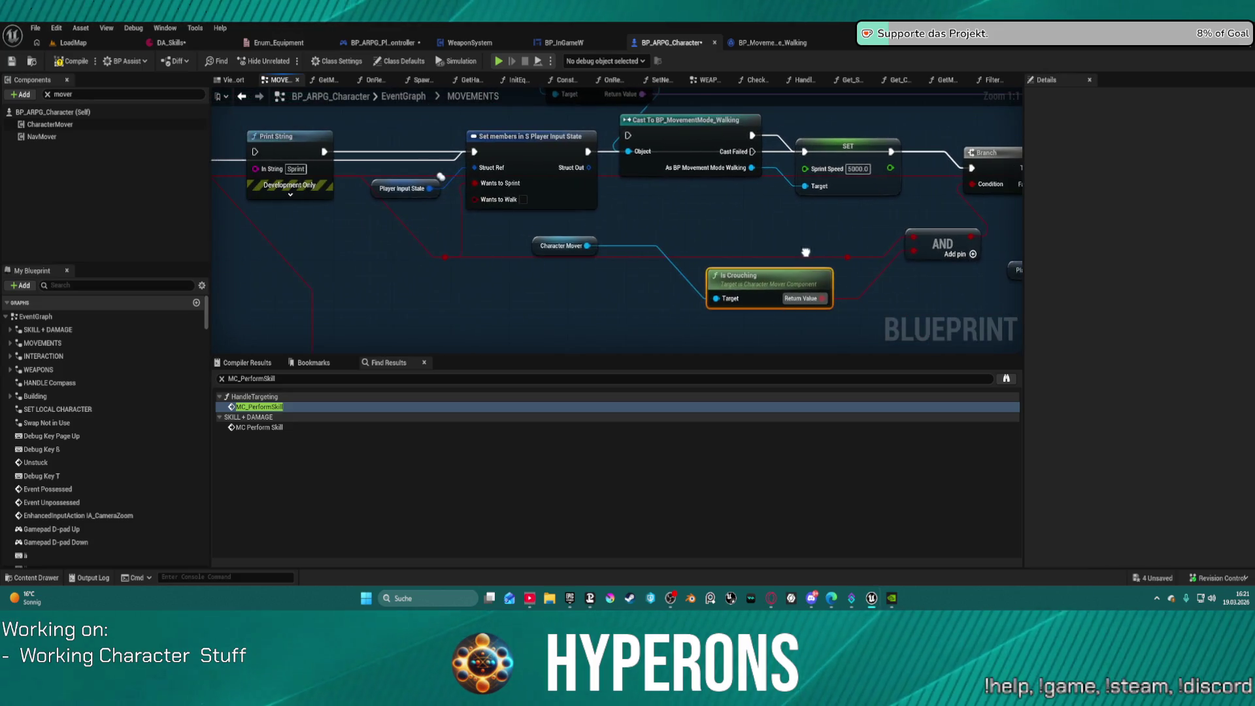
Step: Raise the SprintSpeedBonus getter slightly and move Set New Move Speed down
{"action": "mouse_move", "coordinate": [757, 215]}
{"action": "left_mouse_down"}
{"action": "mouse_move", "coordinate": [863, 215]}
{"action": "mouse_move", "coordinate": [434, 235]}
{"action": "left_mouse_up"}
{"action": "mouse_move", "coordinate": [696, 208]}
{"action": "left_mouse_down"}
{"action": "mouse_move", "coordinate": [408, 182]}
{"action": "mouse_move", "coordinate": [216, 78]}
{"action": "left_mouse_up"}
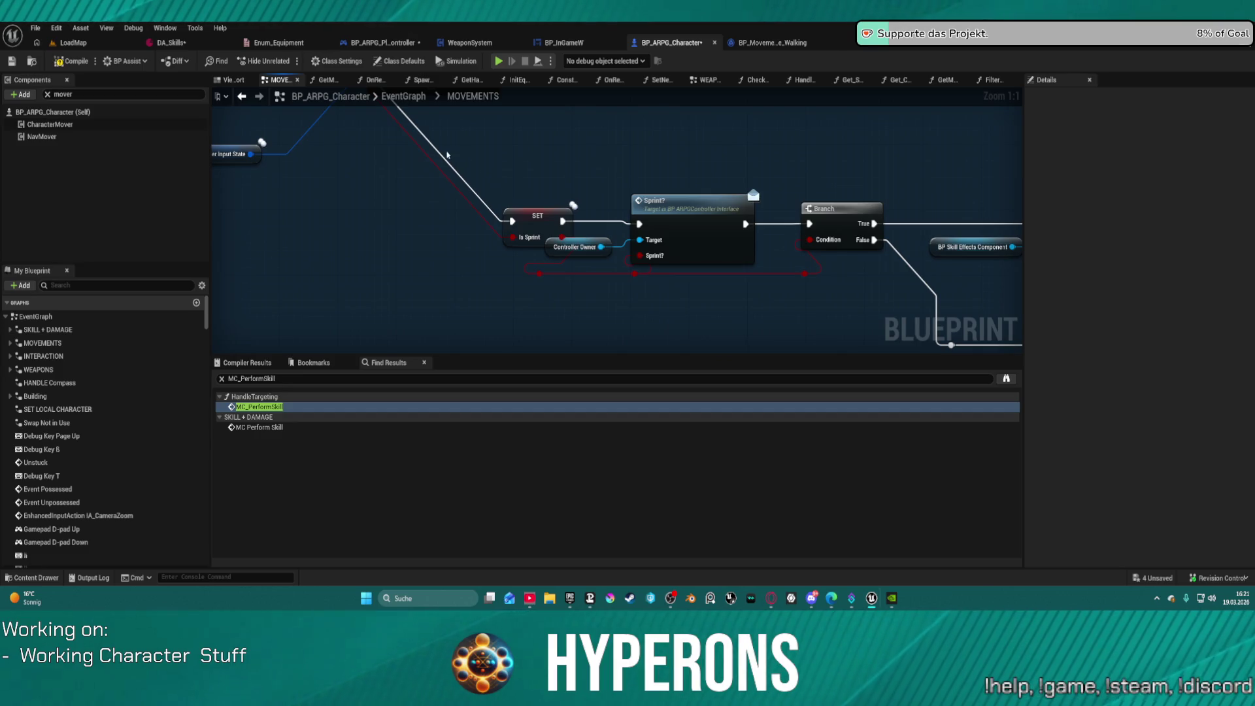
{"action": "left_click", "coordinate": [537, 216]}
{"action": "left_click_drag", "start_coordinate": [882, 216], "coordinate": [450, 224]}
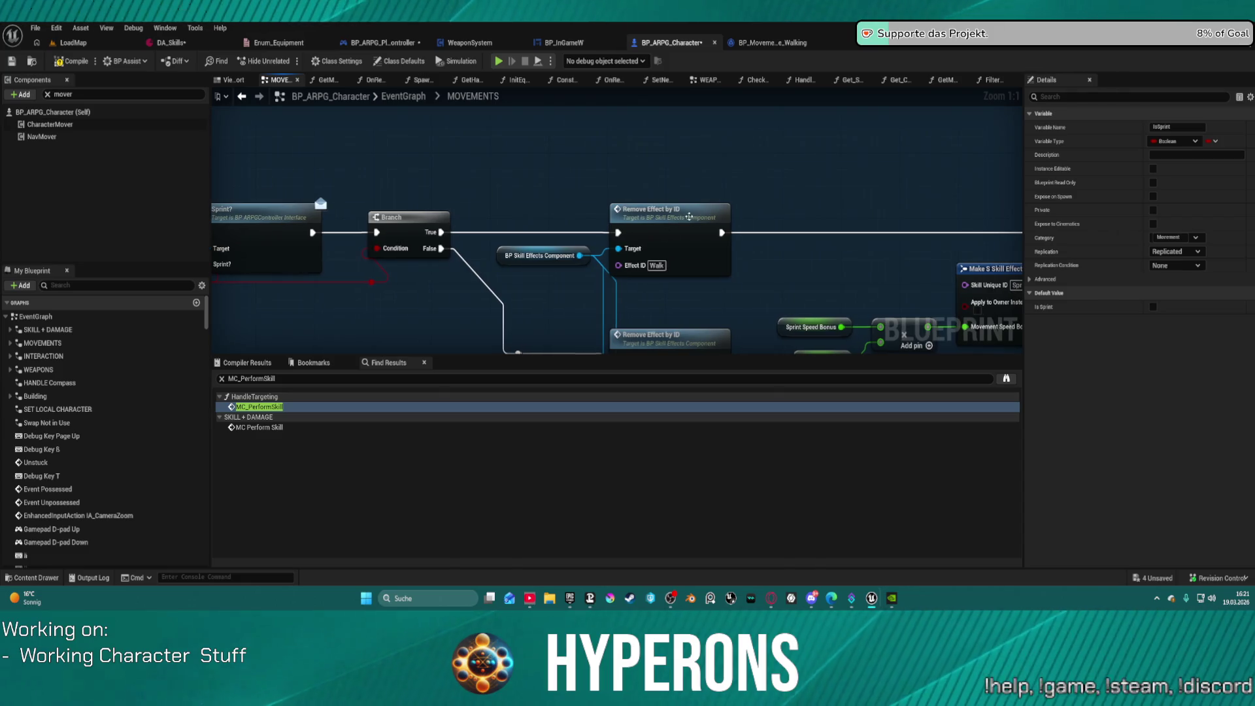
{"action": "scroll", "coordinate": [643, 199], "scroll_direction": "down", "scroll_amount": 3}
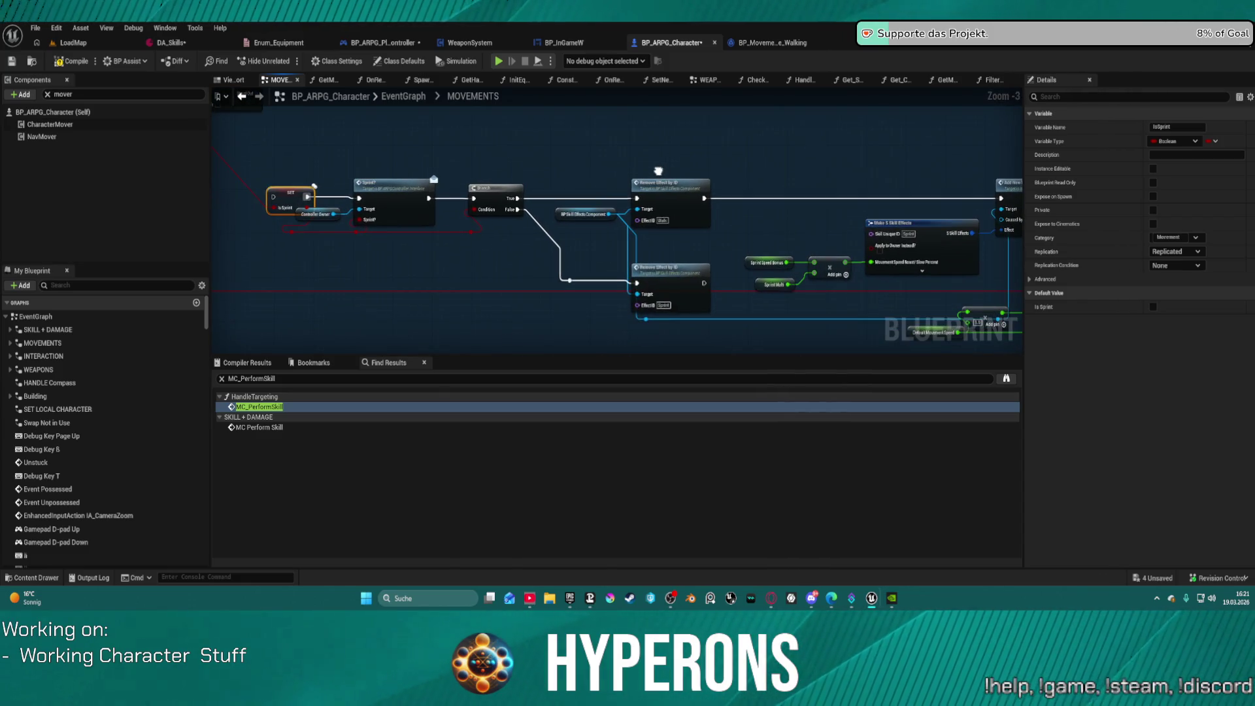
{"action": "left_click_drag", "start_coordinate": [649, 169], "coordinate": [572, 169]}
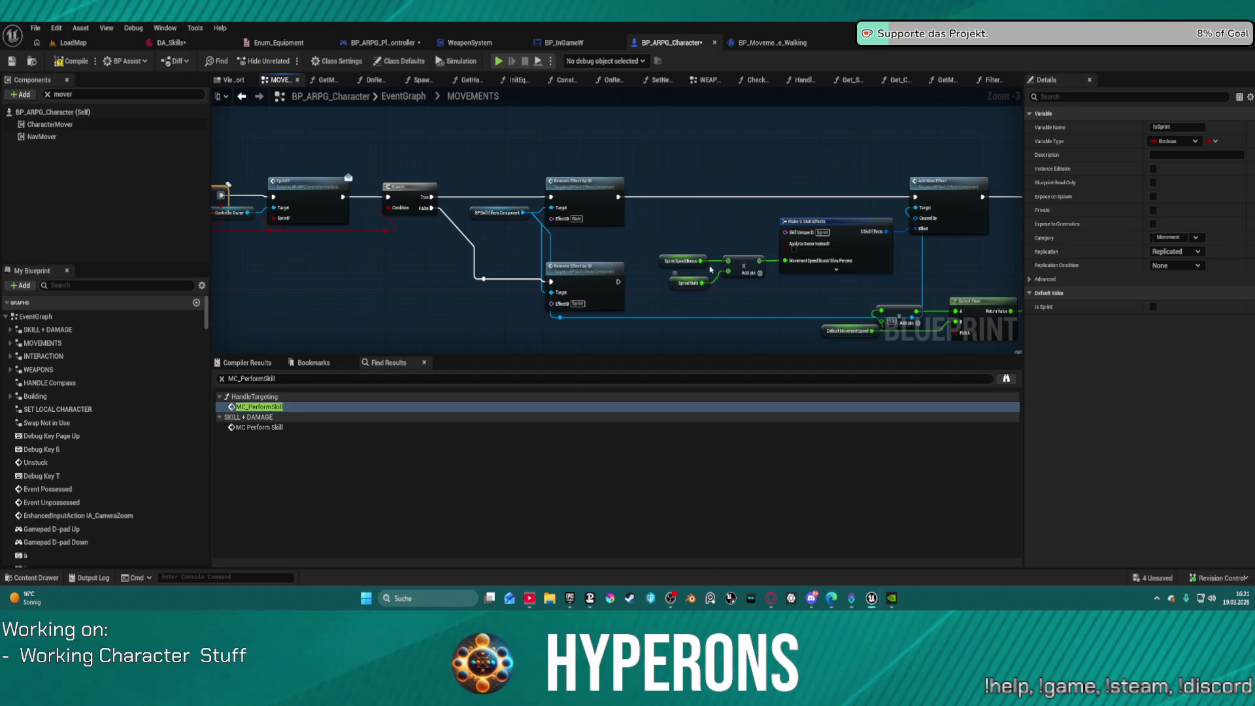
{"action": "left_click_drag", "start_coordinate": [680, 260], "coordinate": [676, 233]}
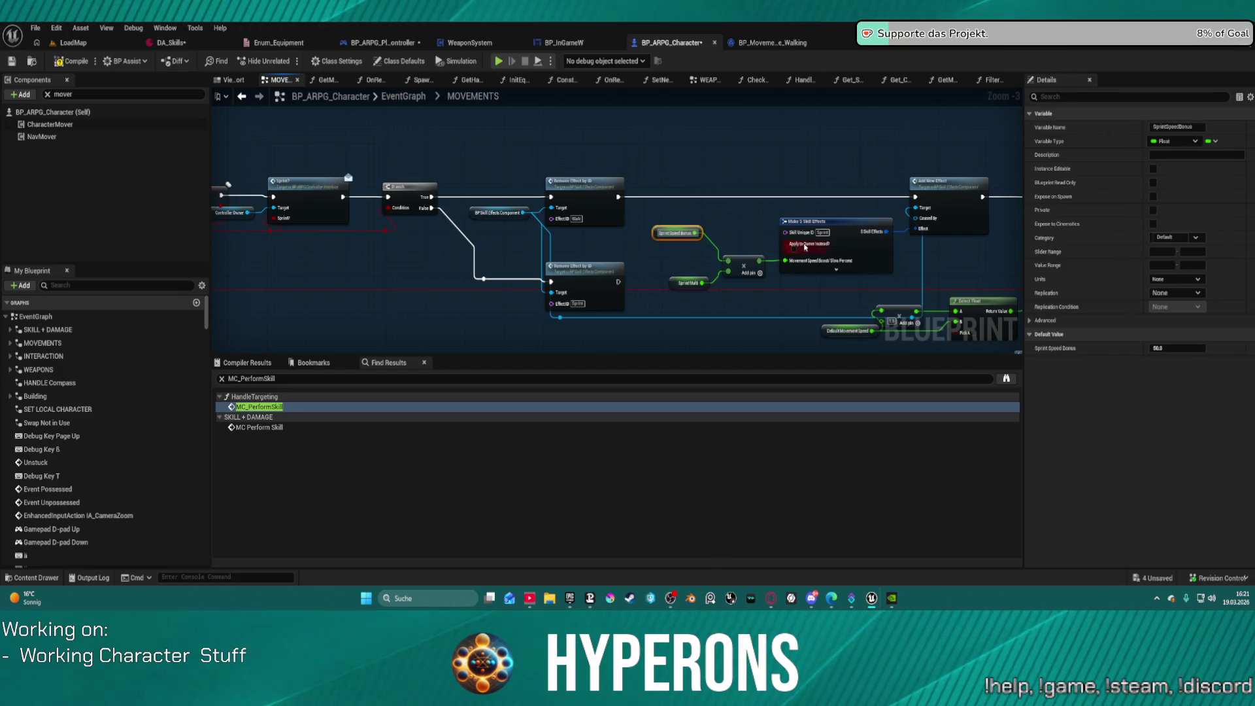
{"action": "mouse_move", "coordinate": [901, 273]}
{"action": "left_mouse_down"}
{"action": "mouse_move", "coordinate": [537, 222]}
{"action": "mouse_move", "coordinate": [516, 166]}
{"action": "mouse_move", "coordinate": [382, 190]}
{"action": "mouse_move", "coordinate": [338, 222]}
{"action": "left_mouse_up"}
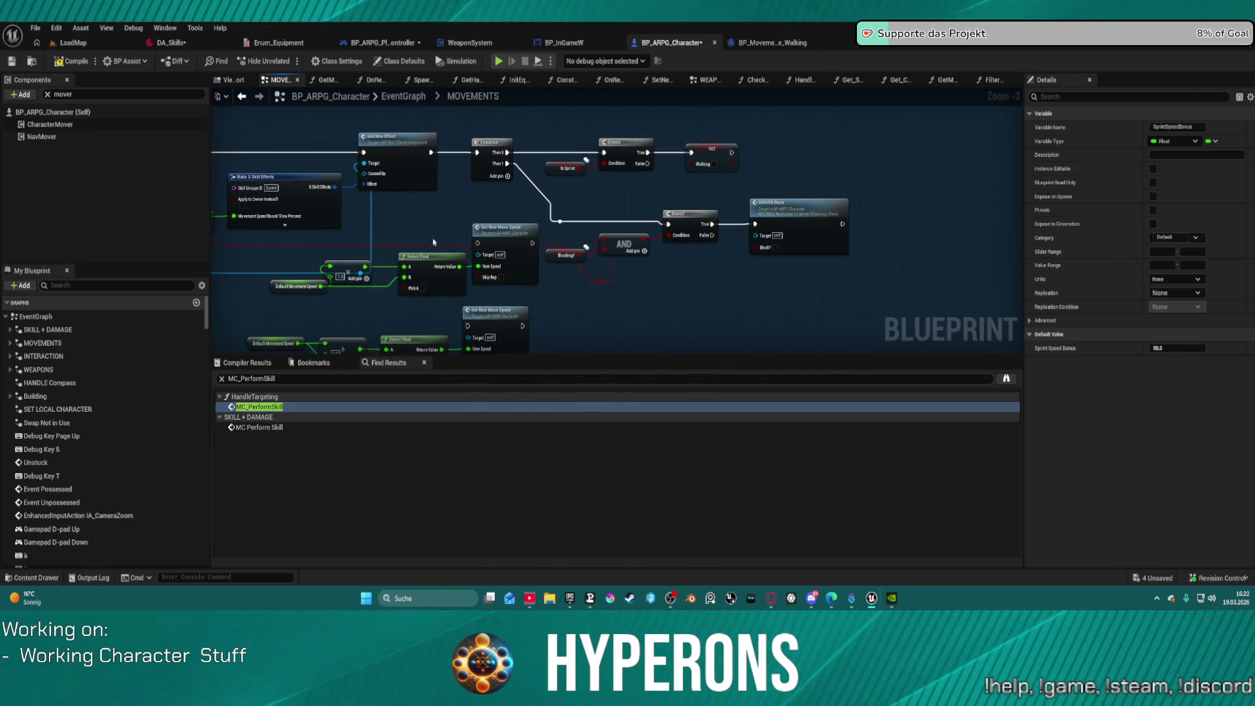
{"action": "mouse_move", "coordinate": [511, 237]}
{"action": "left_mouse_down"}
{"action": "mouse_move", "coordinate": [503, 284]}
{"action": "mouse_move", "coordinate": [549, 256]}
{"action": "mouse_move", "coordinate": [489, 219]}
{"action": "left_mouse_up"}
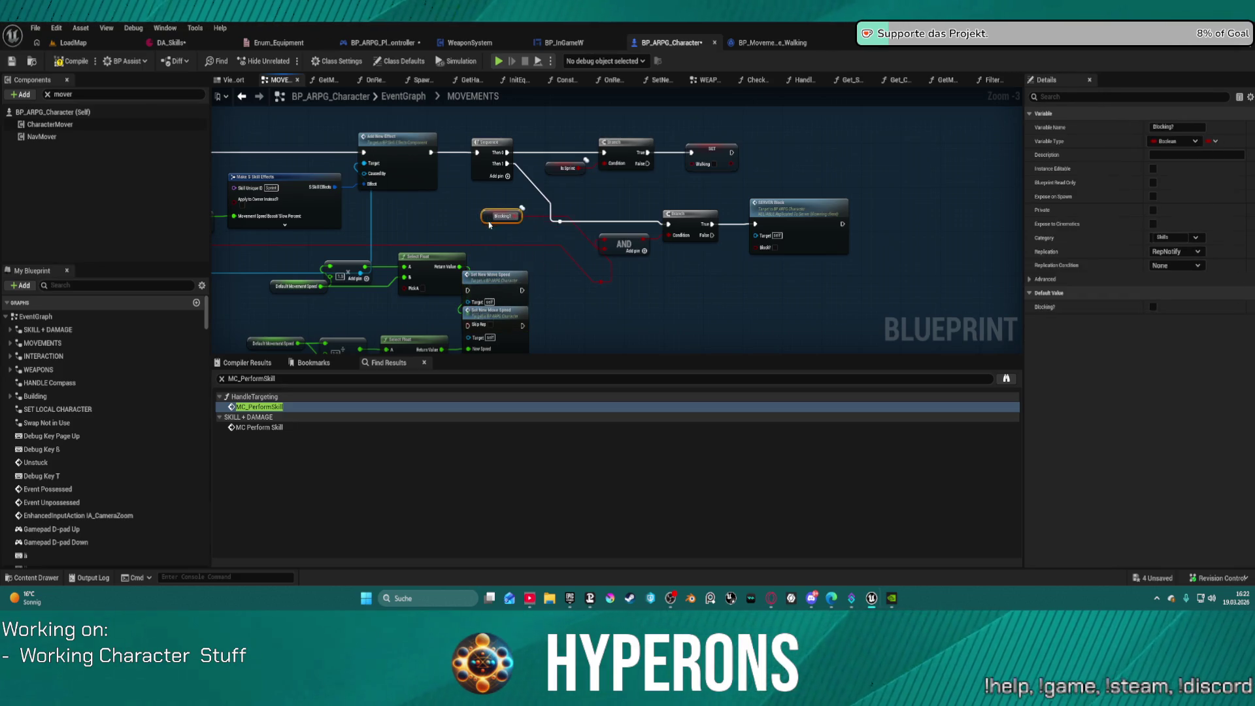
Step: Open OnRep_Blocking? through SERVER Block and delete its misspelt comment box
{"action": "double_click", "coordinate": [827, 213]}
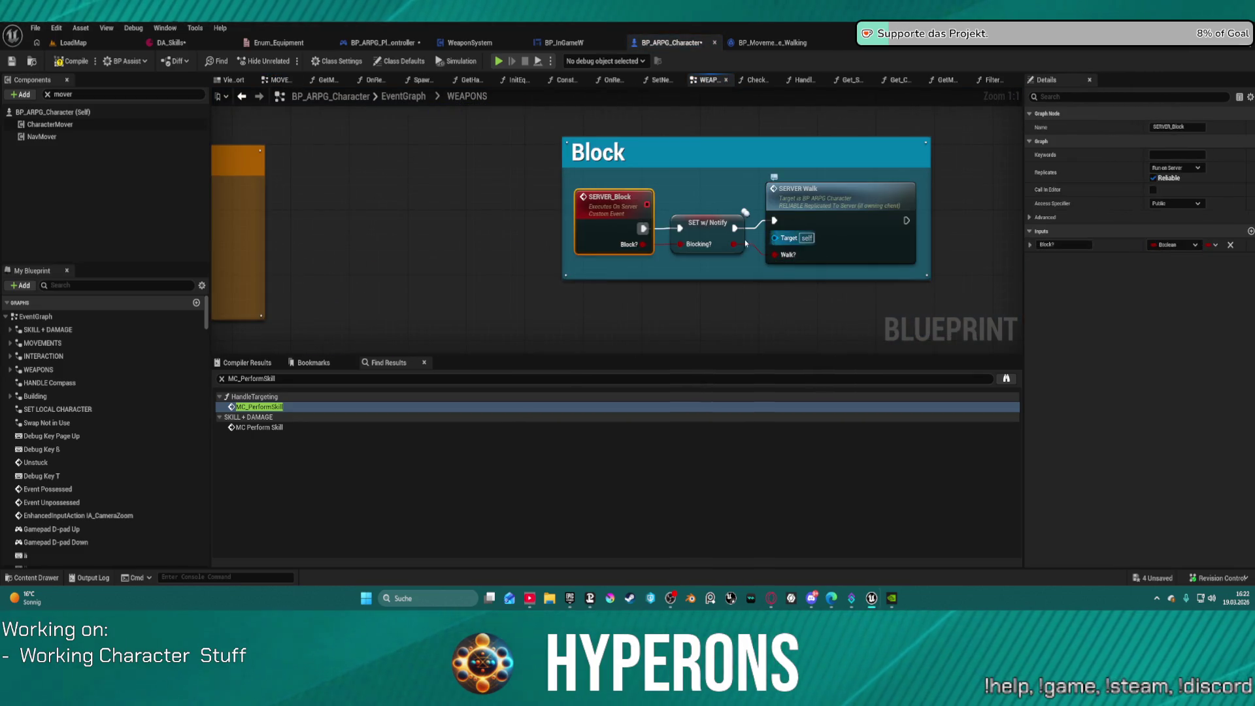
{"action": "double_click", "coordinate": [698, 231]}
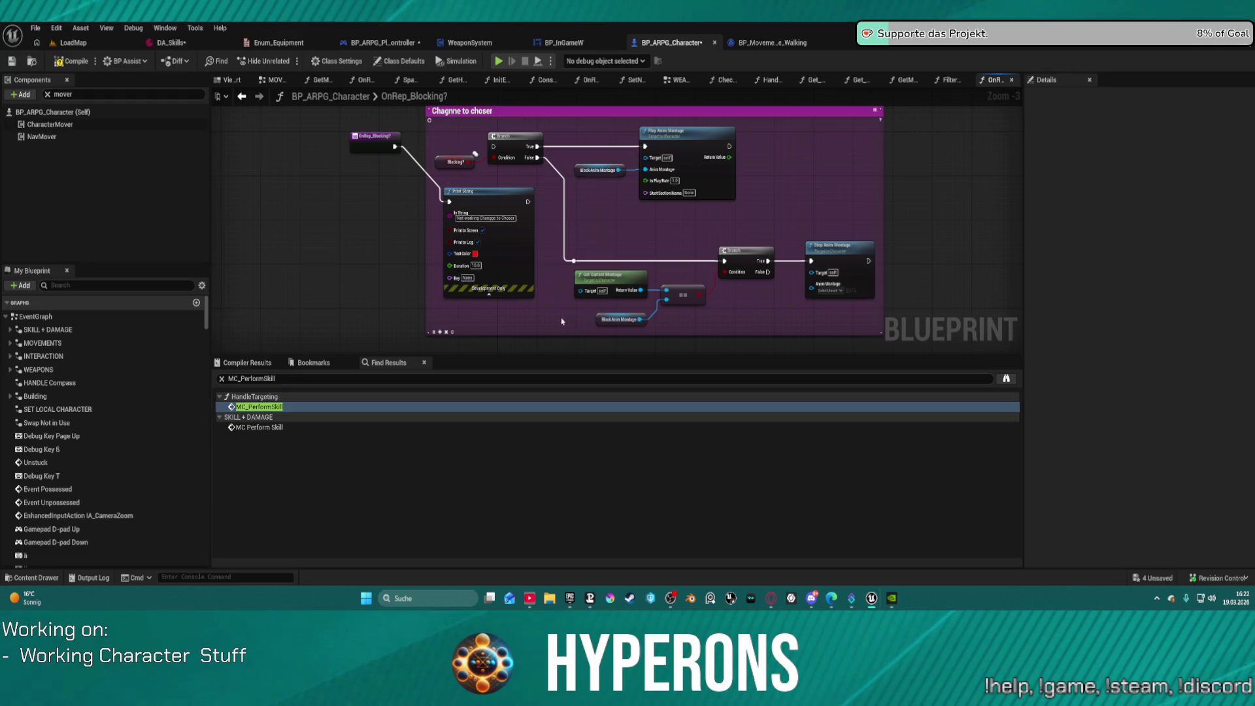
{"action": "left_click_drag", "start_coordinate": [394, 146], "coordinate": [493, 148]}
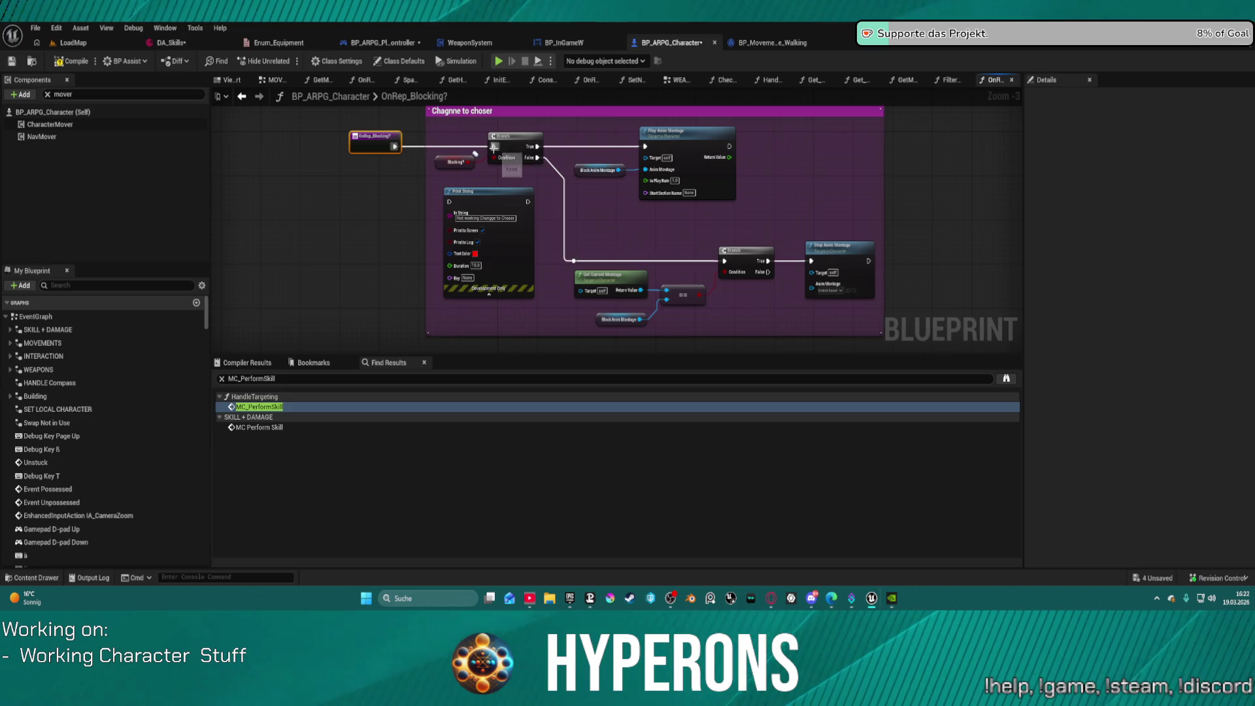
{"action": "left_click", "coordinate": [481, 109]}
{"action": "key", "text": "Delete"}
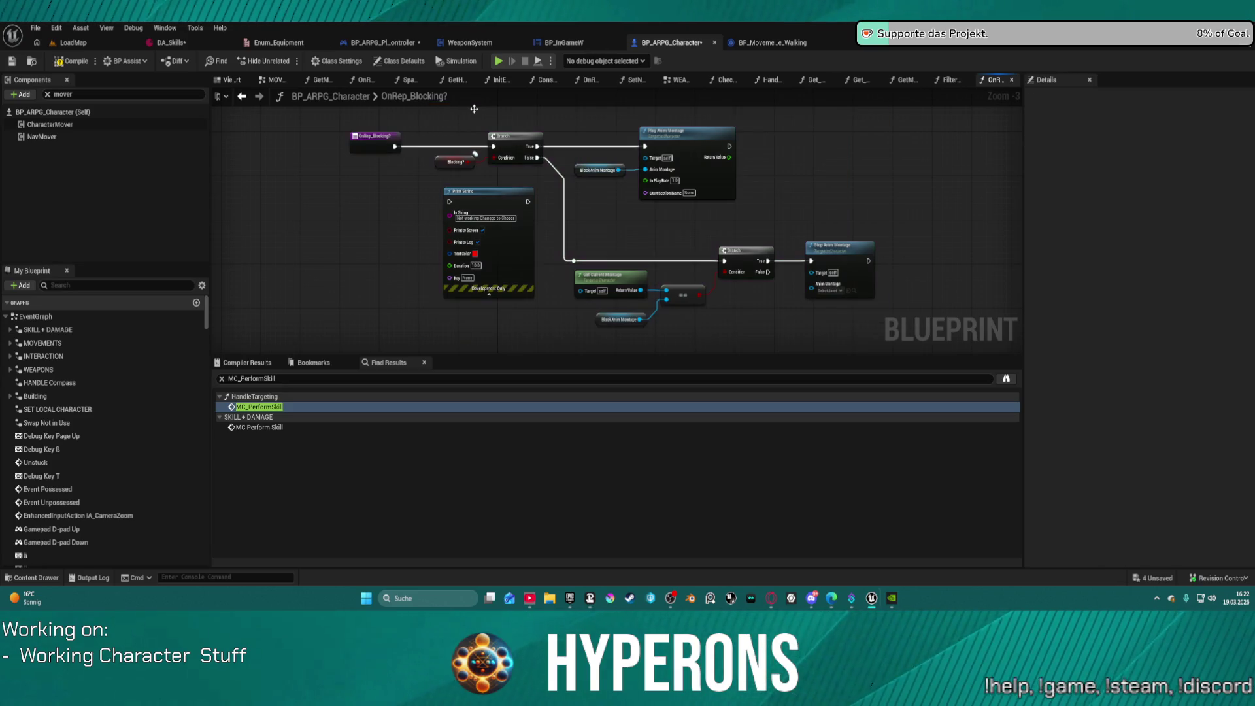
Step: Delete every node in OnRep_Blocking? except the entry node
{"action": "left_click", "coordinate": [241, 96]}
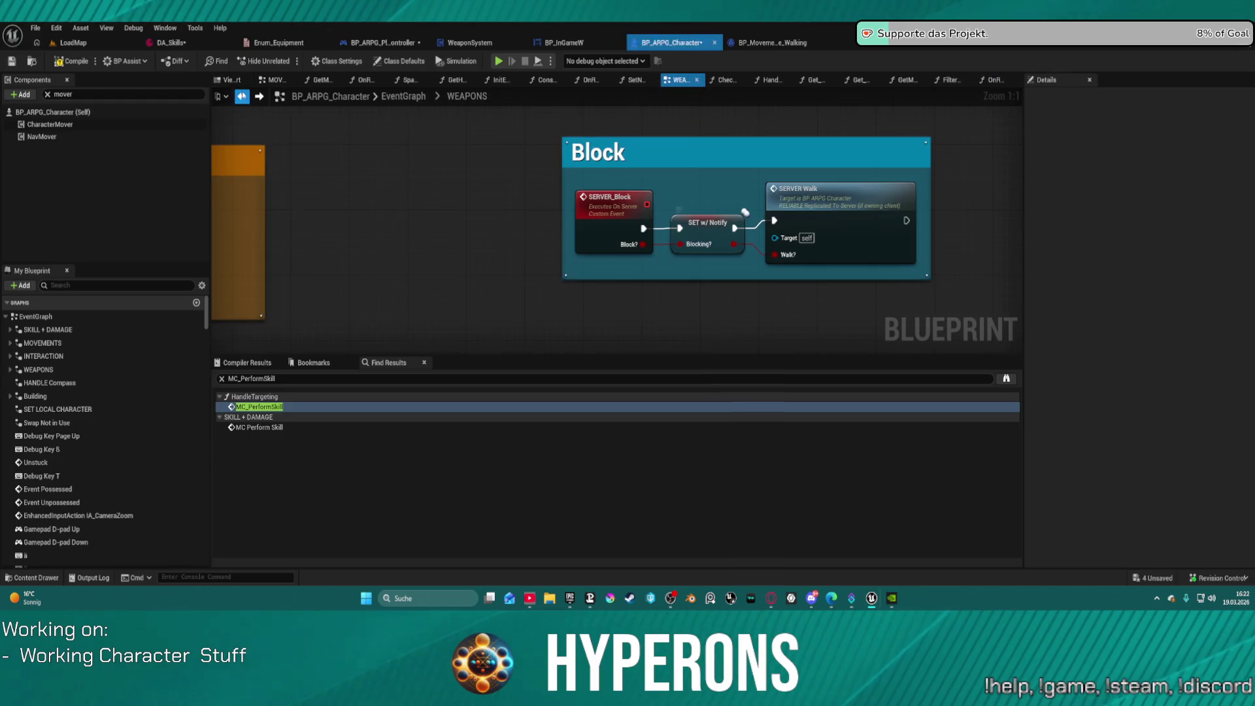
{"action": "left_click", "coordinate": [258, 96]}
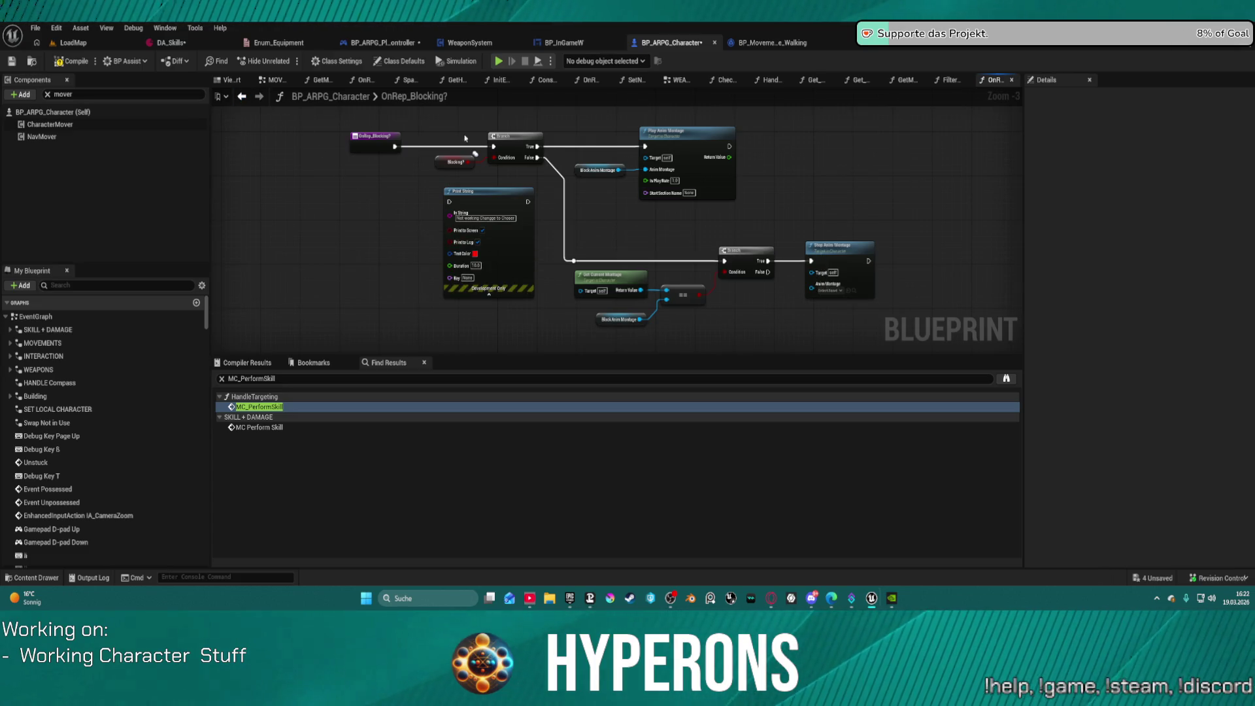
{"action": "mouse_move", "coordinate": [437, 130]}
{"action": "left_mouse_down"}
{"action": "mouse_move", "coordinate": [774, 303]}
{"action": "mouse_move", "coordinate": [858, 322]}
{"action": "mouse_move", "coordinate": [847, 337]}
{"action": "left_mouse_up"}
{"action": "key", "text": "Delete"}
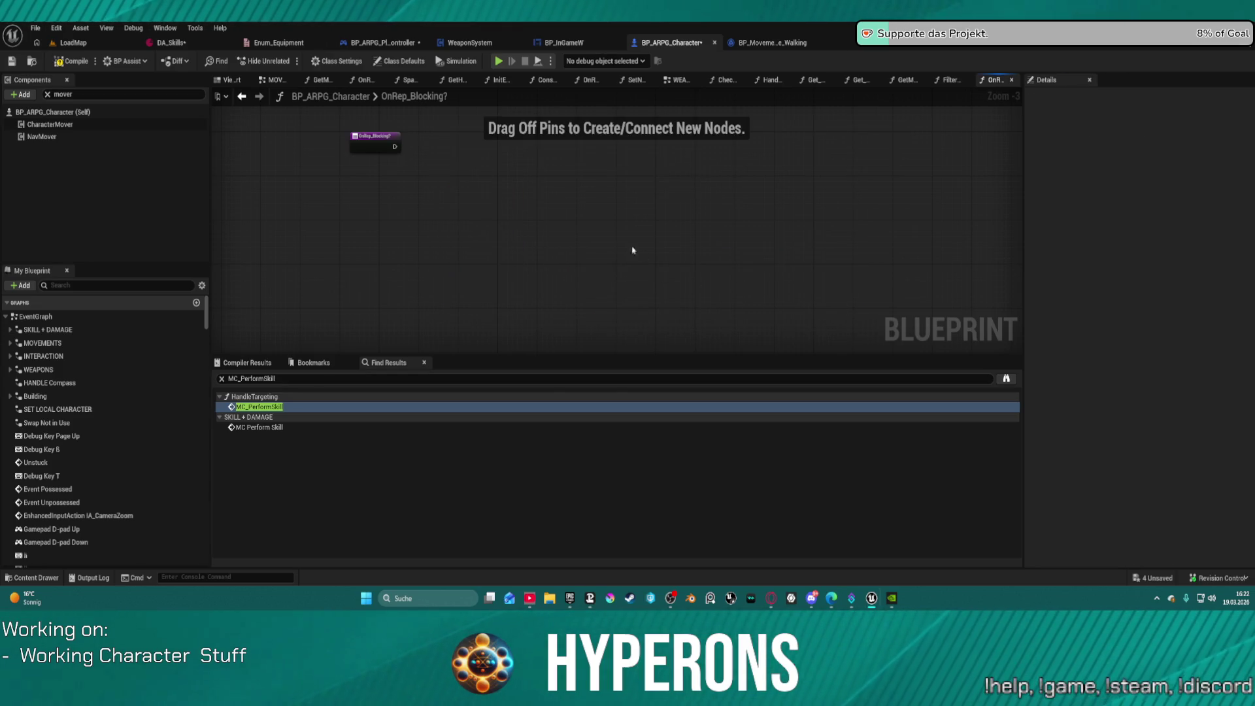
Step: Look over the WEAPONS graph's pink comment box, then return to MOVEMENTS
{"action": "left_click", "coordinate": [242, 98]}
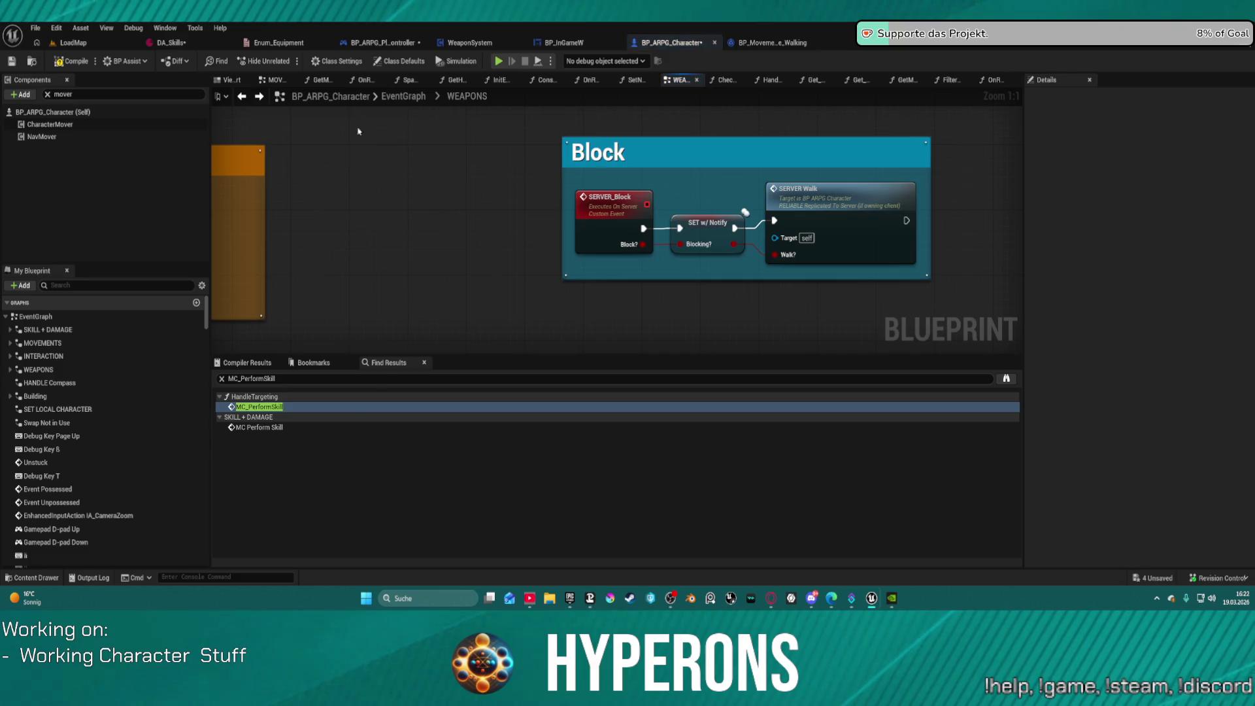
{"action": "scroll", "coordinate": [536, 189], "scroll_direction": "down", "scroll_amount": 5}
{"action": "mouse_move", "coordinate": [531, 189]}
{"action": "left_mouse_down"}
{"action": "mouse_move", "coordinate": [428, 124]}
{"action": "mouse_move", "coordinate": [382, 7]}
{"action": "mouse_move", "coordinate": [376, 19]}
{"action": "mouse_move", "coordinate": [581, 91]}
{"action": "mouse_move", "coordinate": [555, 6]}
{"action": "left_mouse_up"}
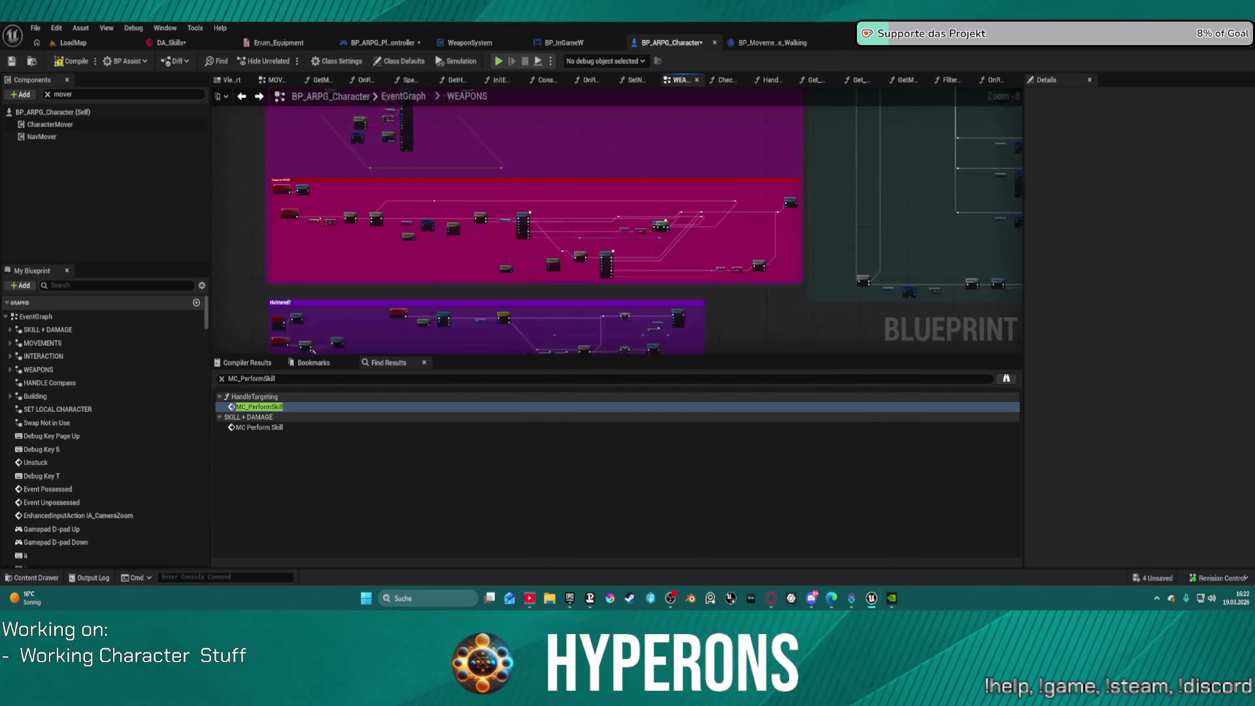
{"action": "scroll", "coordinate": [654, 164], "scroll_direction": "up", "scroll_amount": 2}
{"action": "mouse_move", "coordinate": [654, 163]}
{"action": "left_mouse_down"}
{"action": "mouse_move", "coordinate": [769, 217]}
{"action": "mouse_move", "coordinate": [891, 190]}
{"action": "mouse_move", "coordinate": [751, 104]}
{"action": "mouse_move", "coordinate": [589, 92]}
{"action": "mouse_move", "coordinate": [423, 166]}
{"action": "left_mouse_up"}
{"action": "scroll", "coordinate": [769, 217], "scroll_direction": "up", "scroll_amount": 1}
{"action": "scroll", "coordinate": [423, 166], "scroll_direction": "down", "scroll_amount": 7}
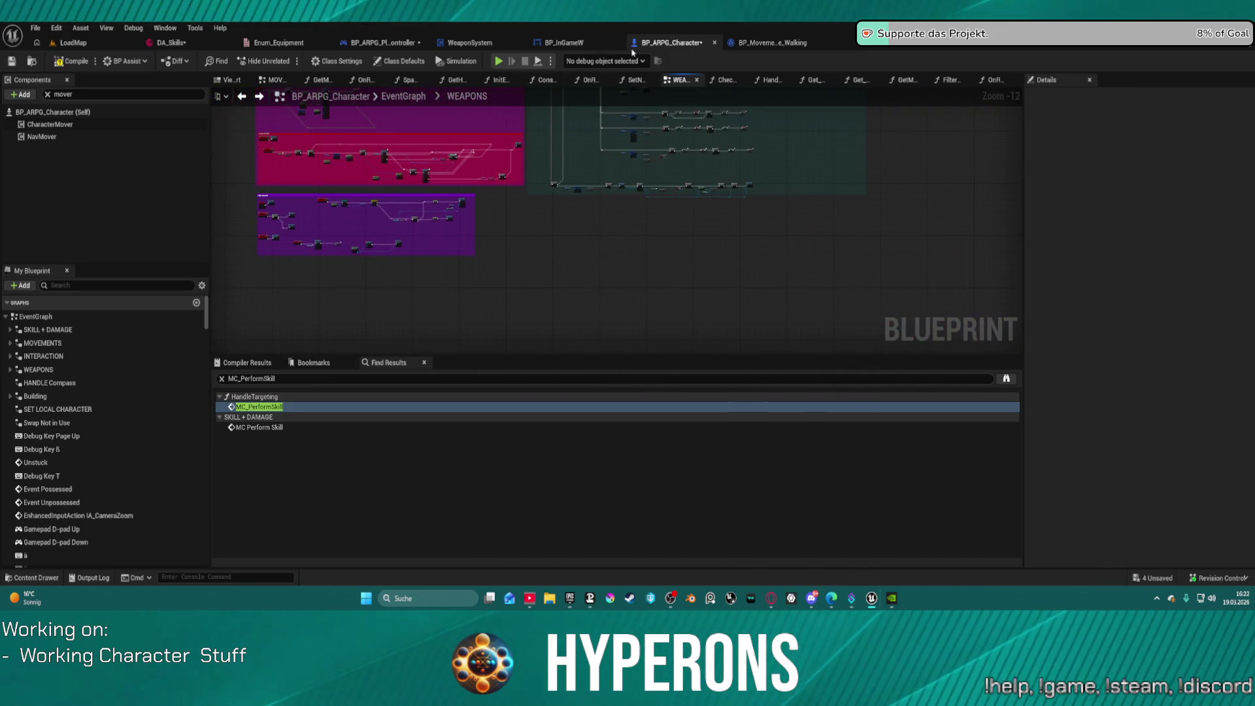
{"action": "left_click", "coordinate": [274, 81]}
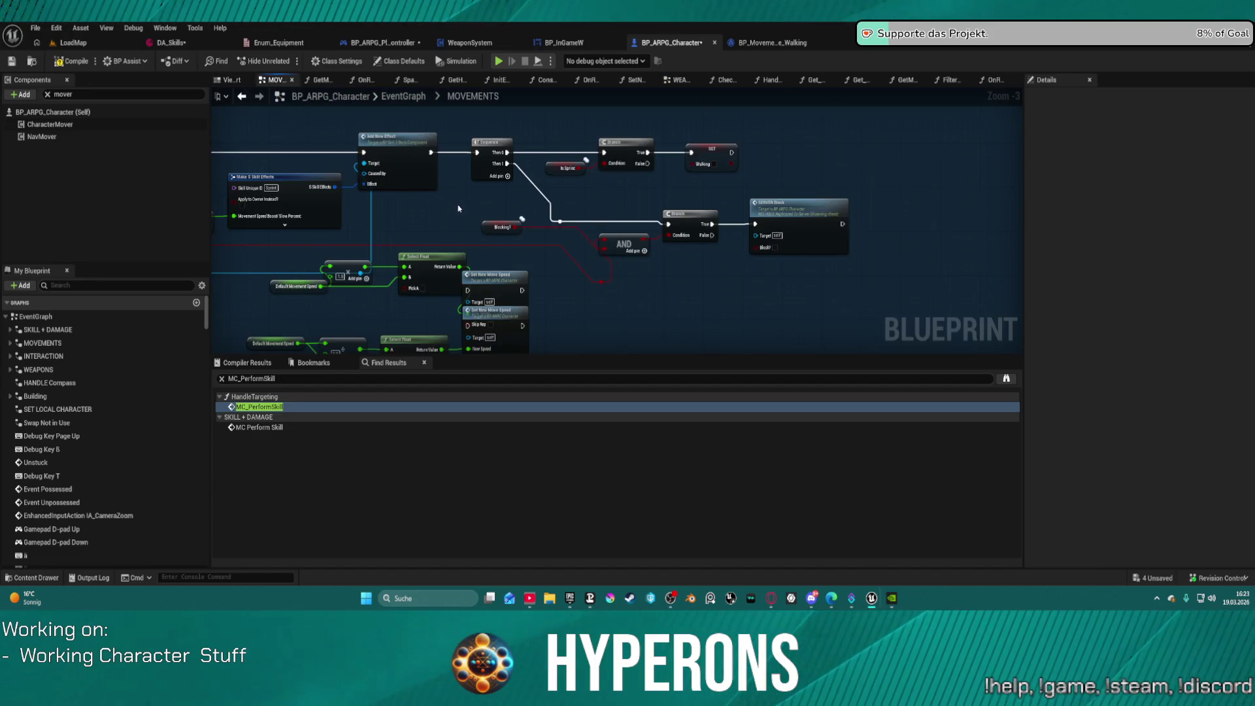
Step: Check the Blocking? variable's change function and come back to MOVEMENTS
{"action": "scroll", "coordinate": [459, 208], "scroll_direction": "down", "scroll_amount": 1}
{"action": "mouse_move", "coordinate": [509, 264]}
{"action": "left_mouse_down"}
{"action": "mouse_move", "coordinate": [493, 249]}
{"action": "mouse_move", "coordinate": [508, 247]}
{"action": "mouse_move", "coordinate": [468, 260]}
{"action": "left_mouse_up"}
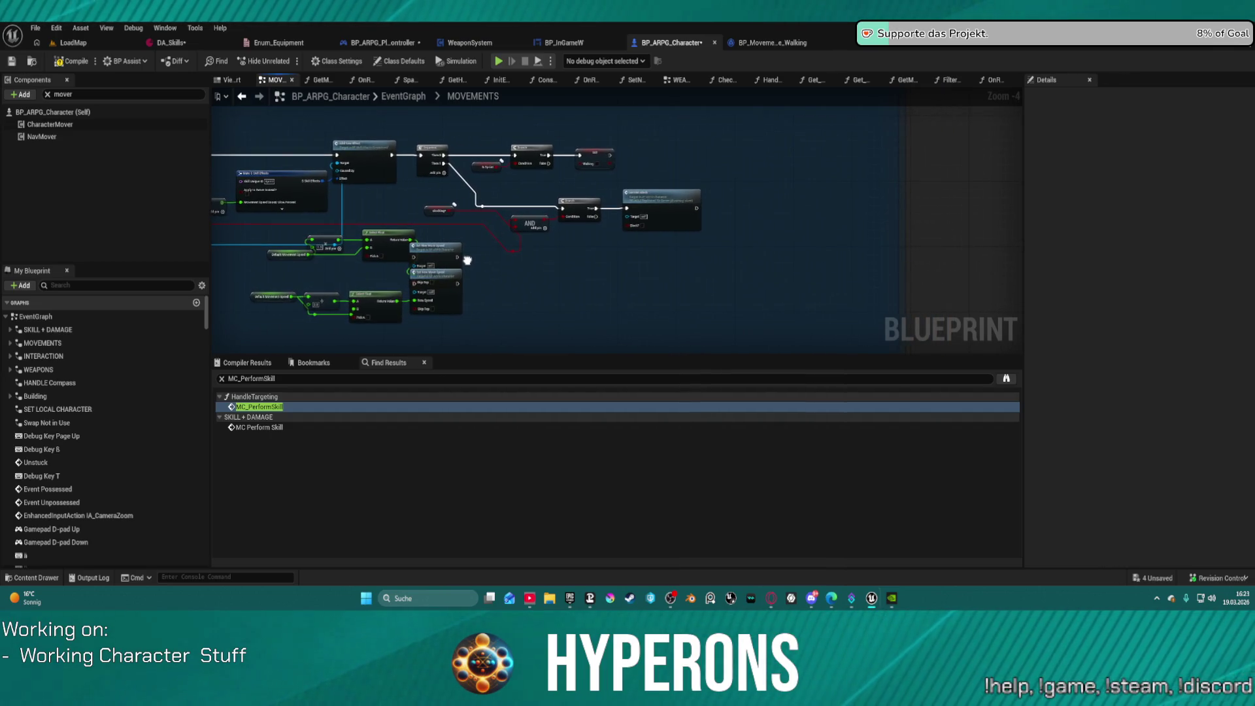
{"action": "scroll", "coordinate": [647, 203], "scroll_direction": "up", "scroll_amount": 1}
{"action": "left_click", "coordinate": [353, 214]}
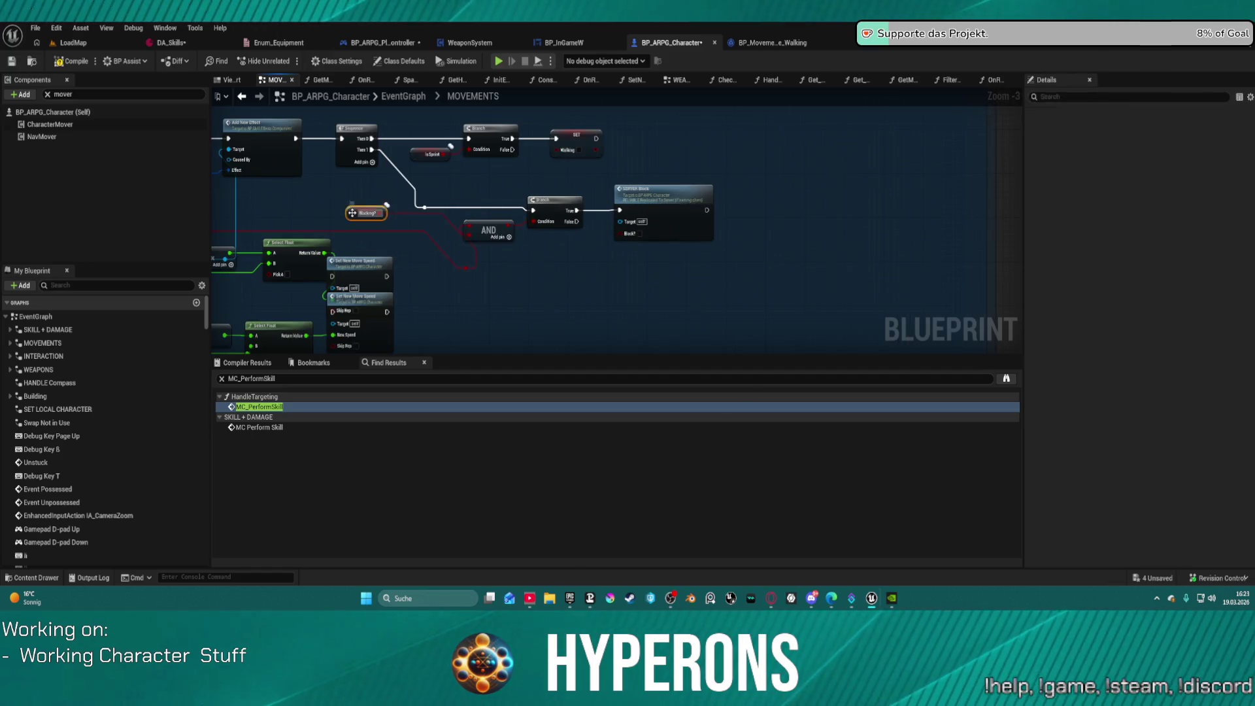
{"action": "double_click", "coordinate": [353, 213]}
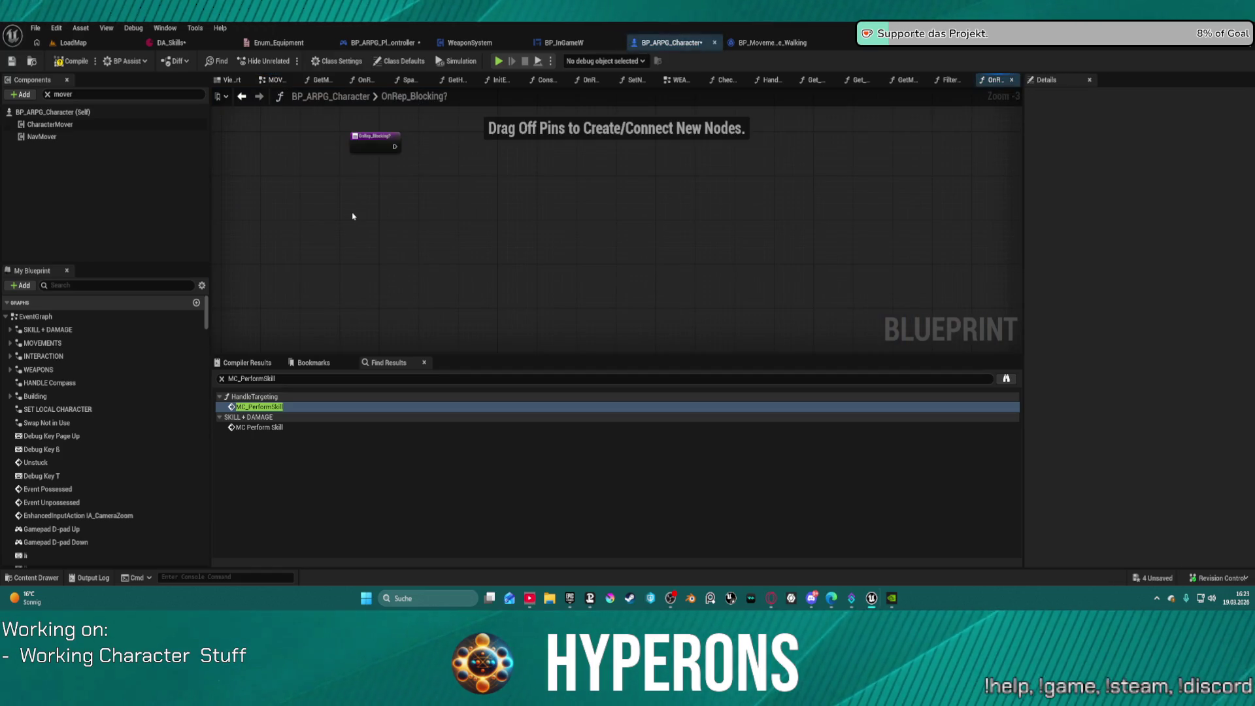
{"action": "left_click", "coordinate": [242, 98]}
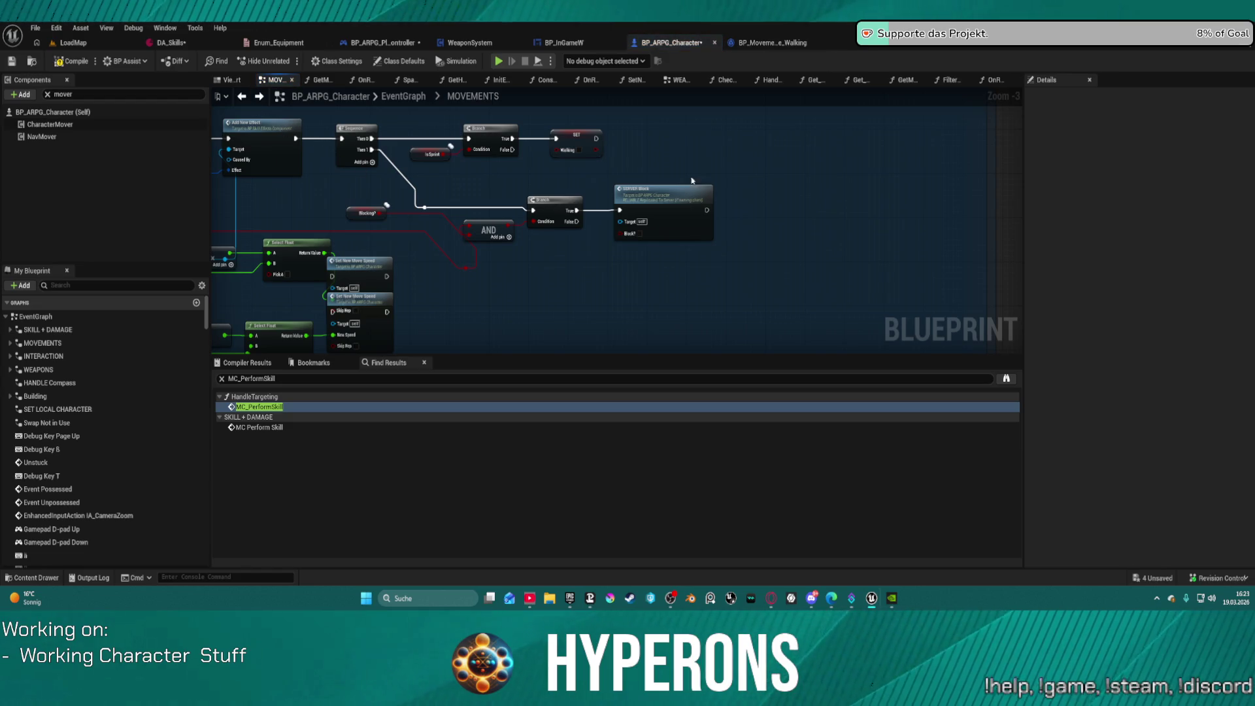
Step: Jump from the SERVER Block call node to its event definition in WEAPONS
{"action": "scroll", "coordinate": [389, 314], "scroll_direction": "down", "scroll_amount": 7}
{"action": "left_click_drag", "start_coordinate": [389, 314], "coordinate": [362, 159]}
{"action": "scroll", "coordinate": [362, 159], "scroll_direction": "up", "scroll_amount": 5}
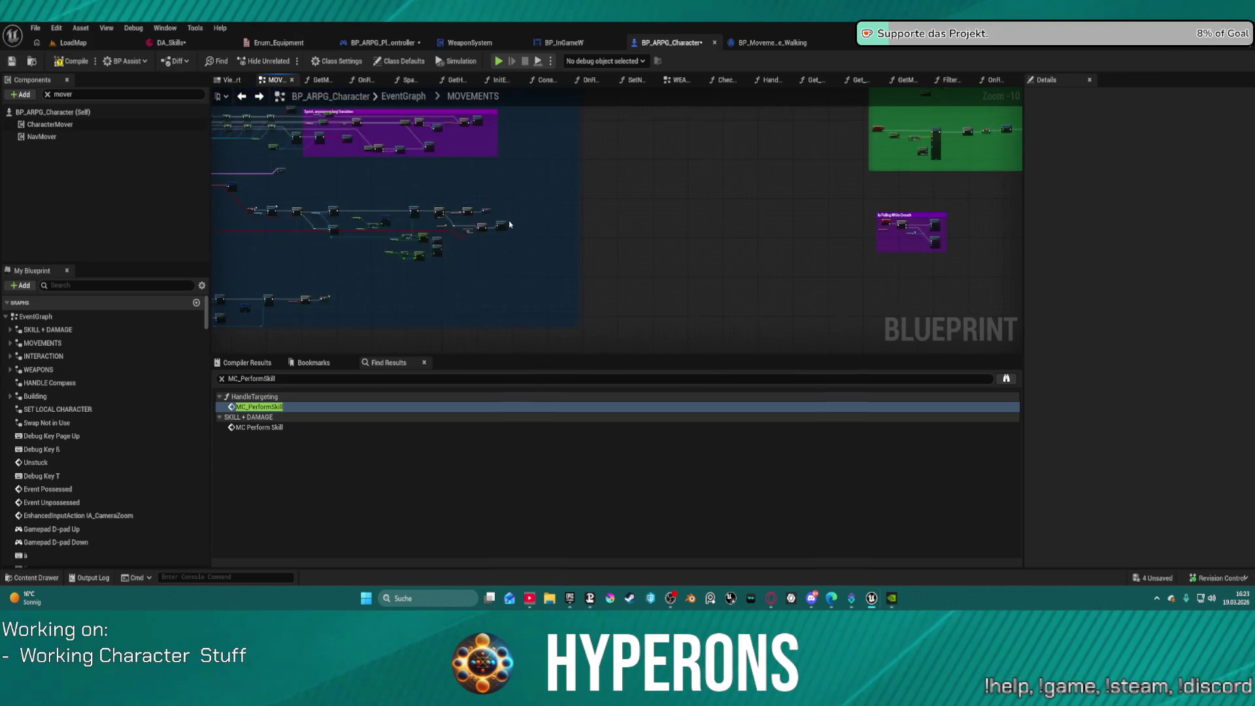
{"action": "left_click", "coordinate": [509, 228]}
{"action": "double_click", "coordinate": [508, 227]}
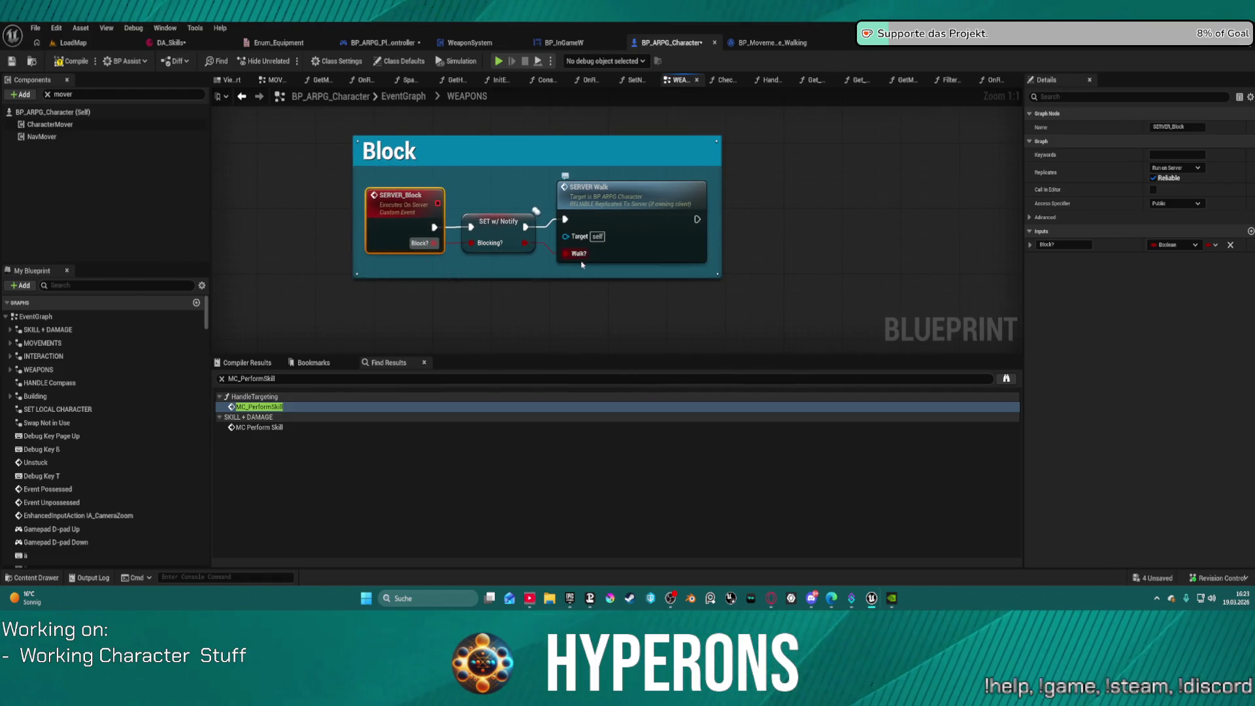
Step: Widen the Block comment by moving SERVER Walk right, then move the comment to the top
{"action": "left_click_drag", "start_coordinate": [642, 204], "coordinate": [707, 199]}
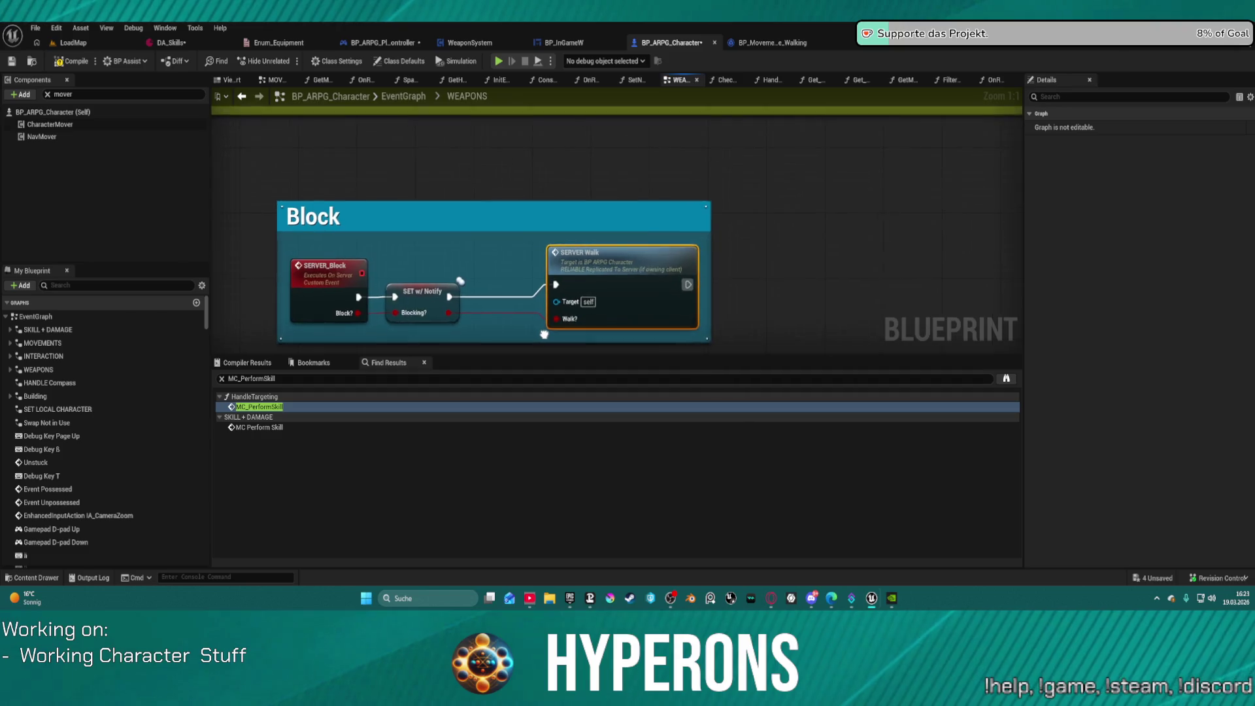
{"action": "scroll", "coordinate": [757, 175], "scroll_direction": "up", "scroll_amount": 1}
{"action": "scroll", "coordinate": [756, 175], "scroll_direction": "down", "scroll_amount": 4}
{"action": "mouse_move", "coordinate": [762, 202]}
{"action": "left_mouse_down"}
{"action": "mouse_move", "coordinate": [621, 151]}
{"action": "mouse_move", "coordinate": [623, 164]}
{"action": "left_mouse_up"}
{"action": "scroll", "coordinate": [526, 268], "scroll_direction": "down", "scroll_amount": 6}
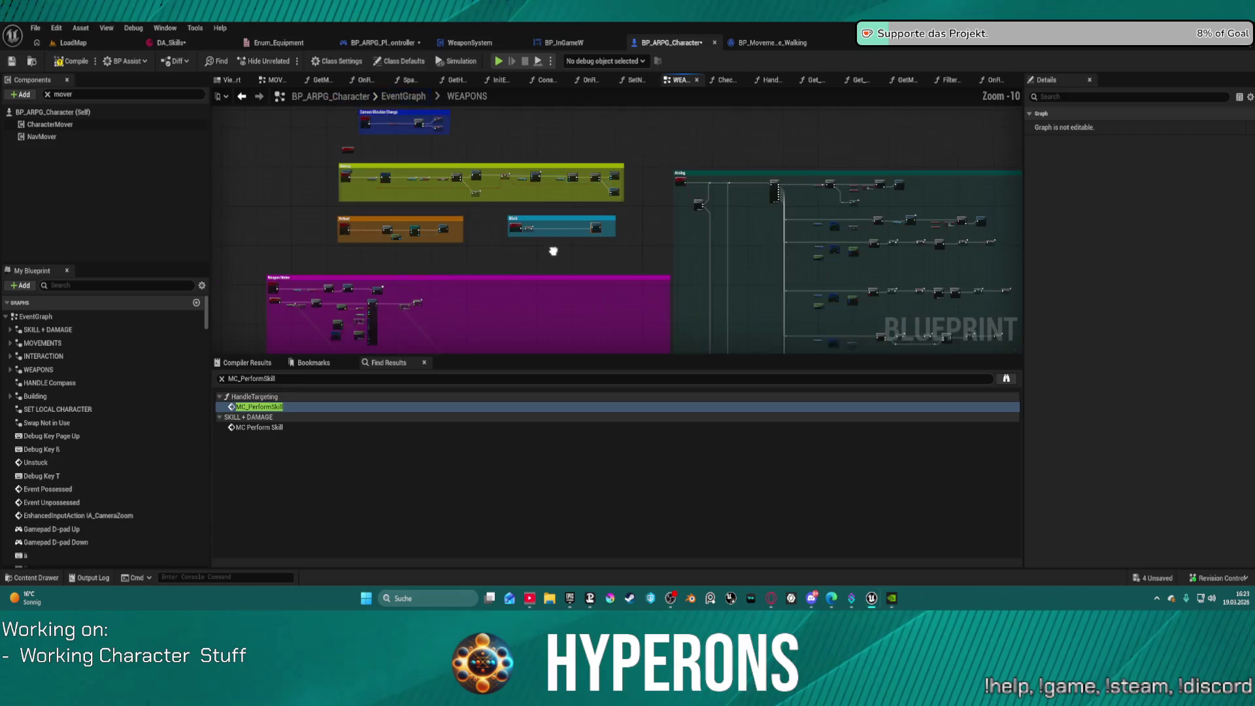
{"action": "left_click_drag", "start_coordinate": [597, 213], "coordinate": [634, 131]}
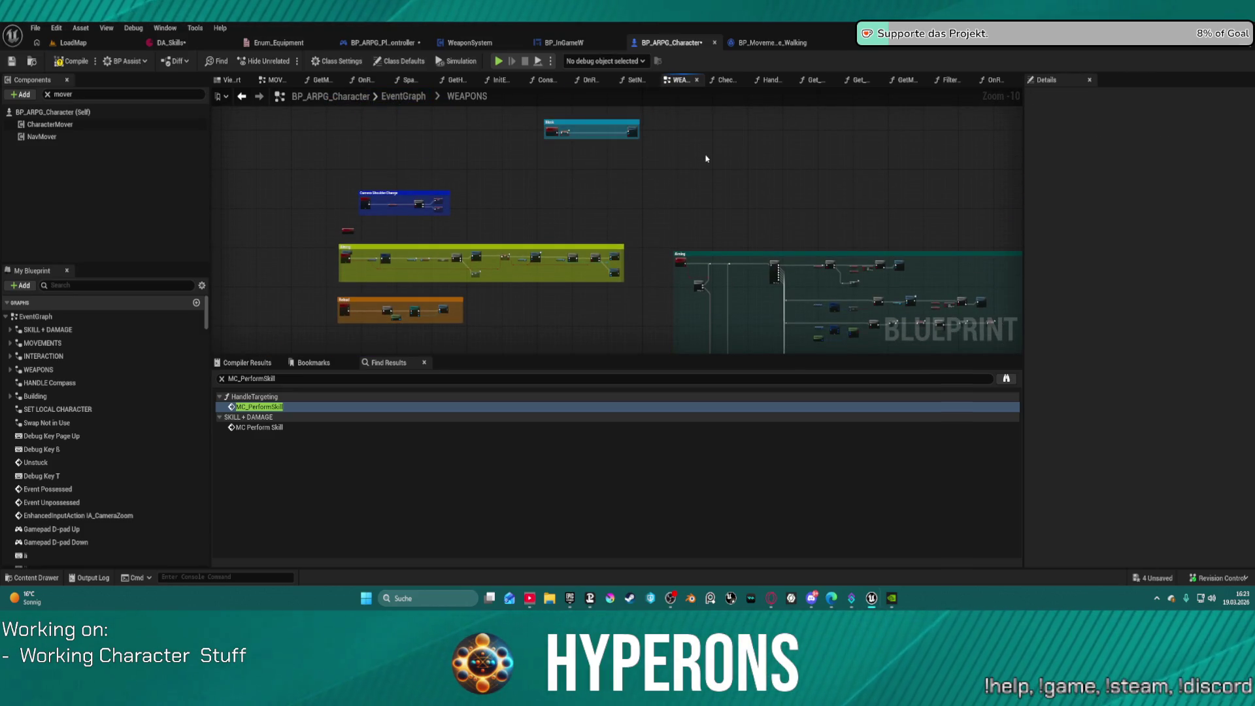
Step: Place Print String below the Block comment and run it after SET Blocking?
{"action": "scroll", "coordinate": [708, 216], "scroll_direction": "up", "scroll_amount": 4}
{"action": "scroll", "coordinate": [710, 275], "scroll_direction": "up", "scroll_amount": 4}
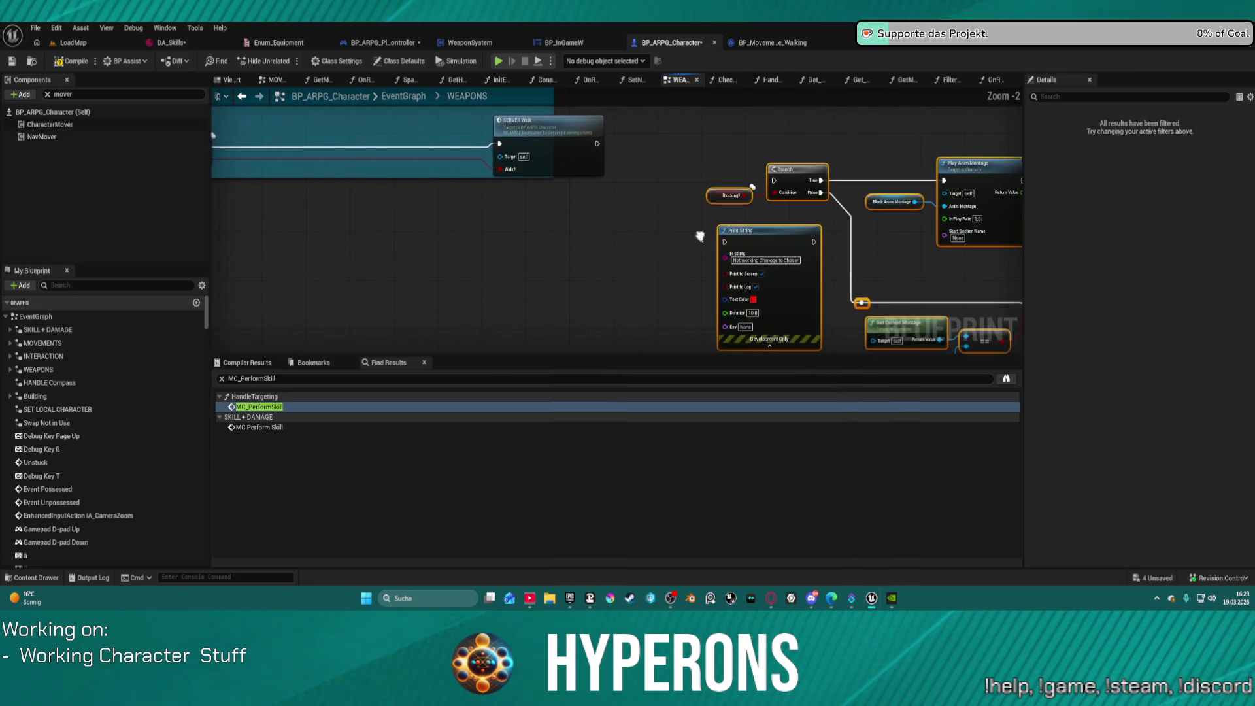
{"action": "left_click", "coordinate": [758, 226]}
{"action": "mouse_move", "coordinate": [758, 226]}
{"action": "left_mouse_down"}
{"action": "mouse_move", "coordinate": [260, 222]}
{"action": "mouse_move", "coordinate": [222, 209]}
{"action": "mouse_move", "coordinate": [478, 195]}
{"action": "left_mouse_up"}
{"action": "left_click_drag", "start_coordinate": [518, 146], "coordinate": [435, 210]}
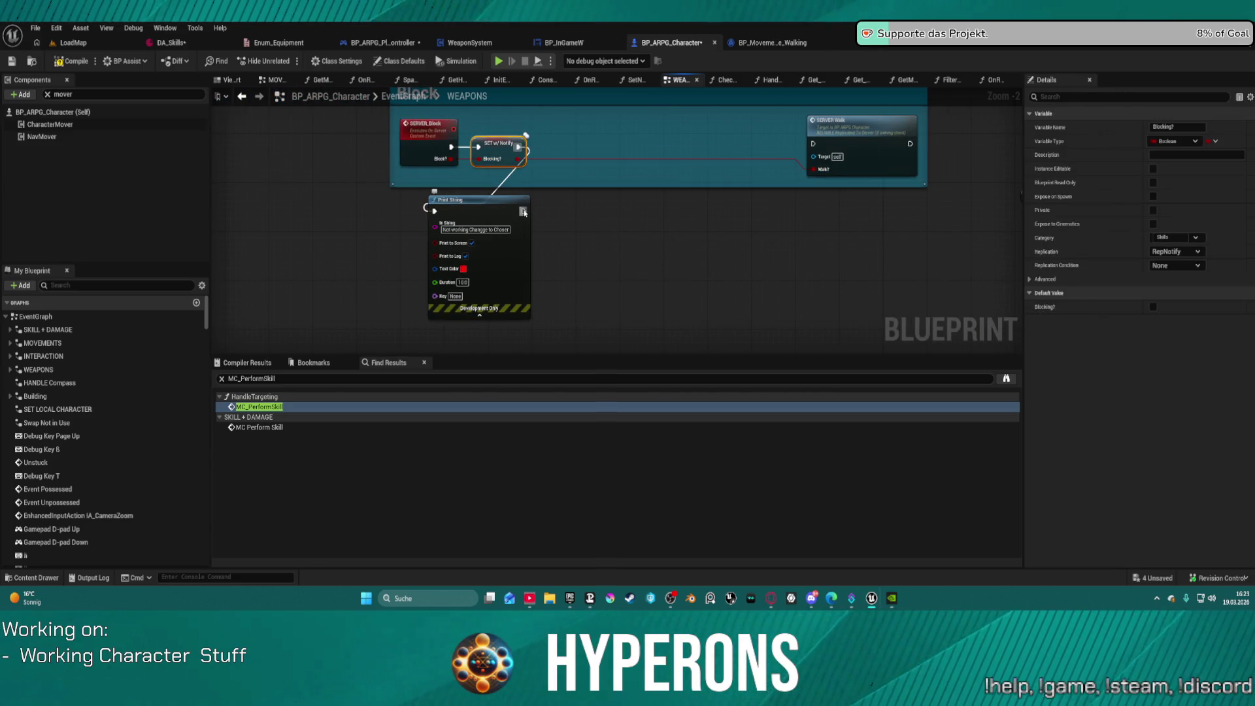
{"action": "left_click_drag", "start_coordinate": [524, 212], "coordinate": [639, 202]}
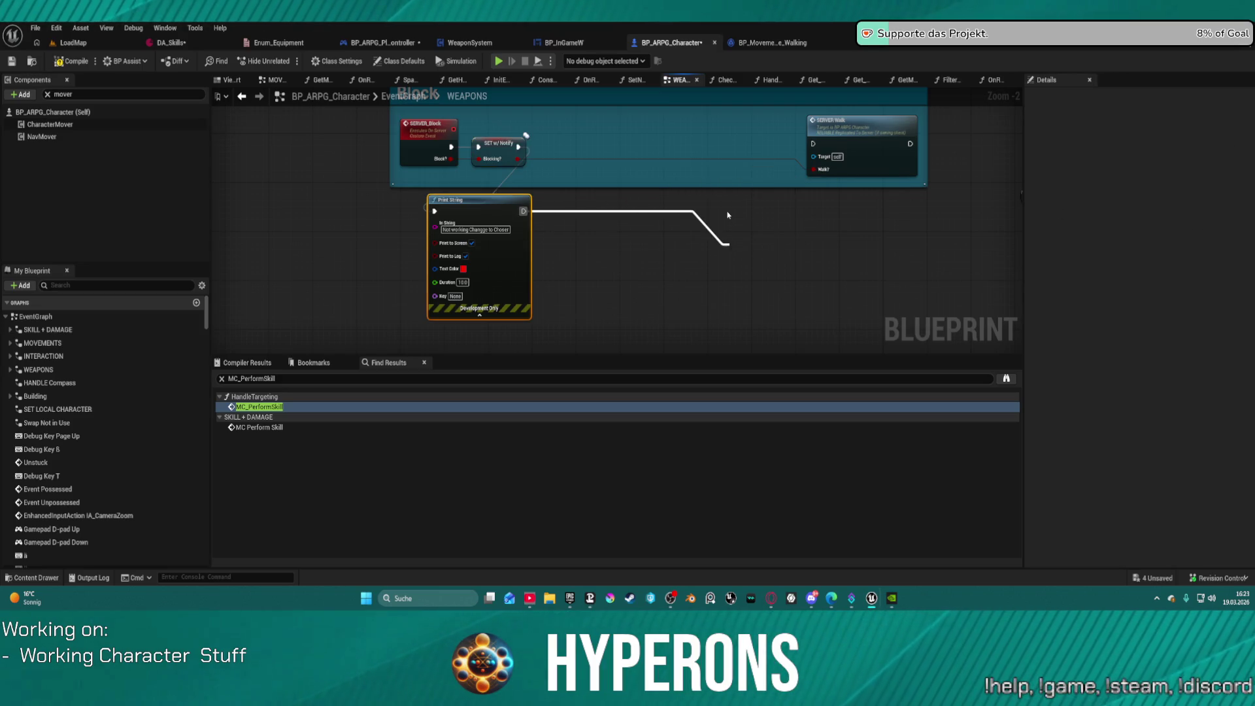
Step: Reposition Play Anim Montage and its Block Anim Montage variable node
{"action": "scroll", "coordinate": [369, 199], "scroll_direction": "down", "scroll_amount": 2}
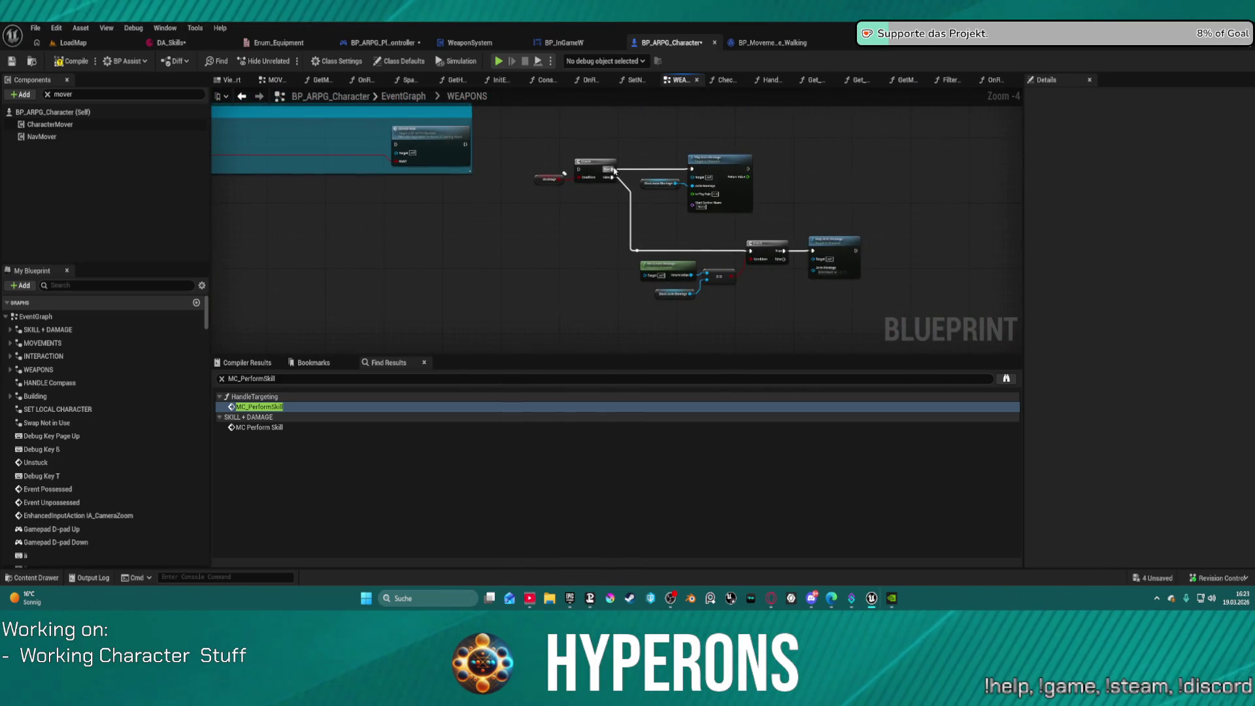
{"action": "left_click_drag", "start_coordinate": [636, 149], "coordinate": [737, 223]}
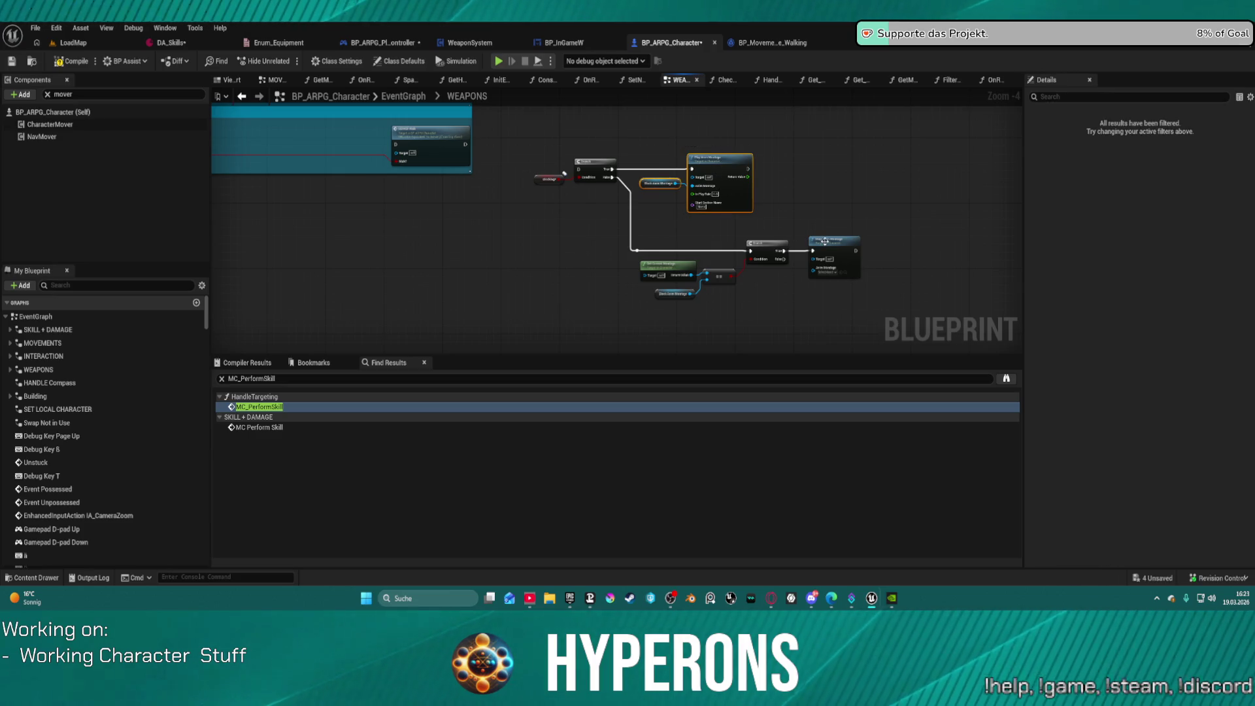
{"action": "scroll", "coordinate": [847, 248], "scroll_direction": "up", "scroll_amount": 1}
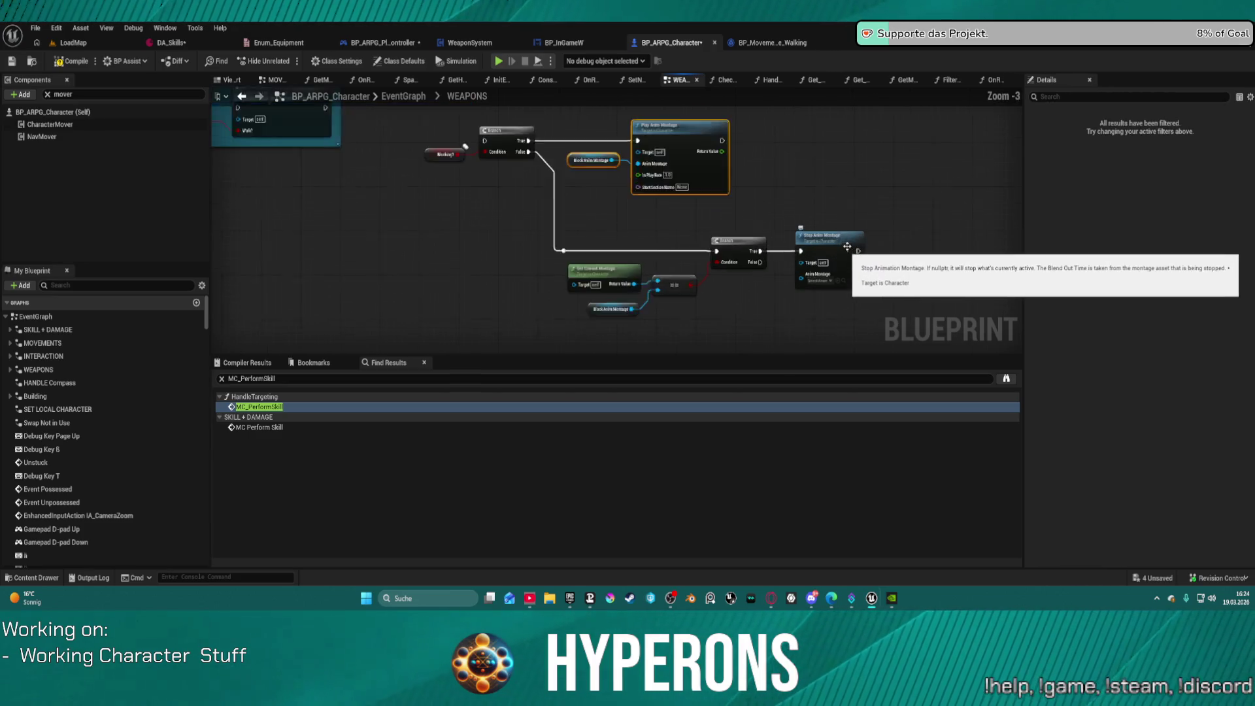
{"action": "scroll", "coordinate": [720, 238], "scroll_direction": "up", "scroll_amount": 1}
{"action": "left_click_drag", "start_coordinate": [647, 219], "coordinate": [532, 268]}
Step: Add a Character Mover reference and a Play Montage (Mover Actor) node from it
{"action": "right_click", "coordinate": [607, 149]}
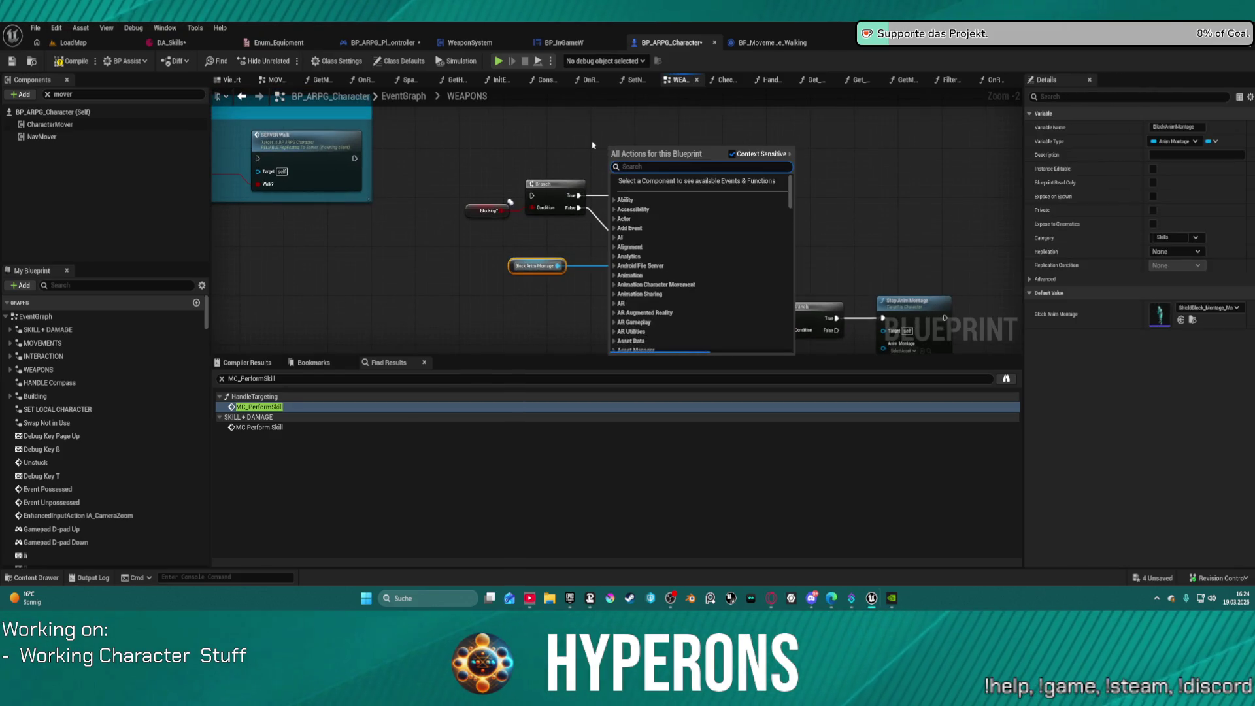
{"action": "type", "text": "character mover"}
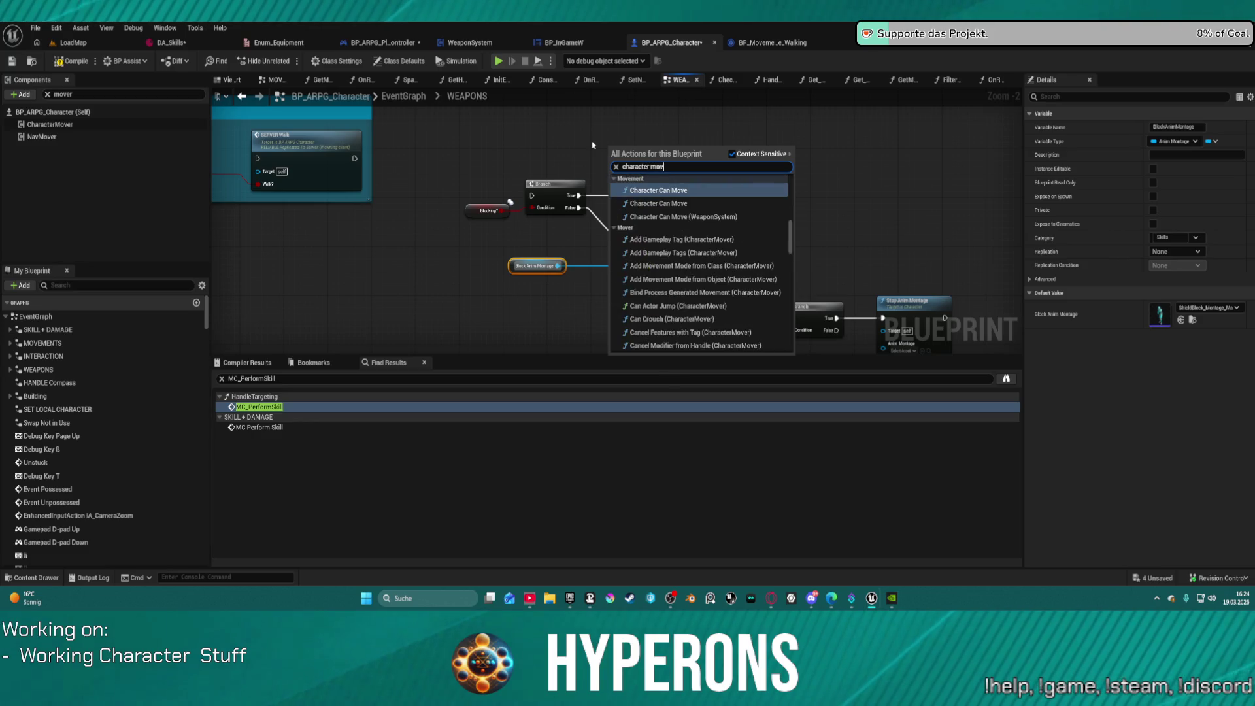
{"action": "key", "text": "Return"}
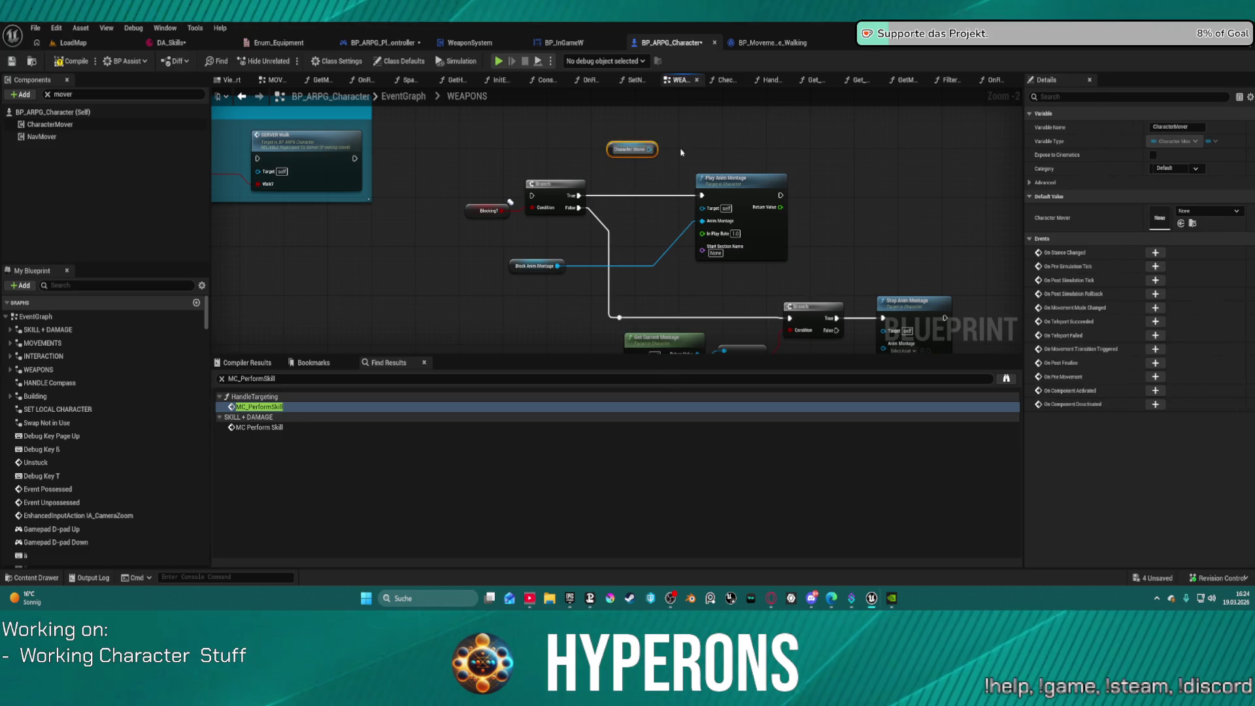
{"action": "left_click_drag", "start_coordinate": [654, 152], "coordinate": [726, 128]}
{"action": "type", "text": "play"}
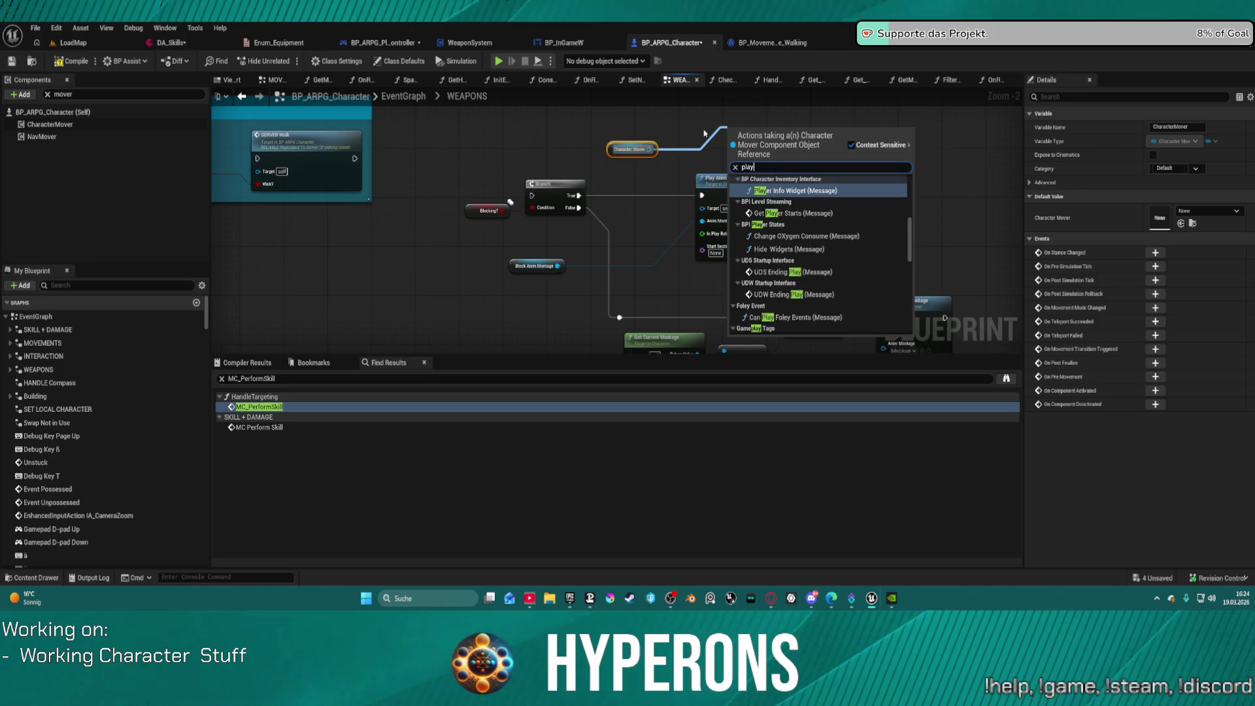
{"action": "type", "text": "mo"}
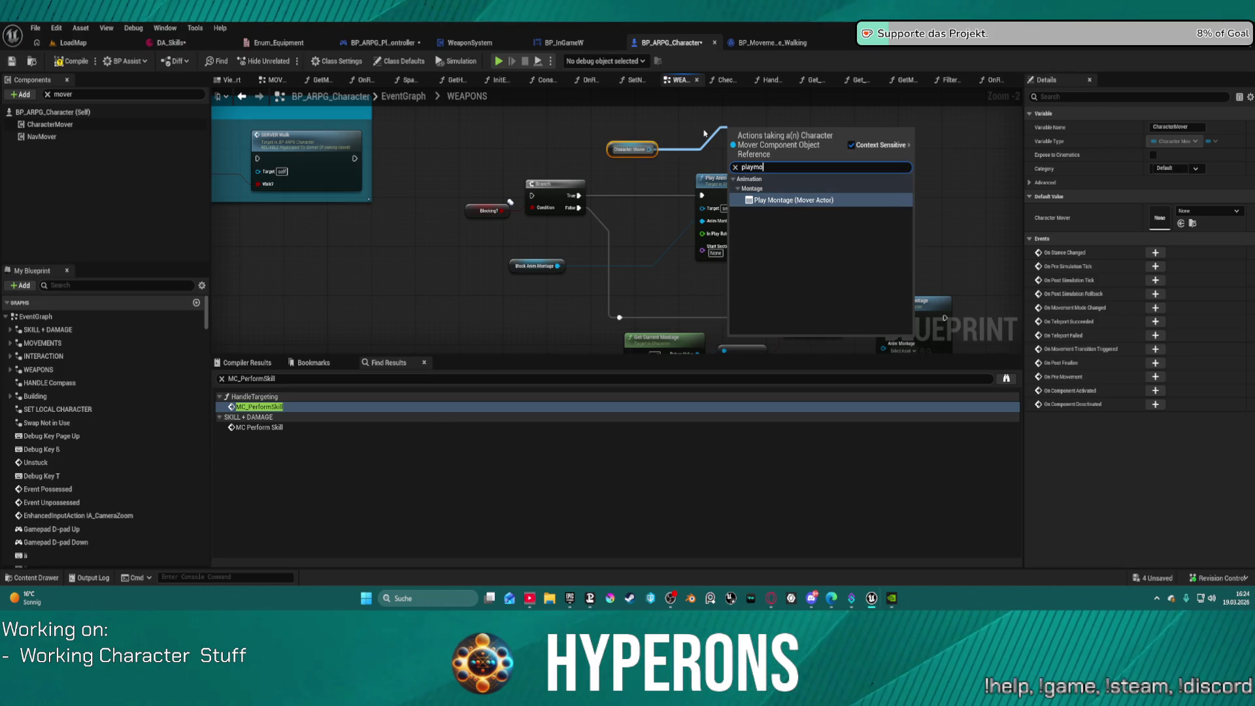
{"action": "type", "text": "ang"}
{"action": "key", "text": "BackSpace"}
{"action": "key", "text": "BackSpace"}
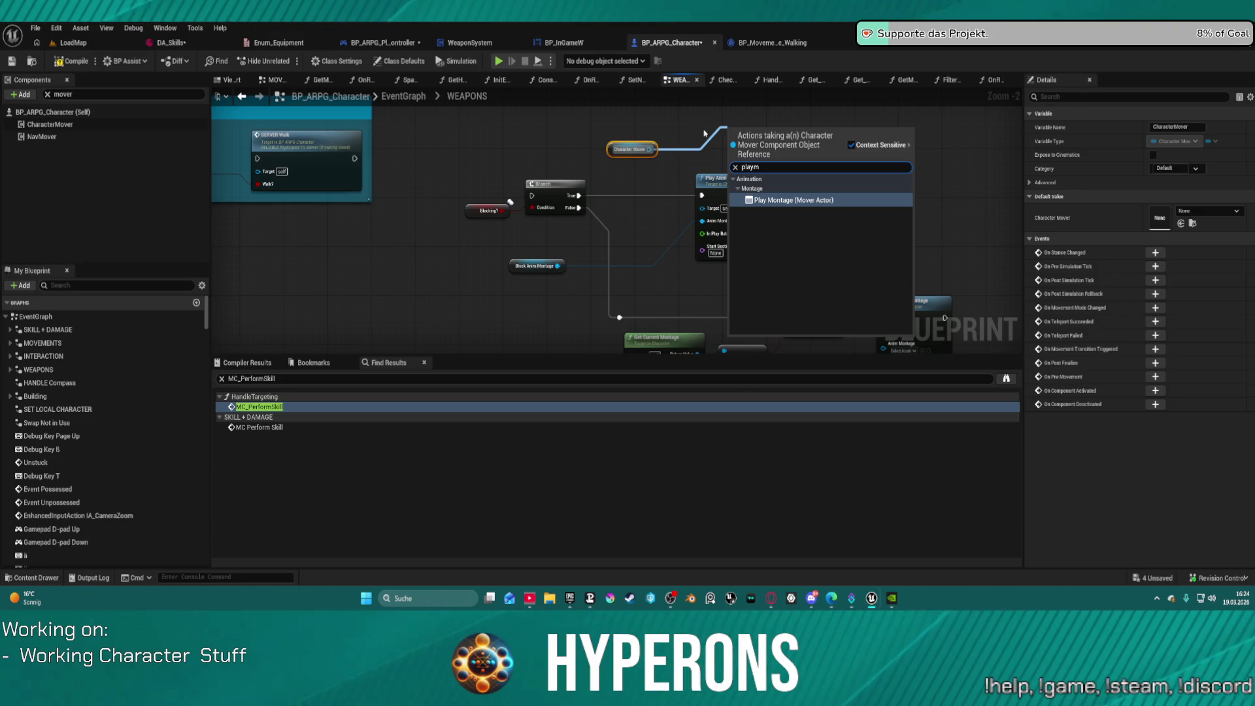
{"action": "key", "text": "Return"}
Step: Feed Block Anim Montage into Montage to Play, delete Play Anim Montage, and place the node by the Branch
{"action": "mouse_move", "coordinate": [723, 203]}
{"action": "left_mouse_down"}
{"action": "mouse_move", "coordinate": [802, 204]}
{"action": "mouse_move", "coordinate": [778, 191]}
{"action": "left_mouse_up"}
{"action": "mouse_move", "coordinate": [702, 220]}
{"action": "left_mouse_down"}
{"action": "mouse_move", "coordinate": [790, 164]}
{"action": "mouse_move", "coordinate": [784, 151]}
{"action": "left_mouse_up"}
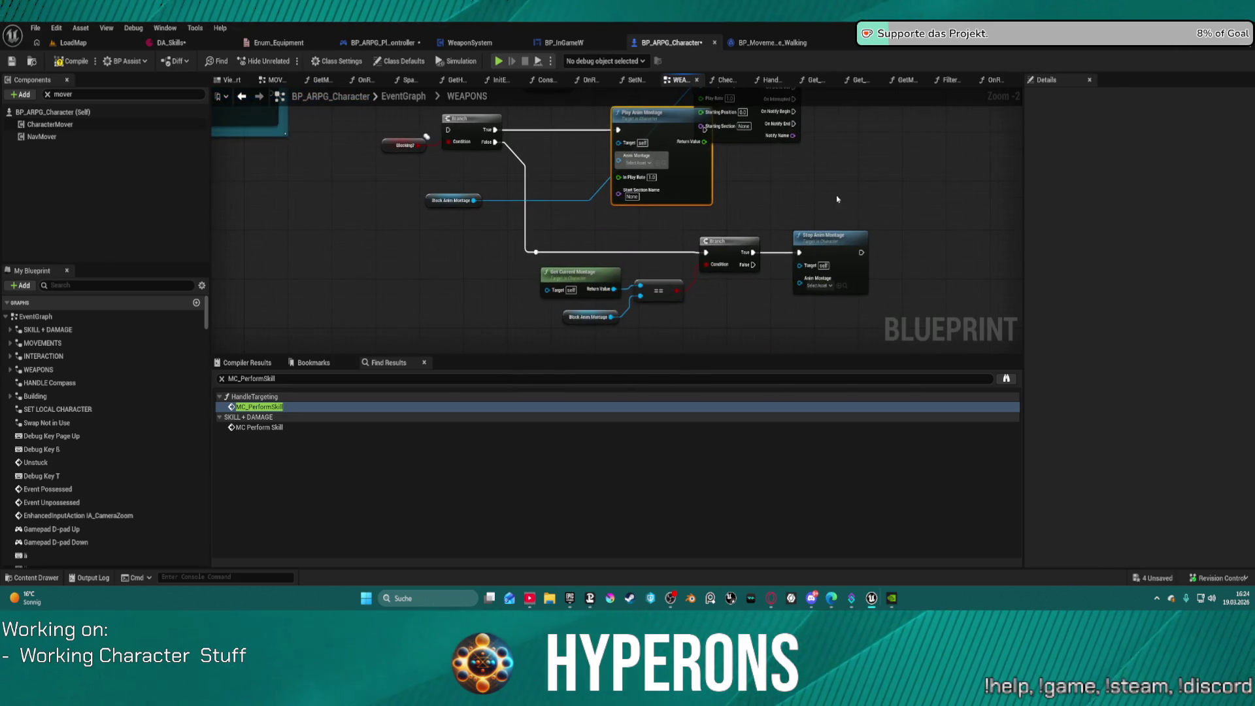
{"action": "key", "text": "Delete"}
{"action": "left_click_drag", "start_coordinate": [778, 92], "coordinate": [748, 164]}
{"action": "left_click_drag", "start_coordinate": [723, 123], "coordinate": [605, 199]}
Step: Wire the Play Montage node's execution input and rearrange Character Mover and Get Current Montage
{"action": "left_click_drag", "start_coordinate": [519, 162], "coordinate": [385, 161]}
{"action": "left_click_drag", "start_coordinate": [530, 221], "coordinate": [538, 247]}
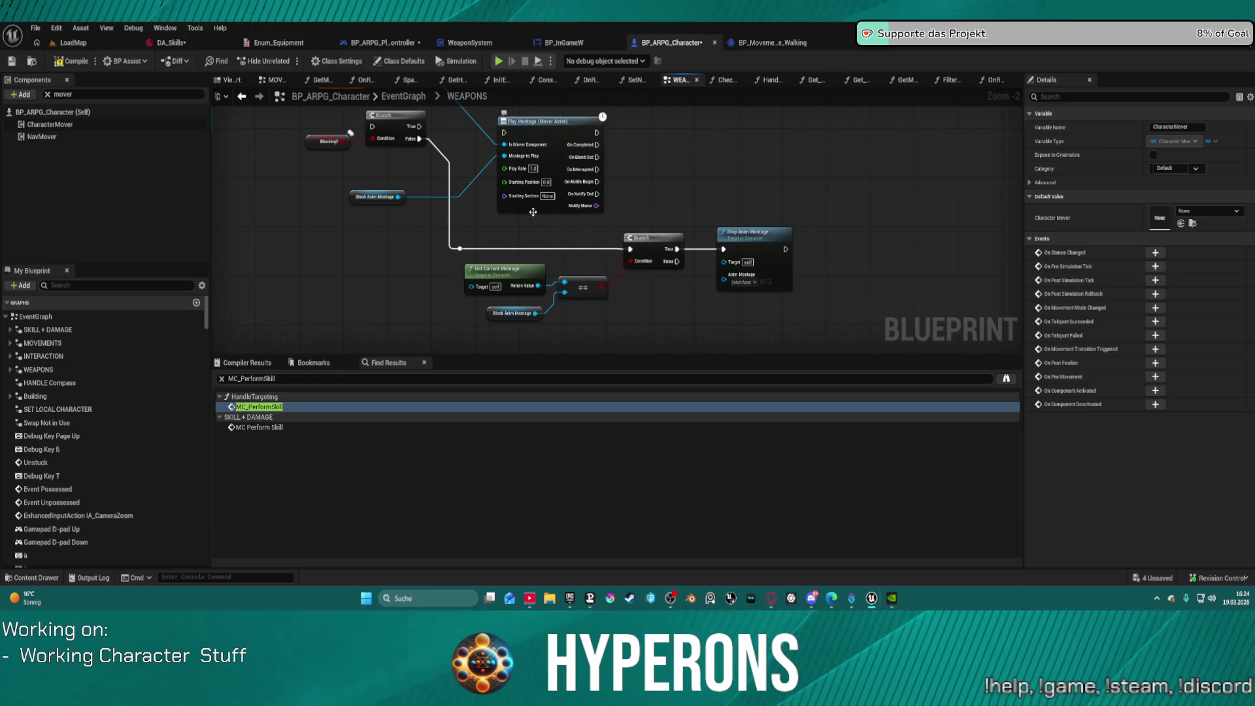
{"action": "left_click_drag", "start_coordinate": [504, 132], "coordinate": [419, 126]}
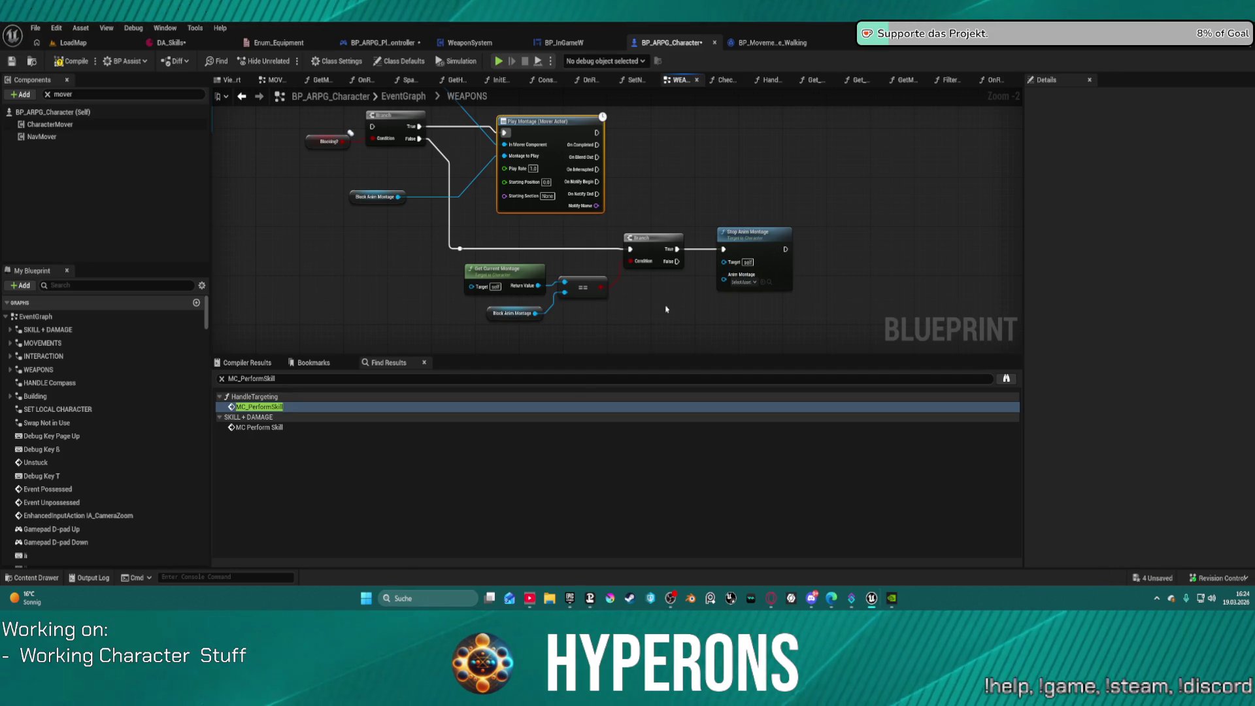
{"action": "mouse_move", "coordinate": [520, 273]}
{"action": "left_mouse_down"}
{"action": "mouse_move", "coordinate": [678, 165]}
{"action": "mouse_move", "coordinate": [678, 148]}
{"action": "left_mouse_up"}
{"action": "mouse_move", "coordinate": [575, 245]}
{"action": "left_mouse_down"}
{"action": "mouse_move", "coordinate": [509, 242]}
{"action": "mouse_move", "coordinate": [553, 280]}
{"action": "left_mouse_up"}
{"action": "left_click", "coordinate": [442, 188]}
{"action": "left_click_drag", "start_coordinate": [462, 188], "coordinate": [554, 165]}
Step: From Character Mover, add a Play Montage (Mover Actor) node beside the Blocking branch
{"action": "type", "text": "current"}
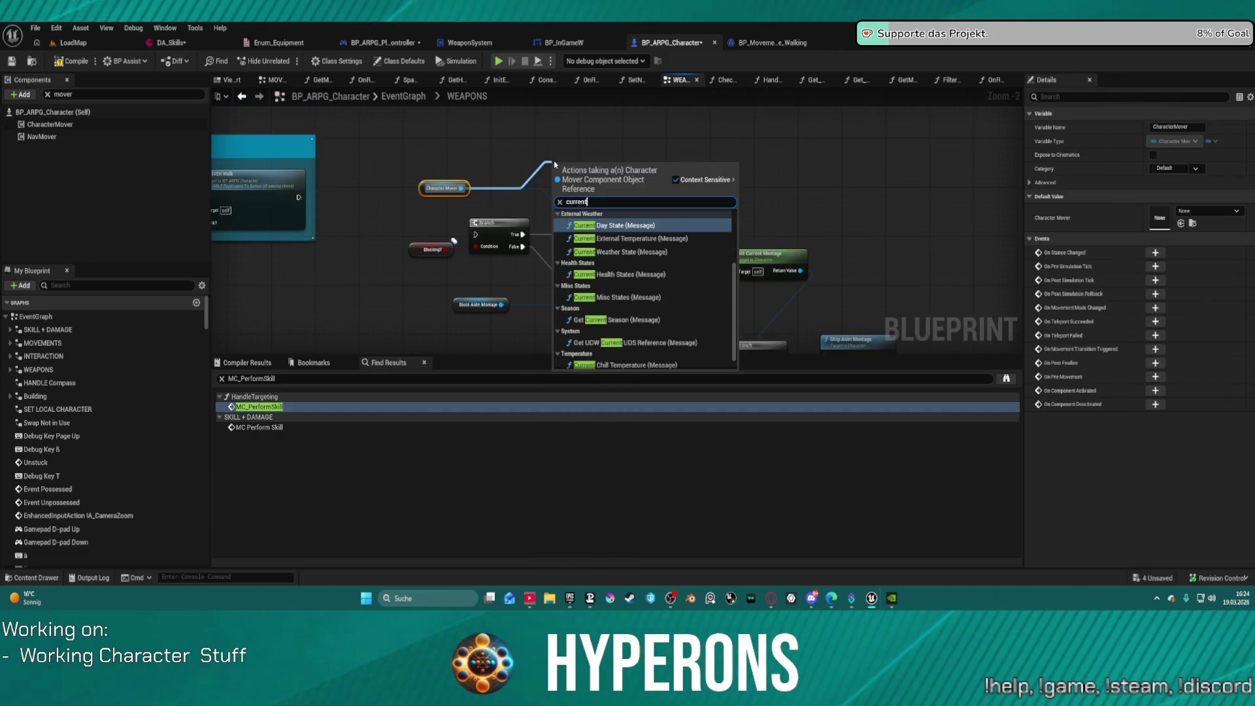
{"action": "type", "text": " m"}
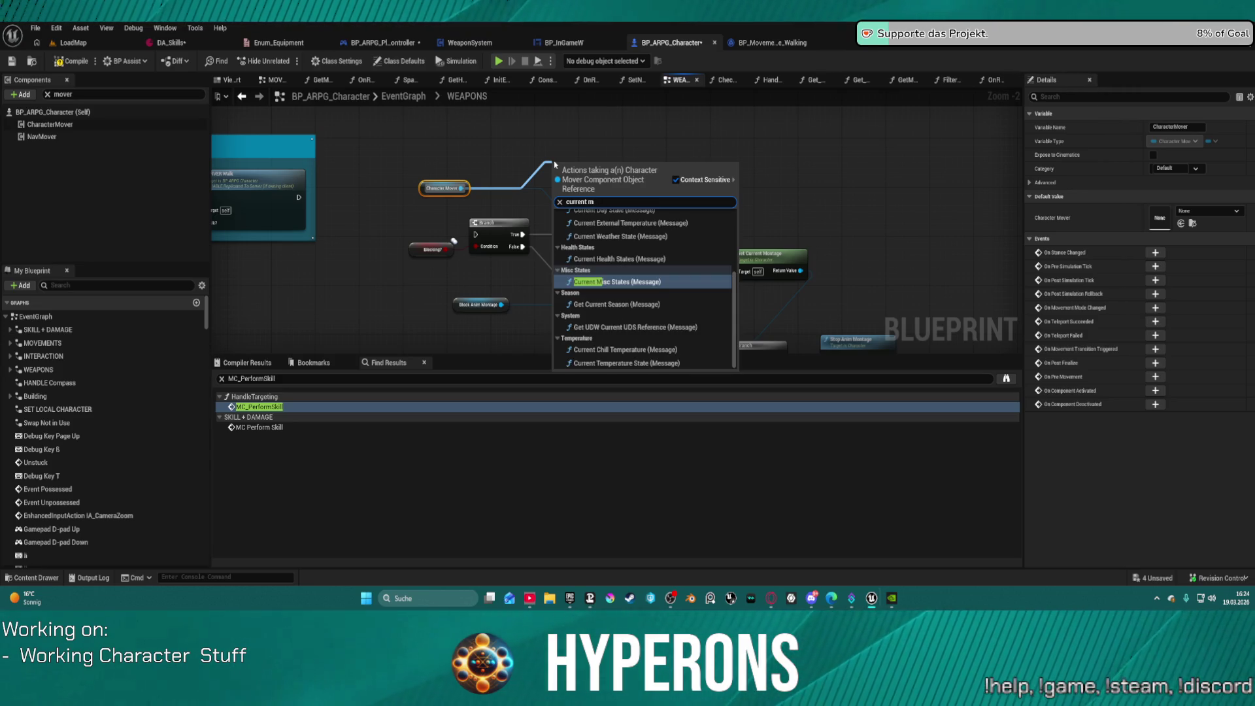
{"action": "key", "text": "BackSpace"}
{"action": "key", "text": "BackSpace"}
{"action": "type", "text": "mo"}
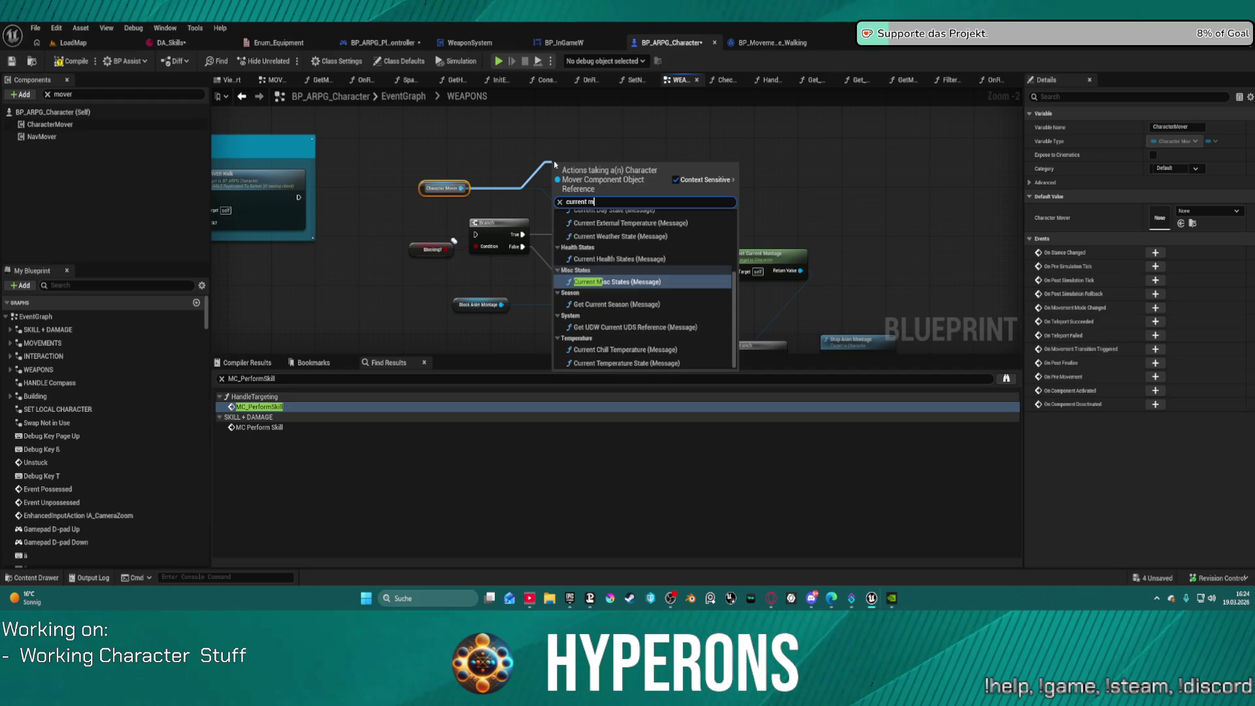
{"action": "type", "text": "montag"}
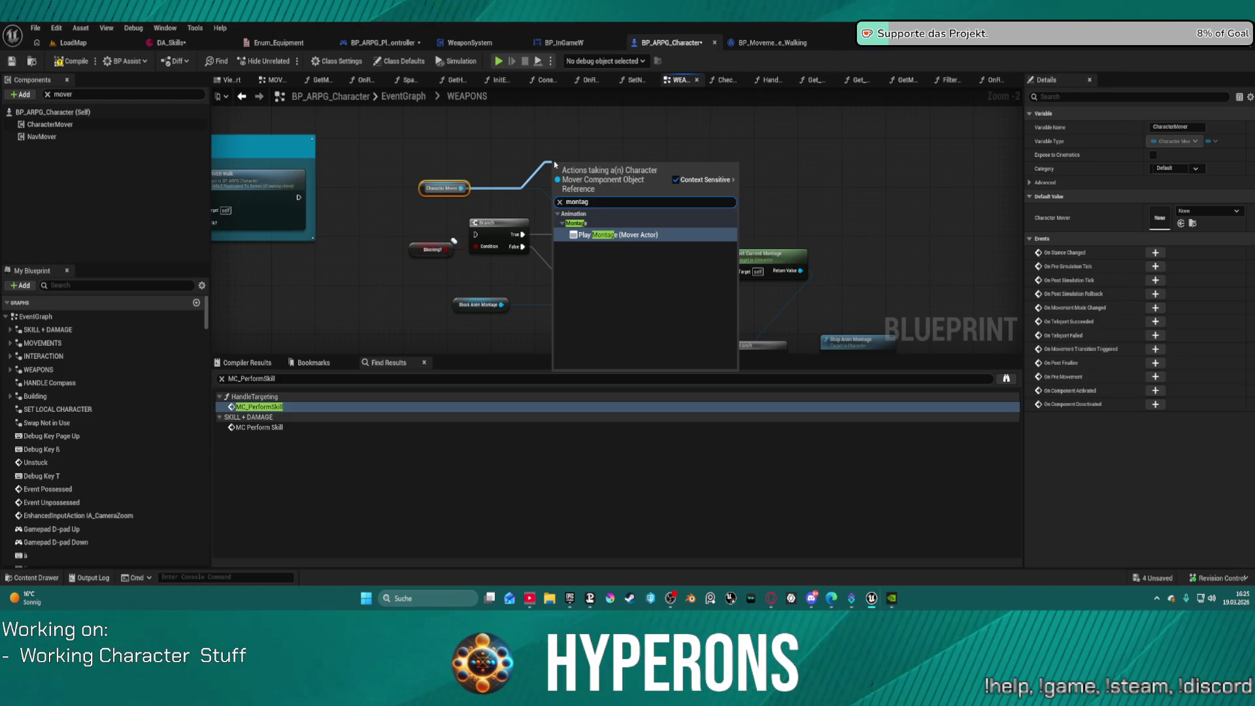
{"action": "key", "text": "Return"}
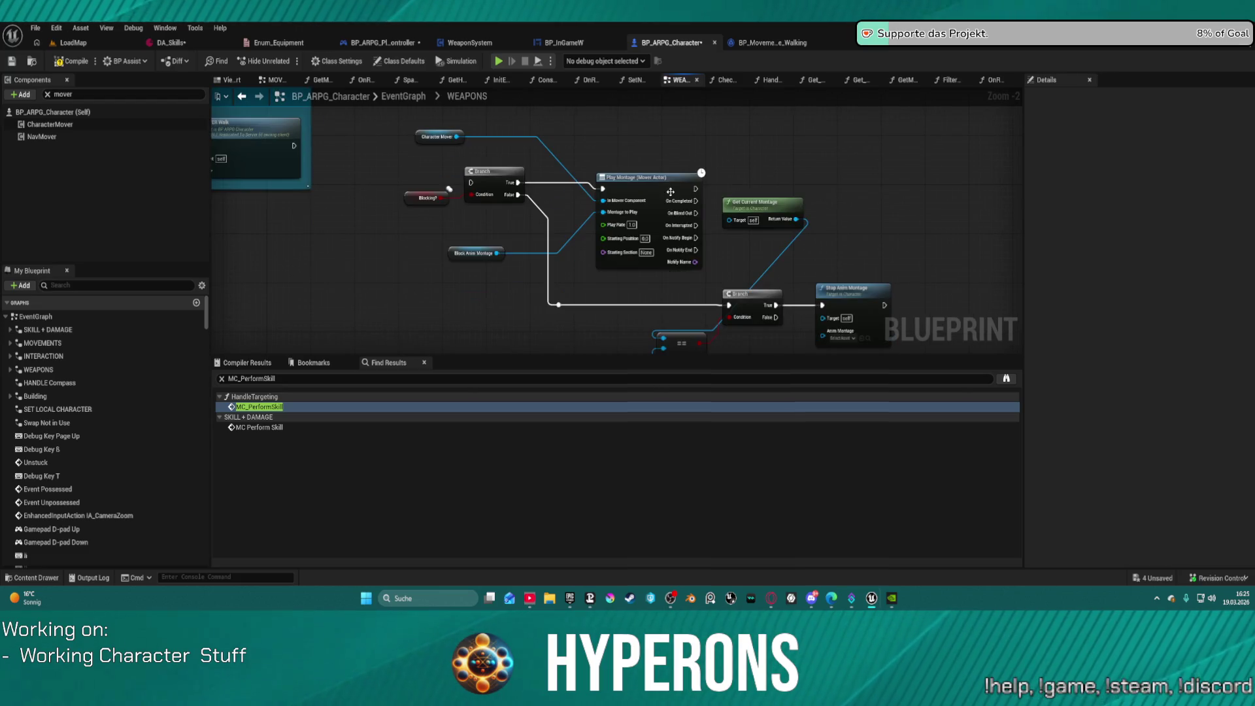
{"action": "left_click_drag", "start_coordinate": [656, 186], "coordinate": [650, 181]}
{"action": "mouse_move", "coordinate": [831, 261]}
{"action": "left_mouse_down"}
{"action": "mouse_move", "coordinate": [961, 196]}
{"action": "mouse_move", "coordinate": [829, 303]}
{"action": "mouse_move", "coordinate": [702, 268]}
{"action": "left_mouse_up"}
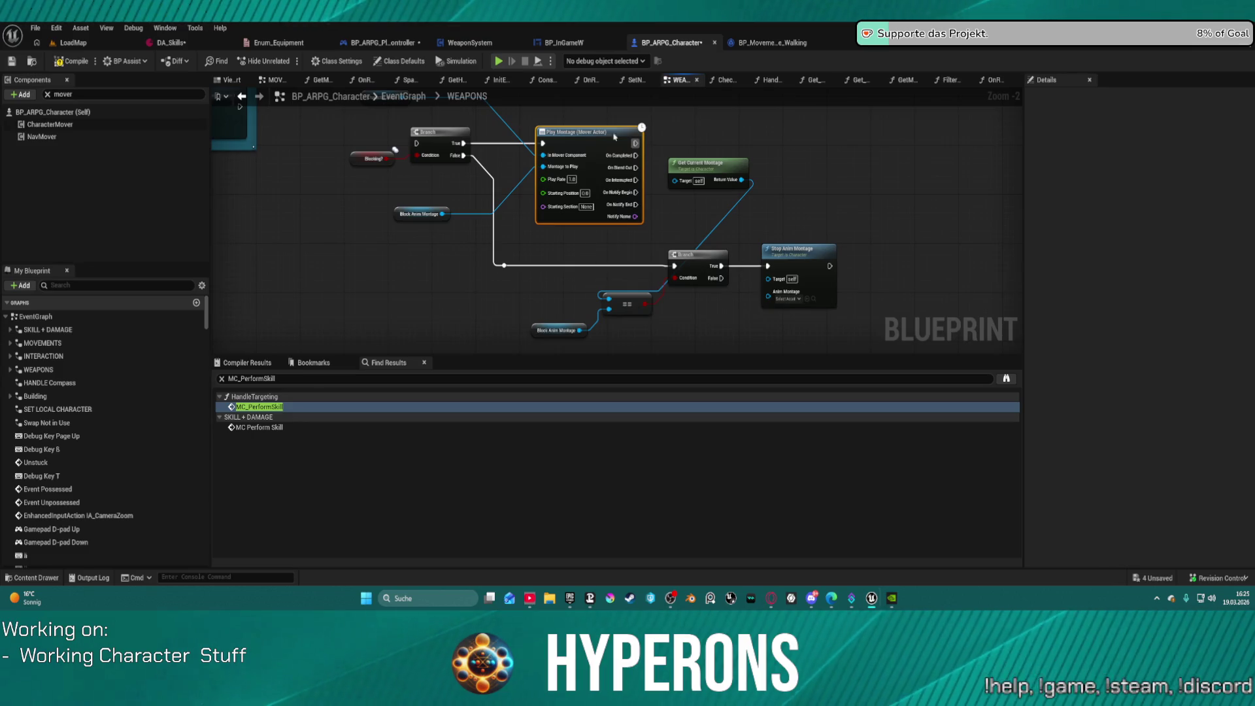
{"action": "left_click_drag", "start_coordinate": [815, 242], "coordinate": [876, 288]}
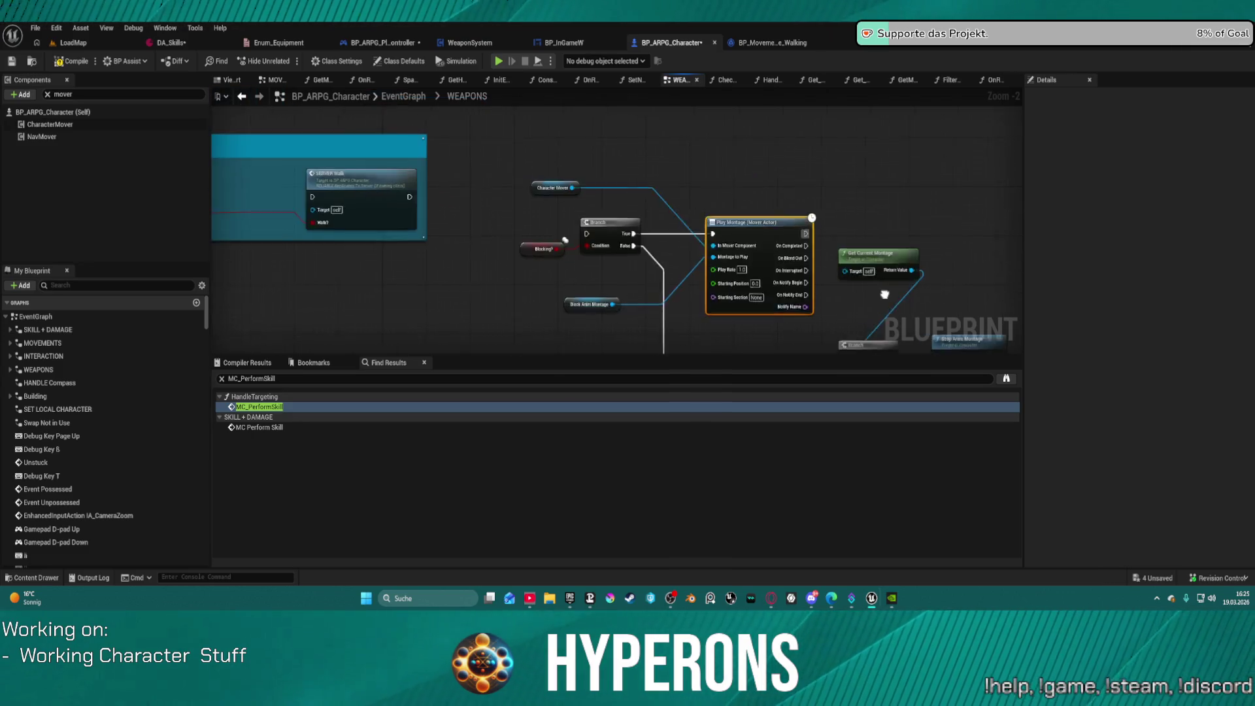
Step: Run the Branch after SET w/ Notify and move Print String, SERVER Walk, Branch and Blocking? into place
{"action": "scroll", "coordinate": [870, 294], "scroll_direction": "down", "scroll_amount": 2}
{"action": "left_click_drag", "start_coordinate": [311, 208], "coordinate": [620, 236]}
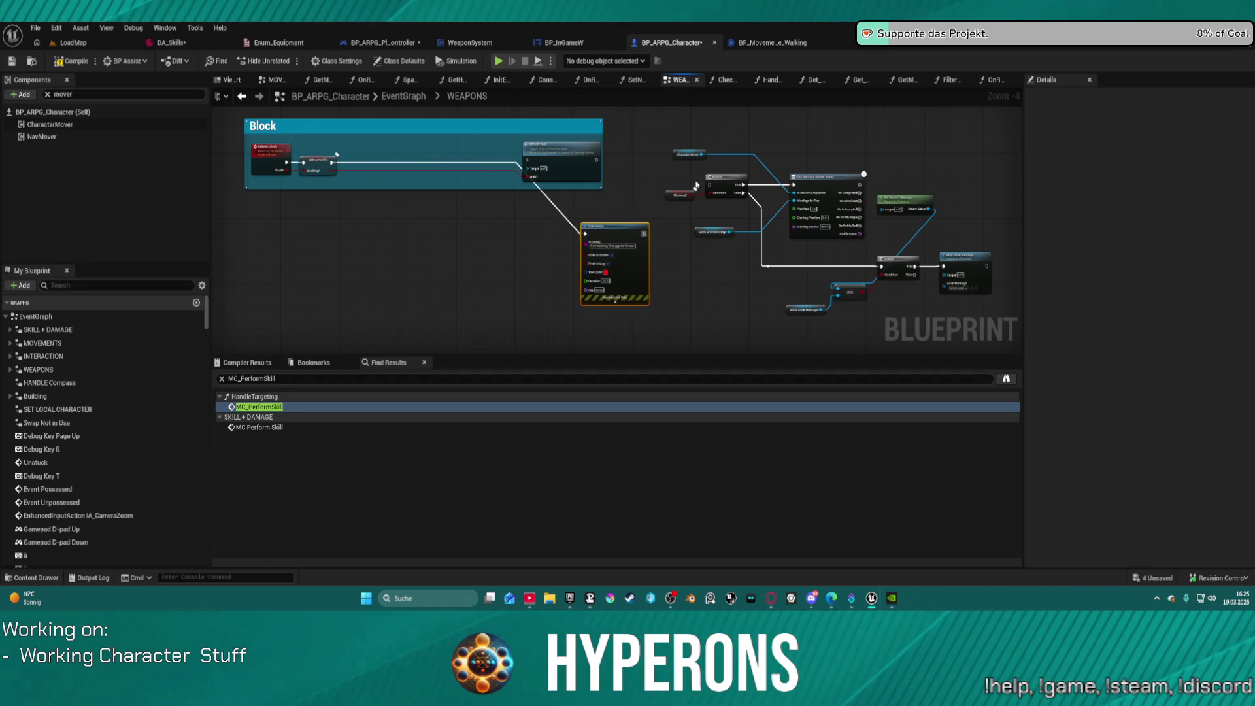
{"action": "scroll", "coordinate": [688, 187], "scroll_direction": "up", "scroll_amount": 3}
{"action": "mouse_move", "coordinate": [696, 191]}
{"action": "left_mouse_down"}
{"action": "mouse_move", "coordinate": [262, 183]}
{"action": "mouse_move", "coordinate": [491, 140]}
{"action": "mouse_move", "coordinate": [477, 156]}
{"action": "mouse_move", "coordinate": [563, 190]}
{"action": "mouse_move", "coordinate": [489, 157]}
{"action": "mouse_move", "coordinate": [829, 165]}
{"action": "mouse_move", "coordinate": [936, 149]}
{"action": "left_mouse_up"}
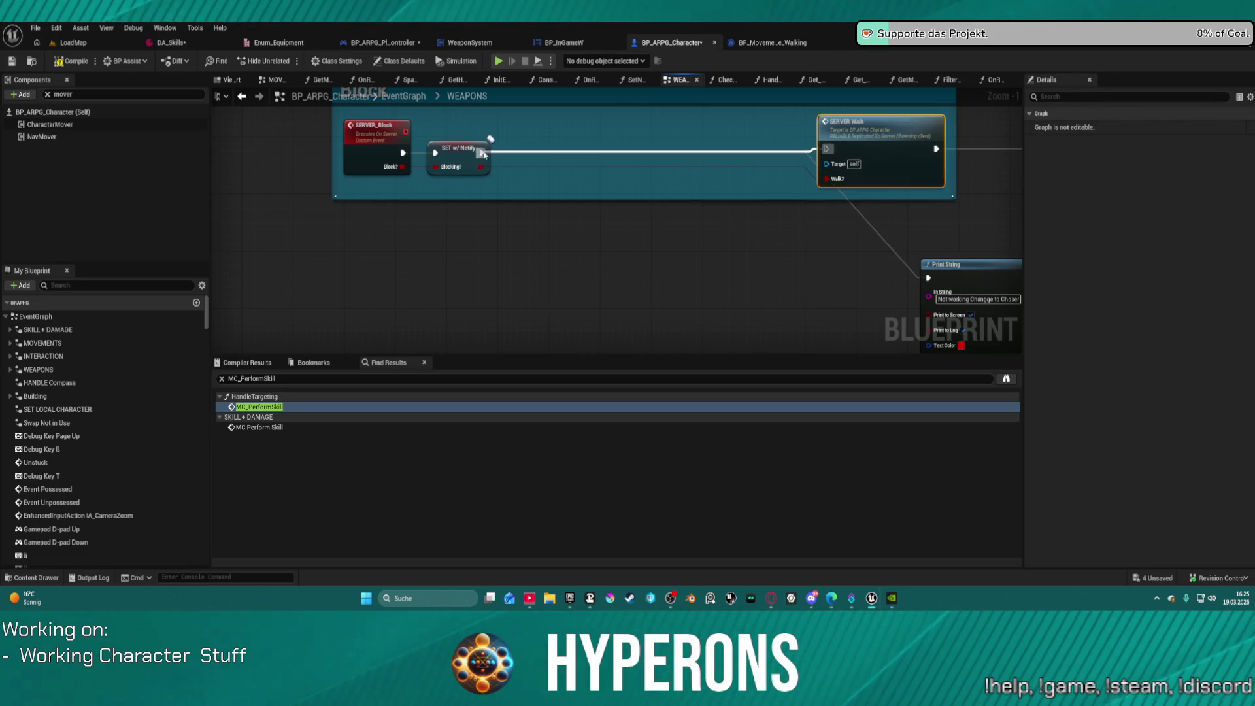
{"action": "left_click_drag", "start_coordinate": [847, 131], "coordinate": [564, 137]}
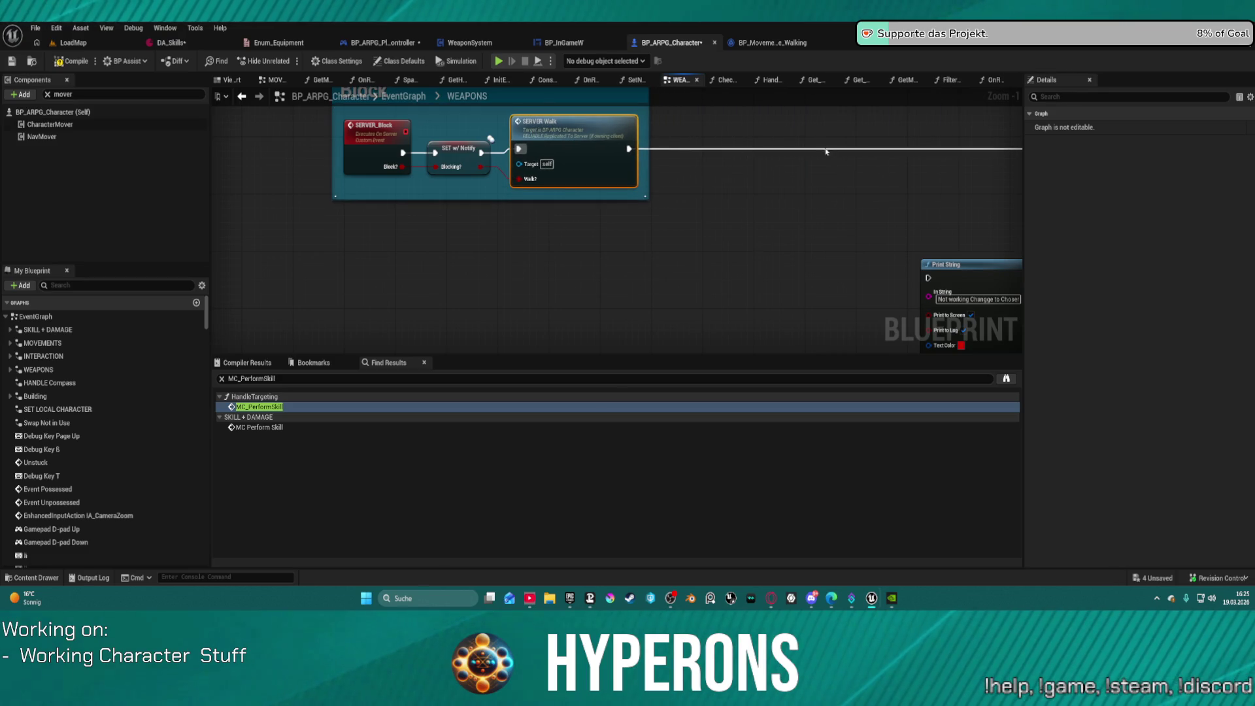
{"action": "mouse_move", "coordinate": [457, 255]}
{"action": "left_mouse_down"}
{"action": "mouse_move", "coordinate": [388, 243]}
{"action": "mouse_move", "coordinate": [437, 185]}
{"action": "mouse_move", "coordinate": [457, 213]}
{"action": "mouse_move", "coordinate": [340, 190]}
{"action": "left_mouse_up"}
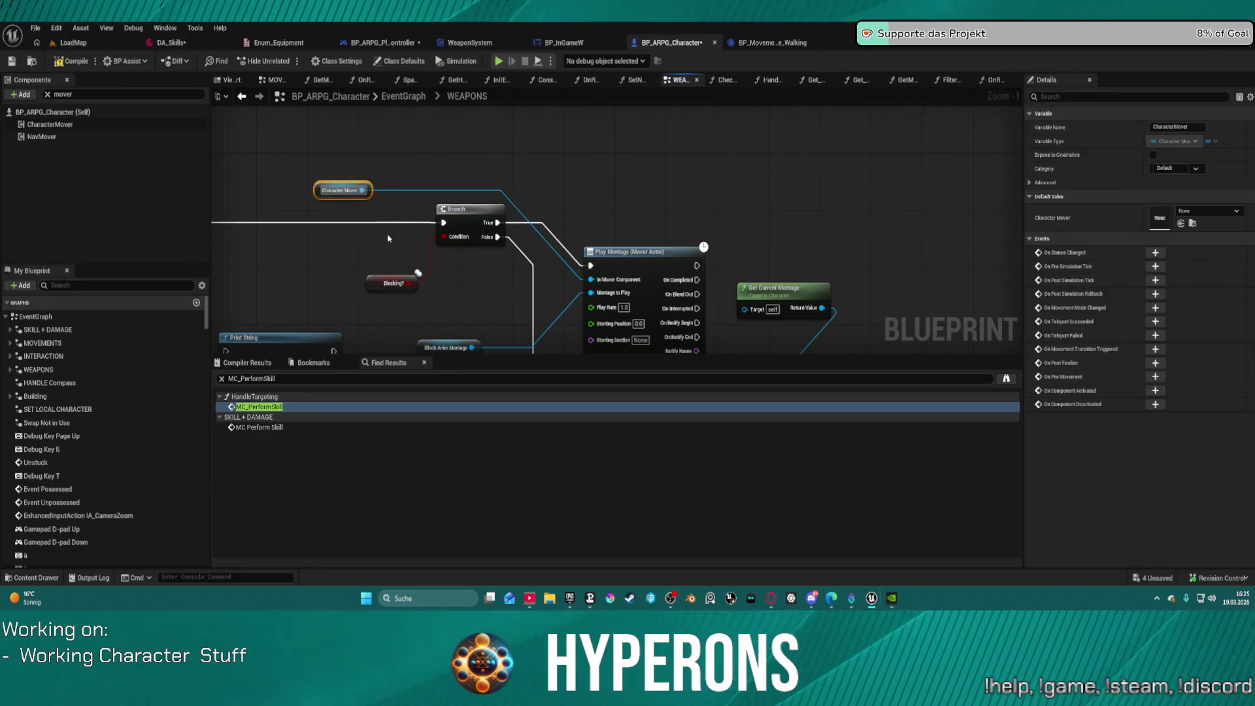
{"action": "left_click_drag", "start_coordinate": [392, 283], "coordinate": [308, 262]}
Step: Start a link from the Branch True output, cancel it, and find the red comment group
{"action": "left_click_drag", "start_coordinate": [499, 229], "coordinate": [581, 185]}
{"action": "key", "text": "Escape"}
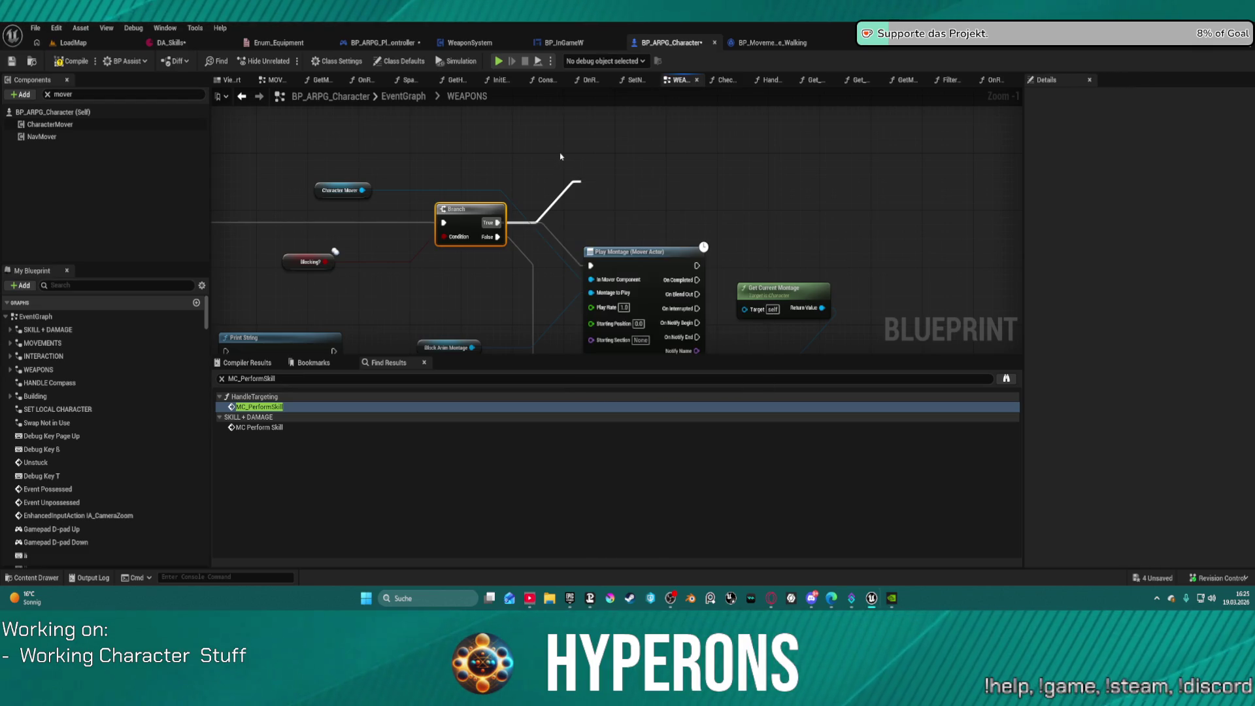
{"action": "scroll", "coordinate": [560, 157], "scroll_direction": "down", "scroll_amount": 11}
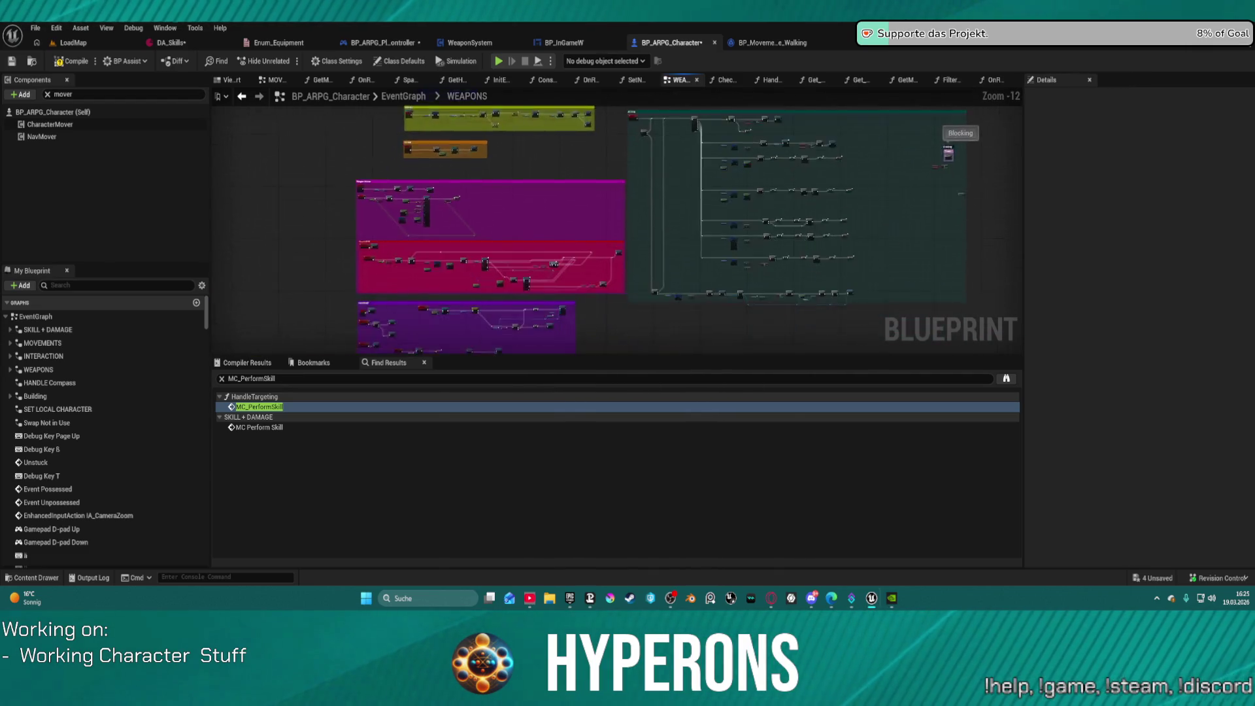
{"action": "scroll", "coordinate": [547, 240], "scroll_direction": "up", "scroll_amount": 5}
{"action": "mouse_move", "coordinate": [667, 199]}
{"action": "left_mouse_down"}
{"action": "mouse_move", "coordinate": [662, 275]}
{"action": "mouse_move", "coordinate": [666, 213]}
{"action": "mouse_move", "coordinate": [562, 233]}
{"action": "mouse_move", "coordinate": [423, 292]}
{"action": "mouse_move", "coordinate": [281, 275]}
{"action": "mouse_move", "coordinate": [686, 291]}
{"action": "mouse_move", "coordinate": [712, 304]}
{"action": "left_mouse_up"}
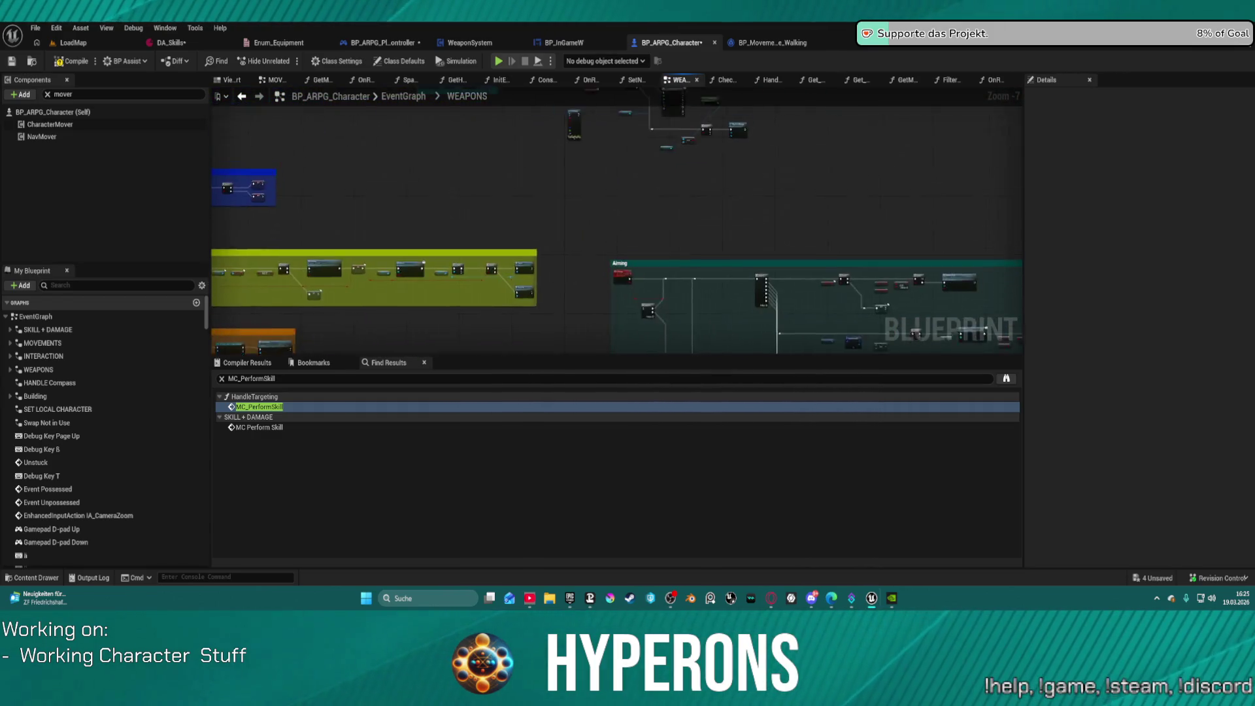
{"action": "scroll", "coordinate": [474, 129], "scroll_direction": "up", "scroll_amount": 1}
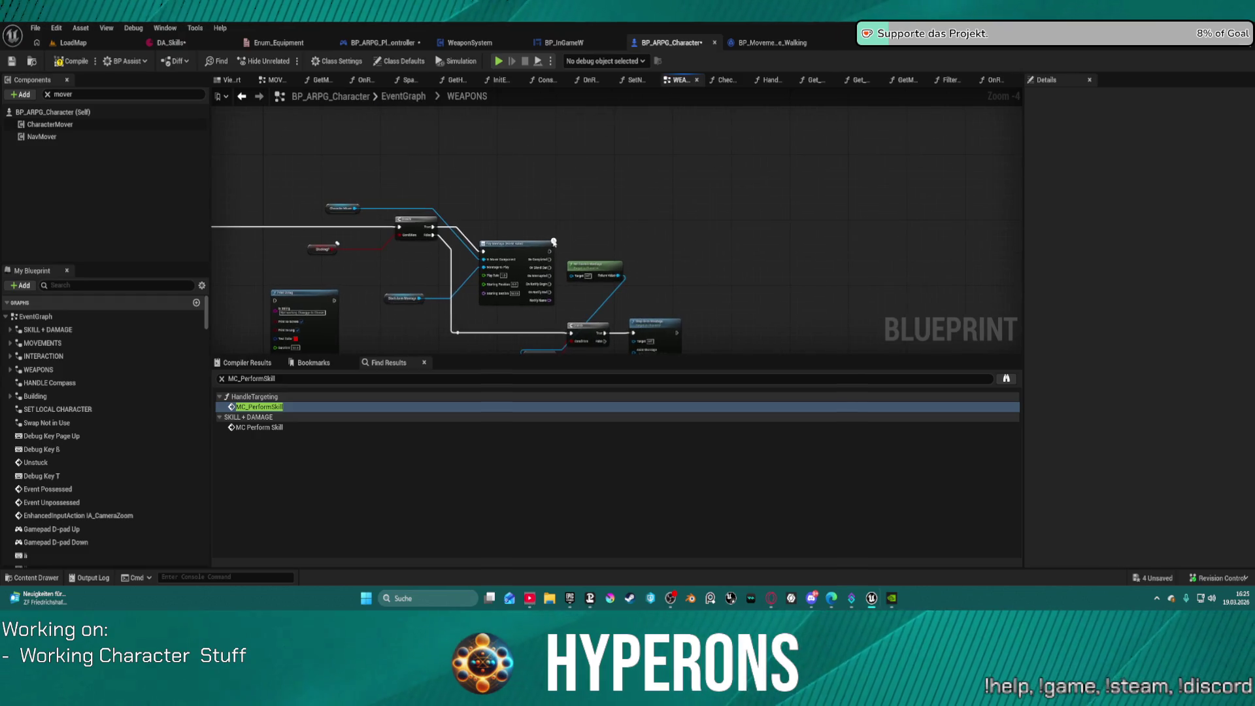
Step: Reposition the Block Anim Montage, Play Montage and Get Current Montage nodes
{"action": "left_click", "coordinate": [516, 221]}
{"action": "left_click_drag", "start_coordinate": [518, 217], "coordinate": [636, 205]}
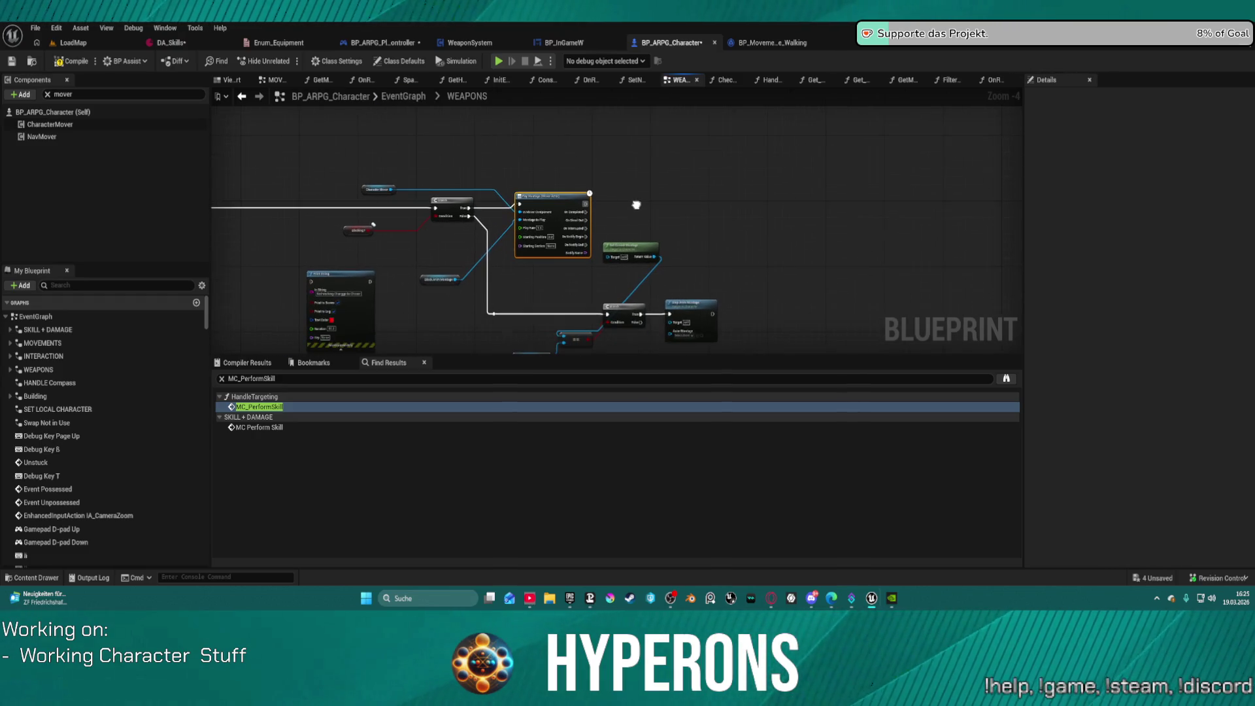
{"action": "left_click", "coordinate": [452, 208]}
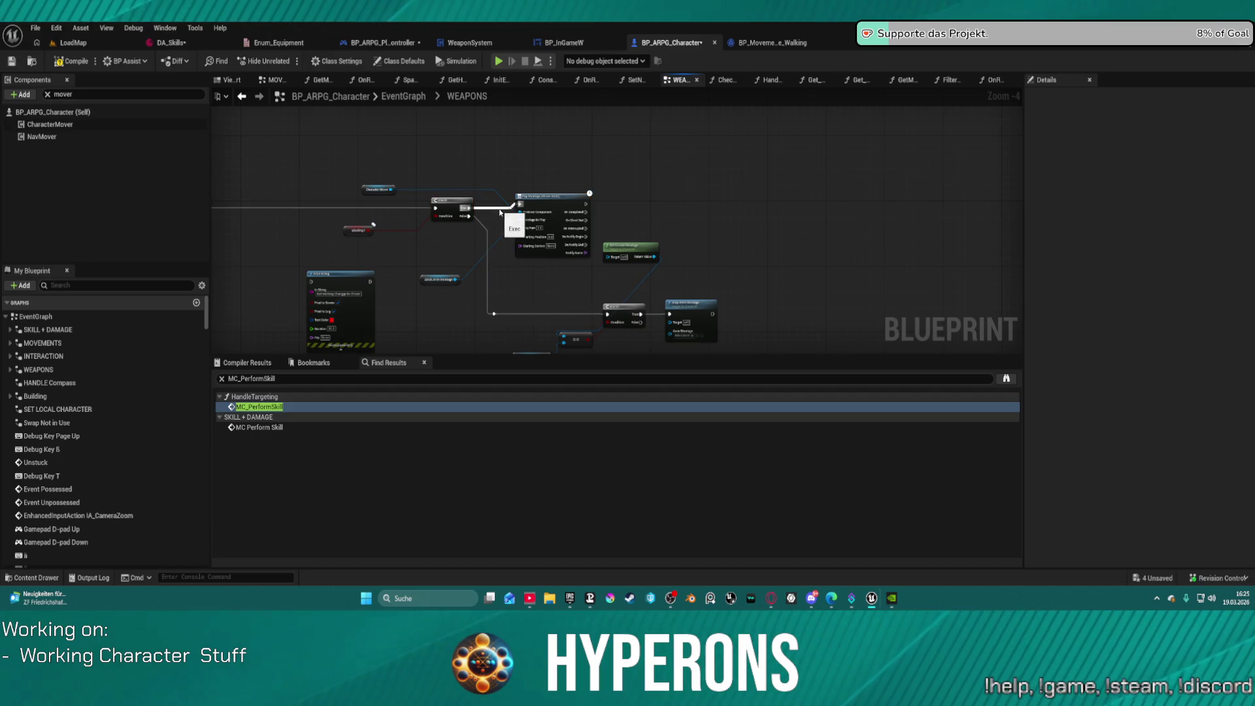
{"action": "mouse_move", "coordinate": [430, 283]}
{"action": "left_mouse_down"}
{"action": "mouse_move", "coordinate": [410, 145]}
{"action": "mouse_move", "coordinate": [380, 152]}
{"action": "left_mouse_up"}
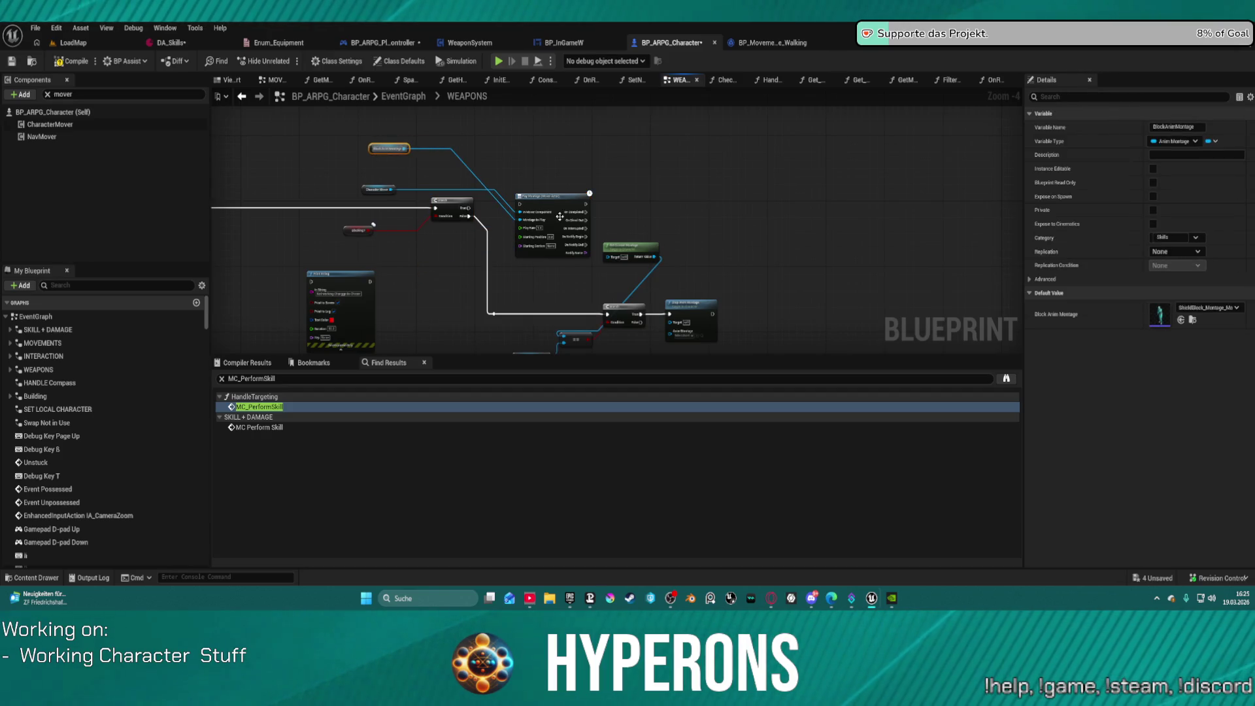
{"action": "left_click_drag", "start_coordinate": [560, 217], "coordinate": [542, 115]}
{"action": "mouse_move", "coordinate": [634, 254]}
{"action": "left_mouse_down"}
{"action": "mouse_move", "coordinate": [527, 267]}
{"action": "mouse_move", "coordinate": [451, 332]}
{"action": "mouse_move", "coordinate": [521, 325]}
{"action": "left_mouse_up"}
{"action": "left_click", "coordinate": [691, 304]}
{"action": "left_click_drag", "start_coordinate": [633, 220], "coordinate": [626, 122]}
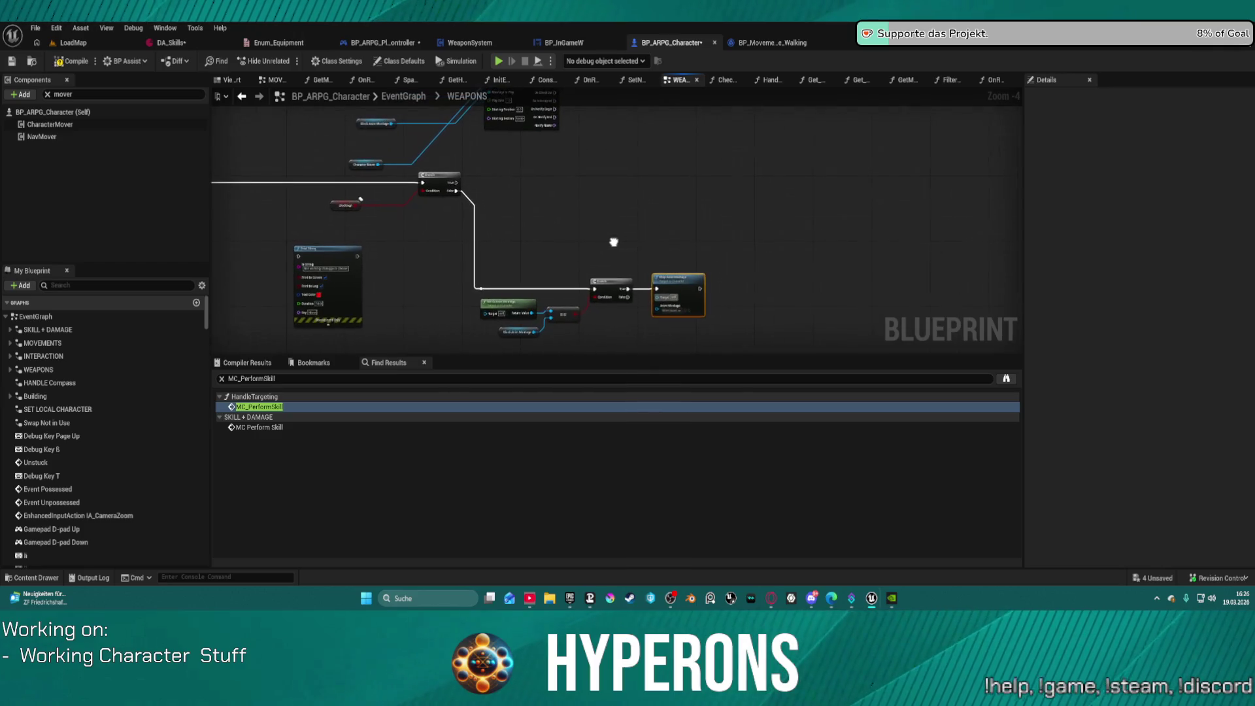
Step: Try linking a node to the Branch False output, cancel it, and compile the character blueprint
{"action": "scroll", "coordinate": [484, 191], "scroll_direction": "up", "scroll_amount": 2}
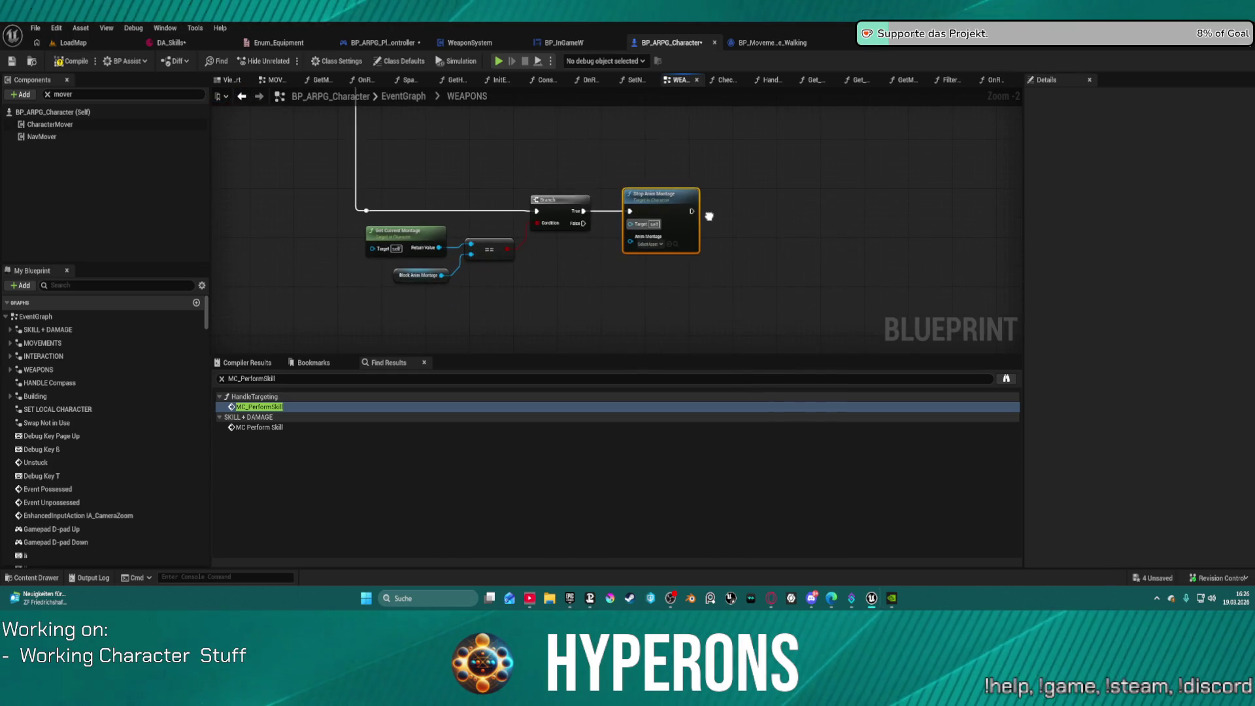
{"action": "left_click_drag", "start_coordinate": [540, 150], "coordinate": [659, 229]}
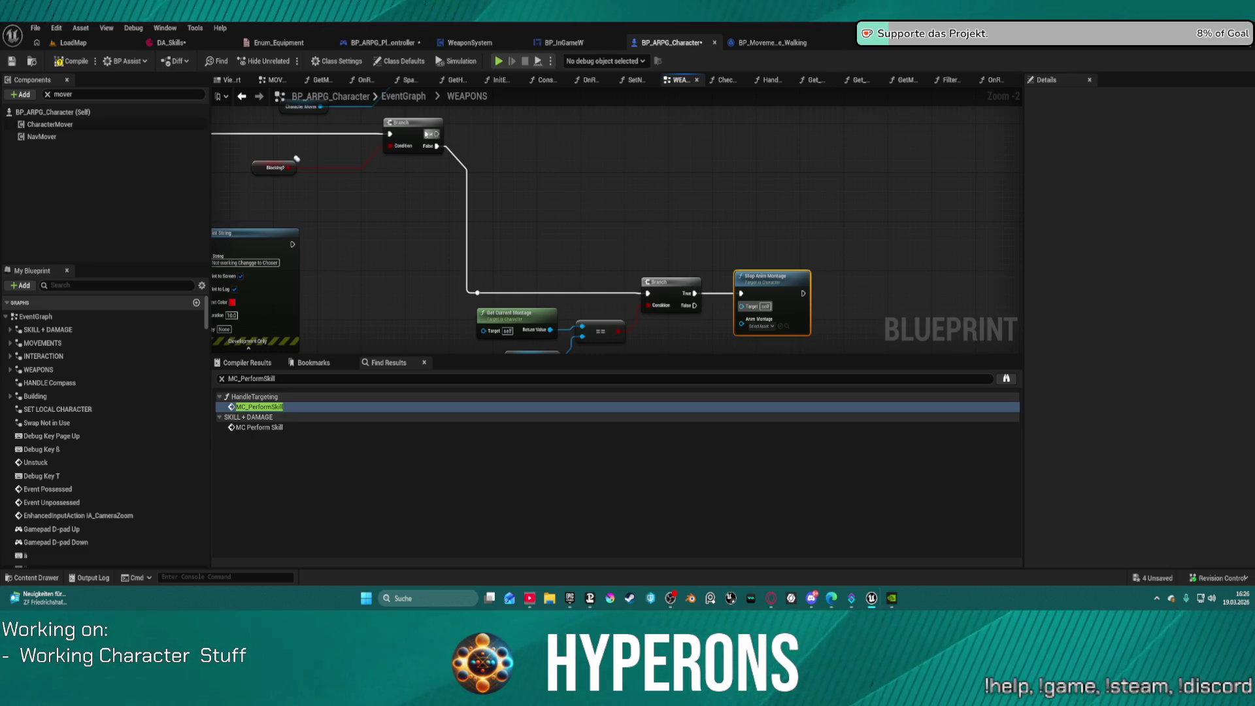
{"action": "mouse_move", "coordinate": [437, 145]}
{"action": "left_mouse_down"}
{"action": "mouse_move", "coordinate": [485, 155]}
{"action": "mouse_move", "coordinate": [588, 134]}
{"action": "left_mouse_up"}
{"action": "left_click", "coordinate": [433, 131]}
{"action": "left_click", "coordinate": [562, 130]}
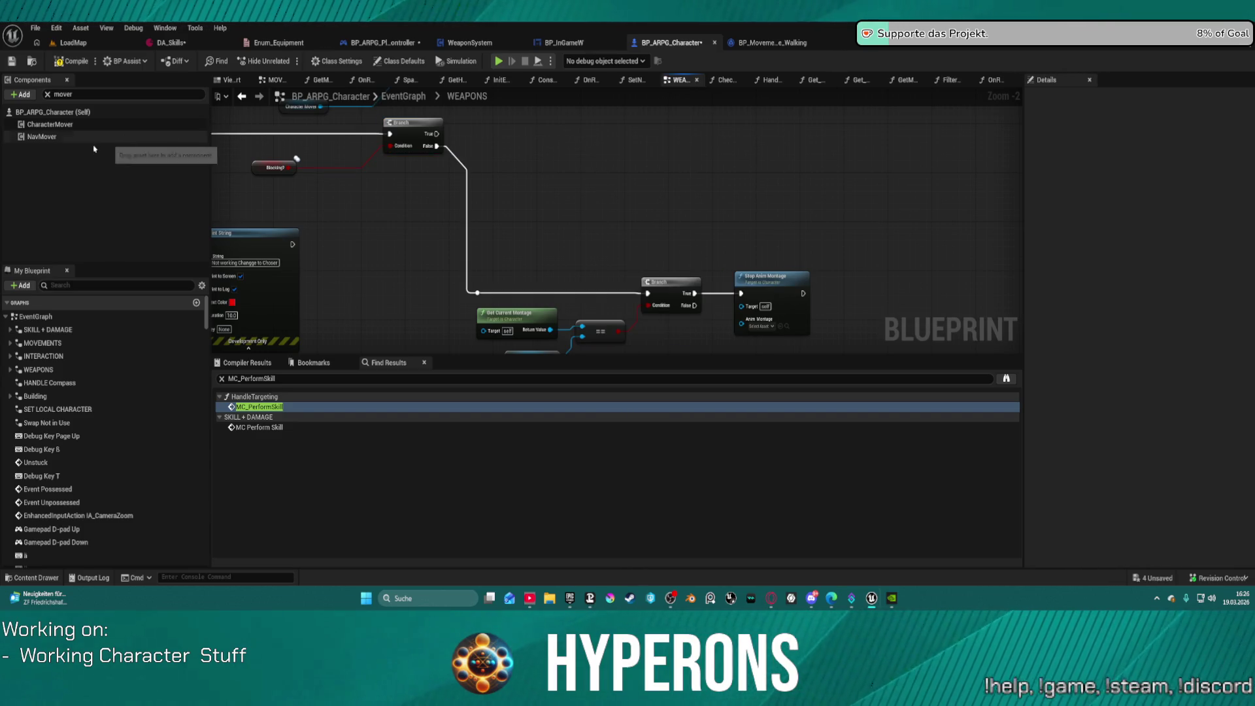
{"action": "left_click", "coordinate": [70, 64]}
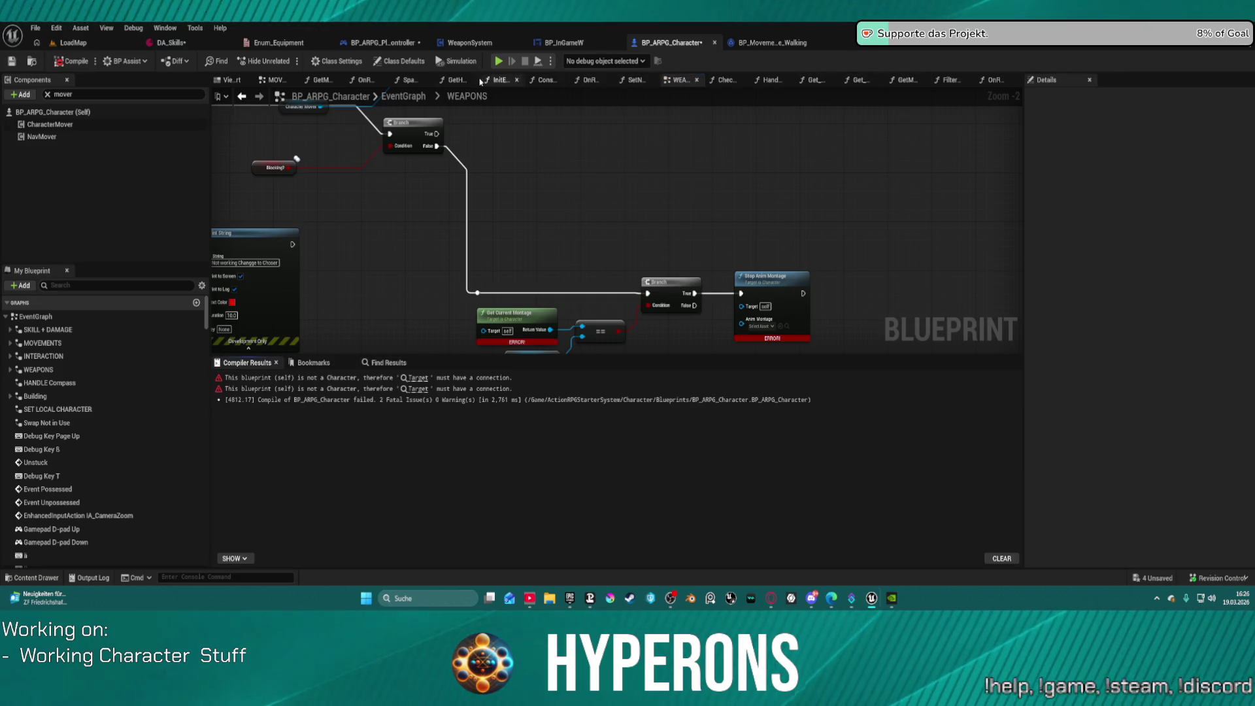
Step: Check the SpawnAndEquipItem function graph after the failed compile, then return to WEAPONS
{"action": "left_click", "coordinate": [409, 80]}
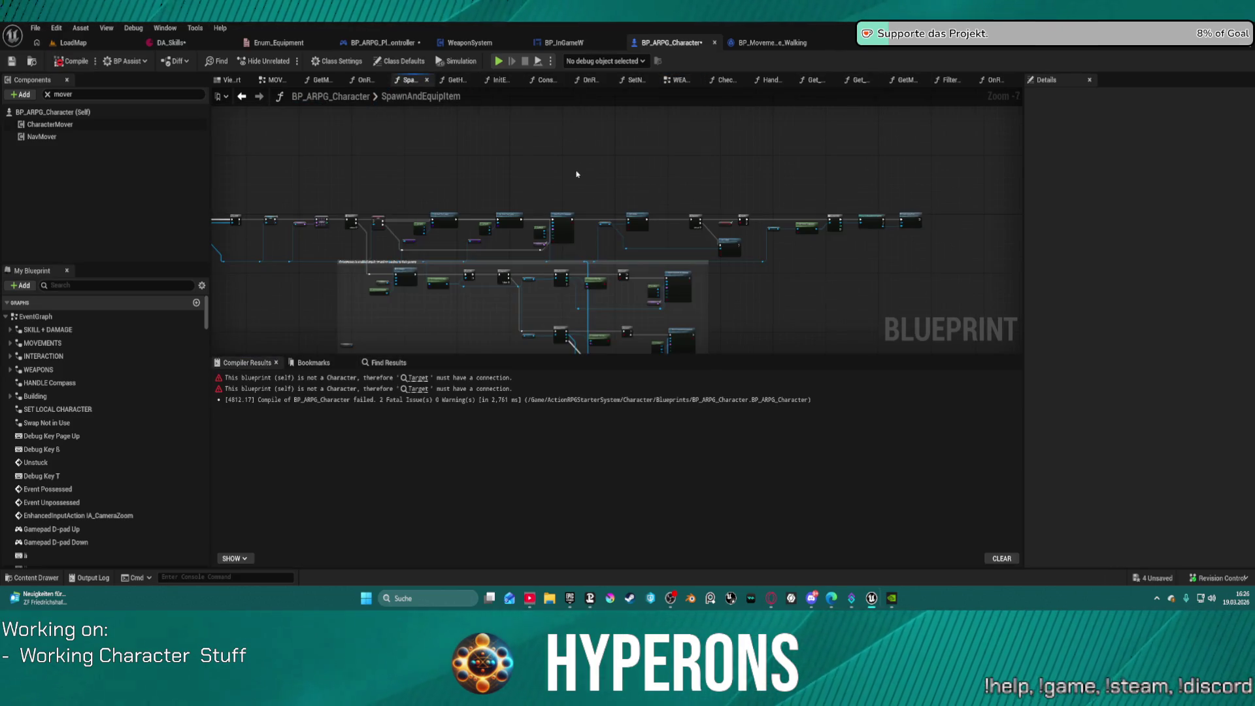
{"action": "mouse_move", "coordinate": [407, 179]}
{"action": "left_mouse_down"}
{"action": "mouse_move", "coordinate": [531, 247]}
{"action": "mouse_move", "coordinate": [480, 236]}
{"action": "mouse_move", "coordinate": [534, 217]}
{"action": "left_mouse_up"}
{"action": "scroll", "coordinate": [468, 243], "scroll_direction": "up", "scroll_amount": 3}
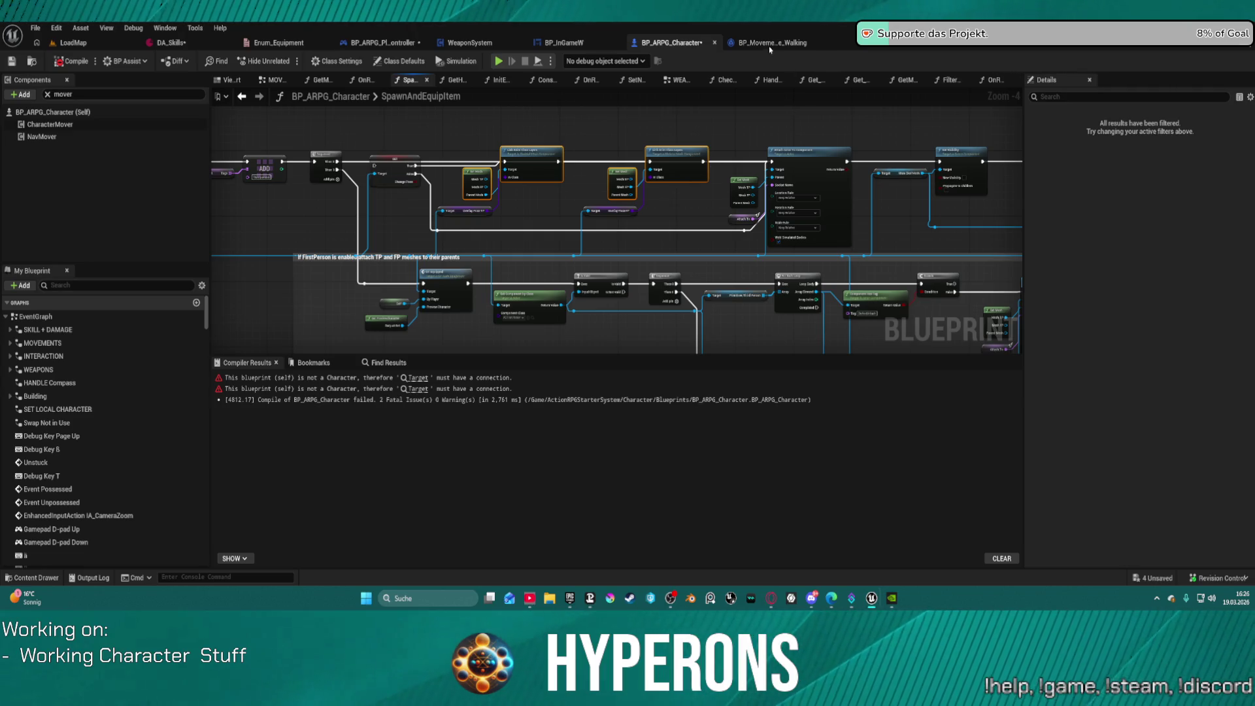
{"action": "left_click", "coordinate": [242, 97]}
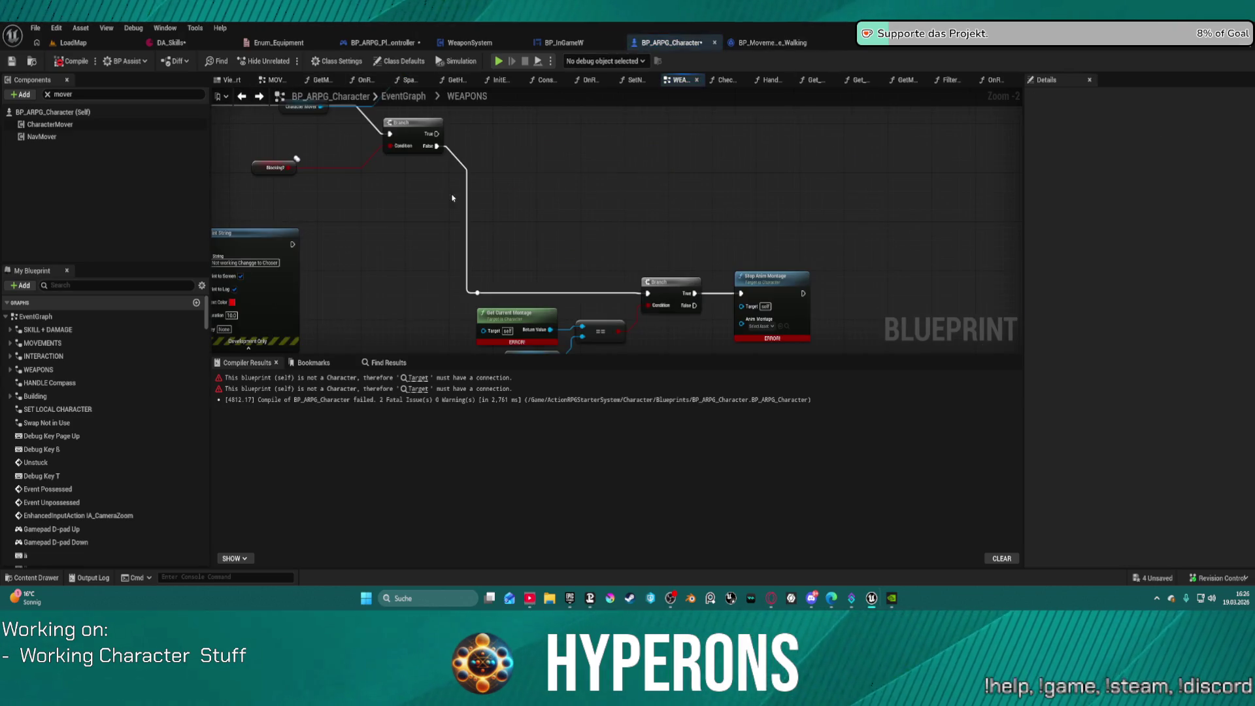
Step: Paste Get Mesh and Link Anim Class Layers, wire Branch True, and set In Class to ABP_Overlay_Barrel
{"action": "key", "text": "ctrl+v"}
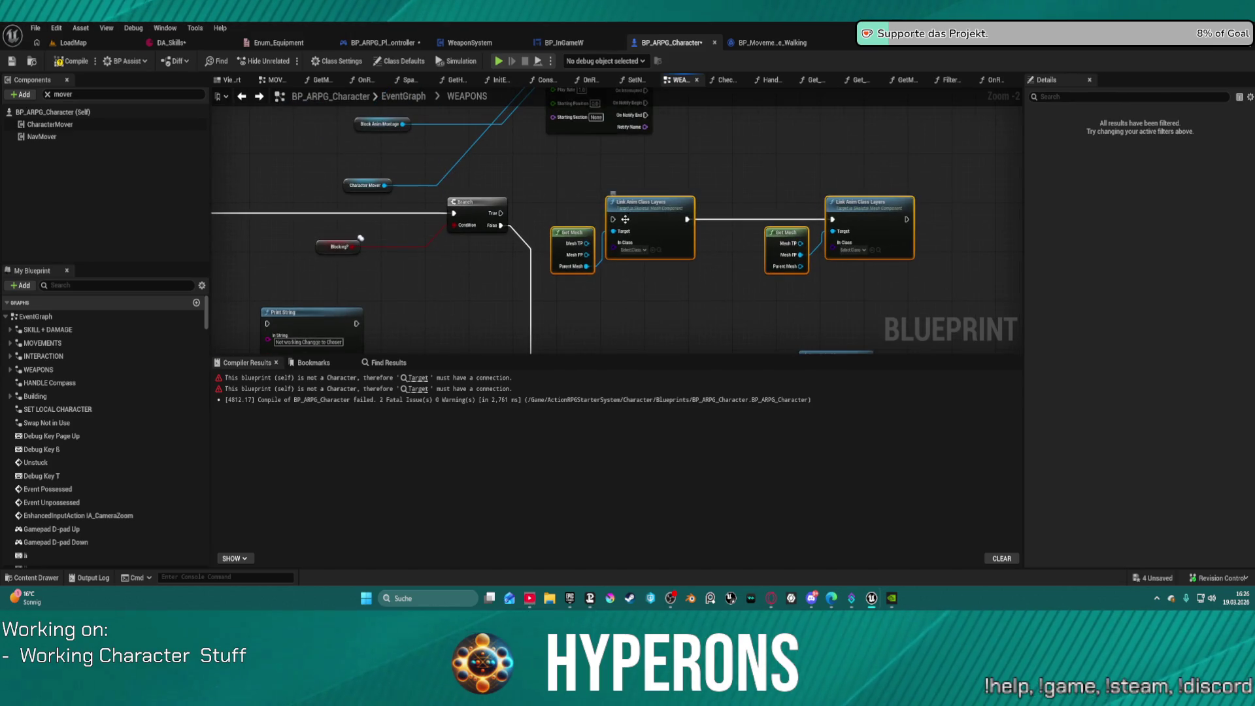
{"action": "left_click_drag", "start_coordinate": [615, 220], "coordinate": [502, 212]}
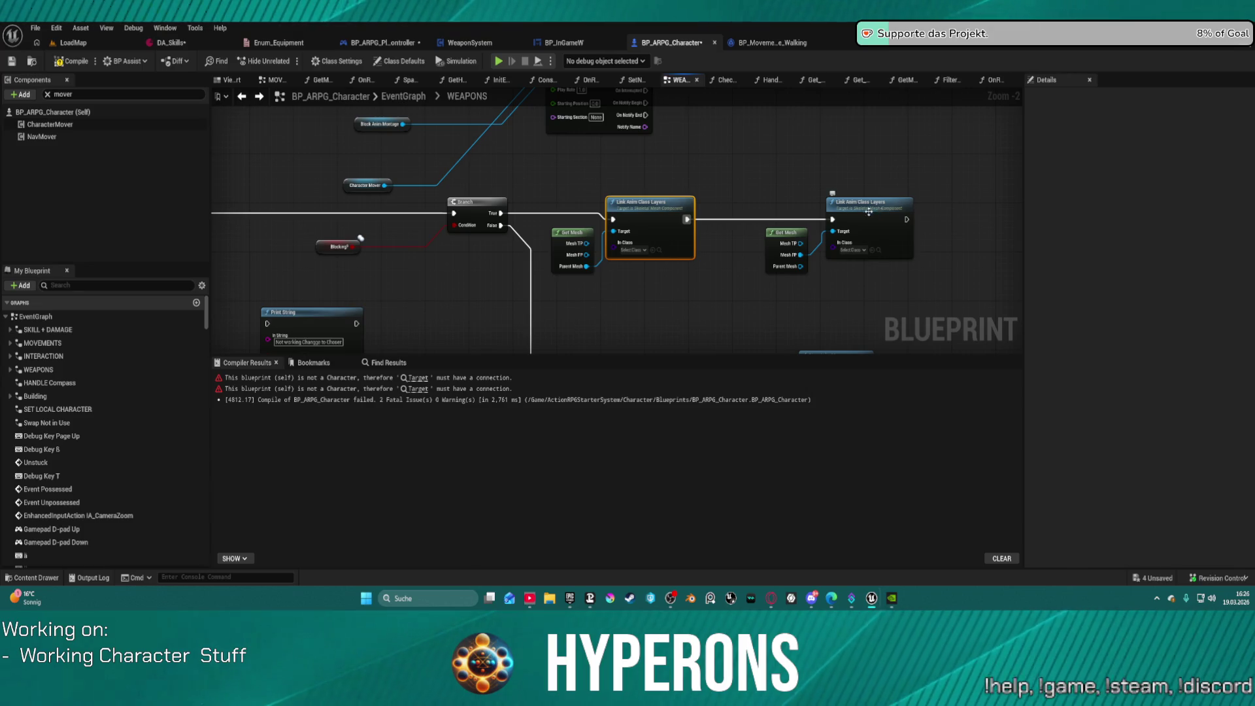
{"action": "left_click", "coordinate": [637, 249]}
{"action": "type", "text": "a"}
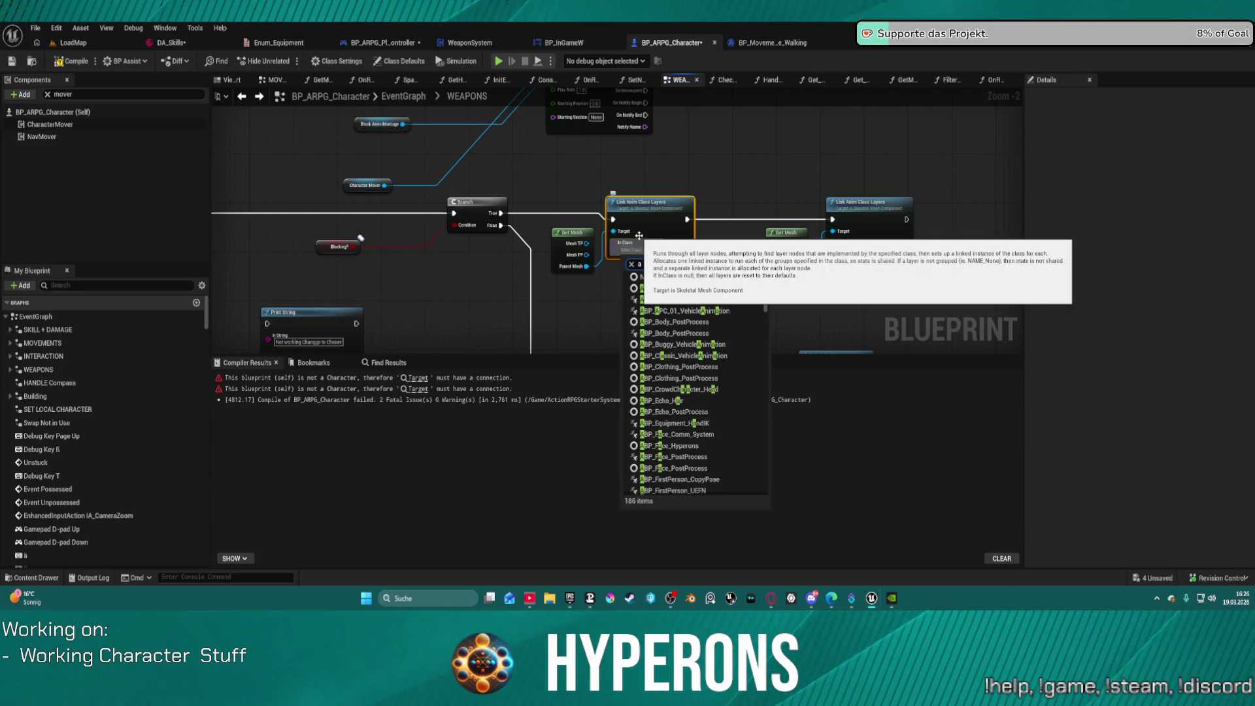
{"action": "type", "text": "b"}
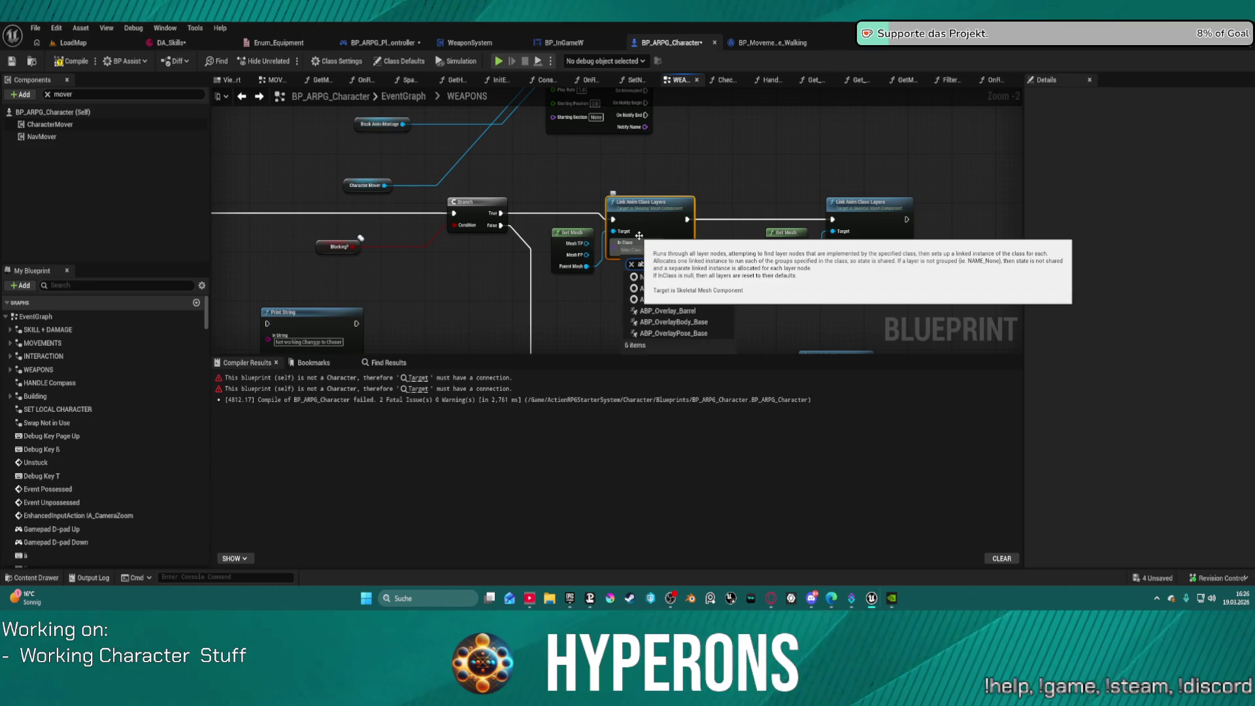
{"action": "type", "text": "p barre"}
{"action": "left_click", "coordinate": [666, 290]}
{"action": "left_click_drag", "start_coordinate": [639, 223], "coordinate": [661, 217]}
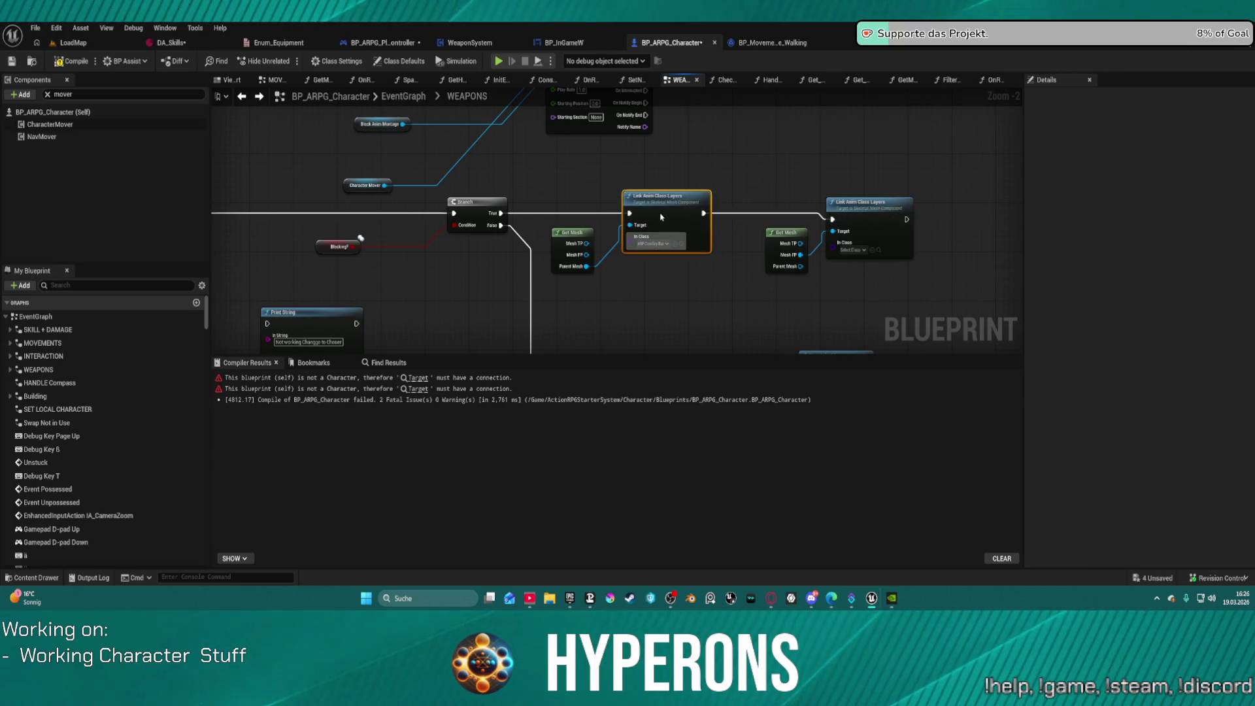
Step: Give the second Link Anim Class Layers node ABP_Overlay_Barrel as its In Class too
{"action": "left_click_drag", "start_coordinate": [776, 192], "coordinate": [838, 266]}
{"action": "left_click_drag", "start_coordinate": [889, 224], "coordinate": [921, 212]}
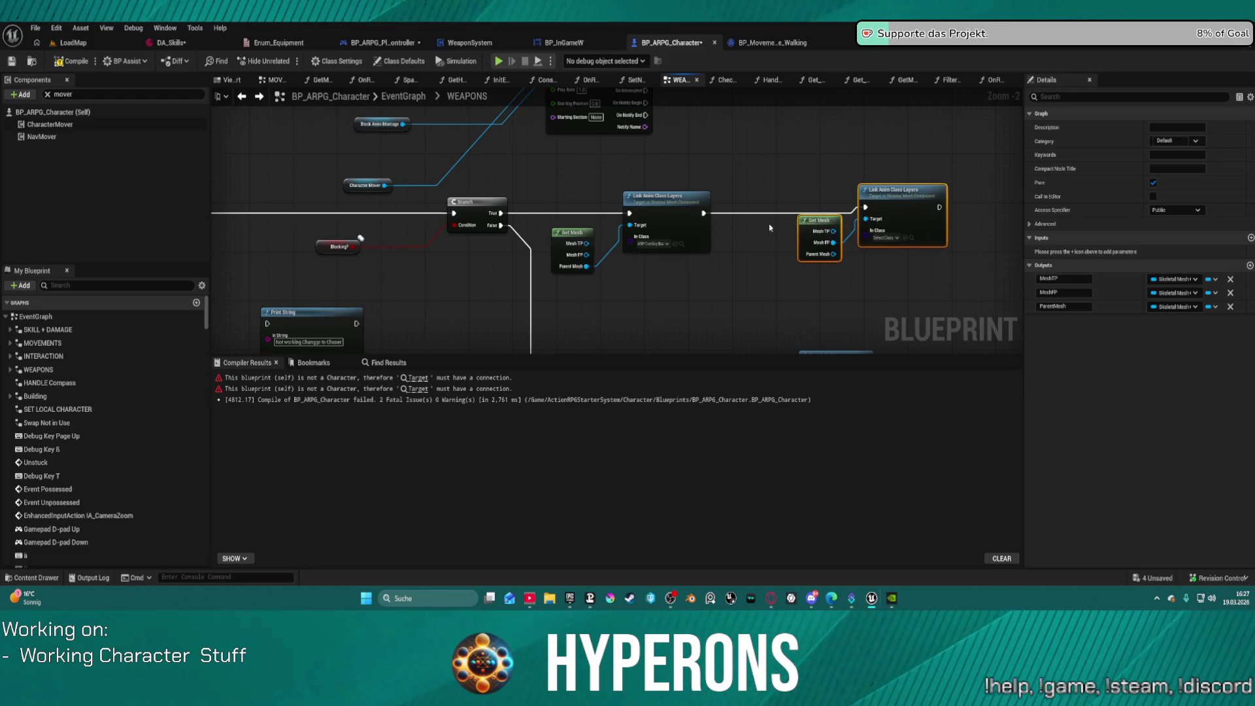
{"action": "key", "text": "ctrl+c"}
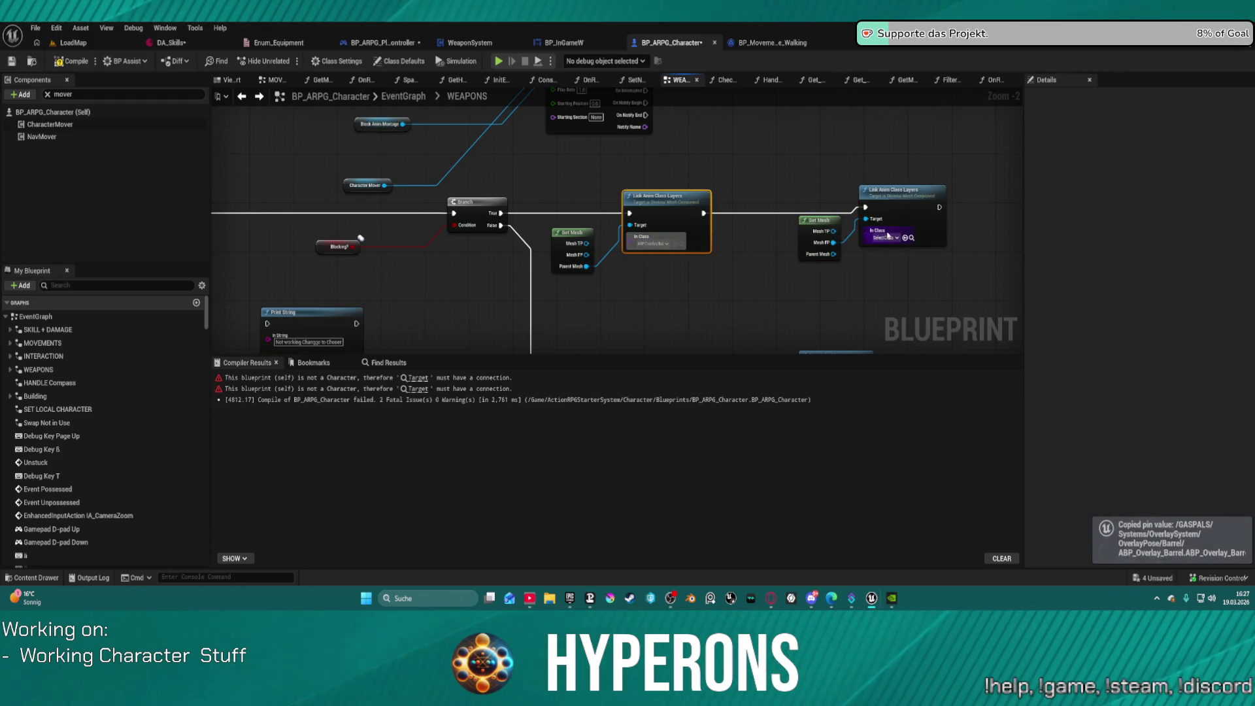
{"action": "key", "text": "ctrl+v"}
{"action": "scroll", "coordinate": [728, 287], "scroll_direction": "down", "scroll_amount": 1}
{"action": "mouse_move", "coordinate": [726, 277]}
{"action": "left_mouse_down"}
{"action": "mouse_move", "coordinate": [770, 131]}
{"action": "mouse_move", "coordinate": [692, 202]}
{"action": "left_mouse_up"}
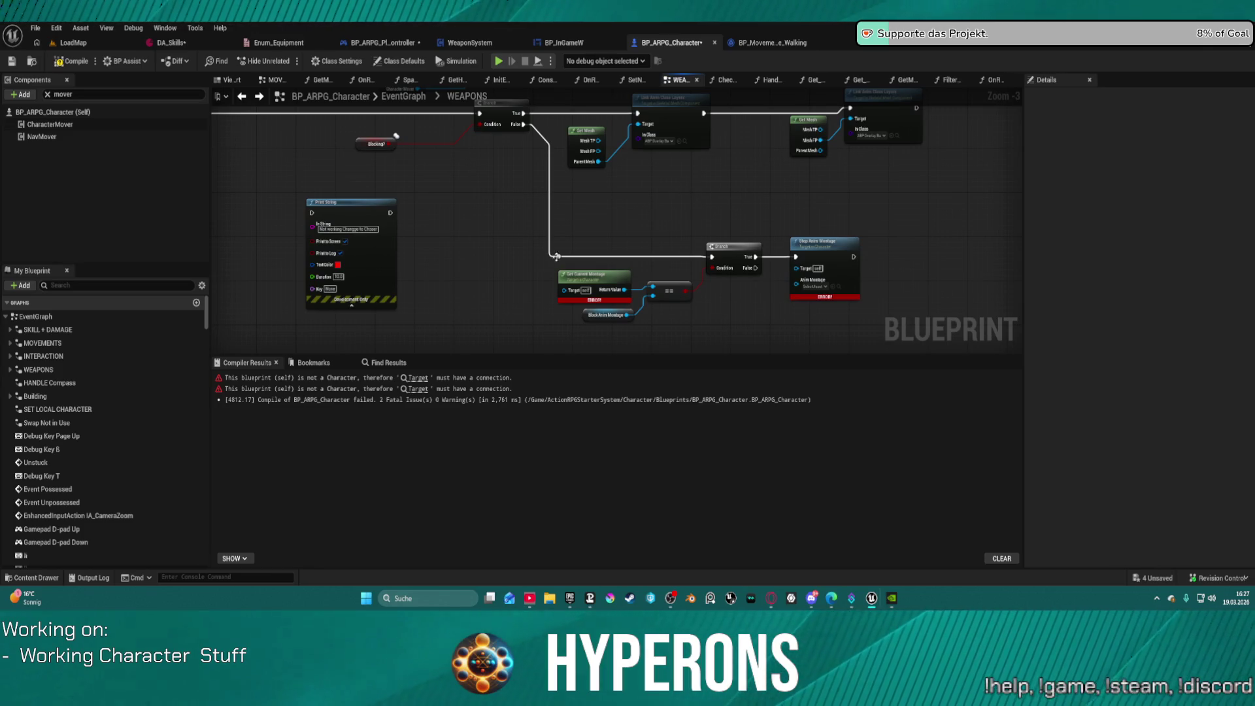
Step: Duplicate the four new top-row nodes into a second chain below
{"action": "mouse_move", "coordinate": [900, 176]}
{"action": "left_mouse_down"}
{"action": "mouse_move", "coordinate": [567, 93]}
{"action": "mouse_move", "coordinate": [593, 114]}
{"action": "left_mouse_up"}
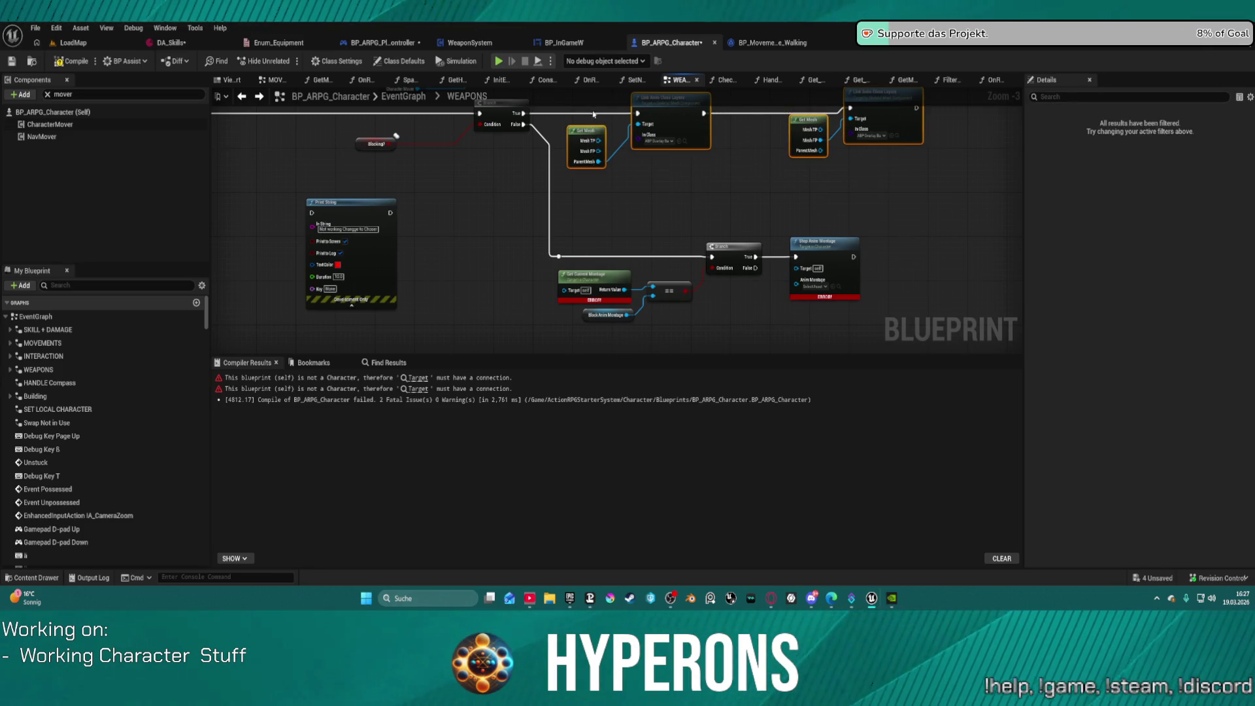
{"action": "key", "text": "ctrl+c"}
{"action": "key", "text": "ctrl+v"}
{"action": "mouse_move", "coordinate": [515, 186]}
{"action": "left_mouse_down"}
{"action": "mouse_move", "coordinate": [576, 219]}
{"action": "mouse_move", "coordinate": [657, 235]}
{"action": "mouse_move", "coordinate": [842, 238]}
{"action": "left_mouse_up"}
{"action": "left_click_drag", "start_coordinate": [842, 188], "coordinate": [900, 177]}
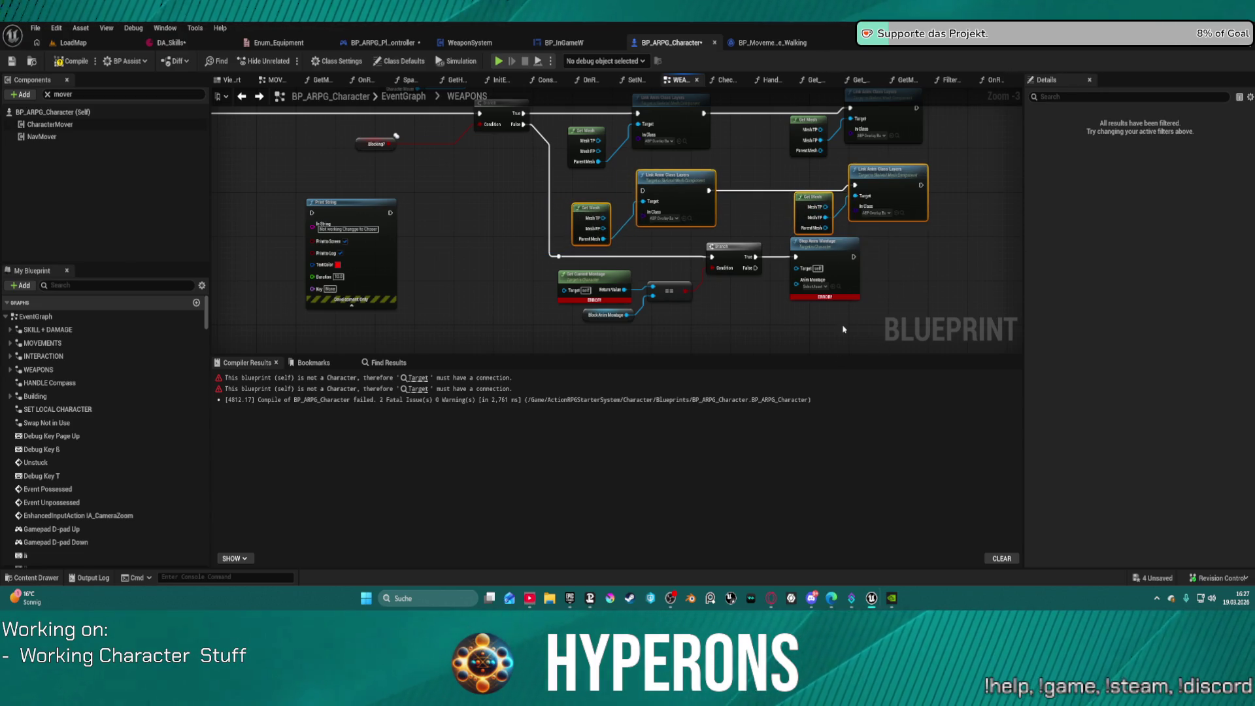
Step: Delete the old montage Branch, Get Current Montage check and Stop Anim Montage nodes
{"action": "left_click_drag", "start_coordinate": [785, 327], "coordinate": [730, 285]}
{"action": "left_click_drag", "start_coordinate": [673, 222], "coordinate": [632, 228]}
{"action": "left_click_drag", "start_coordinate": [654, 278], "coordinate": [533, 223]}
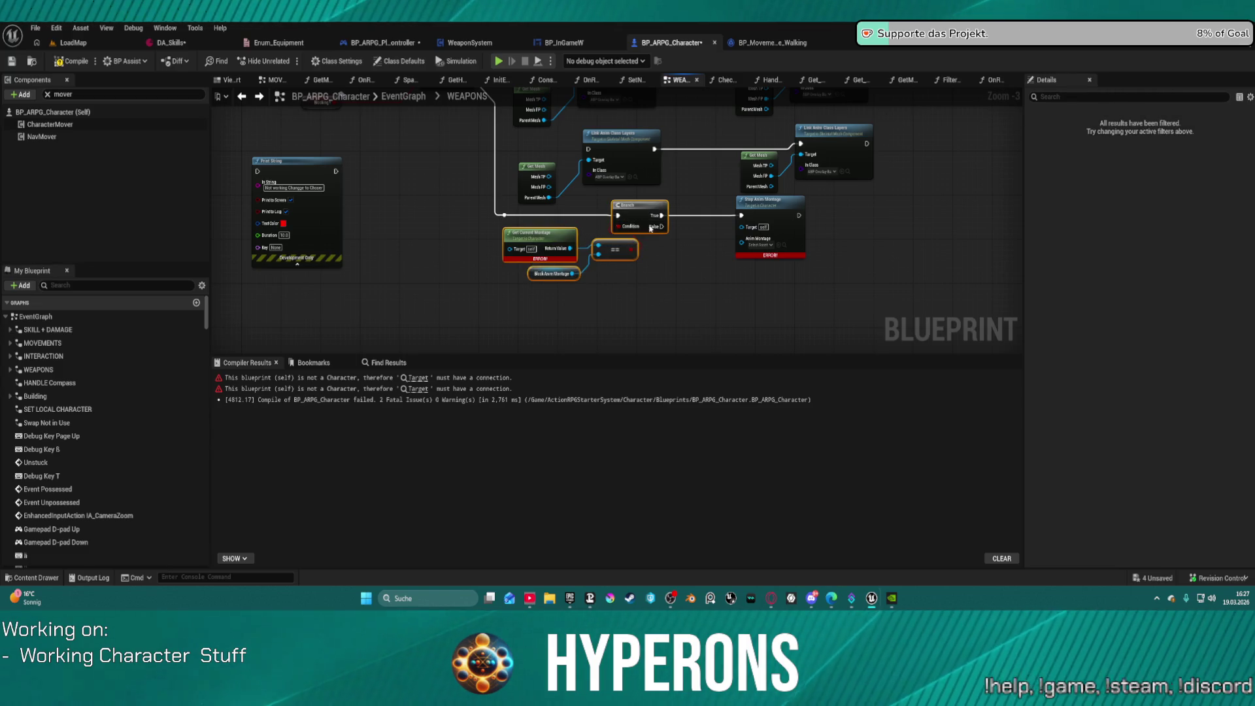
{"action": "key", "text": "Delete"}
{"action": "left_click", "coordinate": [768, 200]}
{"action": "key", "text": "Delete"}
Step: Wire the False path to the lower layer nodes and give both ABP_Overlay_Default as In Class
{"action": "mouse_move", "coordinate": [504, 215]}
{"action": "left_mouse_down"}
{"action": "mouse_move", "coordinate": [588, 149]}
{"action": "mouse_move", "coordinate": [811, 147]}
{"action": "mouse_move", "coordinate": [809, 206]}
{"action": "left_mouse_up"}
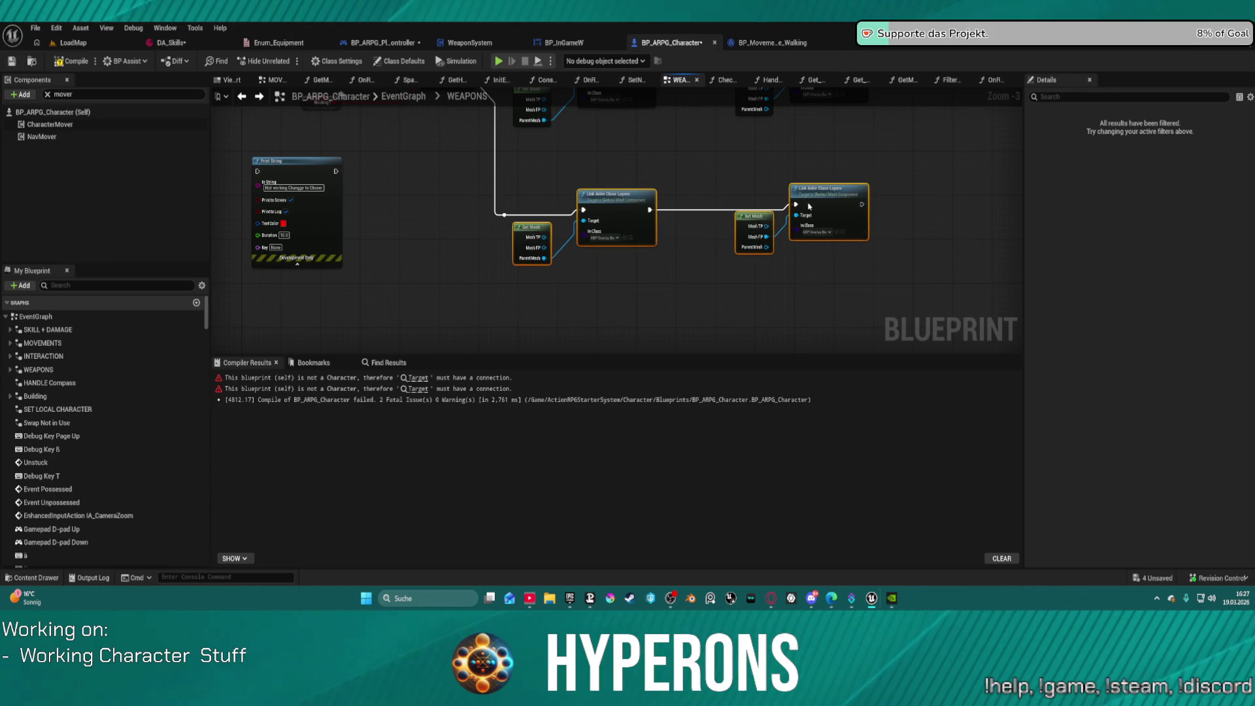
{"action": "left_click", "coordinate": [611, 239]}
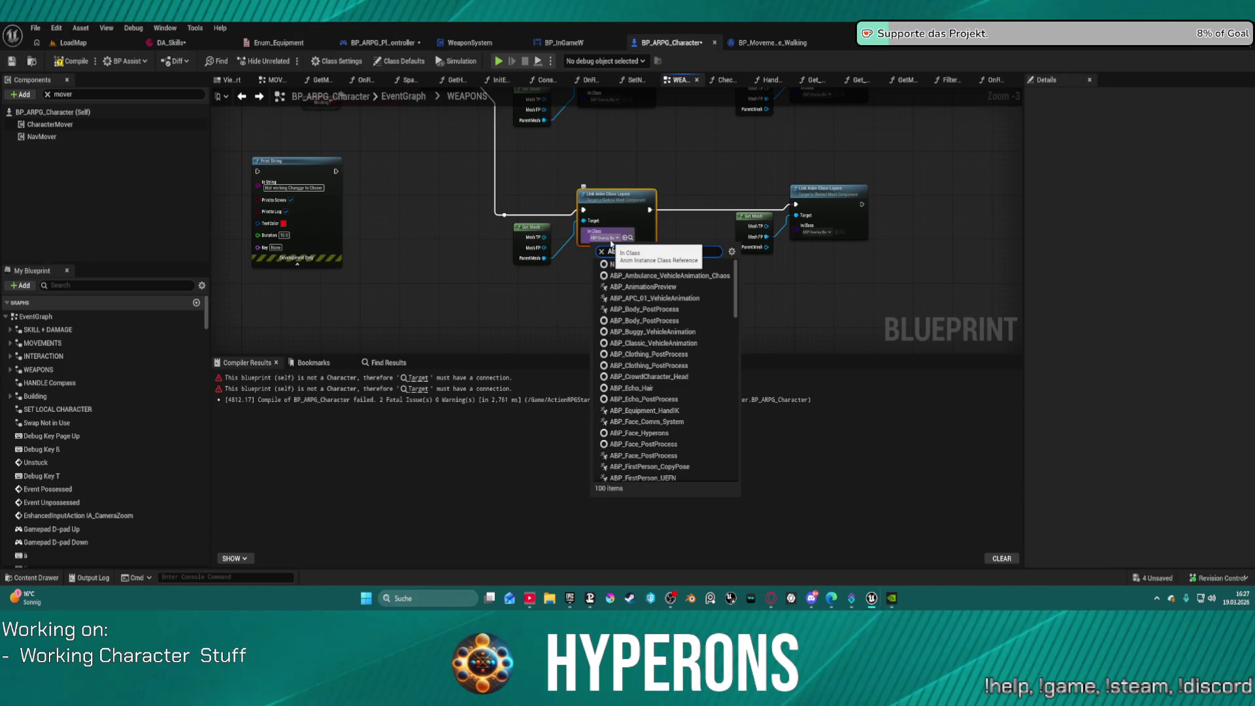
{"action": "type", "text": "BP_Overlayu"}
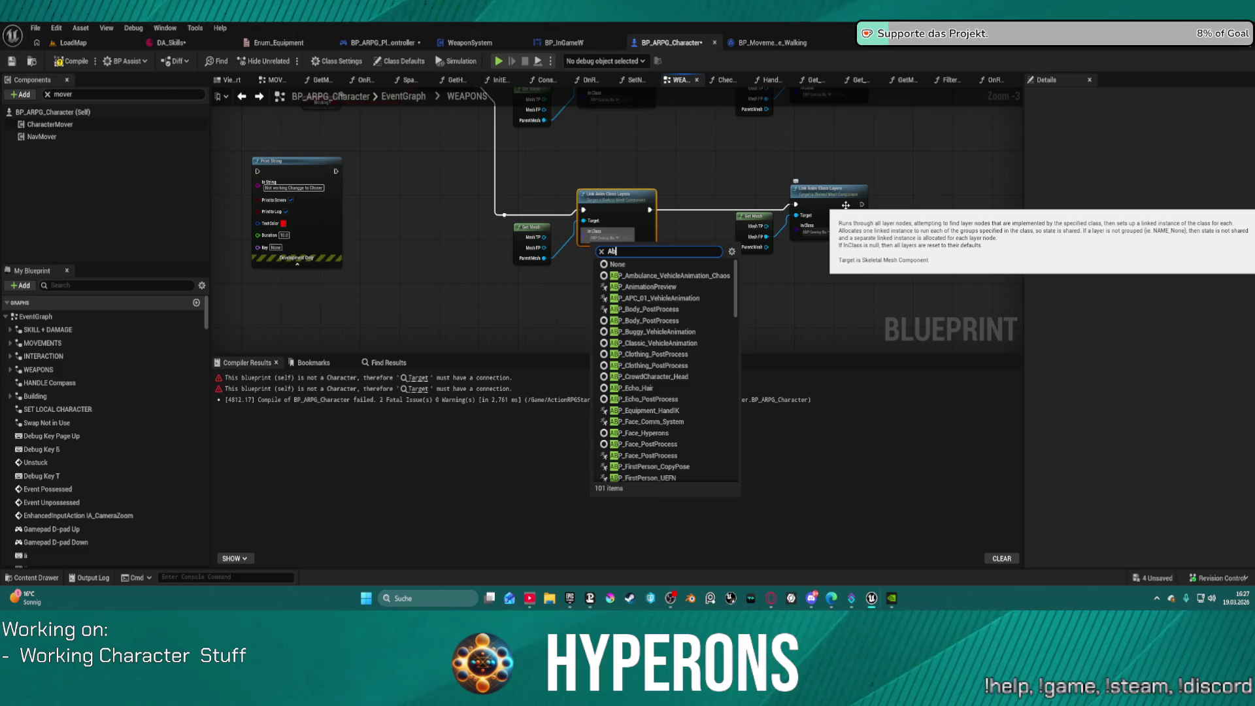
{"action": "type", "text": "bp"}
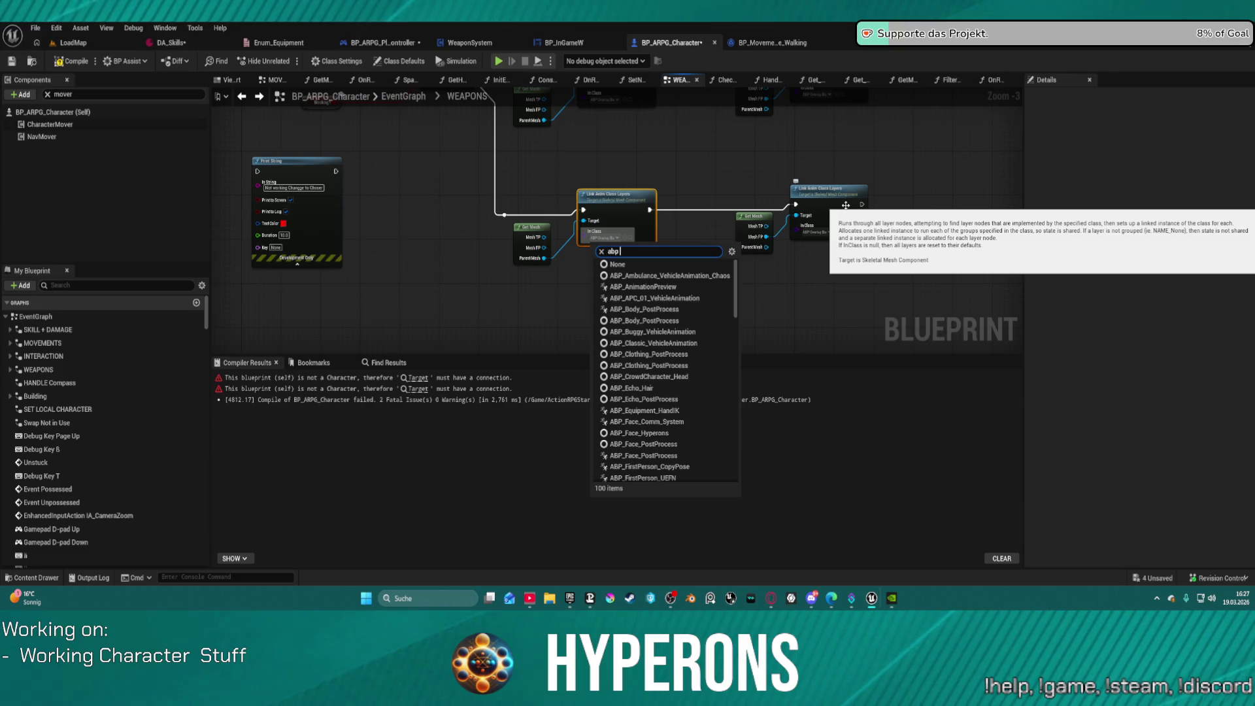
{"action": "type", "text": " def"}
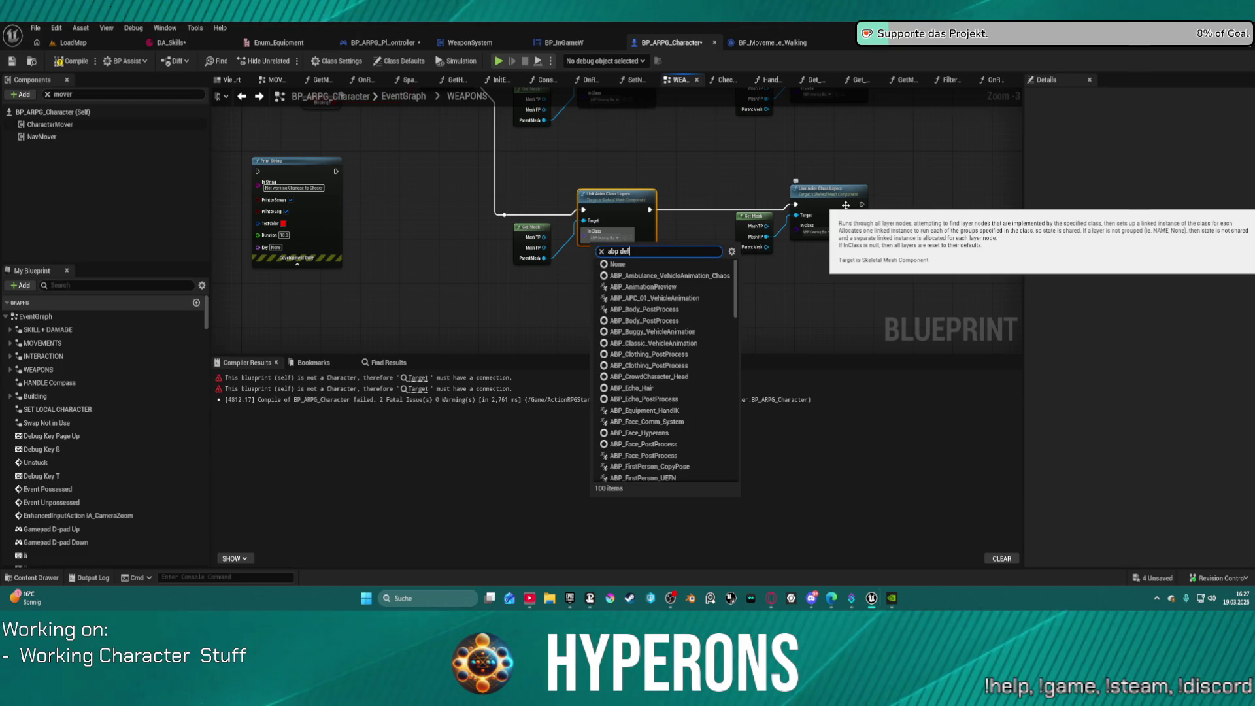
{"action": "type", "text": "ault"}
{"action": "left_click", "coordinate": [647, 280]}
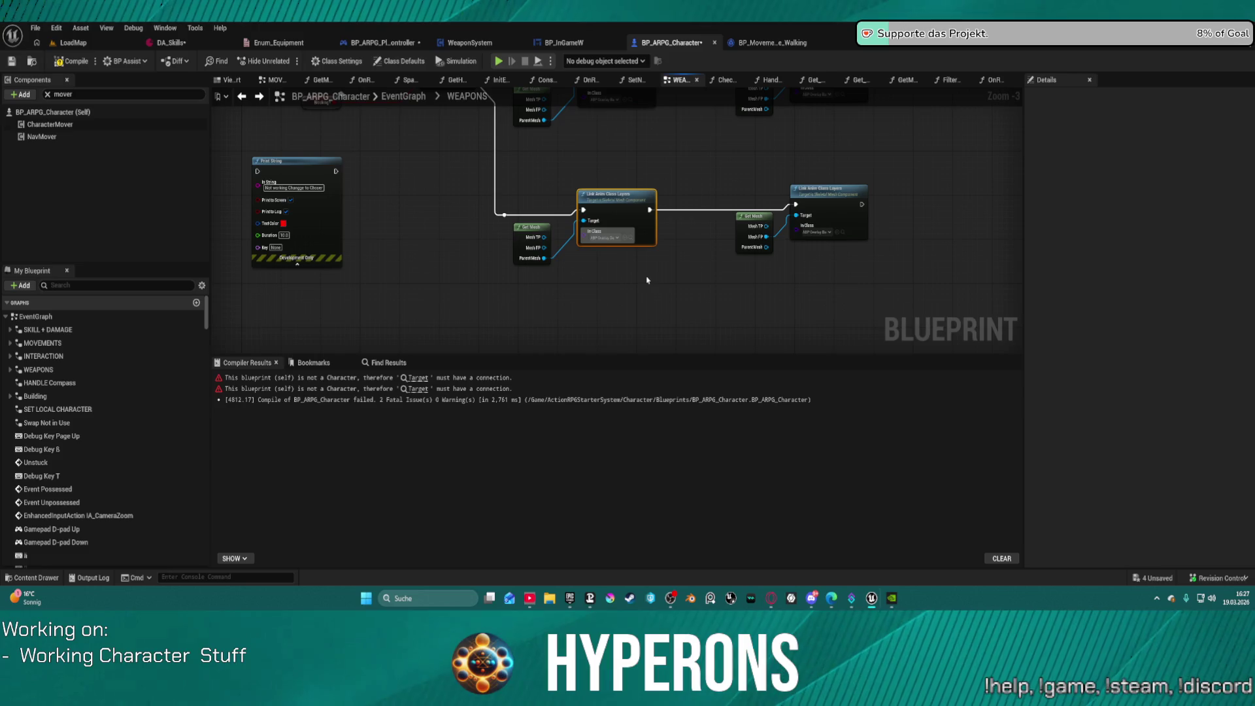
{"action": "key", "text": "ctrl+c"}
{"action": "left_click", "coordinate": [828, 233]}
{"action": "key", "text": "ctrl+v"}
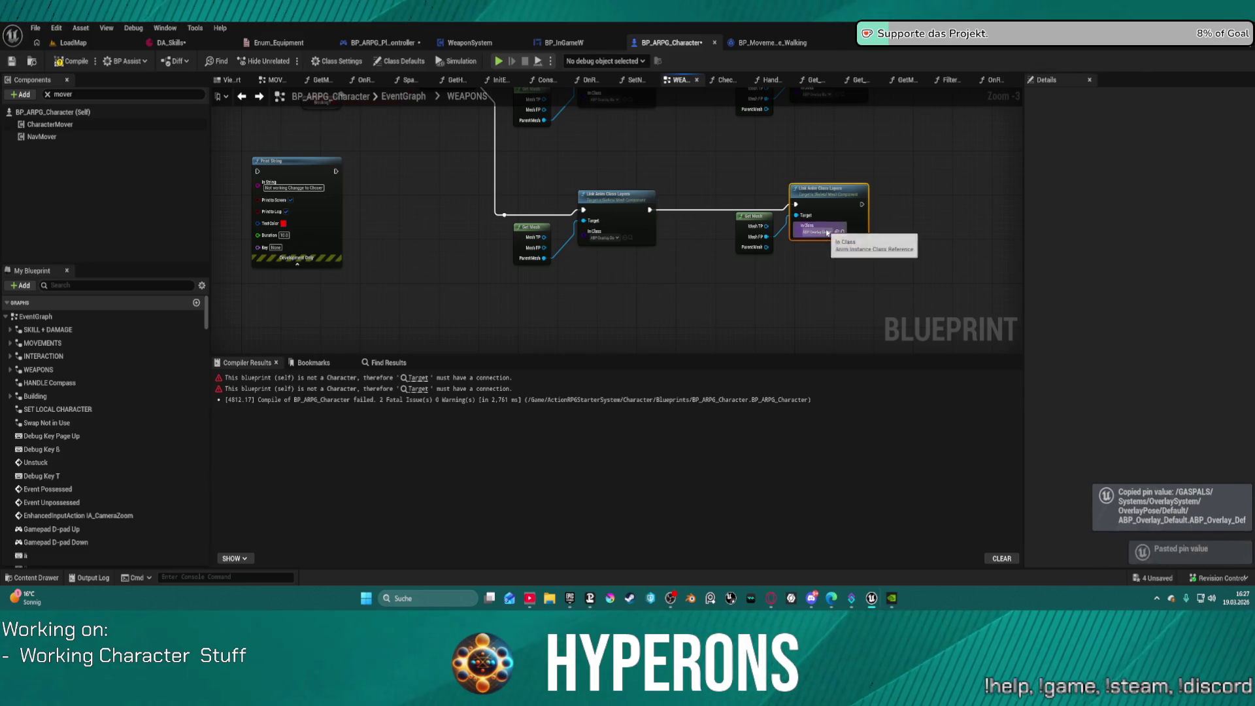
Step: Move the Print String node off the layer node and delete it
{"action": "left_click", "coordinate": [595, 224]}
{"action": "mouse_move", "coordinate": [595, 224]}
{"action": "left_mouse_down"}
{"action": "mouse_move", "coordinate": [294, 196]}
{"action": "mouse_move", "coordinate": [424, 215]}
{"action": "mouse_move", "coordinate": [819, 191]}
{"action": "left_mouse_up"}
{"action": "left_click_drag", "start_coordinate": [701, 253], "coordinate": [544, 283]}
{"action": "key", "text": "Delete"}
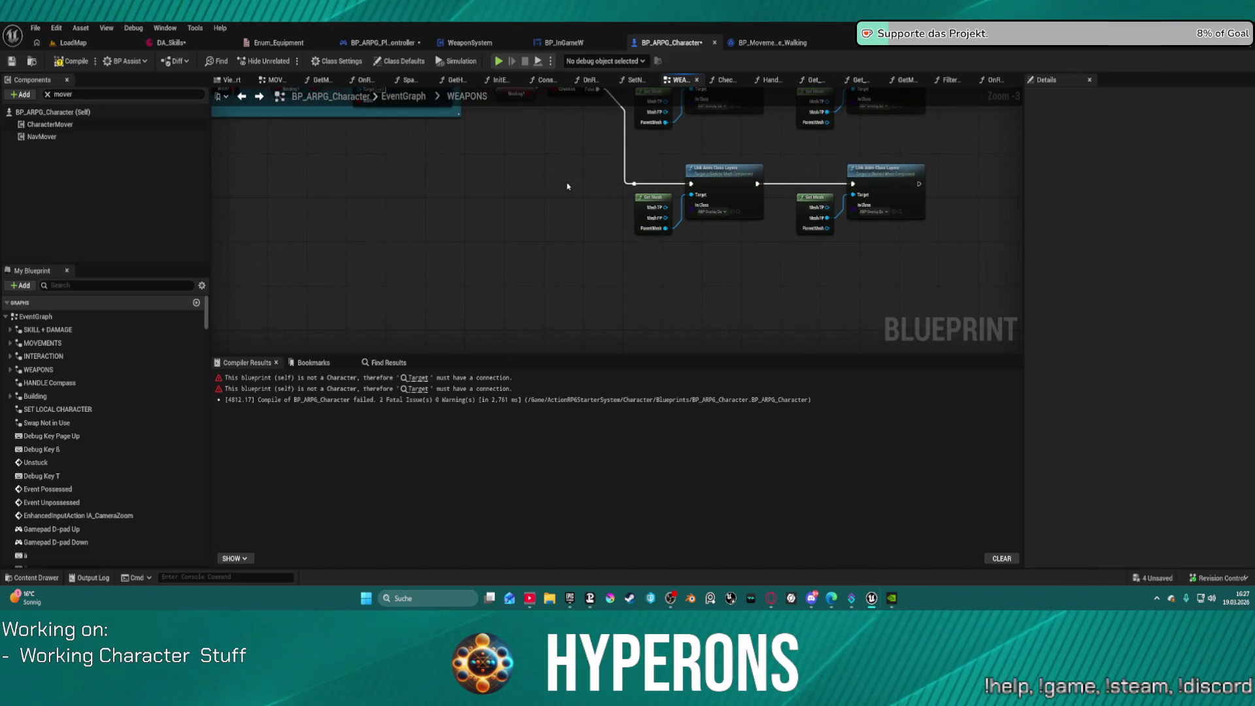
Step: Delete the leftover Play Montage and Block Anim Montage nodes, undoing an accidental deletion
{"action": "left_click_drag", "start_coordinate": [567, 190], "coordinate": [562, 272]}
{"action": "left_click_drag", "start_coordinate": [434, 174], "coordinate": [776, 345]}
{"action": "mouse_move", "coordinate": [608, 131]}
{"action": "left_mouse_down"}
{"action": "mouse_move", "coordinate": [600, 240]}
{"action": "mouse_move", "coordinate": [922, 273]}
{"action": "left_mouse_up"}
{"action": "key", "text": "Delete"}
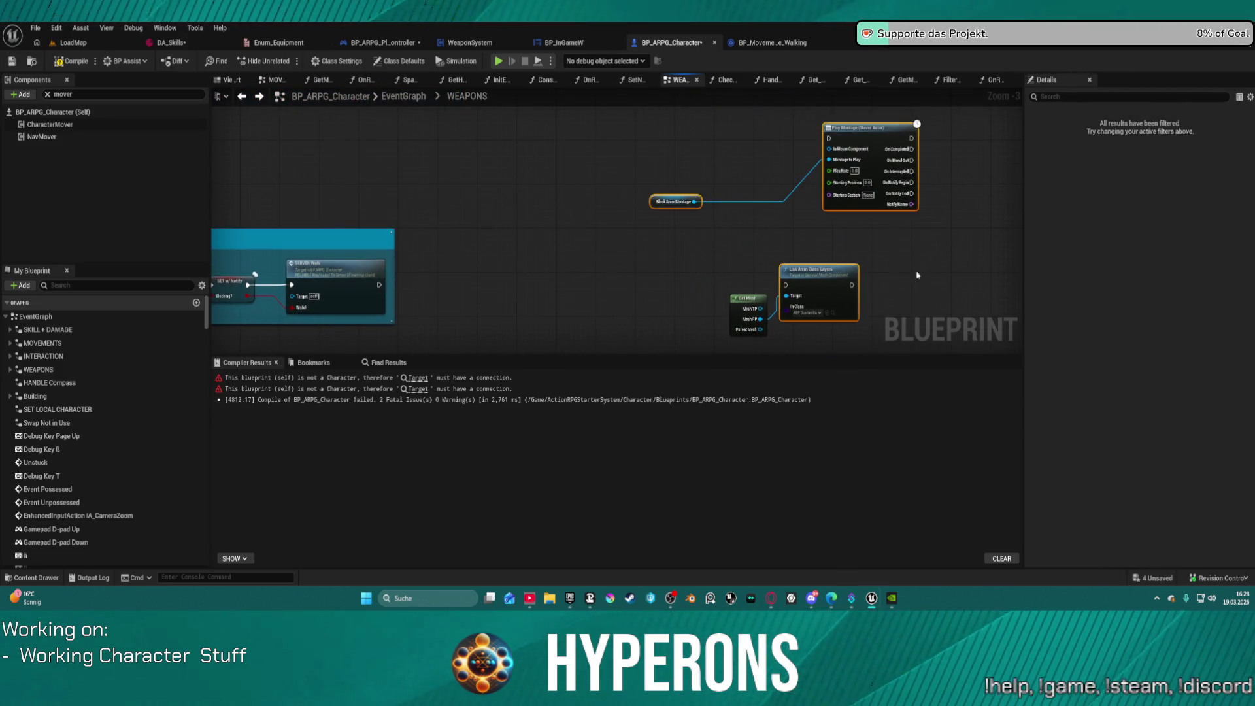
{"action": "key", "text": "ctrl+z"}
{"action": "left_click_drag", "start_coordinate": [644, 117], "coordinate": [973, 266]}
{"action": "key", "text": "Delete"}
{"action": "left_click_drag", "start_coordinate": [858, 266], "coordinate": [846, 112]}
Step: Wrap the Blocking? branch and all layer nodes in a comment and type its title
{"action": "left_click_drag", "start_coordinate": [424, 124], "coordinate": [846, 314]}
{"action": "key", "text": "c"}
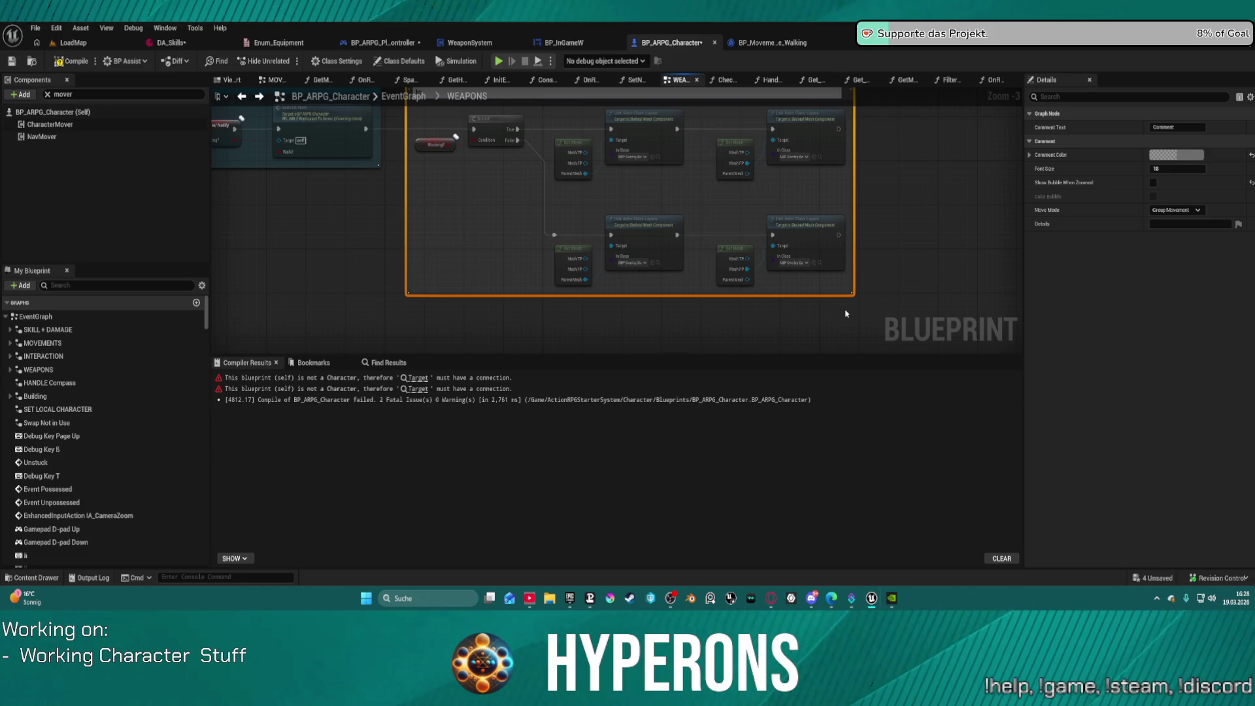
{"action": "scroll", "coordinate": [470, 124], "scroll_direction": "up", "scroll_amount": 1}
{"action": "type", "text": "todo change movelayer"}
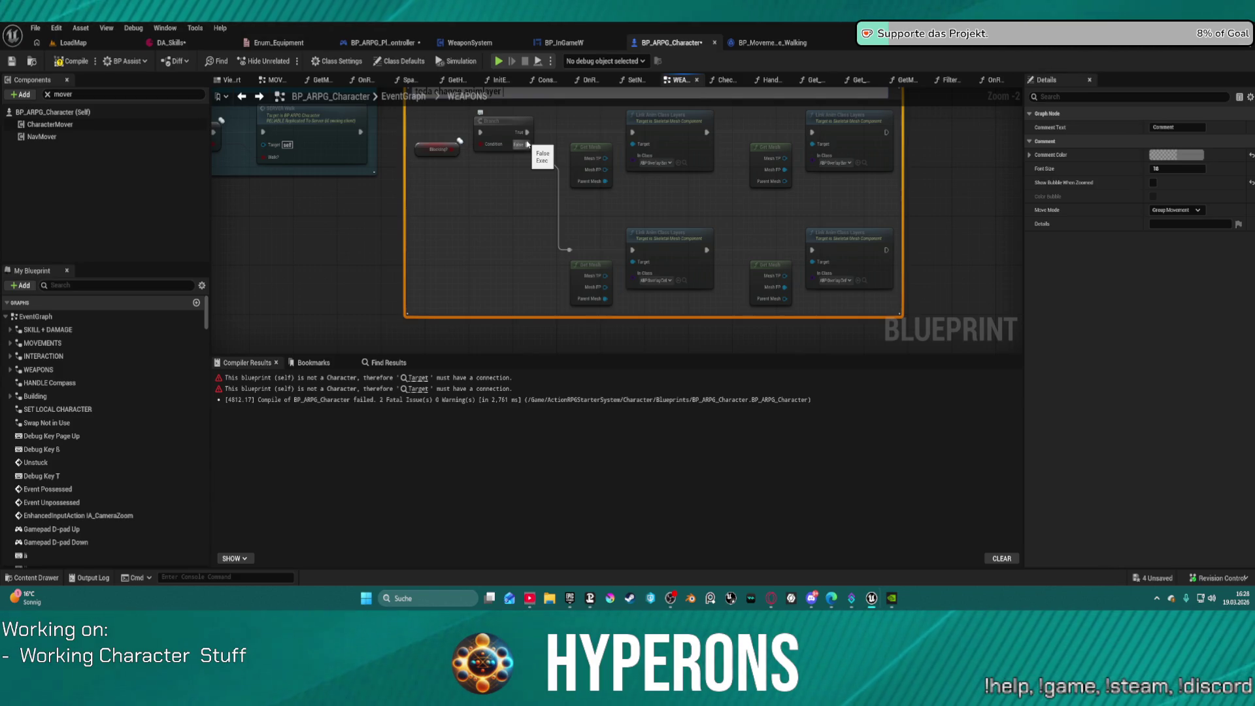
{"action": "type", "text": "and"}
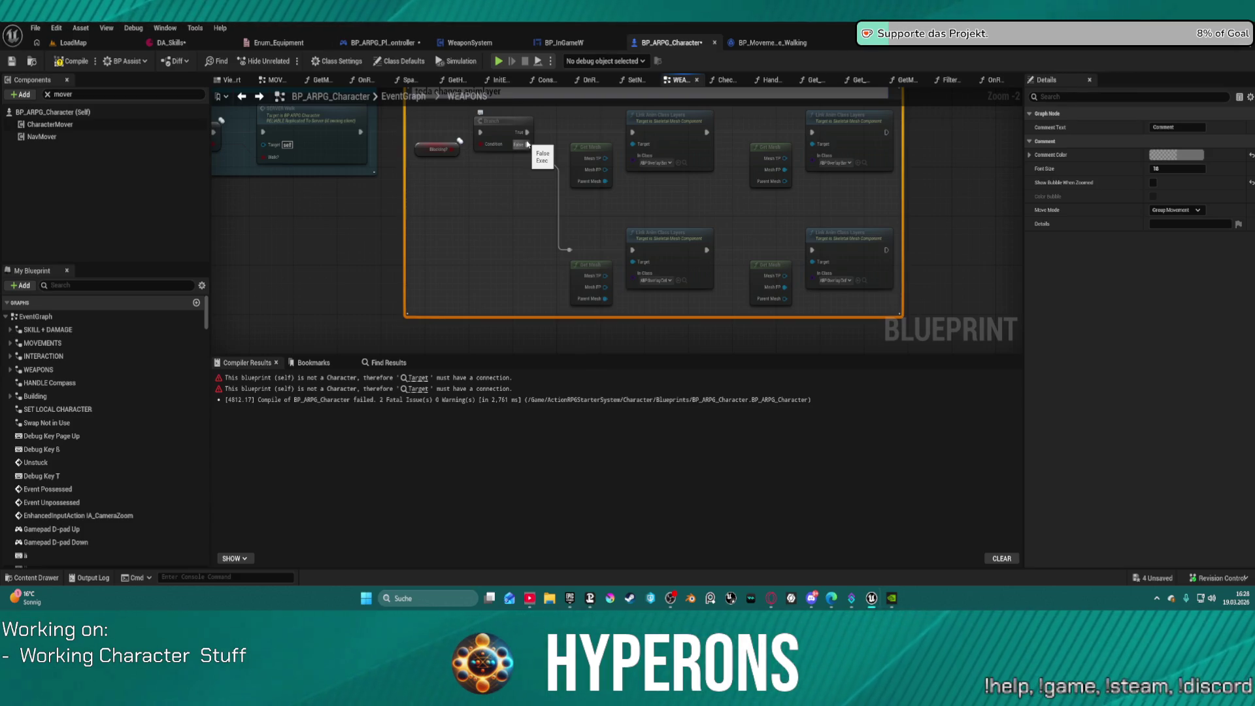
{"action": "type", "text": "Integrate switch o"}
{"action": "type", "text": "nt Information"}
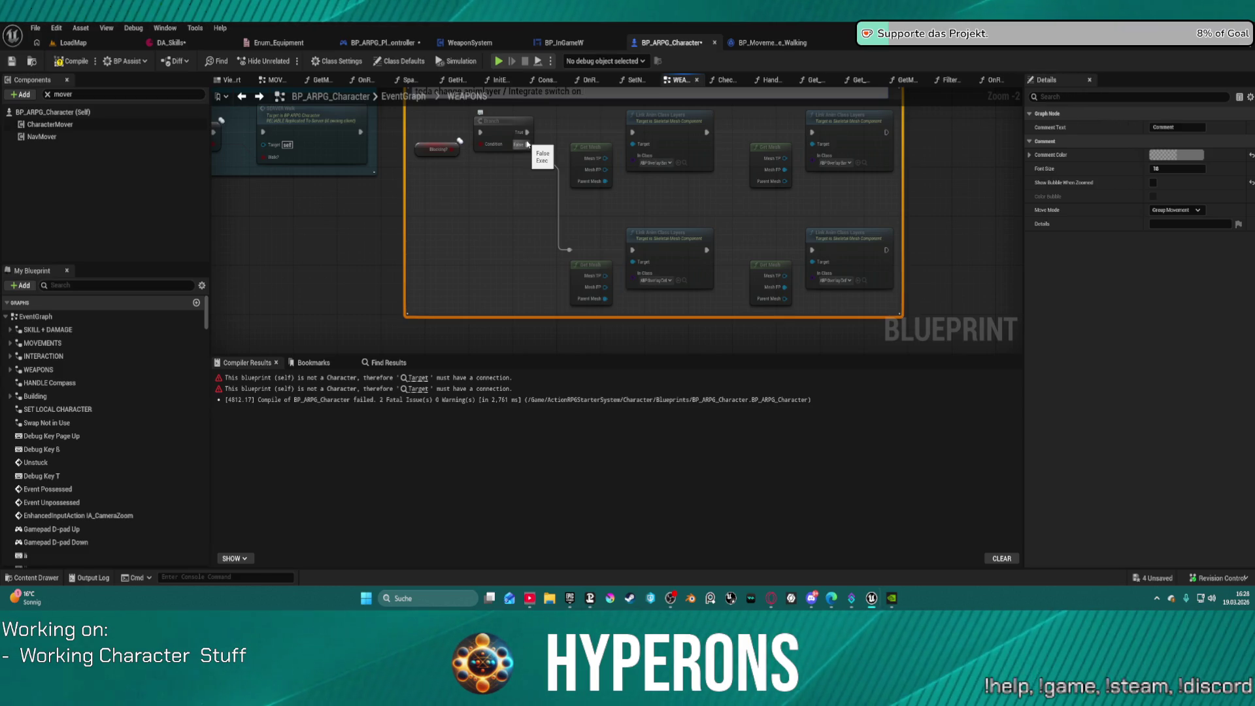
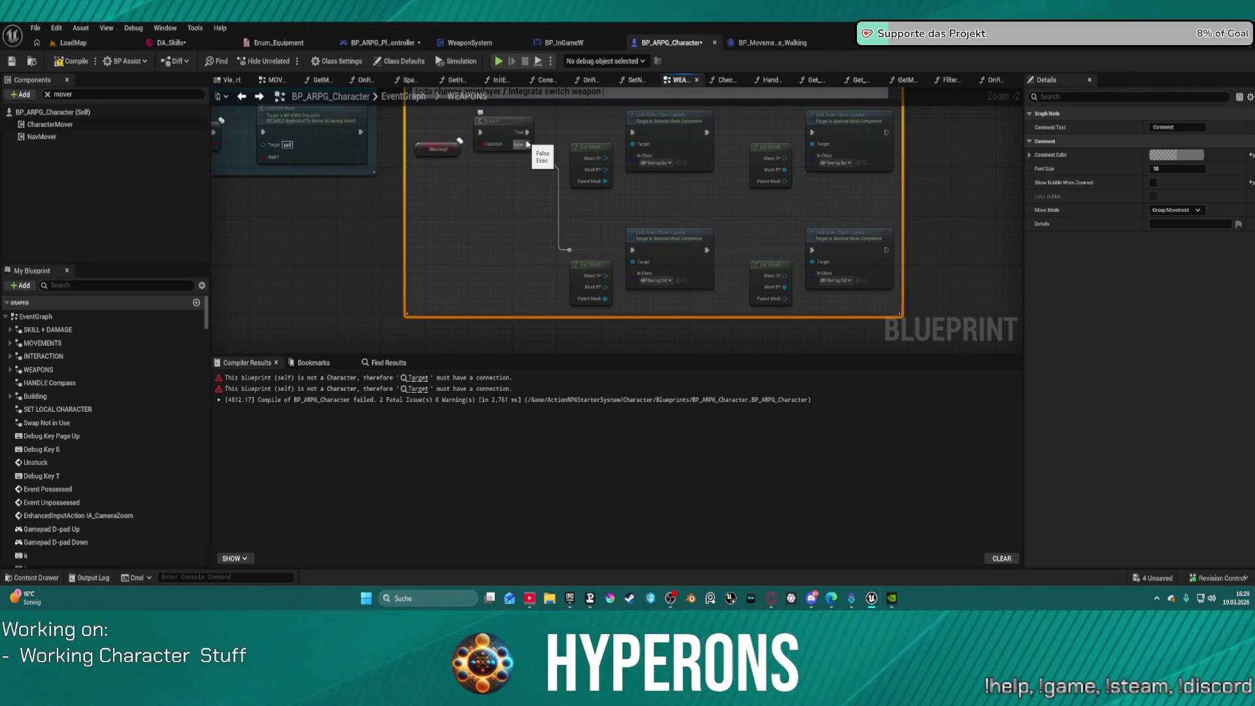
Step: Finish the WEAPONS comment title with 'Equipment Information', commit it, and return to the main EventGraph
{"action": "type", "text": "Equipme"}
{"action": "key", "text": "Return"}
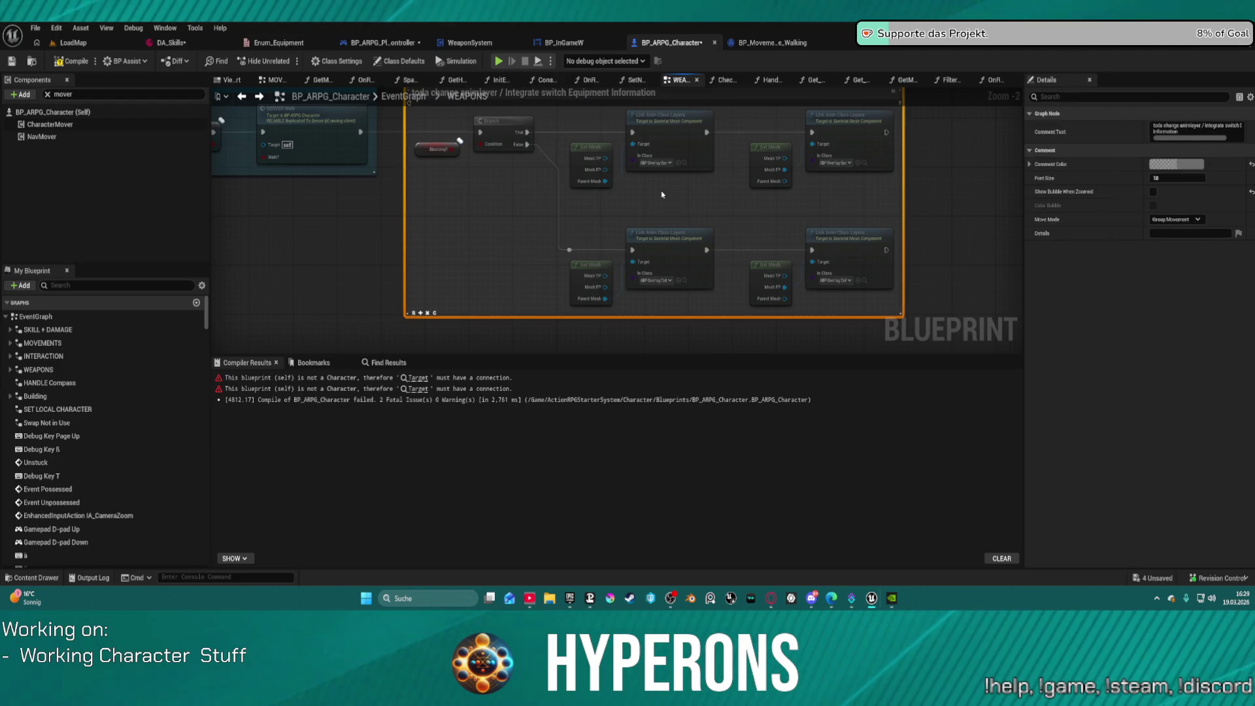
{"action": "left_click", "coordinate": [662, 194]}
{"action": "mouse_move", "coordinate": [662, 194]}
{"action": "left_mouse_down"}
{"action": "mouse_move", "coordinate": [810, 294]}
{"action": "mouse_move", "coordinate": [828, 283]}
{"action": "left_mouse_up"}
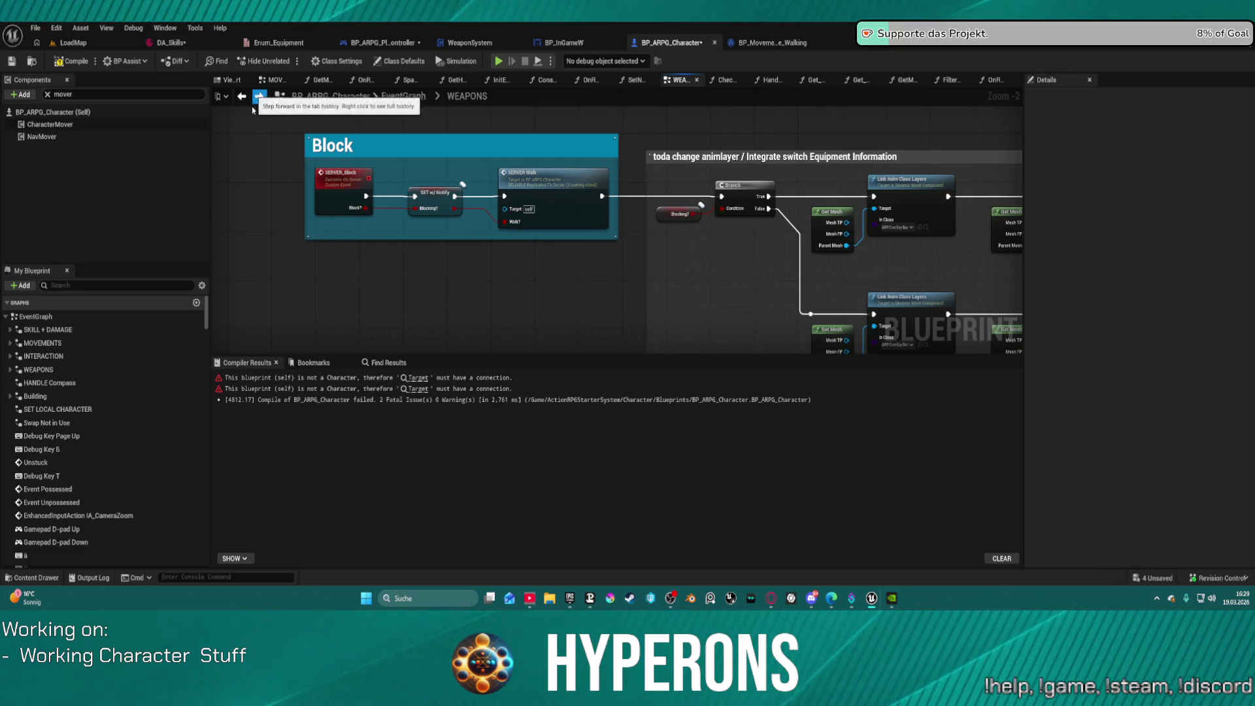
{"action": "left_click", "coordinate": [404, 96]}
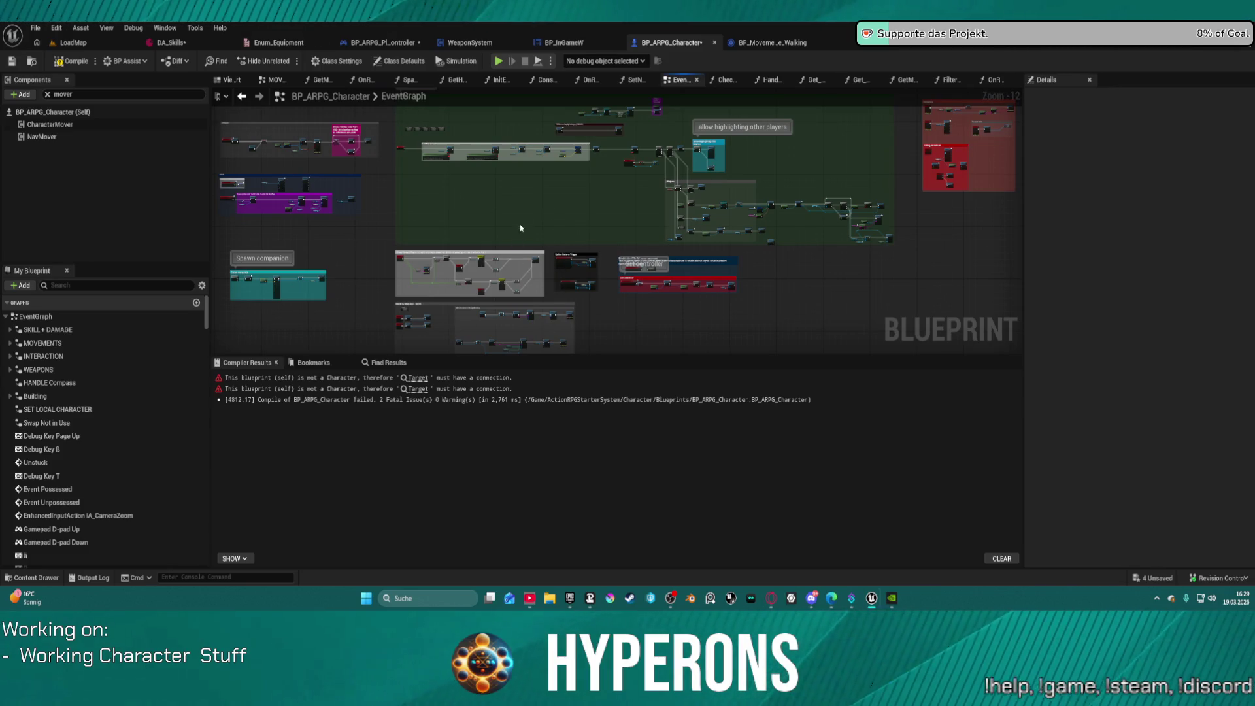
Step: Open the collapsed MOVEMENTS graph from the EventGraph
{"action": "scroll", "coordinate": [520, 230], "scroll_direction": "up", "scroll_amount": 3}
{"action": "mouse_move", "coordinate": [520, 230]}
{"action": "left_mouse_down"}
{"action": "mouse_move", "coordinate": [297, 251]}
{"action": "mouse_move", "coordinate": [589, 266]}
{"action": "mouse_move", "coordinate": [708, 130]}
{"action": "mouse_move", "coordinate": [717, 40]}
{"action": "mouse_move", "coordinate": [573, 85]}
{"action": "left_mouse_up"}
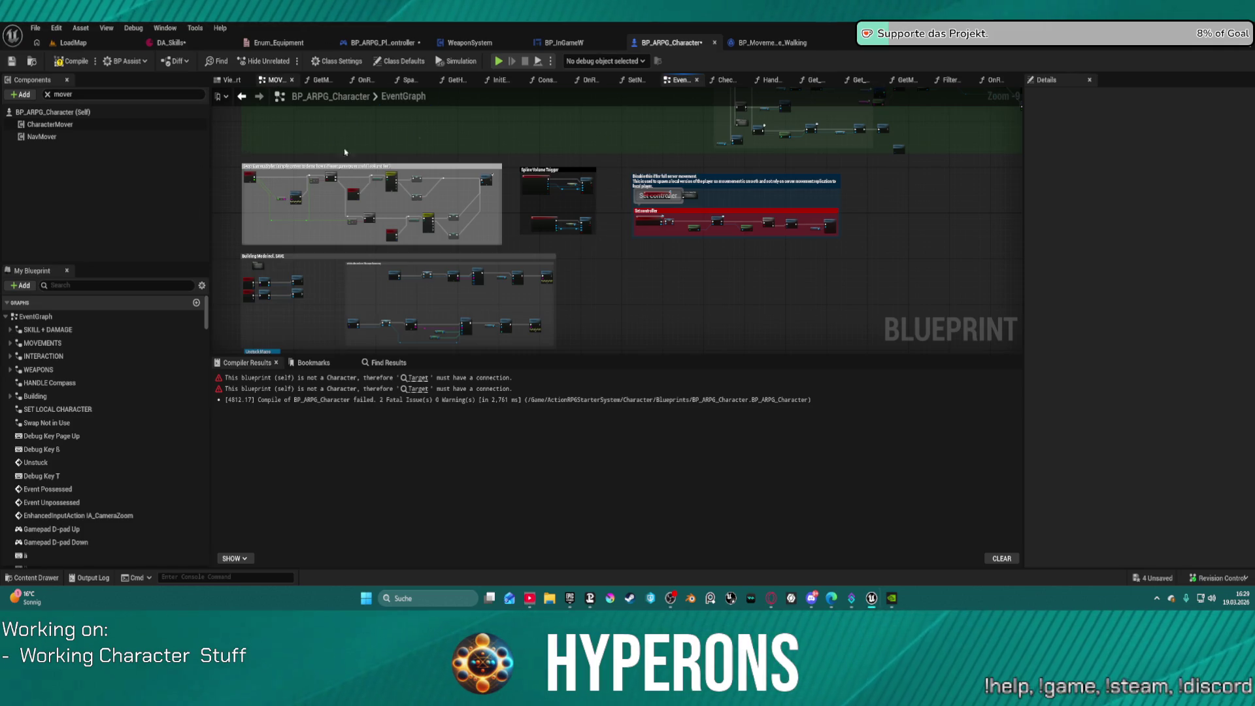
{"action": "double_click", "coordinate": [337, 144]}
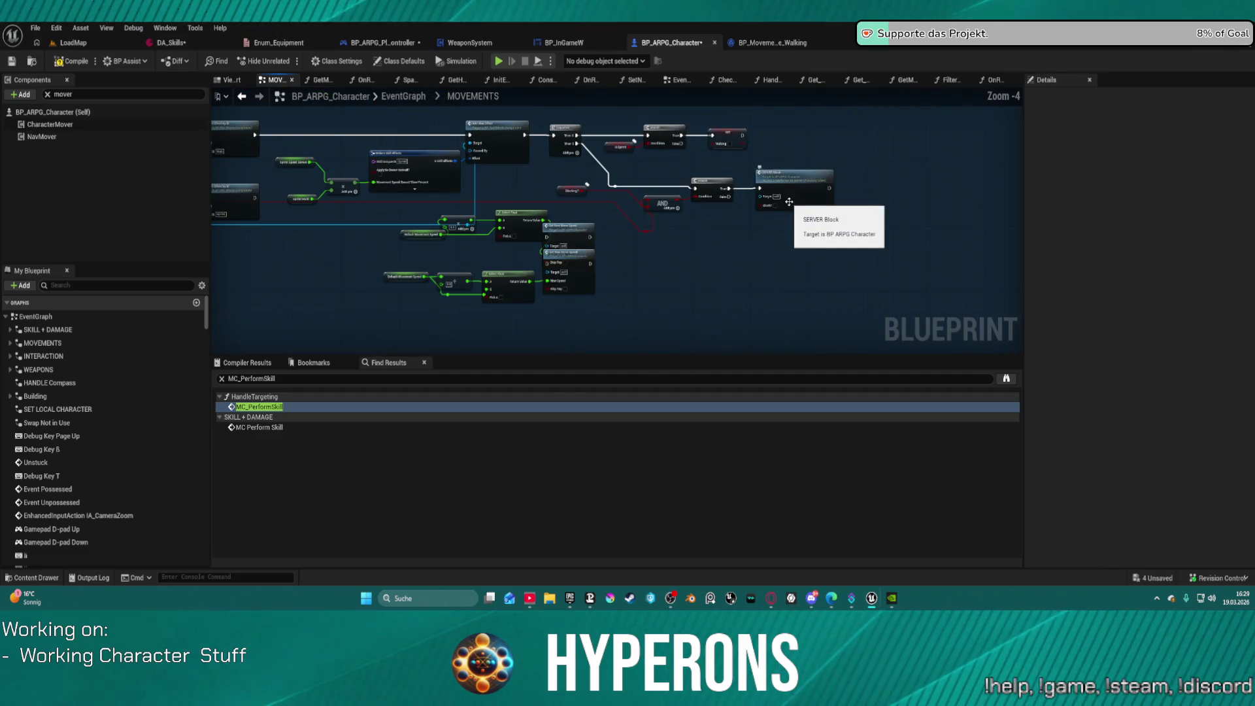
Step: Delete the block of nodes in the MOVEMENTS lower chain
{"action": "scroll", "coordinate": [789, 201], "scroll_direction": "up", "scroll_amount": 2}
{"action": "scroll", "coordinate": [685, 243], "scroll_direction": "down", "scroll_amount": 5}
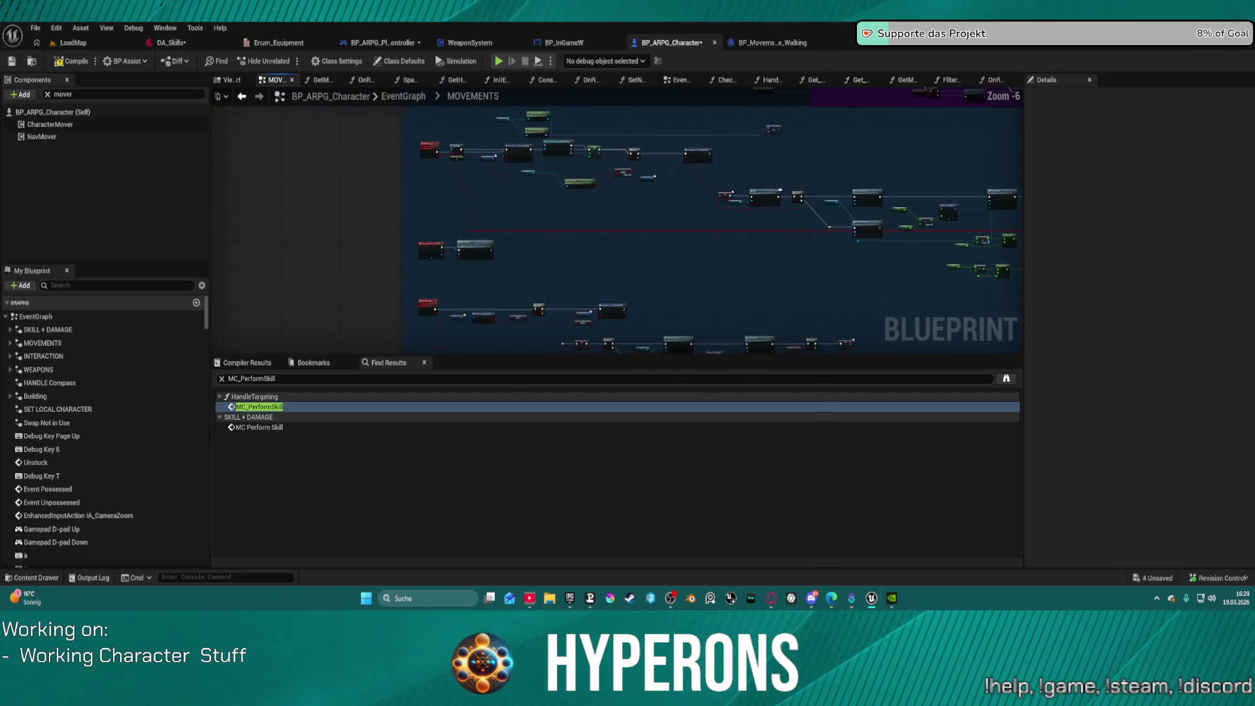
{"action": "scroll", "coordinate": [750, 253], "scroll_direction": "up", "scroll_amount": 4}
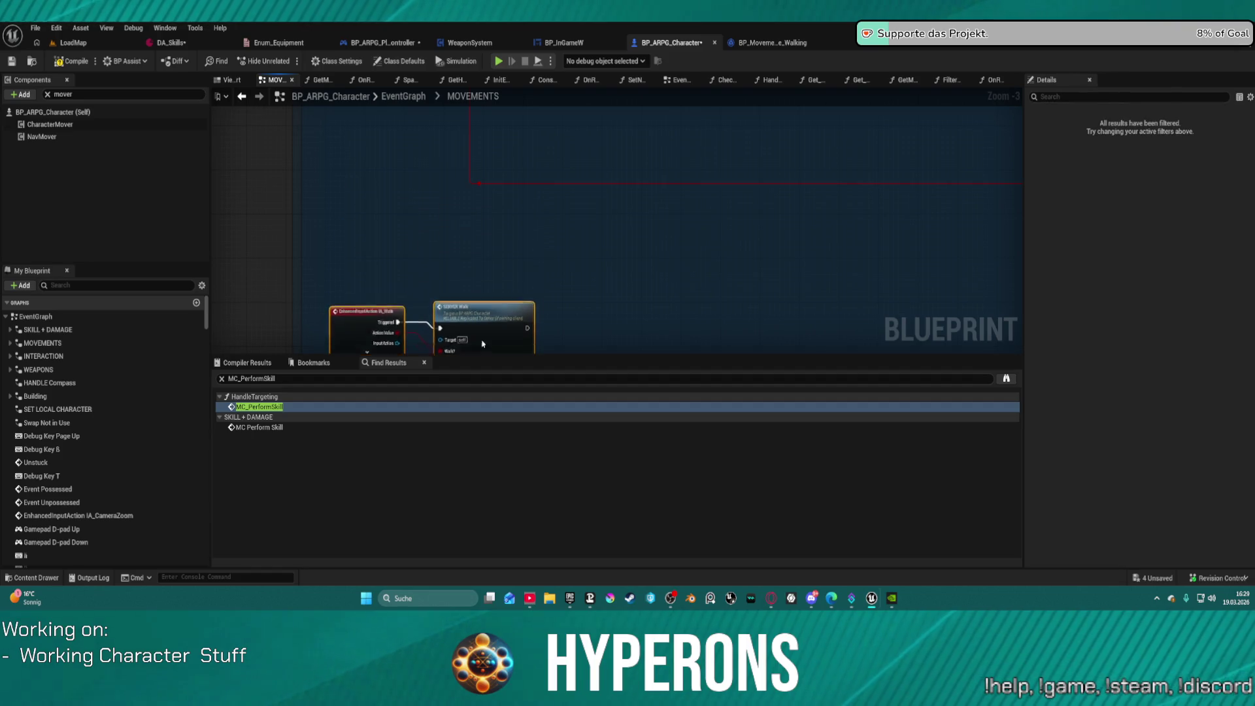
{"action": "scroll", "coordinate": [490, 219], "scroll_direction": "down", "scroll_amount": 5}
{"action": "scroll", "coordinate": [489, 218], "scroll_direction": "up", "scroll_amount": 2}
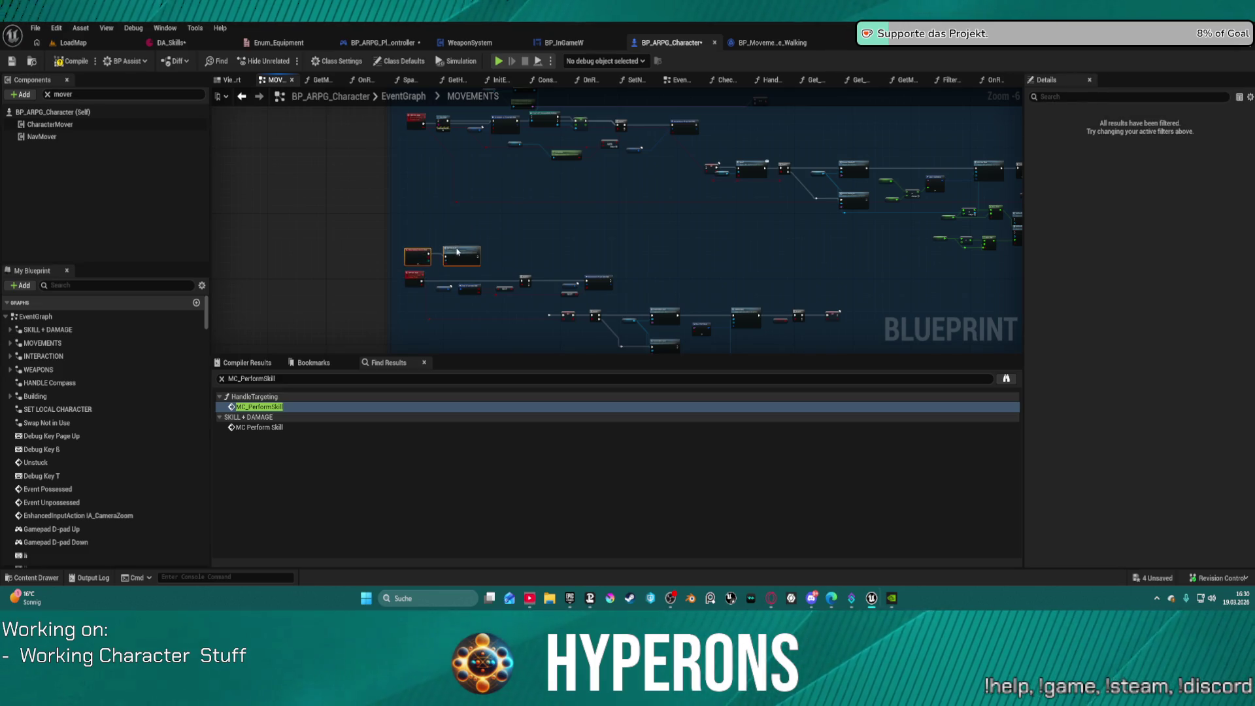
{"action": "scroll", "coordinate": [513, 224], "scroll_direction": "up", "scroll_amount": 3}
{"action": "scroll", "coordinate": [608, 182], "scroll_direction": "down", "scroll_amount": 1}
{"action": "mouse_move", "coordinate": [607, 182]}
{"action": "left_mouse_down"}
{"action": "mouse_move", "coordinate": [527, 168]}
{"action": "mouse_move", "coordinate": [537, 142]}
{"action": "left_mouse_up"}
{"action": "mouse_move", "coordinate": [267, 182]}
{"action": "left_mouse_down"}
{"action": "mouse_move", "coordinate": [396, 236]}
{"action": "mouse_move", "coordinate": [719, 286]}
{"action": "left_mouse_up"}
{"action": "key", "text": "Delete"}
Step: Move the Branch node up beside the Set node
{"action": "left_click_drag", "start_coordinate": [756, 192], "coordinate": [402, 122]}
{"action": "scroll", "coordinate": [790, 169], "scroll_direction": "down", "scroll_amount": 1}
{"action": "left_click_drag", "start_coordinate": [790, 169], "coordinate": [883, 271]}
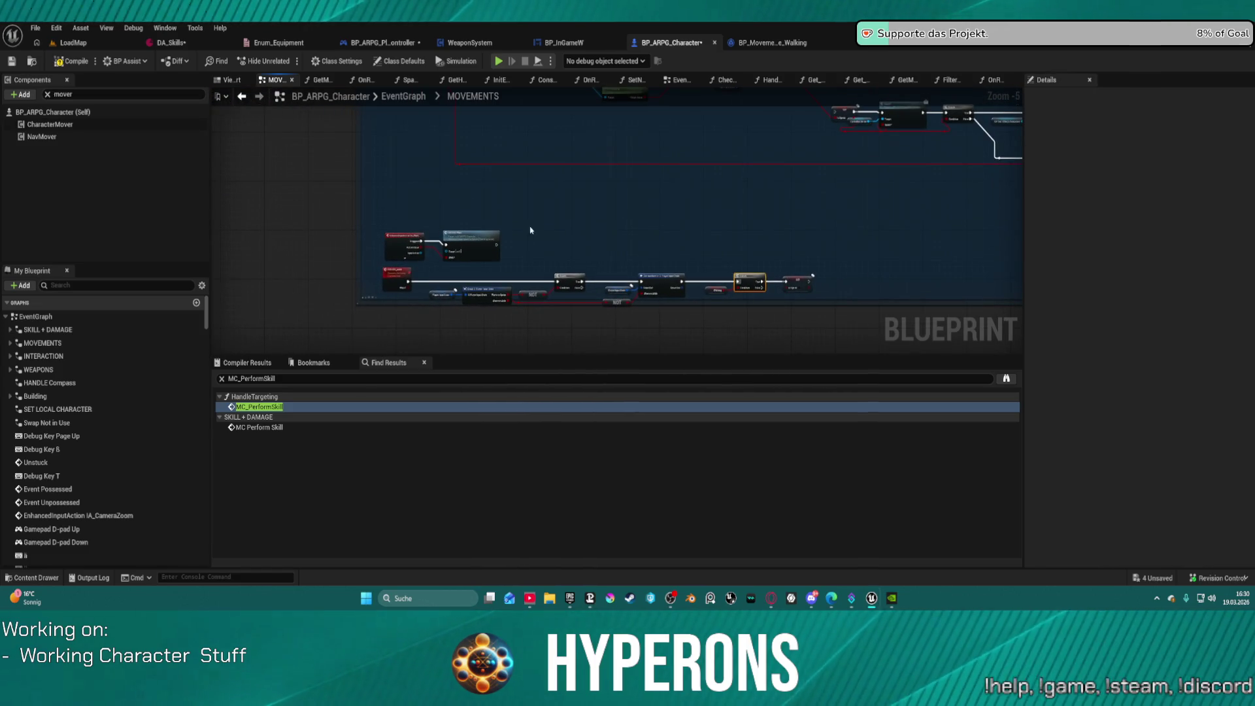
{"action": "left_click", "coordinate": [397, 274]}
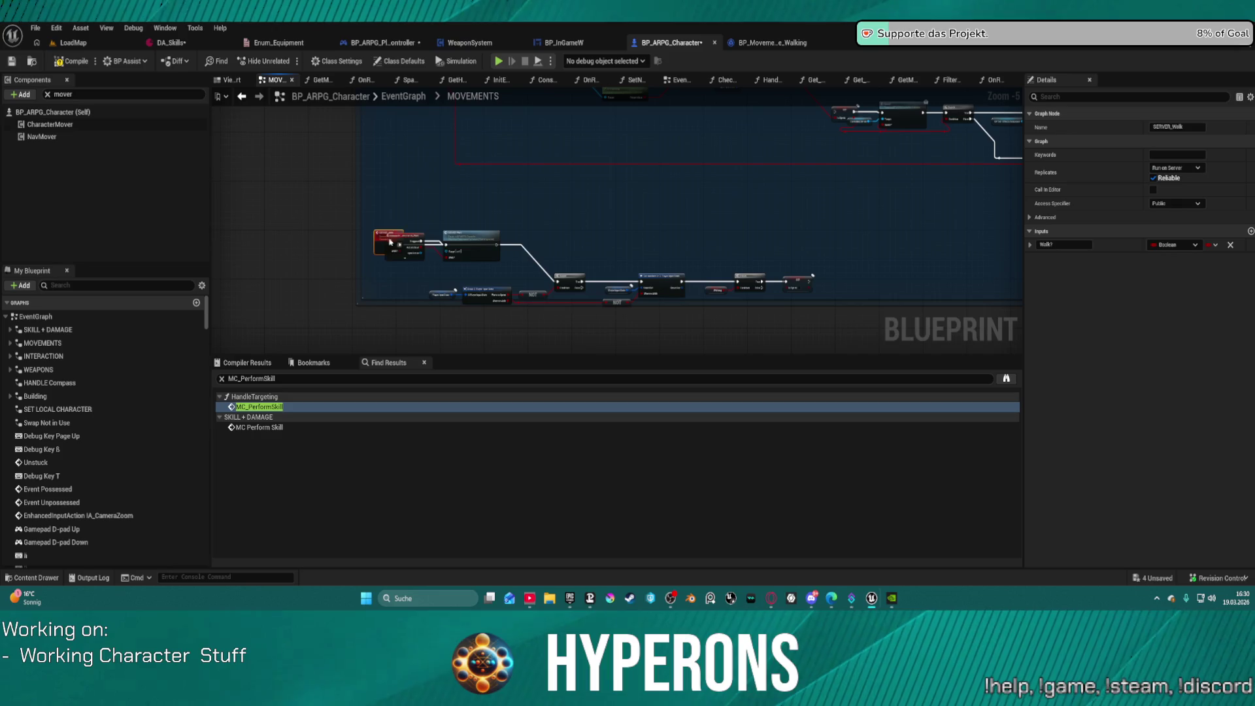
Step: Move the red input event and SERVER_Walk event rows up closer together
{"action": "left_click_drag", "start_coordinate": [400, 240], "coordinate": [393, 205]}
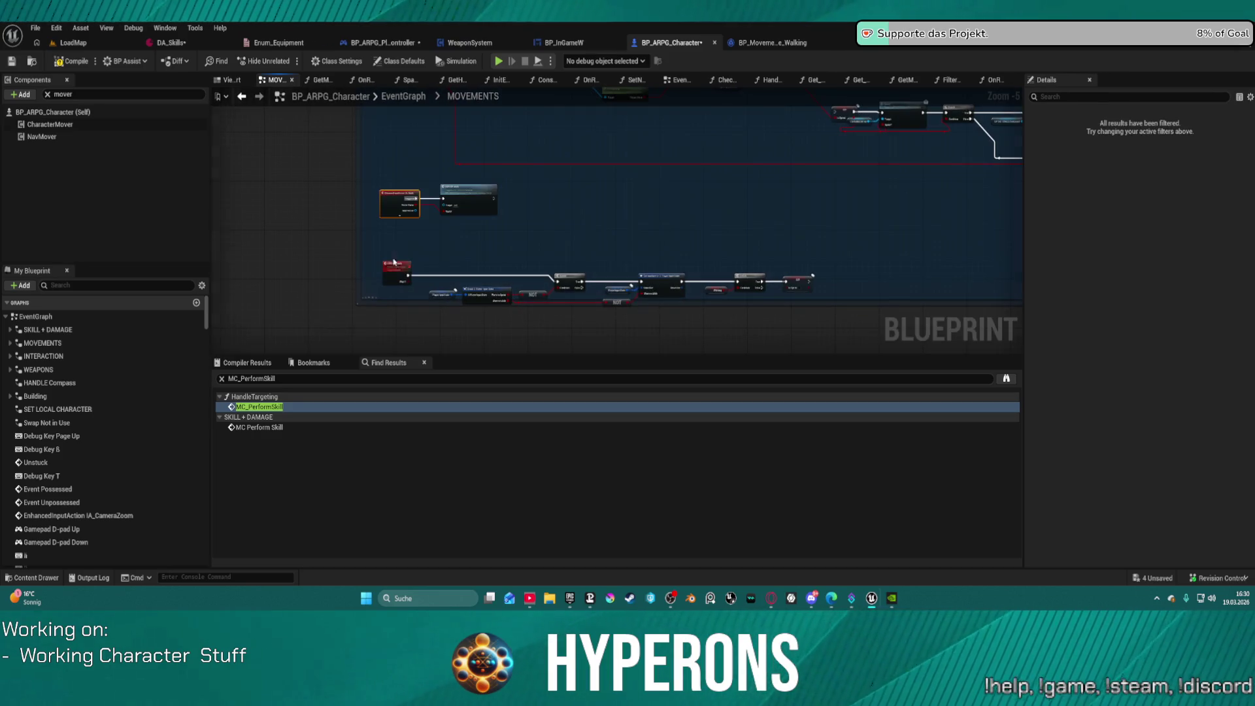
{"action": "left_click_drag", "start_coordinate": [397, 273], "coordinate": [389, 242]}
{"action": "left_click", "coordinate": [805, 208]}
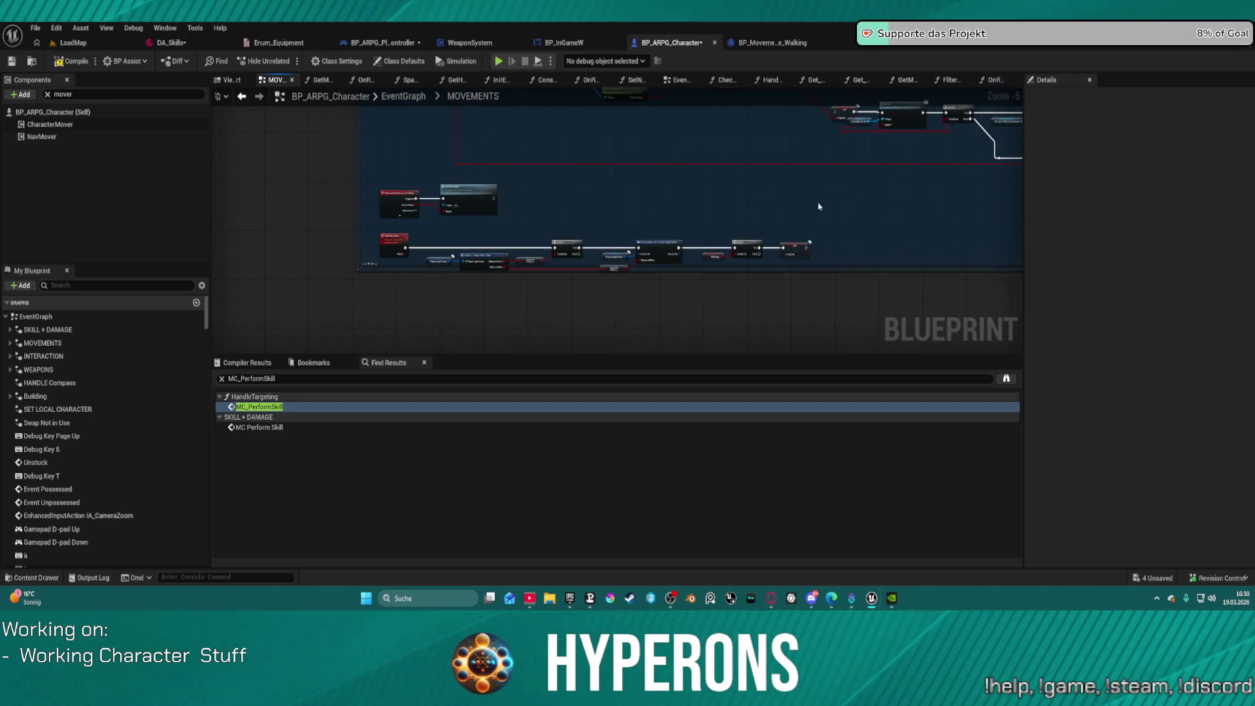
{"action": "left_click_drag", "start_coordinate": [809, 266], "coordinate": [412, 269]}
{"action": "scroll", "coordinate": [413, 268], "scroll_direction": "up", "scroll_amount": 5}
{"action": "left_click", "coordinate": [316, 267]}
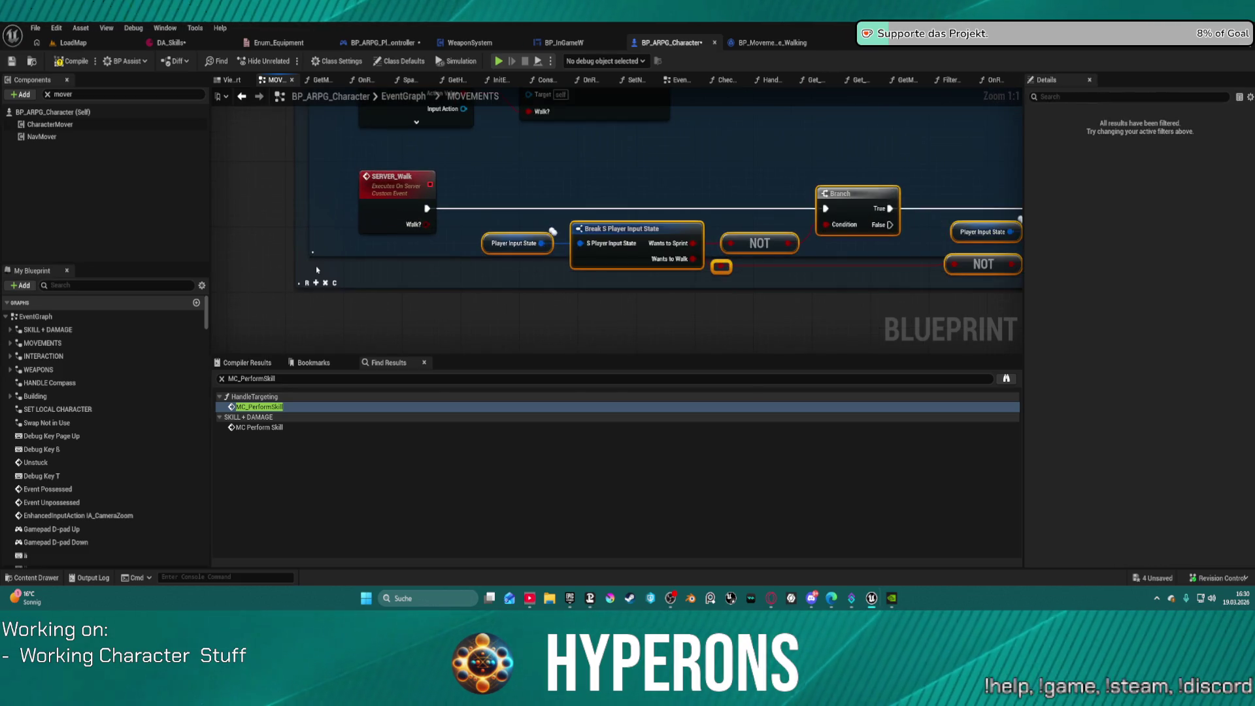
{"action": "scroll", "coordinate": [421, 264], "scroll_direction": "down", "scroll_amount": 4}
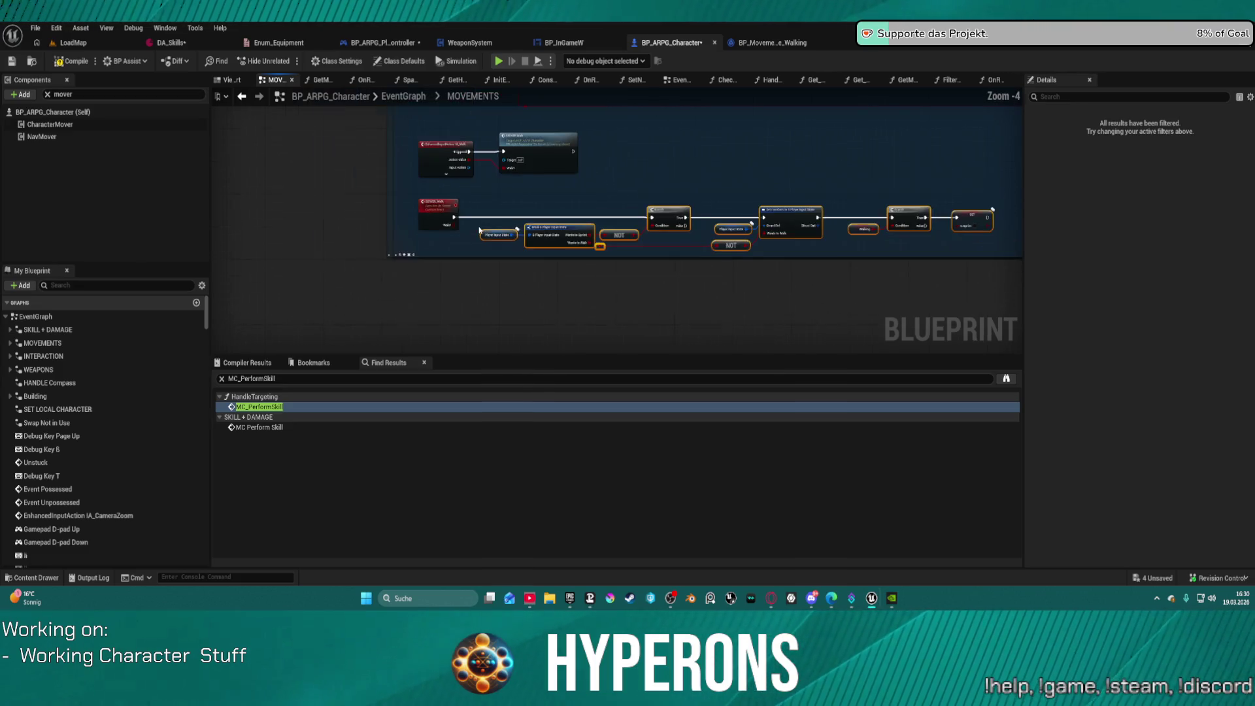
{"action": "scroll", "coordinate": [428, 251], "scroll_direction": "up", "scroll_amount": 1}
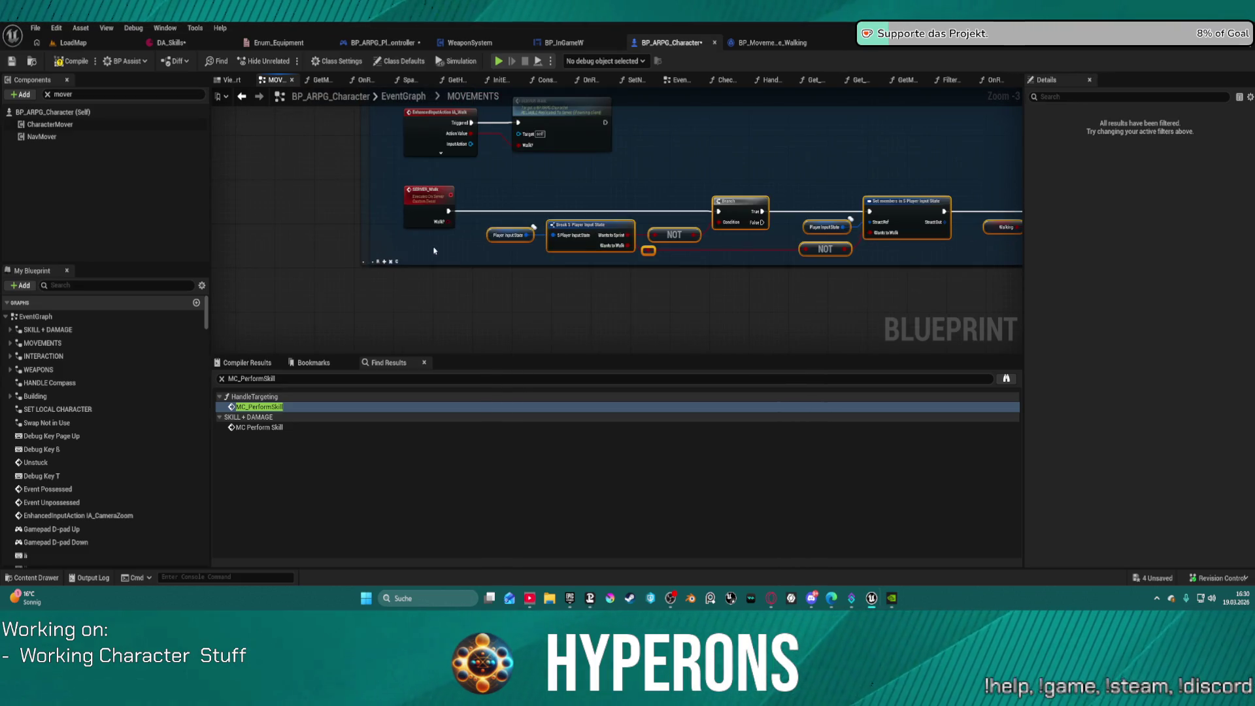
{"action": "key", "text": "ctrl+z"}
Step: Pull Make S Skill Effects, SprintMulti, the multiply node and Add New Effect closer together
{"action": "mouse_move", "coordinate": [658, 249]}
{"action": "left_mouse_down"}
{"action": "mouse_move", "coordinate": [532, 216]}
{"action": "mouse_move", "coordinate": [798, 222]}
{"action": "mouse_move", "coordinate": [720, 268]}
{"action": "mouse_move", "coordinate": [504, 261]}
{"action": "left_mouse_up"}
{"action": "scroll", "coordinate": [532, 216], "scroll_direction": "down", "scroll_amount": 2}
{"action": "scroll", "coordinate": [720, 267], "scroll_direction": "up", "scroll_amount": 1}
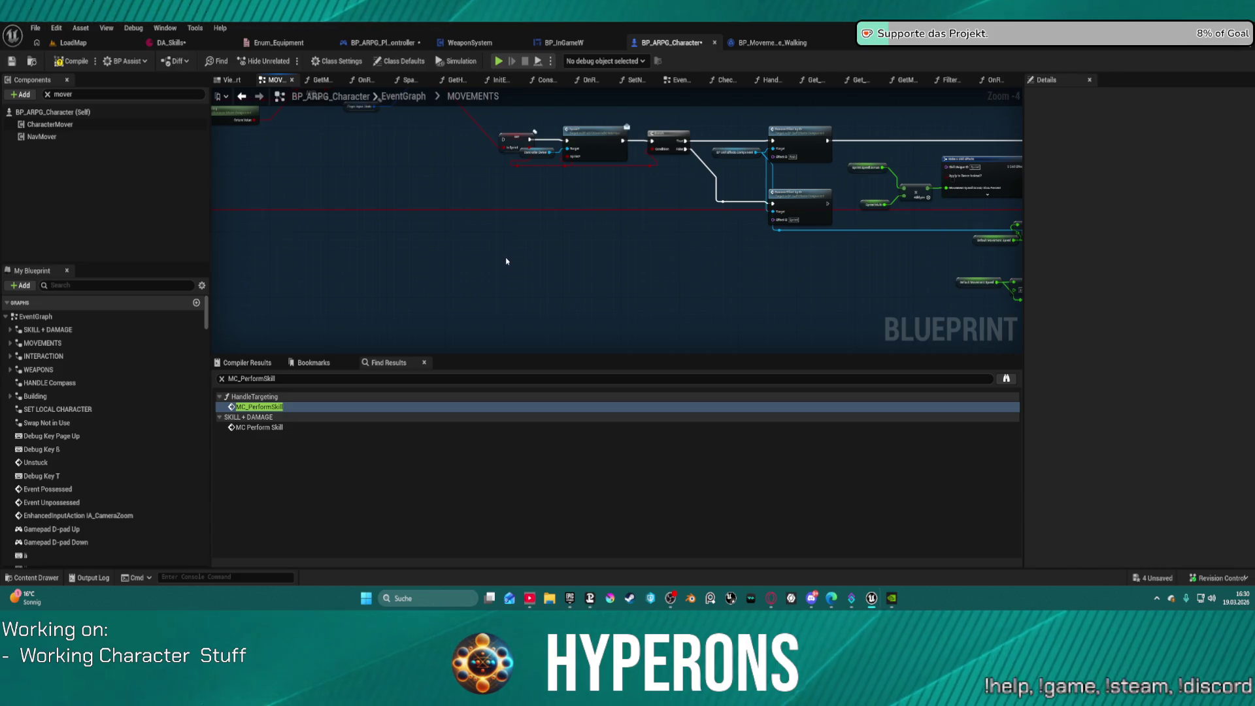
{"action": "mouse_move", "coordinate": [672, 257]}
{"action": "left_mouse_down"}
{"action": "mouse_move", "coordinate": [498, 288]}
{"action": "mouse_move", "coordinate": [522, 210]}
{"action": "left_mouse_up"}
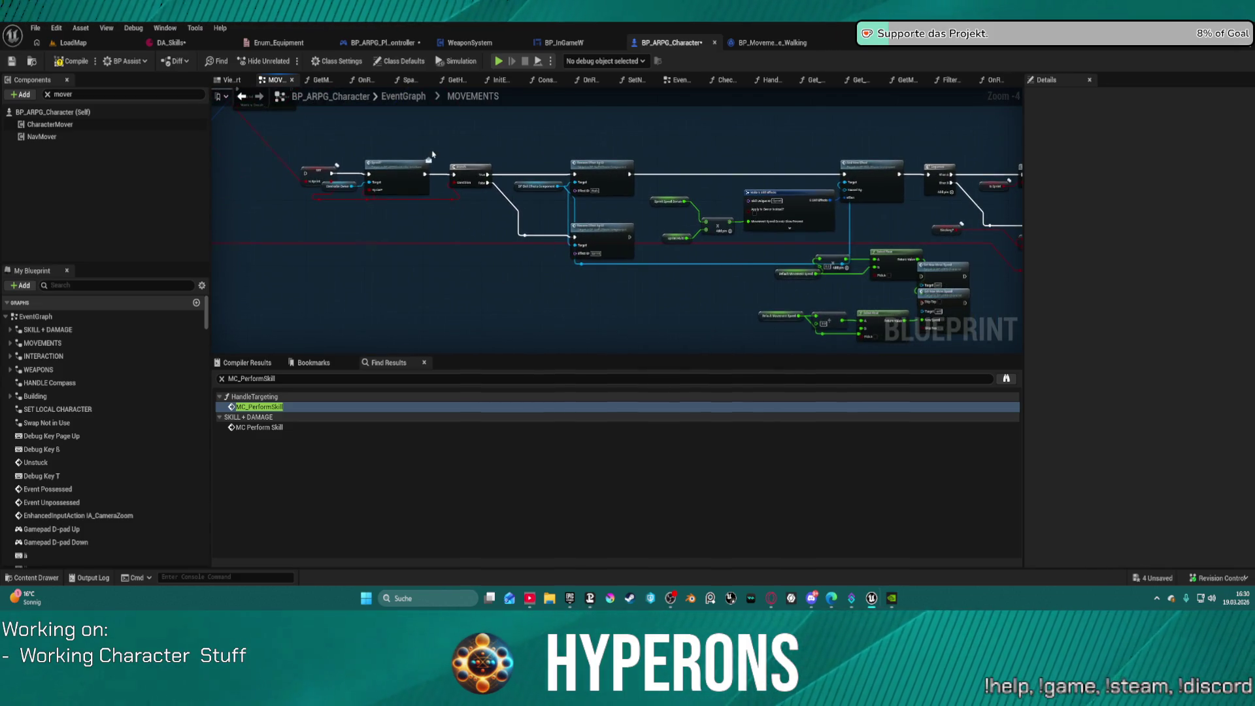
{"action": "scroll", "coordinate": [432, 155], "scroll_direction": "up", "scroll_amount": 1}
{"action": "mouse_move", "coordinate": [764, 242]}
{"action": "left_mouse_down"}
{"action": "mouse_move", "coordinate": [737, 253]}
{"action": "mouse_move", "coordinate": [647, 171]}
{"action": "mouse_move", "coordinate": [503, 103]}
{"action": "mouse_move", "coordinate": [323, 160]}
{"action": "mouse_move", "coordinate": [343, 155]}
{"action": "left_mouse_up"}
{"action": "left_click_drag", "start_coordinate": [885, 270], "coordinate": [596, 153]}
{"action": "mouse_move", "coordinate": [735, 329]}
{"action": "left_mouse_down"}
{"action": "mouse_move", "coordinate": [690, 290]}
{"action": "mouse_move", "coordinate": [399, 179]}
{"action": "mouse_move", "coordinate": [344, 179]}
{"action": "left_mouse_up"}
{"action": "left_click_drag", "start_coordinate": [798, 305], "coordinate": [458, 170]}
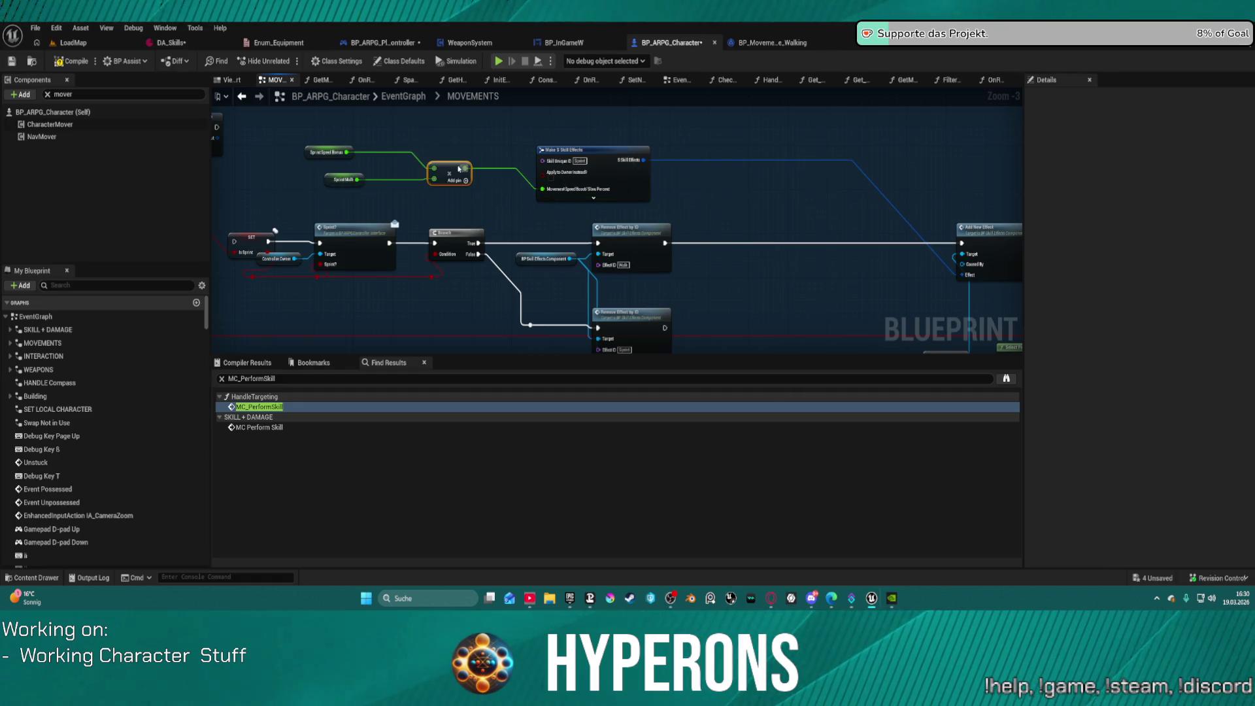
{"action": "left_click_drag", "start_coordinate": [1008, 255], "coordinate": [575, 114]}
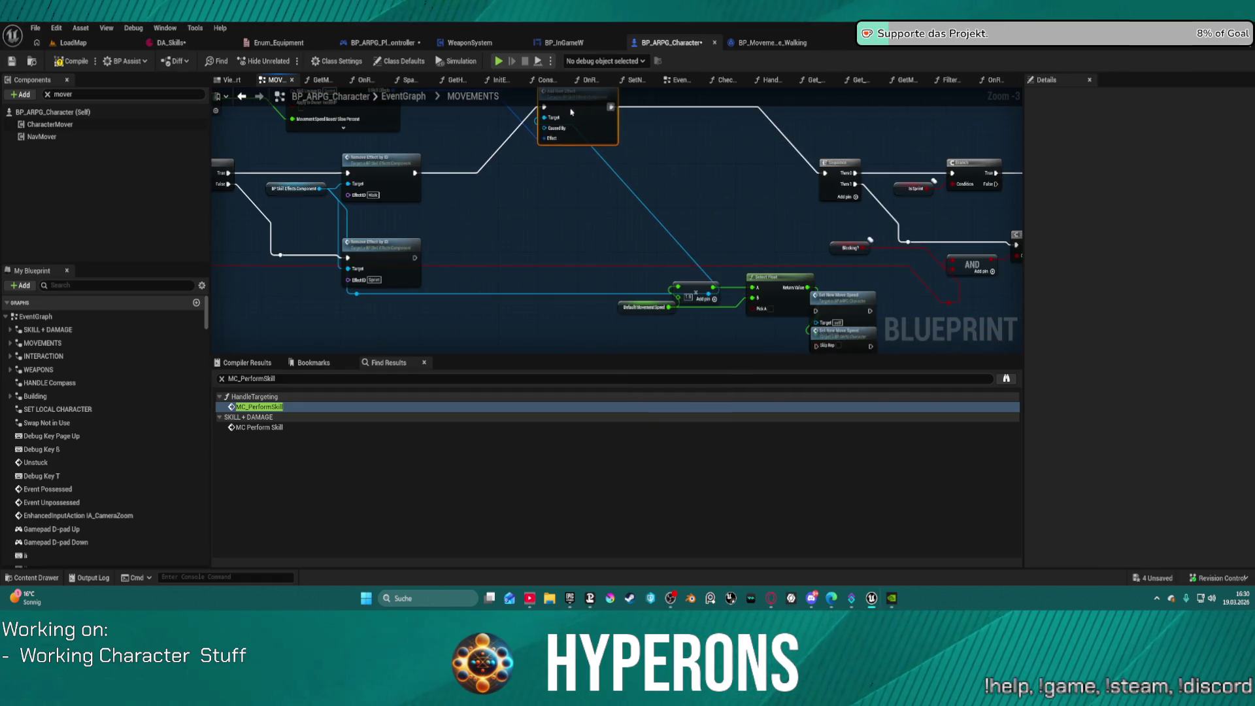
{"action": "left_click_drag", "start_coordinate": [359, 211], "coordinate": [698, 222]}
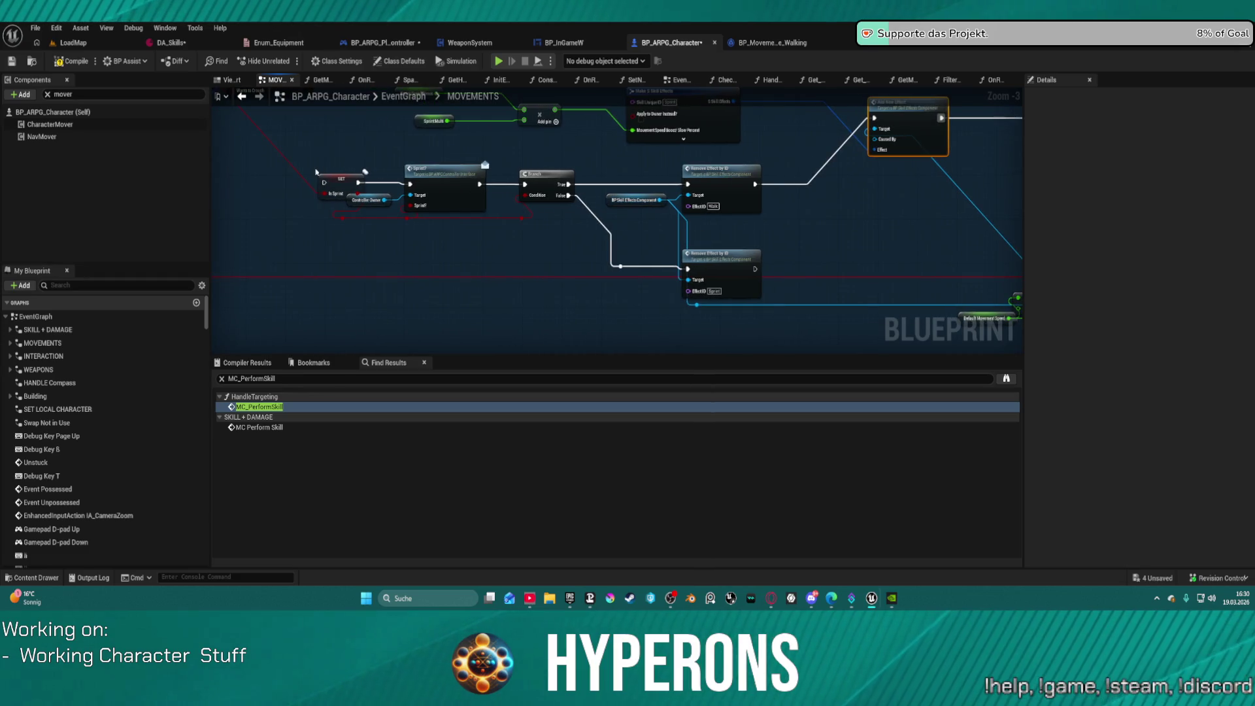
Step: Connect the Set members exec output to the IsSprint SET node
{"action": "left_click", "coordinate": [334, 178]}
{"action": "mouse_move", "coordinate": [334, 178]}
{"action": "left_mouse_down"}
{"action": "mouse_move", "coordinate": [582, 274]}
{"action": "mouse_move", "coordinate": [888, 299]}
{"action": "mouse_move", "coordinate": [385, 172]}
{"action": "mouse_move", "coordinate": [962, 280]}
{"action": "mouse_move", "coordinate": [804, 275]}
{"action": "mouse_move", "coordinate": [761, 177]}
{"action": "mouse_move", "coordinate": [745, 183]}
{"action": "left_mouse_up"}
{"action": "mouse_move", "coordinate": [779, 300]}
{"action": "left_mouse_down"}
{"action": "mouse_move", "coordinate": [581, 266]}
{"action": "mouse_move", "coordinate": [662, 319]}
{"action": "mouse_move", "coordinate": [578, 285]}
{"action": "left_mouse_up"}
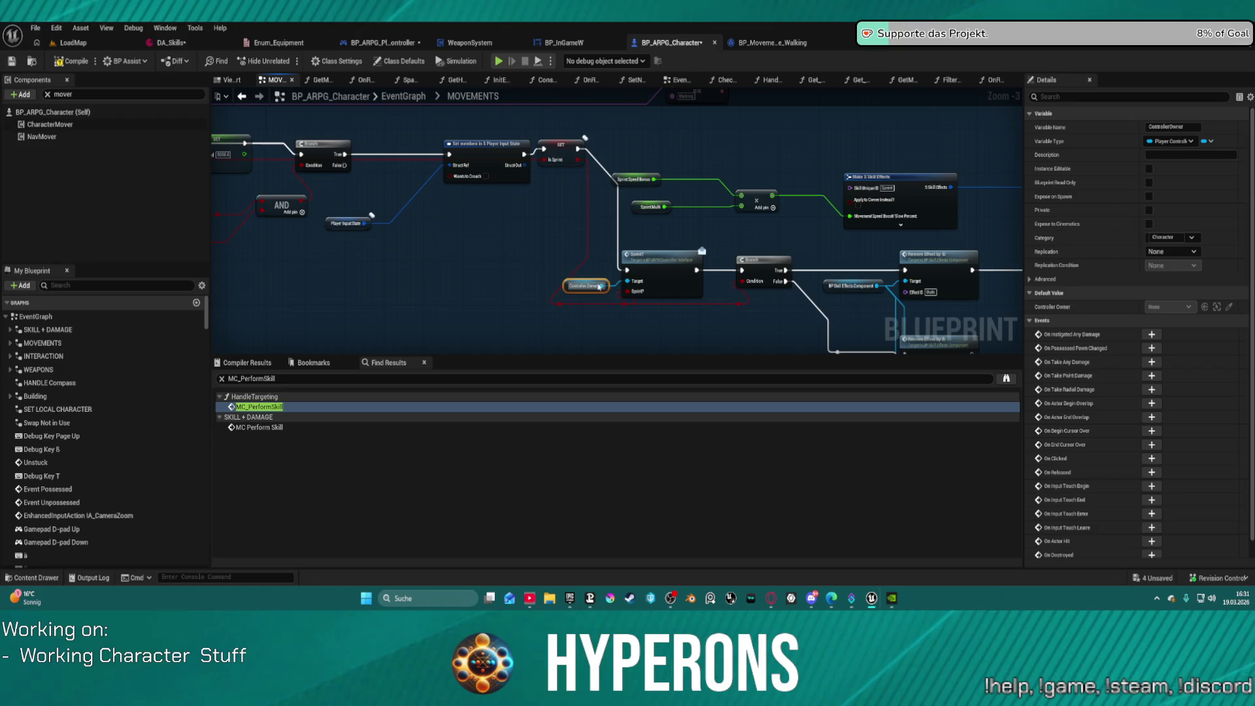
Step: Delete the Branch node and both Remove Effect by ID nodes with their helpers
{"action": "left_click_drag", "start_coordinate": [814, 262], "coordinate": [634, 227]}
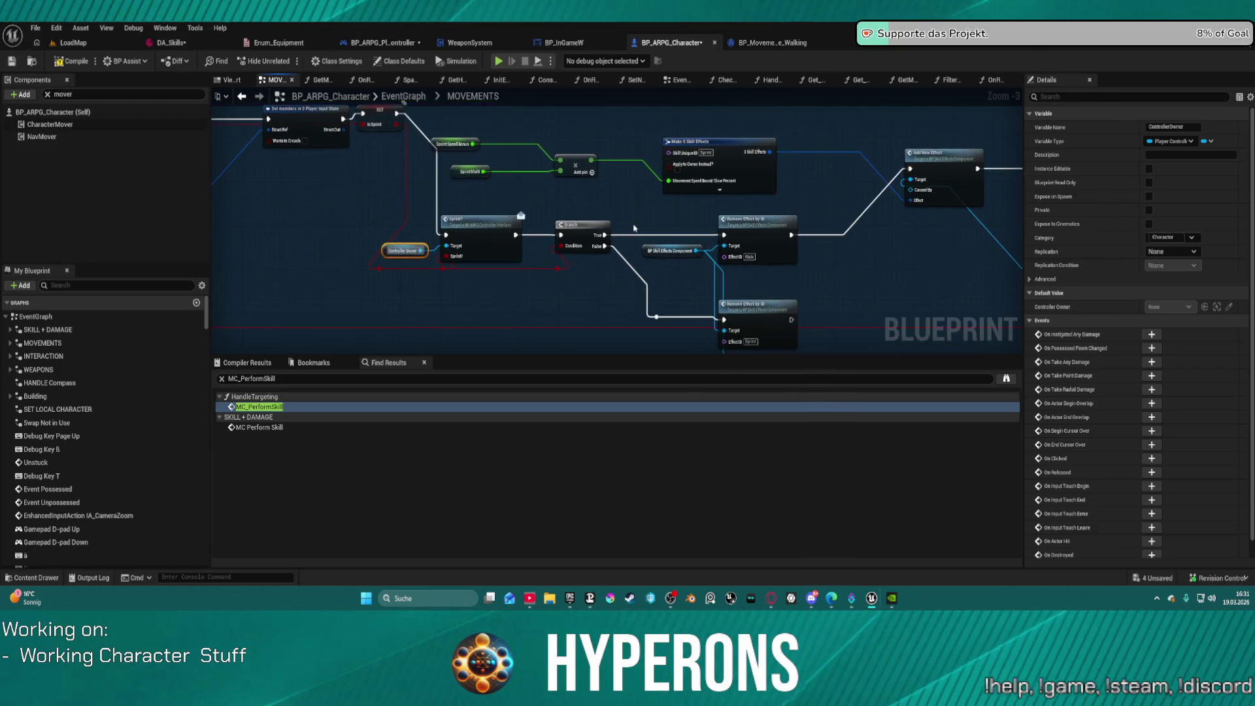
{"action": "left_click", "coordinate": [583, 241]}
{"action": "key", "text": "Delete"}
{"action": "left_click_drag", "start_coordinate": [573, 264], "coordinate": [413, 244]}
{"action": "left_click_drag", "start_coordinate": [471, 196], "coordinate": [670, 303]}
{"action": "key", "text": "Delete"}
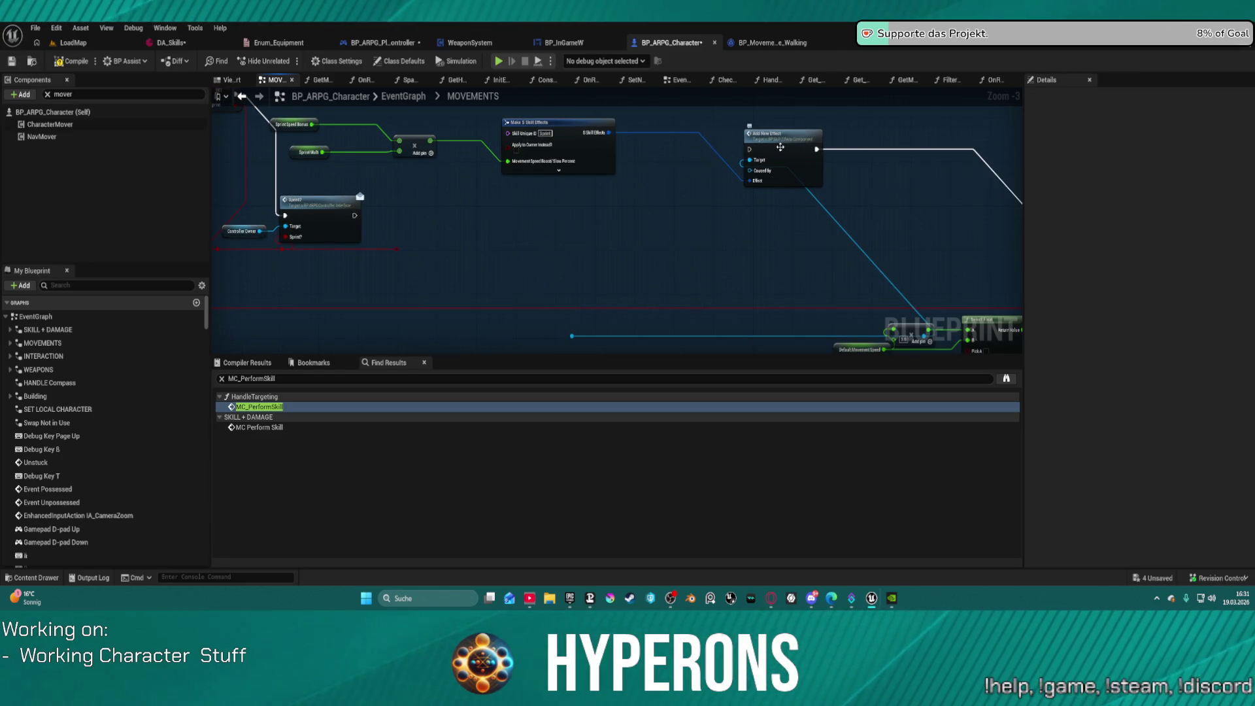
Step: Wire Add New Effect after the Sprint? node and shift the Blocking? node left
{"action": "left_click_drag", "start_coordinate": [749, 149], "coordinate": [355, 218]}
{"action": "mouse_move", "coordinate": [650, 266]}
{"action": "left_mouse_down"}
{"action": "mouse_move", "coordinate": [590, 187]}
{"action": "mouse_move", "coordinate": [449, 163]}
{"action": "left_mouse_up"}
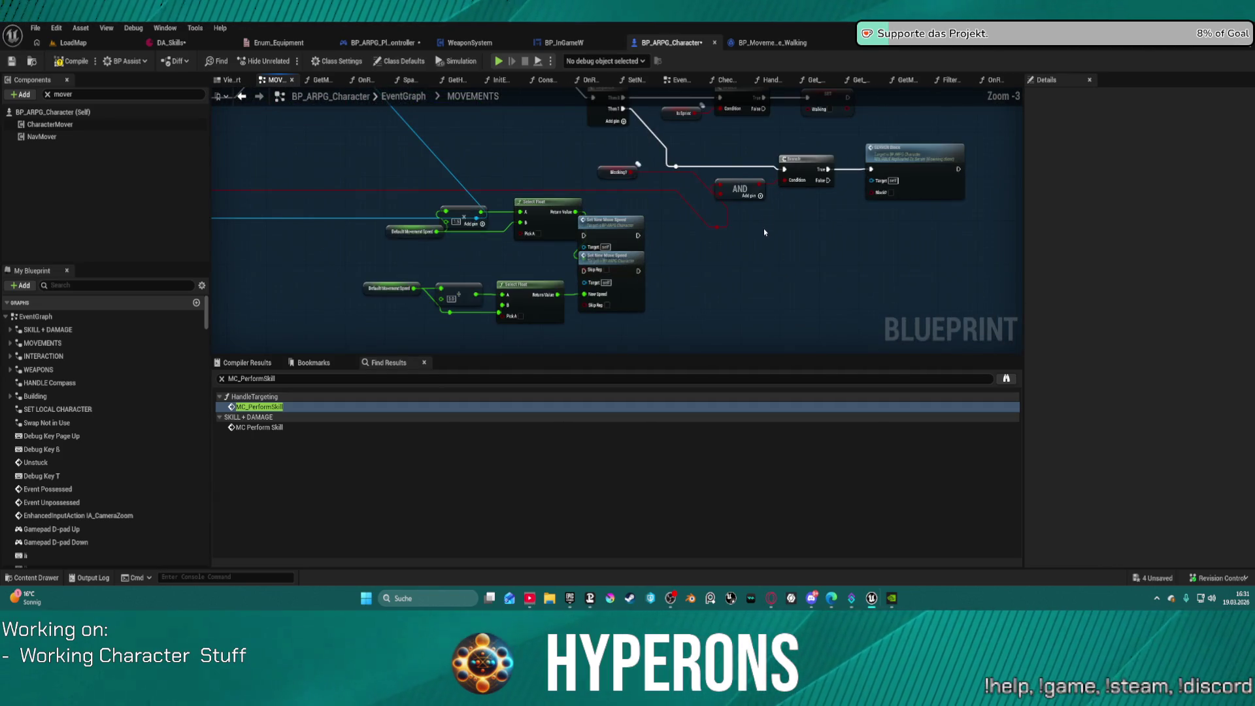
{"action": "mouse_move", "coordinate": [633, 179]}
{"action": "left_mouse_down"}
{"action": "mouse_move", "coordinate": [551, 179]}
{"action": "mouse_move", "coordinate": [634, 279]}
{"action": "left_mouse_up"}
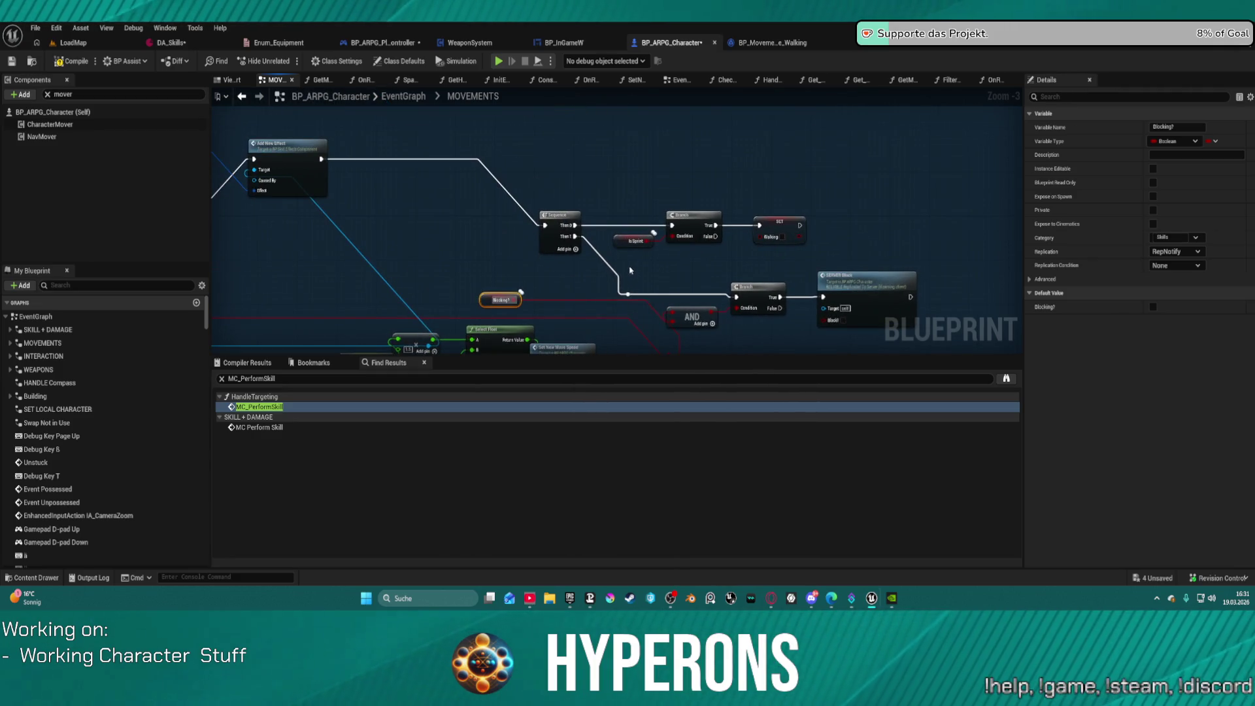
{"action": "mouse_move", "coordinate": [523, 283]}
{"action": "left_mouse_down"}
{"action": "mouse_move", "coordinate": [501, 259]}
{"action": "mouse_move", "coordinate": [514, 207]}
{"action": "left_mouse_up"}
{"action": "scroll", "coordinate": [513, 208], "scroll_direction": "down", "scroll_amount": 2}
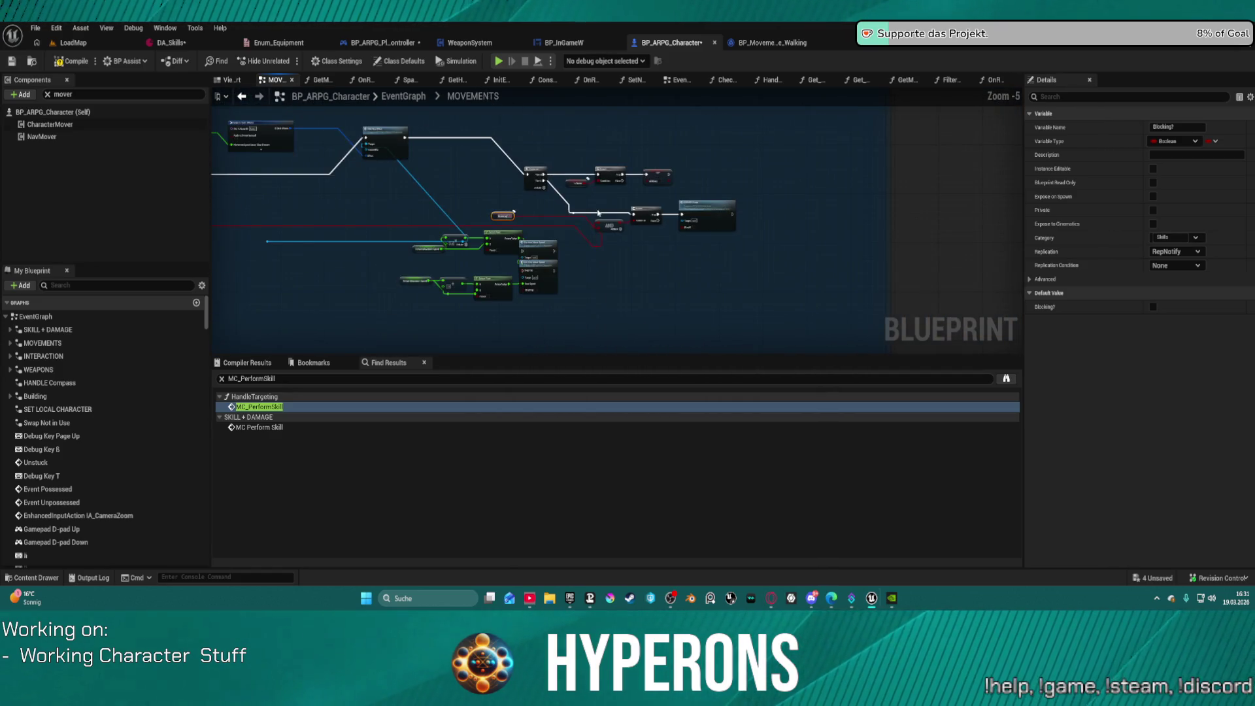
{"action": "scroll", "coordinate": [598, 213], "scroll_direction": "up", "scroll_amount": 2}
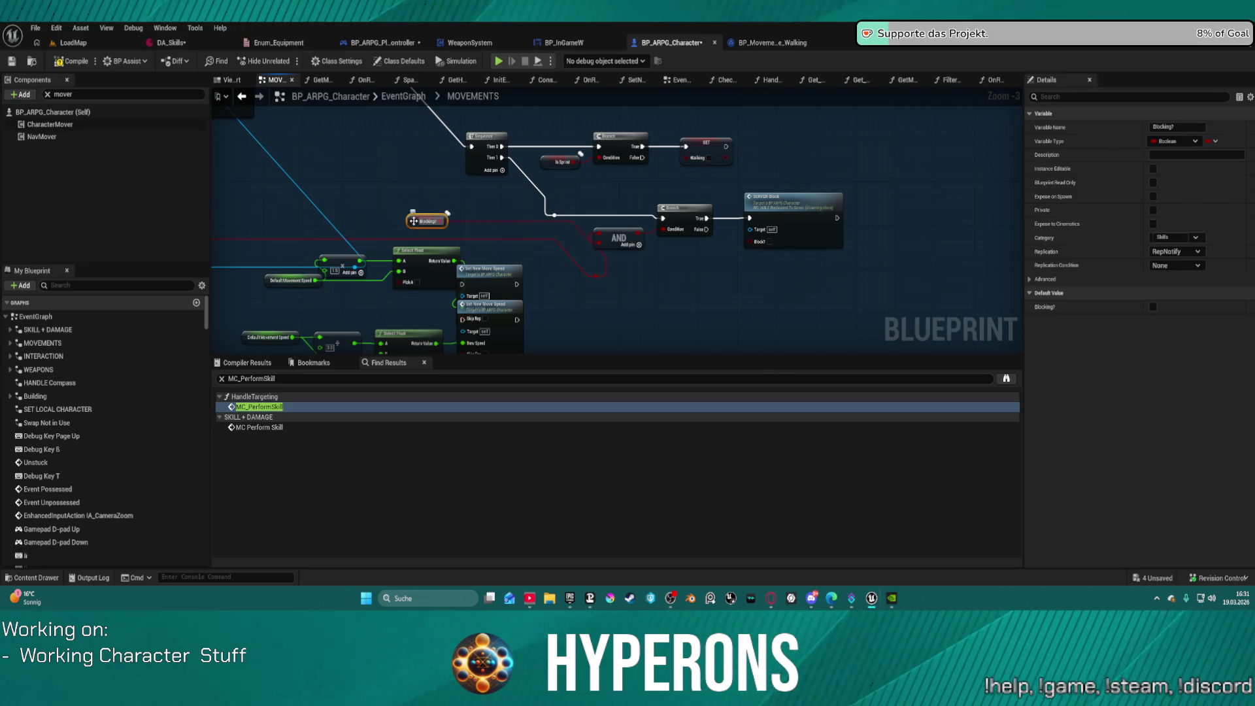
{"action": "key", "text": "Delete"}
{"action": "mouse_move", "coordinate": [493, 228]}
{"action": "left_mouse_down"}
{"action": "mouse_move", "coordinate": [683, 221]}
{"action": "mouse_move", "coordinate": [602, 193]}
{"action": "mouse_move", "coordinate": [939, 250]}
{"action": "left_mouse_up"}
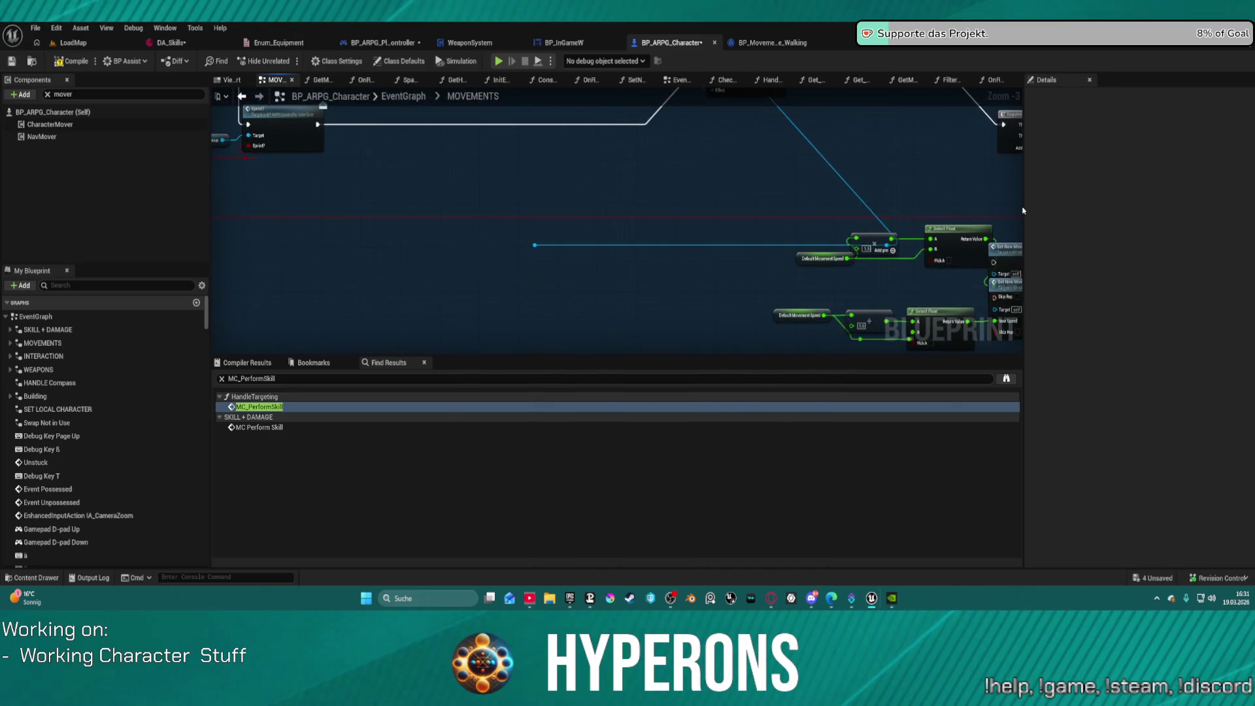
{"action": "key", "text": "ctrl+z"}
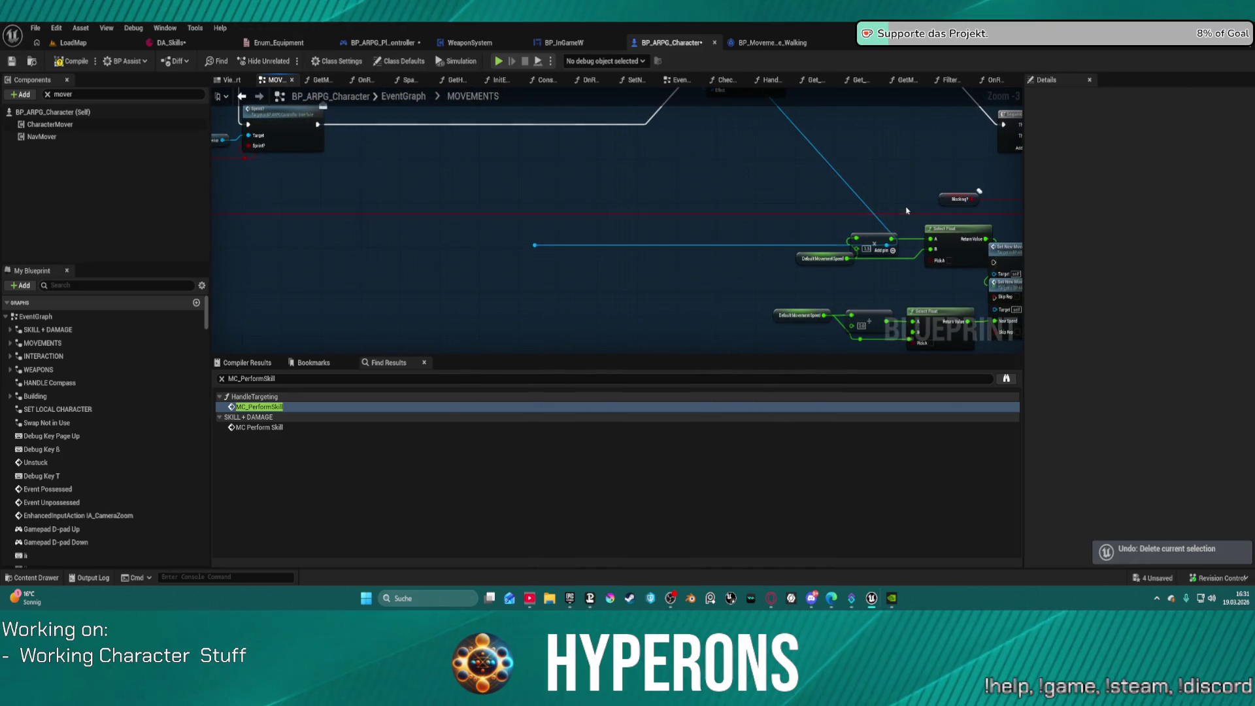
{"action": "left_click_drag", "start_coordinate": [808, 246], "coordinate": [637, 212]}
Step: Delete the Select Float and Default Movement Speed nodes
{"action": "mouse_move", "coordinate": [396, 194]}
{"action": "left_mouse_down"}
{"action": "mouse_move", "coordinate": [541, 273]}
{"action": "mouse_move", "coordinate": [863, 324]}
{"action": "left_mouse_up"}
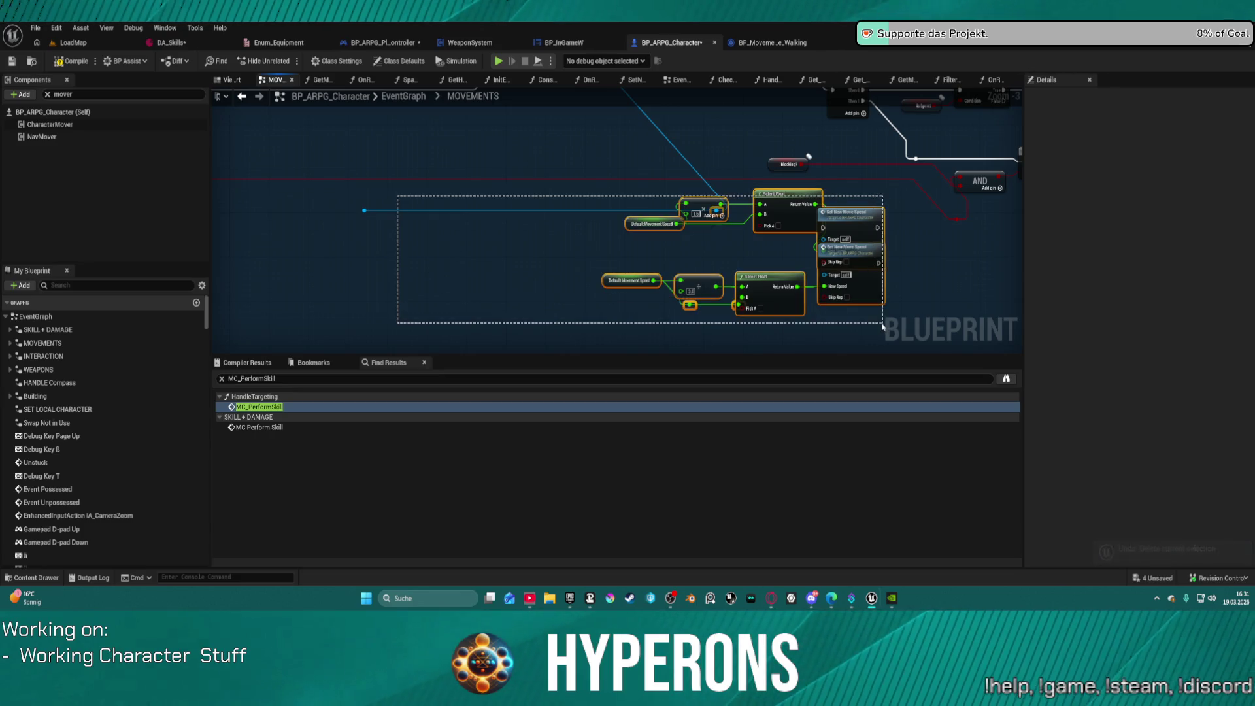
{"action": "key", "text": "Delete"}
{"action": "mouse_move", "coordinate": [888, 252]}
{"action": "left_mouse_down"}
{"action": "mouse_move", "coordinate": [784, 326]}
{"action": "mouse_move", "coordinate": [687, 290]}
{"action": "left_mouse_up"}
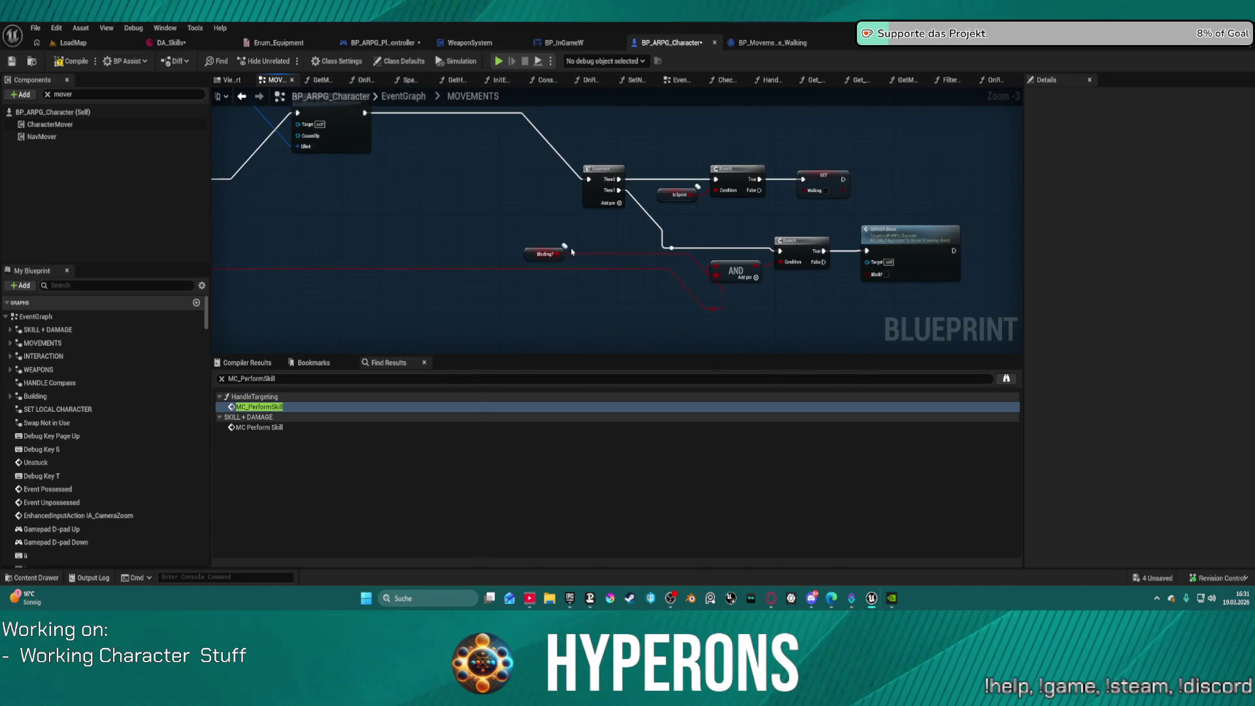
Step: Reposition the Blocking? and AND nodes and select the walking-mode cast and SET nodes
{"action": "left_click_drag", "start_coordinate": [539, 256], "coordinate": [514, 229]}
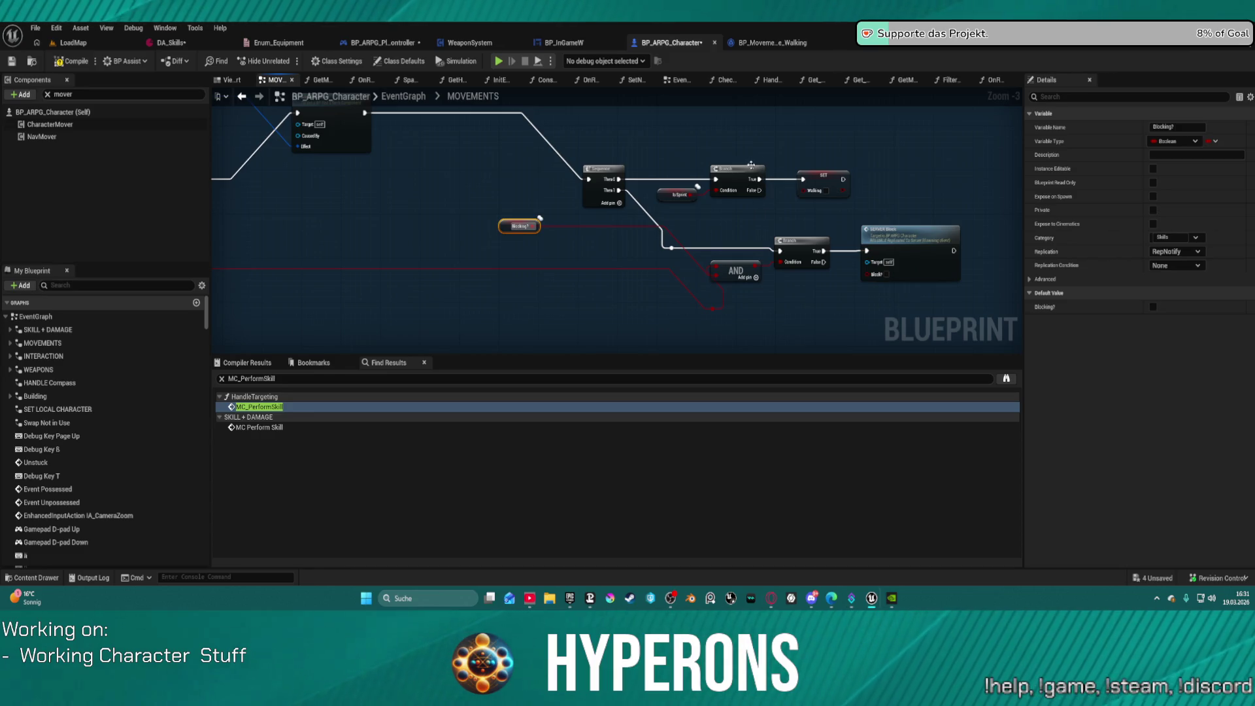
{"action": "mouse_move", "coordinate": [740, 275]}
{"action": "left_mouse_down"}
{"action": "mouse_move", "coordinate": [717, 288]}
{"action": "mouse_move", "coordinate": [784, 286]}
{"action": "mouse_move", "coordinate": [770, 295]}
{"action": "left_mouse_up"}
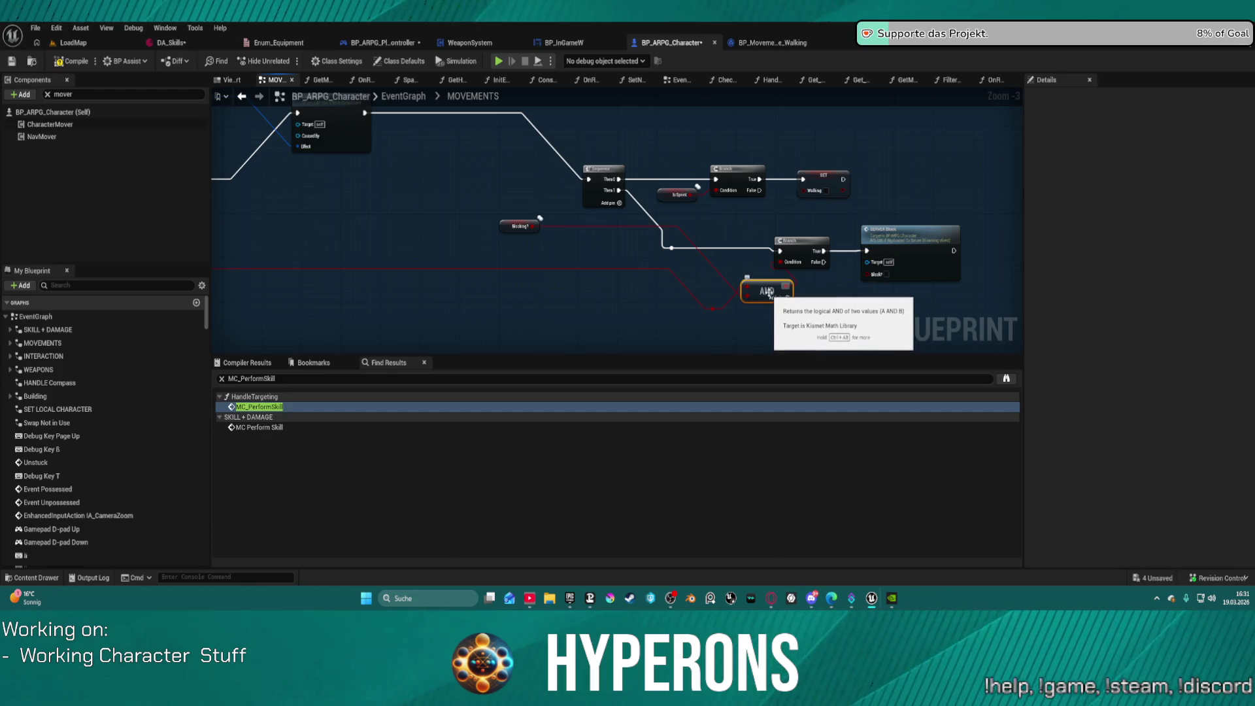
{"action": "left_click", "coordinate": [797, 251]}
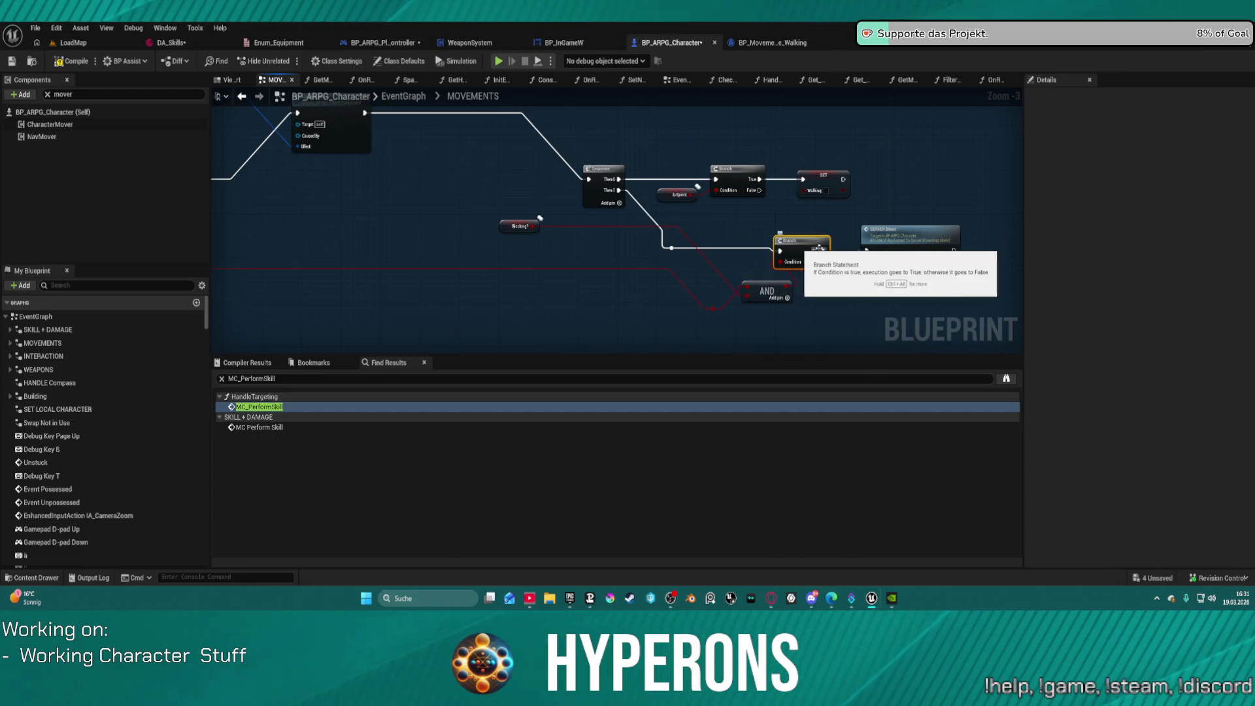
{"action": "scroll", "coordinate": [788, 219], "scroll_direction": "down", "scroll_amount": 7}
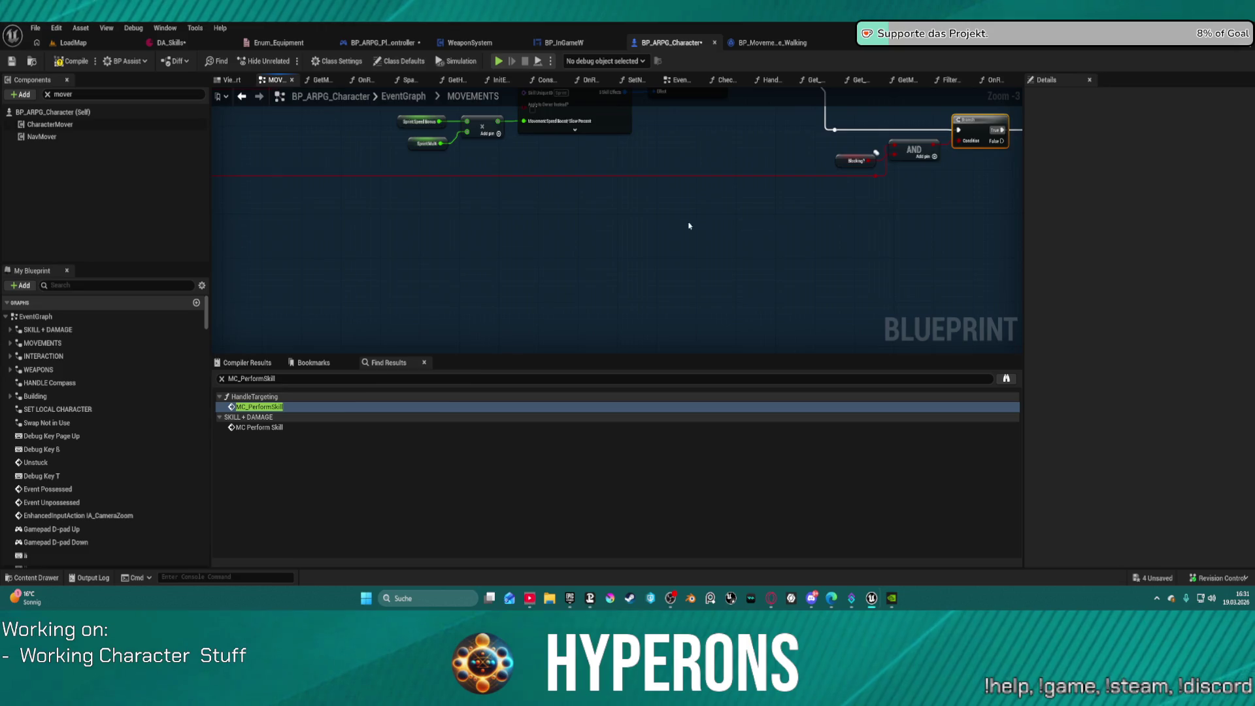
{"action": "scroll", "coordinate": [715, 195], "scroll_direction": "up", "scroll_amount": 10}
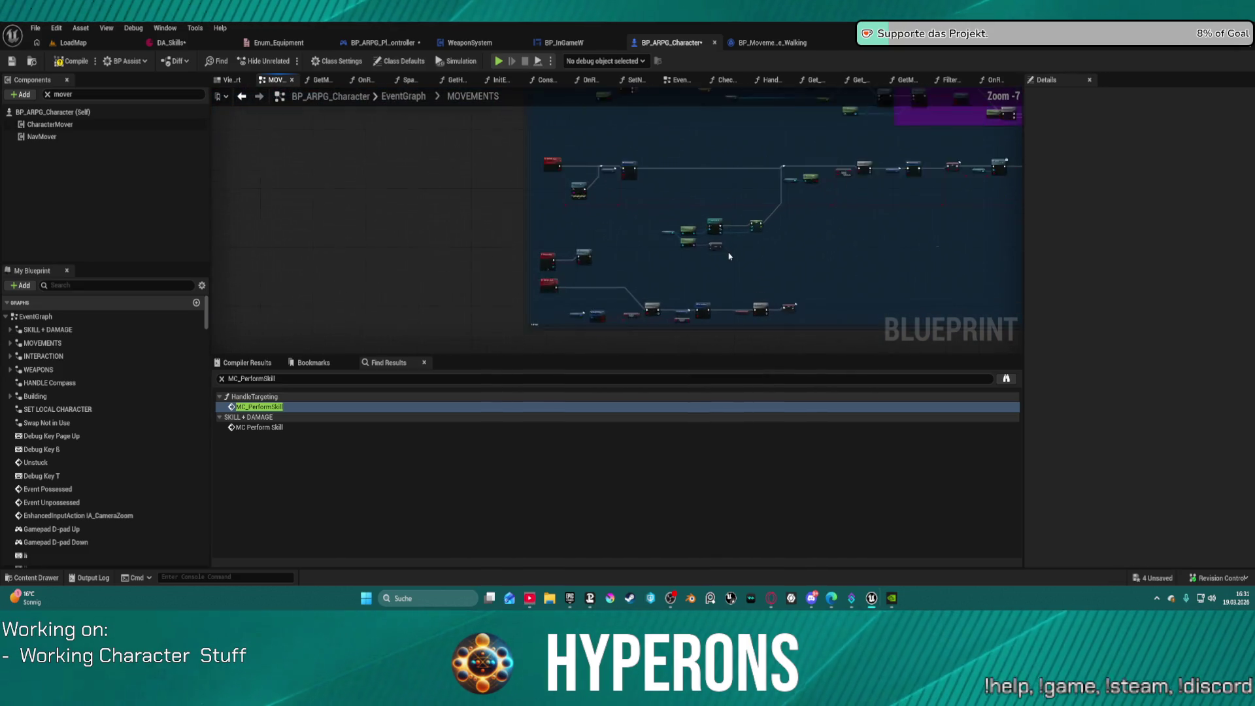
{"action": "left_click_drag", "start_coordinate": [797, 314], "coordinate": [796, 315]}
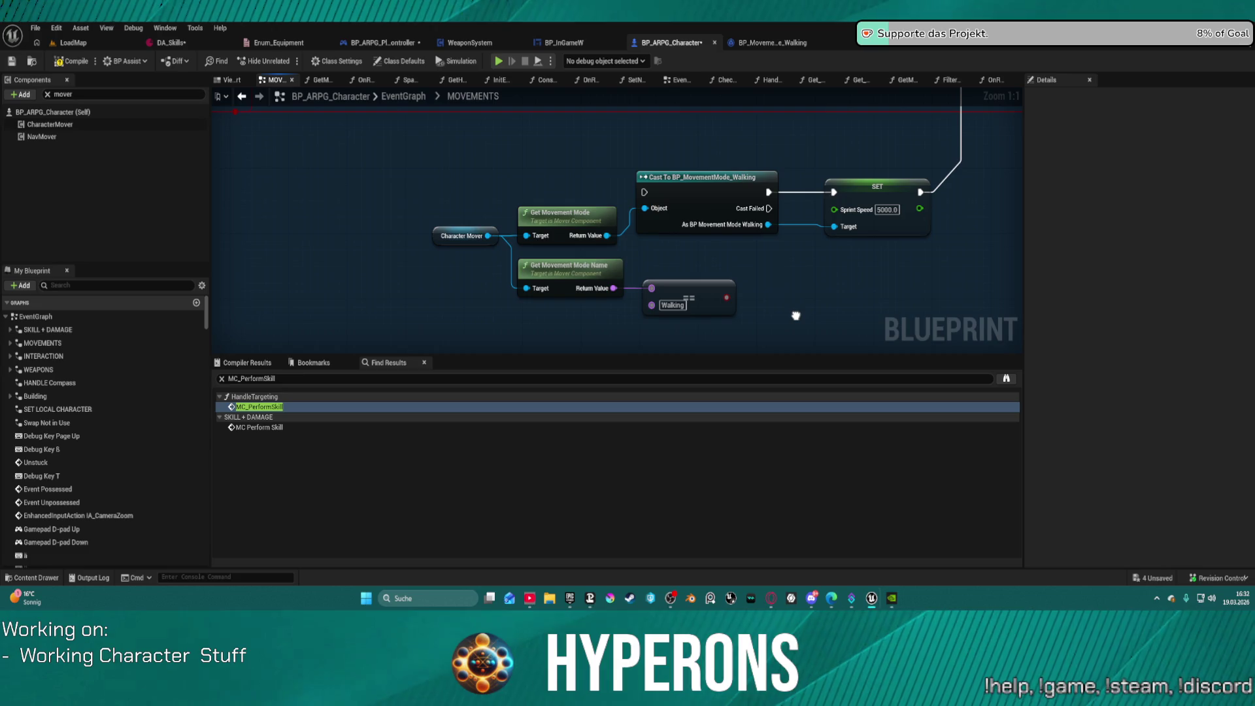
{"action": "scroll", "coordinate": [796, 311], "scroll_direction": "down", "scroll_amount": 5}
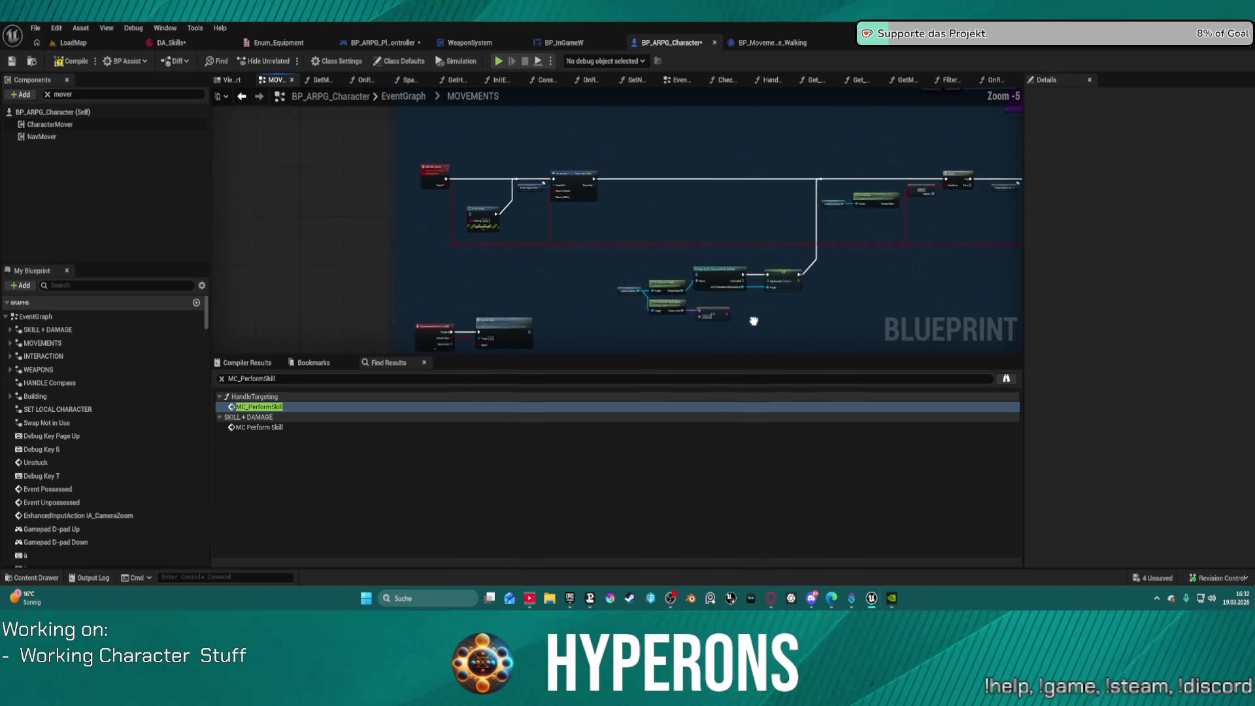
{"action": "mouse_move", "coordinate": [742, 337]}
{"action": "left_mouse_down"}
{"action": "mouse_move", "coordinate": [703, 149]}
{"action": "mouse_move", "coordinate": [719, 129]}
{"action": "left_mouse_up"}
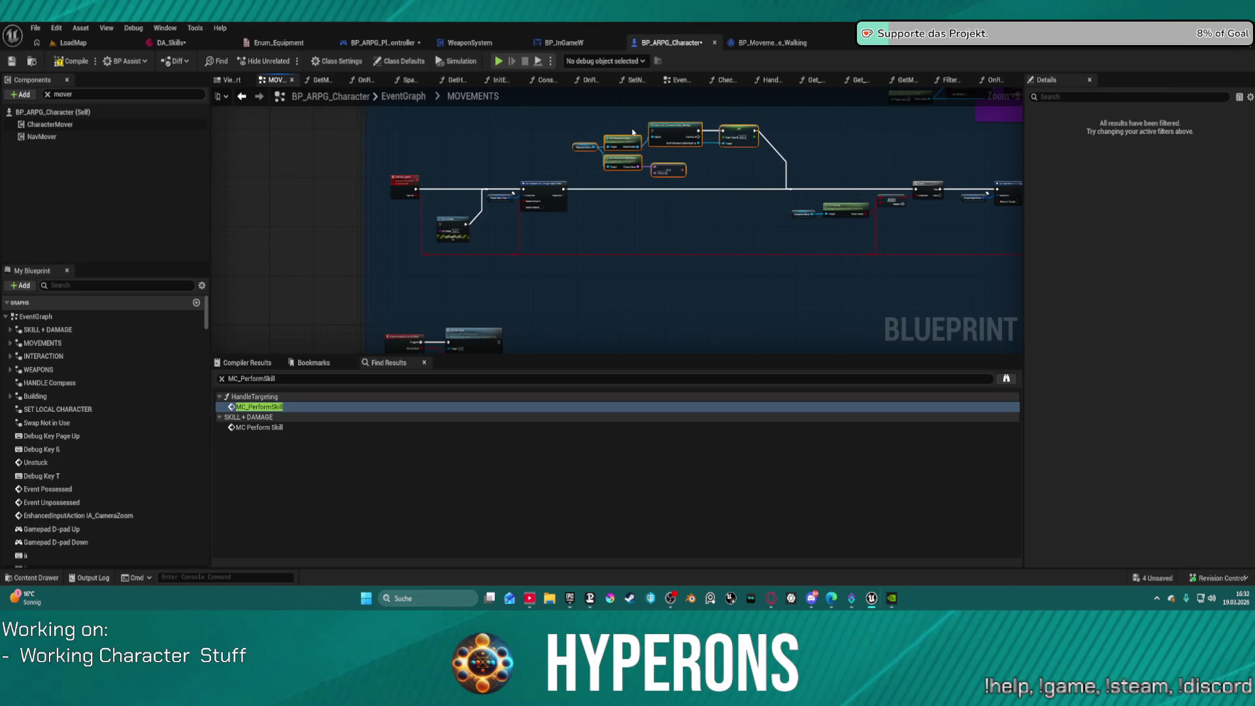
Step: Wrap the selected nodes in a comment titled 'Manipulation of Mover over Interface'
{"action": "key", "text": "c"}
{"action": "left_click_drag", "start_coordinate": [706, 183], "coordinate": [733, 320]}
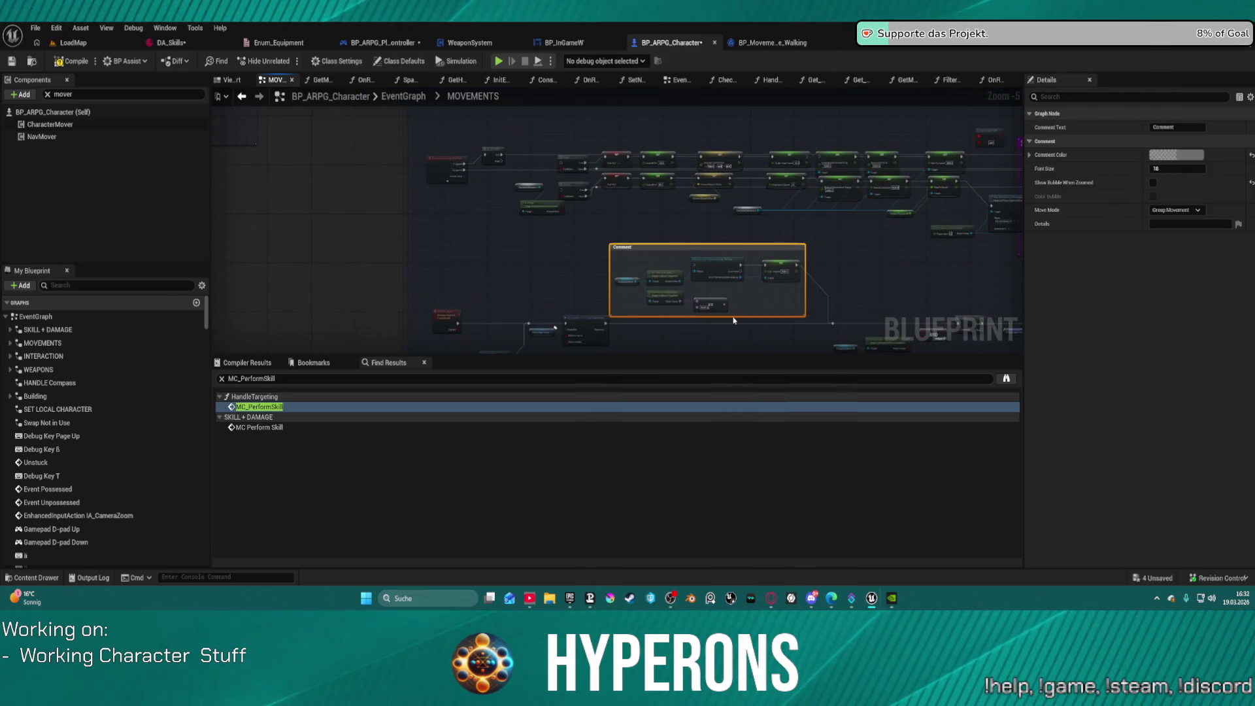
{"action": "left_click", "coordinate": [650, 253]}
{"action": "double_click", "coordinate": [642, 247]}
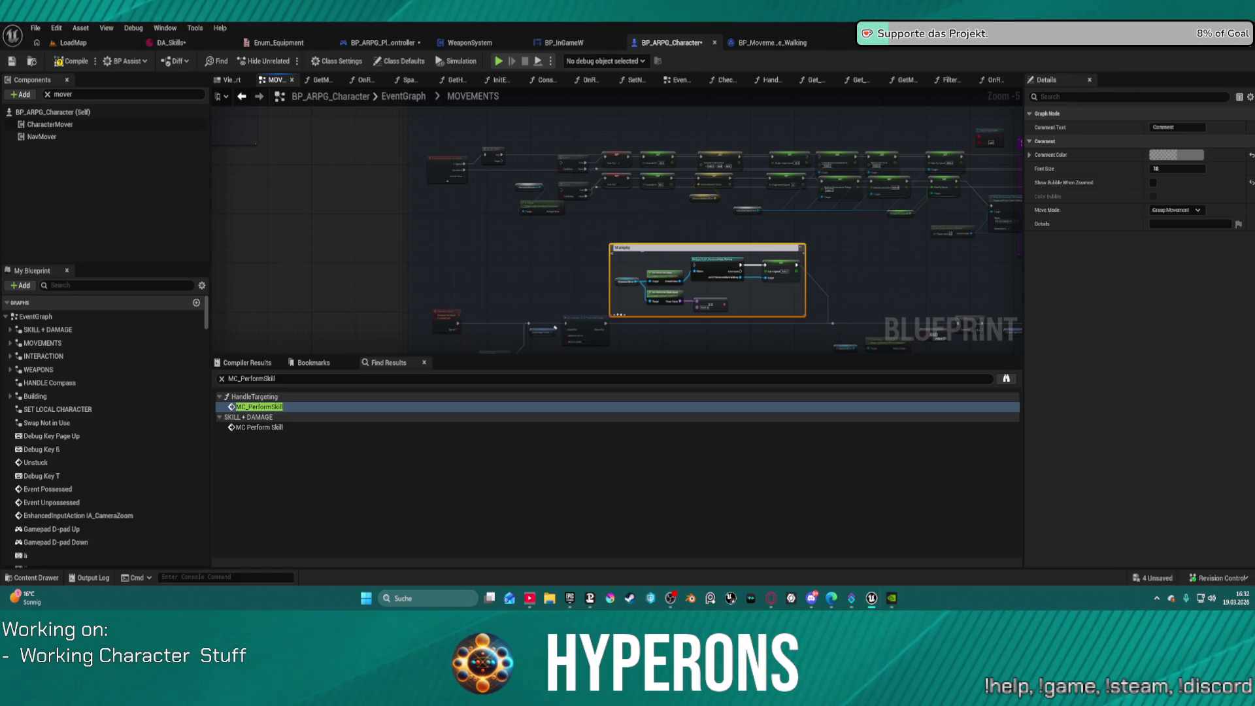
{"action": "type", "text": "f the ove"}
{"action": "type", "text": "ce"}
{"action": "key", "text": "Return"}
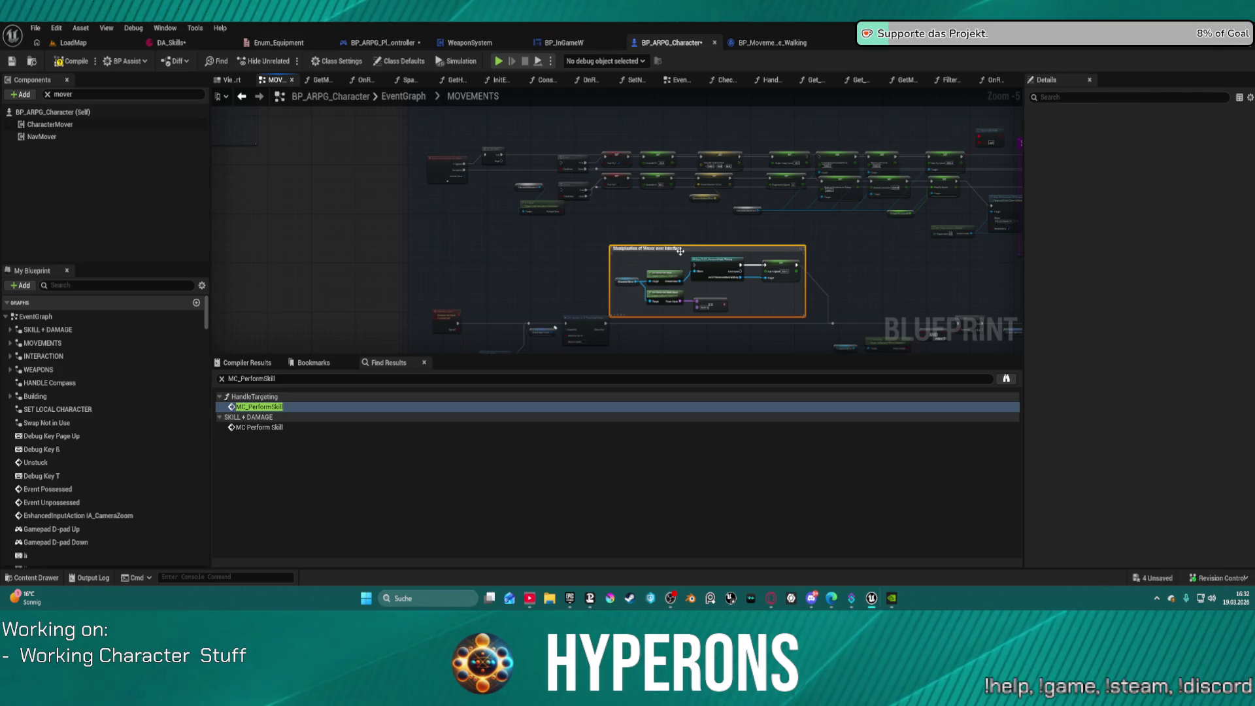
Step: Prefix the comment title with 'Todo' and set its colour to dark blue
{"action": "double_click", "coordinate": [705, 254]}
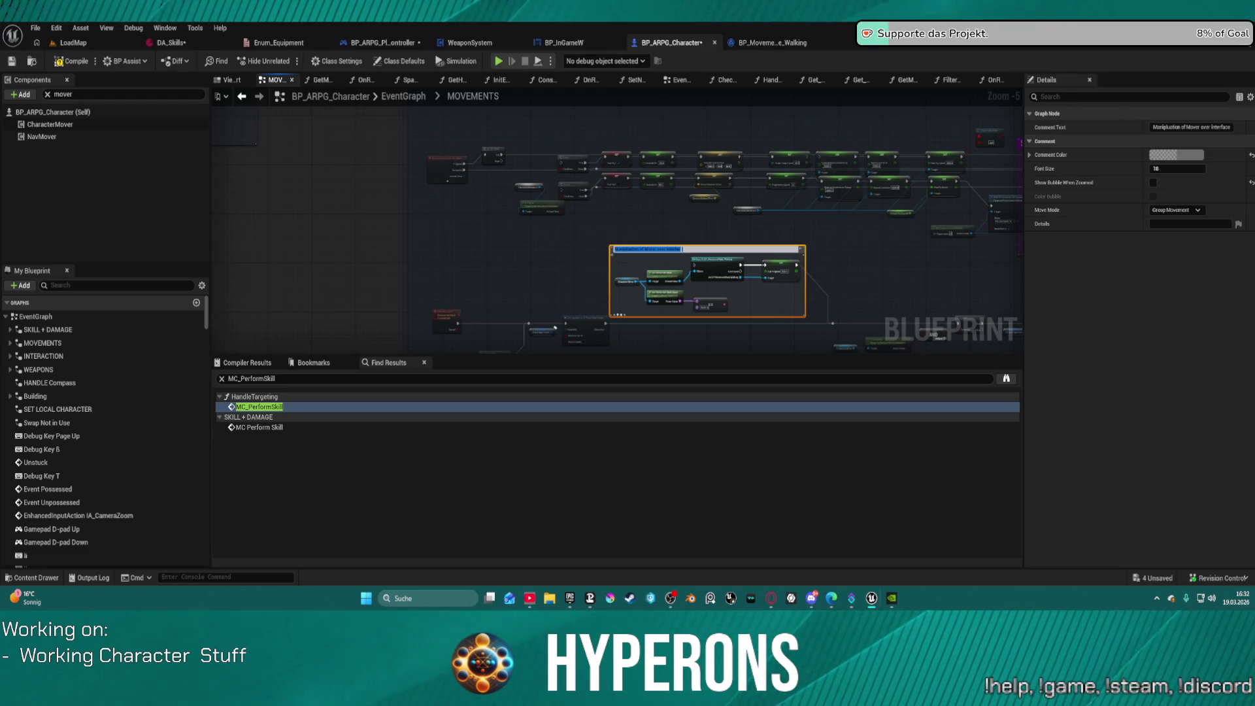
{"action": "key", "text": "Return"}
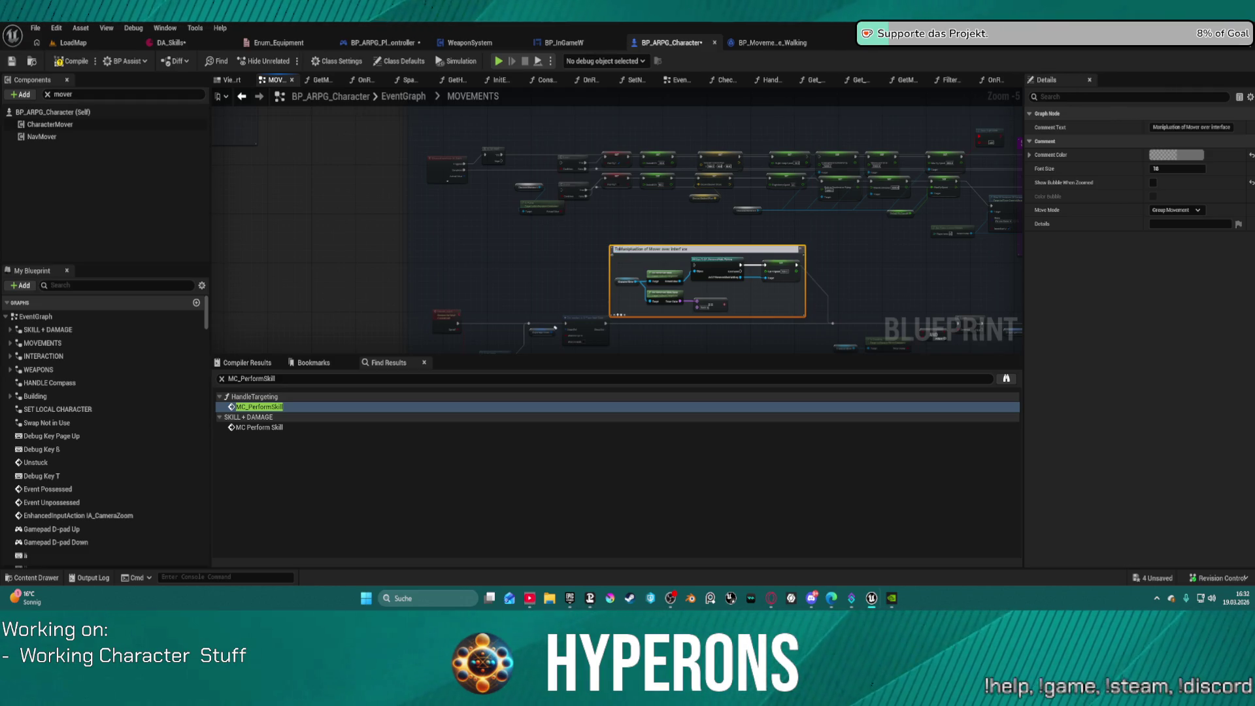
{"action": "key", "text": "Return"}
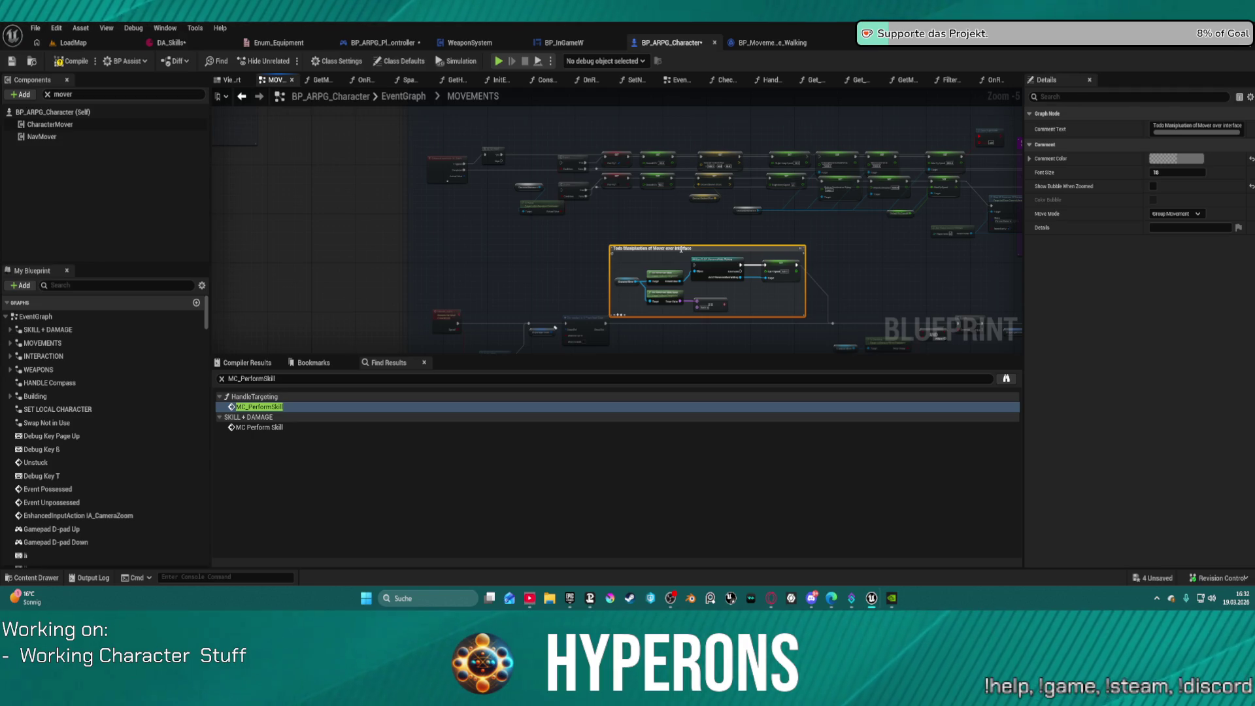
{"action": "left_click", "coordinate": [1182, 160]}
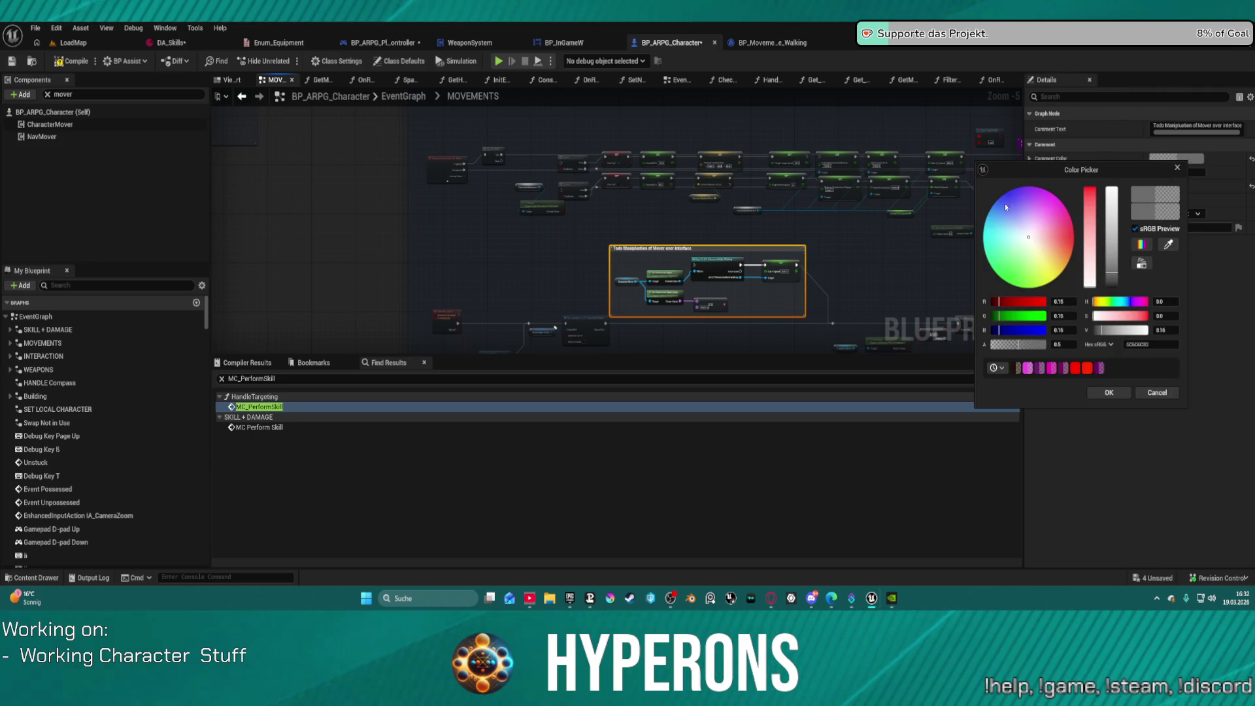
{"action": "left_click", "coordinate": [991, 217]}
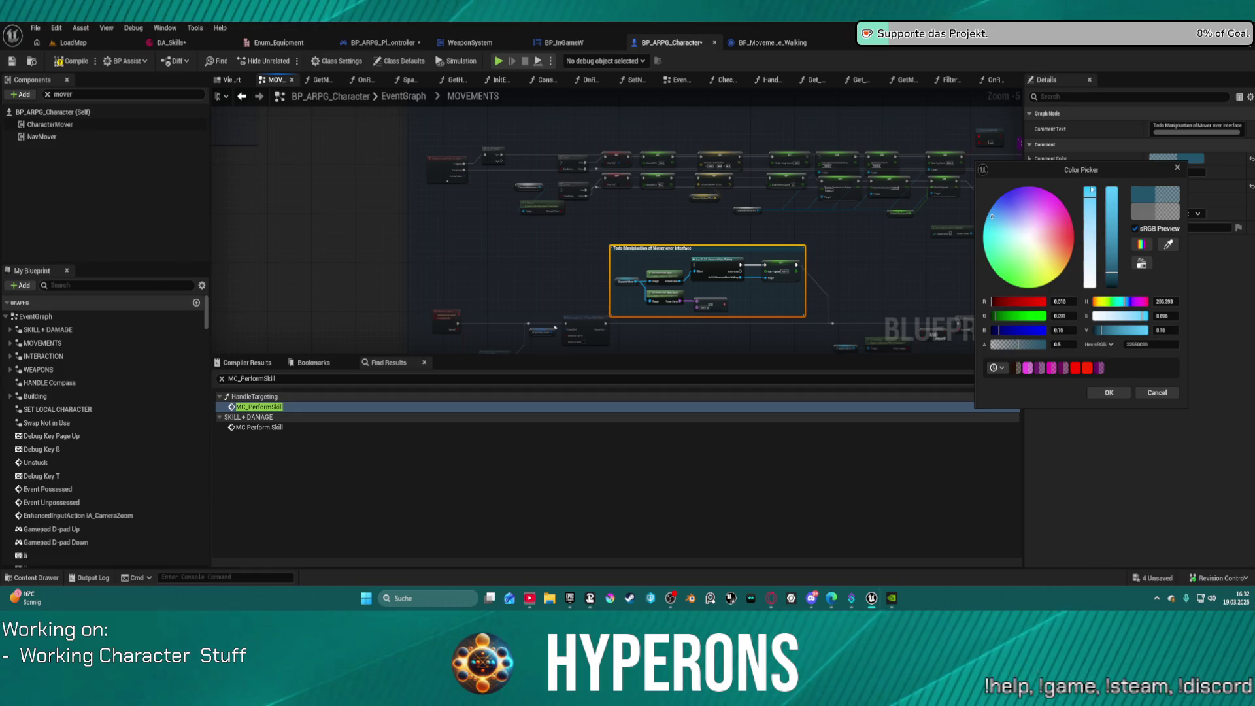